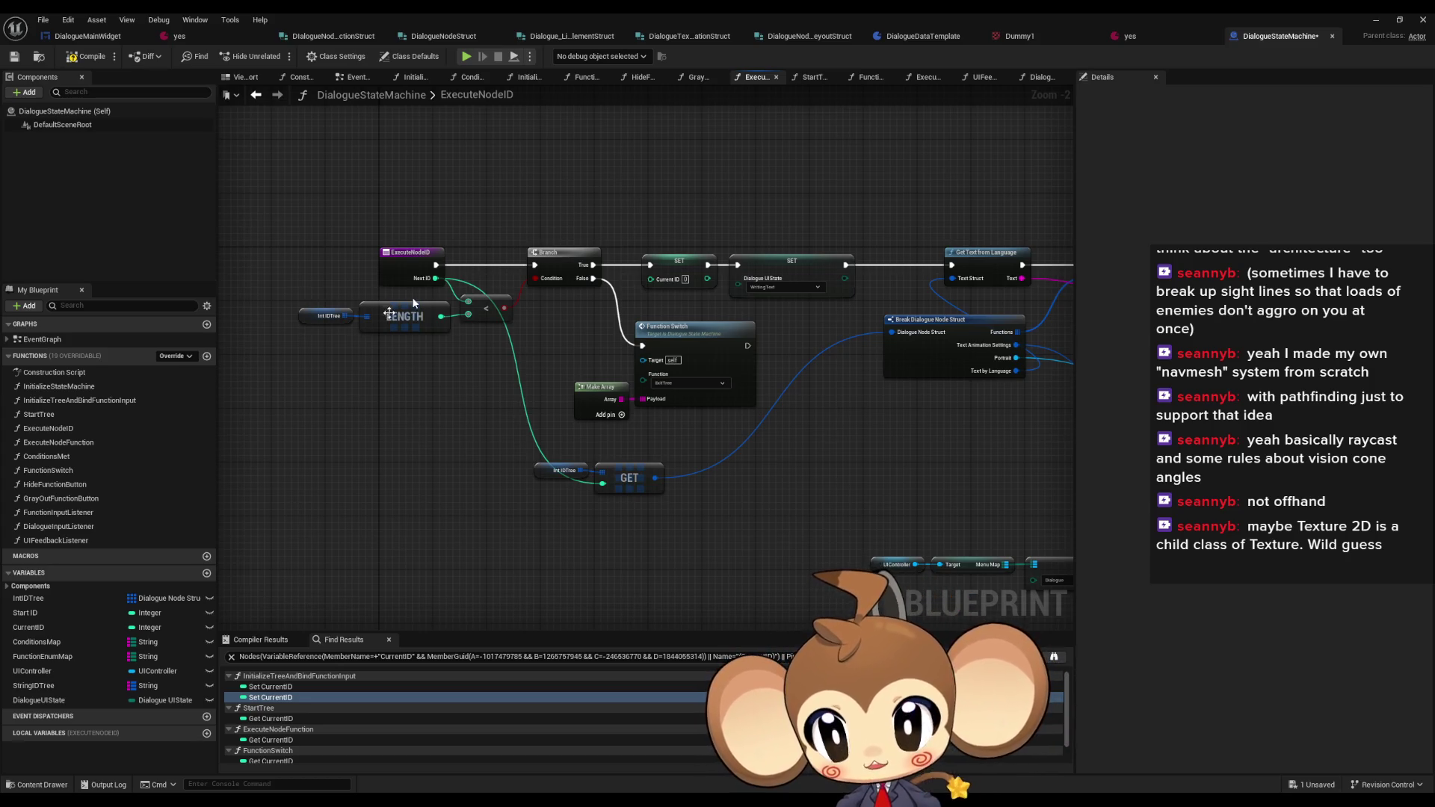
- Review FunctionSwitch's entry, Current ID and Execute Node ID nodes, then open FunctionInputListener
{"action": "double_click", "coordinate": [34, 472]}
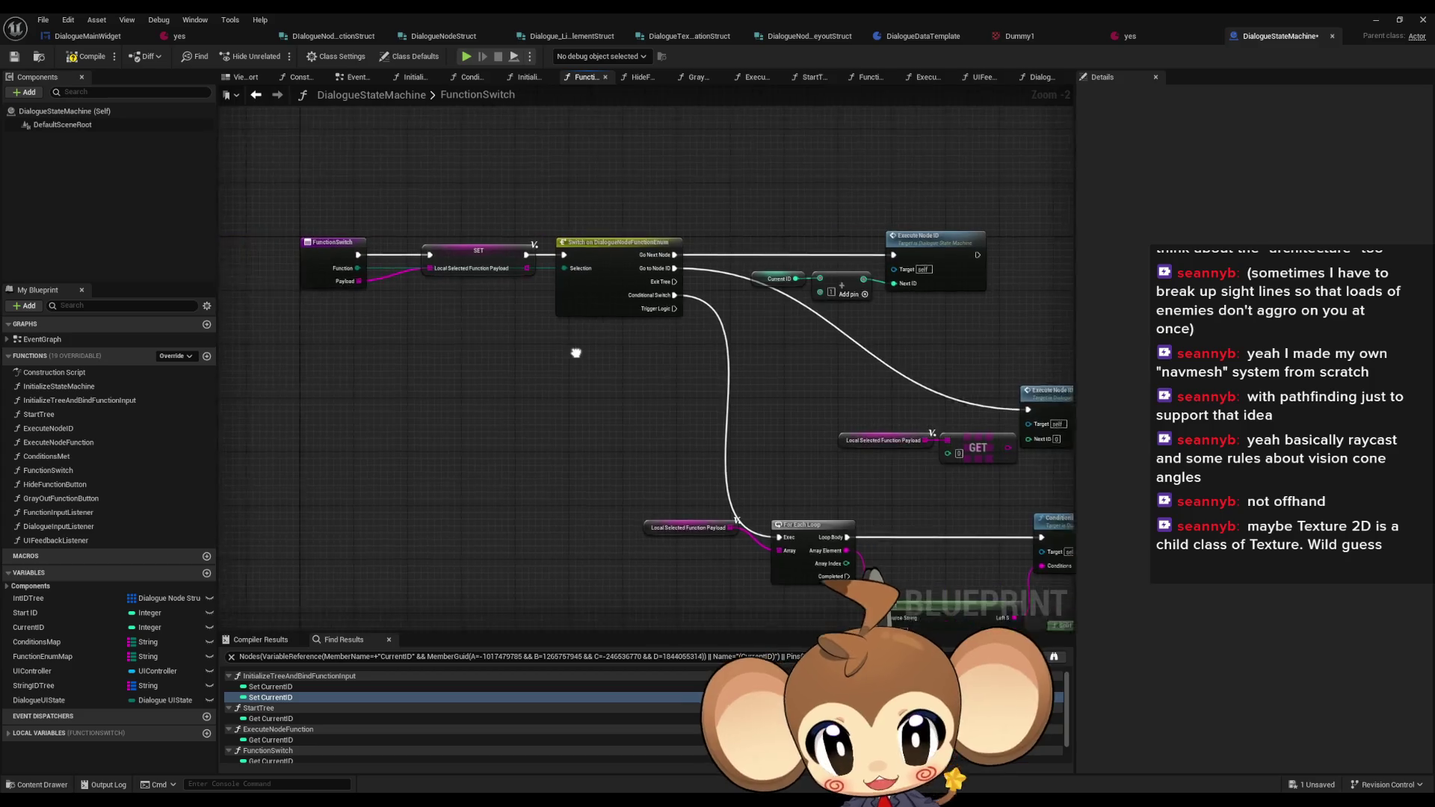
{"action": "mouse_move", "coordinate": [575, 352]}
{"action": "left_mouse_down"}
{"action": "mouse_move", "coordinate": [640, 352]}
{"action": "mouse_move", "coordinate": [427, 358]}
{"action": "left_mouse_up"}
{"action": "left_click_drag", "start_coordinate": [574, 226], "coordinate": [783, 320]}
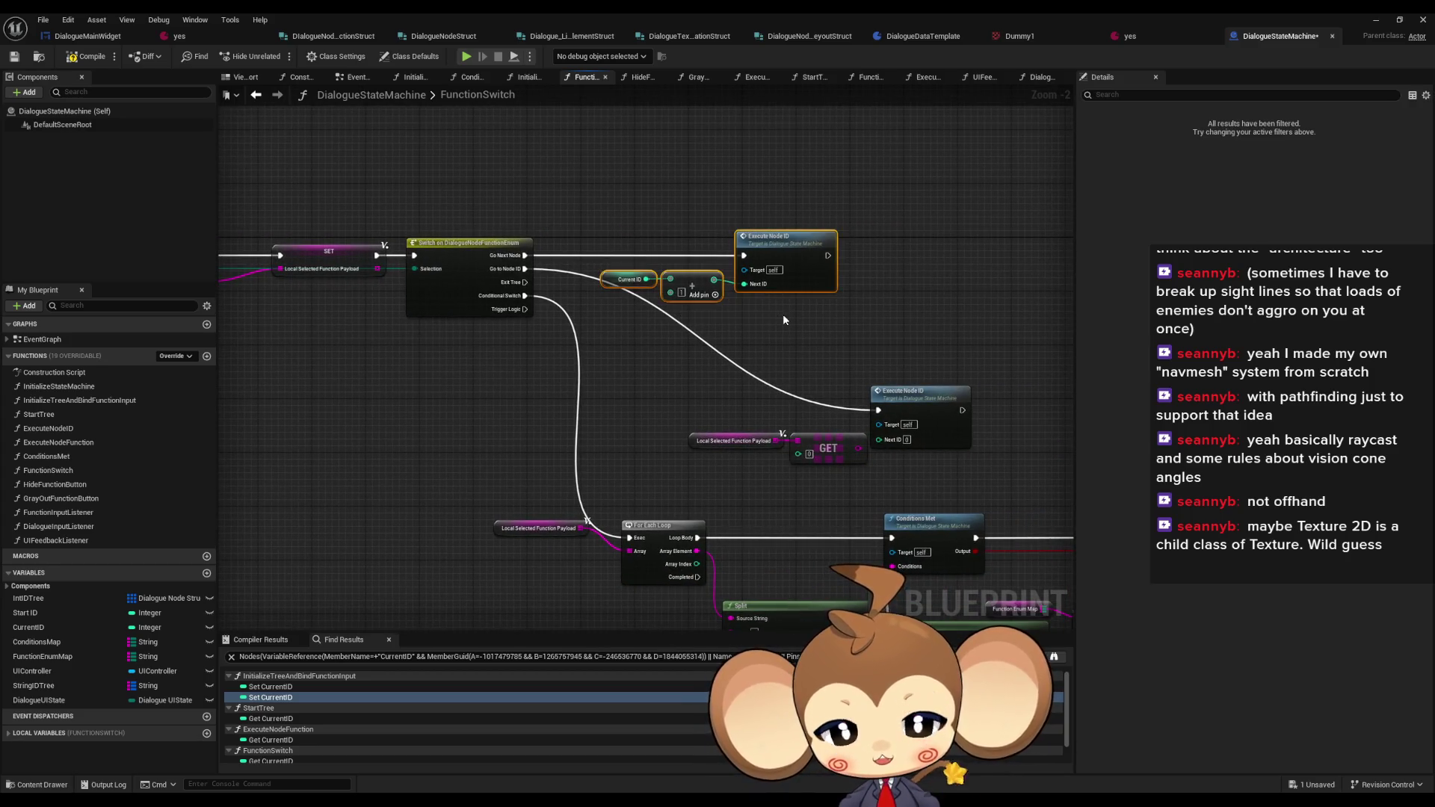
{"action": "scroll", "coordinate": [722, 307], "scroll_direction": "up", "scroll_amount": 2}
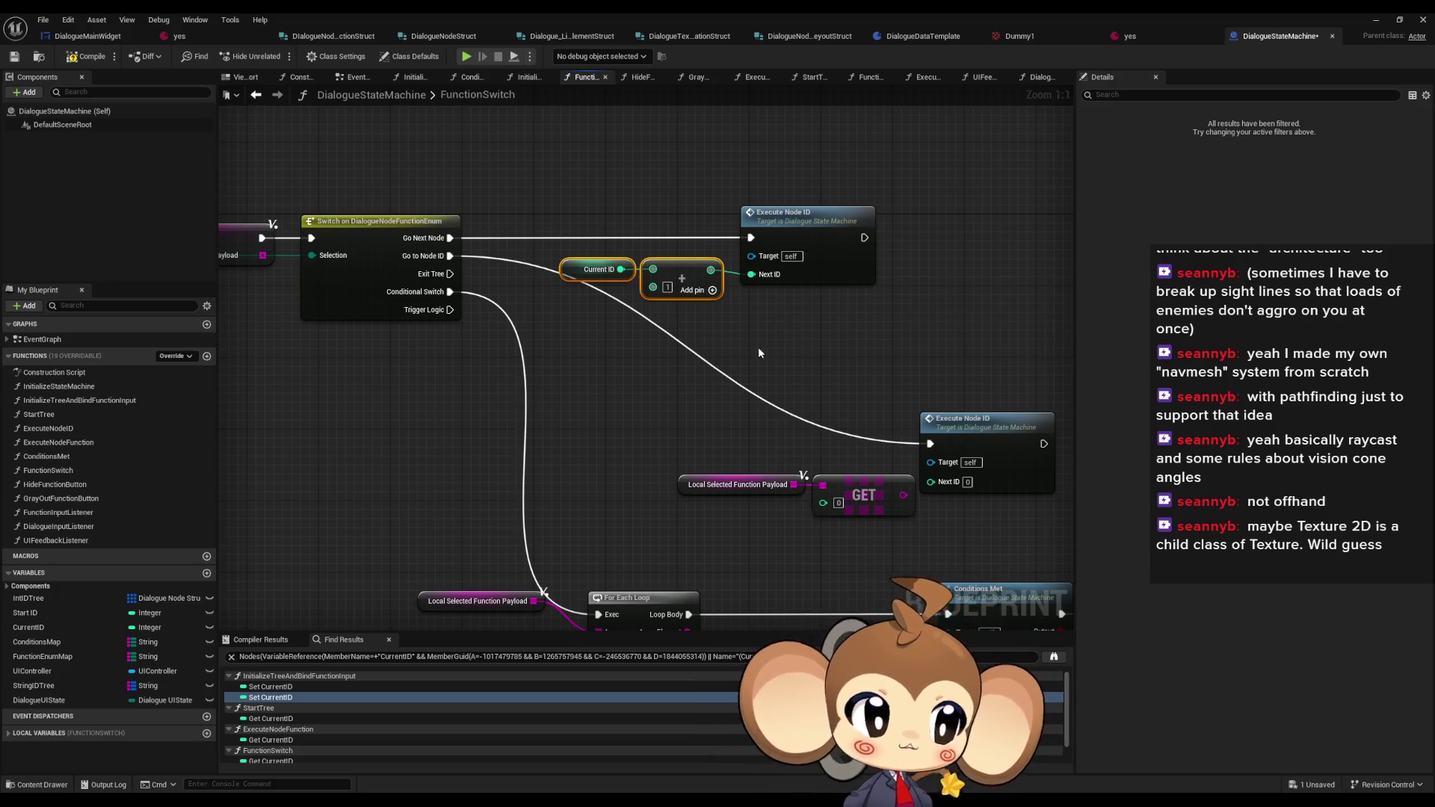
{"action": "left_click_drag", "start_coordinate": [600, 312], "coordinate": [948, 352]}
{"action": "left_click", "coordinate": [430, 246]}
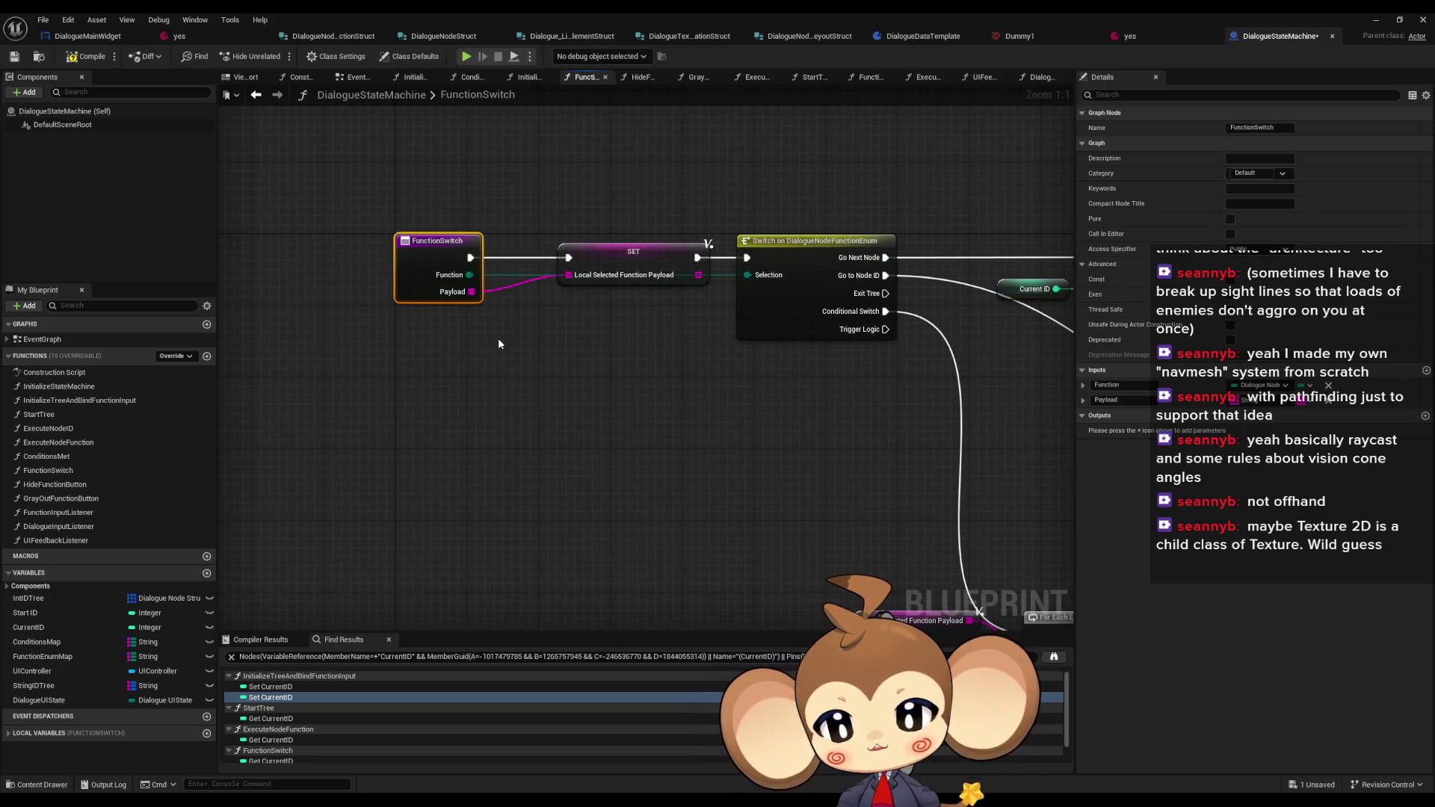
{"action": "left_click_drag", "start_coordinate": [628, 346], "coordinate": [437, 342]}
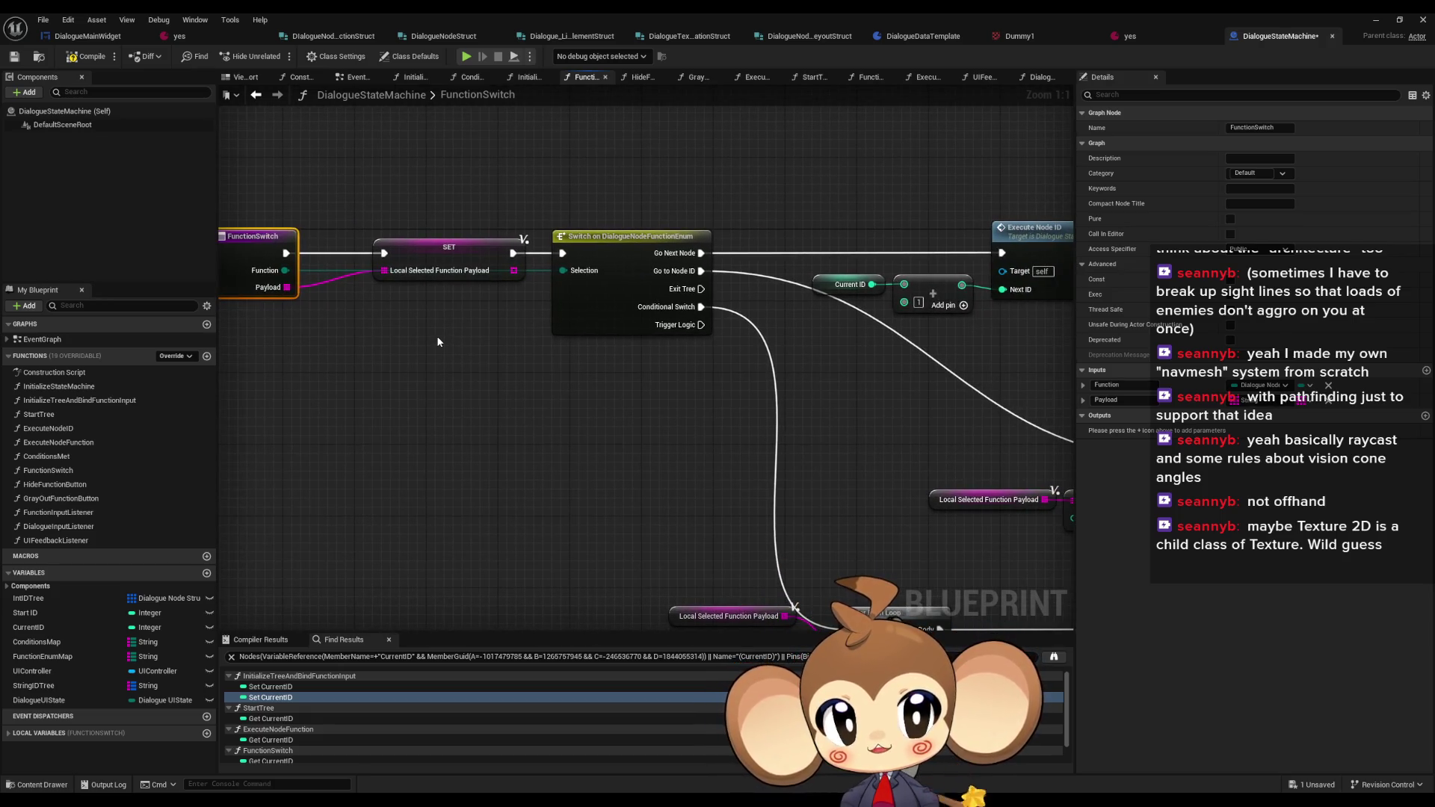
{"action": "double_click", "coordinate": [77, 514]}
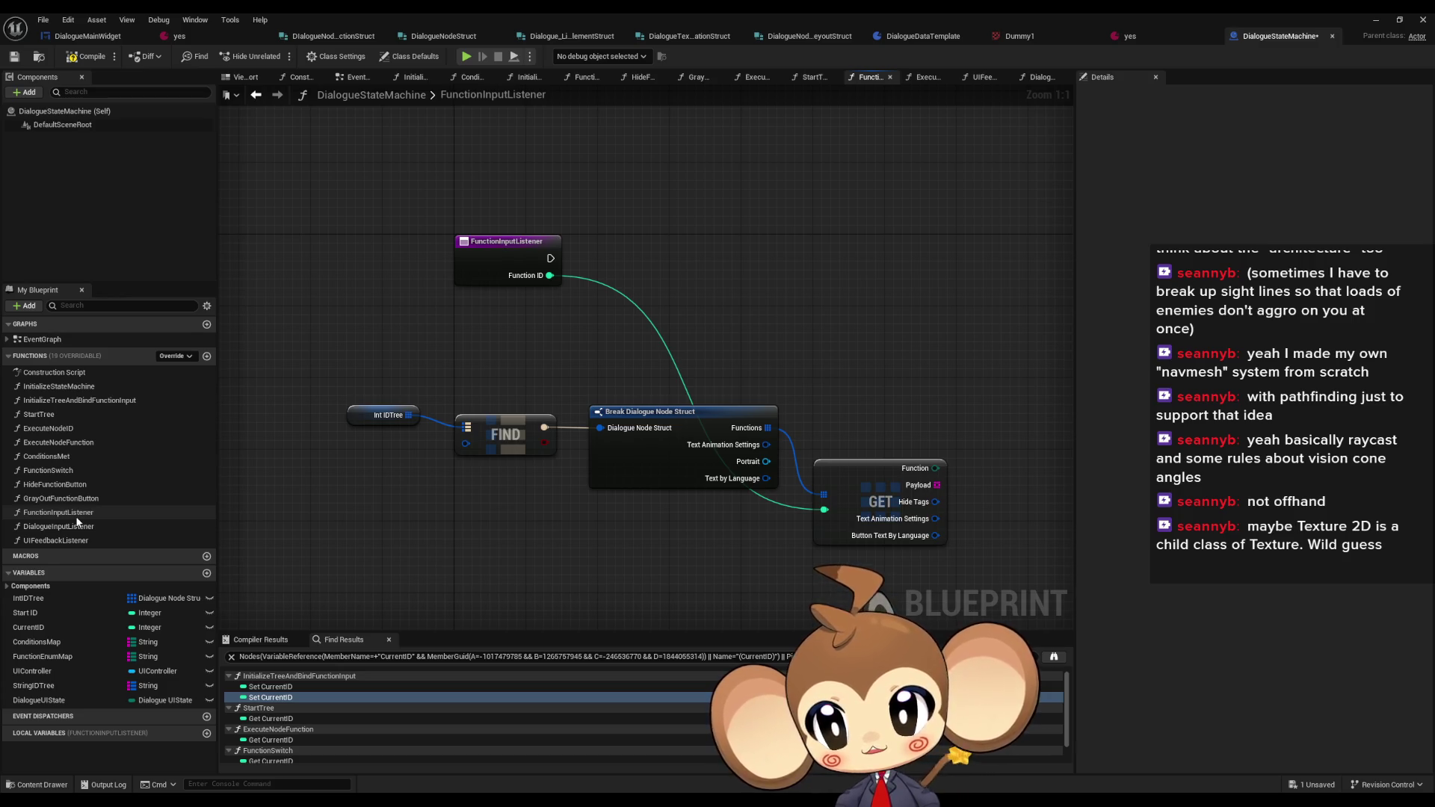
- In DialogueInputListener, place a Function Input Listener call node beside Print String
{"action": "double_click", "coordinate": [75, 526]}
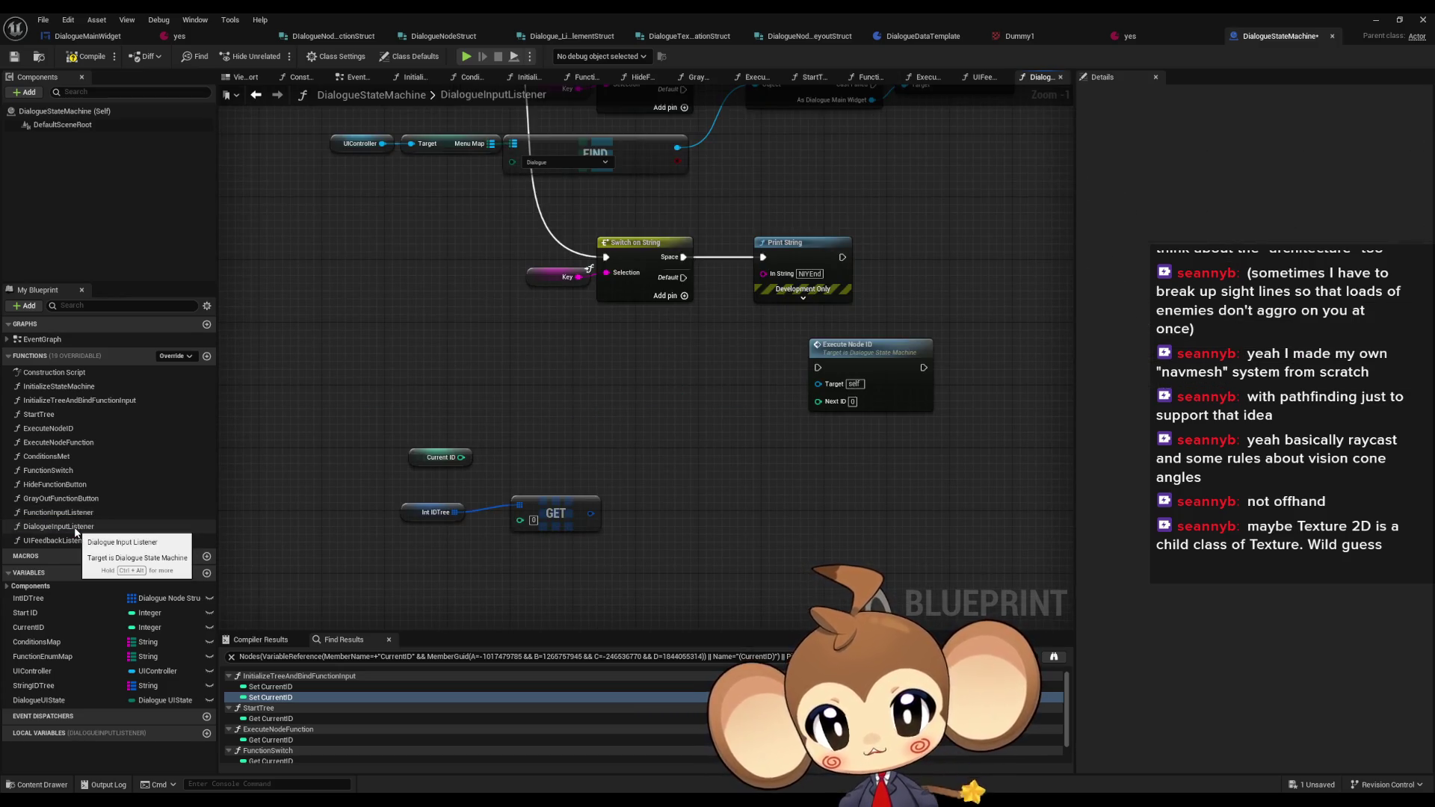
{"action": "mouse_move", "coordinate": [550, 348]}
{"action": "left_mouse_down"}
{"action": "mouse_move", "coordinate": [542, 501]}
{"action": "mouse_move", "coordinate": [408, 490]}
{"action": "left_mouse_up"}
{"action": "mouse_move", "coordinate": [72, 516]}
{"action": "left_mouse_down"}
{"action": "mouse_move", "coordinate": [859, 392]}
{"action": "mouse_move", "coordinate": [904, 405]}
{"action": "mouse_move", "coordinate": [683, 387]}
{"action": "mouse_move", "coordinate": [797, 379]}
{"action": "left_mouse_up"}
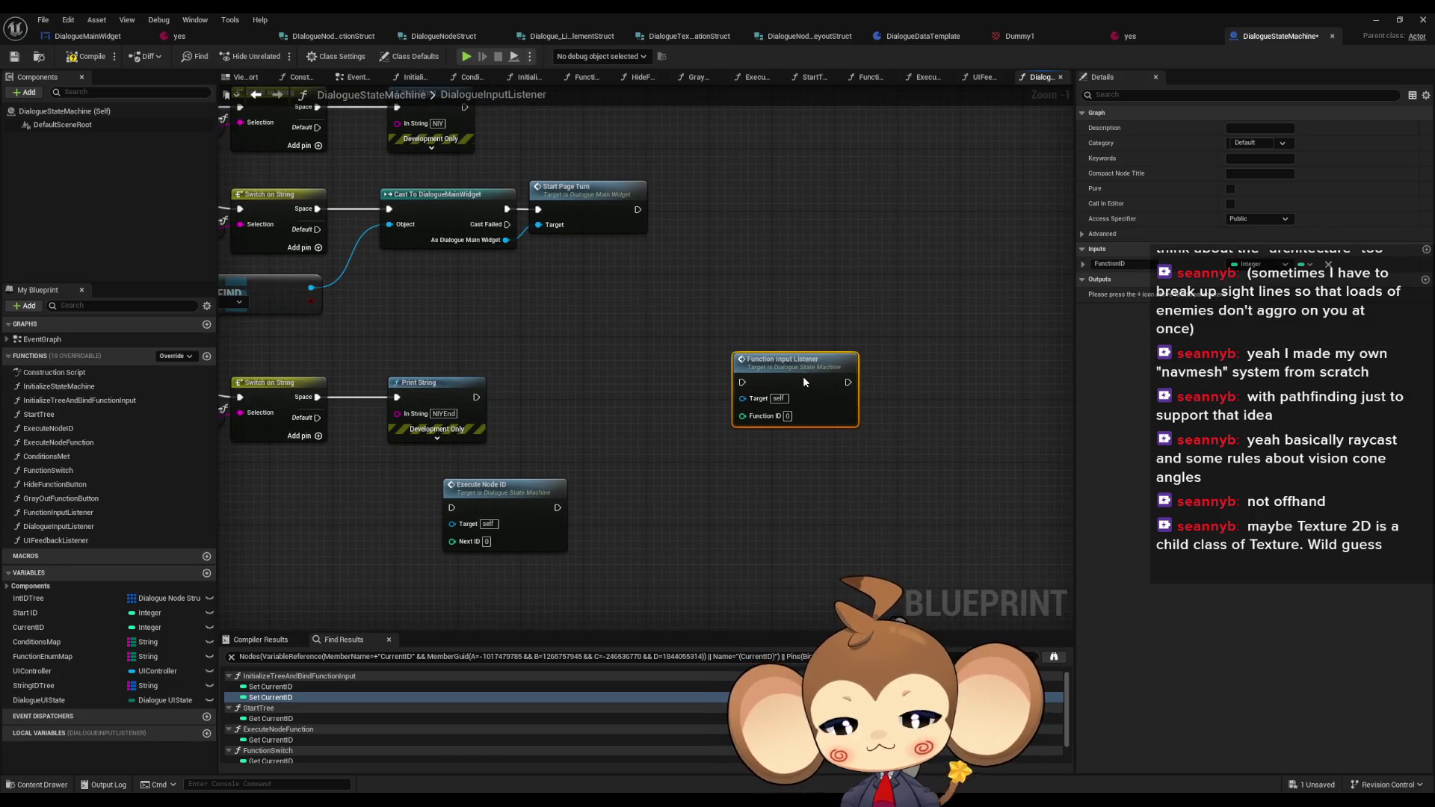
{"action": "mouse_move", "coordinate": [713, 486]}
{"action": "left_mouse_down"}
{"action": "mouse_move", "coordinate": [870, 456]}
{"action": "mouse_move", "coordinate": [922, 397]}
{"action": "mouse_move", "coordinate": [940, 493]}
{"action": "mouse_move", "coordinate": [917, 492]}
{"action": "left_mouse_up"}
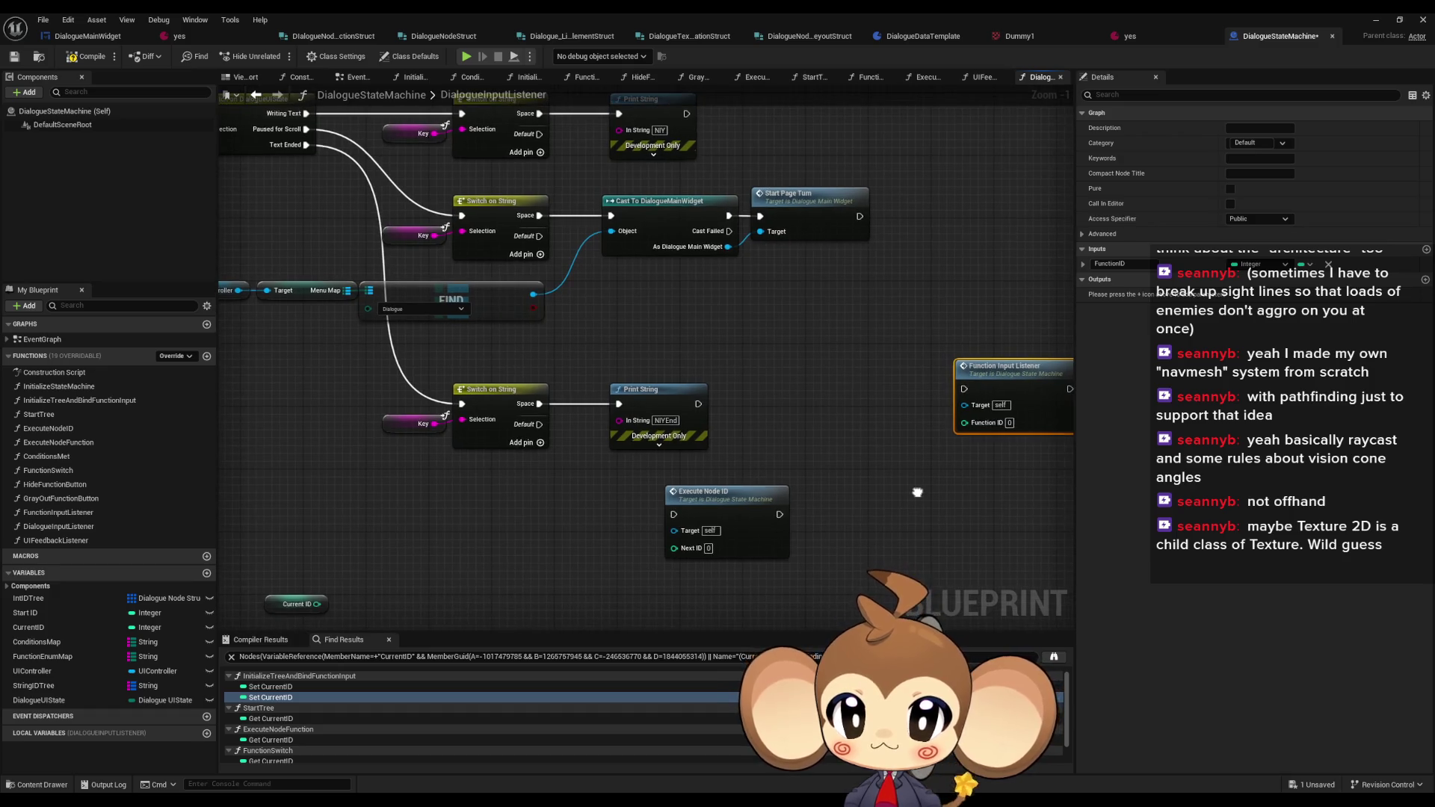
{"action": "left_click_drag", "start_coordinate": [664, 451], "coordinate": [687, 454]}
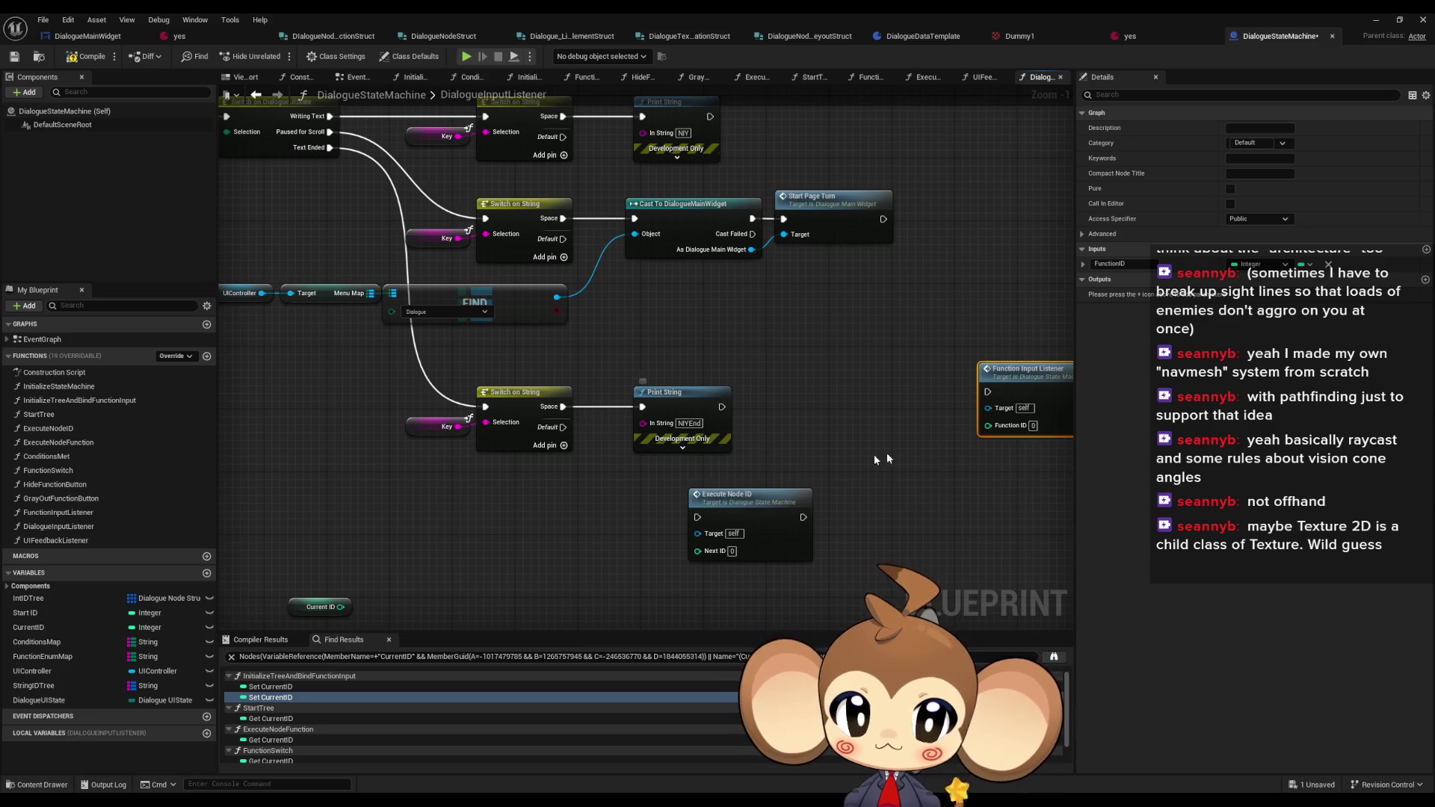
{"action": "left_click_drag", "start_coordinate": [1063, 372], "coordinate": [890, 396]}
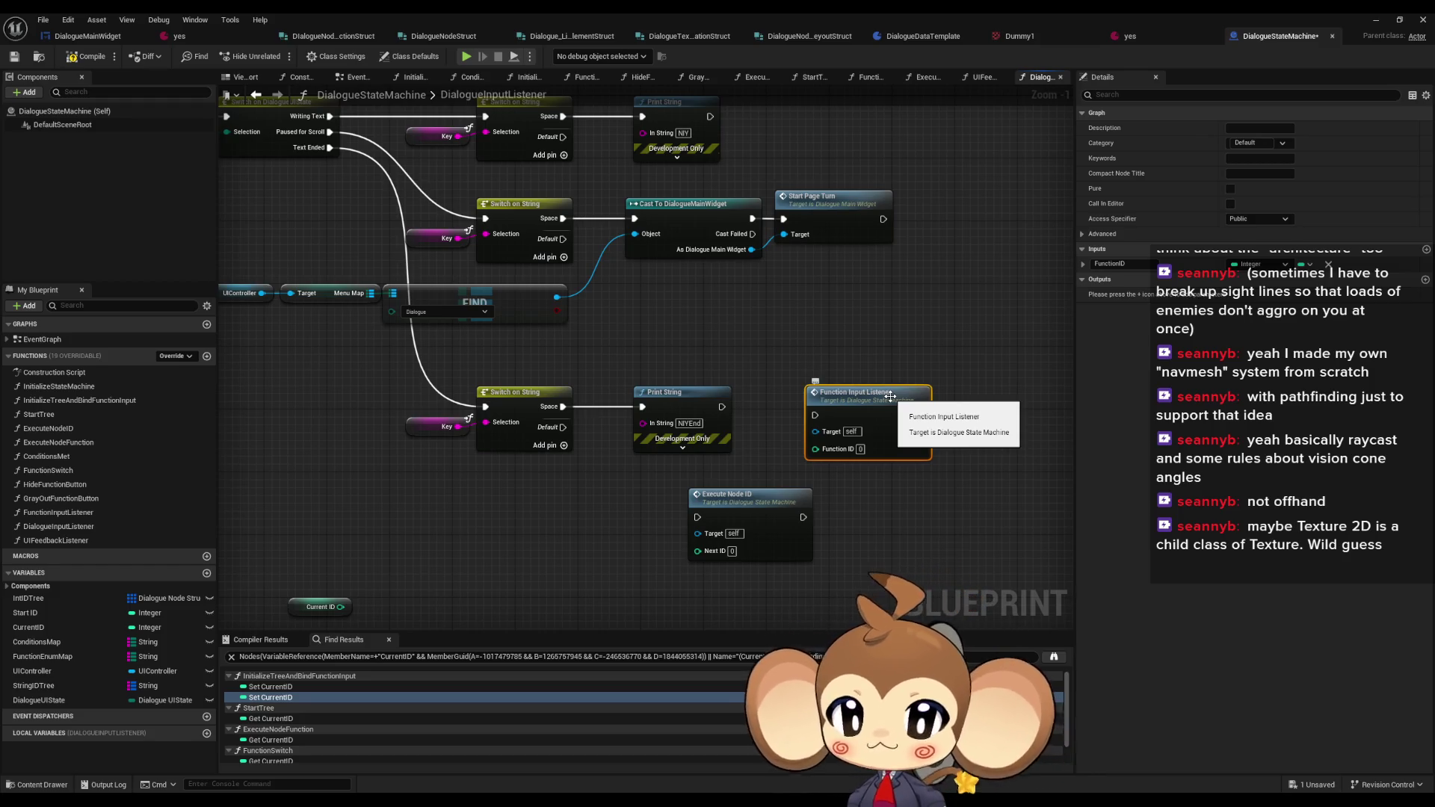
- Nudge the GET node left and select the Int IDTree and GET nodes
{"action": "scroll", "coordinate": [791, 449], "scroll_direction": "down", "scroll_amount": 3}
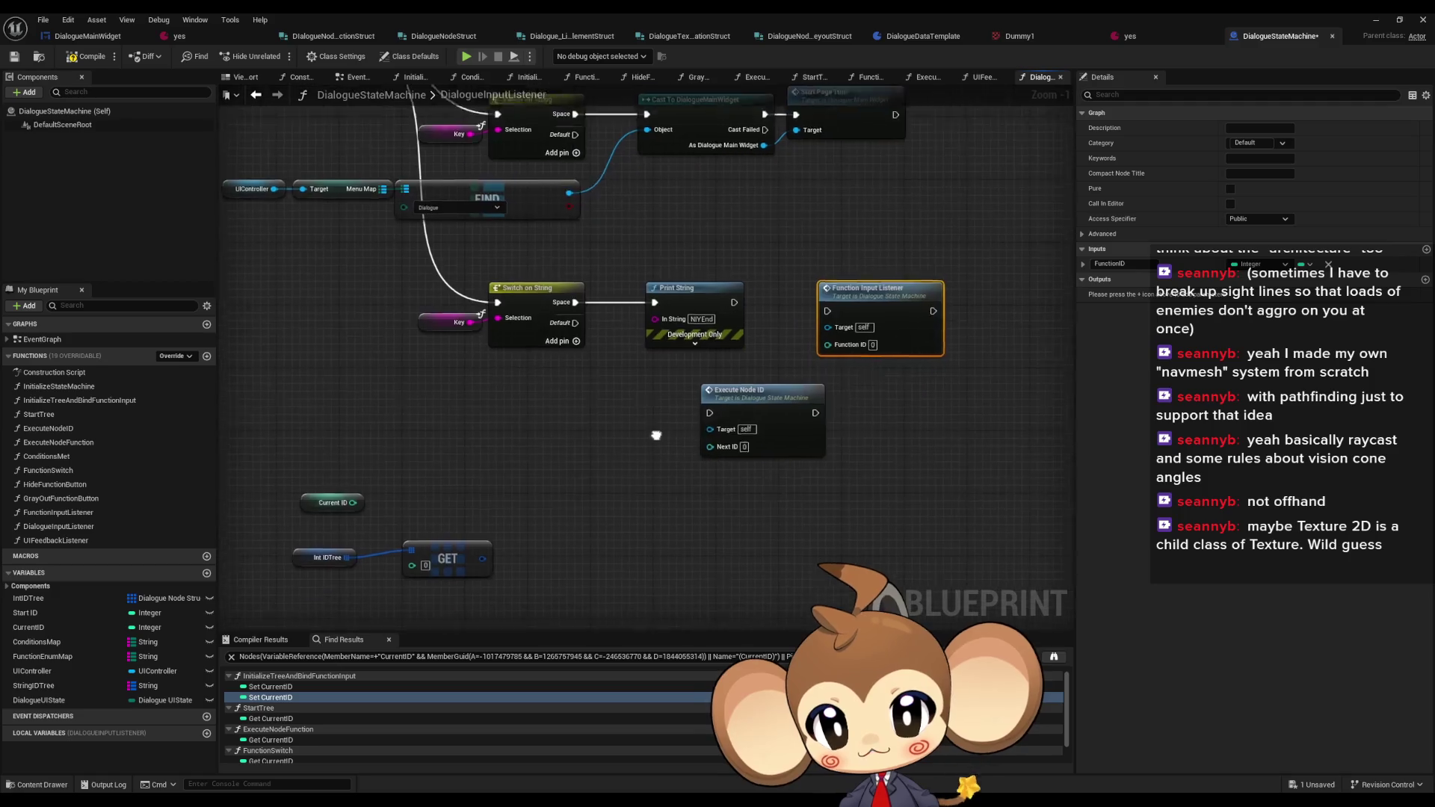
{"action": "scroll", "coordinate": [803, 438], "scroll_direction": "down", "scroll_amount": 3}
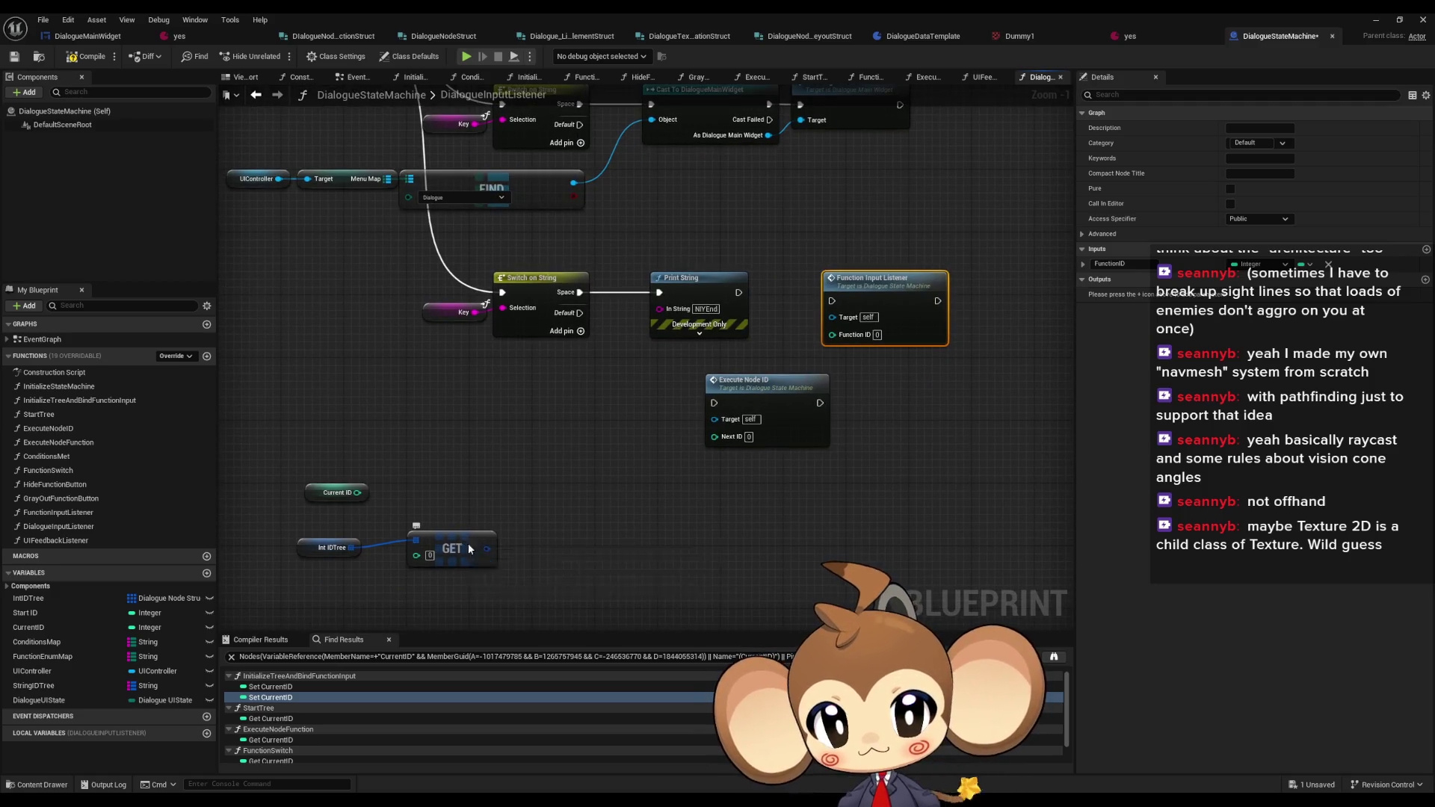
{"action": "left_click_drag", "start_coordinate": [468, 543], "coordinate": [432, 553]}
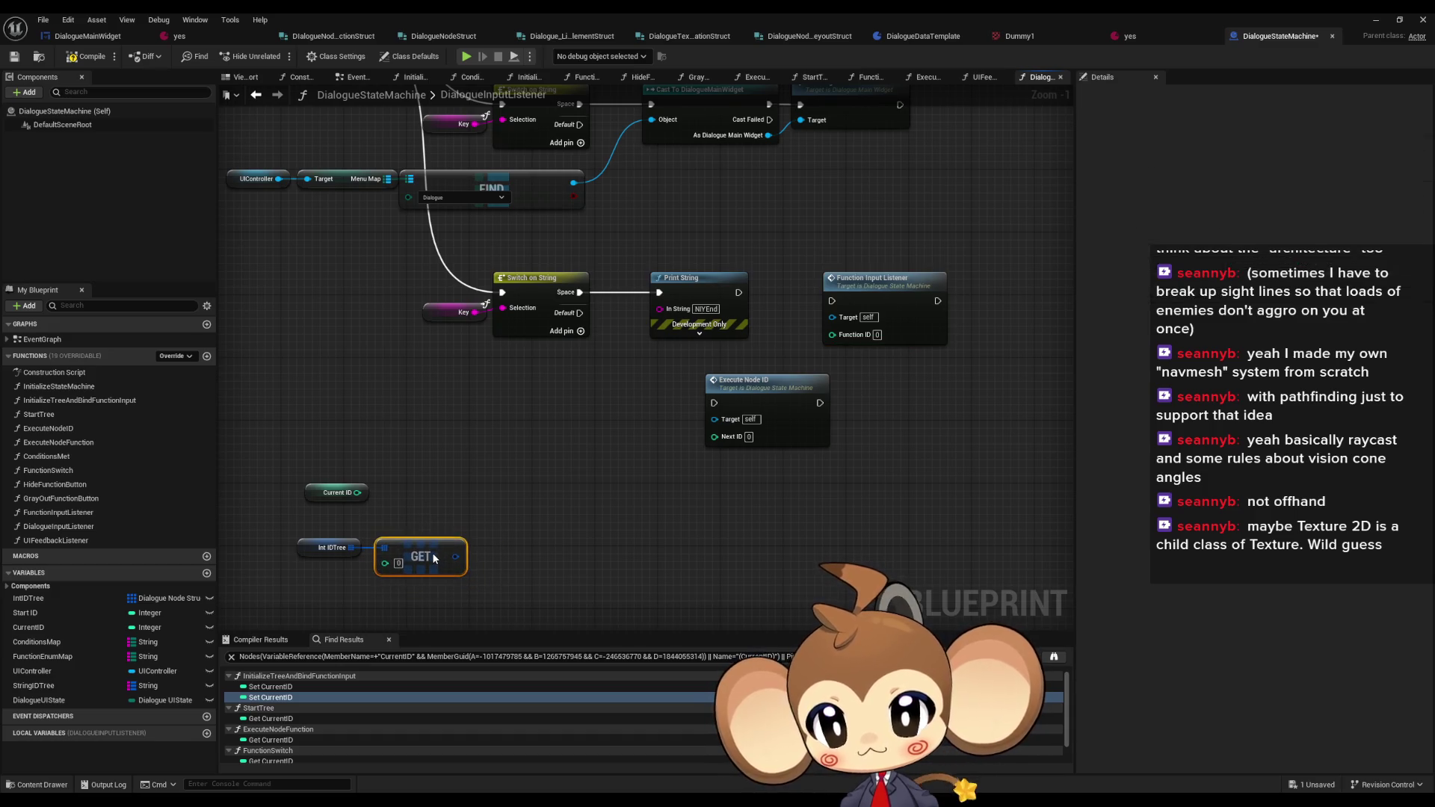
{"action": "left_click", "coordinate": [916, 291]}
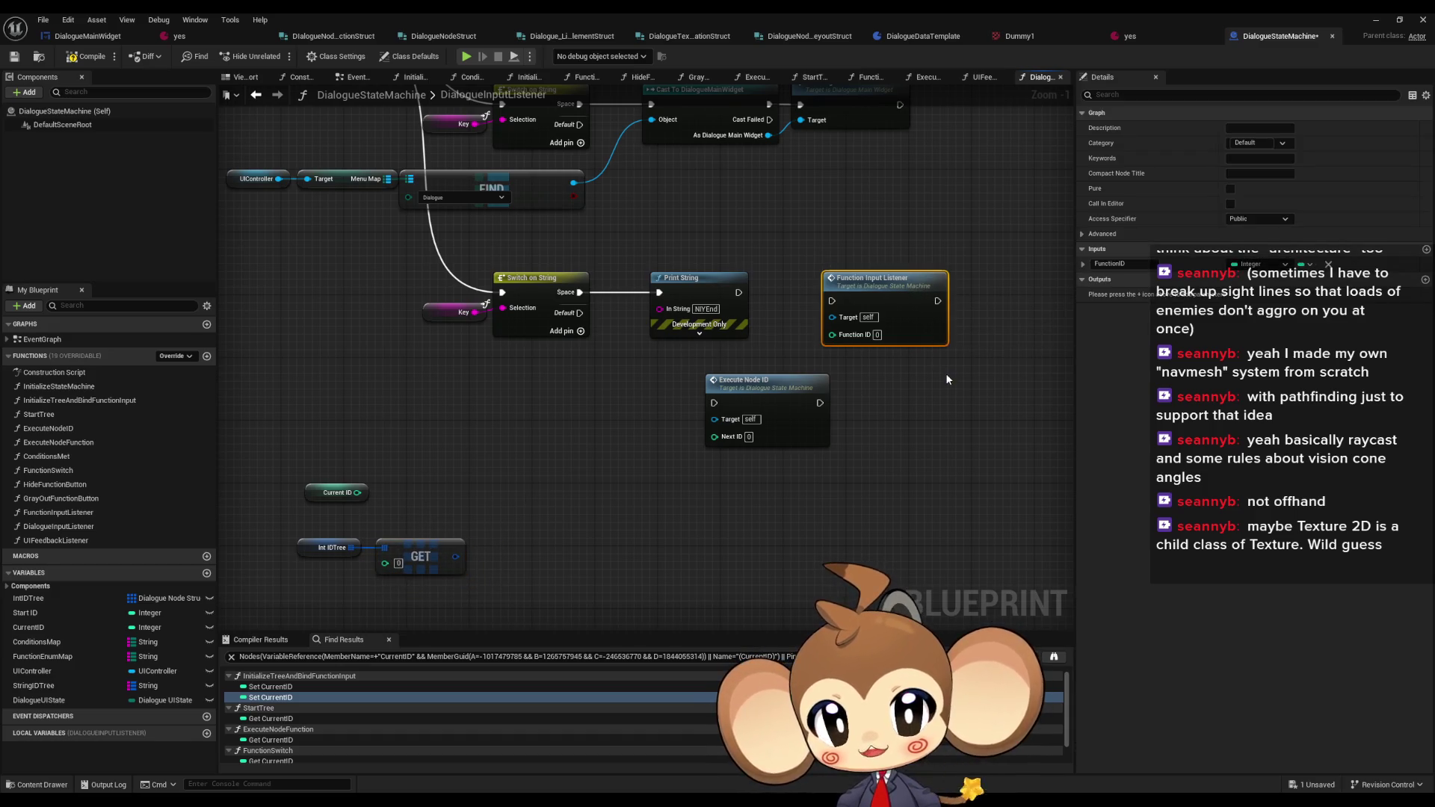
{"action": "left_click_drag", "start_coordinate": [467, 505], "coordinate": [295, 587]}
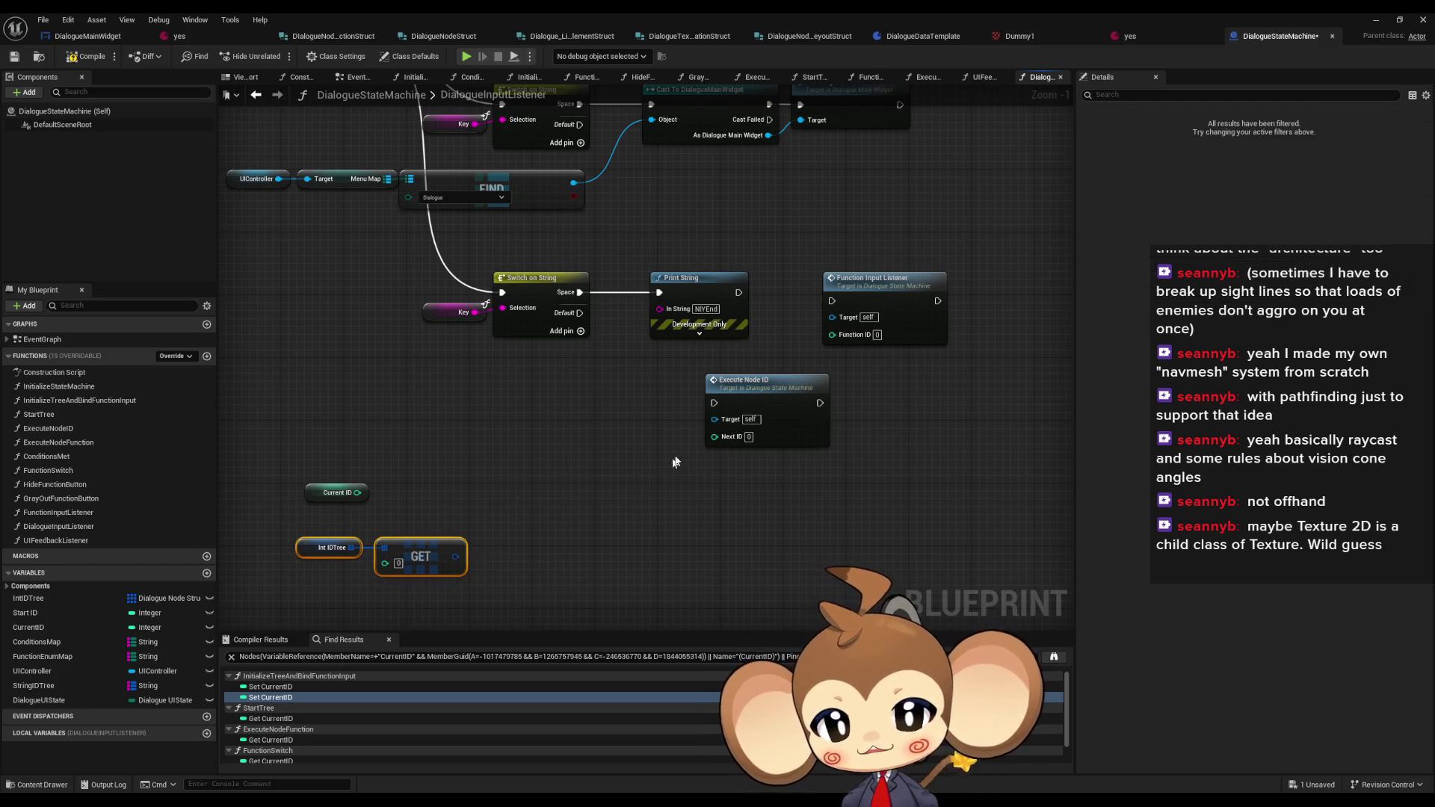
- Check FunctionInputListener, review DialogueInputListener's entry node, then reopen FunctionInputListener
{"action": "double_click", "coordinate": [872, 292]}
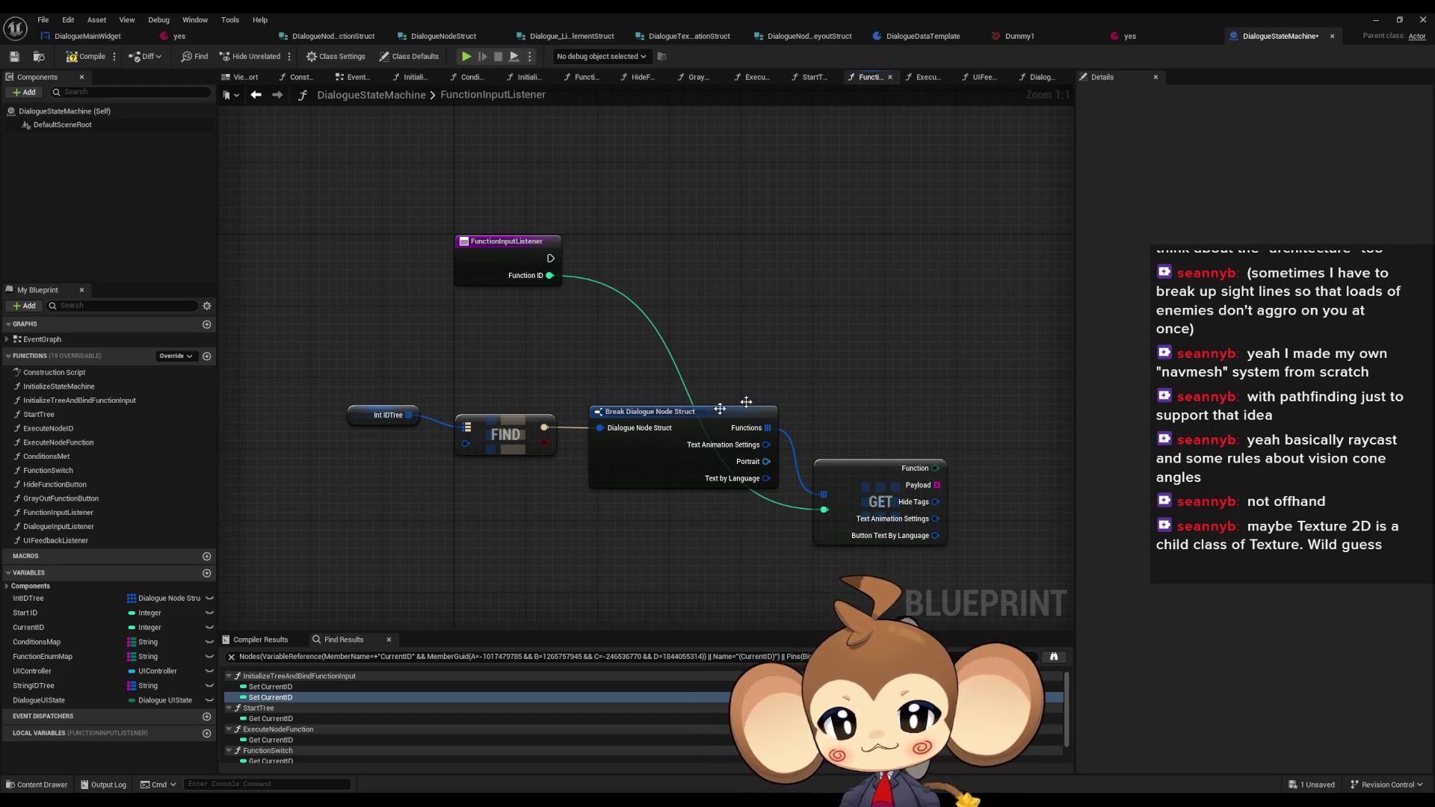
{"action": "left_click", "coordinate": [255, 94]}
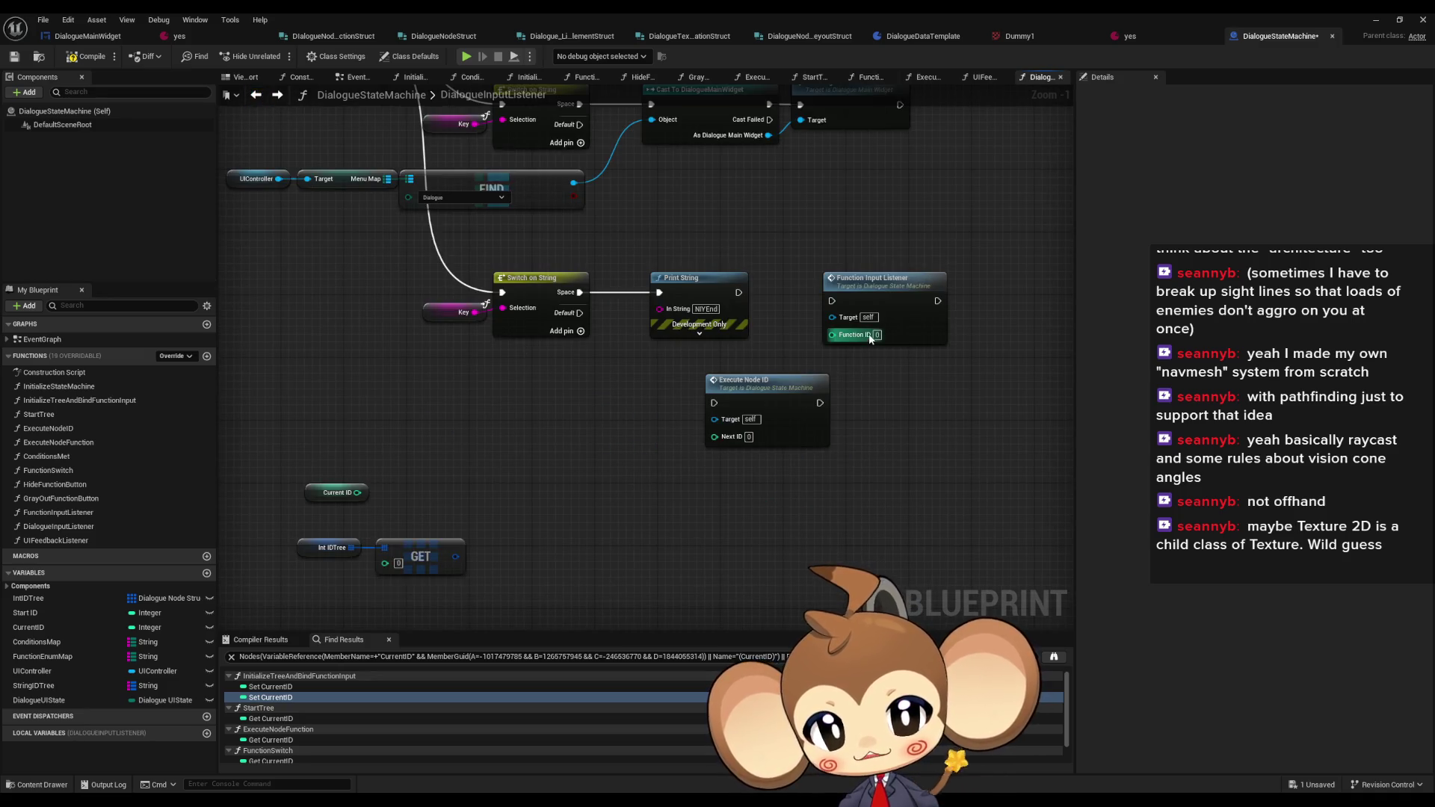
{"action": "mouse_move", "coordinate": [610, 398]}
{"action": "left_mouse_down"}
{"action": "mouse_move", "coordinate": [602, 380]}
{"action": "mouse_move", "coordinate": [824, 622]}
{"action": "left_mouse_up"}
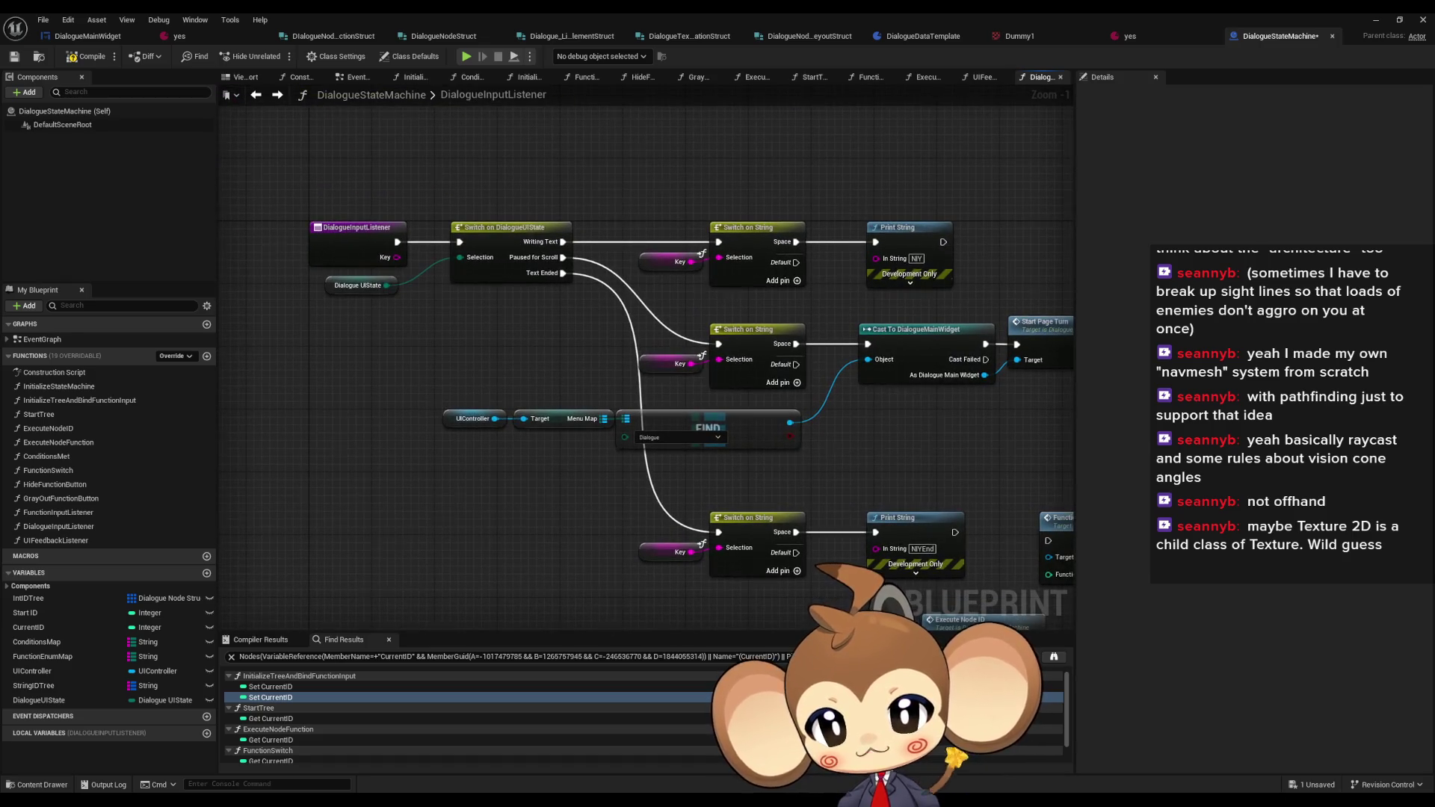
{"action": "left_click_drag", "start_coordinate": [476, 727], "coordinate": [340, 603]}
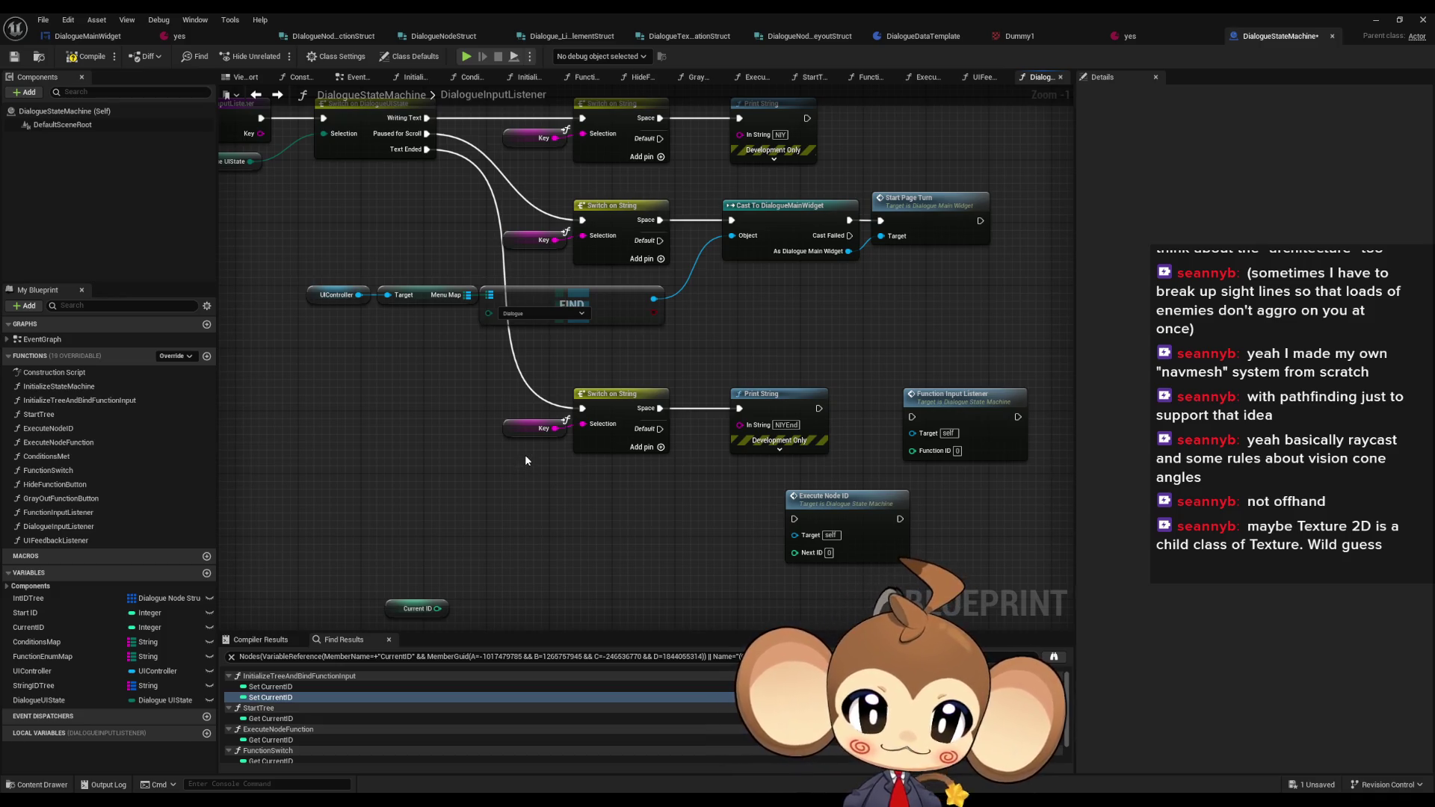
{"action": "double_click", "coordinate": [79, 512]}
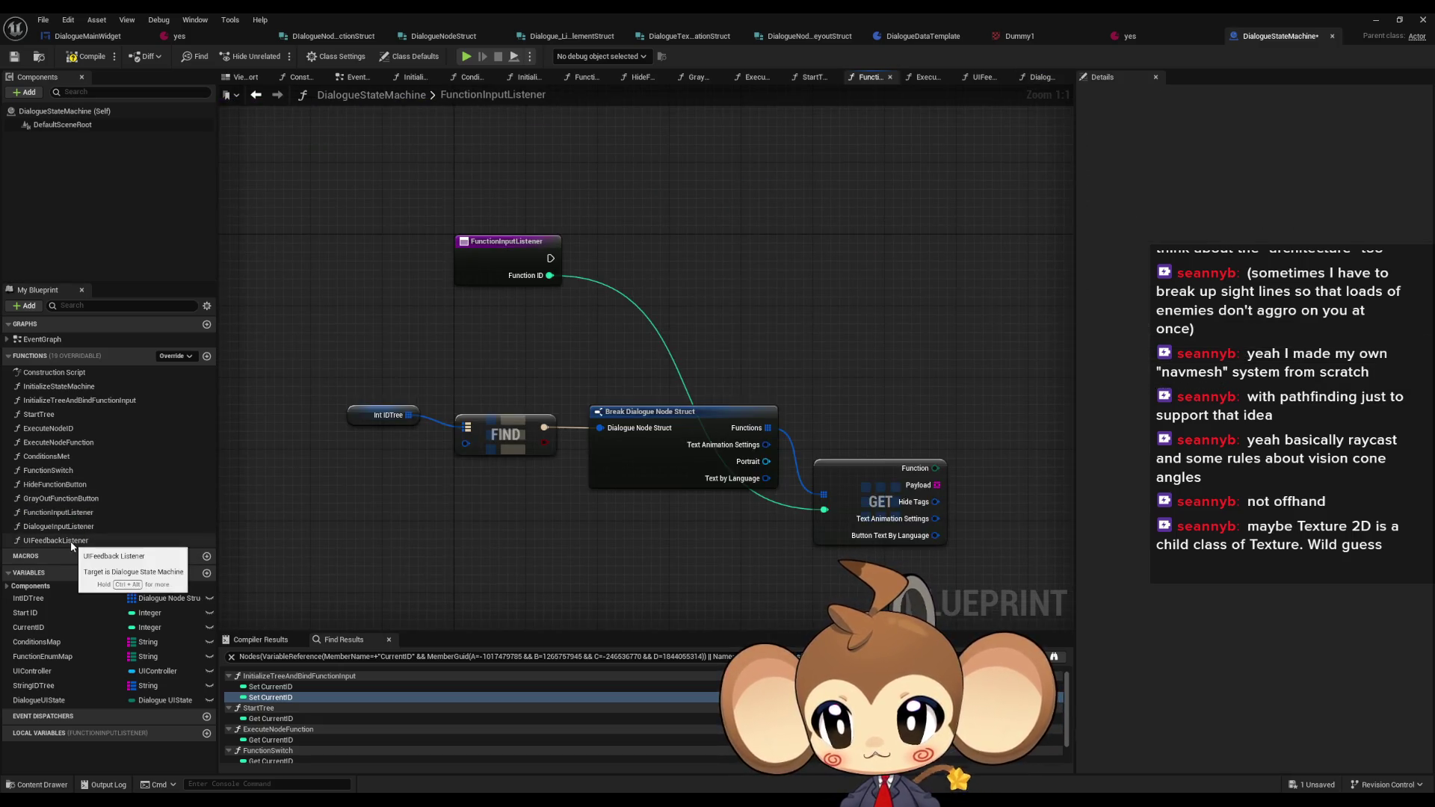
- Glance at UIFeedbackListener and FunctionInputListener, then switch to the DialogueMainWidget blueprint
{"action": "double_click", "coordinate": [72, 540]}
{"action": "double_click", "coordinate": [78, 513]}
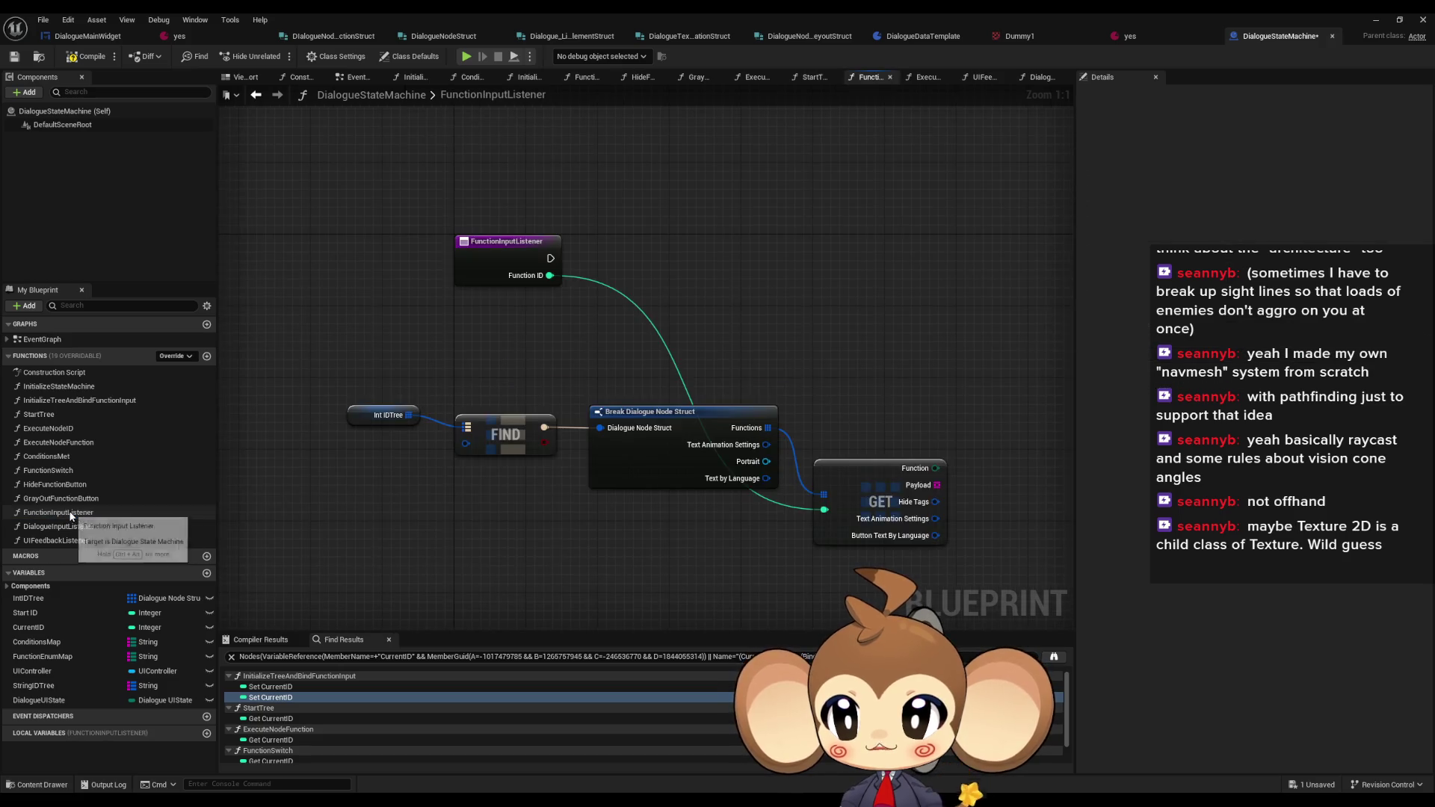
{"action": "left_click", "coordinate": [91, 36]}
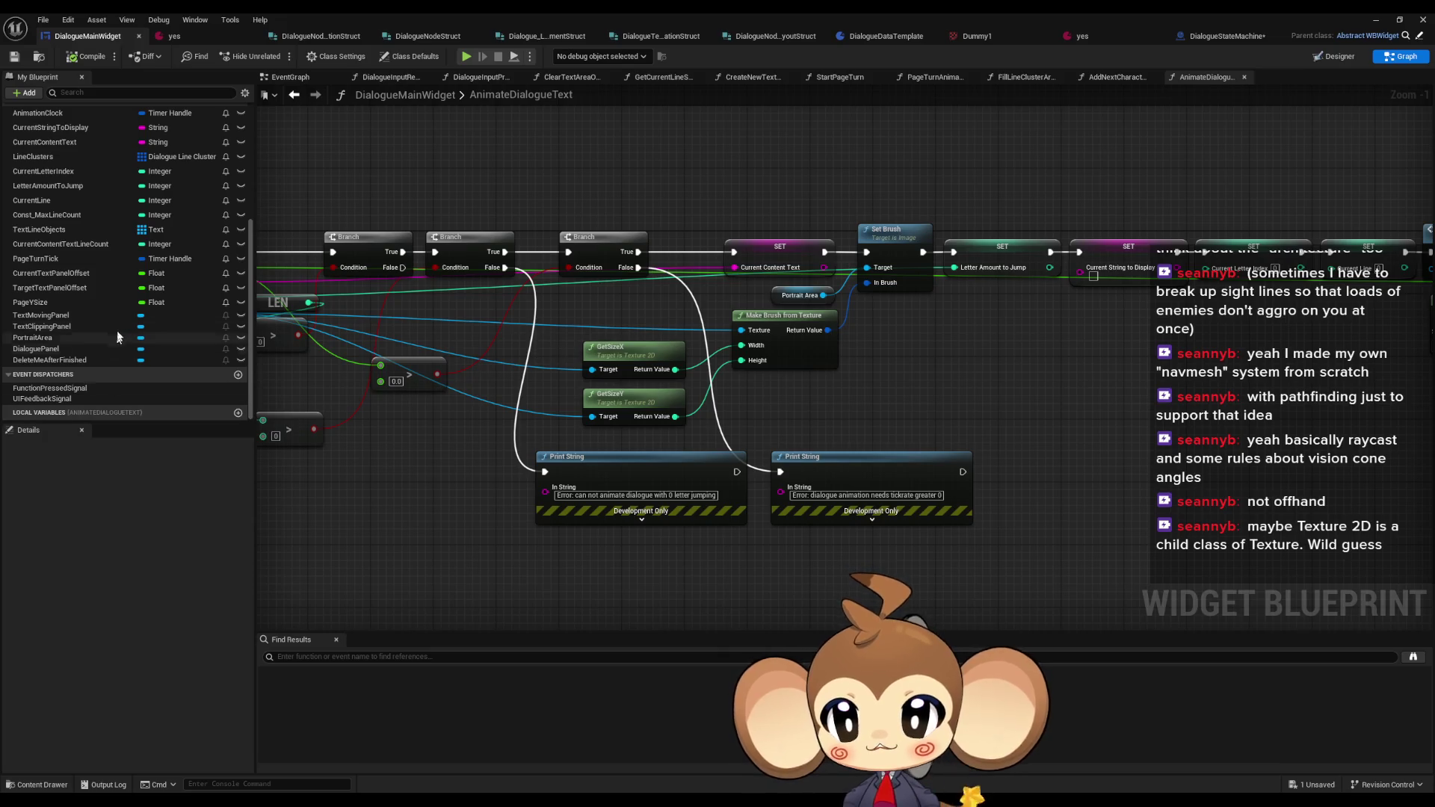
- Find references to the FunctionPressedSignal event dispatcher and jump to its binding node
{"action": "left_click", "coordinate": [56, 387]}
{"action": "right_click", "coordinate": [67, 389]}
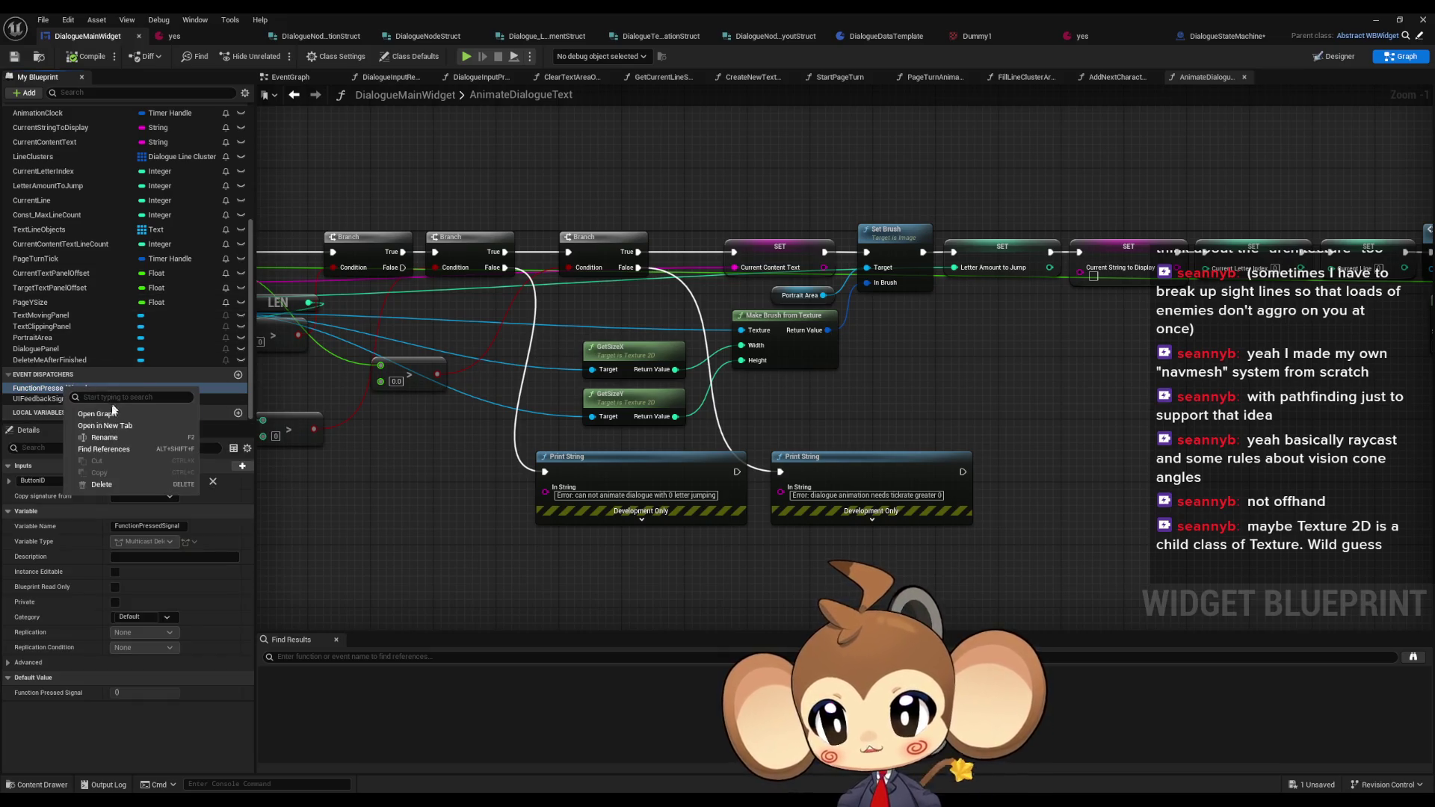
{"action": "left_click", "coordinate": [107, 451]}
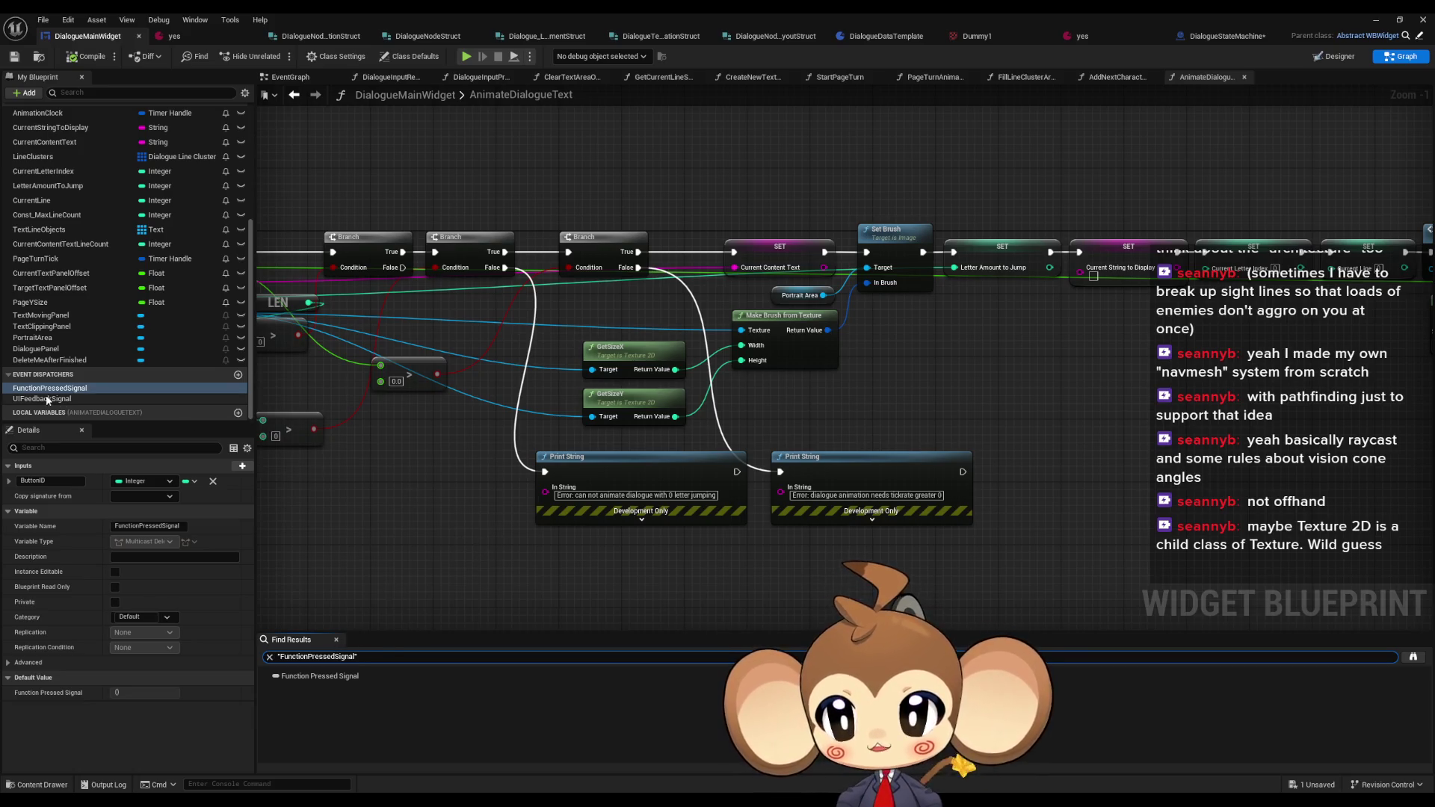
{"action": "right_click", "coordinate": [97, 389]}
{"action": "left_click", "coordinate": [165, 452]}
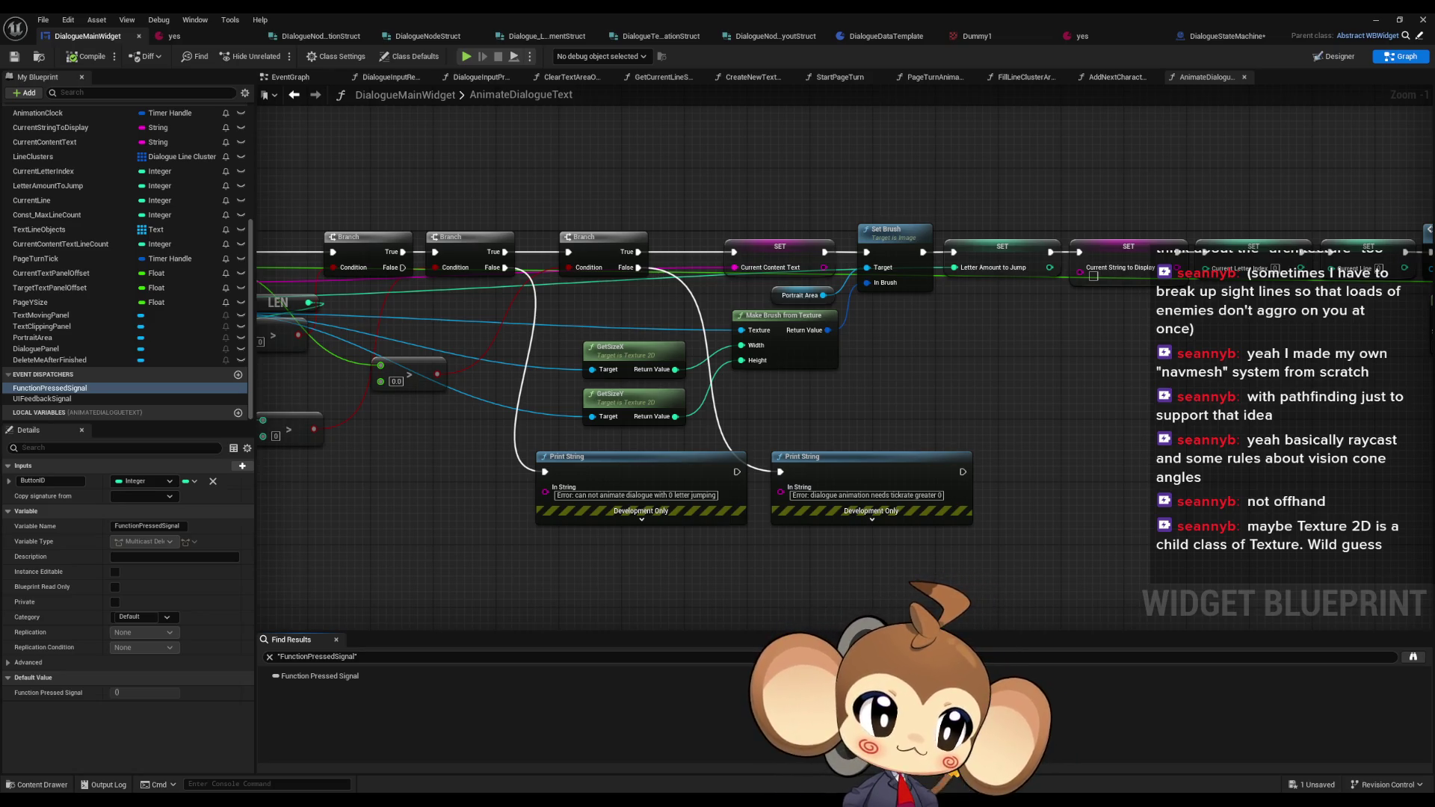
{"action": "double_click", "coordinate": [320, 676]}
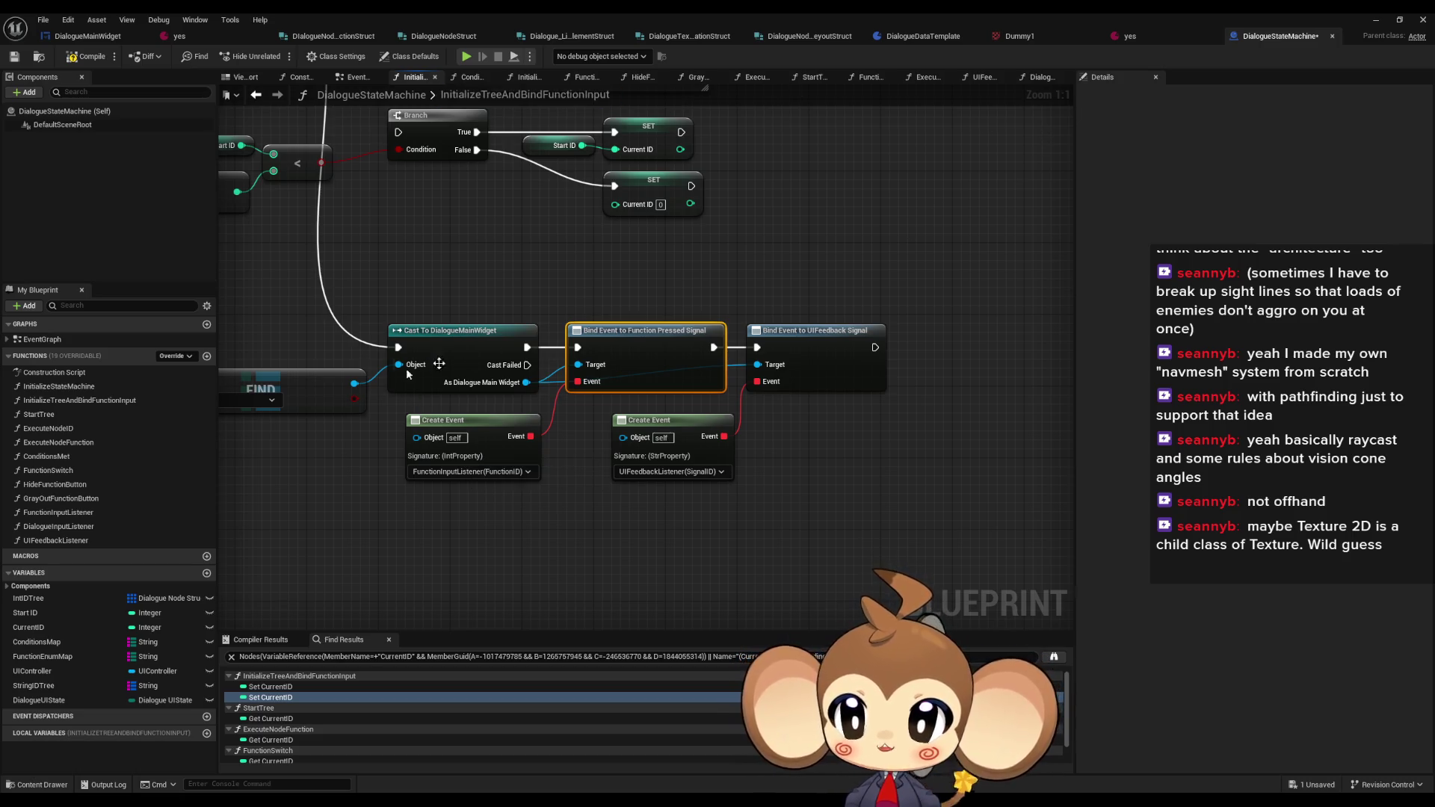
- In DialogueInputListener, delete Print String and wire Function Input Listener in its place
{"action": "double_click", "coordinate": [45, 512]}
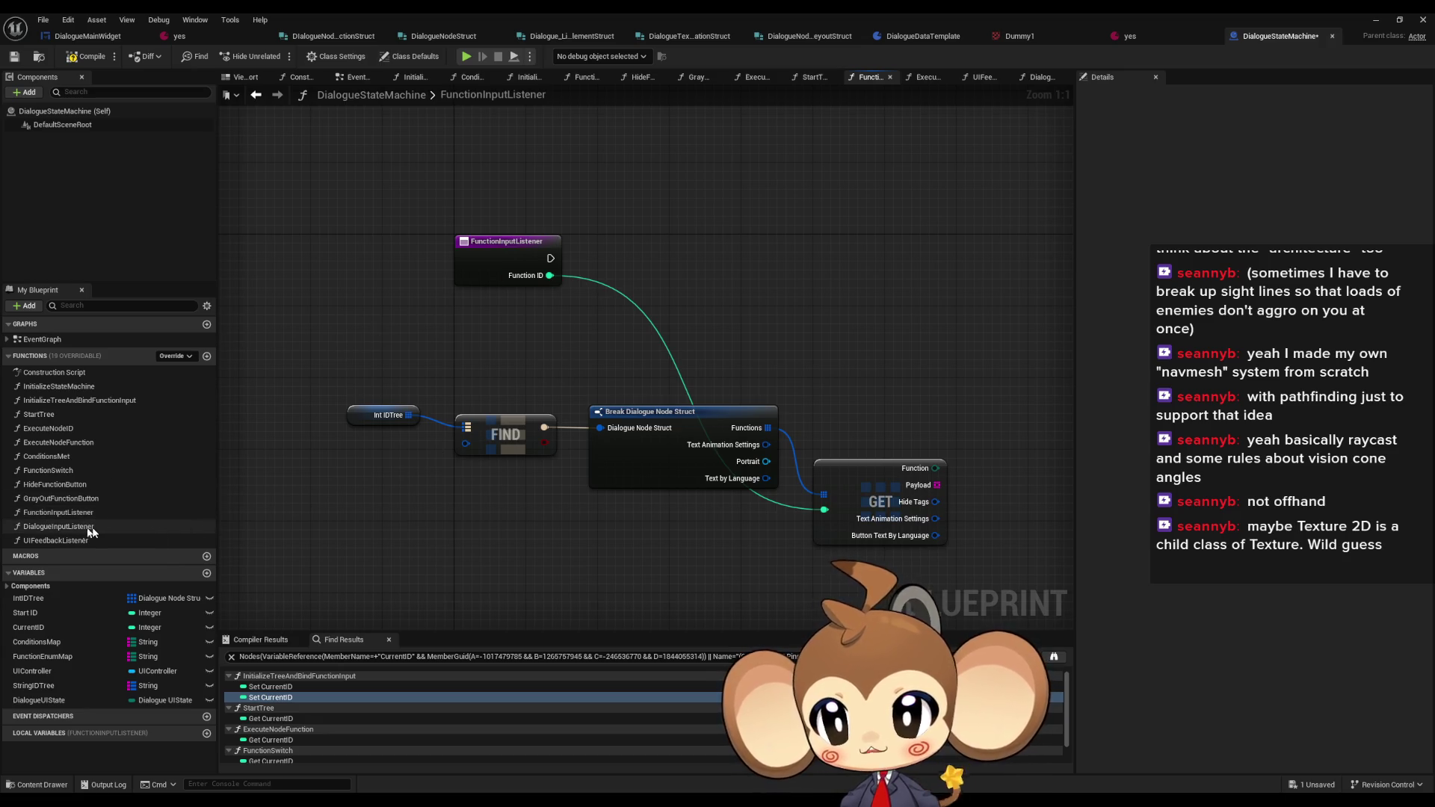
{"action": "double_click", "coordinate": [59, 526]}
{"action": "scroll", "coordinate": [783, 297], "scroll_direction": "down", "scroll_amount": 1}
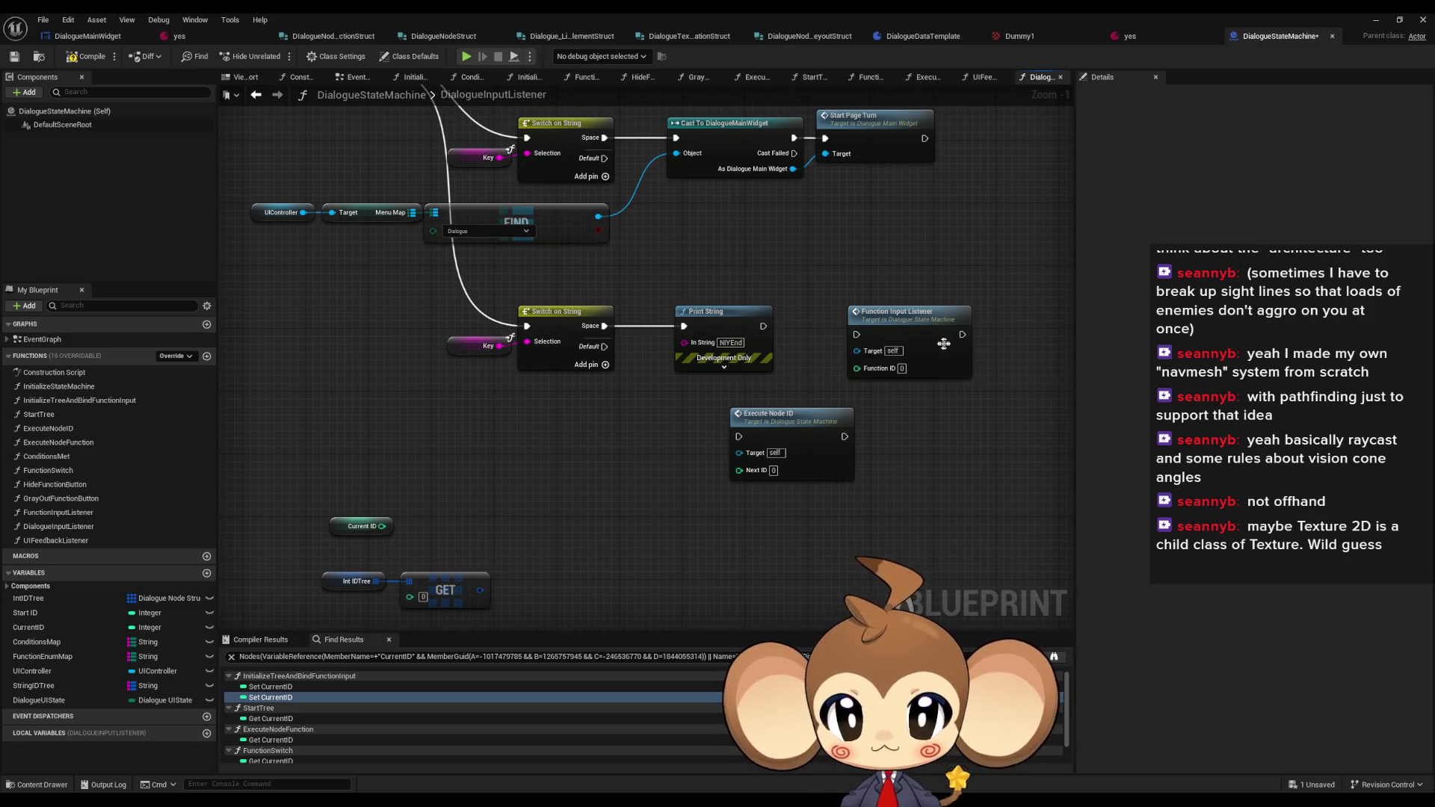
{"action": "mouse_move", "coordinate": [856, 334]}
{"action": "left_mouse_down"}
{"action": "mouse_move", "coordinate": [598, 323]}
{"action": "mouse_move", "coordinate": [783, 330]}
{"action": "left_mouse_up"}
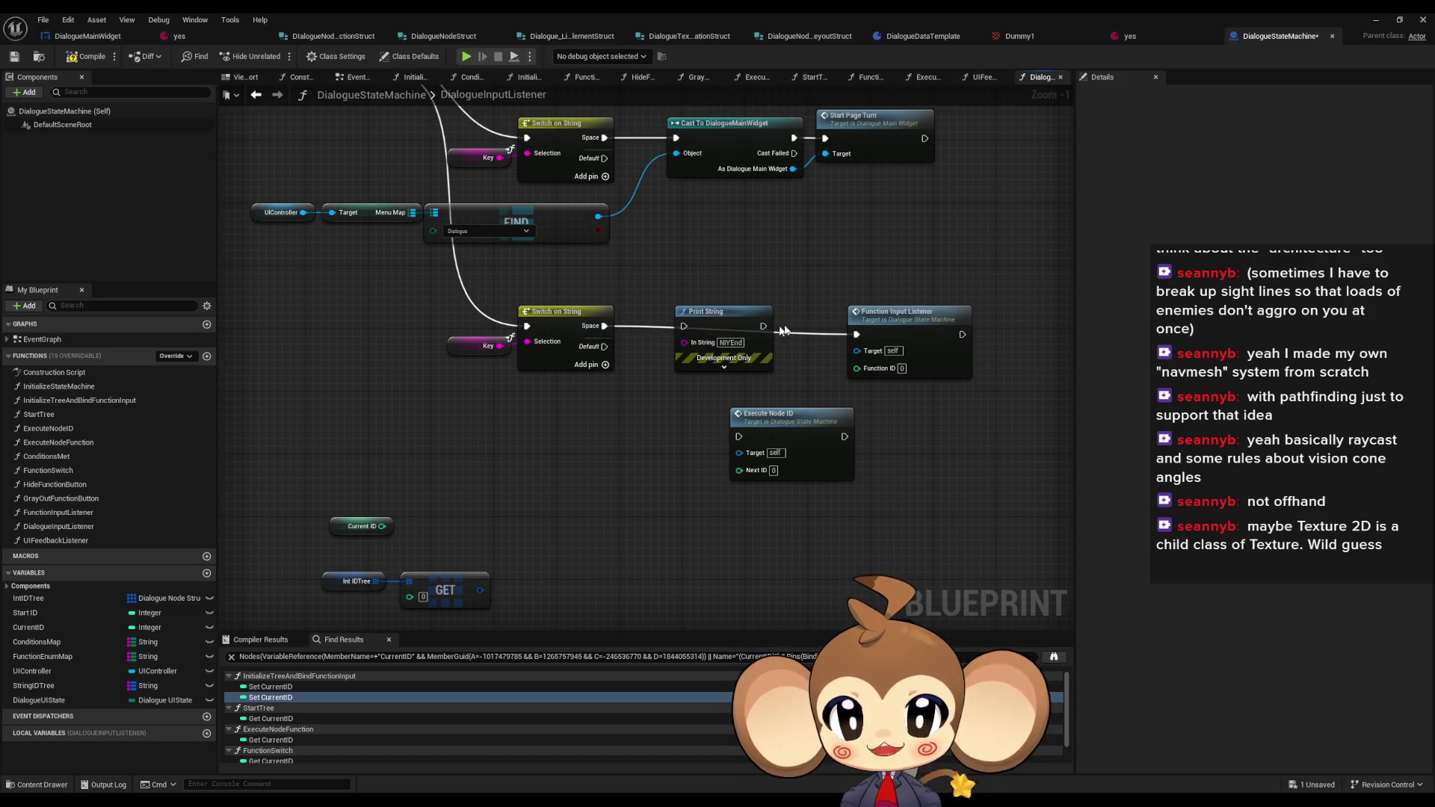
{"action": "left_click", "coordinate": [714, 313]}
{"action": "key", "text": "Delete"}
{"action": "left_click_drag", "start_coordinate": [925, 335], "coordinate": [767, 326]}
{"action": "left_click", "coordinate": [665, 340]}
- Delete the leftover Current ID, GET and Execute Node ID nodes
{"action": "left_click_drag", "start_coordinate": [321, 495], "coordinate": [520, 609]}
{"action": "key", "text": "Delete"}
{"action": "mouse_move", "coordinate": [637, 434]}
{"action": "left_mouse_down"}
{"action": "mouse_move", "coordinate": [609, 476]}
{"action": "mouse_move", "coordinate": [711, 434]}
{"action": "left_mouse_up"}
{"action": "key", "text": "Delete"}
{"action": "double_click", "coordinate": [713, 440]}
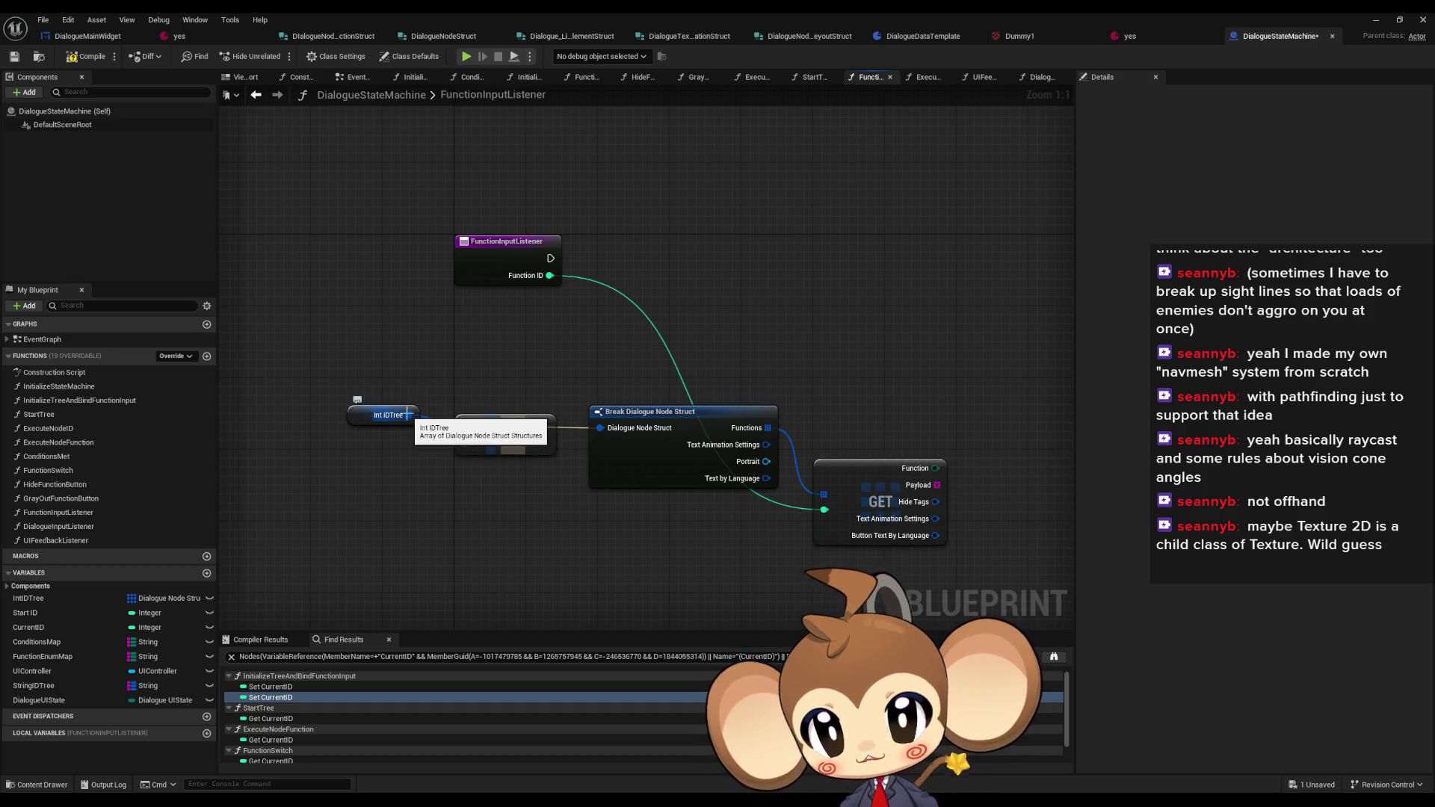
- Replace the FIND node with a GET on Int IDTree indexed by Current ID
{"action": "left_click_drag", "start_coordinate": [409, 416], "coordinate": [456, 359]}
{"action": "type", "text": "get"}
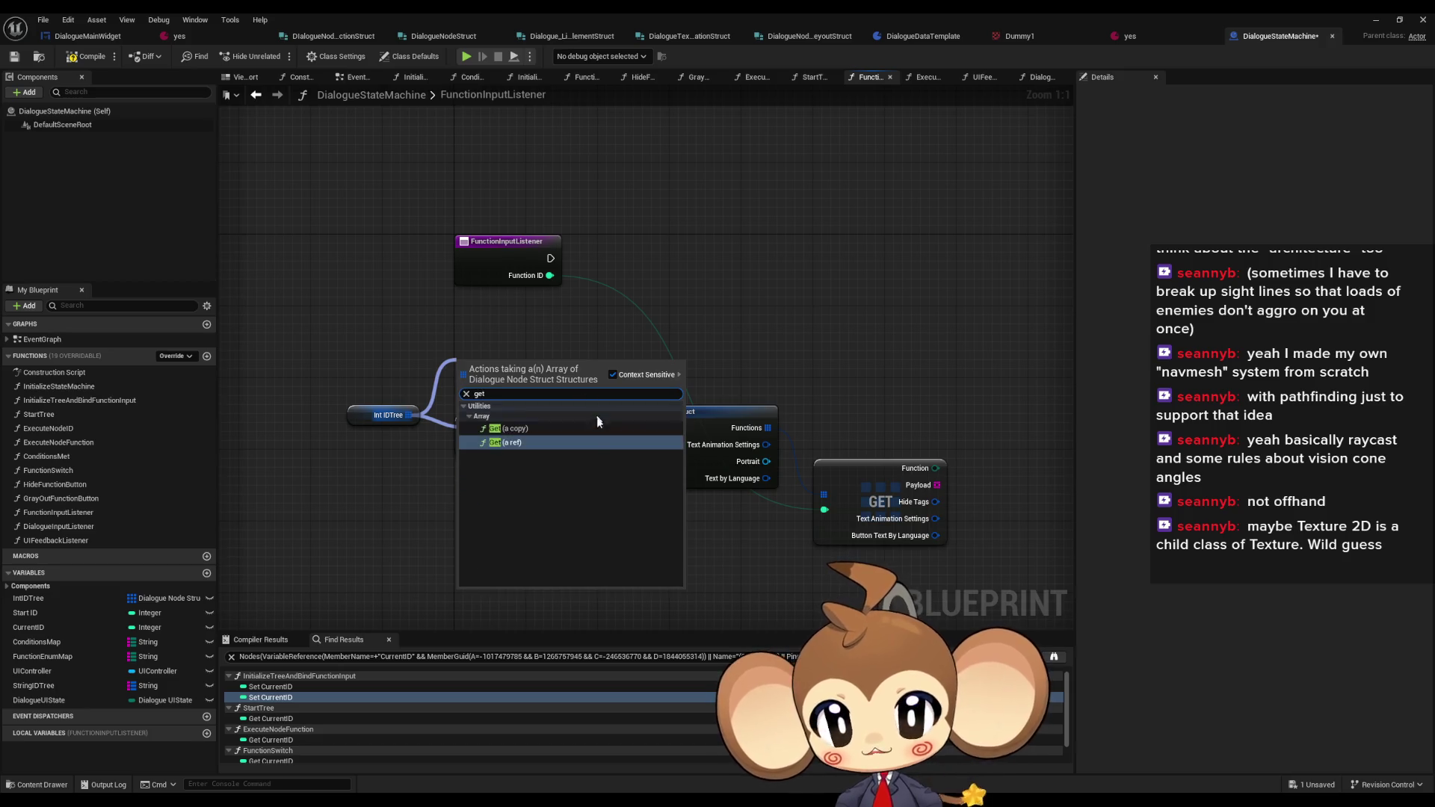
{"action": "key", "text": "Return"}
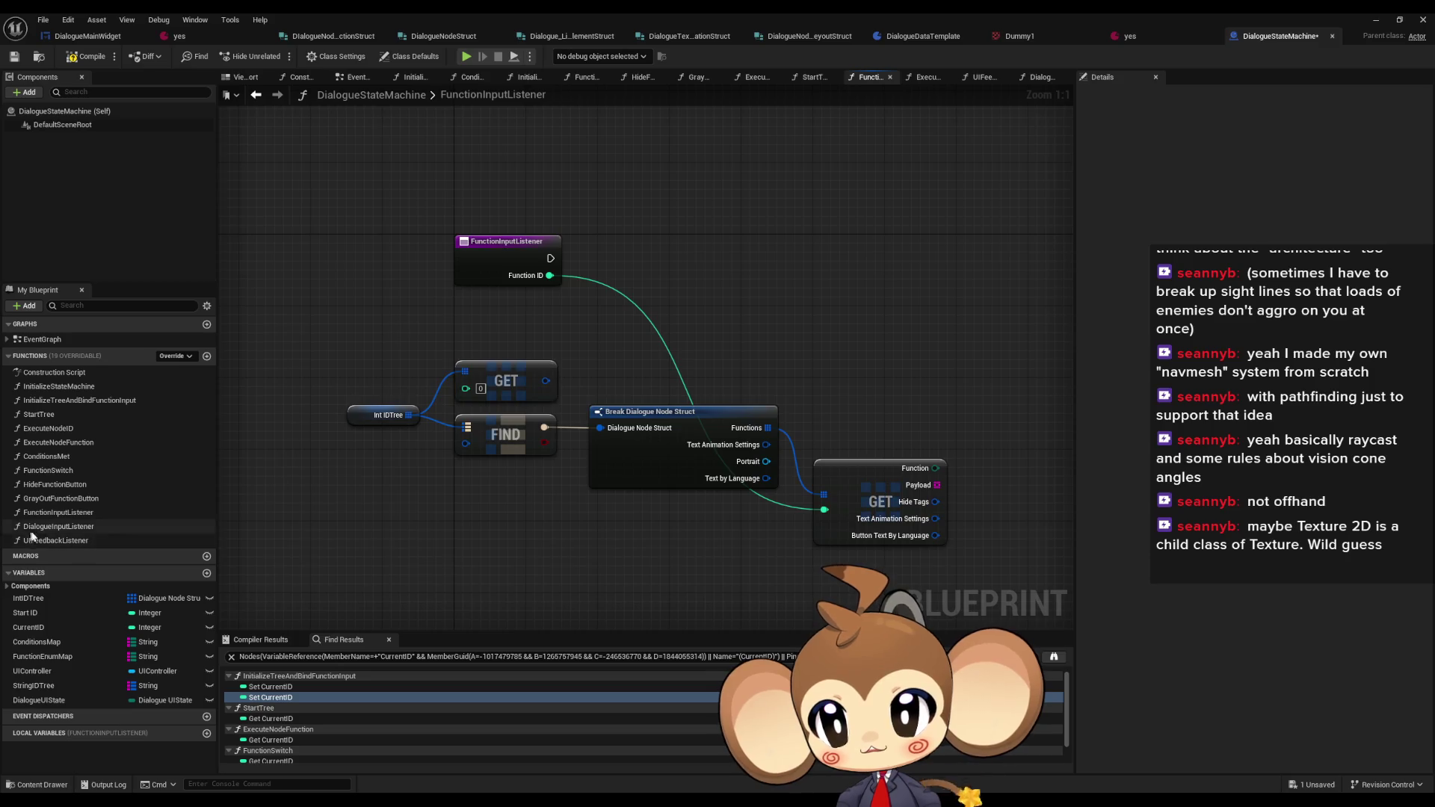
{"action": "mouse_move", "coordinate": [30, 627]}
{"action": "left_mouse_down"}
{"action": "mouse_move", "coordinate": [350, 536]}
{"action": "mouse_move", "coordinate": [340, 457]}
{"action": "mouse_move", "coordinate": [465, 388]}
{"action": "mouse_move", "coordinate": [514, 417]}
{"action": "left_mouse_up"}
{"action": "left_click", "coordinate": [505, 434]}
{"action": "key", "text": "Delete"}
{"action": "left_click_drag", "start_coordinate": [356, 465], "coordinate": [373, 446]}
{"action": "left_click_drag", "start_coordinate": [510, 416], "coordinate": [475, 425]}
- Hide the Text by Language, Portrait and Text Animation Settings pins on the Break node
{"action": "left_click_drag", "start_coordinate": [702, 426], "coordinate": [648, 427]}
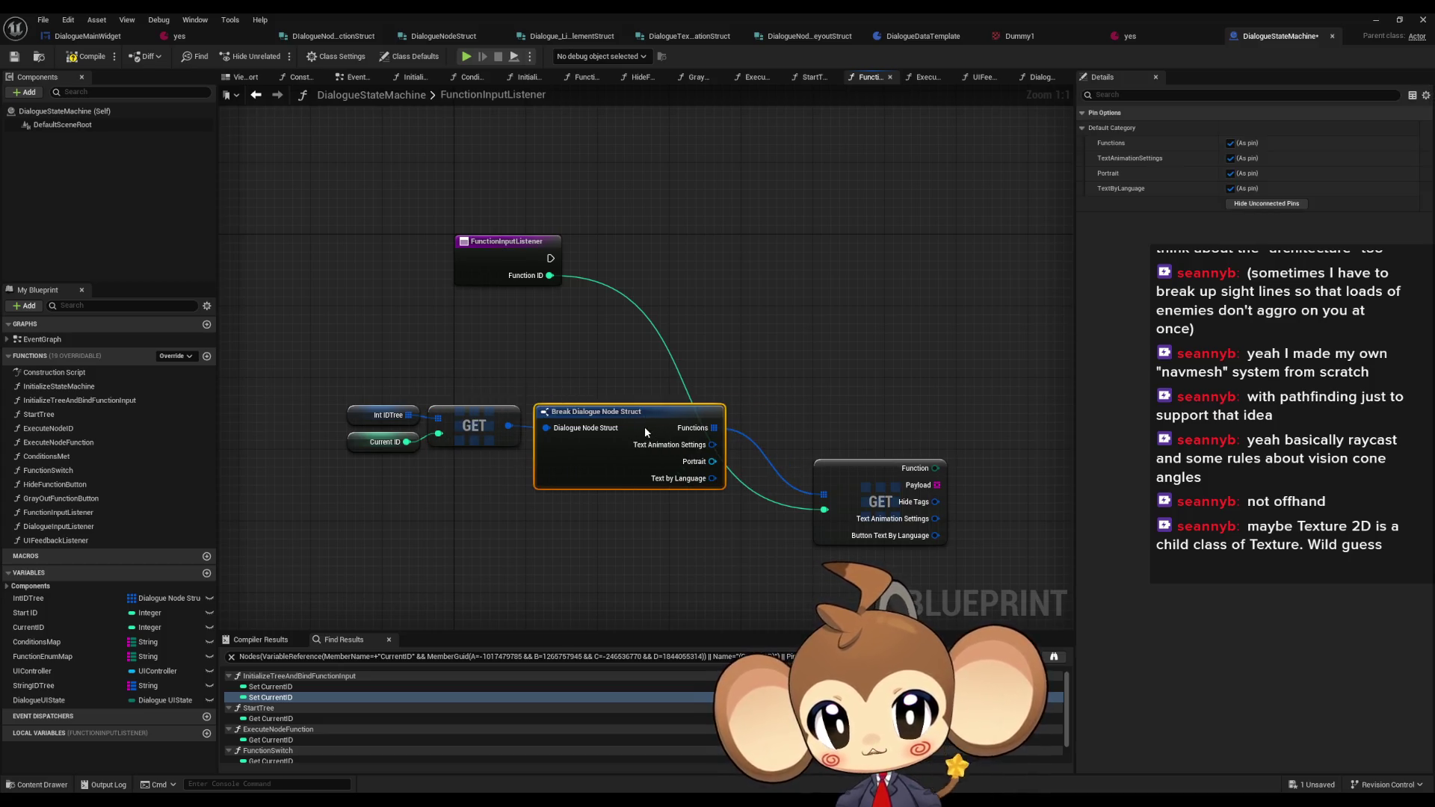
{"action": "left_click", "coordinate": [1229, 189]}
{"action": "left_click", "coordinate": [1229, 173]}
{"action": "left_click", "coordinate": [1230, 158]}
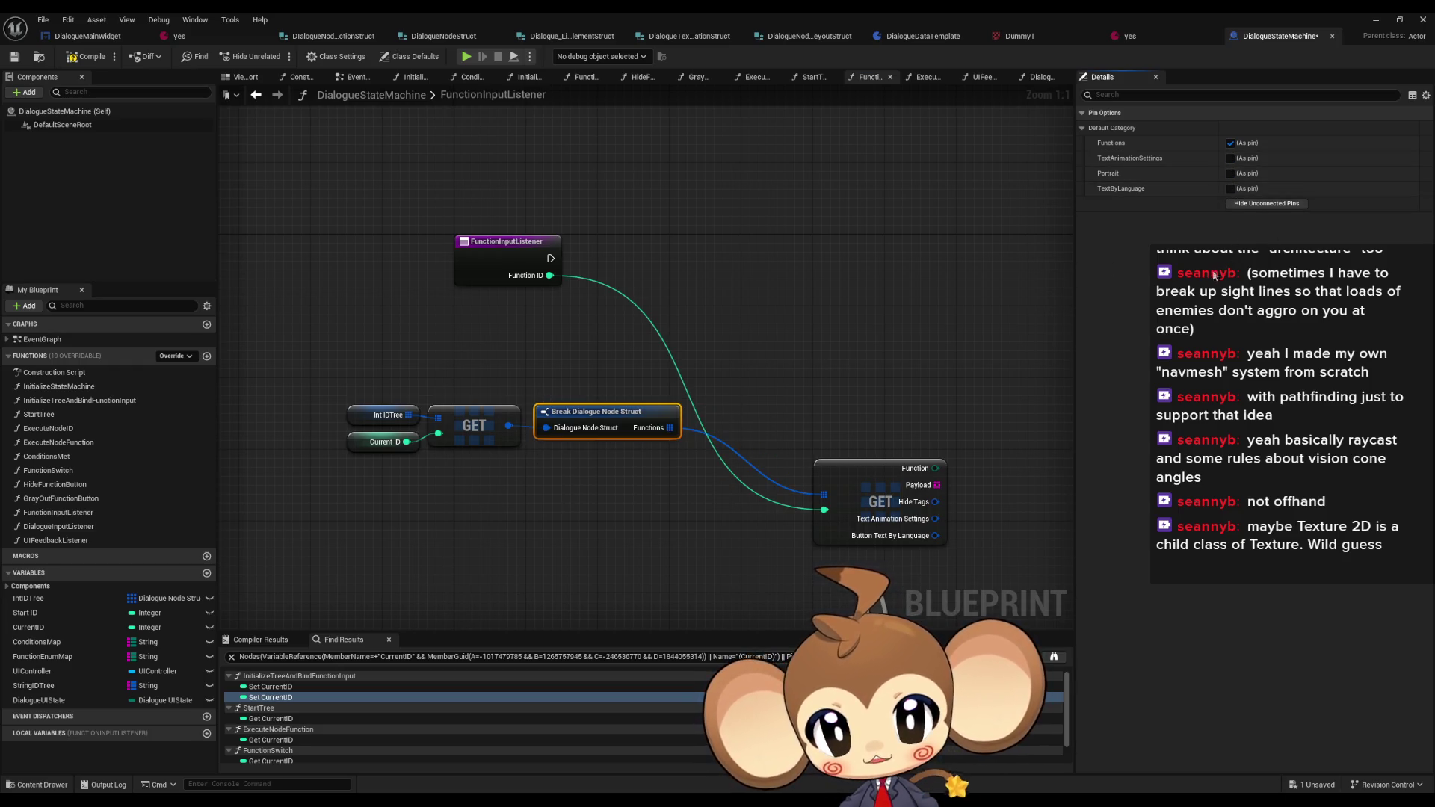
{"action": "mouse_move", "coordinate": [896, 464]}
{"action": "left_mouse_down"}
{"action": "mouse_move", "coordinate": [804, 342]}
{"action": "mouse_move", "coordinate": [779, 338]}
{"action": "left_mouse_up"}
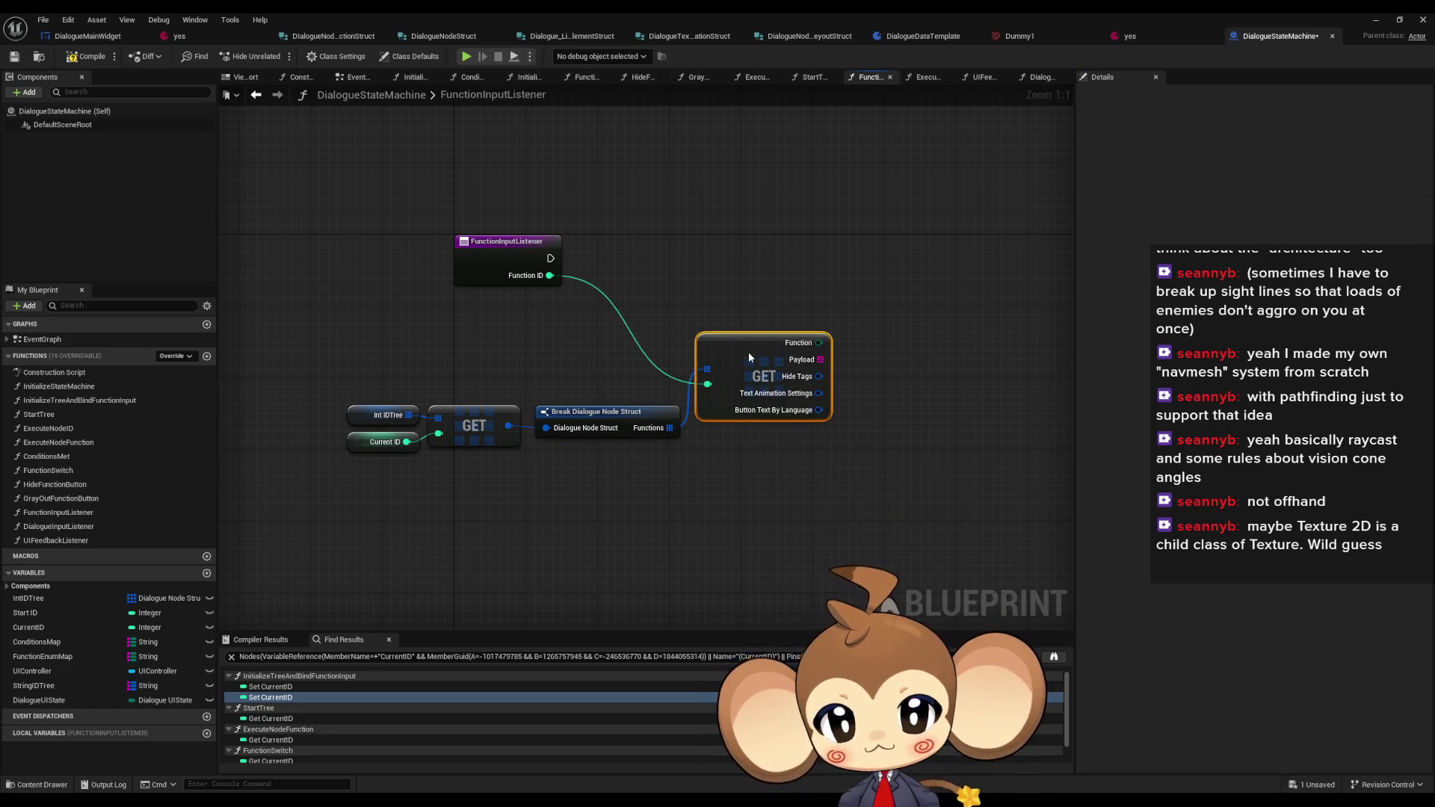
{"action": "left_click", "coordinate": [680, 299]}
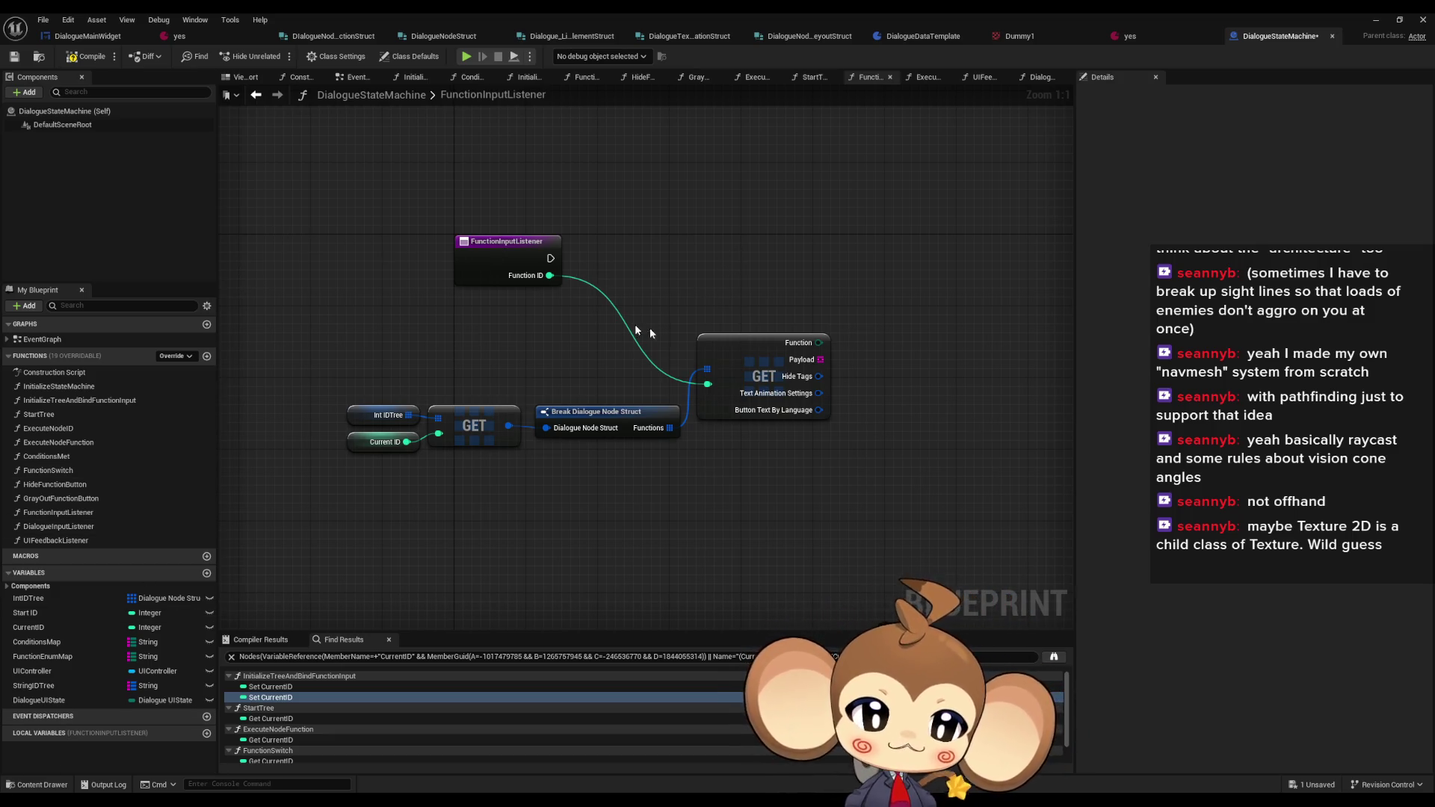
- Wire the GET's Function output into a Switch on DialogueNodeFunctionEnum, undoing a mistaken Function Switch
{"action": "mouse_move", "coordinate": [635, 329]}
{"action": "left_mouse_down"}
{"action": "mouse_move", "coordinate": [515, 303]}
{"action": "mouse_move", "coordinate": [483, 332]}
{"action": "left_mouse_up"}
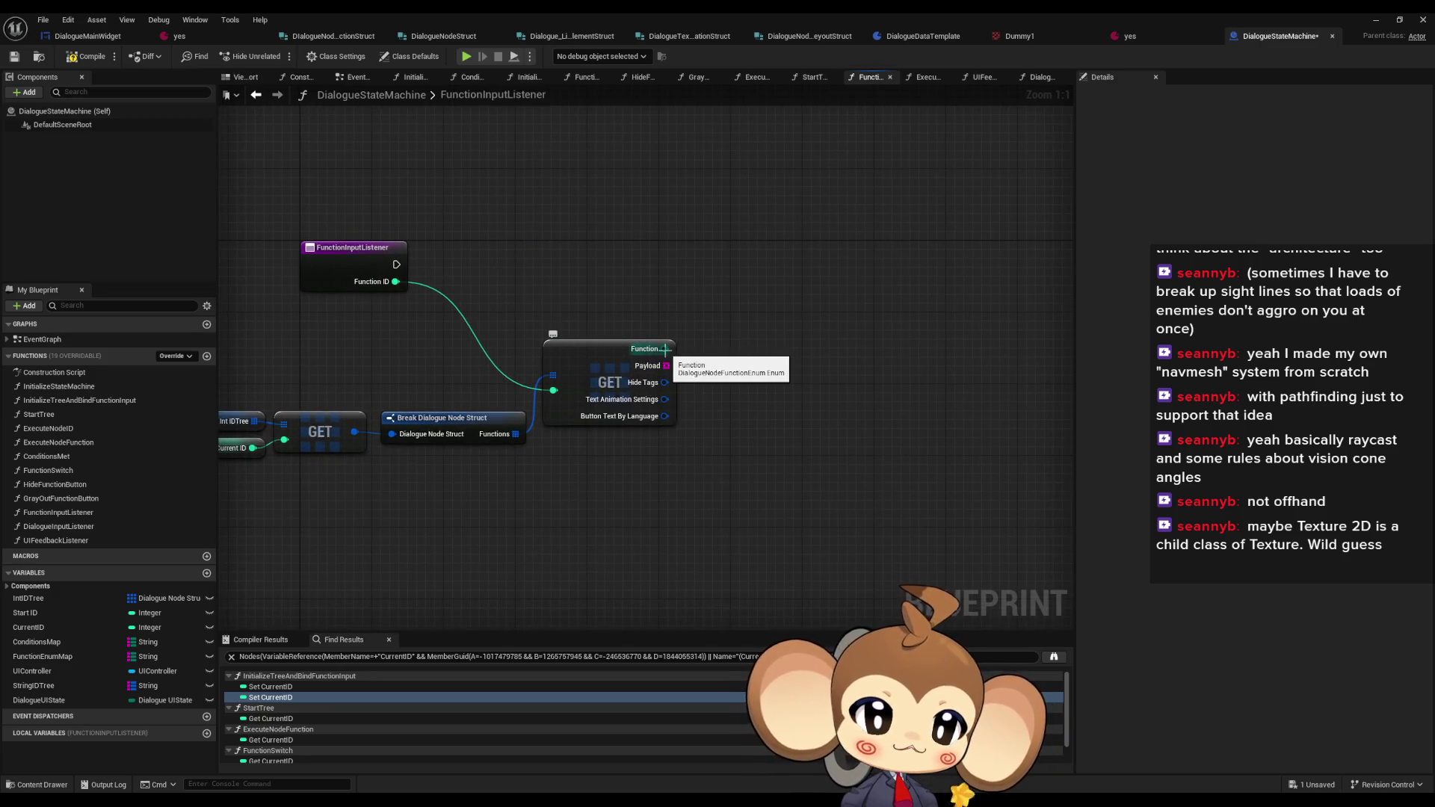
{"action": "left_click_drag", "start_coordinate": [665, 349], "coordinate": [791, 300]}
{"action": "type", "text": "sw"}
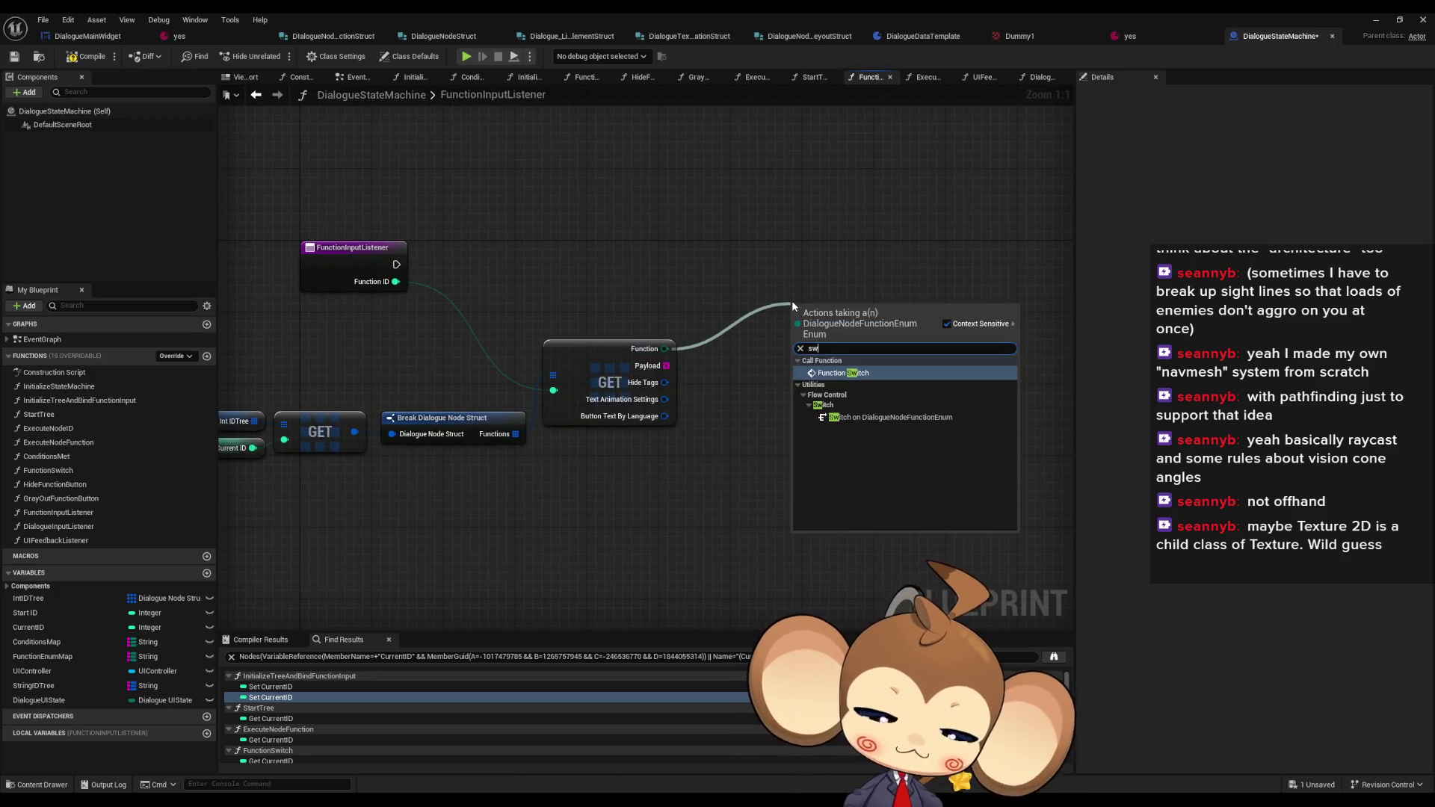
{"action": "type", "text": "itch"}
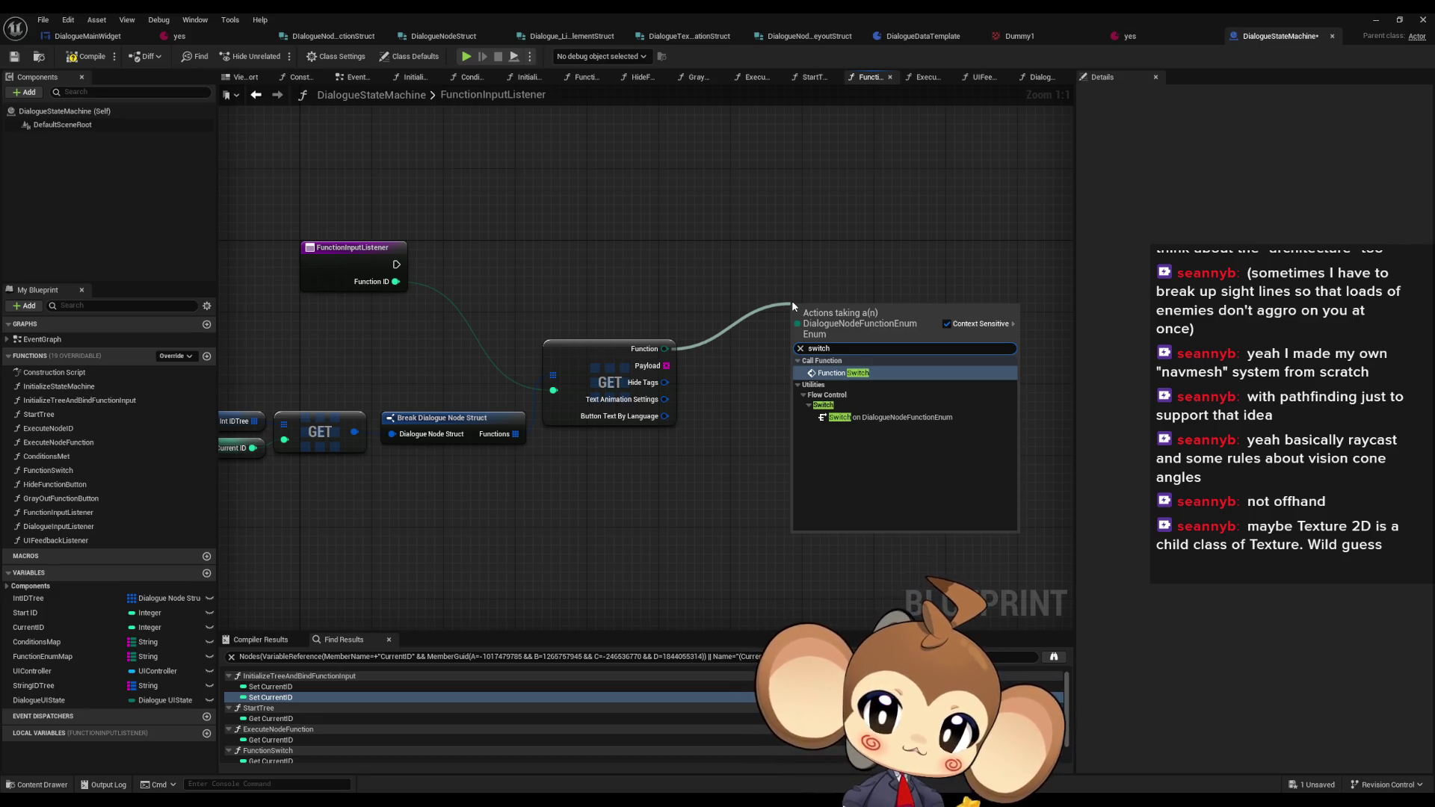
{"action": "key", "text": "Return"}
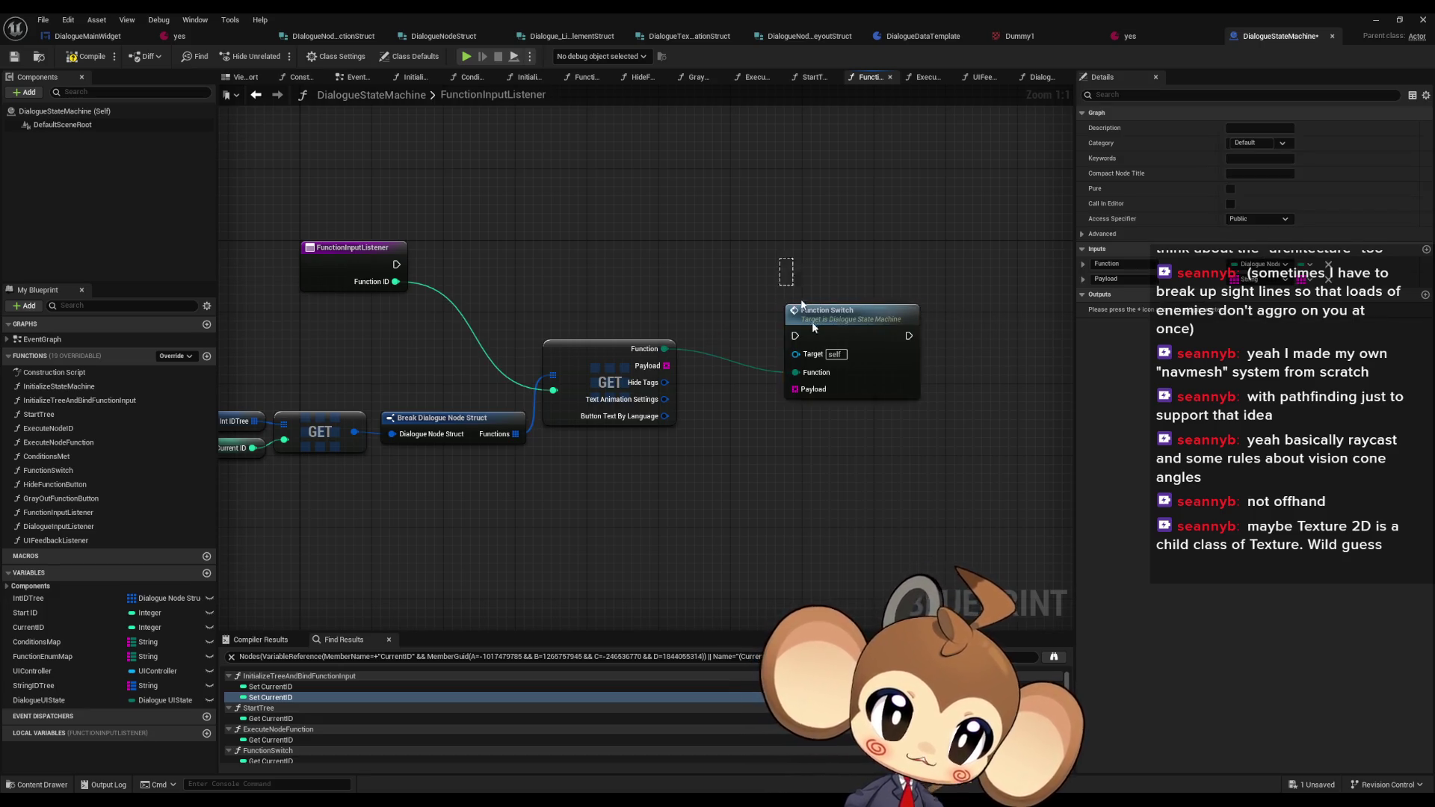
{"action": "key", "text": "ctrl+z"}
{"action": "left_click_drag", "start_coordinate": [664, 349], "coordinate": [709, 329]}
{"action": "type", "text": "sw"}
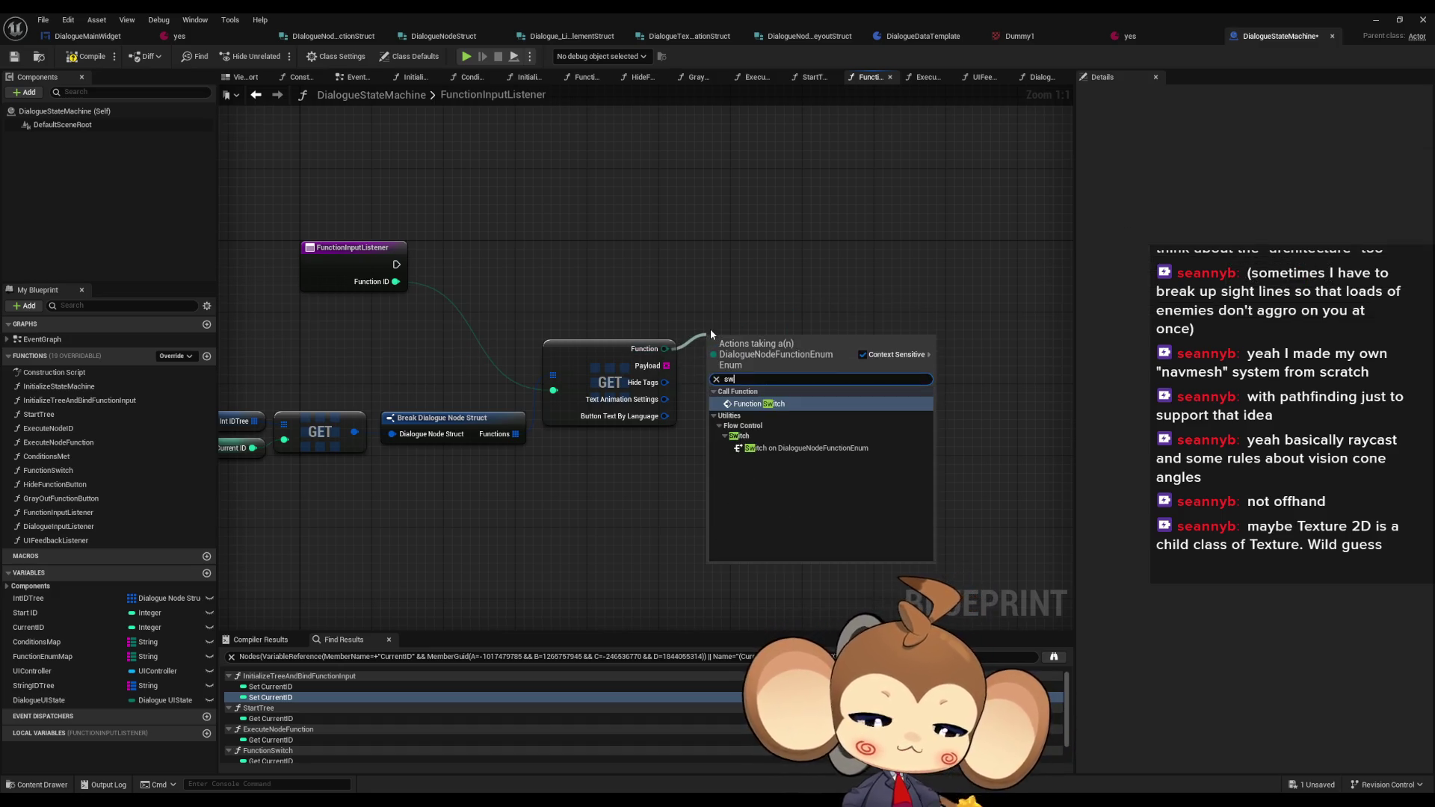
{"action": "type", "text": "itc"}
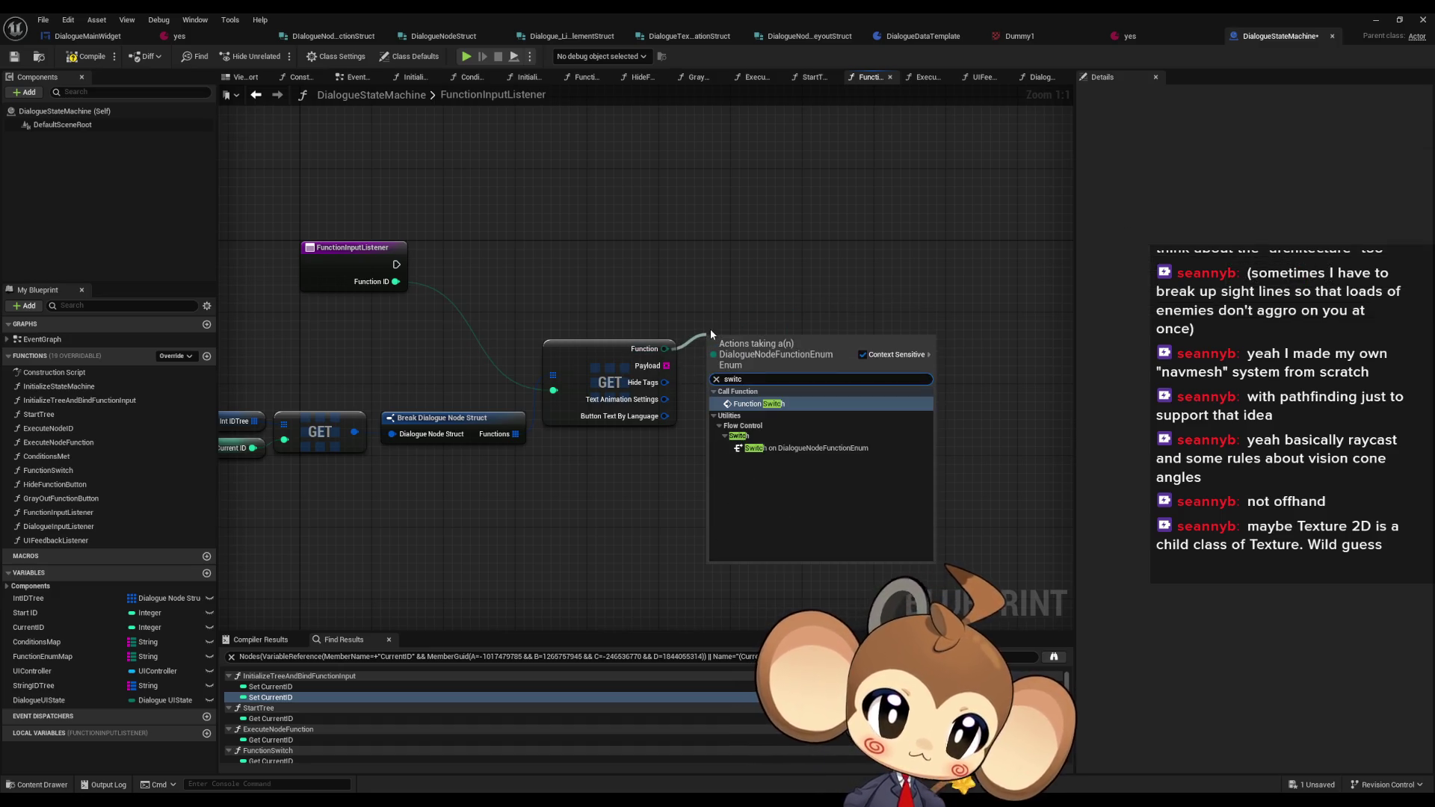
{"action": "key", "text": "Down"}
{"action": "key", "text": "Down"}
{"action": "key", "text": "Down"}
{"action": "key", "text": "Return"}
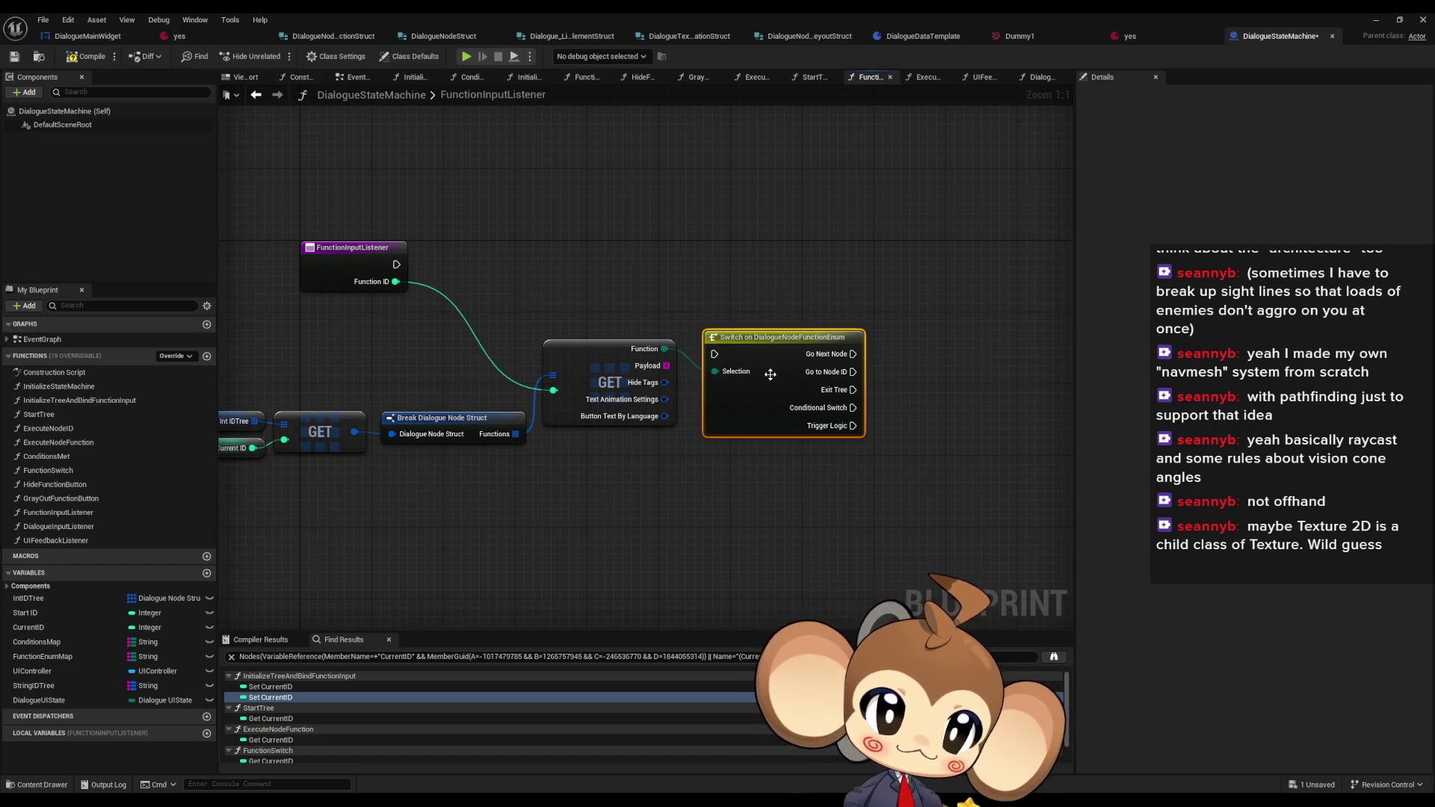
{"action": "left_click_drag", "start_coordinate": [770, 373], "coordinate": [775, 301]}
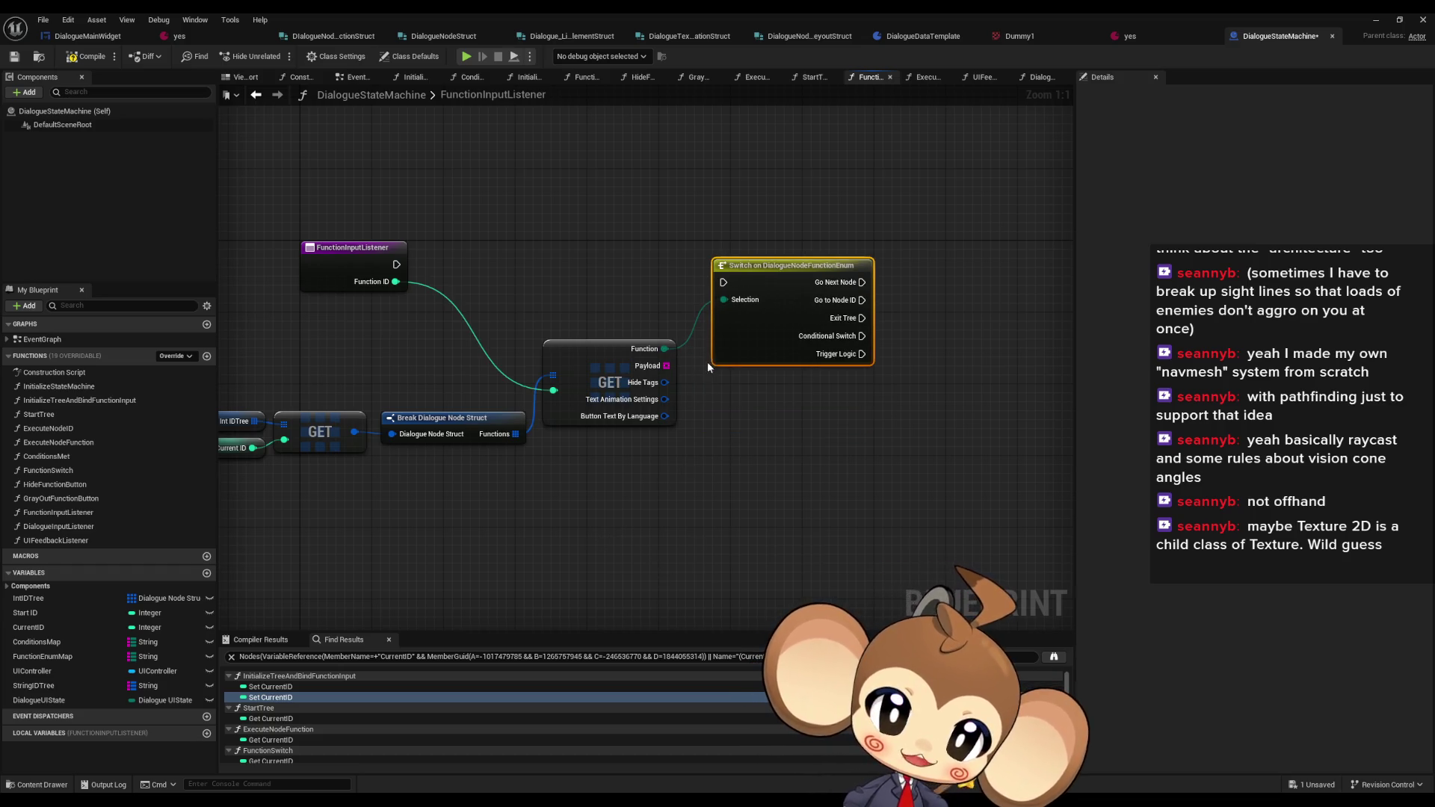
{"action": "right_click", "coordinate": [768, 302]}
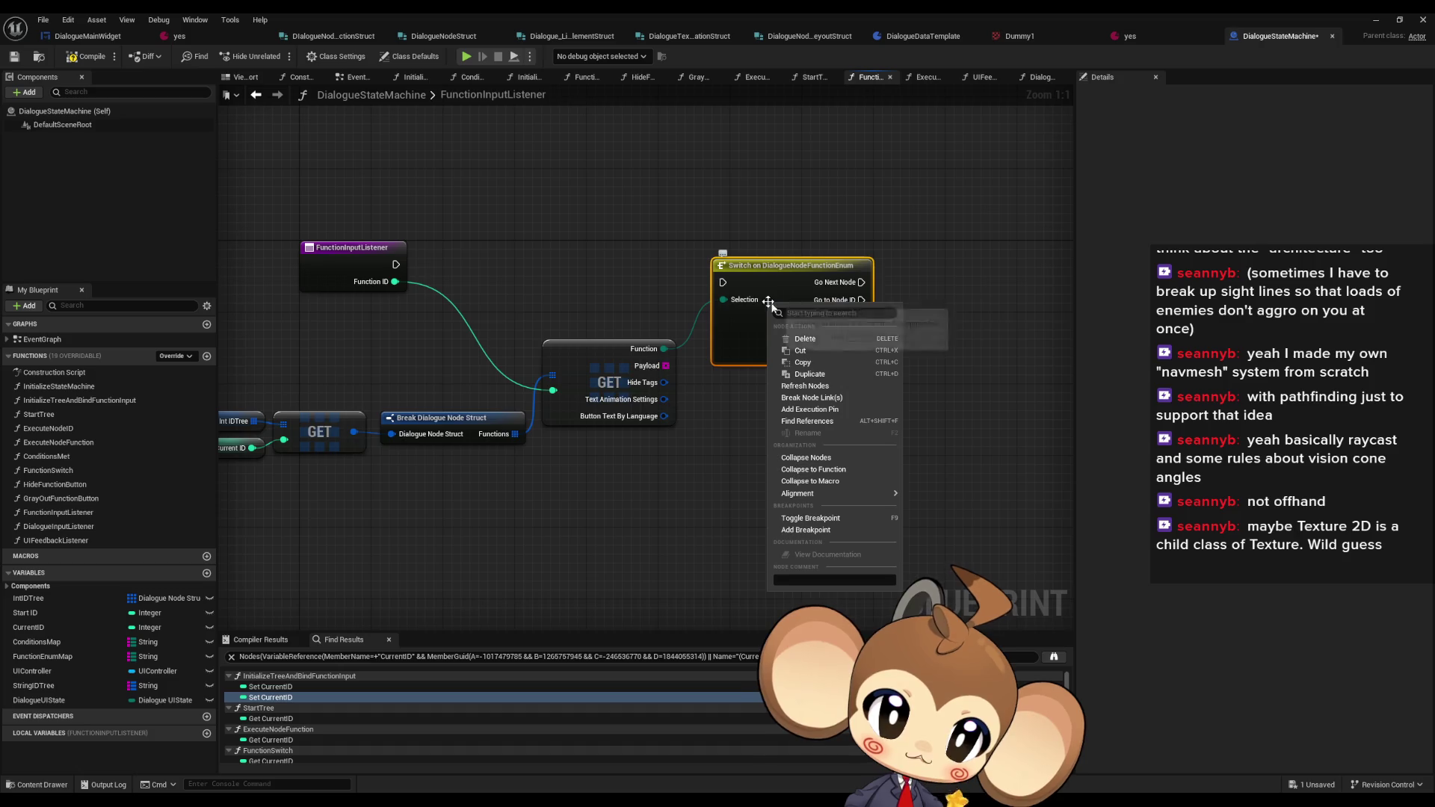
- Find references to the enum switch and inspect its use in FunctionSwitch
{"action": "left_click", "coordinate": [807, 422]}
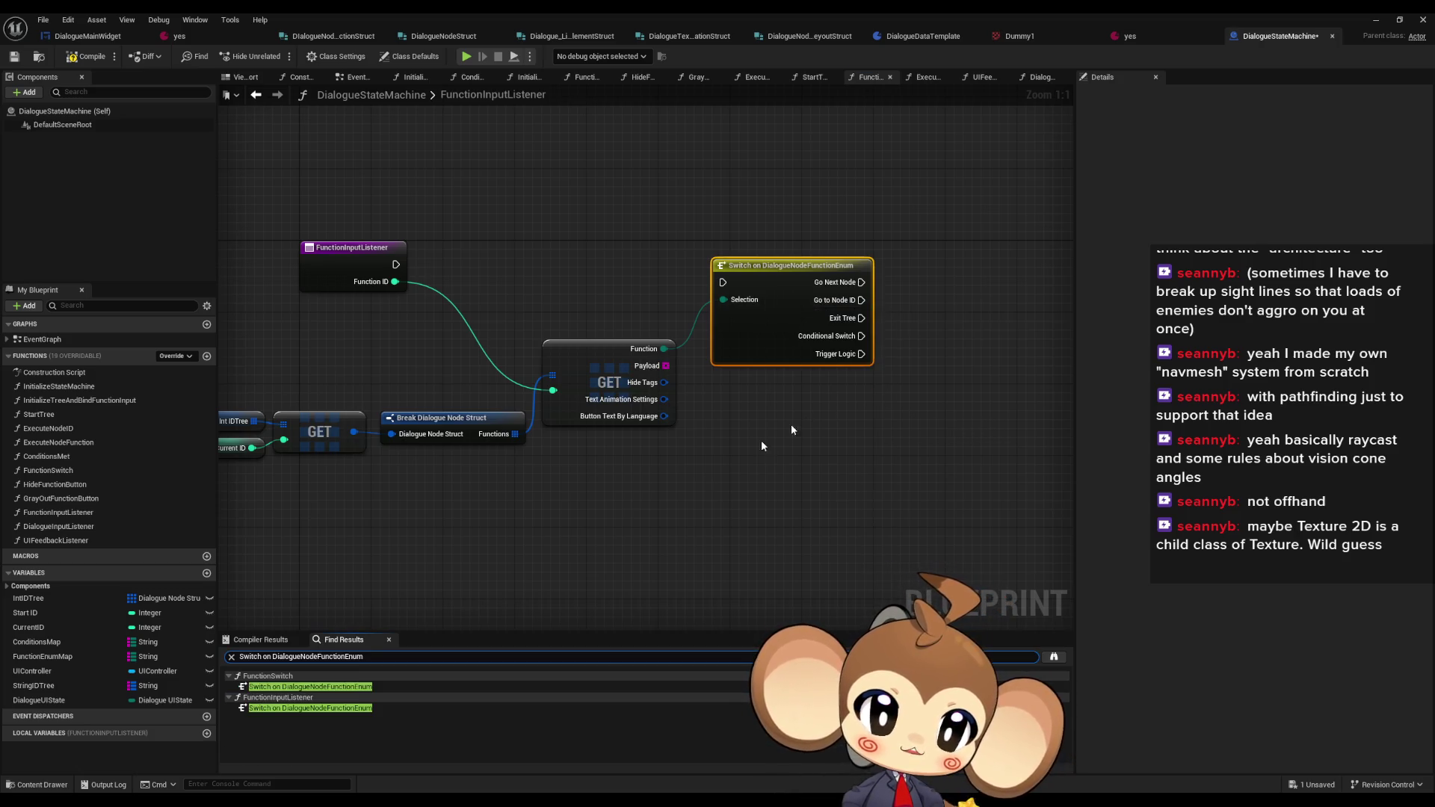
{"action": "left_click", "coordinate": [290, 709]}
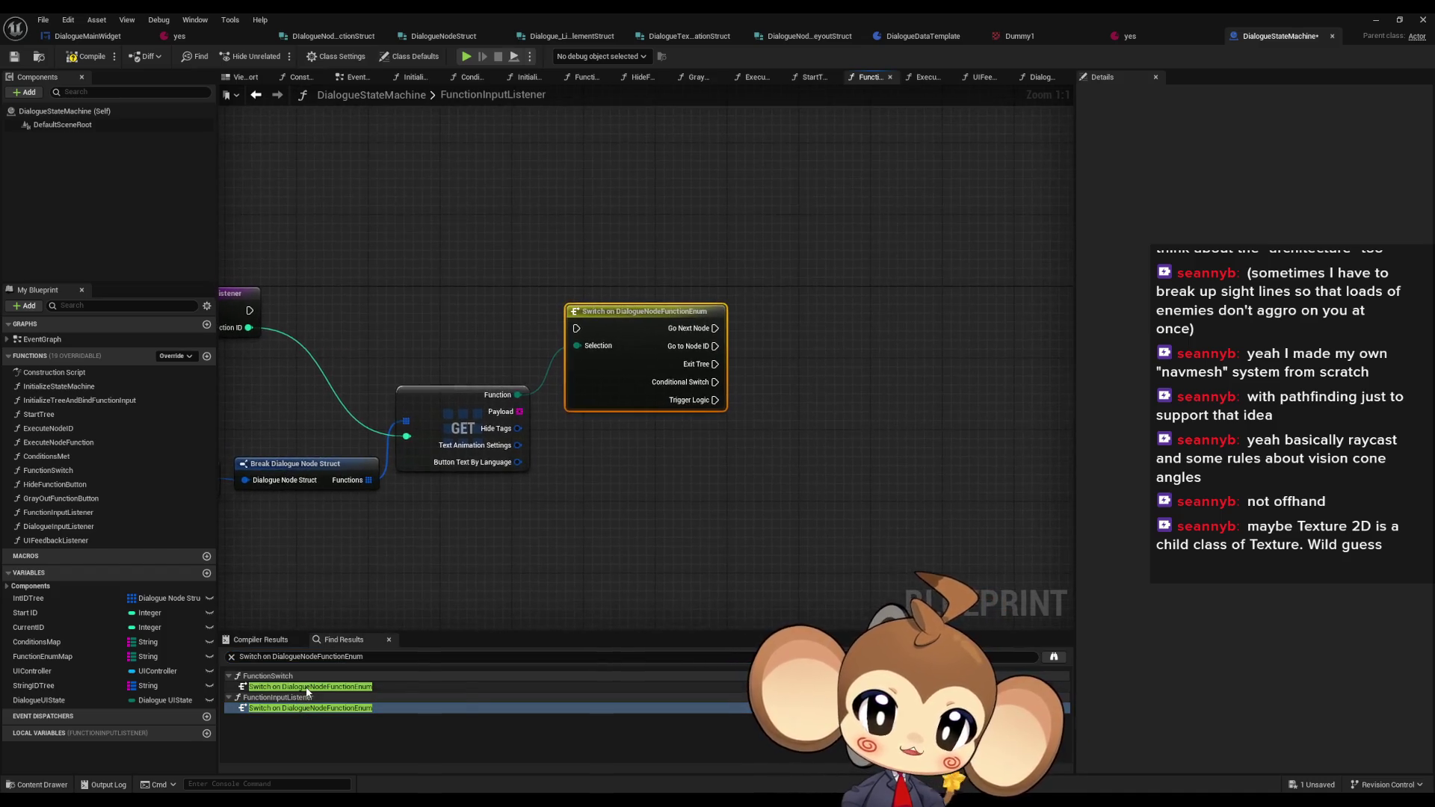
{"action": "left_click", "coordinate": [306, 687]}
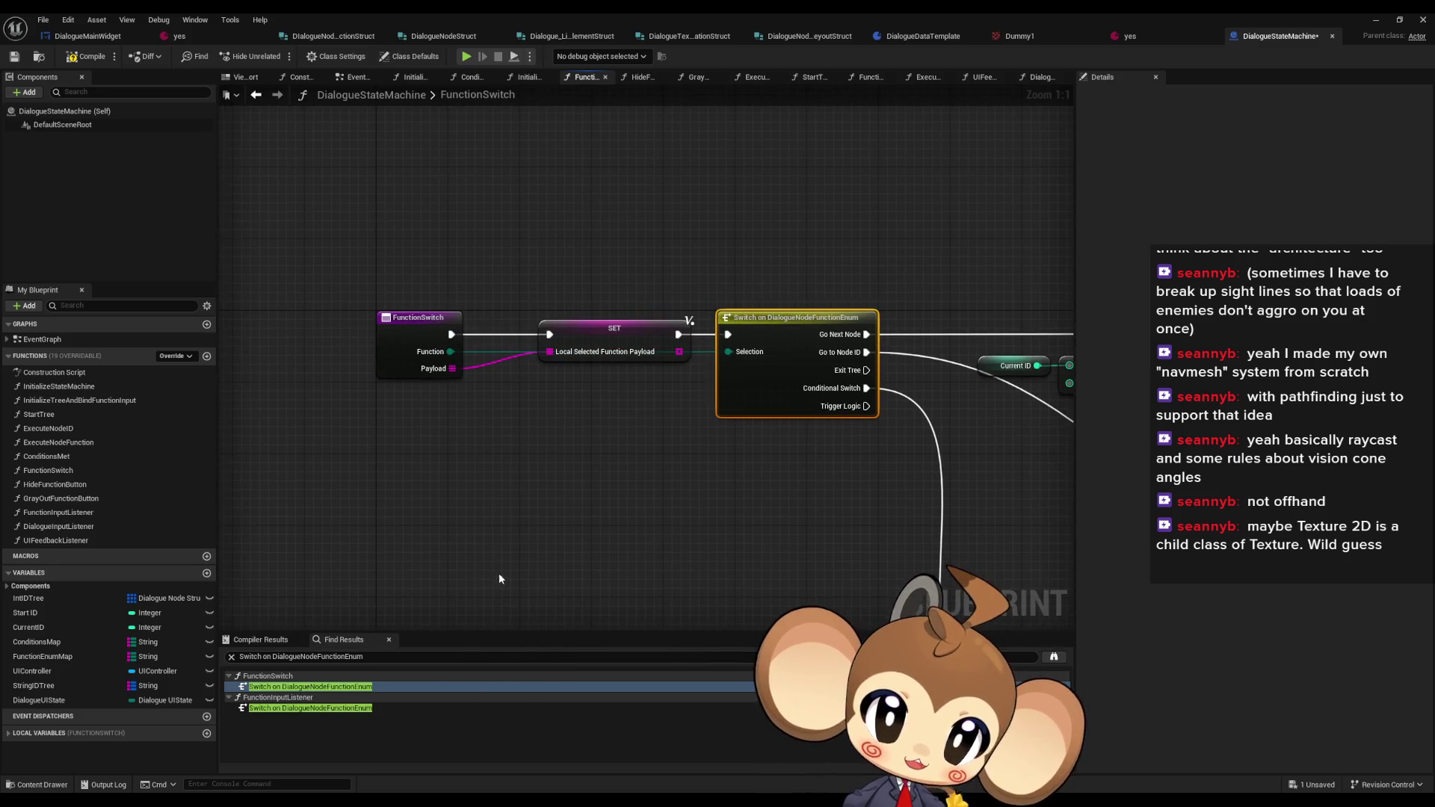
{"action": "left_click", "coordinate": [285, 710]}
{"action": "left_click_drag", "start_coordinate": [242, 333], "coordinate": [371, 320]}
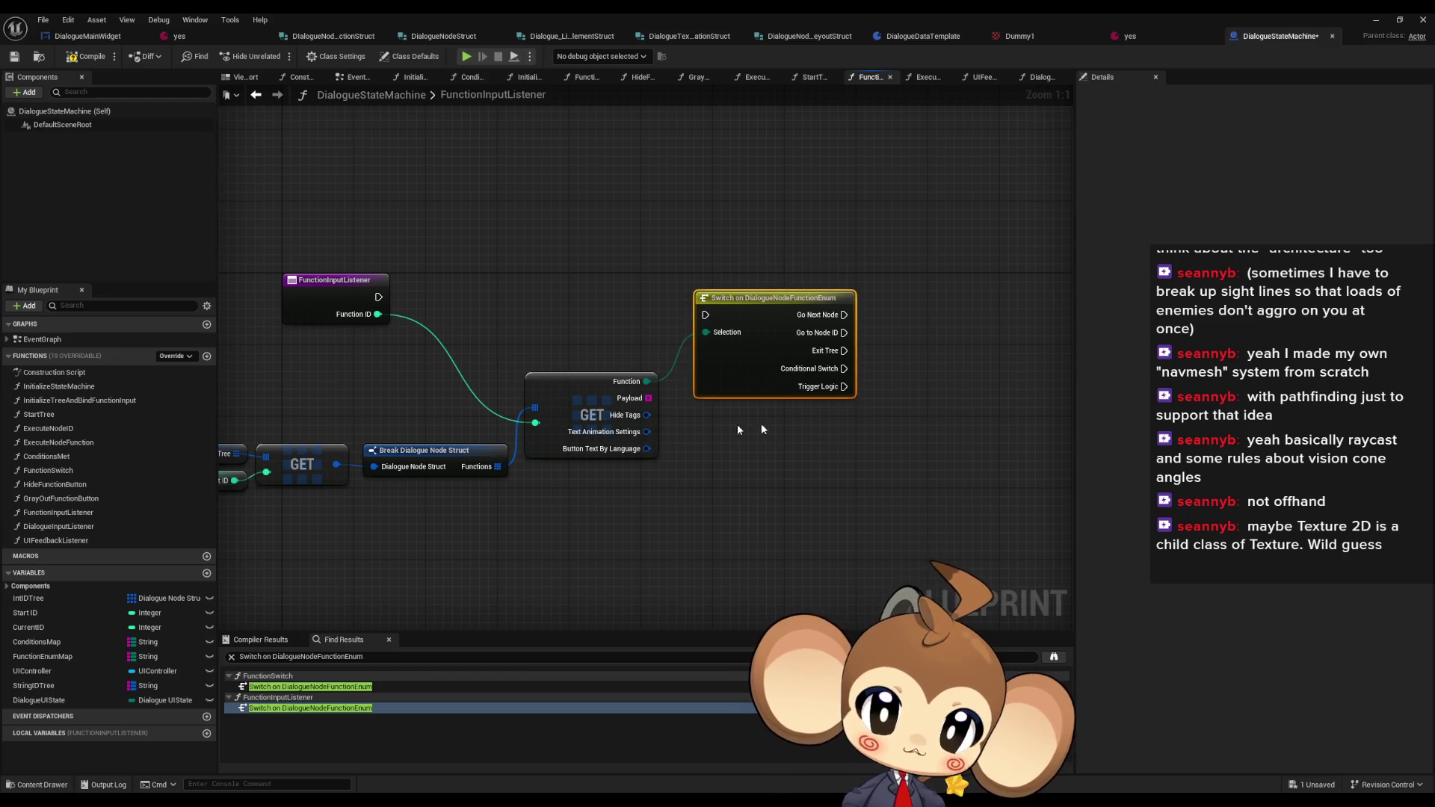
- Delete the enum switch and add a Function Switch call node instead
{"action": "key", "text": "Delete"}
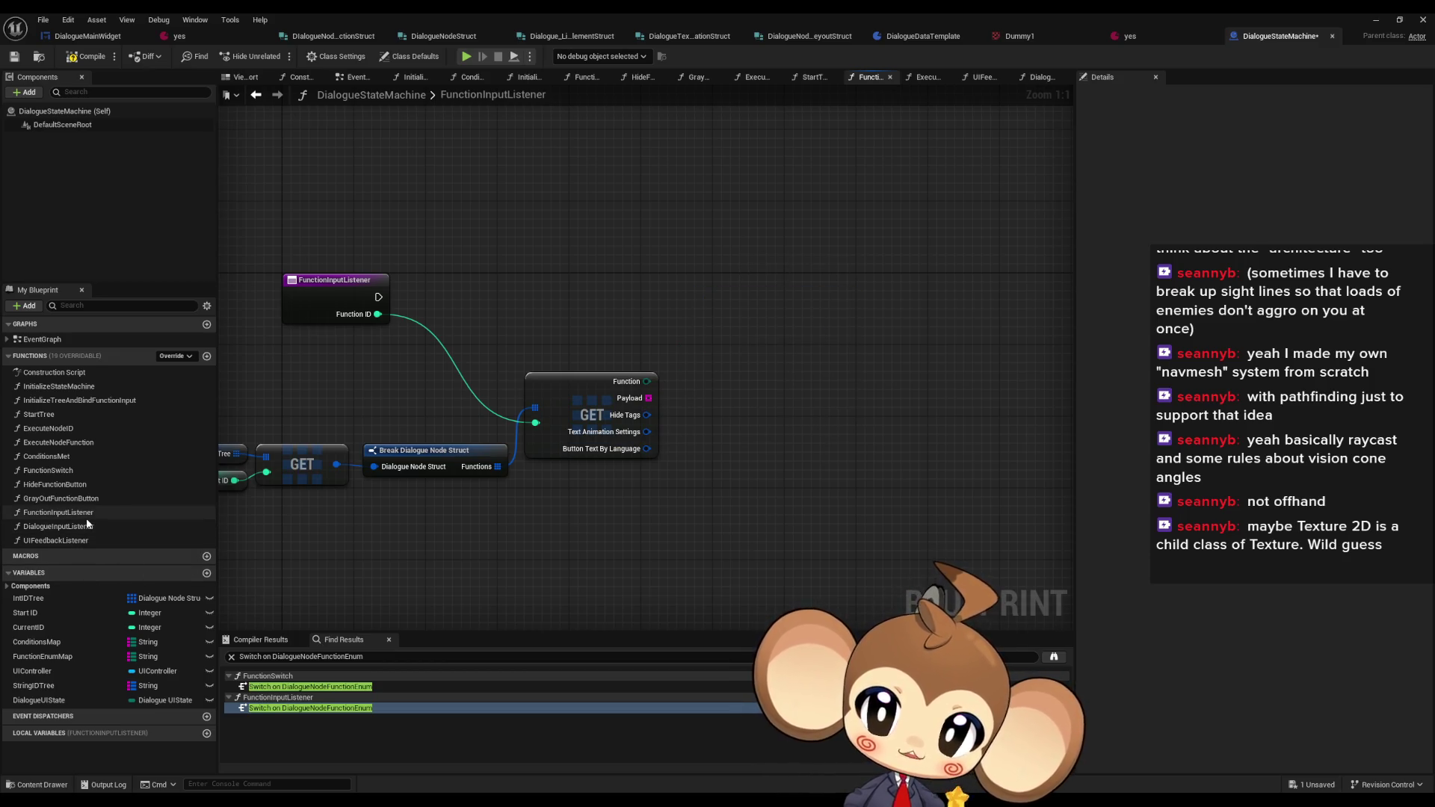
{"action": "mouse_move", "coordinate": [48, 470]}
{"action": "left_mouse_down"}
{"action": "mouse_move", "coordinate": [348, 423]}
{"action": "mouse_move", "coordinate": [807, 295]}
{"action": "mouse_move", "coordinate": [740, 287]}
{"action": "left_mouse_up"}
{"action": "left_click_drag", "start_coordinate": [615, 479], "coordinate": [702, 471]}
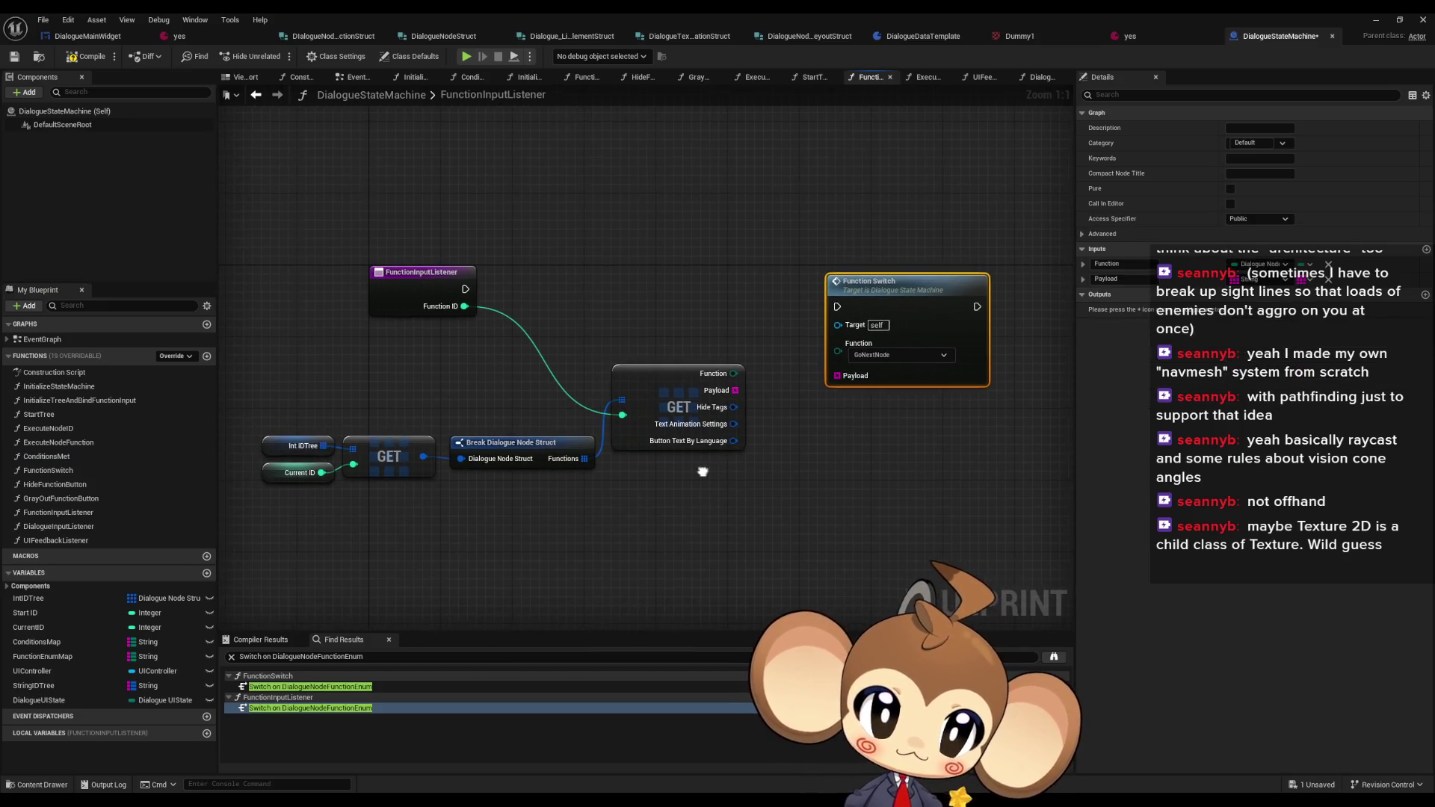
- Recombine the GET output into a Break Dialogue Node Function Struct feeding Function Switch
{"action": "mouse_move", "coordinate": [822, 376]}
{"action": "left_mouse_down"}
{"action": "mouse_move", "coordinate": [739, 404]}
{"action": "mouse_move", "coordinate": [735, 390]}
{"action": "mouse_move", "coordinate": [852, 396]}
{"action": "mouse_move", "coordinate": [837, 352]}
{"action": "left_mouse_up"}
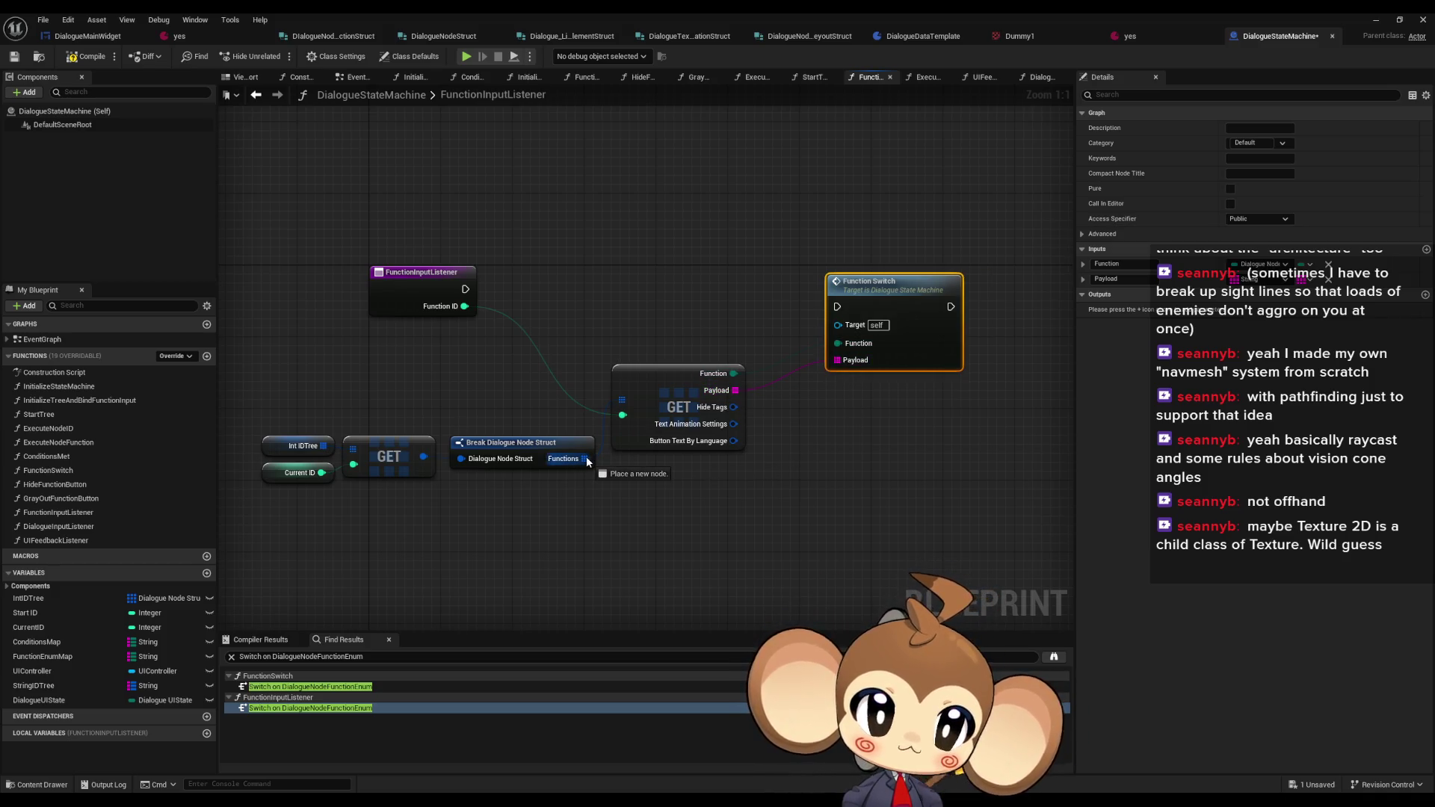
{"action": "left_click", "coordinate": [736, 390], "text": "alt"}
{"action": "right_click", "coordinate": [736, 389]}
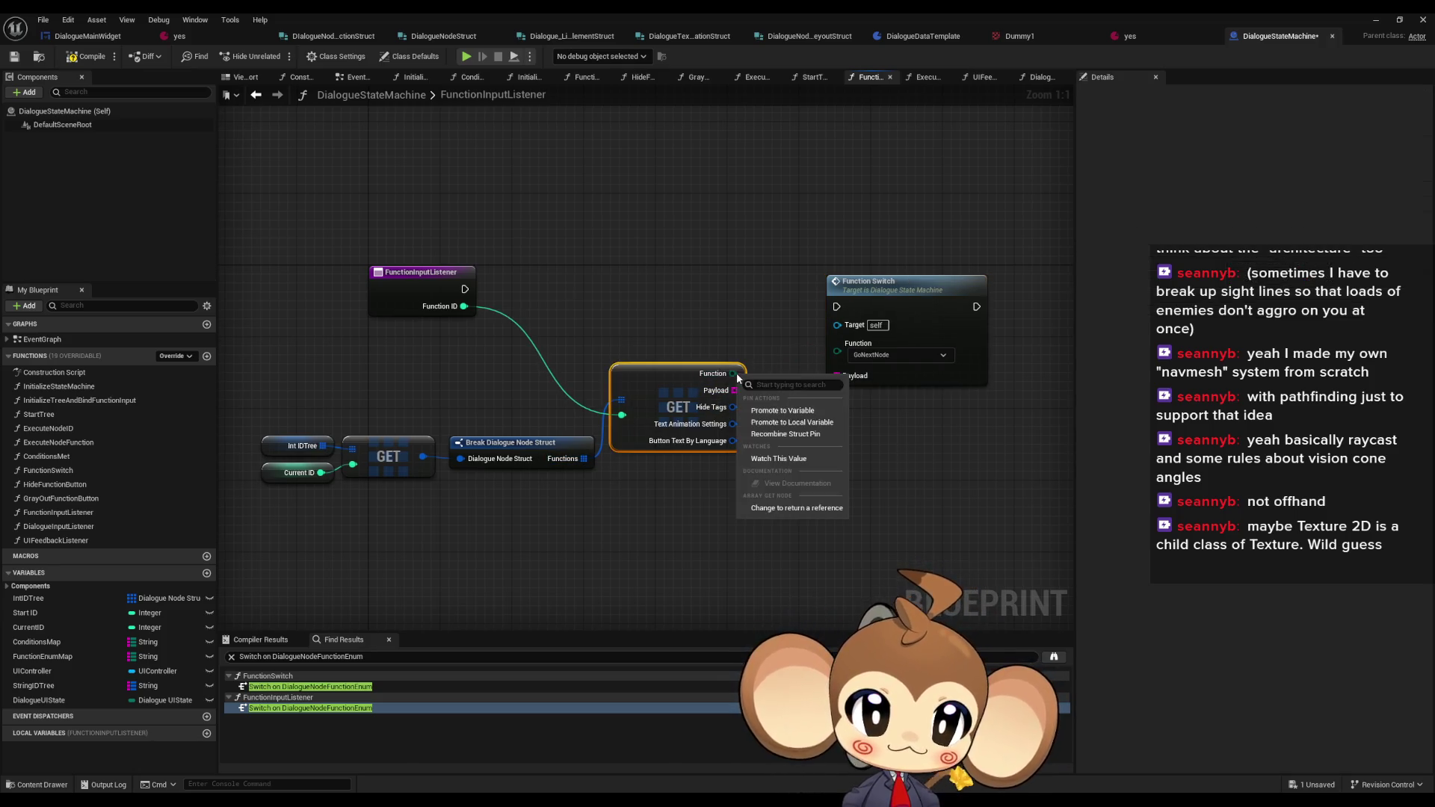
{"action": "left_click", "coordinate": [792, 435]}
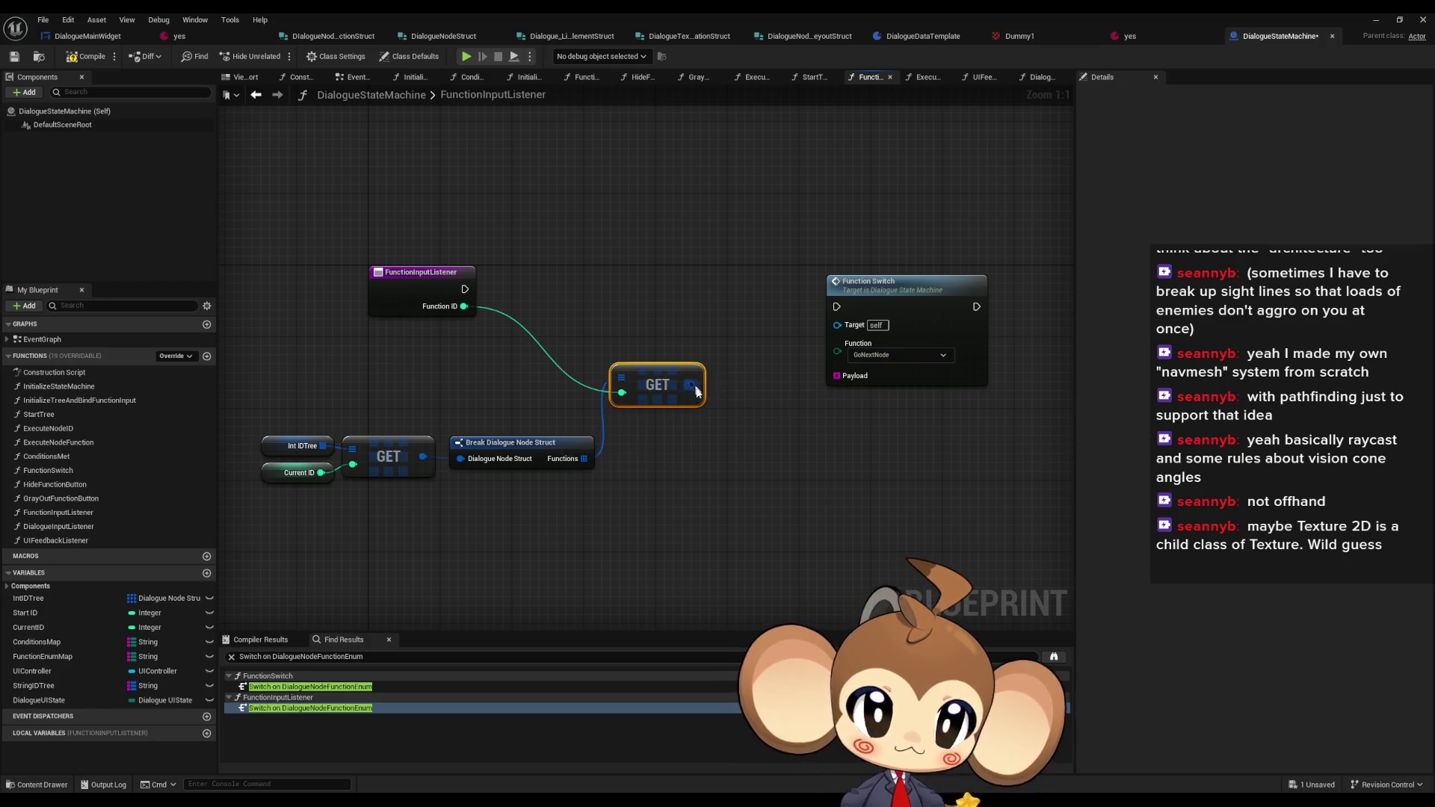
{"action": "left_click_drag", "start_coordinate": [691, 384], "coordinate": [741, 423]}
{"action": "type", "text": "break"}
{"action": "key", "text": "Return"}
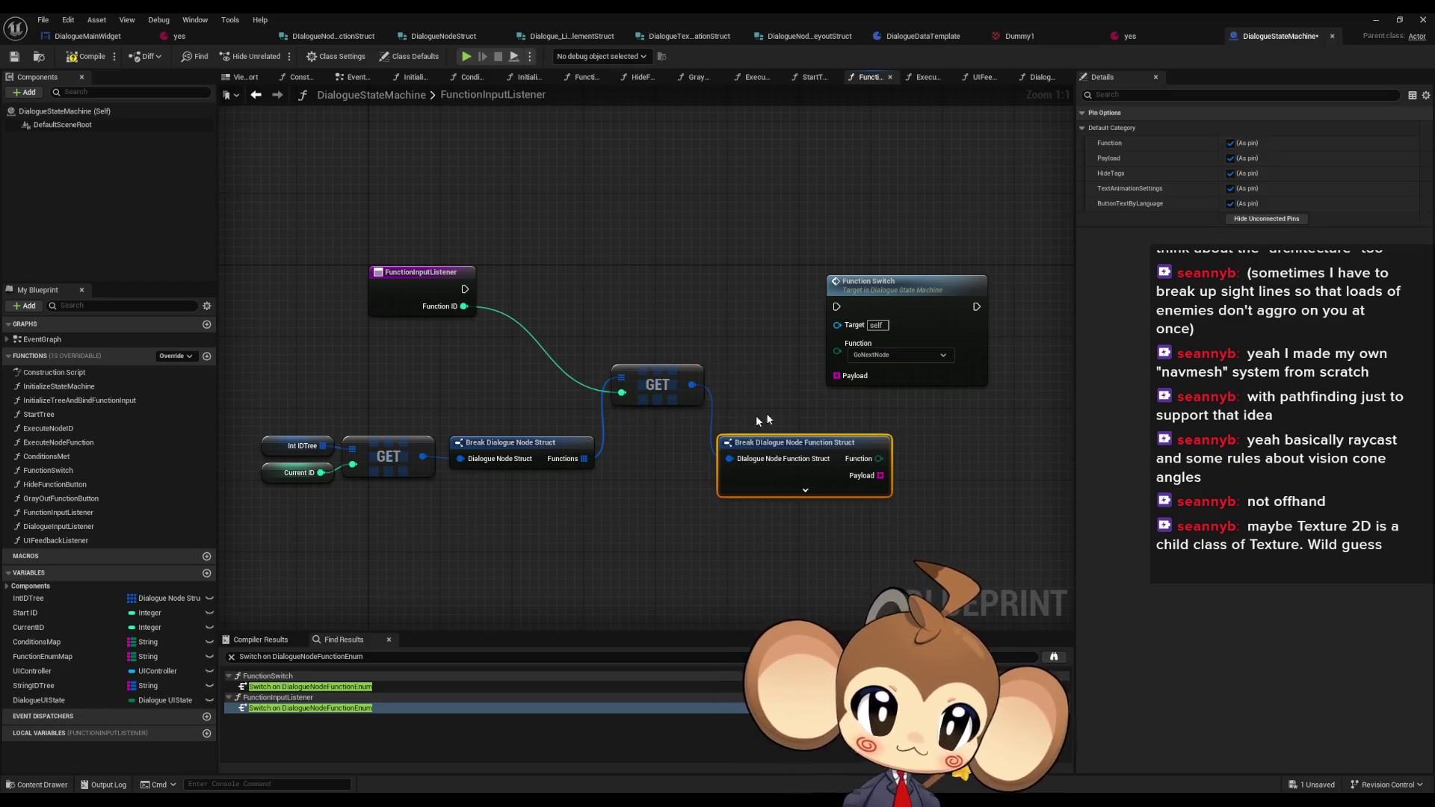
{"action": "mouse_move", "coordinate": [880, 476]}
{"action": "left_mouse_down"}
{"action": "mouse_move", "coordinate": [819, 361]}
{"action": "mouse_move", "coordinate": [879, 459]}
{"action": "left_mouse_up"}
- Hide the Button Text by Language, Hide Tags and Text Animation Settings pins on the Break node
{"action": "left_click", "coordinate": [804, 489]}
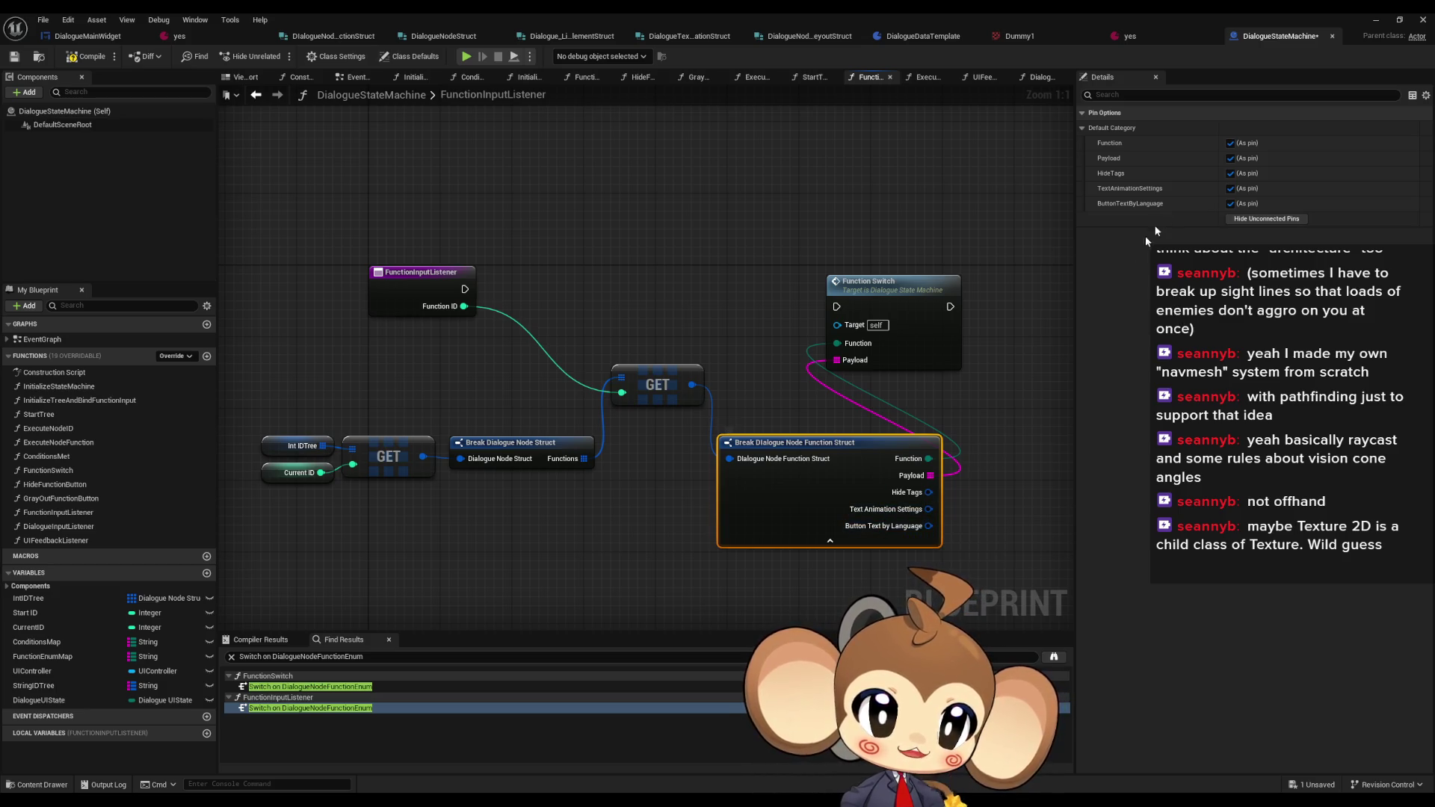
{"action": "left_click", "coordinate": [1230, 201]}
{"action": "left_click", "coordinate": [1230, 188]}
{"action": "left_click", "coordinate": [1230, 173]}
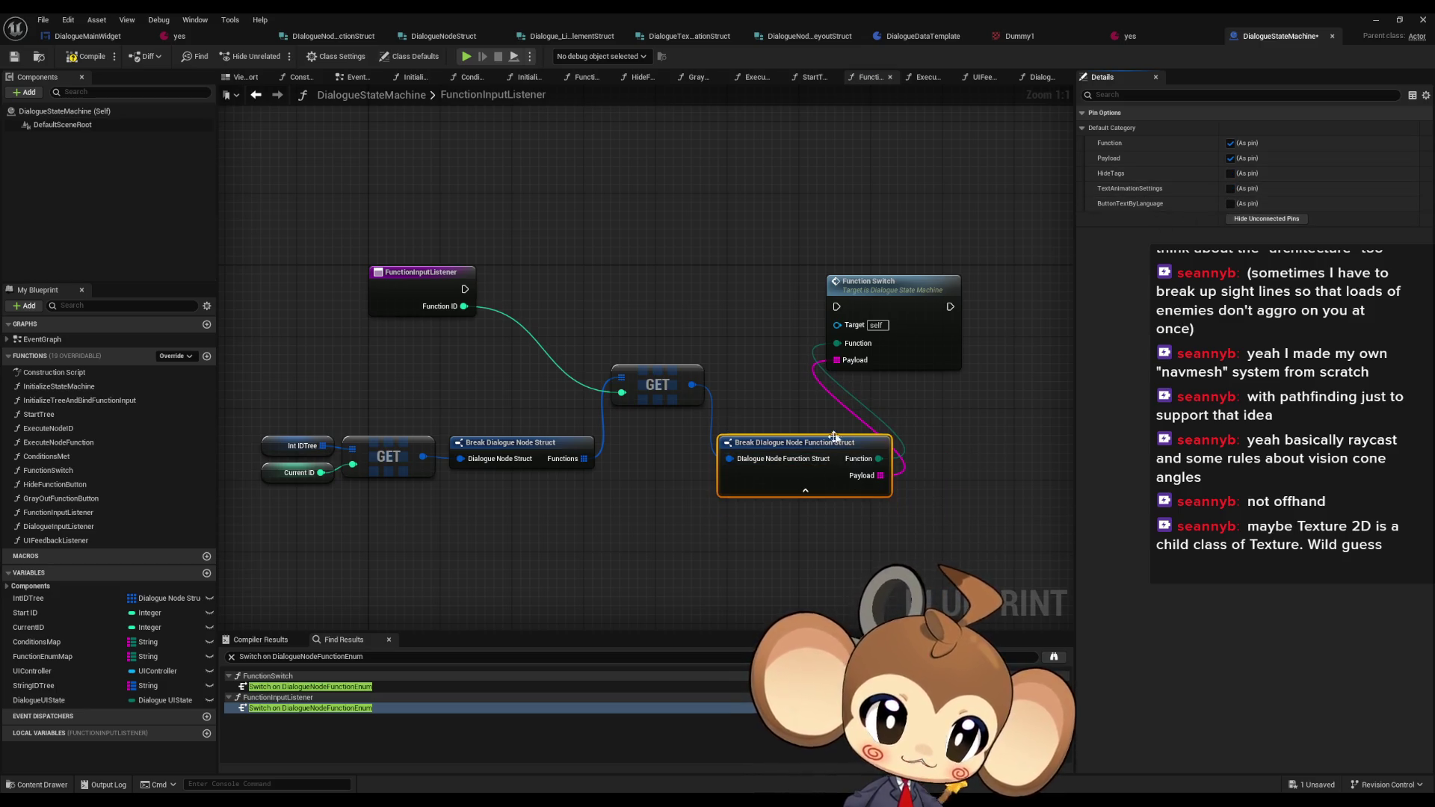
- Arrange the IDTree lookup, GET, Break and Function Switch nodes into a tidy chain
{"action": "mouse_move", "coordinate": [847, 313]}
{"action": "left_mouse_down"}
{"action": "mouse_move", "coordinate": [574, 310]}
{"action": "mouse_move", "coordinate": [465, 290]}
{"action": "left_mouse_up"}
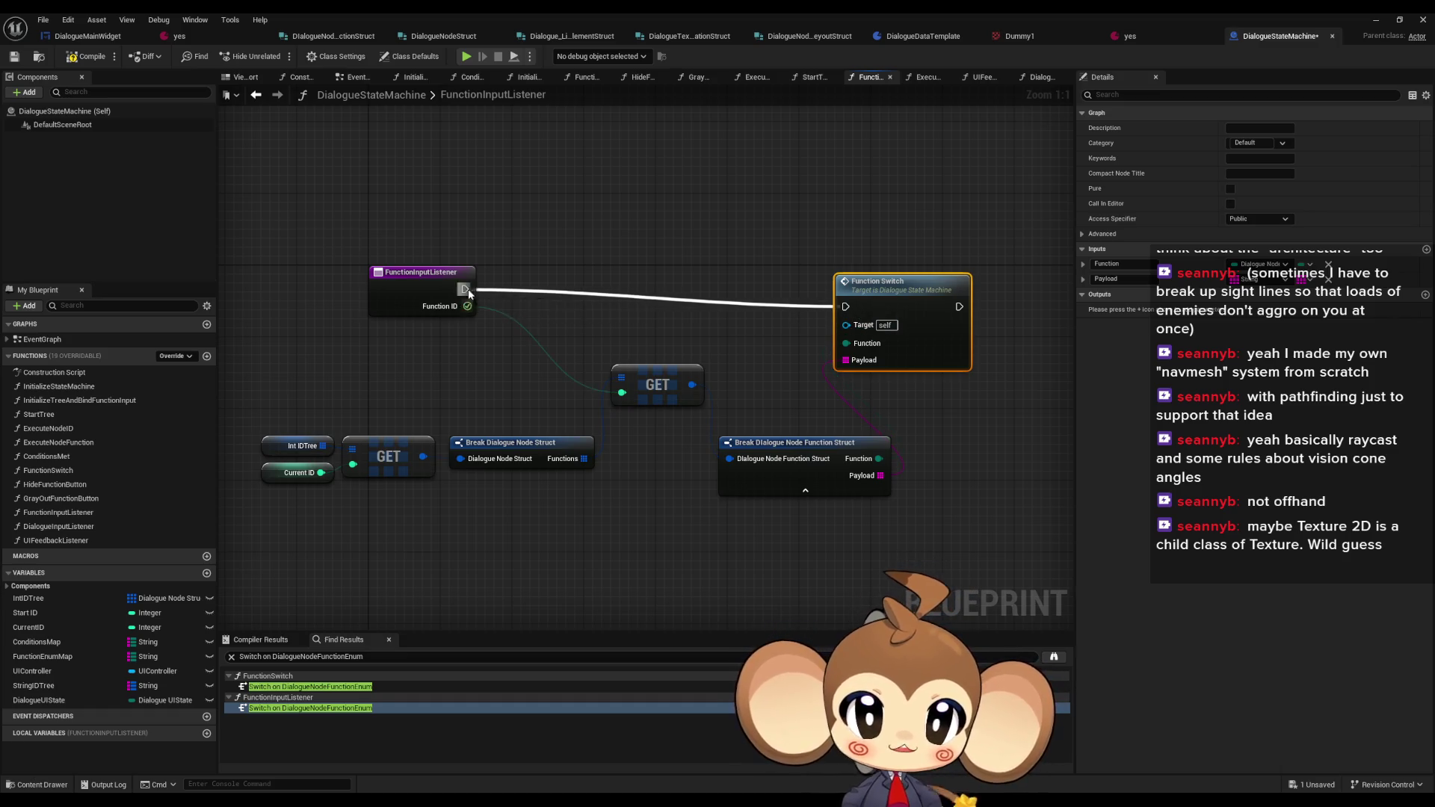
{"action": "left_click_drag", "start_coordinate": [527, 393], "coordinate": [892, 464]}
{"action": "mouse_move", "coordinate": [683, 438]}
{"action": "left_mouse_down"}
{"action": "mouse_move", "coordinate": [567, 383]}
{"action": "mouse_move", "coordinate": [558, 348]}
{"action": "left_mouse_up"}
{"action": "left_click", "coordinate": [934, 355]}
{"action": "left_click_drag", "start_coordinate": [934, 355], "coordinate": [807, 287]}
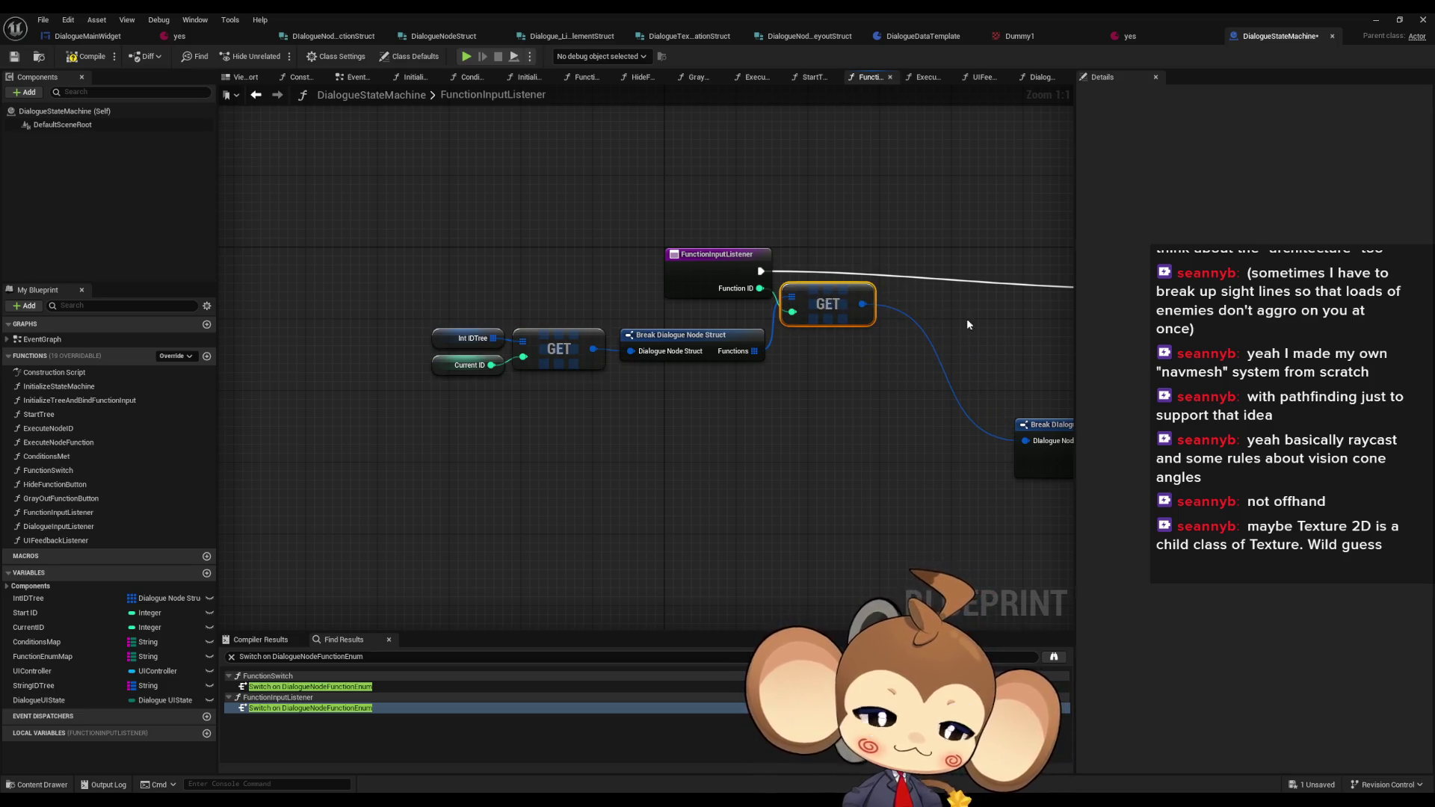
{"action": "left_click_drag", "start_coordinate": [966, 318], "coordinate": [672, 375]}
{"action": "left_click", "coordinate": [882, 312]}
{"action": "mouse_move", "coordinate": [777, 477]}
{"action": "left_mouse_down"}
{"action": "mouse_move", "coordinate": [698, 419]}
{"action": "mouse_move", "coordinate": [642, 351]}
{"action": "left_mouse_up"}
{"action": "left_click_drag", "start_coordinate": [871, 312], "coordinate": [810, 312]}
{"action": "left_click", "coordinate": [687, 267]}
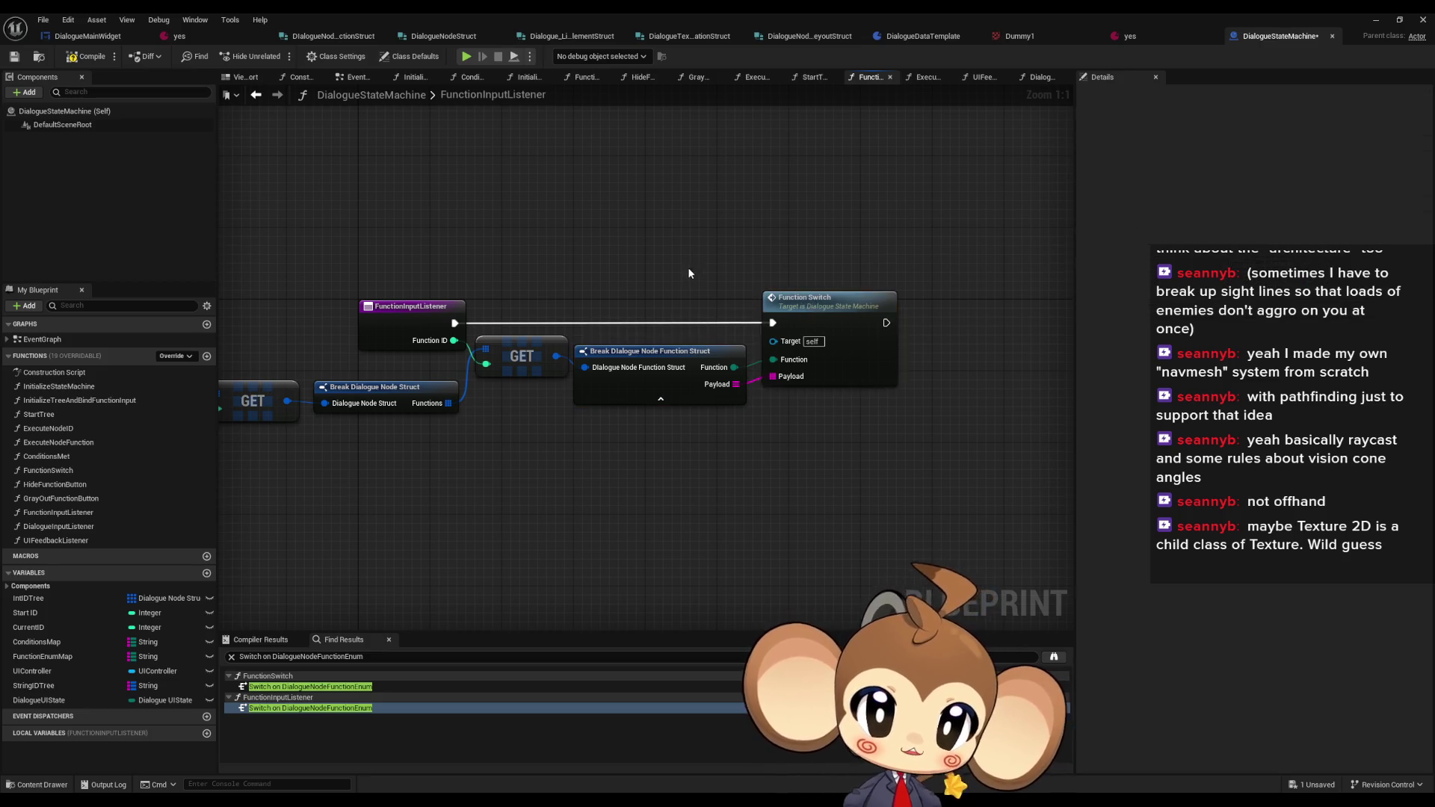
{"action": "left_click_drag", "start_coordinate": [688, 267], "coordinate": [754, 278]}
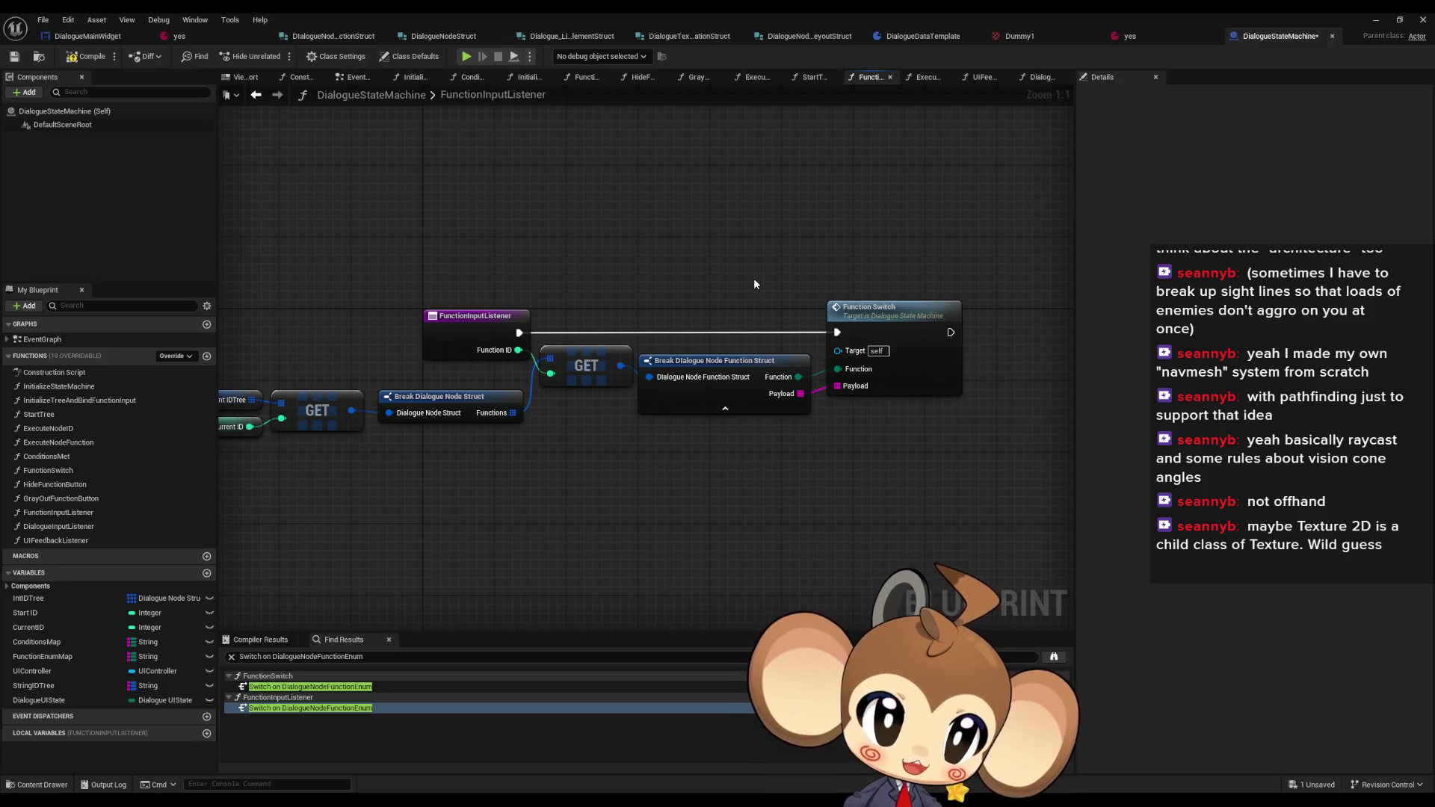
{"action": "double_click", "coordinate": [886, 310]}
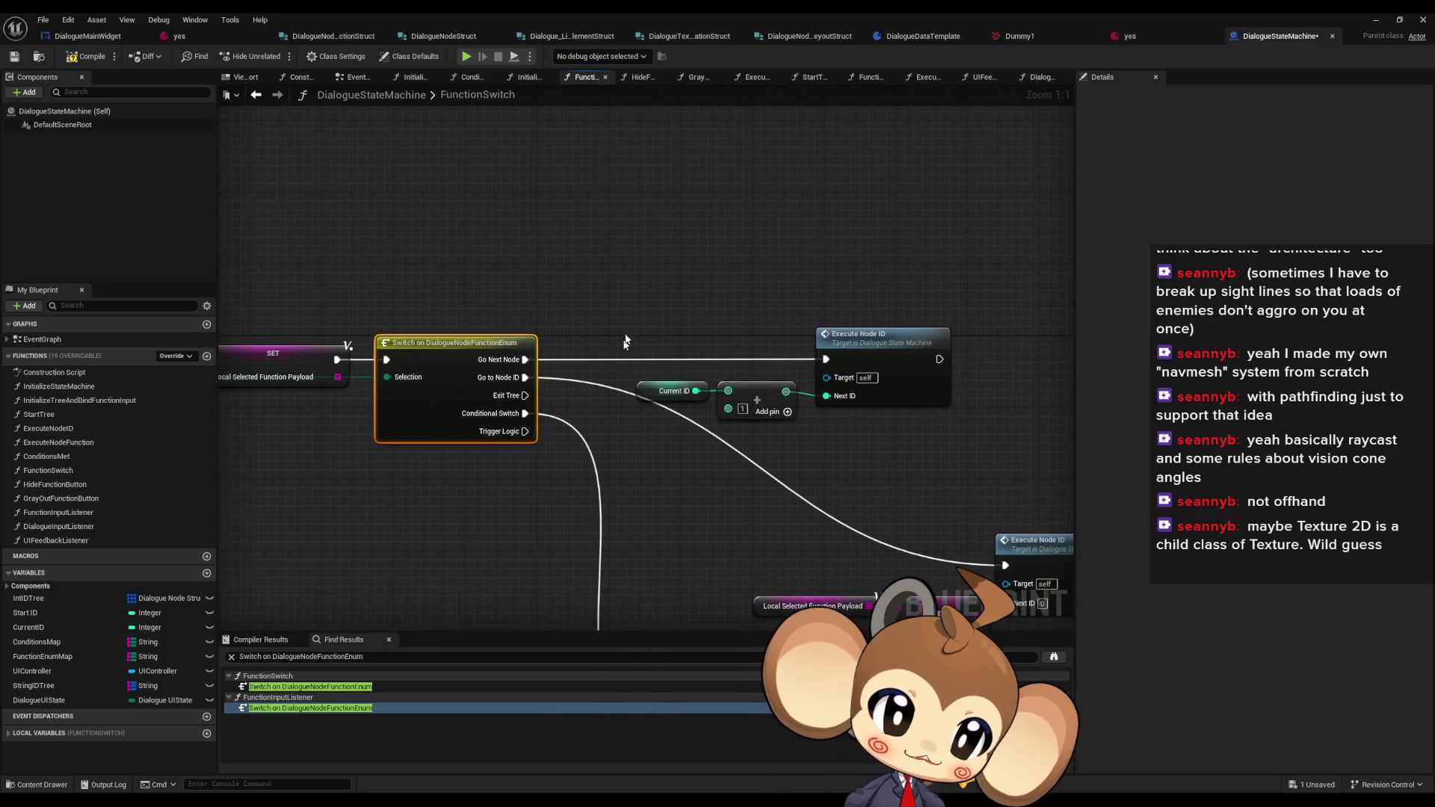
- Inspect FunctionSwitch's Current ID, add and Execute Node ID nodes, then minimize the Blueprint editor
{"action": "mouse_move", "coordinate": [624, 352]}
{"action": "left_mouse_down"}
{"action": "mouse_move", "coordinate": [943, 436]}
{"action": "mouse_move", "coordinate": [854, 430]}
{"action": "left_mouse_up"}
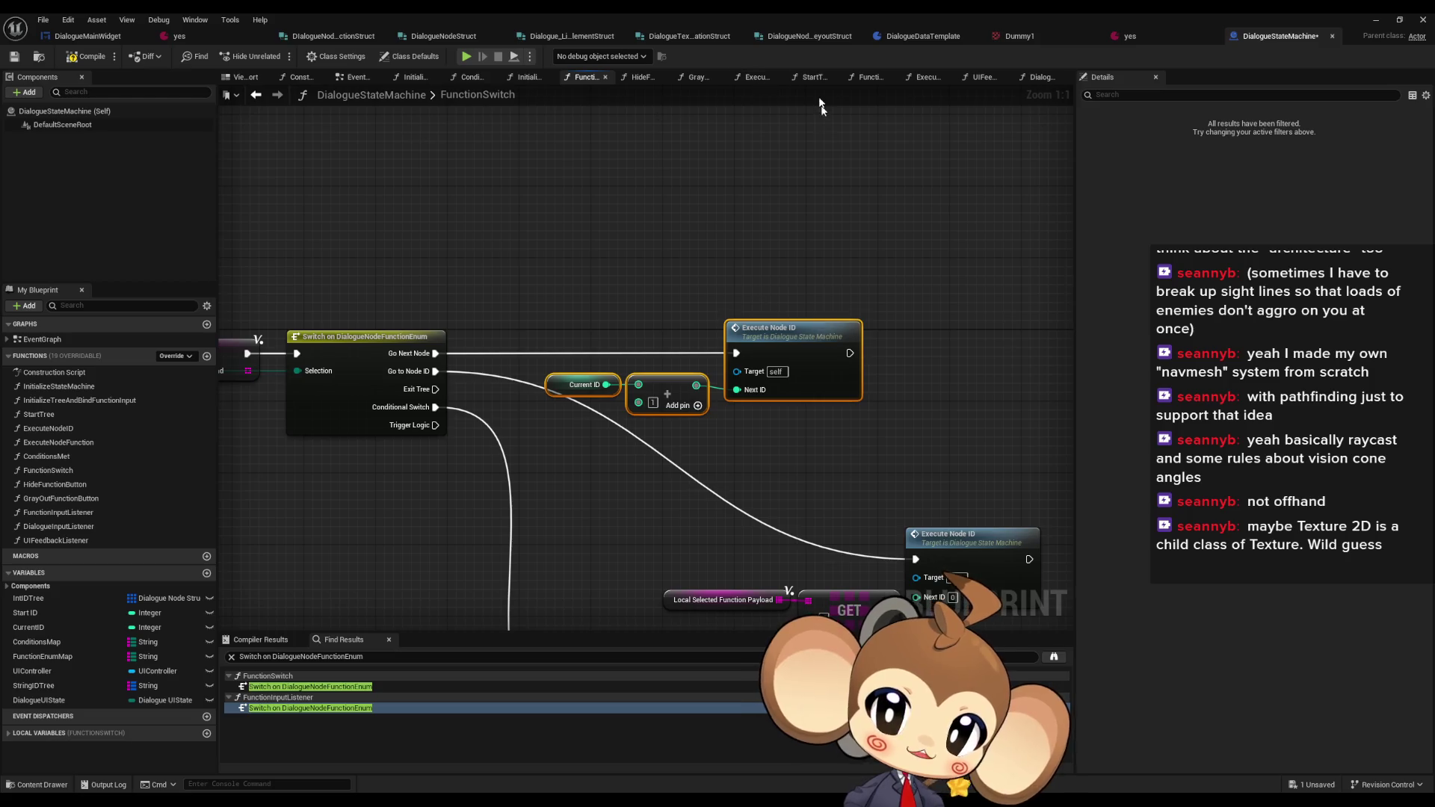
{"action": "left_click", "coordinate": [772, 192]}
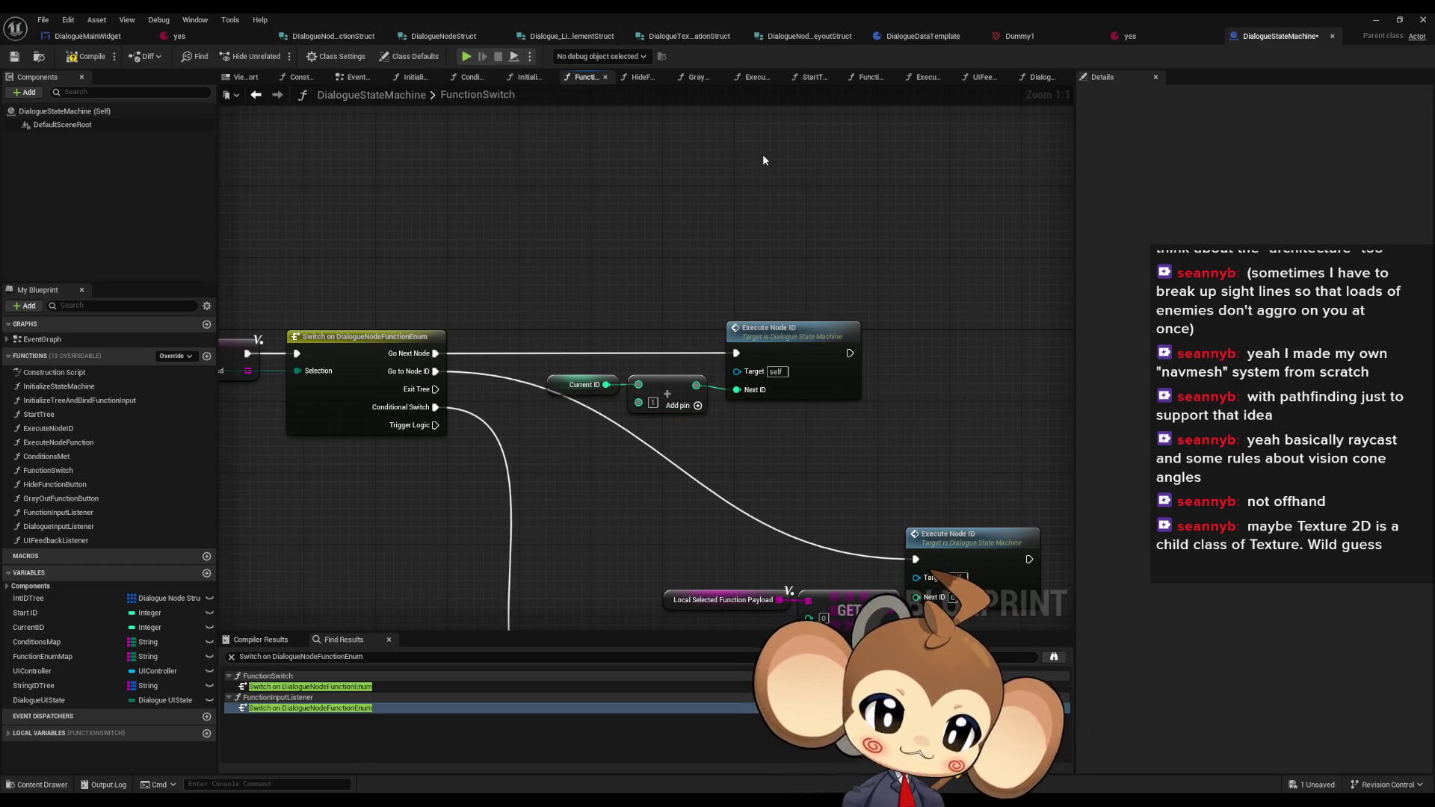
{"action": "left_click", "coordinate": [1375, 20]}
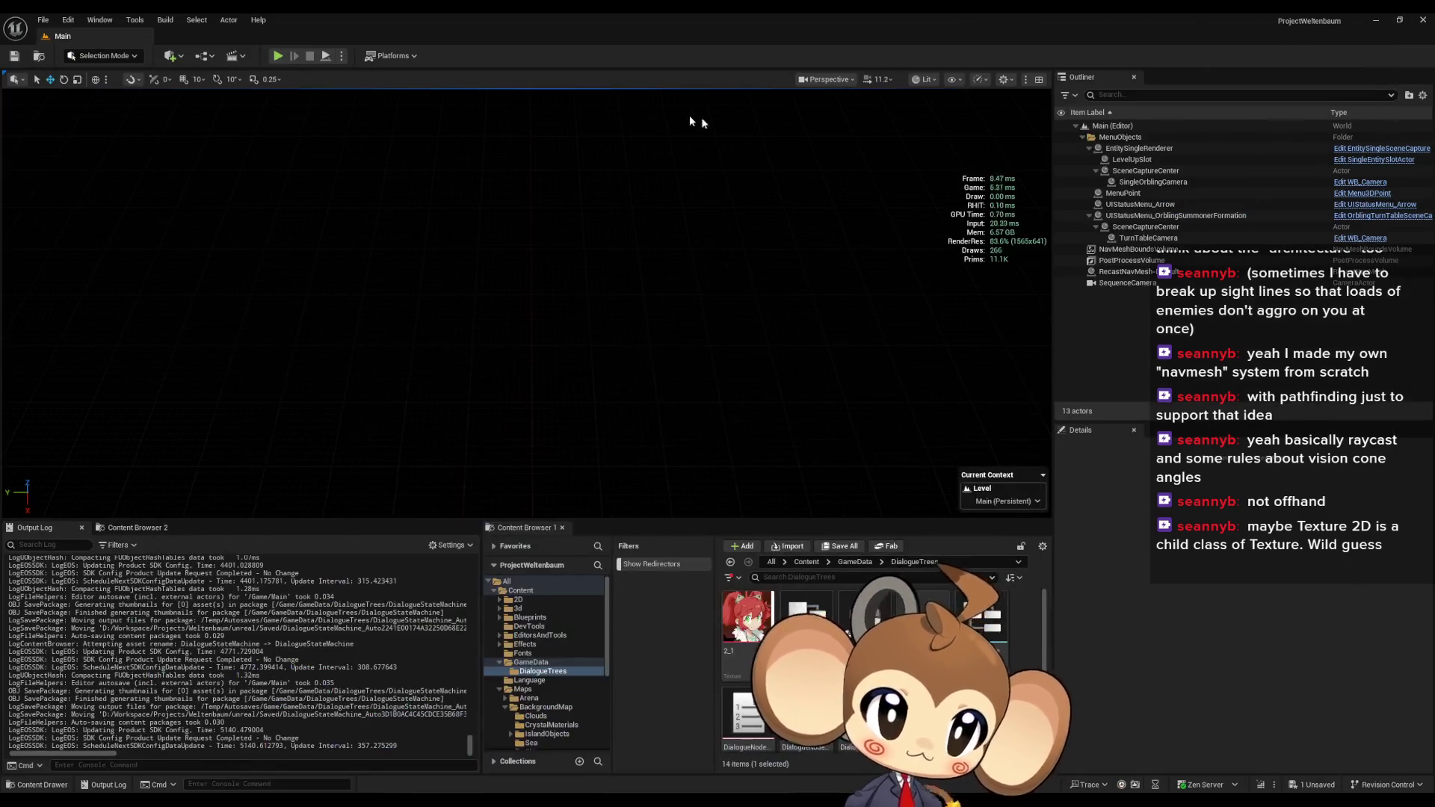
{"action": "left_click", "coordinate": [278, 56]}
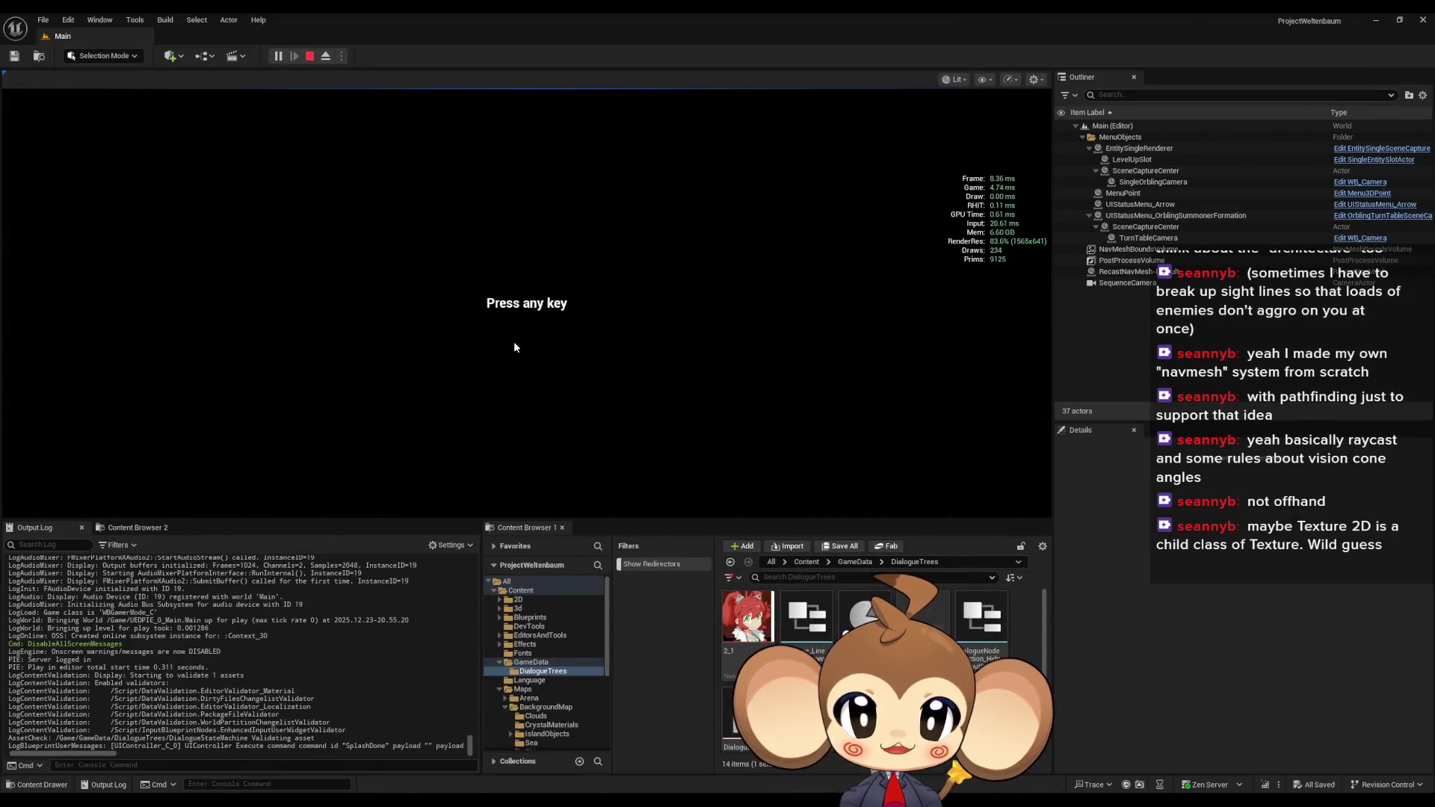
{"action": "left_click", "coordinate": [513, 341]}
{"action": "left_click", "coordinate": [152, 441]}
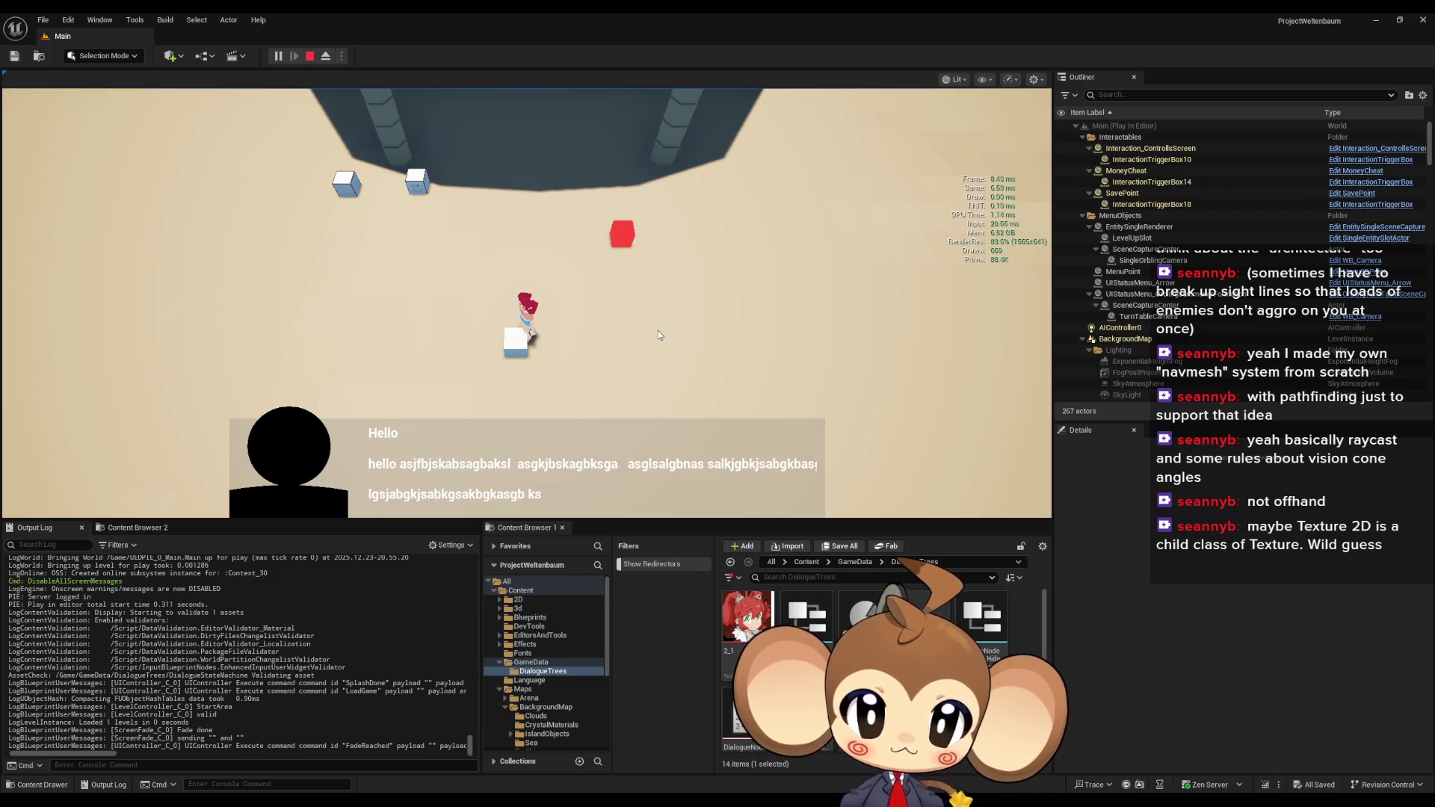
{"action": "left_click", "coordinate": [657, 331]}
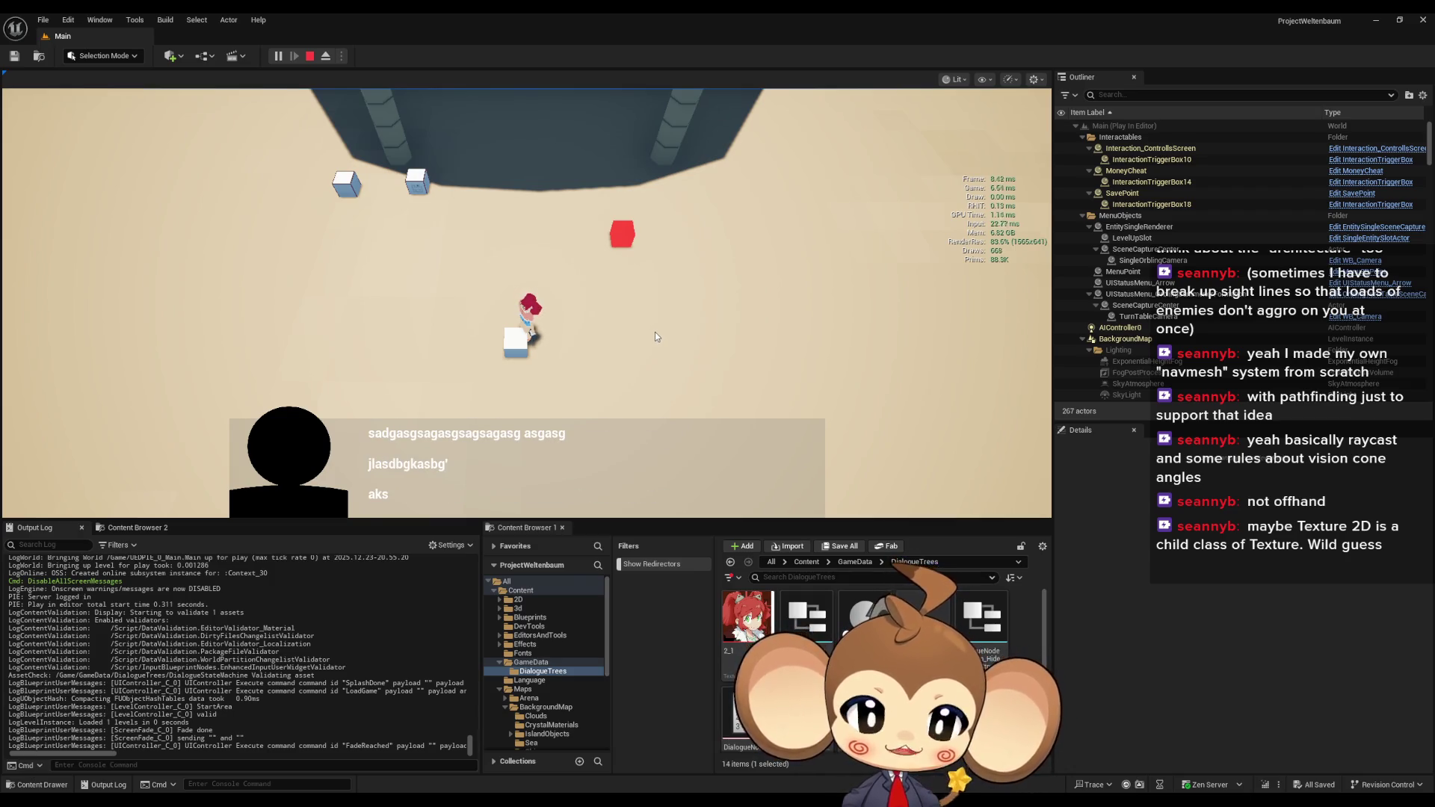
{"action": "left_click", "coordinate": [651, 340]}
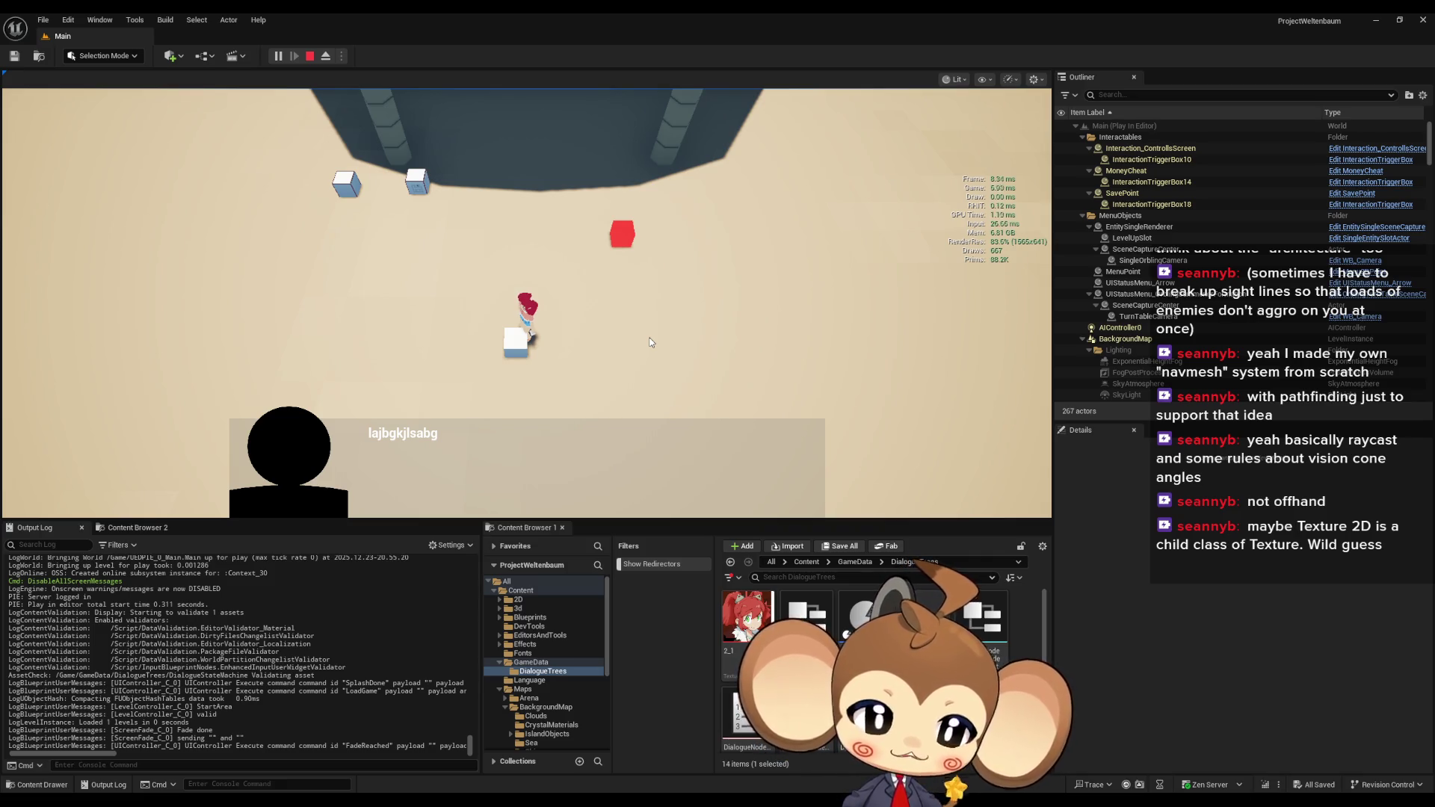
{"action": "left_click", "coordinate": [309, 55]}
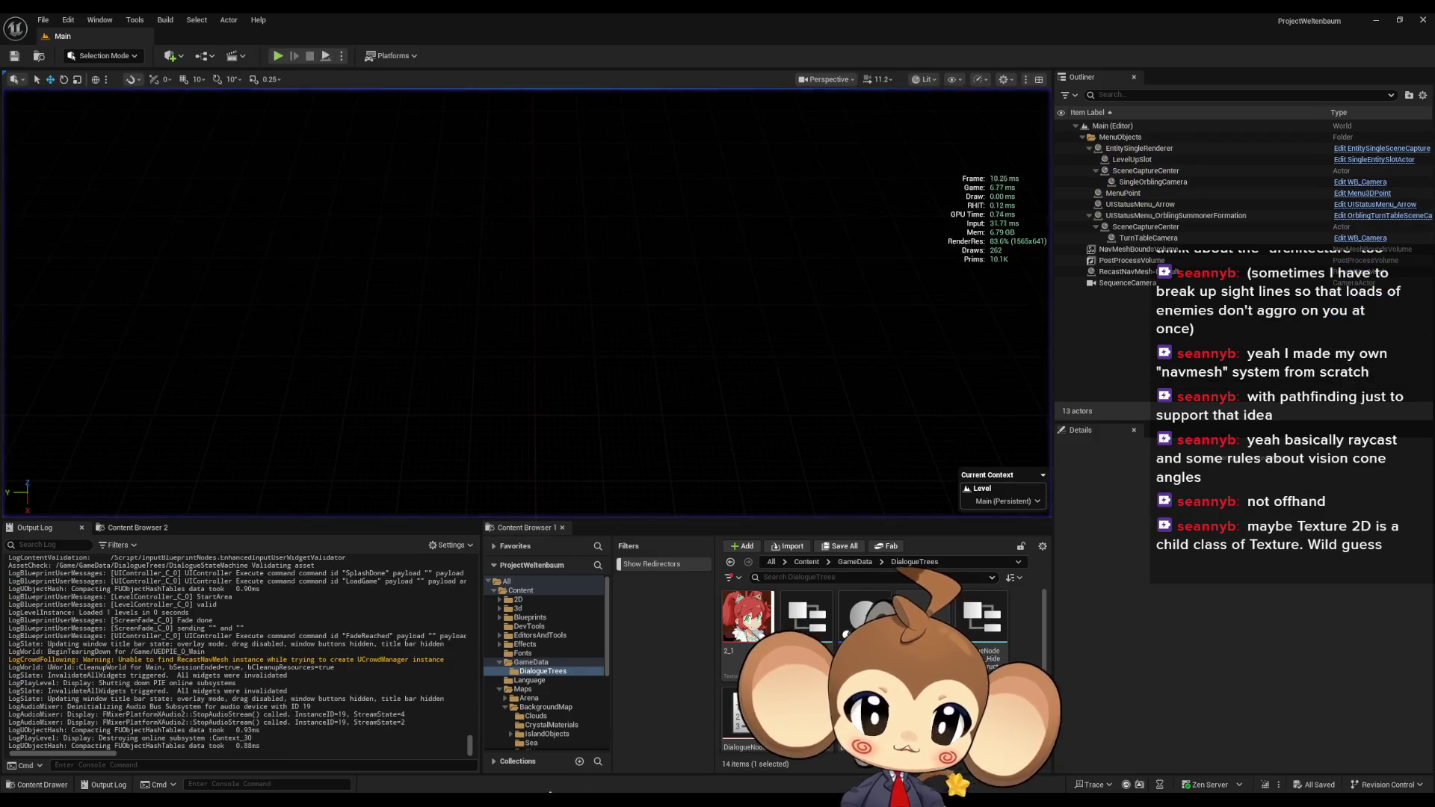
{"action": "mouse_move", "coordinate": [595, 790]}
{"action": "left_click", "coordinate": [725, 756]}
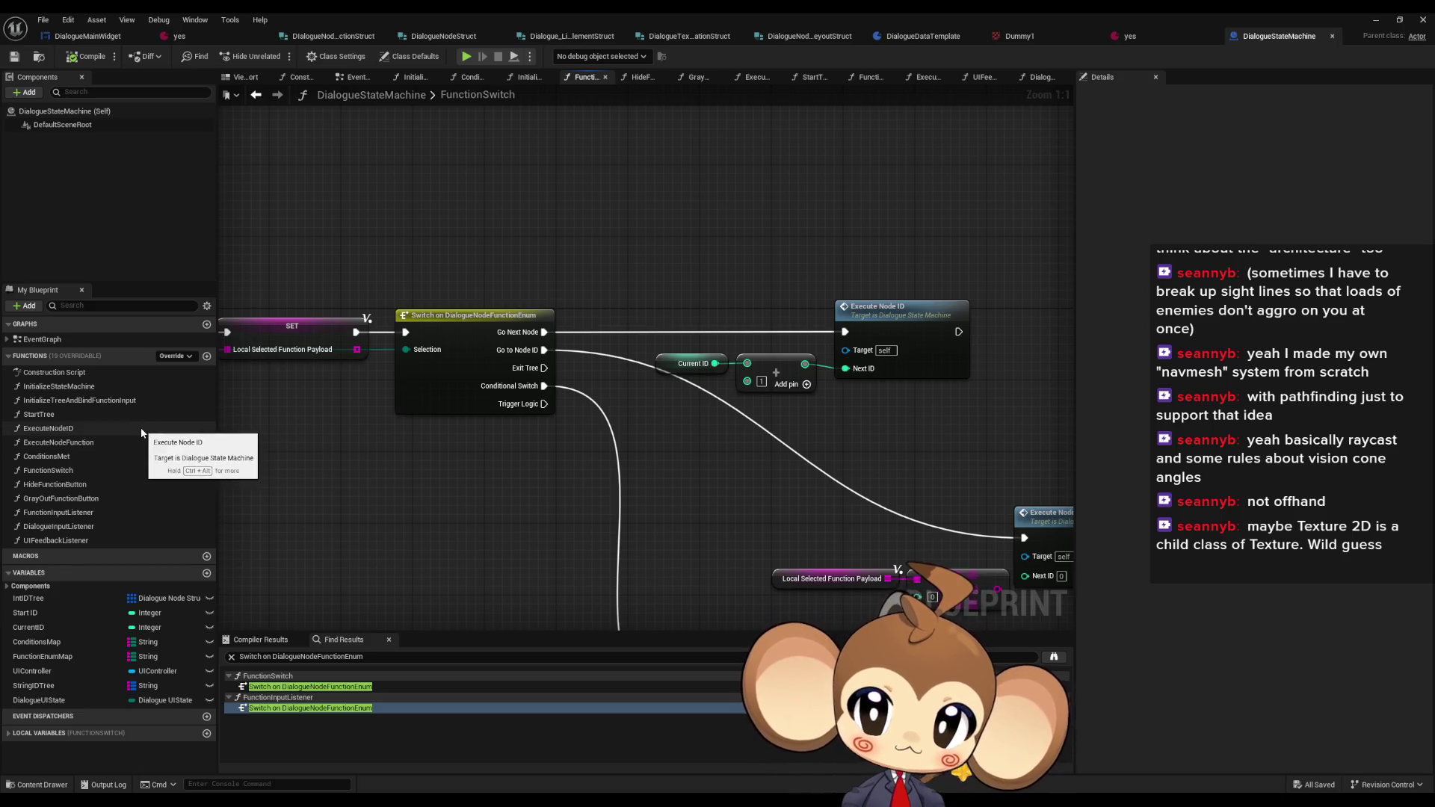
- Check DialogueMainWidget's AnimateDialogueText graph, then return to the DialogueStateMachine blueprint
{"action": "left_click", "coordinate": [87, 36]}
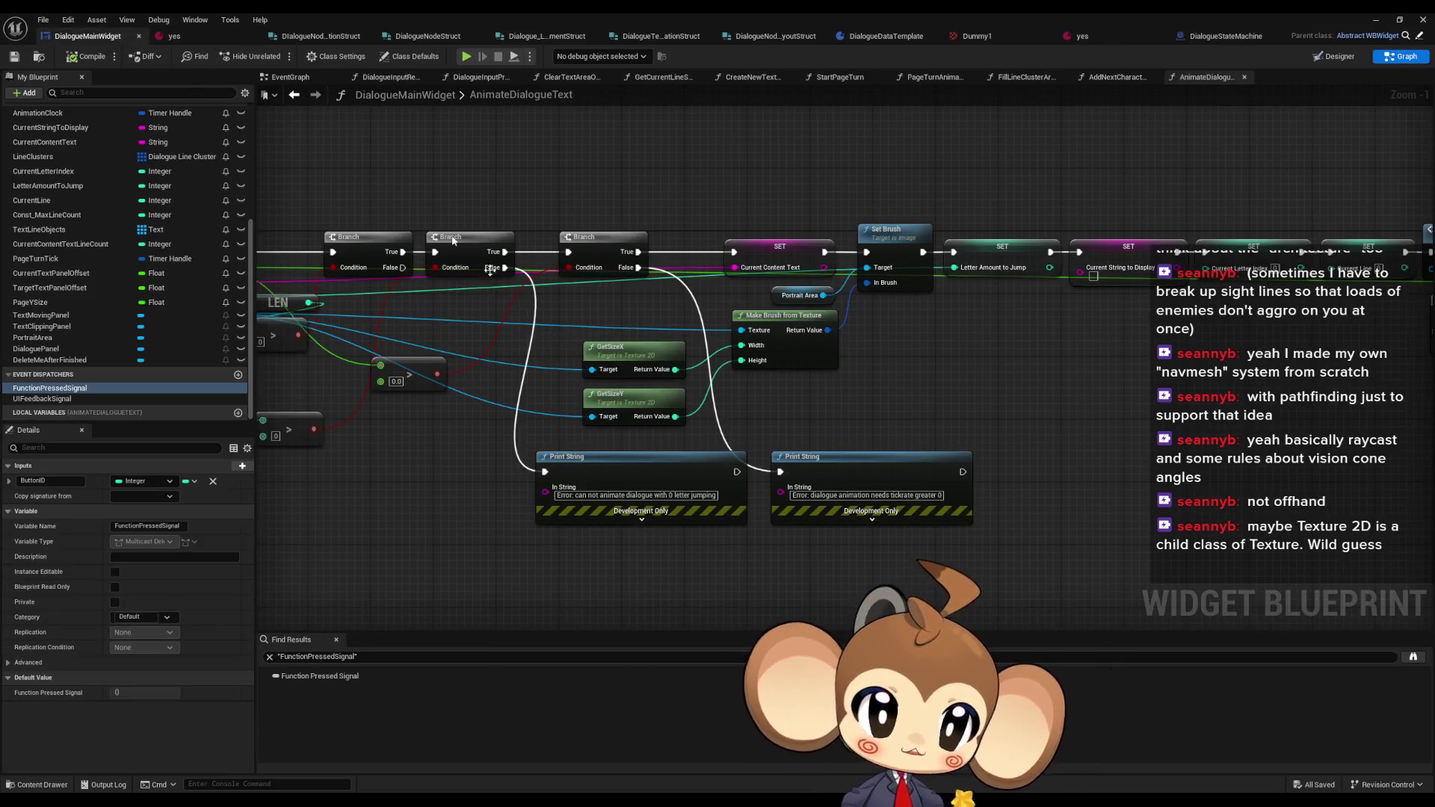
{"action": "scroll", "coordinate": [159, 285], "scroll_direction": "up", "scroll_amount": 5}
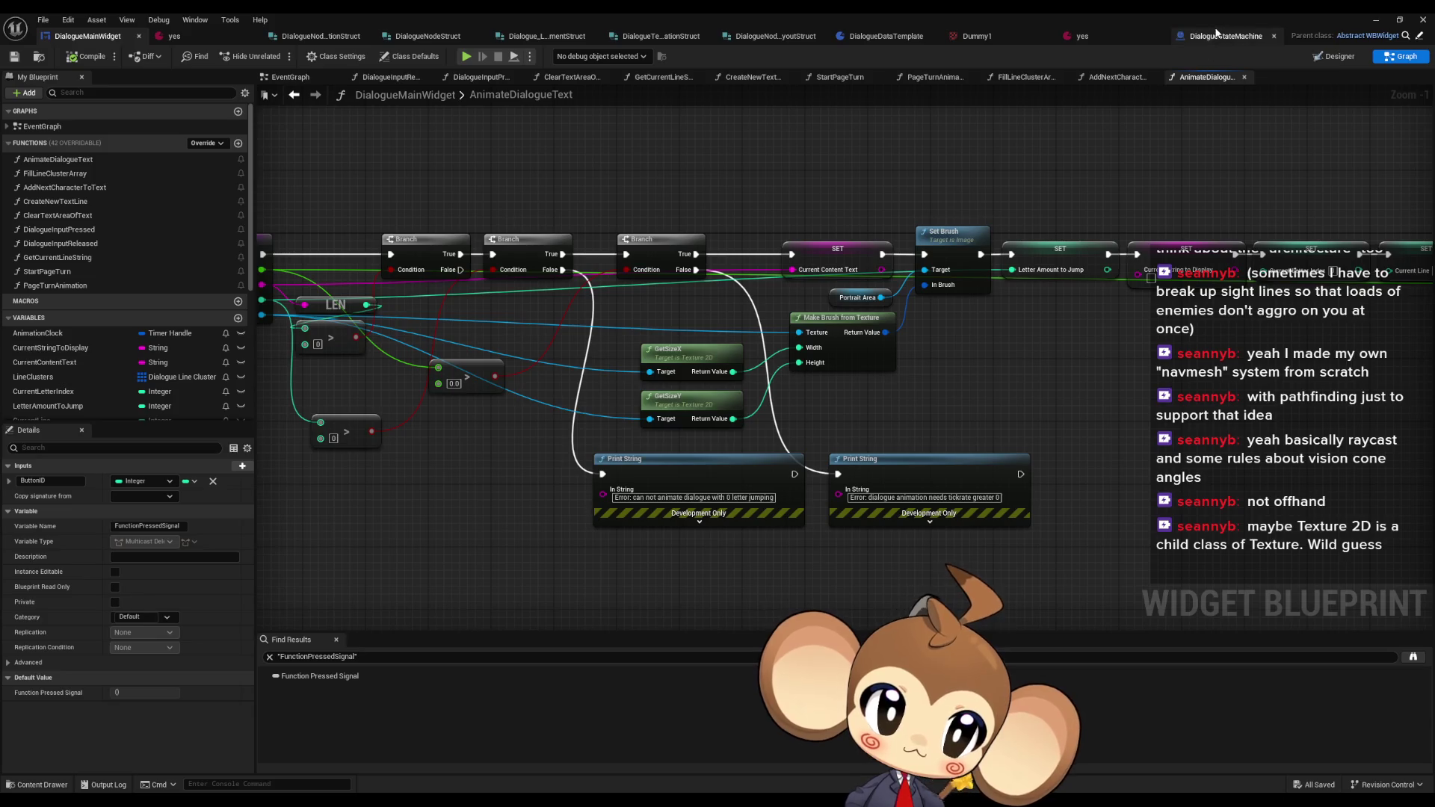
{"action": "left_click", "coordinate": [1255, 36]}
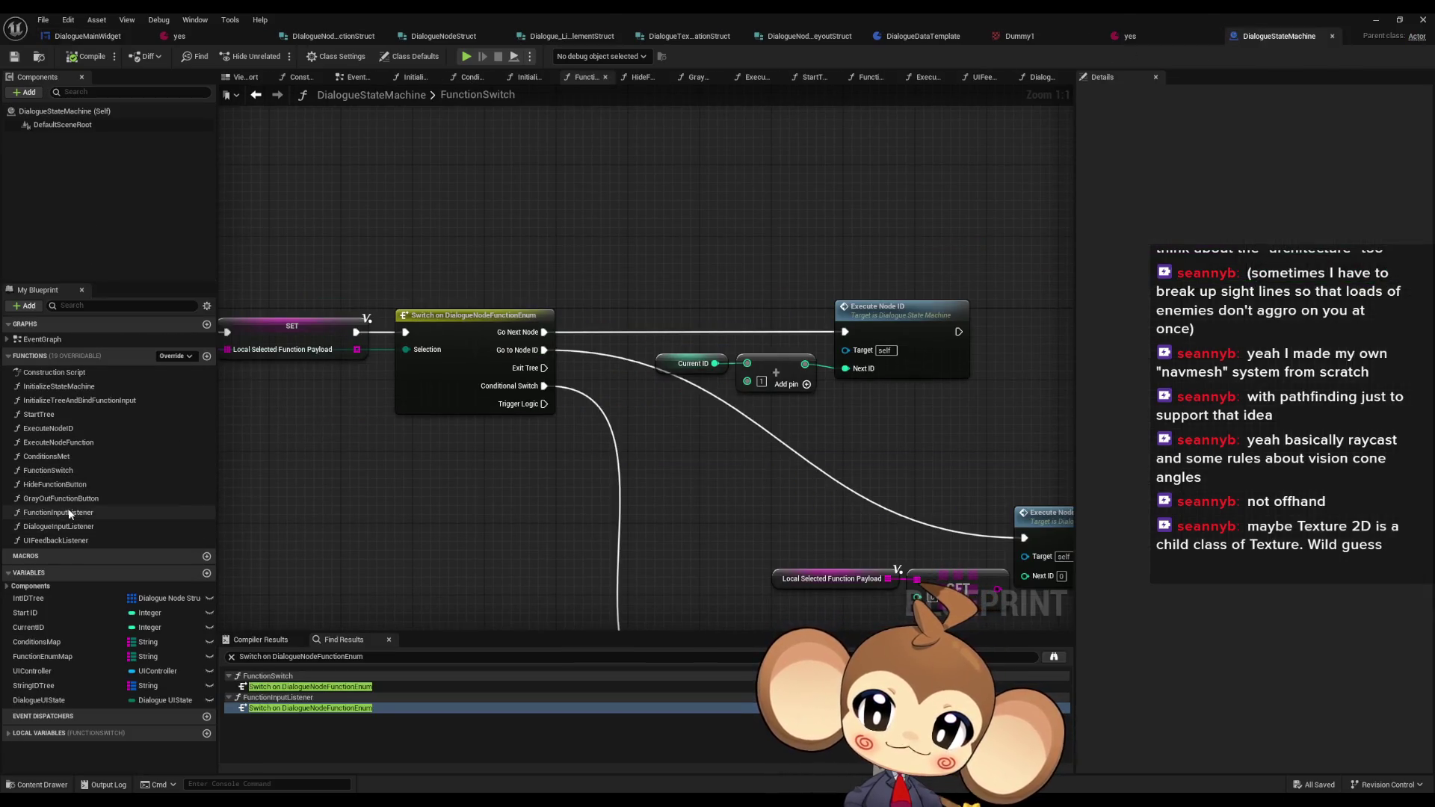
- Add a breakpoint to the Function Input Listener call in DialogueInputListener and bring up the running game
{"action": "double_click", "coordinate": [104, 526]}
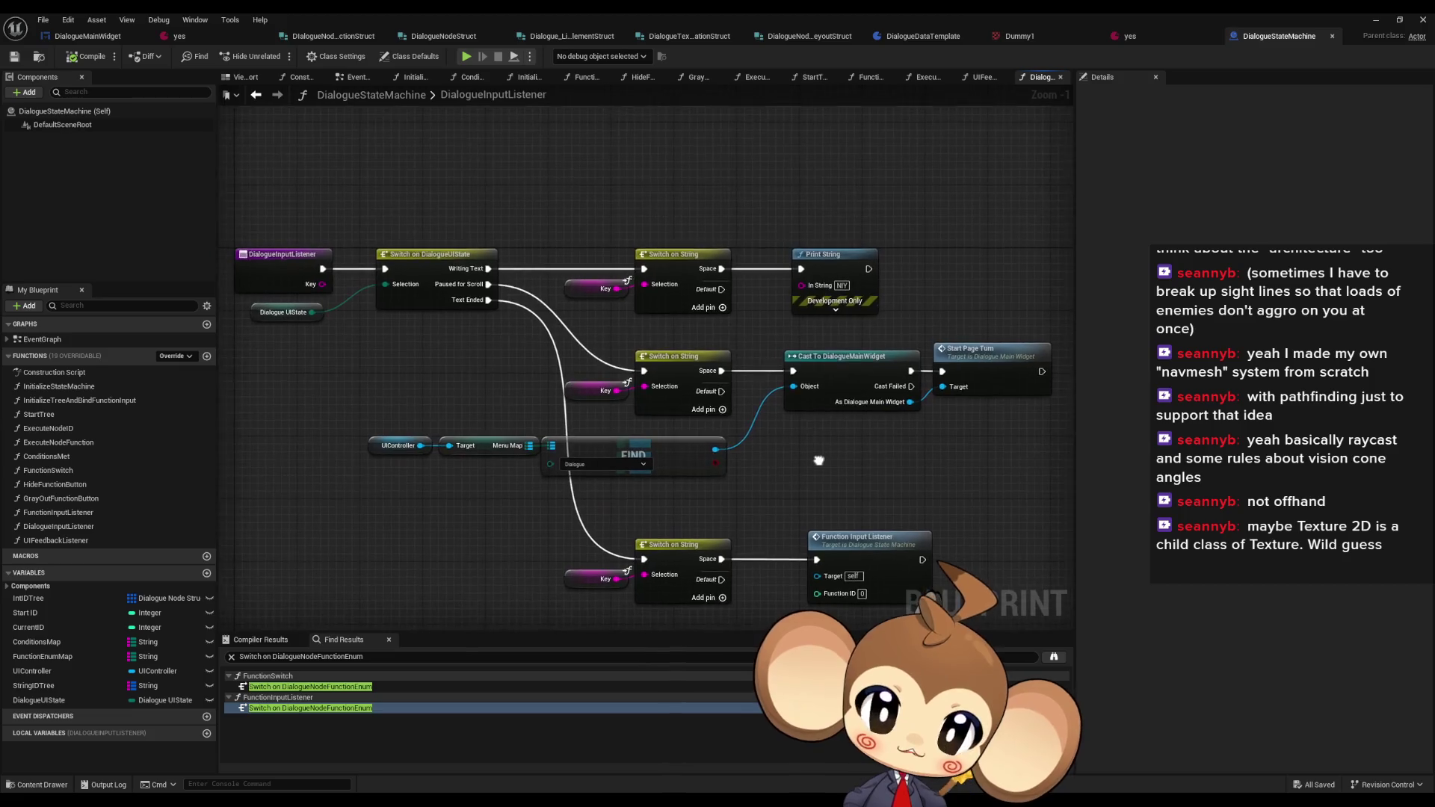
{"action": "left_click_drag", "start_coordinate": [830, 407], "coordinate": [920, 551]}
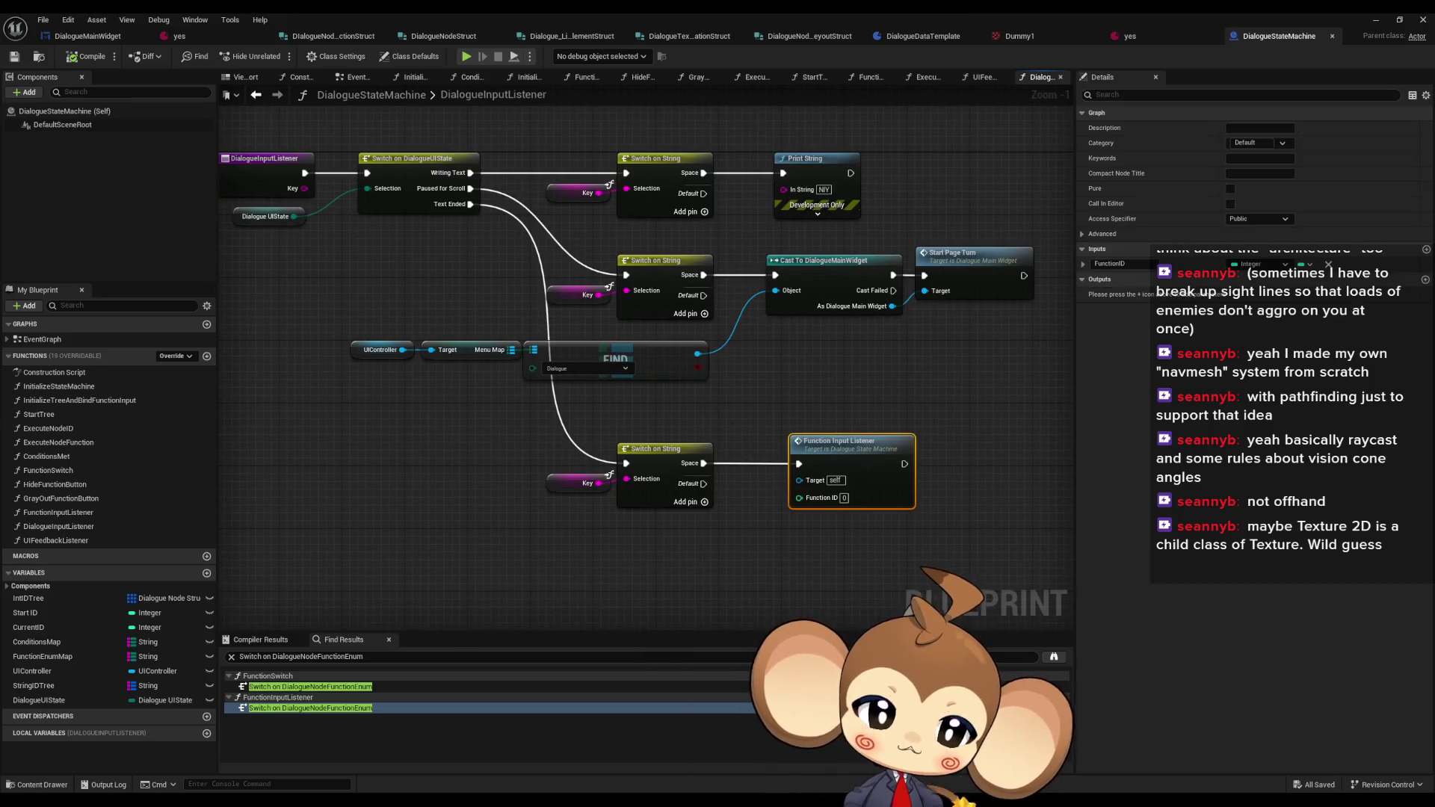
{"action": "right_click", "coordinate": [866, 442]}
{"action": "left_click", "coordinate": [896, 508]}
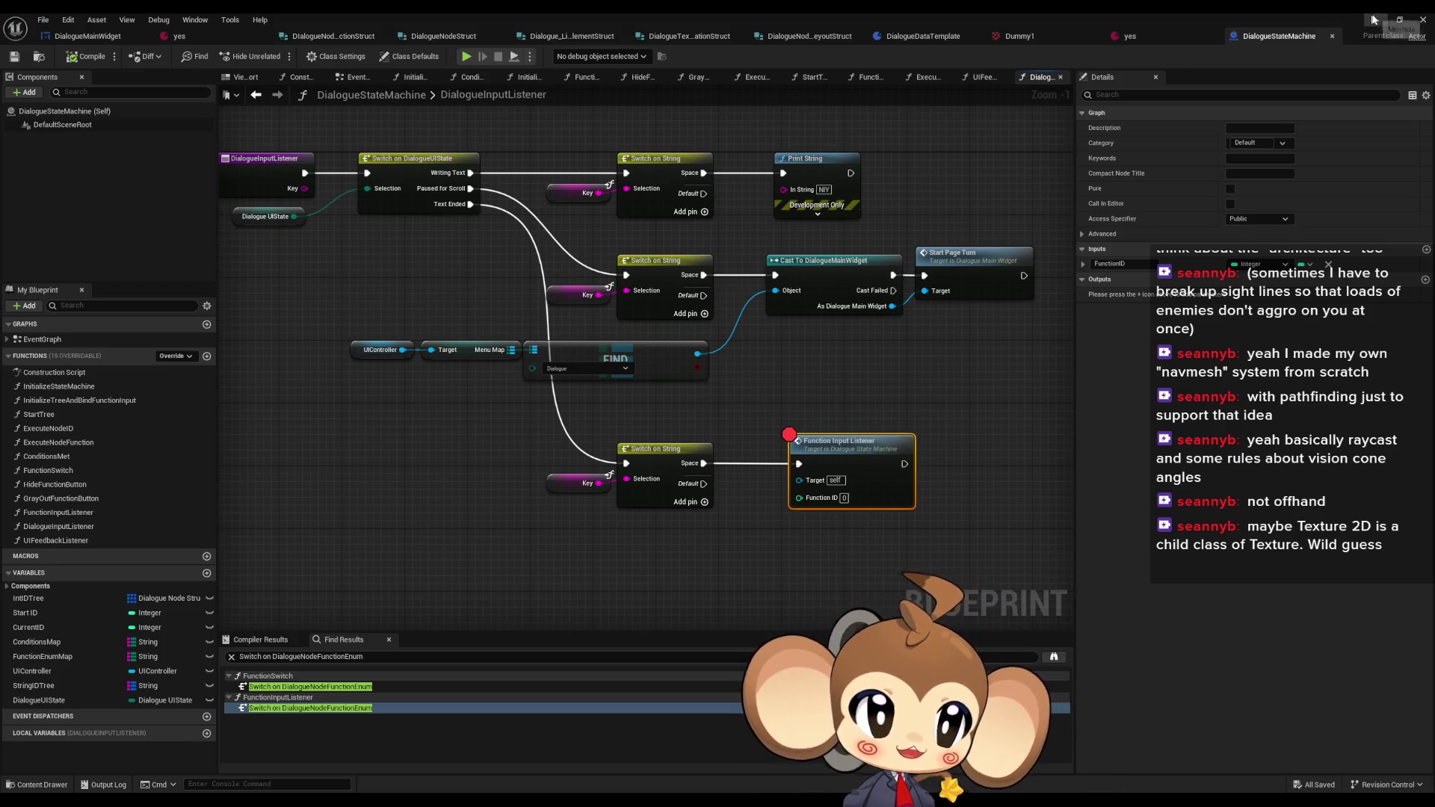
{"action": "left_click", "coordinate": [1373, 20]}
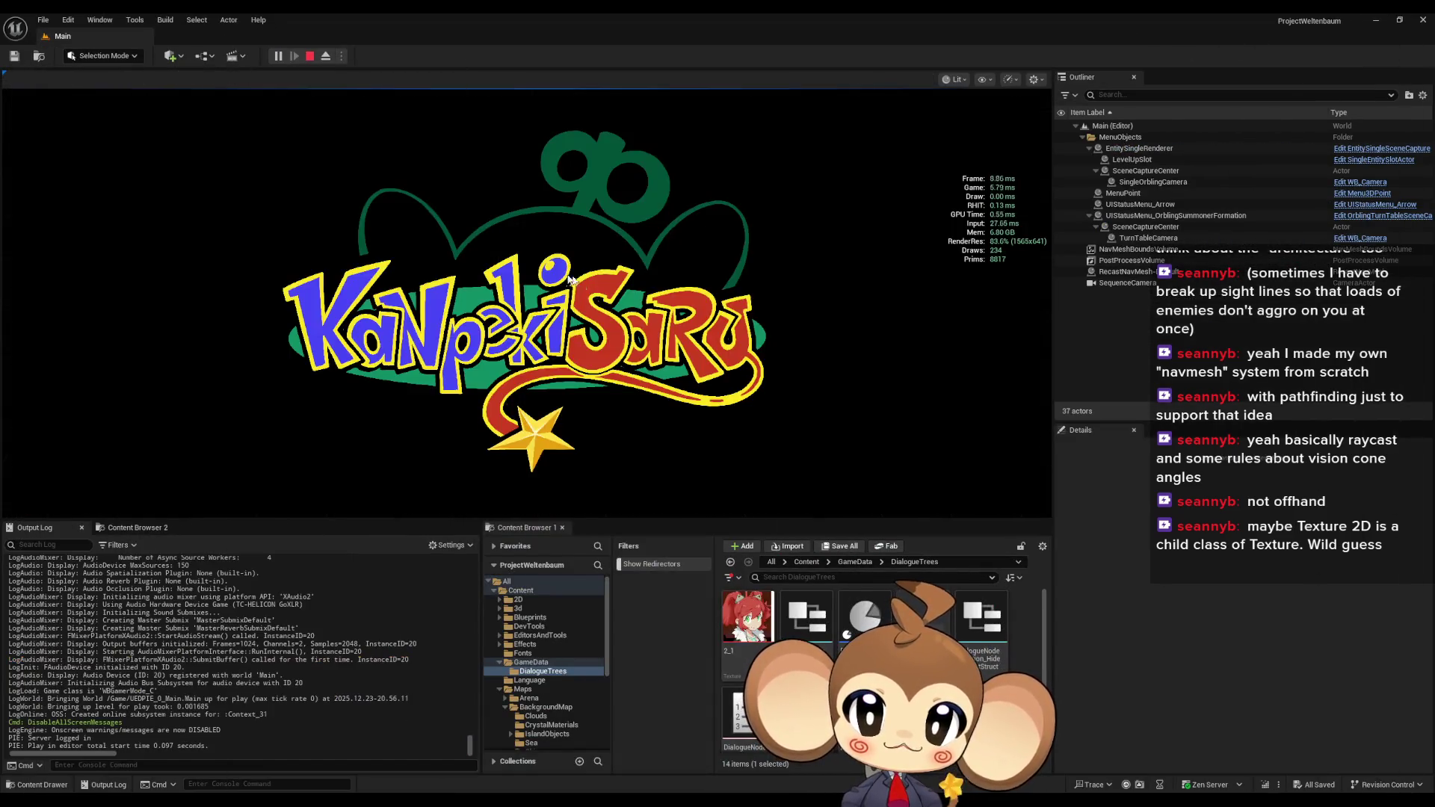
- Load the saved game and advance the dialogue two pages with Space until the breakpoint triggers
{"action": "left_click", "coordinate": [149, 441]}
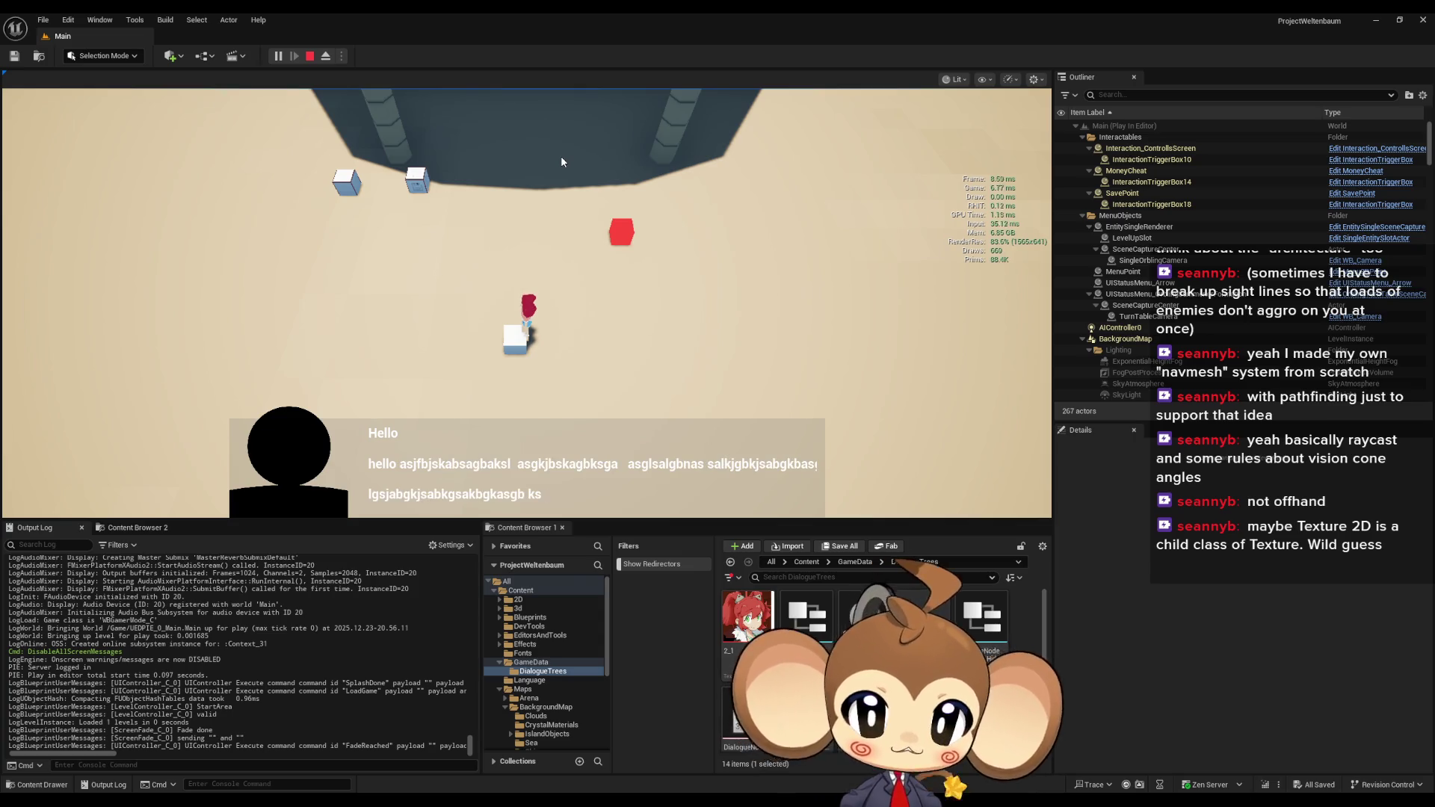
{"action": "key", "text": "space"}
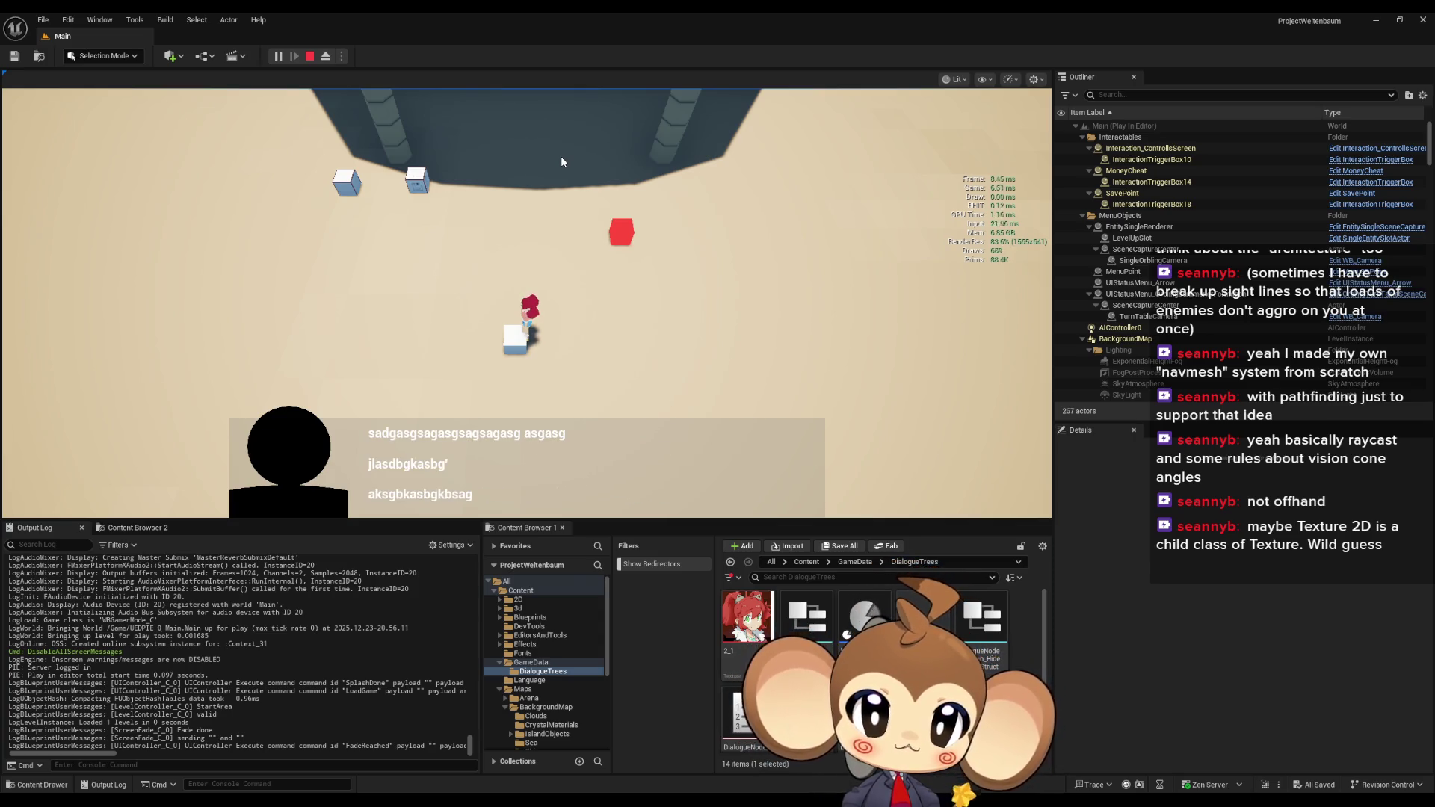
{"action": "key", "text": "space"}
{"action": "key", "text": "space"}
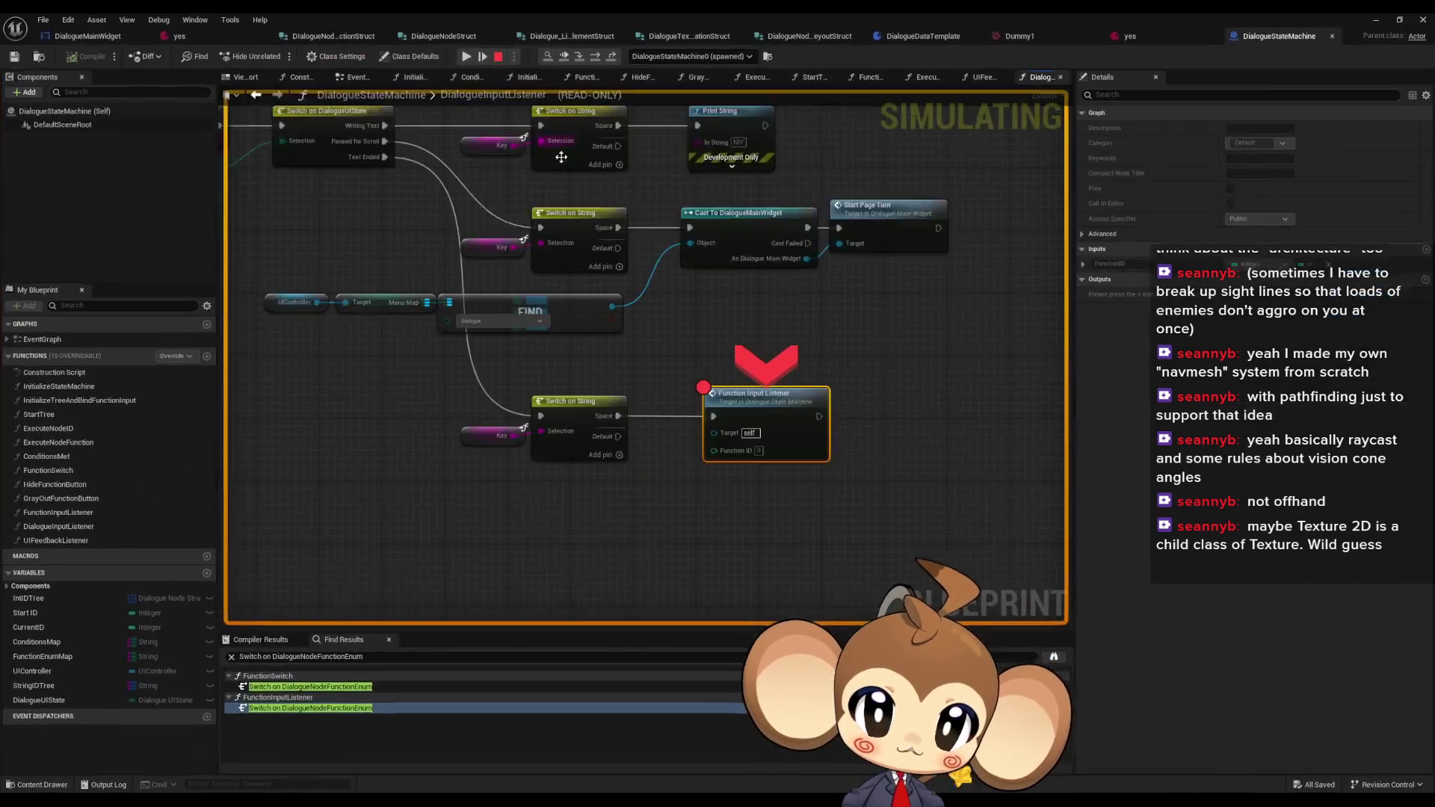
- Remove the Function Input Listener breakpoint and step into FunctionInputListener to Function Switch
{"action": "right_click", "coordinate": [636, 327]}
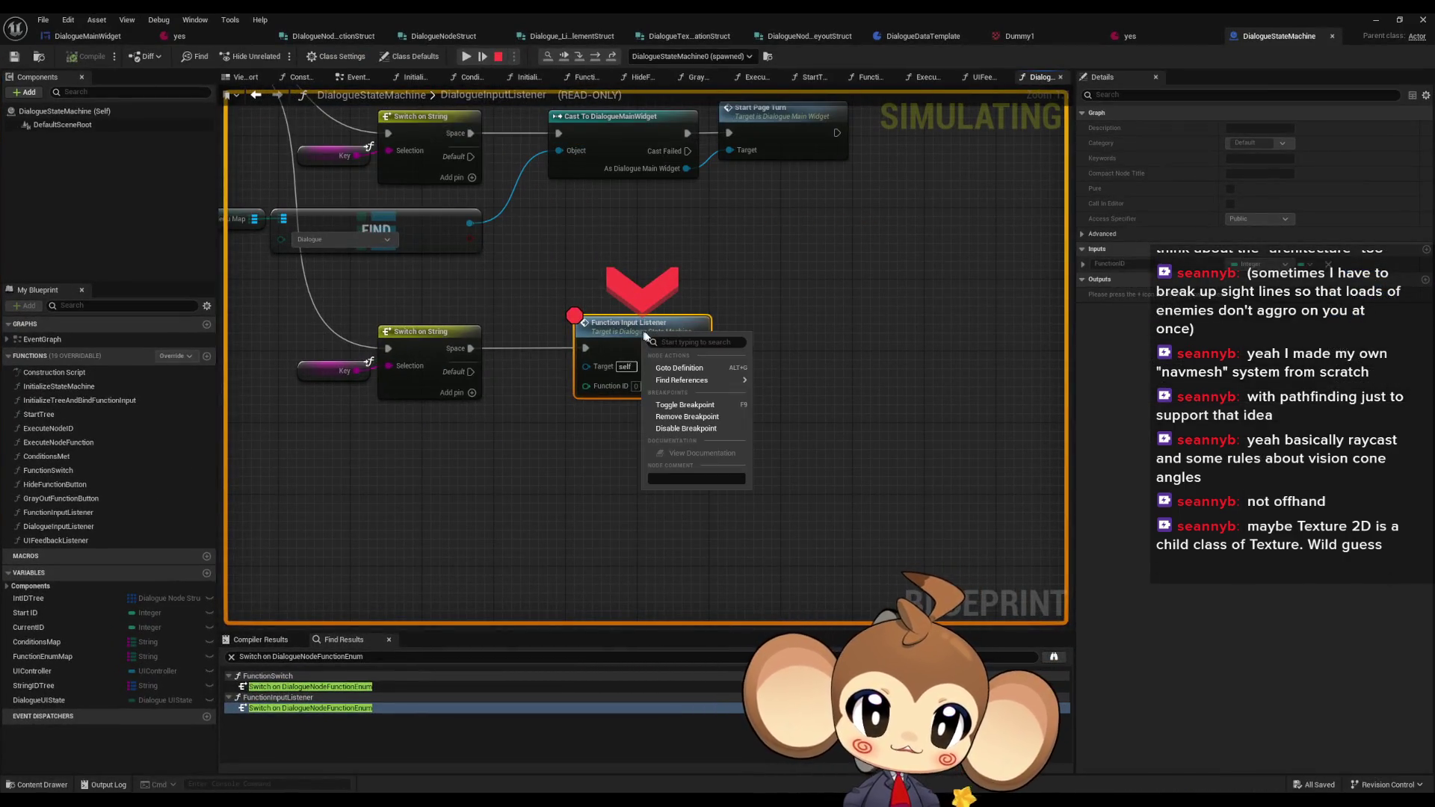
{"action": "left_click", "coordinate": [684, 416]}
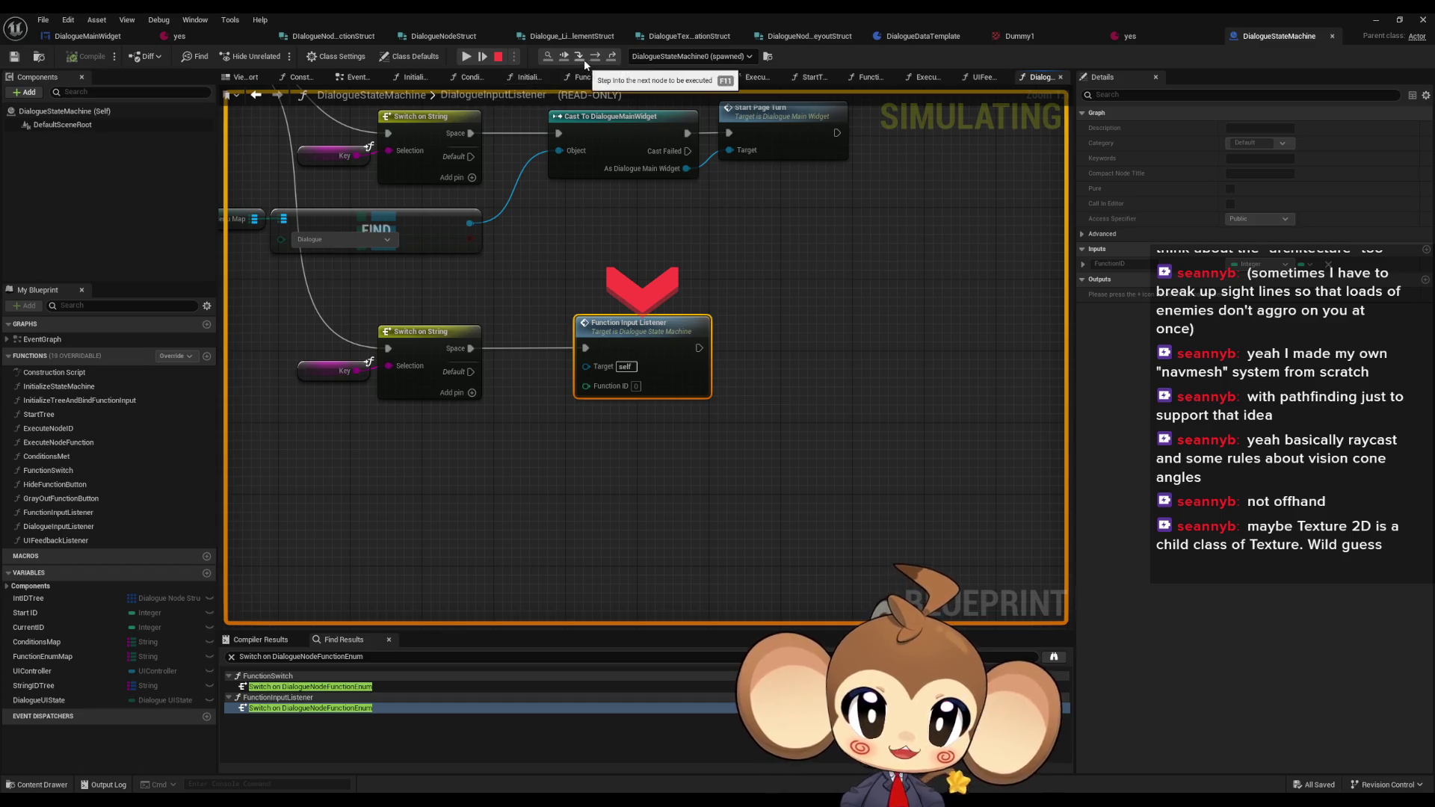
{"action": "left_click", "coordinate": [585, 60]}
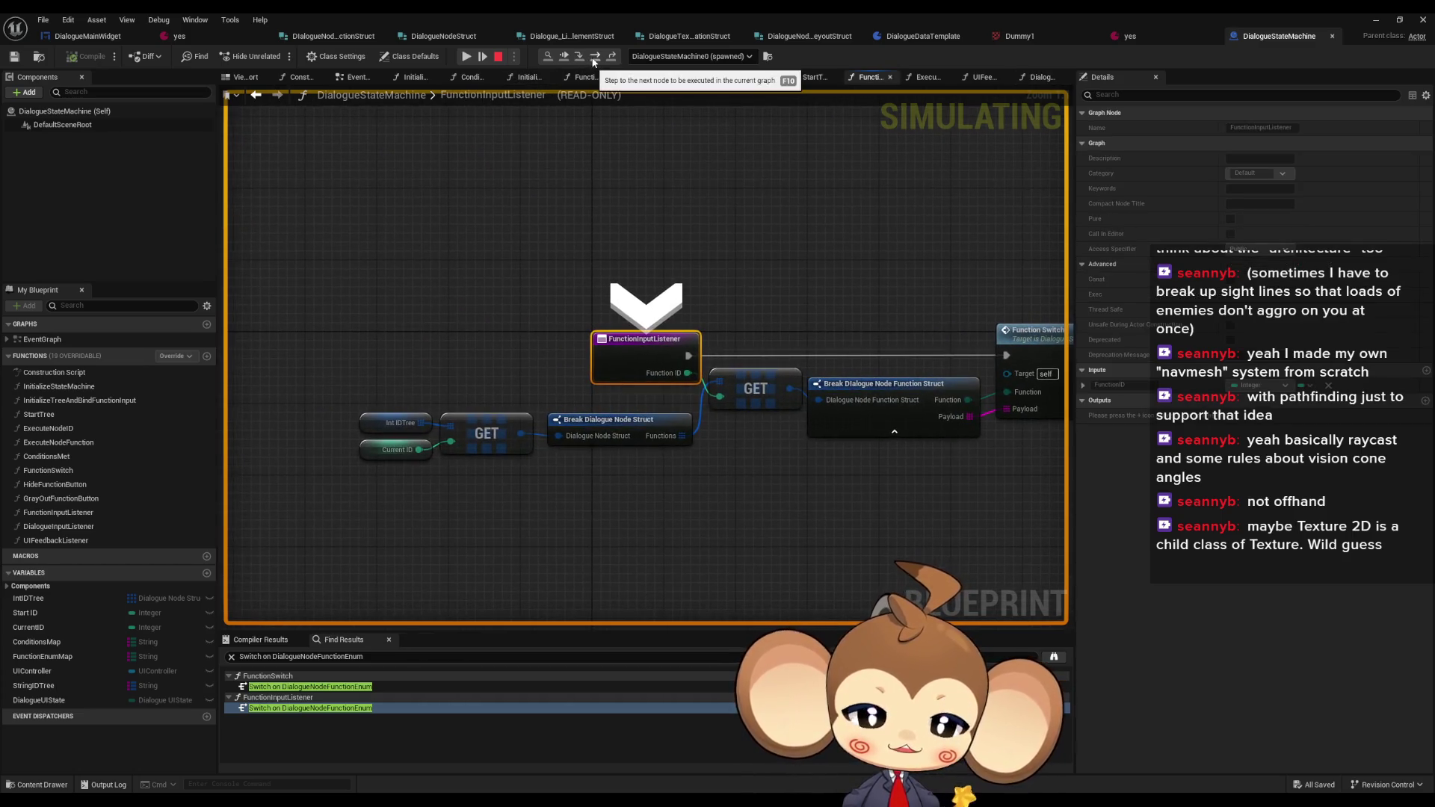
{"action": "left_click", "coordinate": [594, 61]}
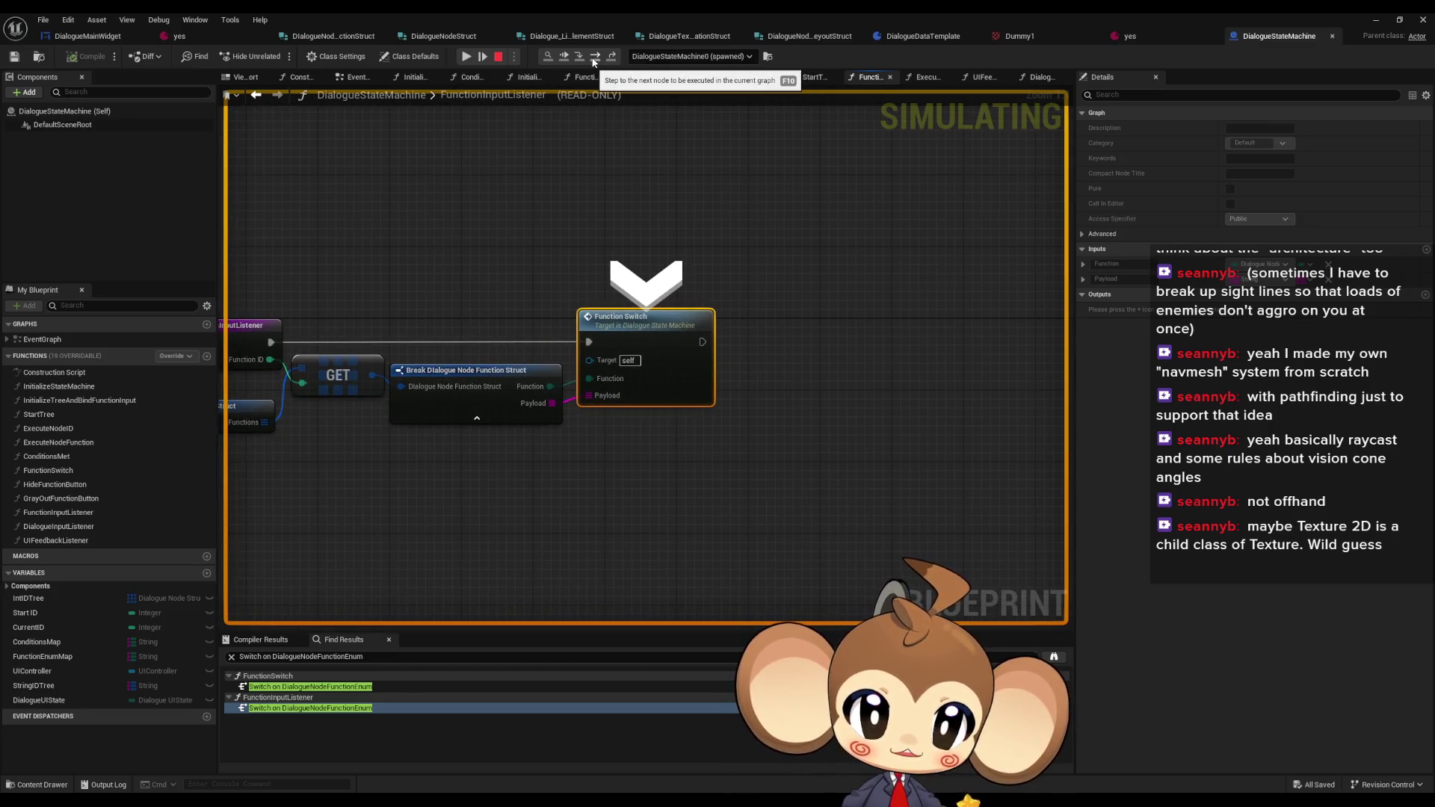
- Inspect the dialogue node's debug value down to the first entry of its Functions array
{"action": "left_click_drag", "start_coordinate": [328, 326], "coordinate": [653, 325]}
{"action": "mouse_move", "coordinate": [310, 414]}
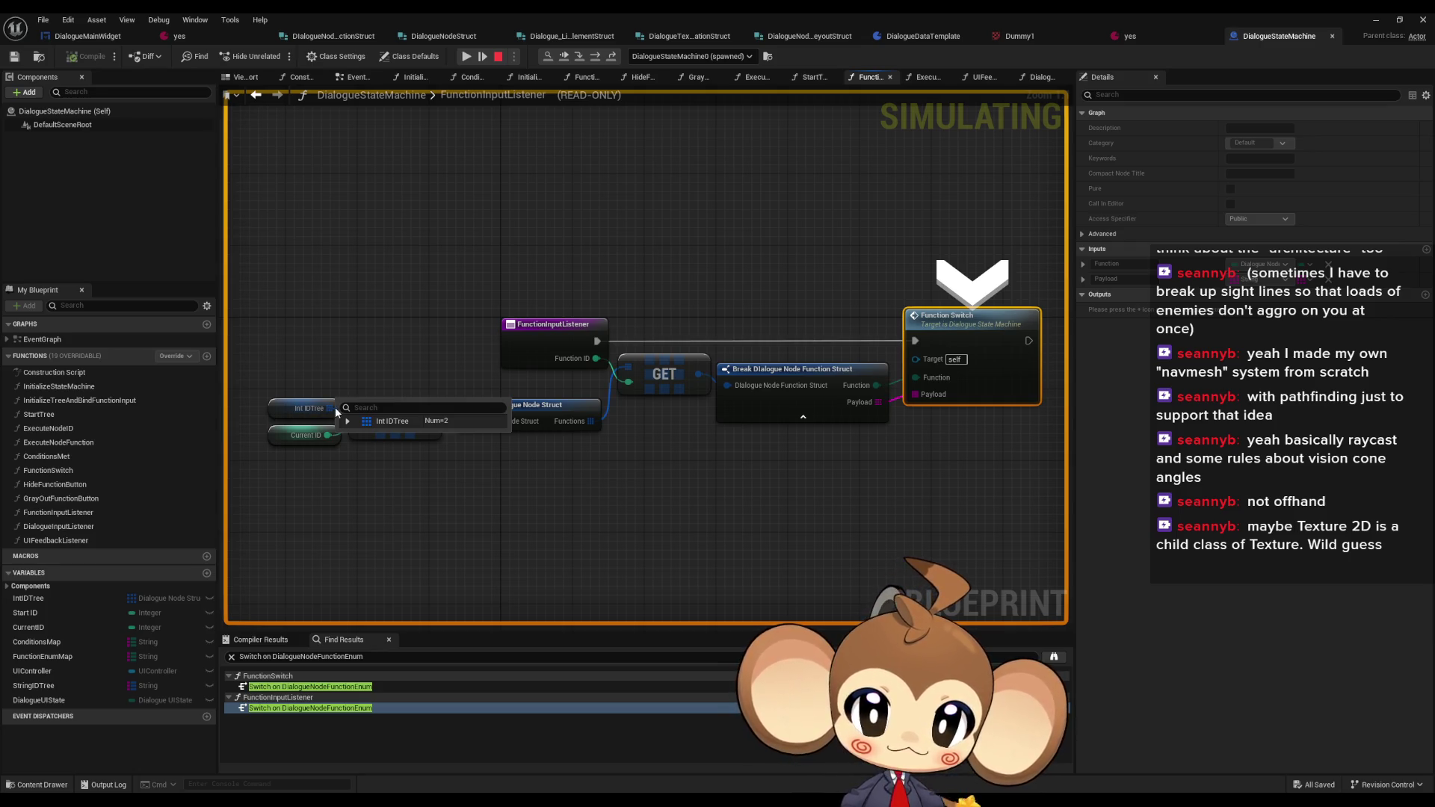
{"action": "mouse_move", "coordinate": [306, 440]}
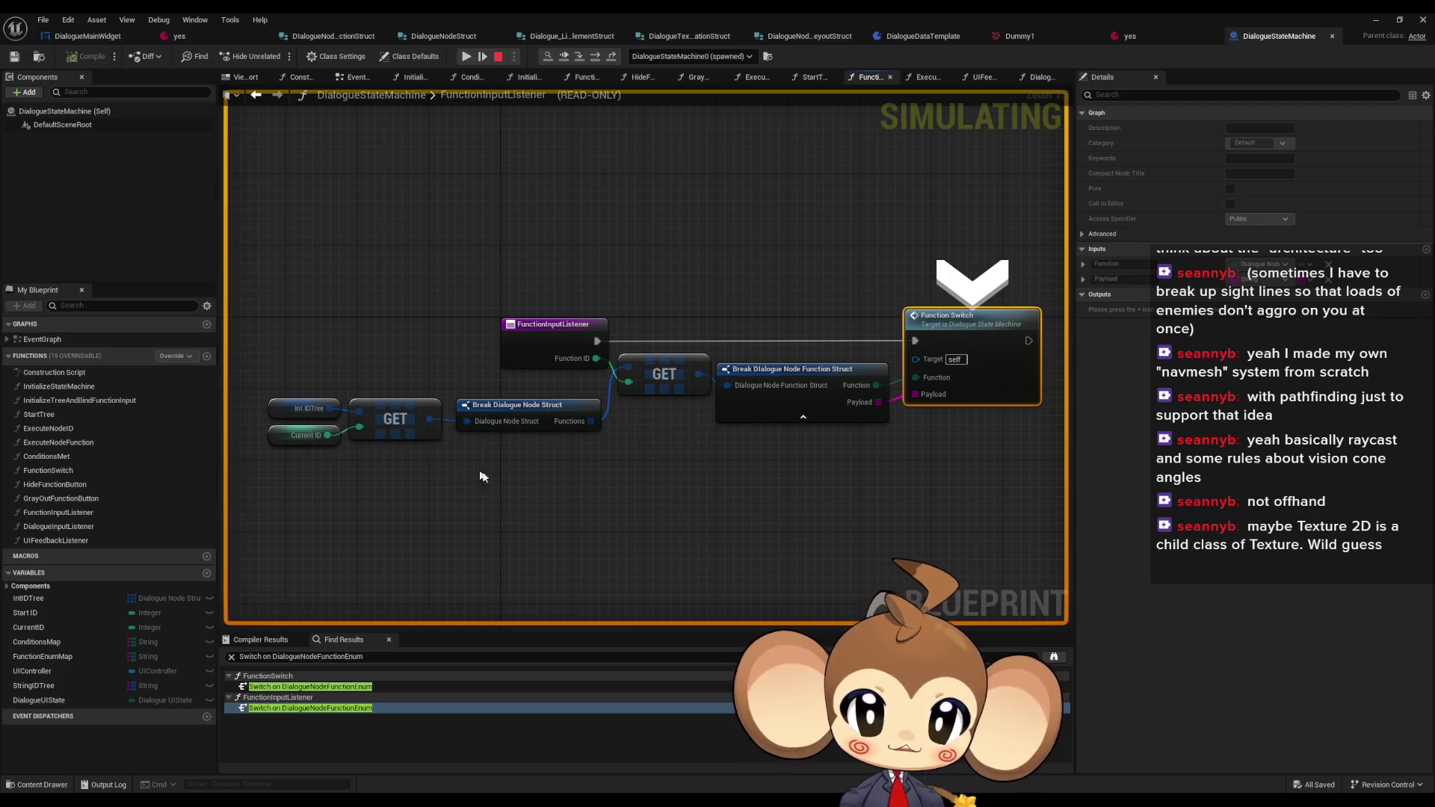
{"action": "mouse_move", "coordinate": [485, 423]}
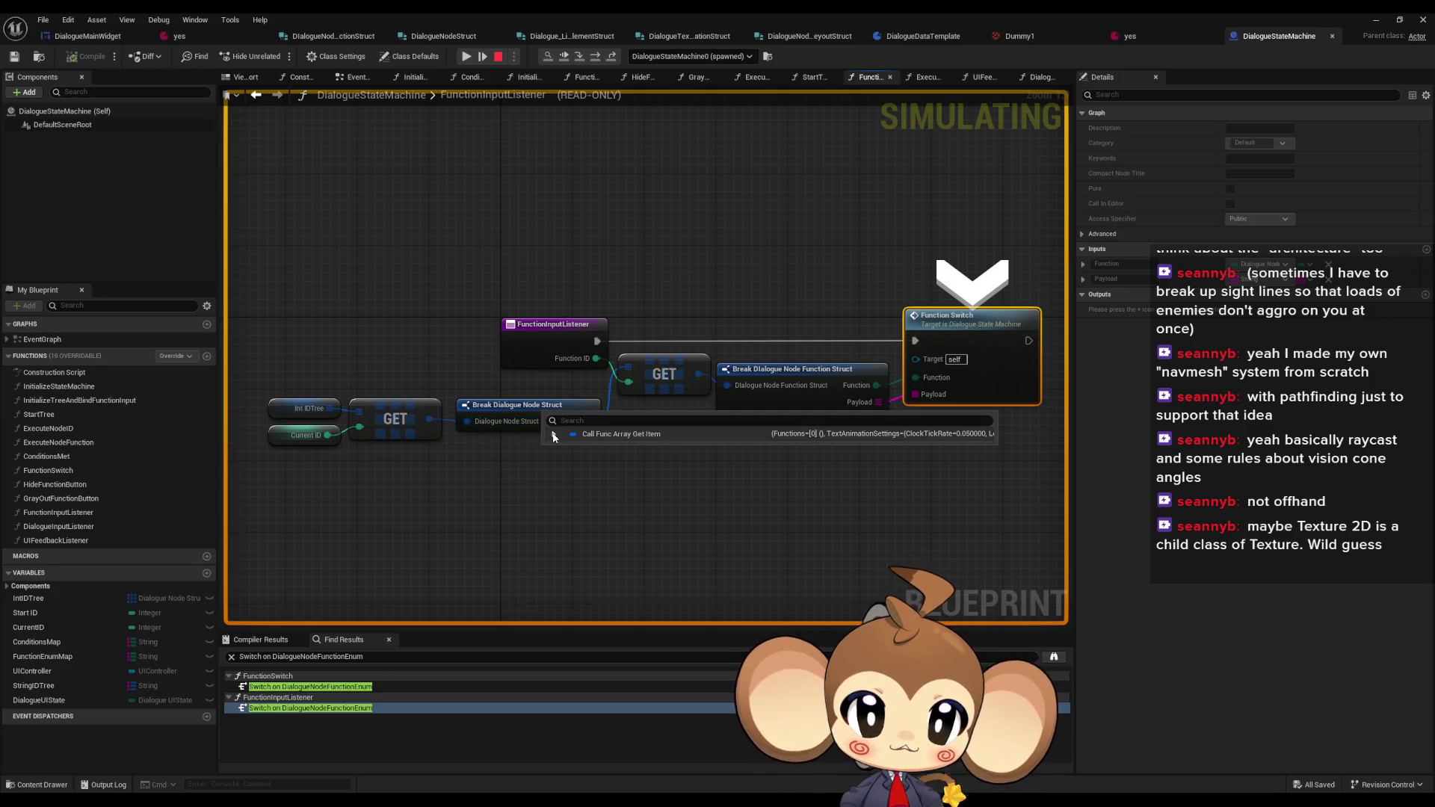
{"action": "left_click", "coordinate": [554, 434]}
{"action": "left_click", "coordinate": [563, 448]}
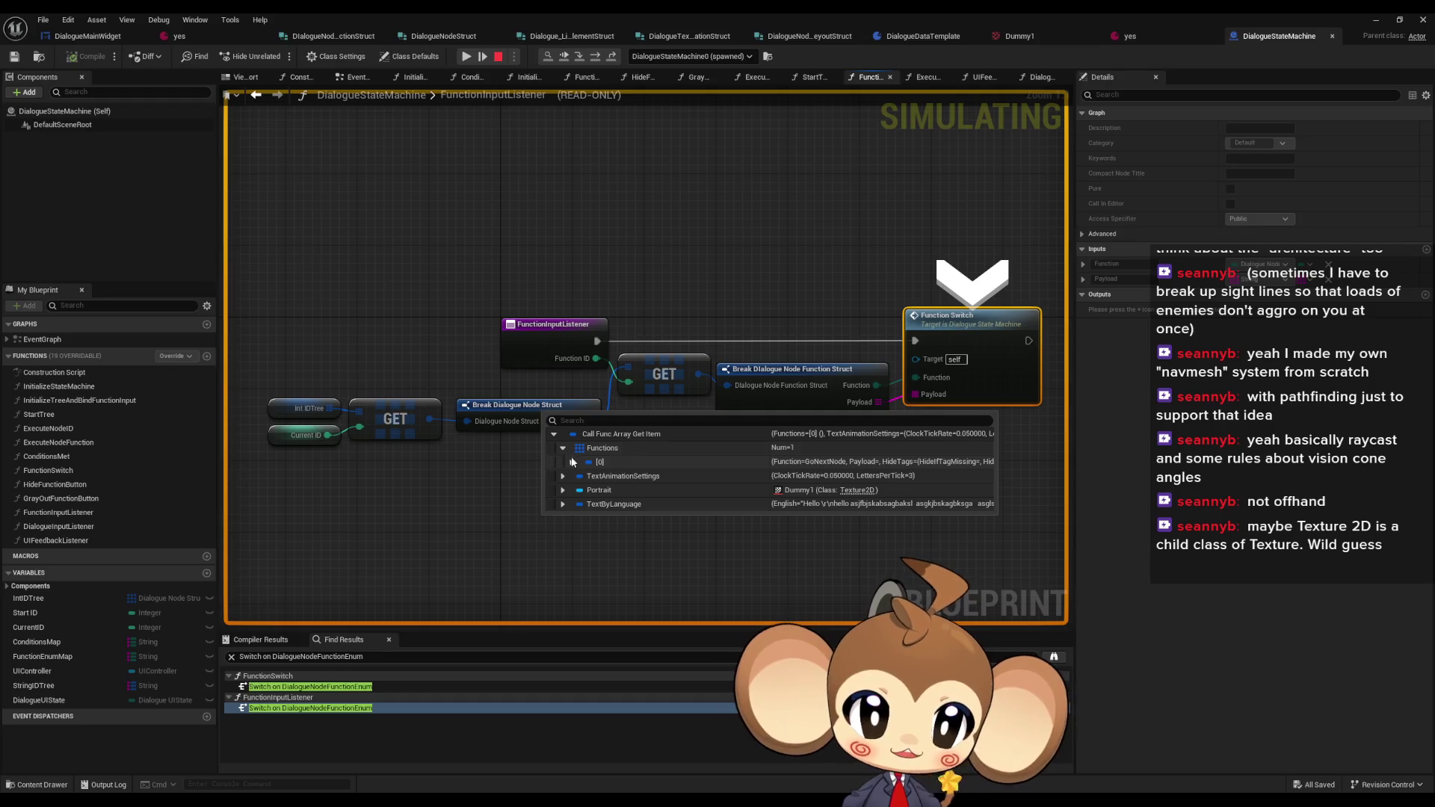
{"action": "left_click", "coordinate": [572, 463]}
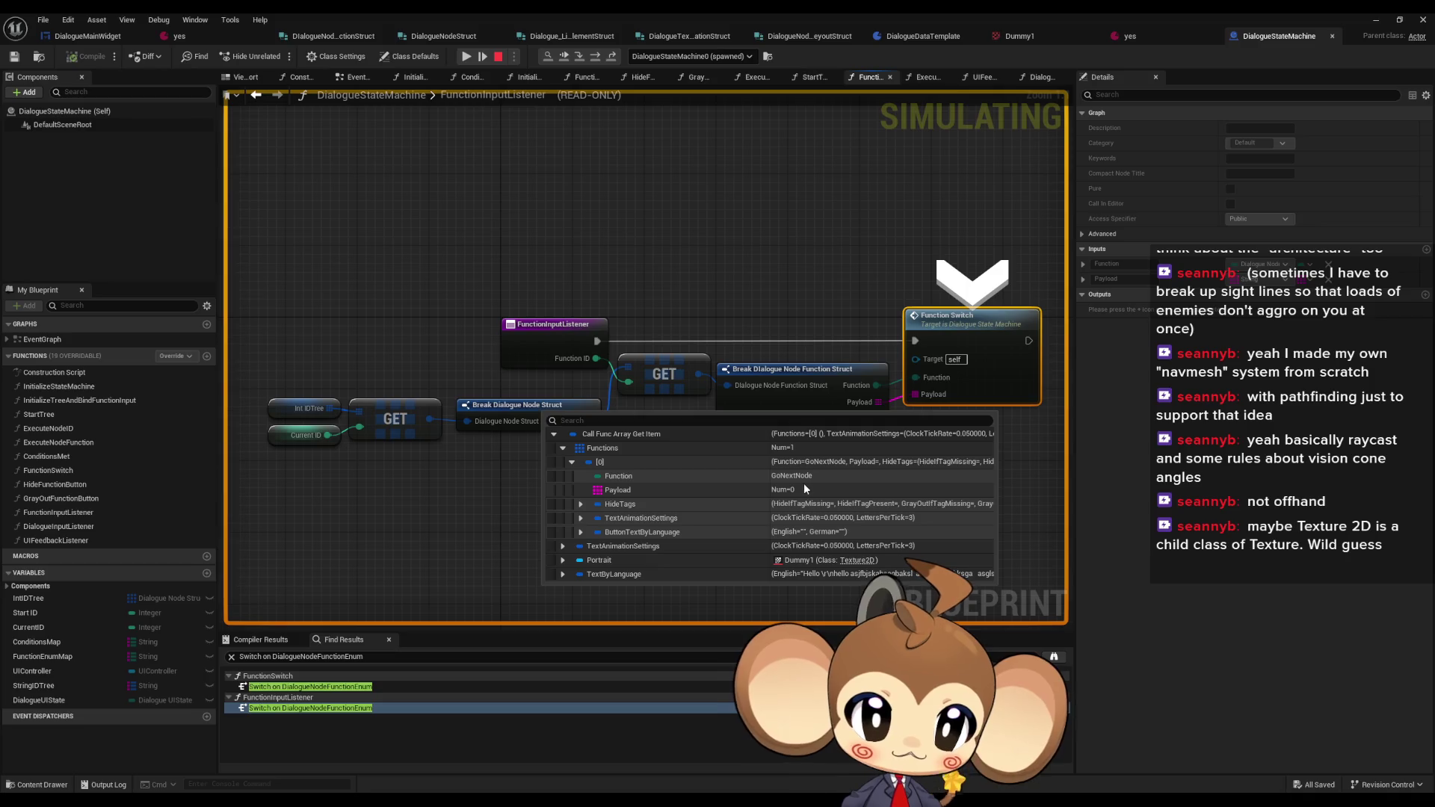
- Wire the Break node's Payload output into Function Switch and step into that call
{"action": "left_click_drag", "start_coordinate": [800, 485], "coordinate": [637, 481]}
{"action": "mouse_move", "coordinate": [704, 381]}
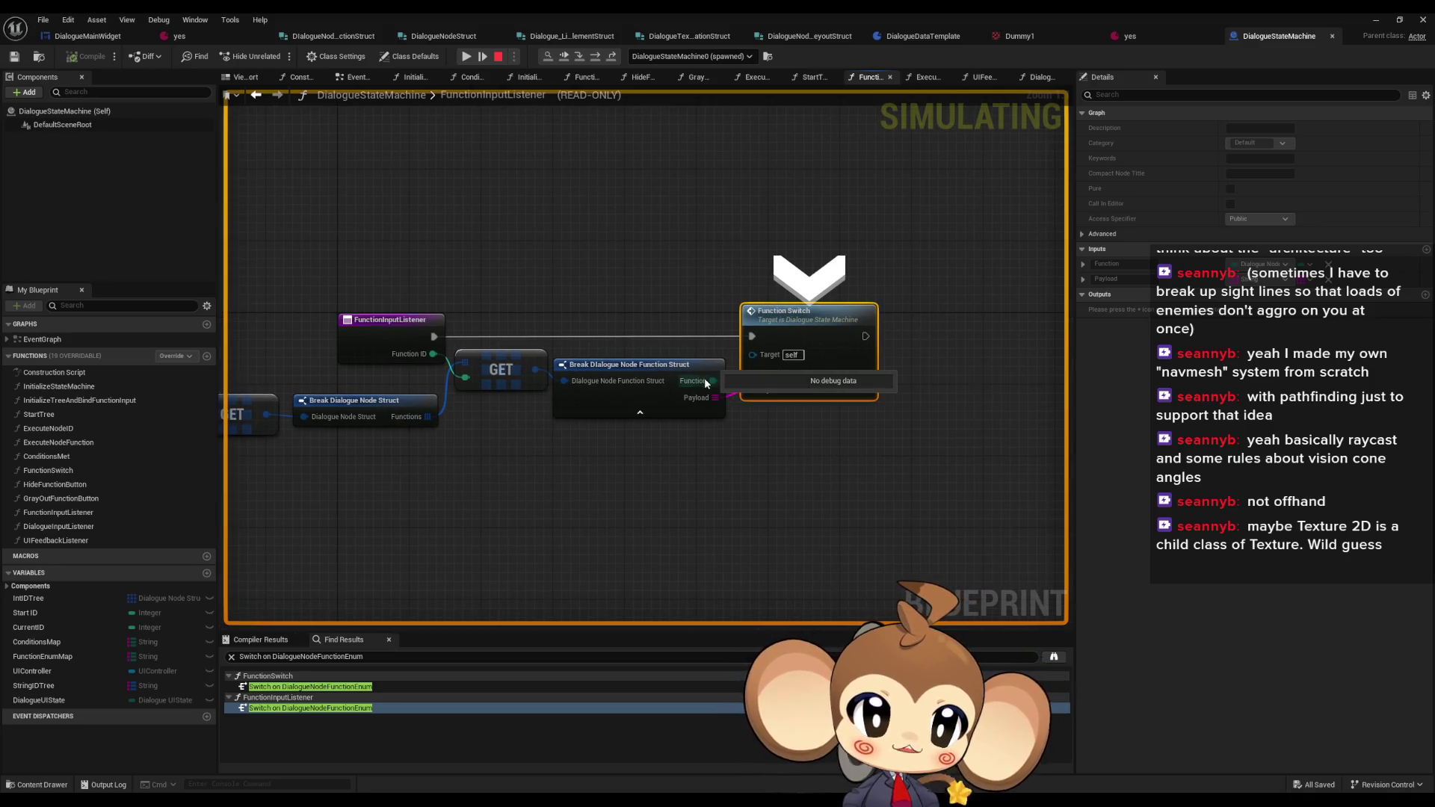
{"action": "left_click_drag", "start_coordinate": [709, 403], "coordinate": [777, 378]}
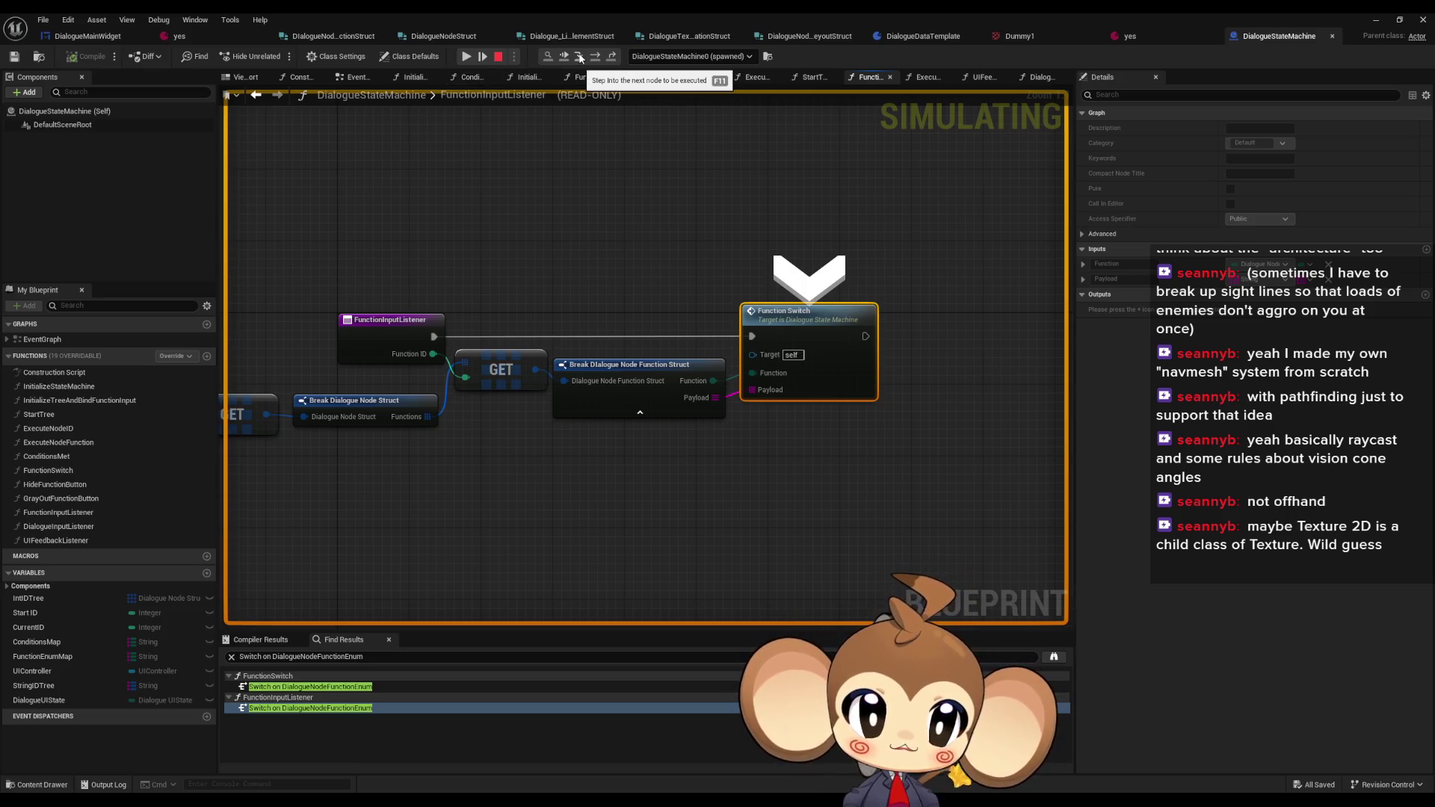
{"action": "left_click", "coordinate": [581, 59]}
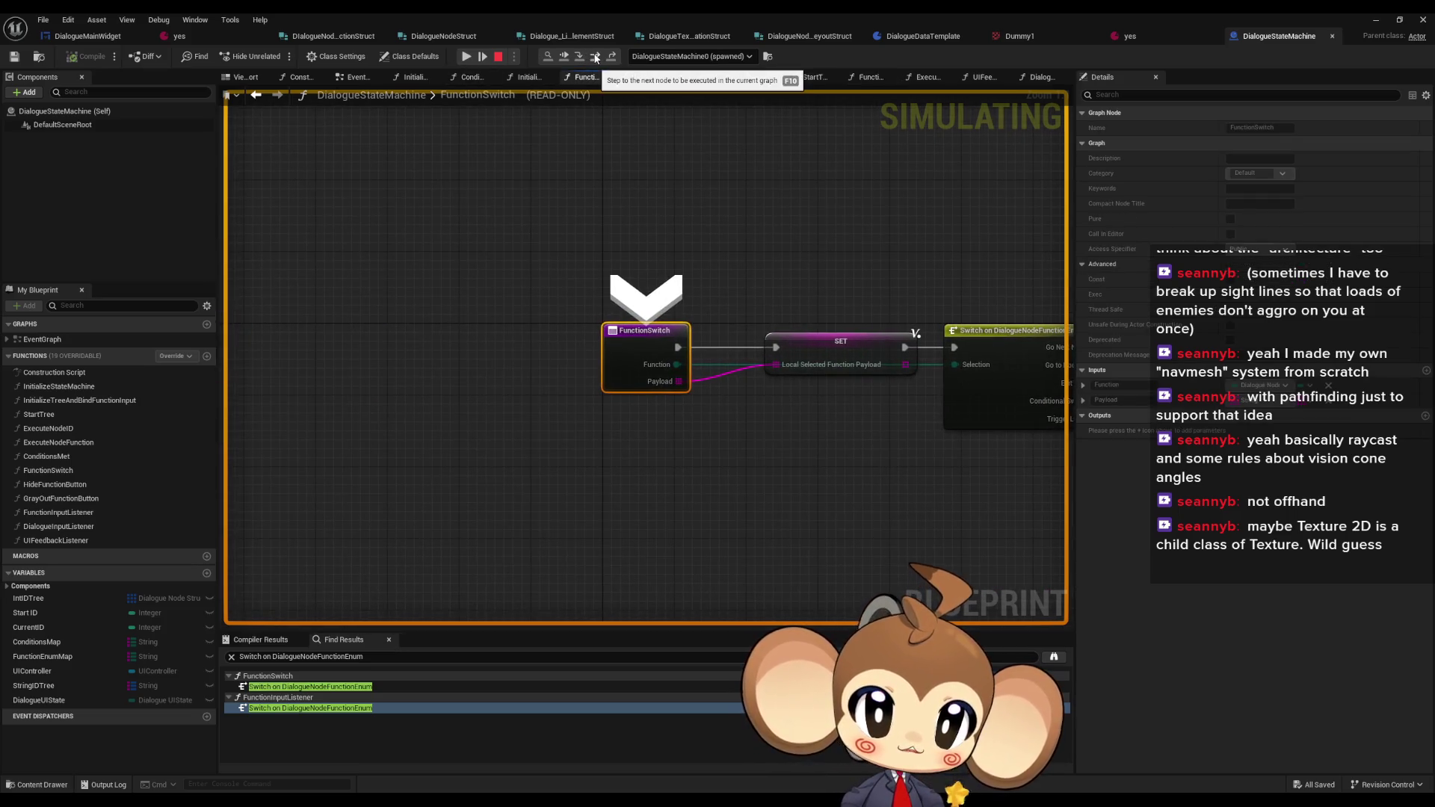
- Step through FunctionSwitch into ExecuteNodeID up to its Branch node
{"action": "left_click", "coordinate": [596, 58]}
{"action": "mouse_move", "coordinate": [478, 371]}
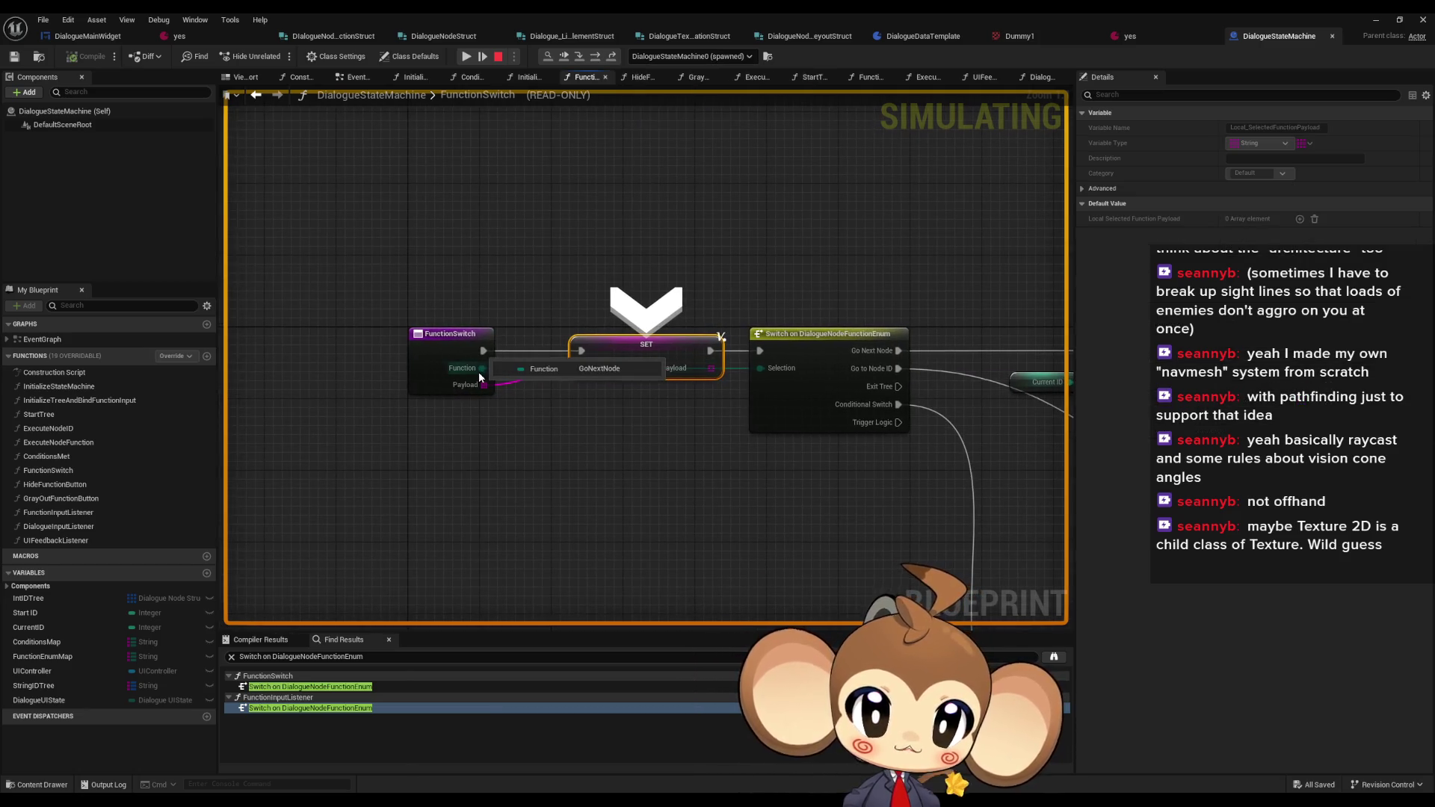
{"action": "left_click", "coordinate": [592, 59]}
{"action": "left_click", "coordinate": [593, 60]}
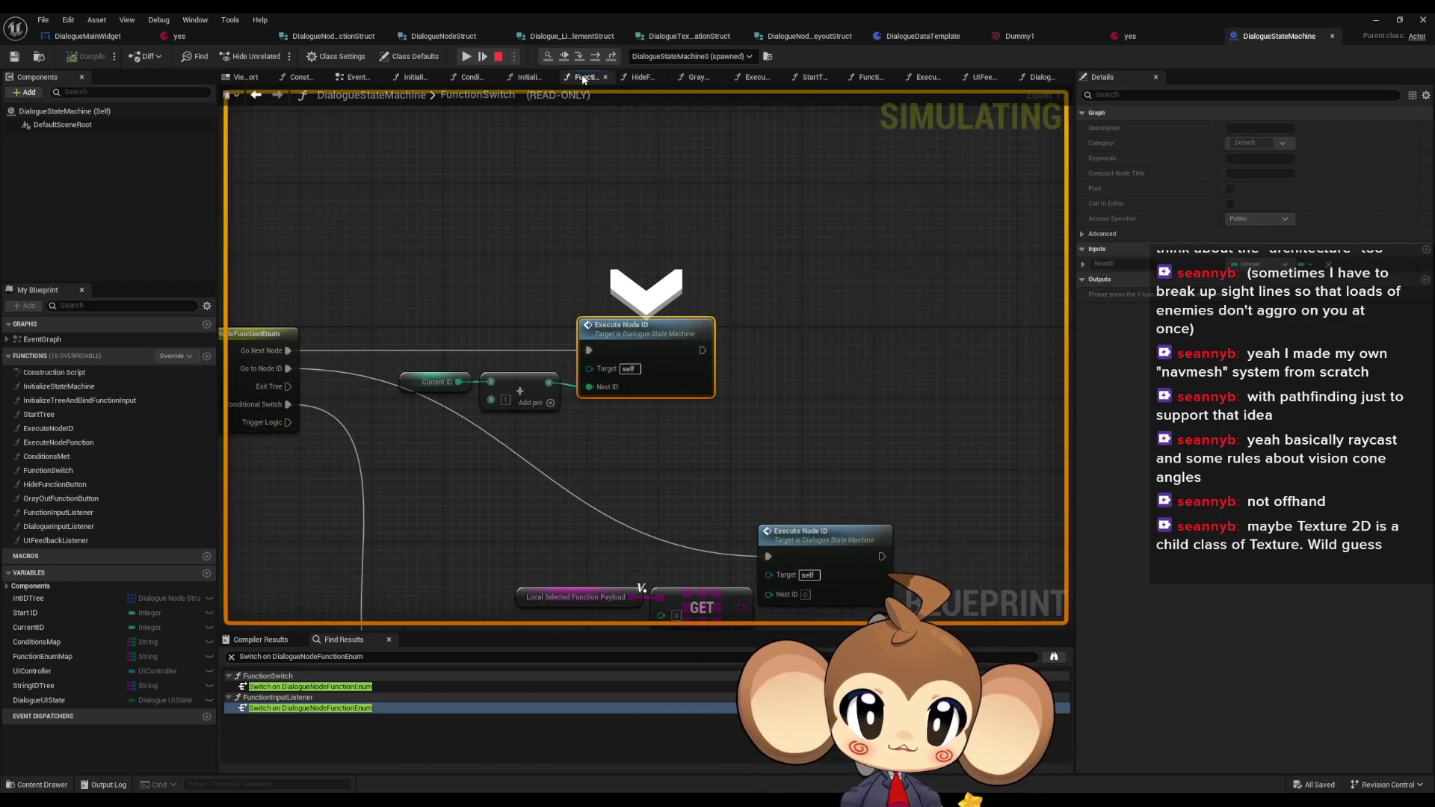
{"action": "left_click", "coordinate": [594, 58]}
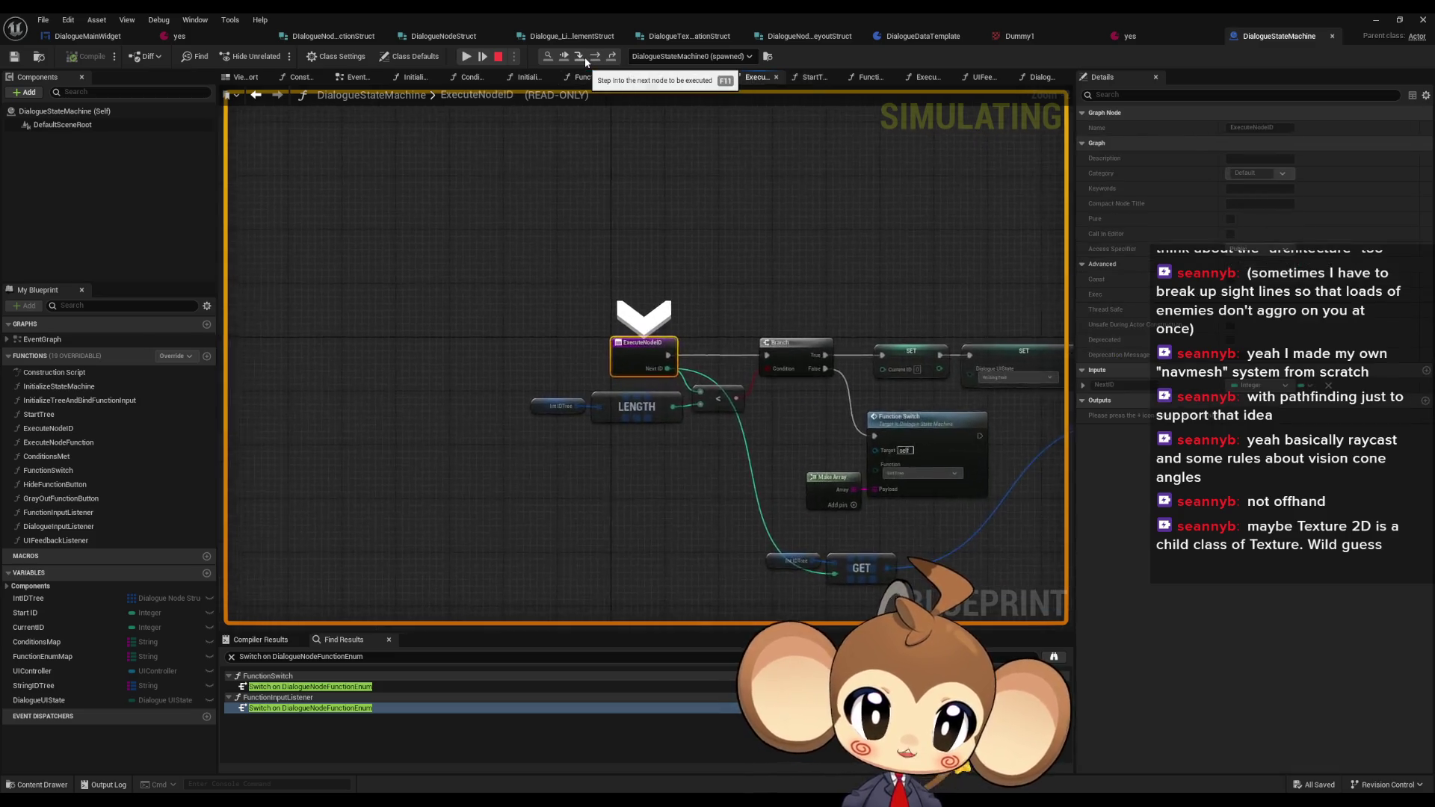
{"action": "left_click", "coordinate": [595, 58]}
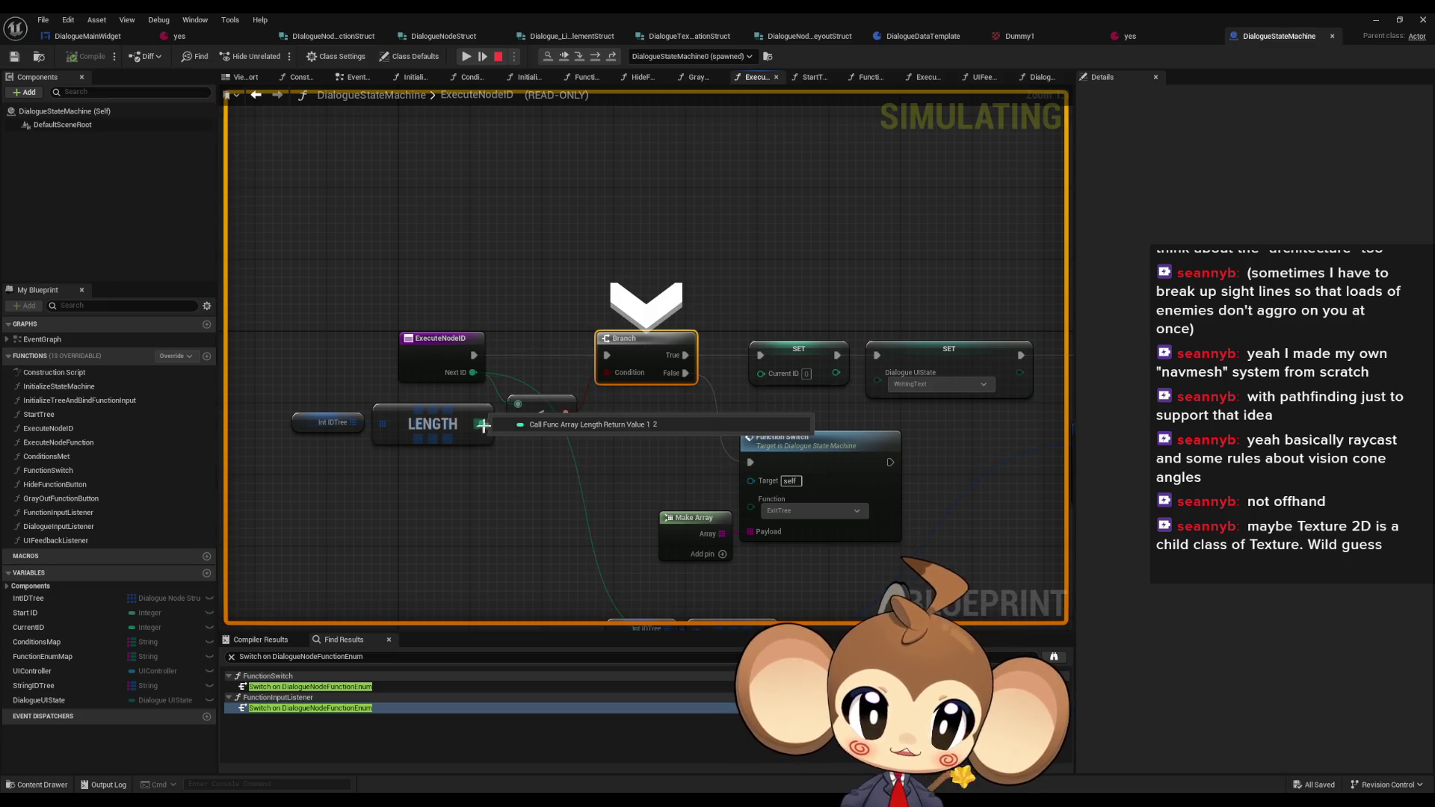
- Advance to the SET Current ID node, select it, and stop the play session
{"action": "mouse_move", "coordinate": [350, 428]}
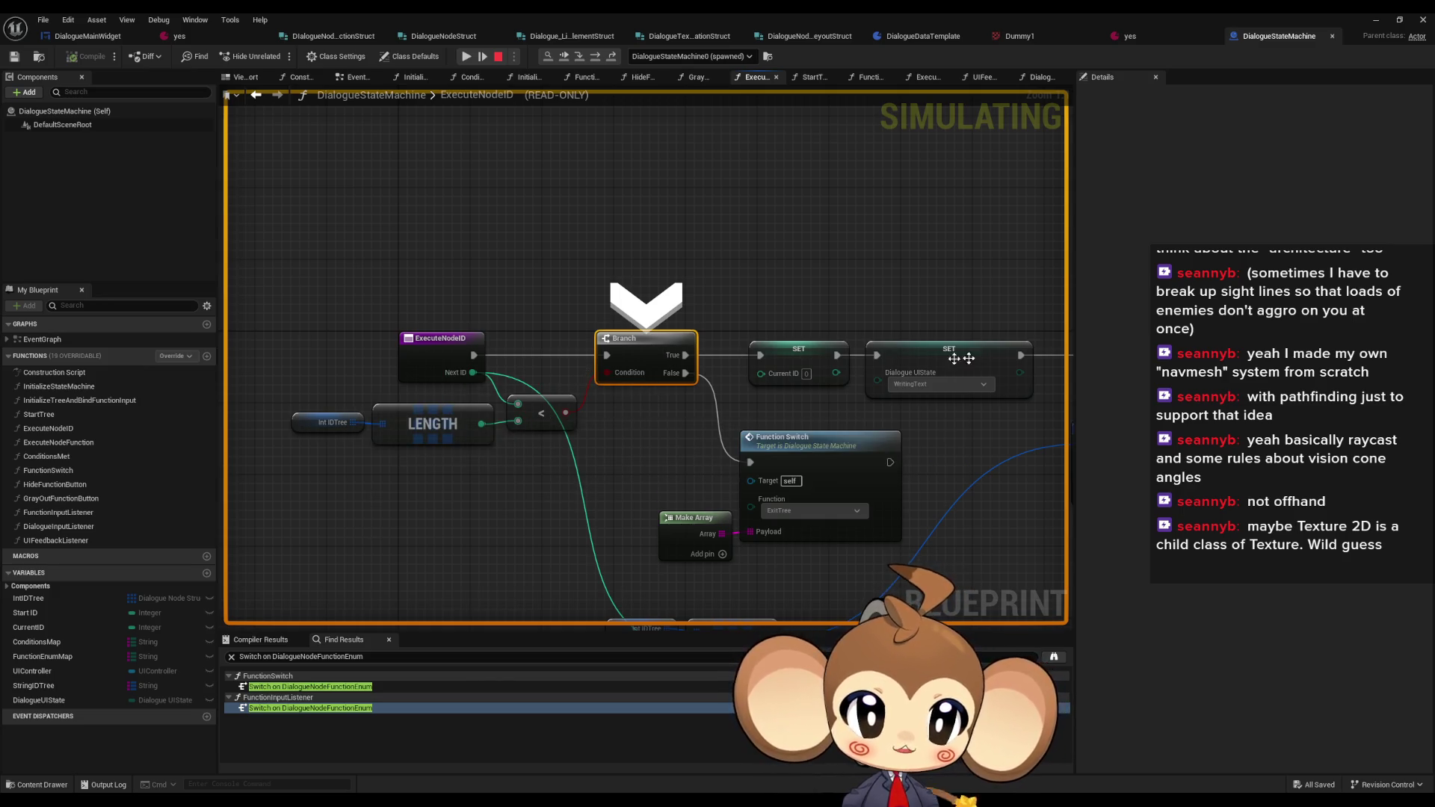
{"action": "left_click", "coordinate": [595, 57]}
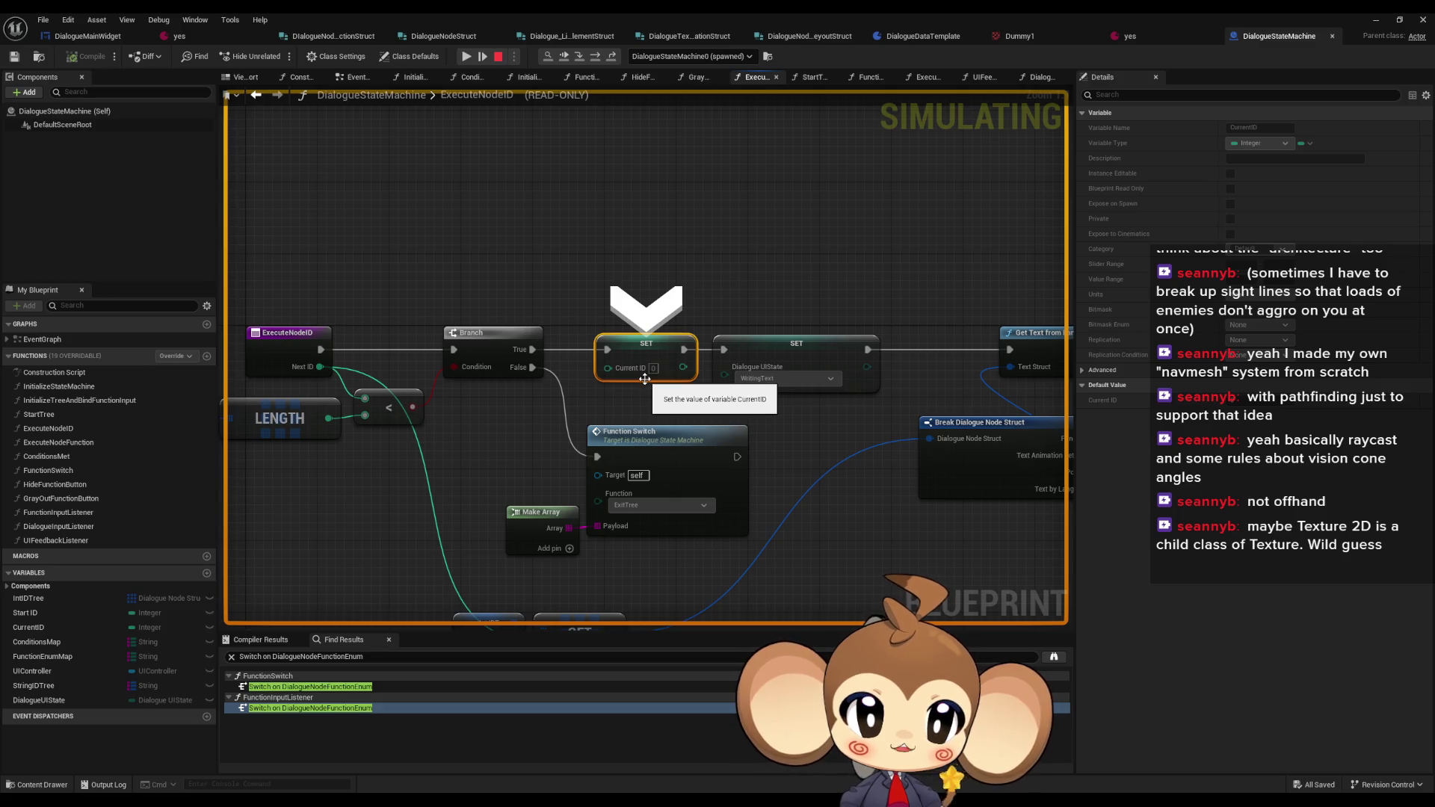
{"action": "left_click_drag", "start_coordinate": [576, 277], "coordinate": [661, 399]}
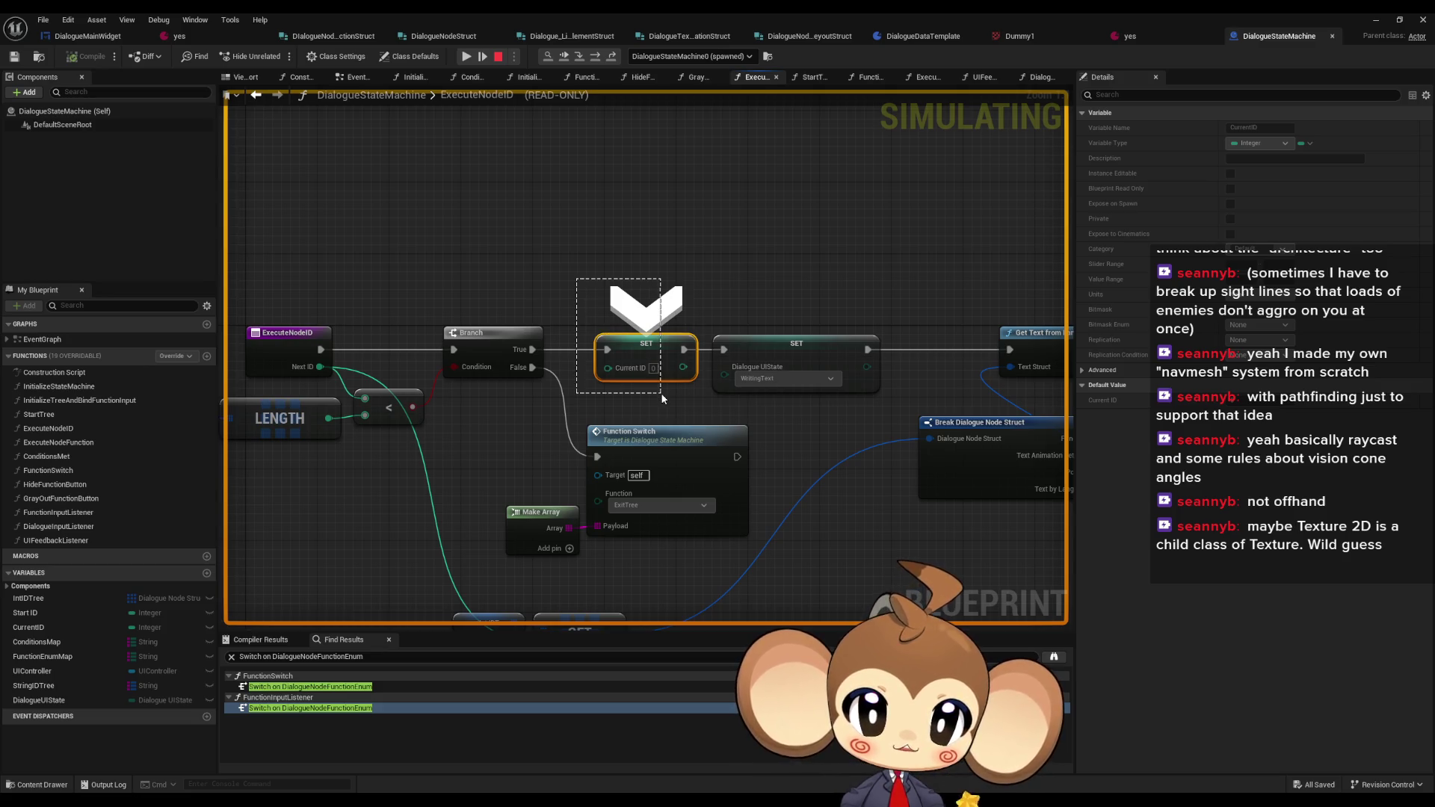
{"action": "left_click", "coordinate": [498, 57]}
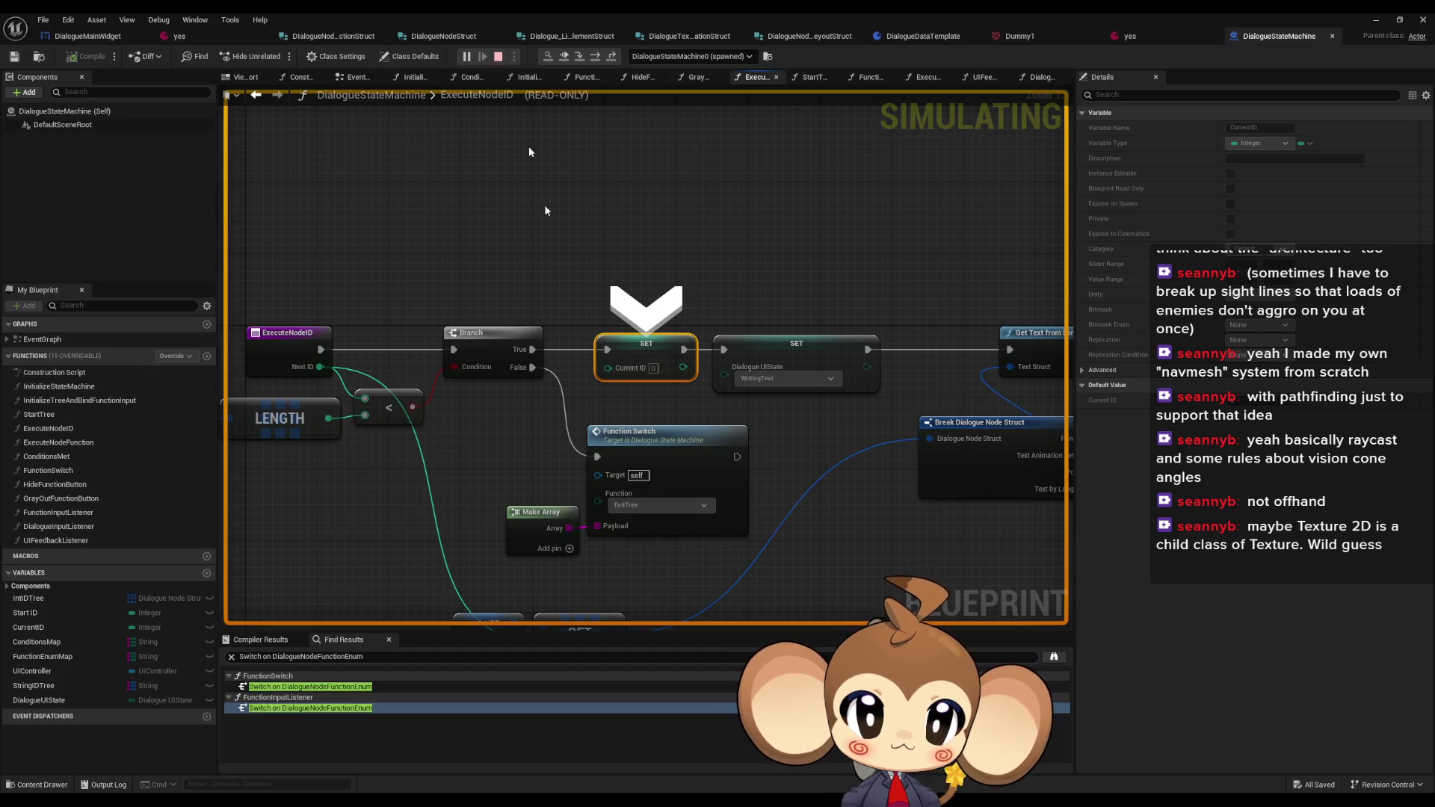
- Connect the Next ID pin to the SET node's Current ID input
{"action": "left_click_drag", "start_coordinate": [319, 374], "coordinate": [320, 367]}
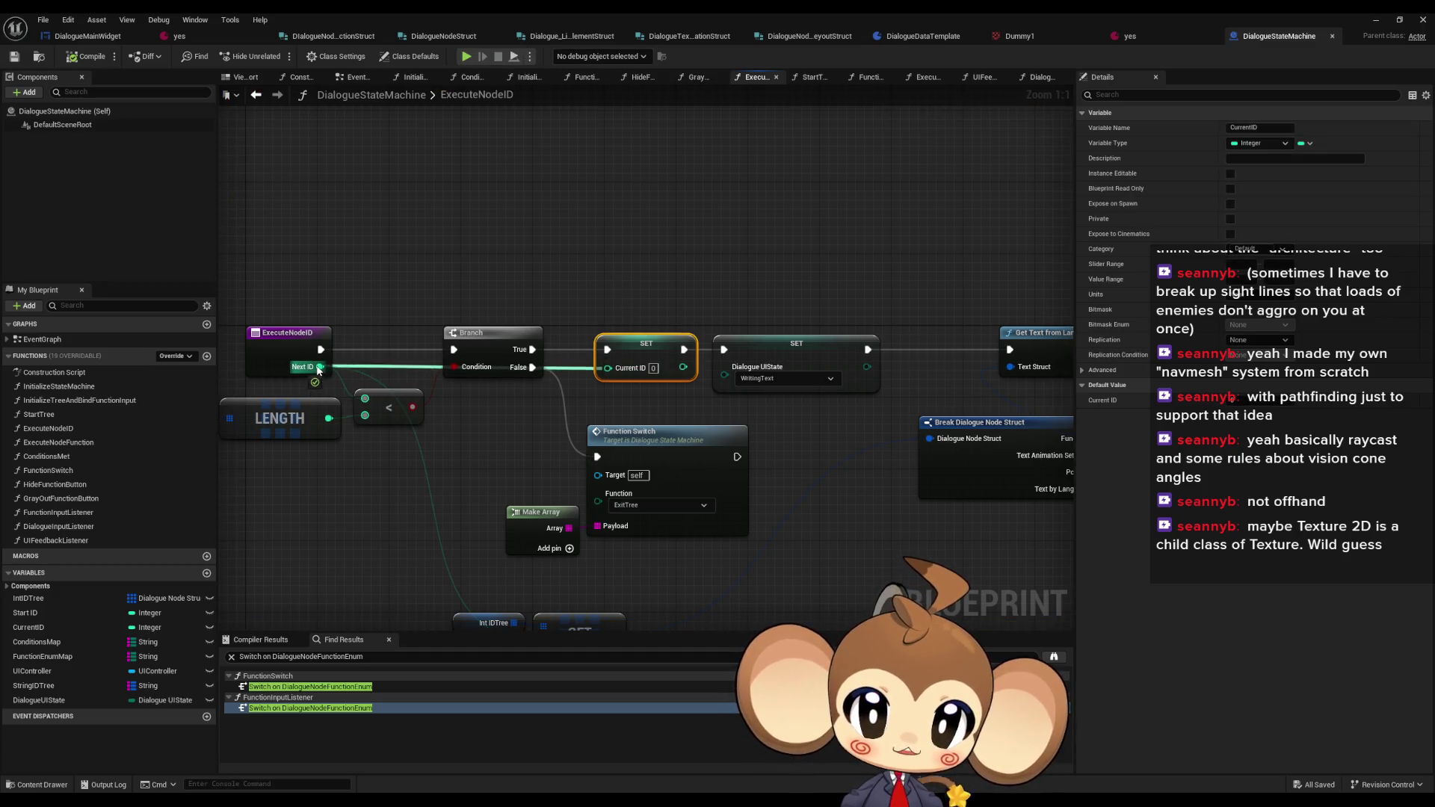
{"action": "left_click", "coordinate": [574, 205]}
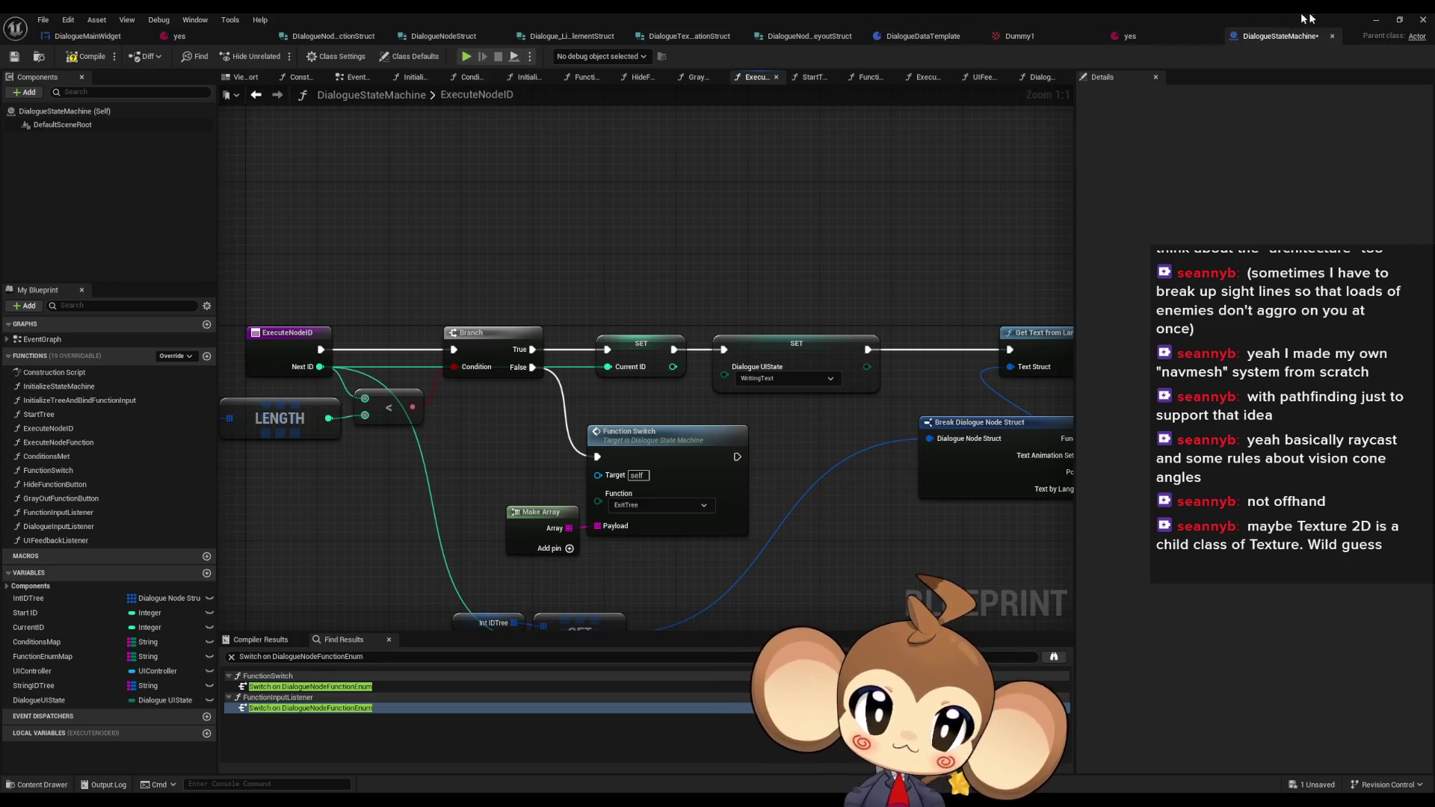
{"action": "left_click", "coordinate": [1373, 23]}
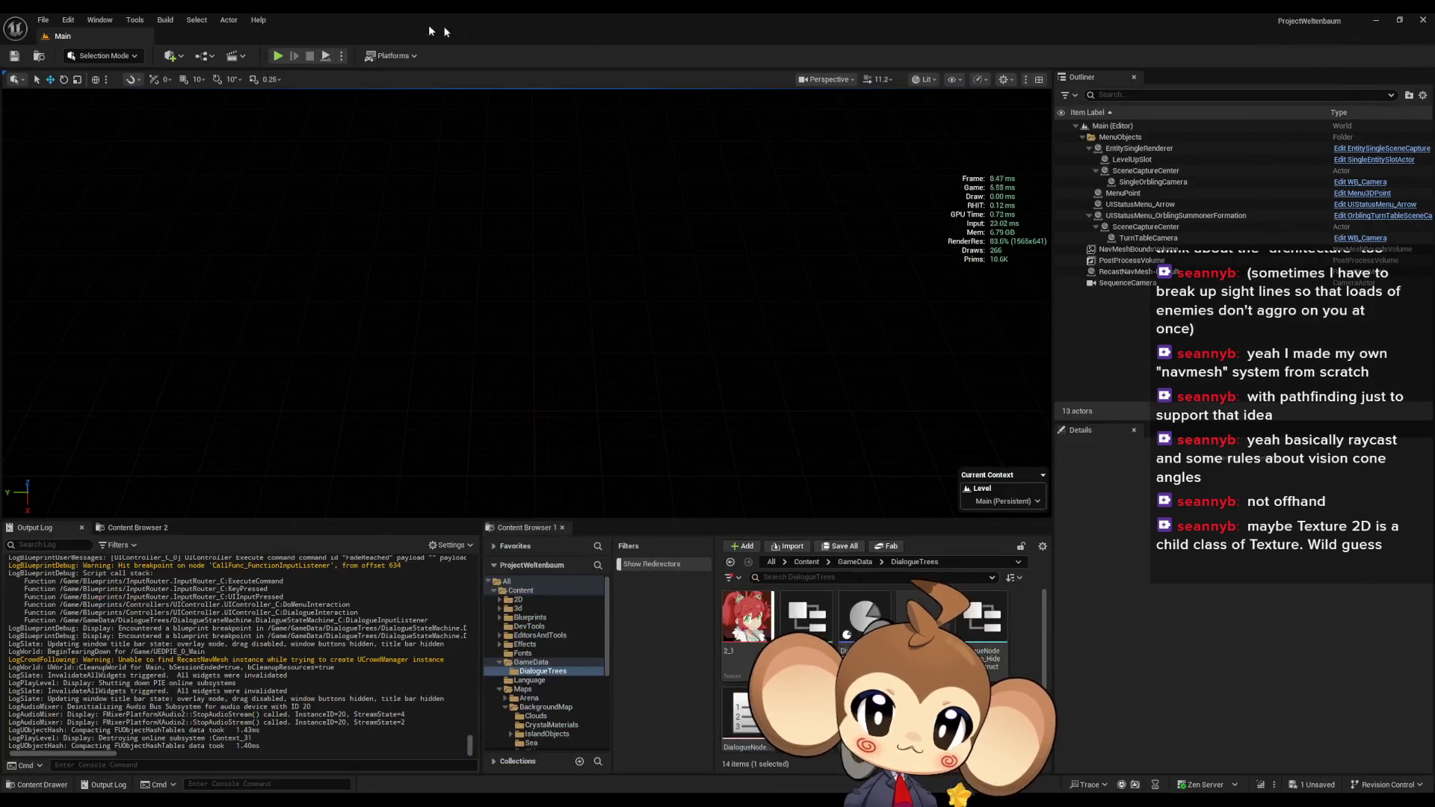
- Play-test: load the game, walk to the cube, advance the dialogue twice, then restart and reload
{"action": "left_click", "coordinate": [277, 56]}
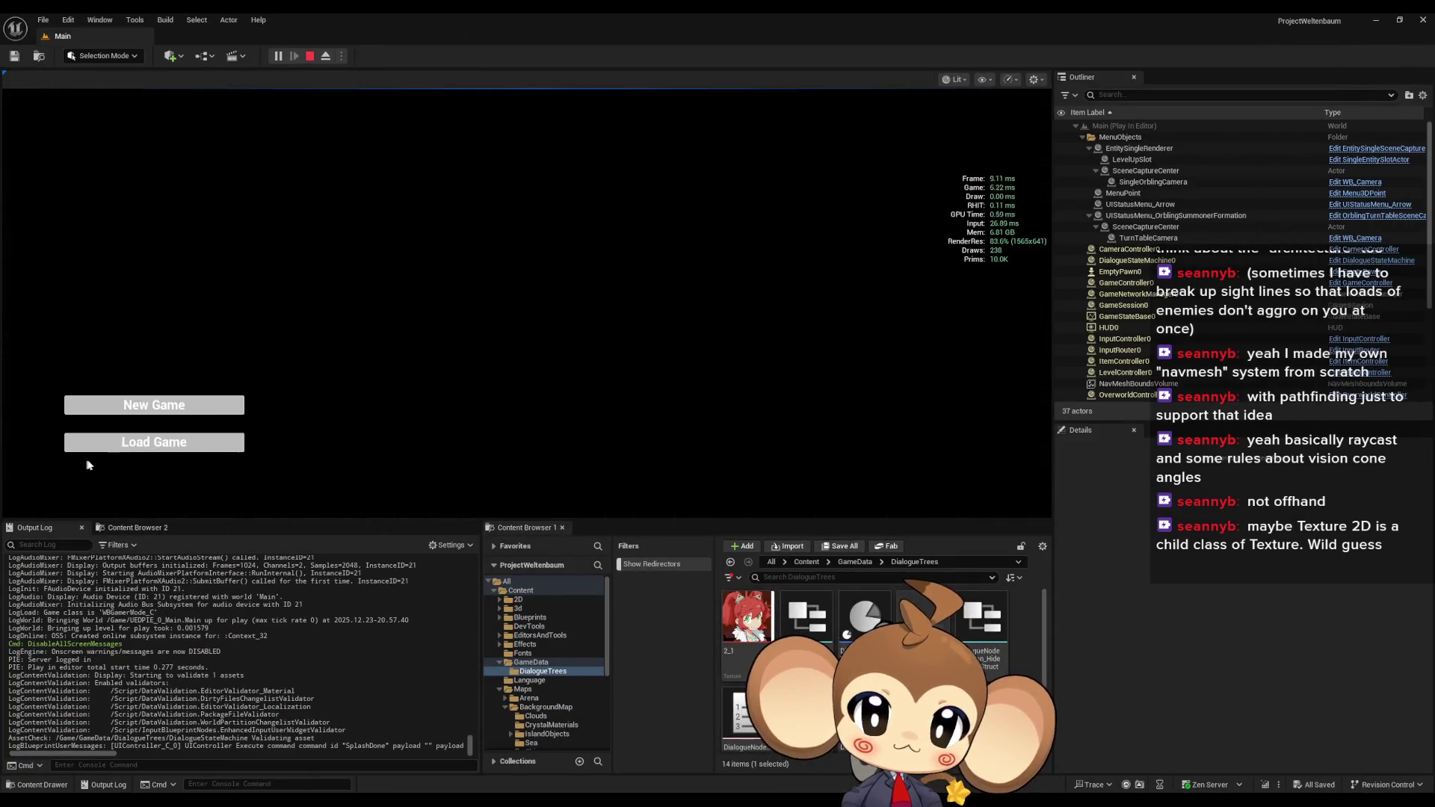
{"action": "left_click", "coordinate": [100, 448]}
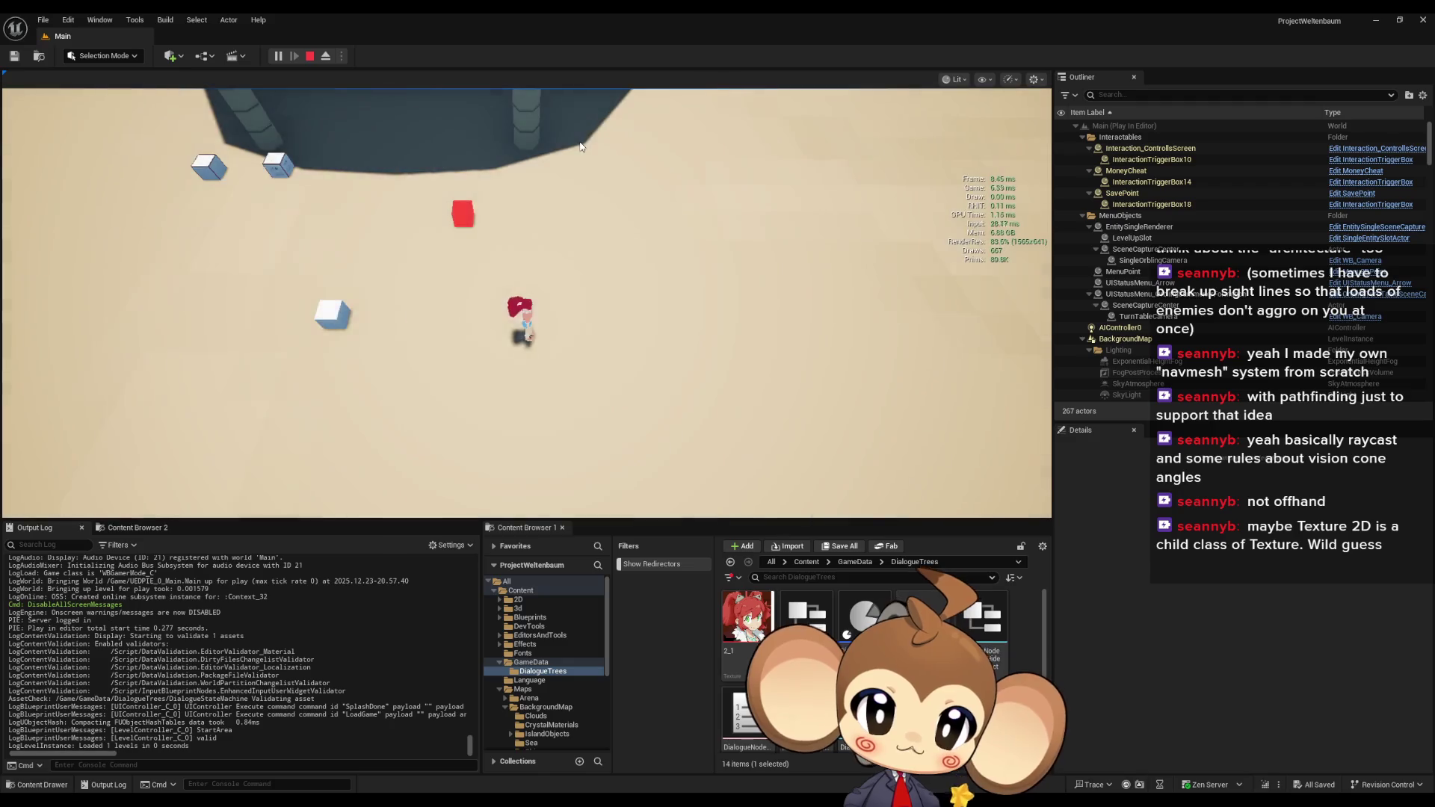
{"action": "key", "text": "a"}
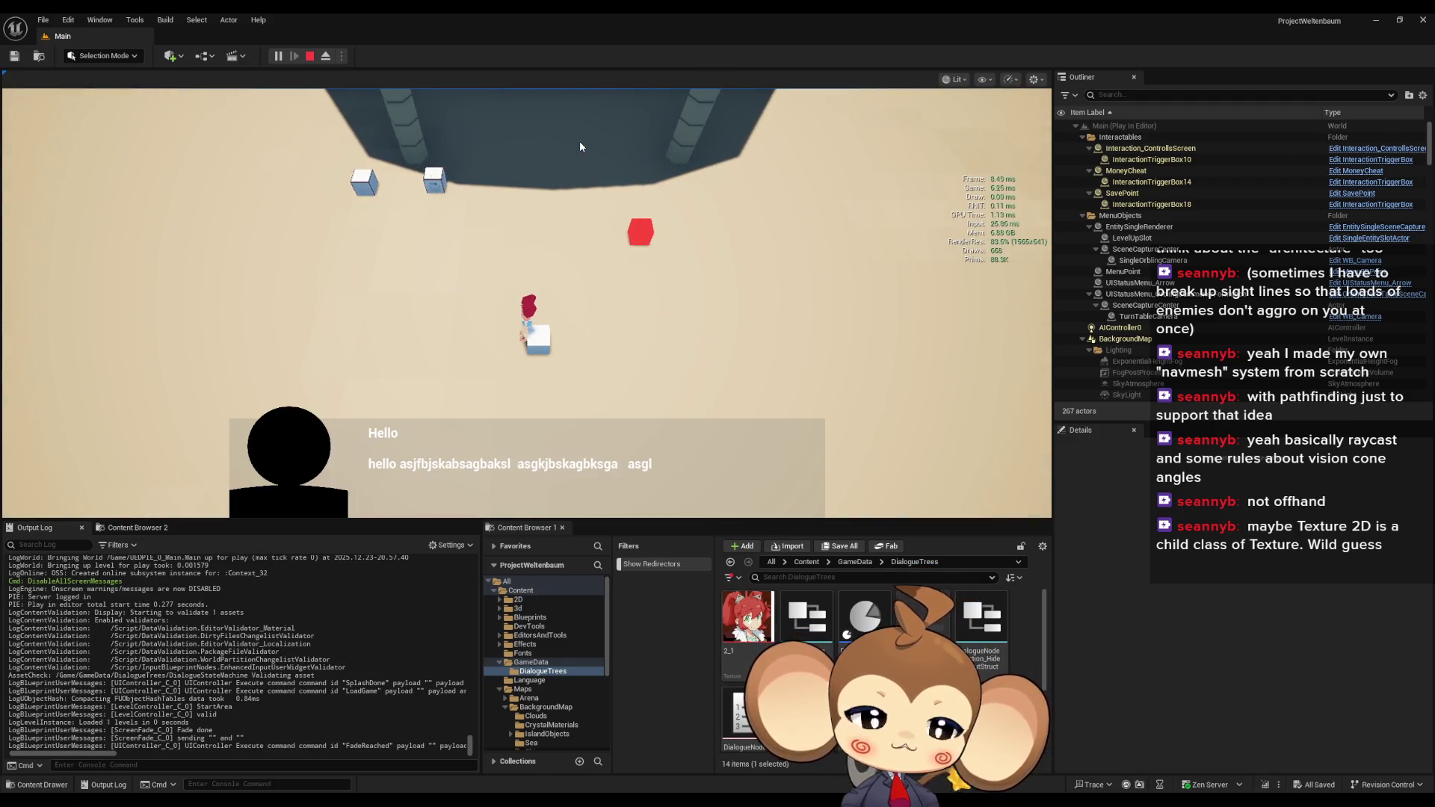
{"action": "key", "text": "space"}
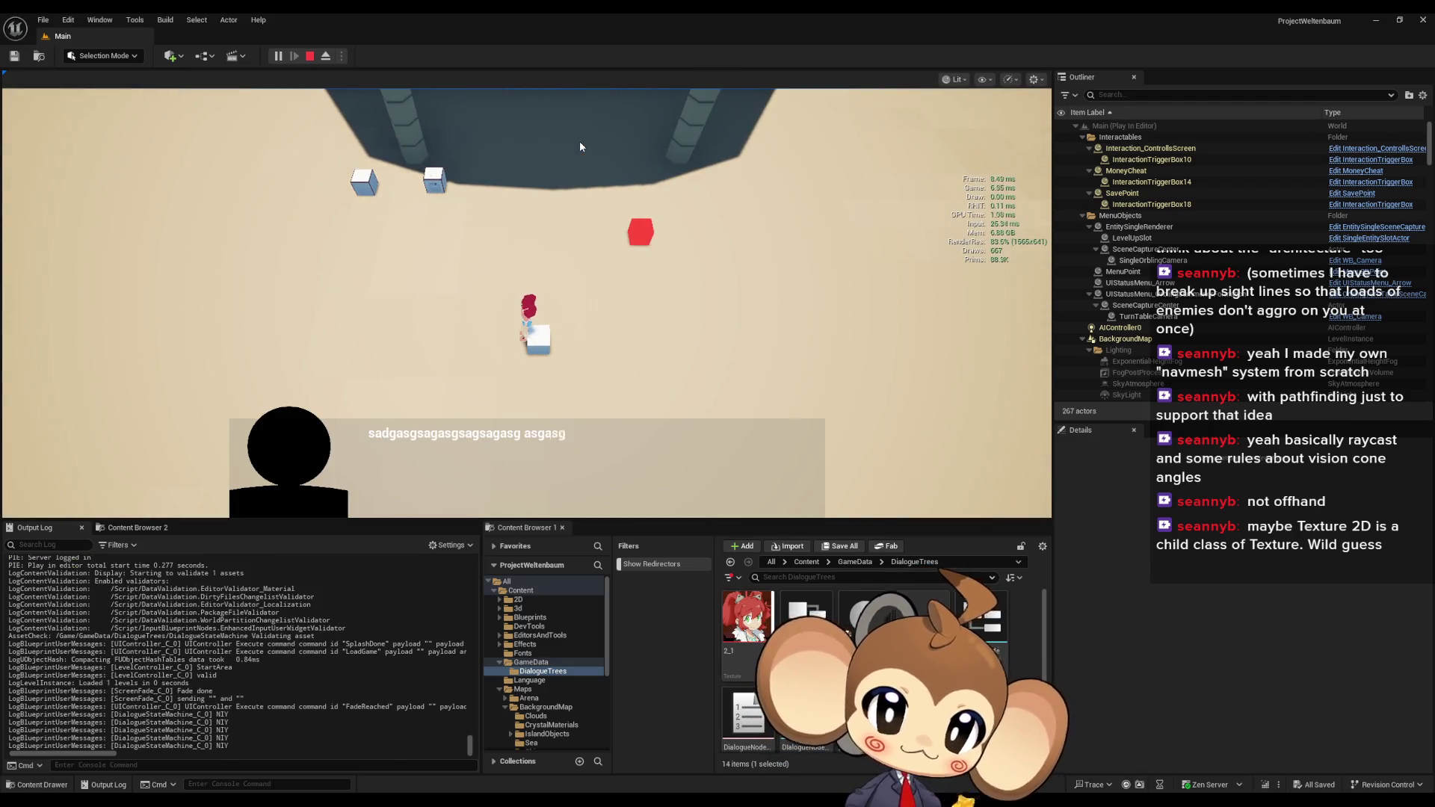
{"action": "key", "text": "space"}
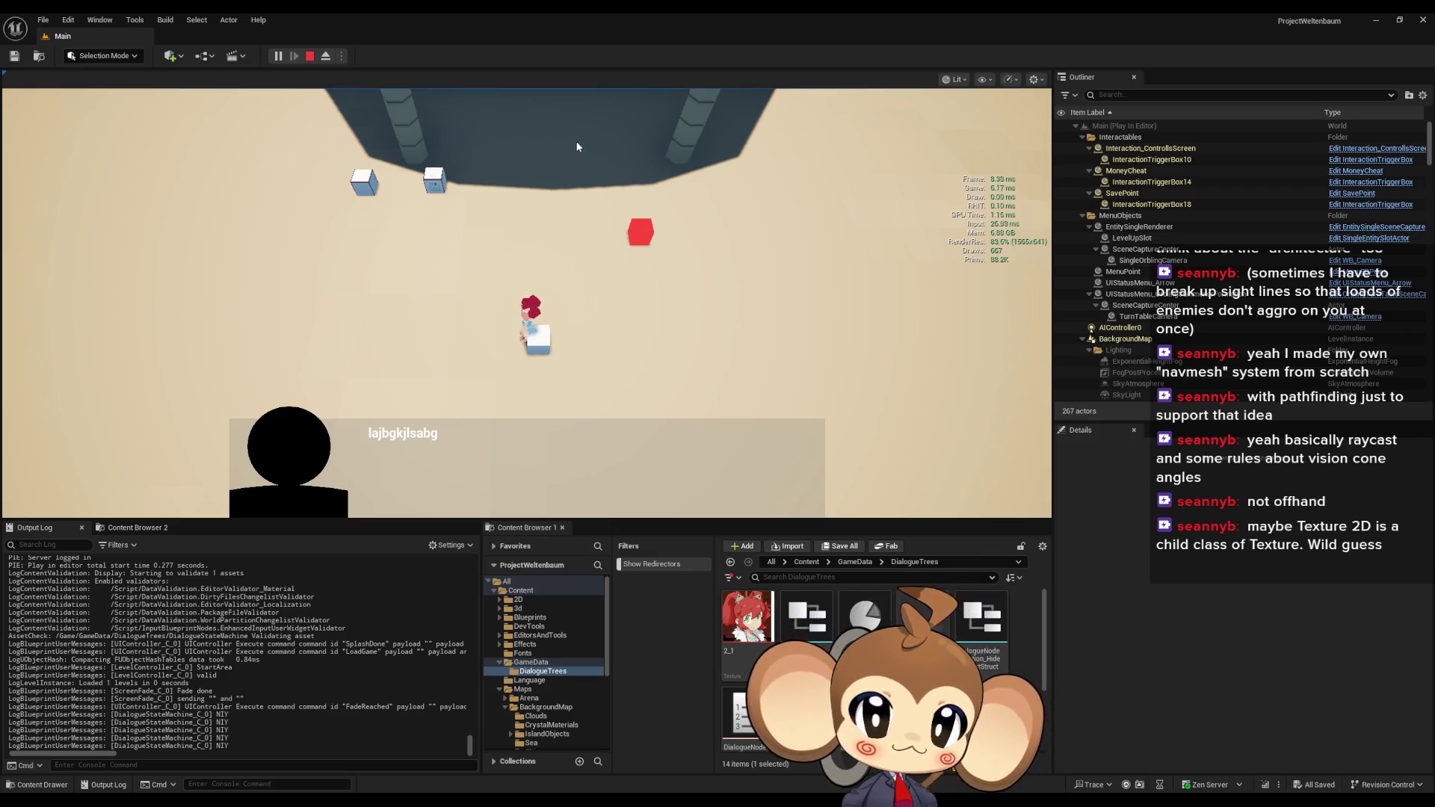
{"action": "left_click", "coordinate": [309, 56]}
{"action": "left_click", "coordinate": [278, 56]}
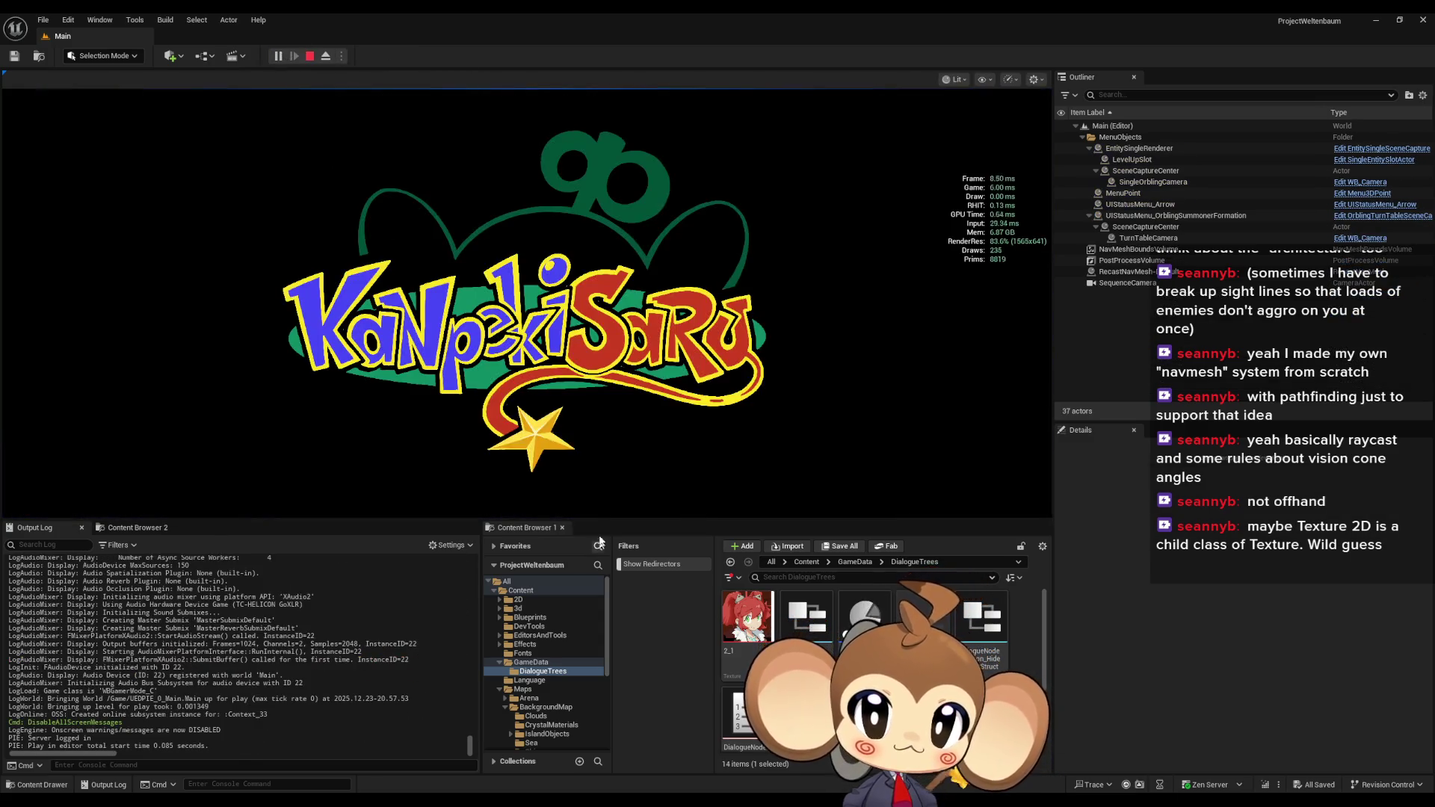
{"action": "left_click", "coordinate": [169, 449]}
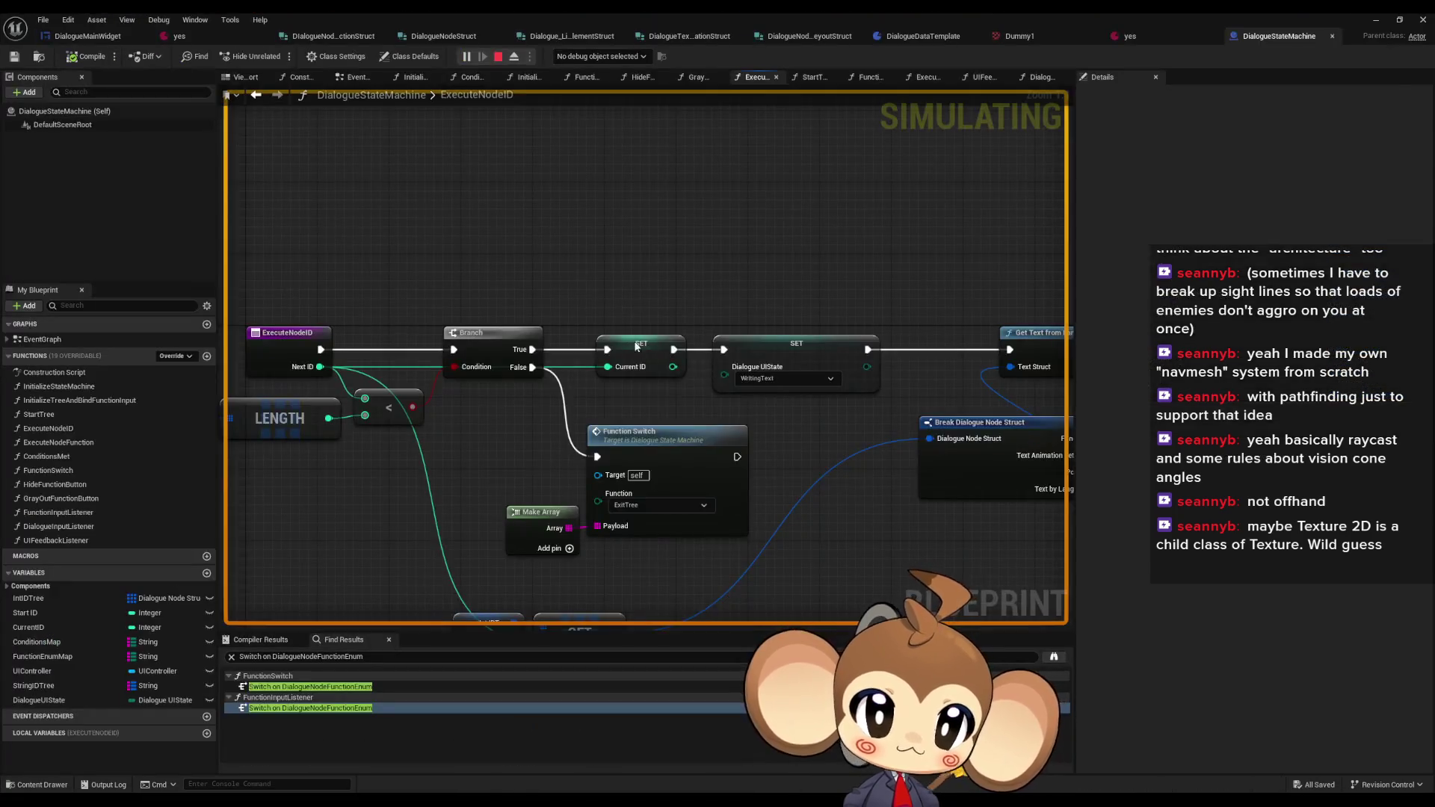
- Resume the game from the SET Current ID breakpoint, then remove that breakpoint
{"action": "right_click", "coordinate": [637, 346]}
{"action": "mouse_move", "coordinate": [692, 534]}
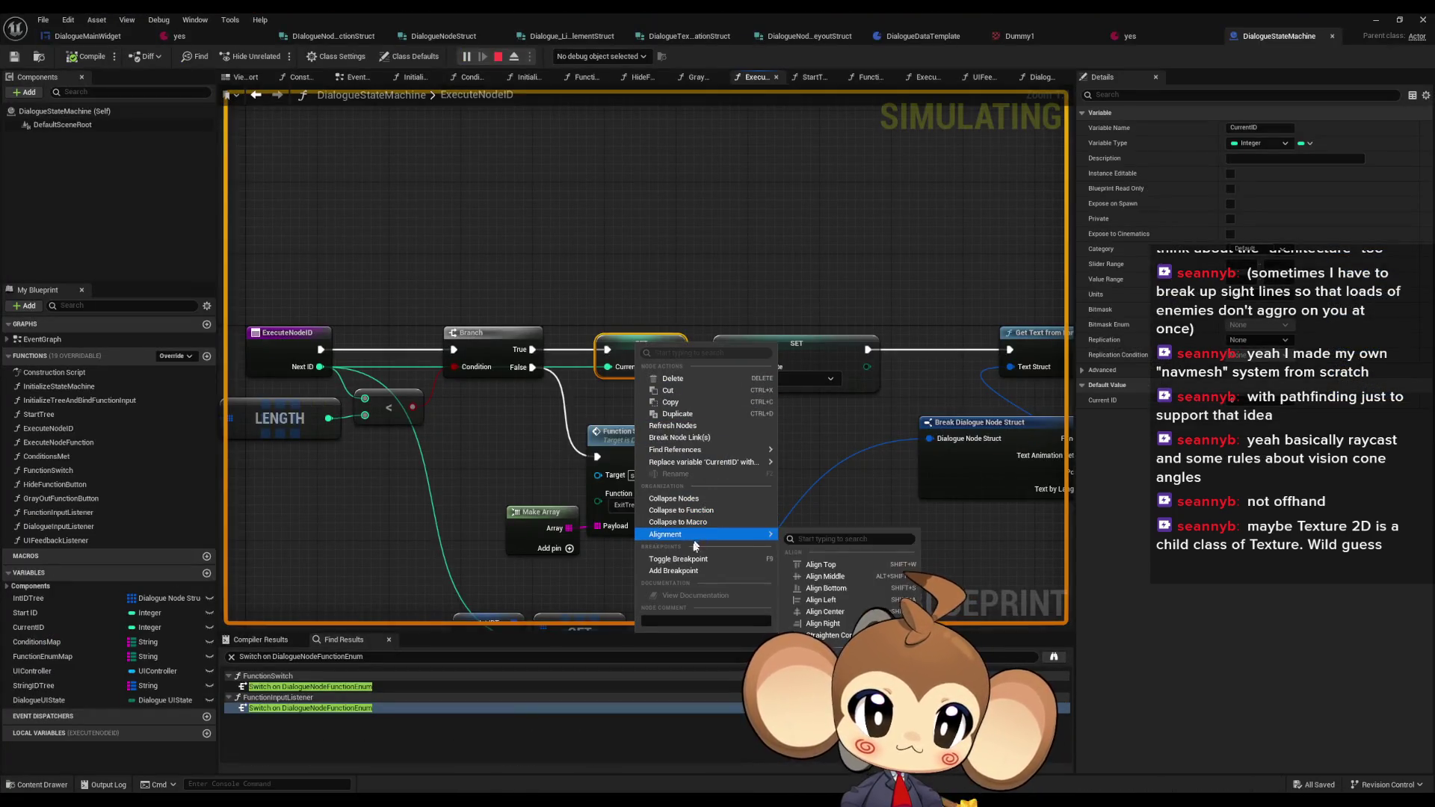
{"action": "key", "text": "Escape"}
{"action": "left_click", "coordinate": [1375, 20]}
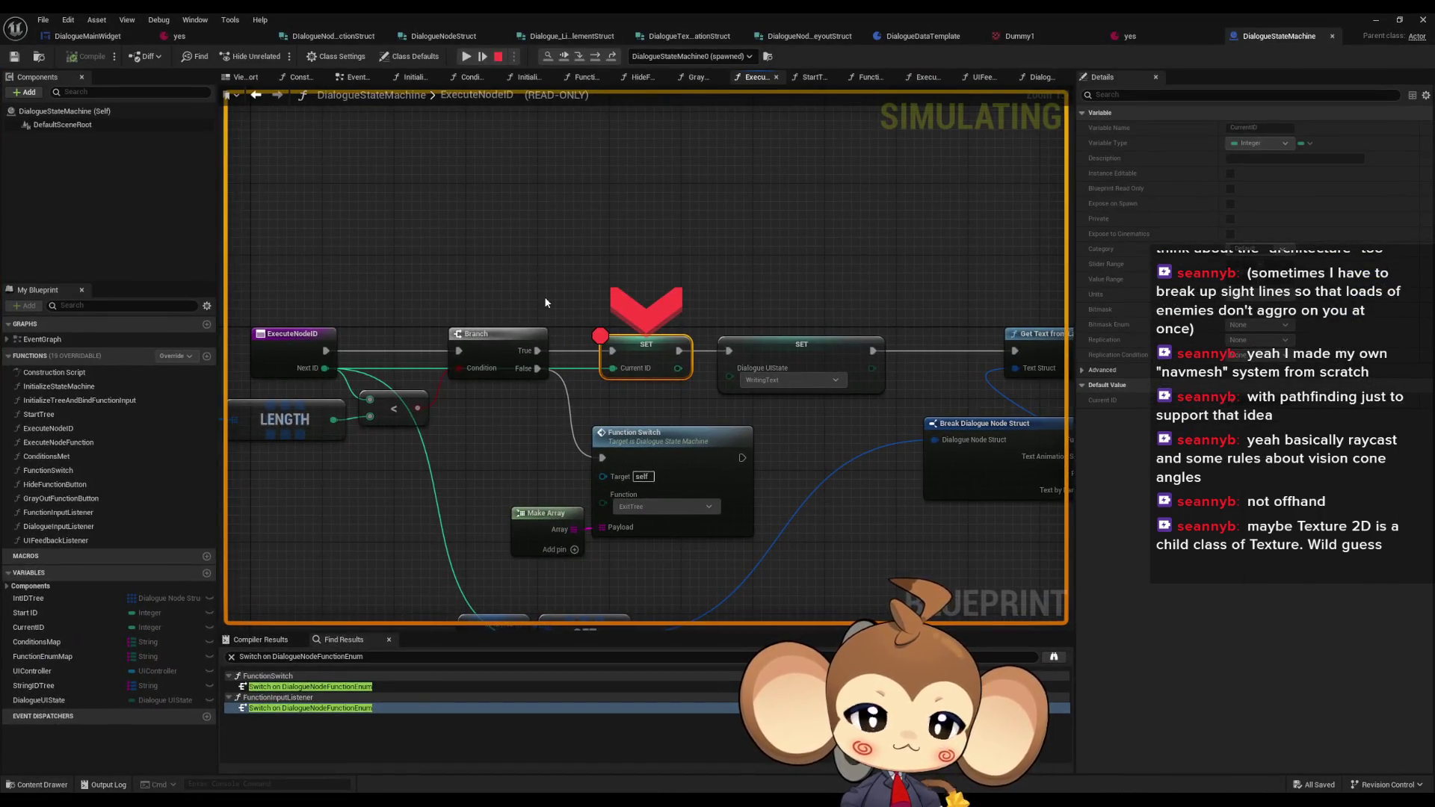
{"action": "left_click", "coordinate": [466, 56]}
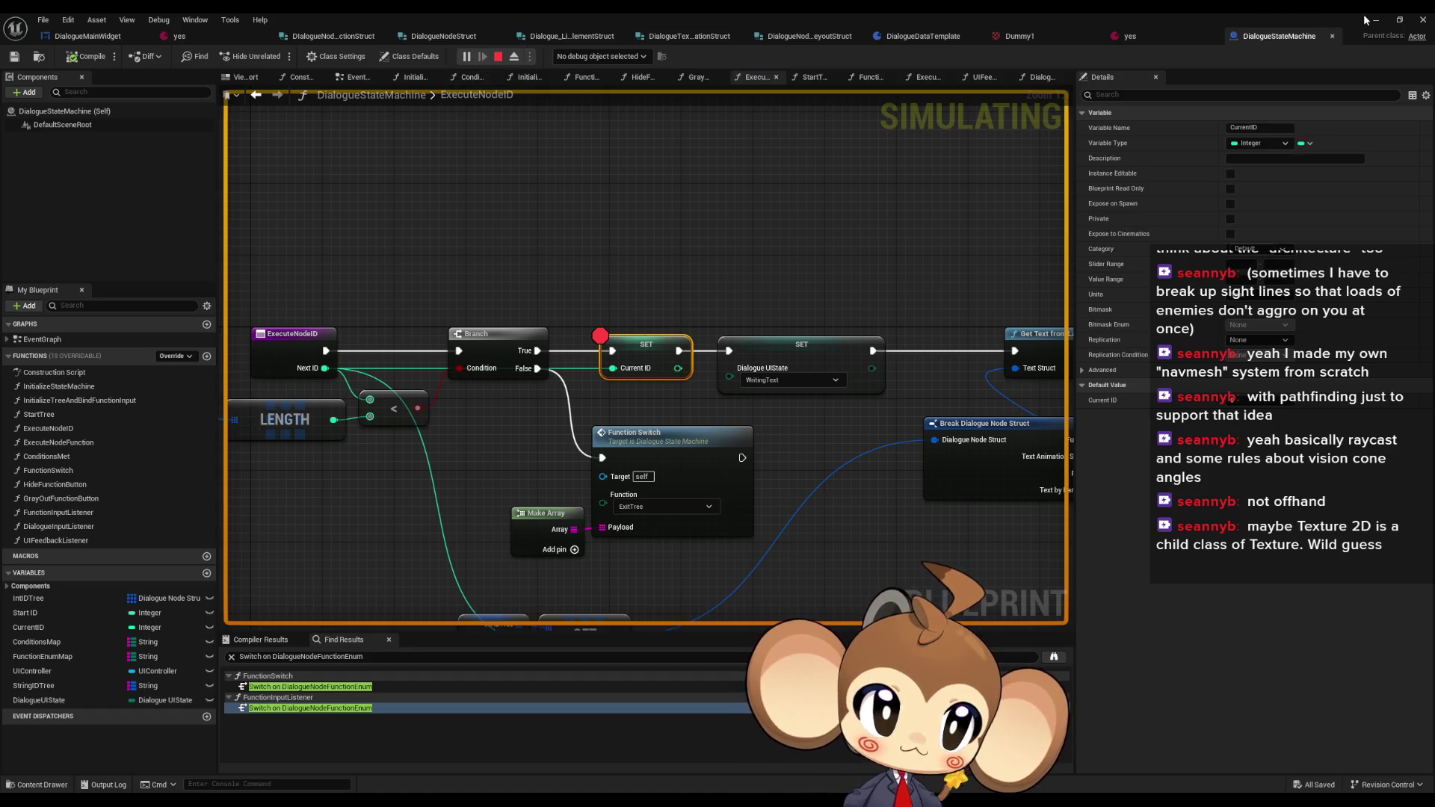
{"action": "left_click", "coordinate": [1373, 20]}
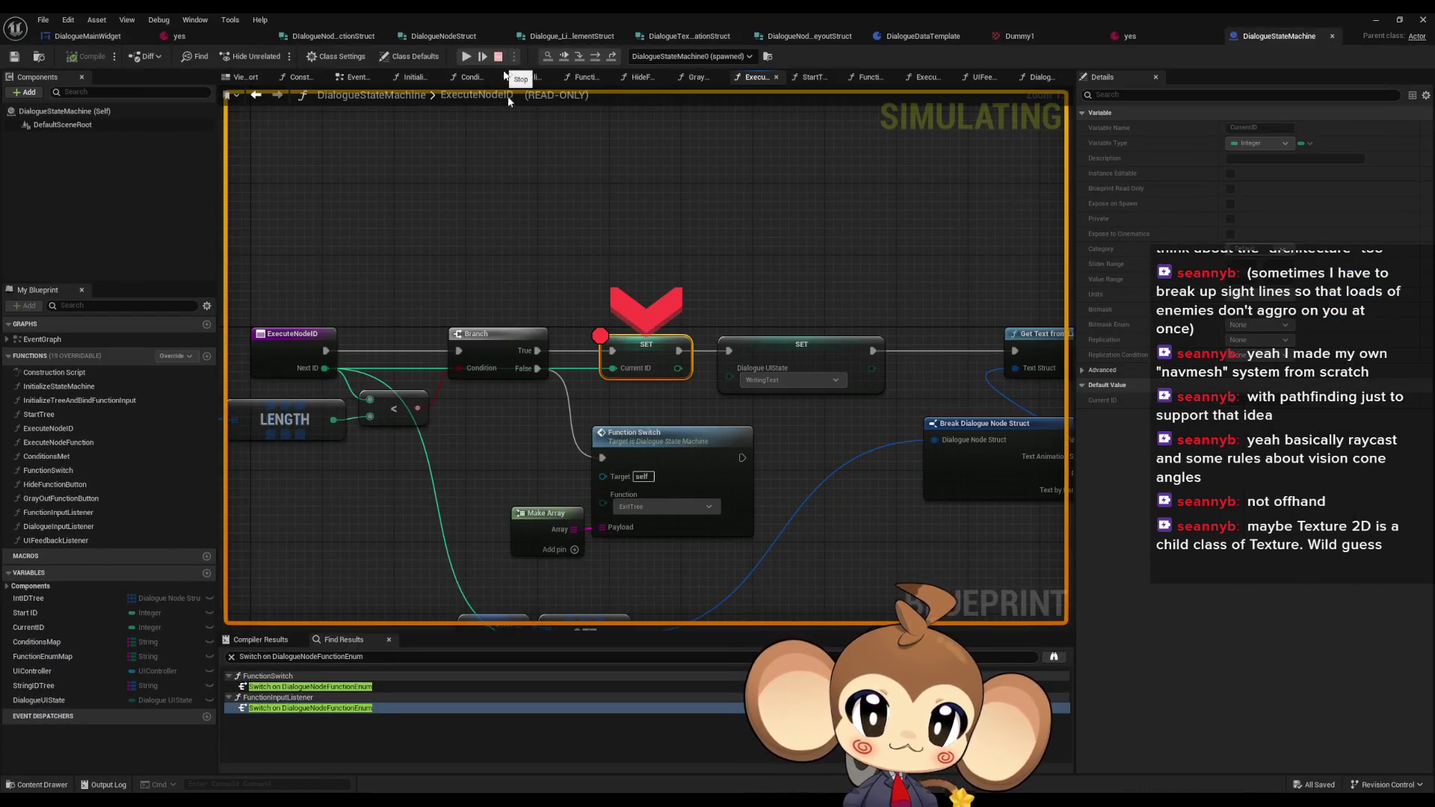
{"action": "right_click", "coordinate": [641, 352]}
{"action": "left_click", "coordinate": [688, 417]}
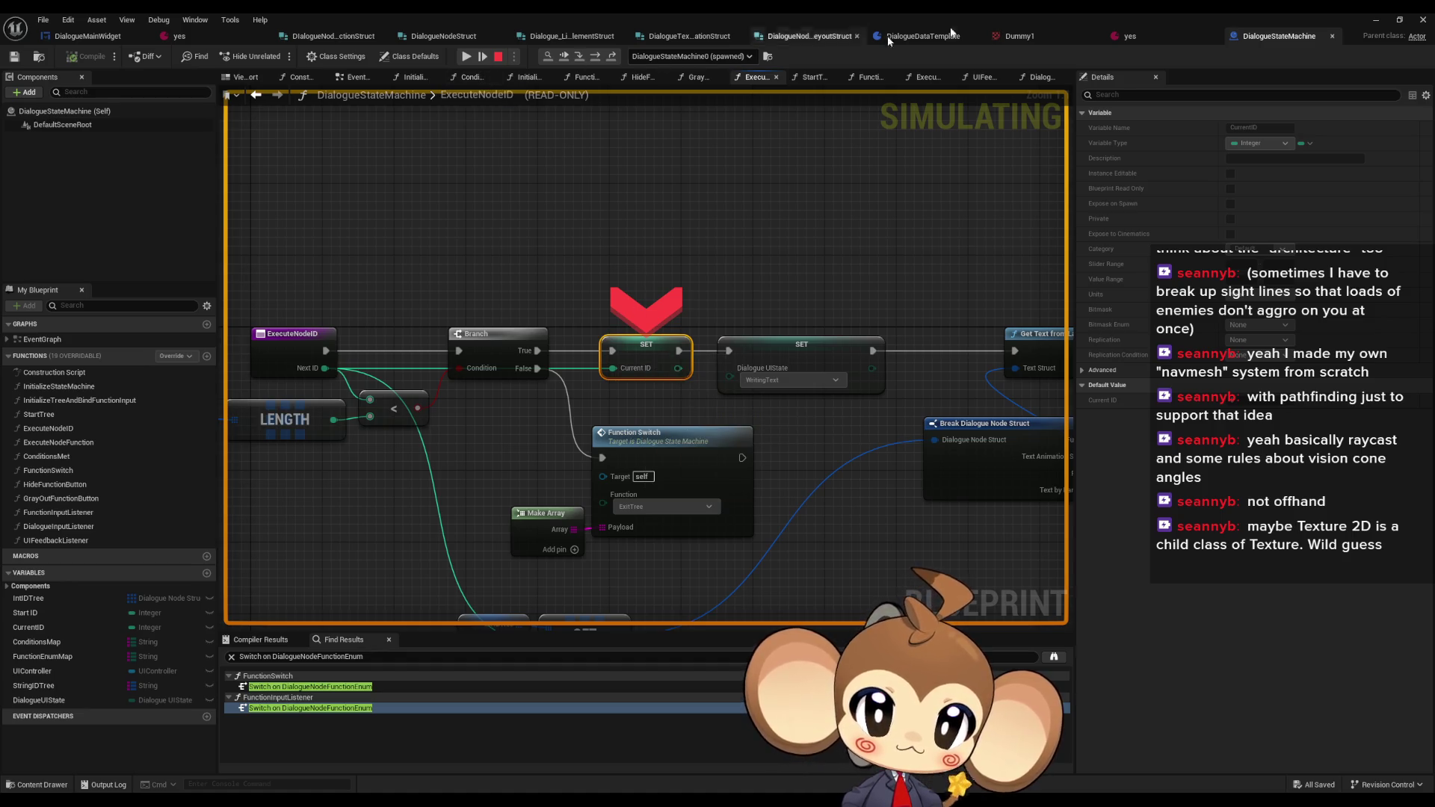
- Restart the play session twice, loading the saved game each time
{"action": "left_click", "coordinate": [1423, 19]}
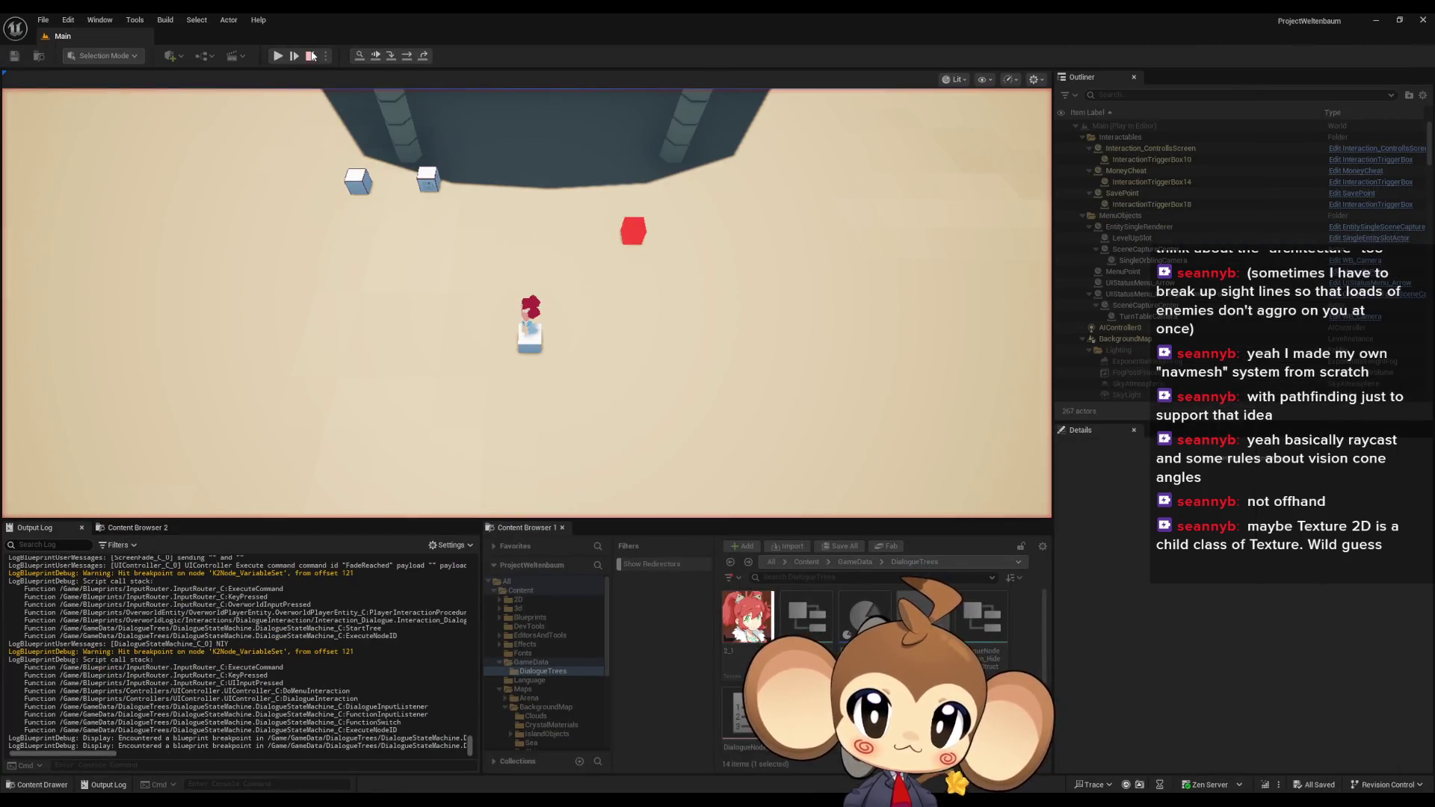
{"action": "left_click", "coordinate": [311, 56]}
{"action": "left_click", "coordinate": [277, 55]}
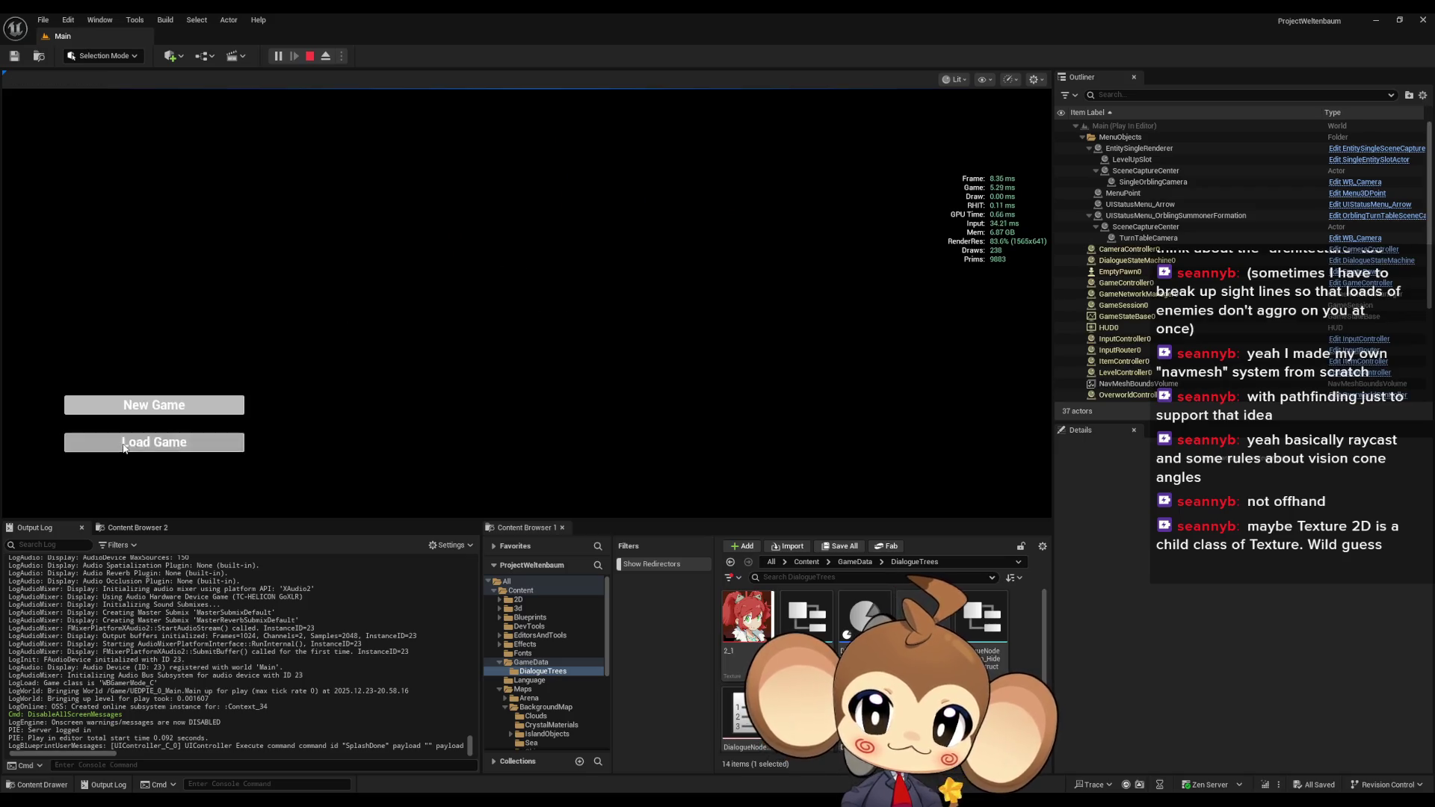
{"action": "left_click", "coordinate": [124, 447]}
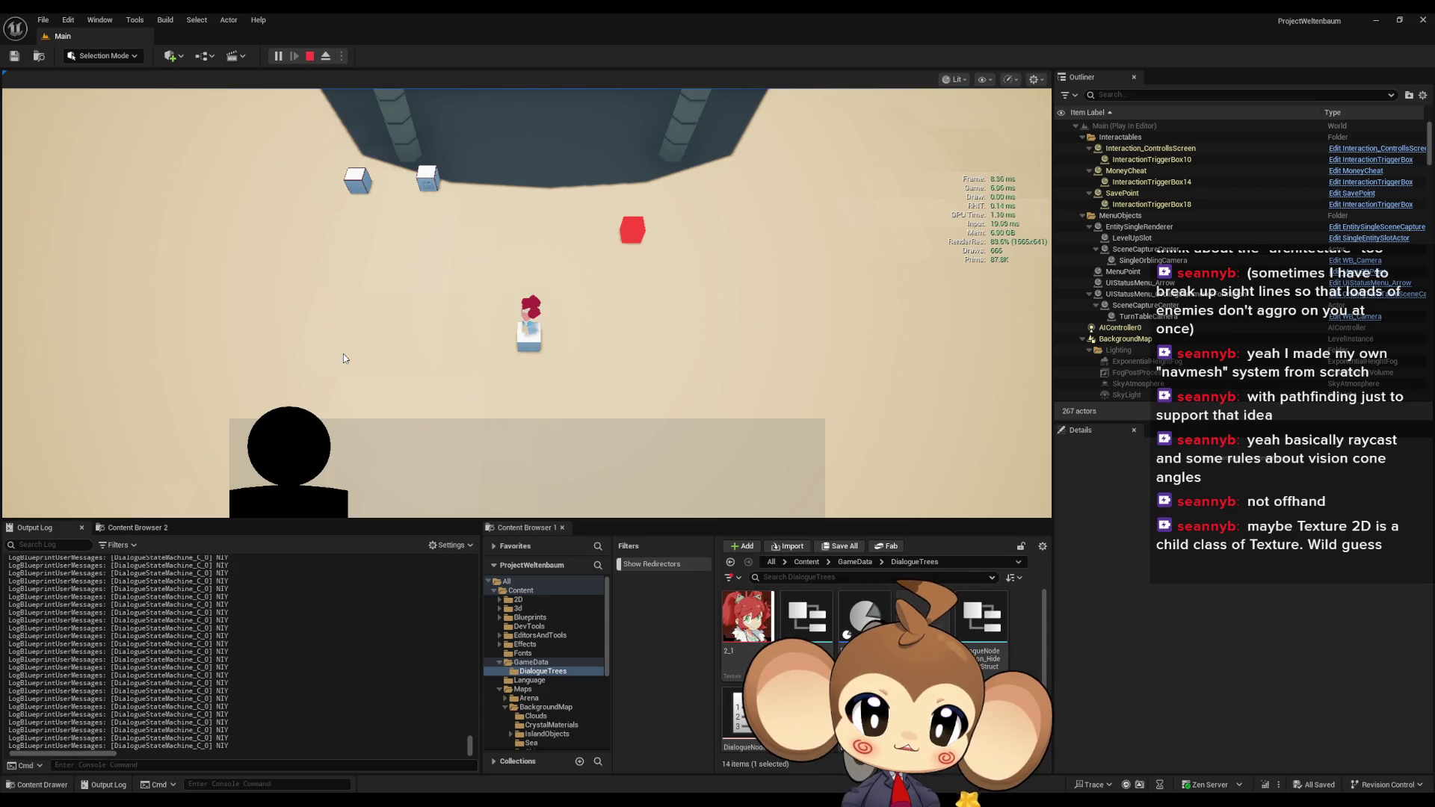
{"action": "left_click", "coordinate": [309, 56]}
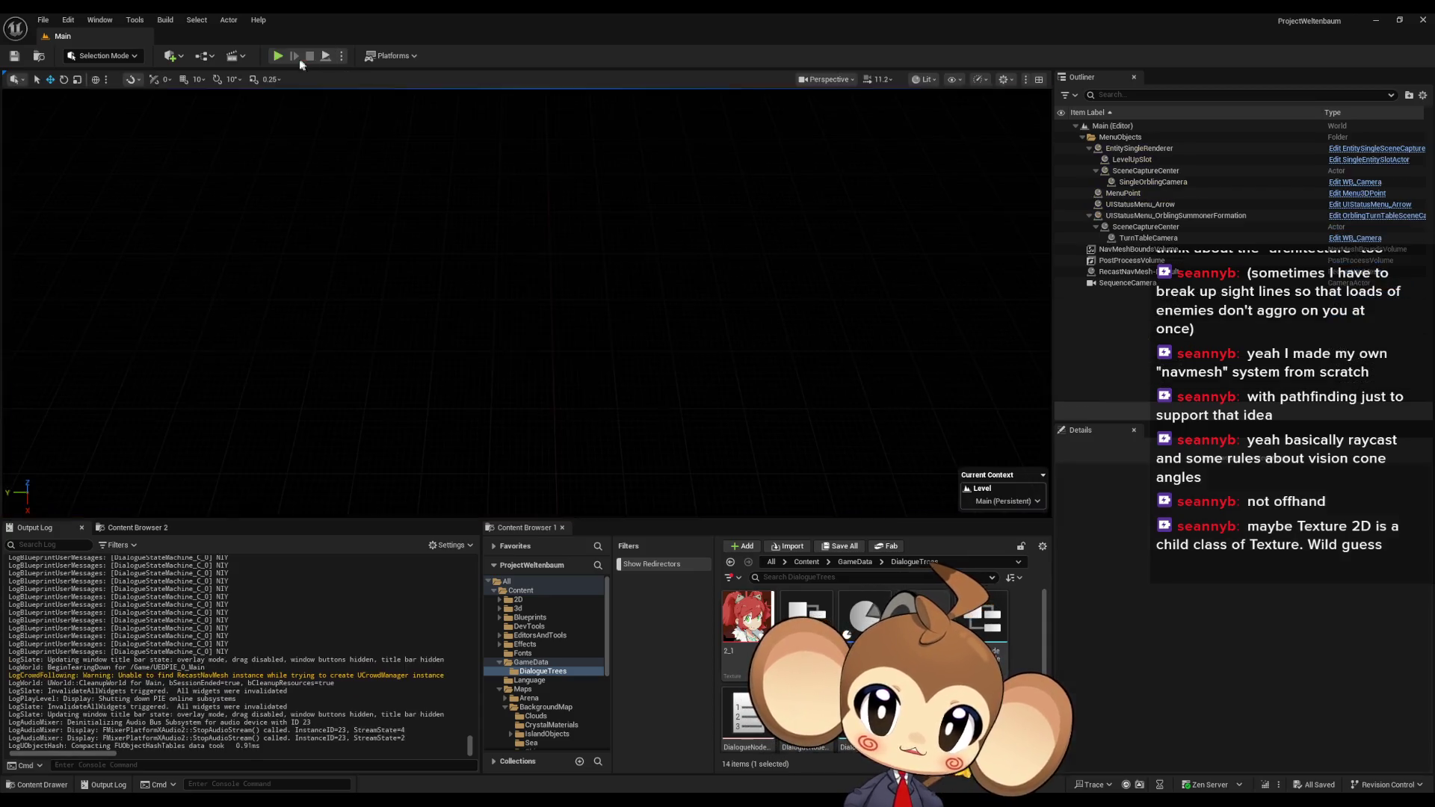
{"action": "left_click", "coordinate": [277, 56]}
{"action": "left_click", "coordinate": [233, 440]}
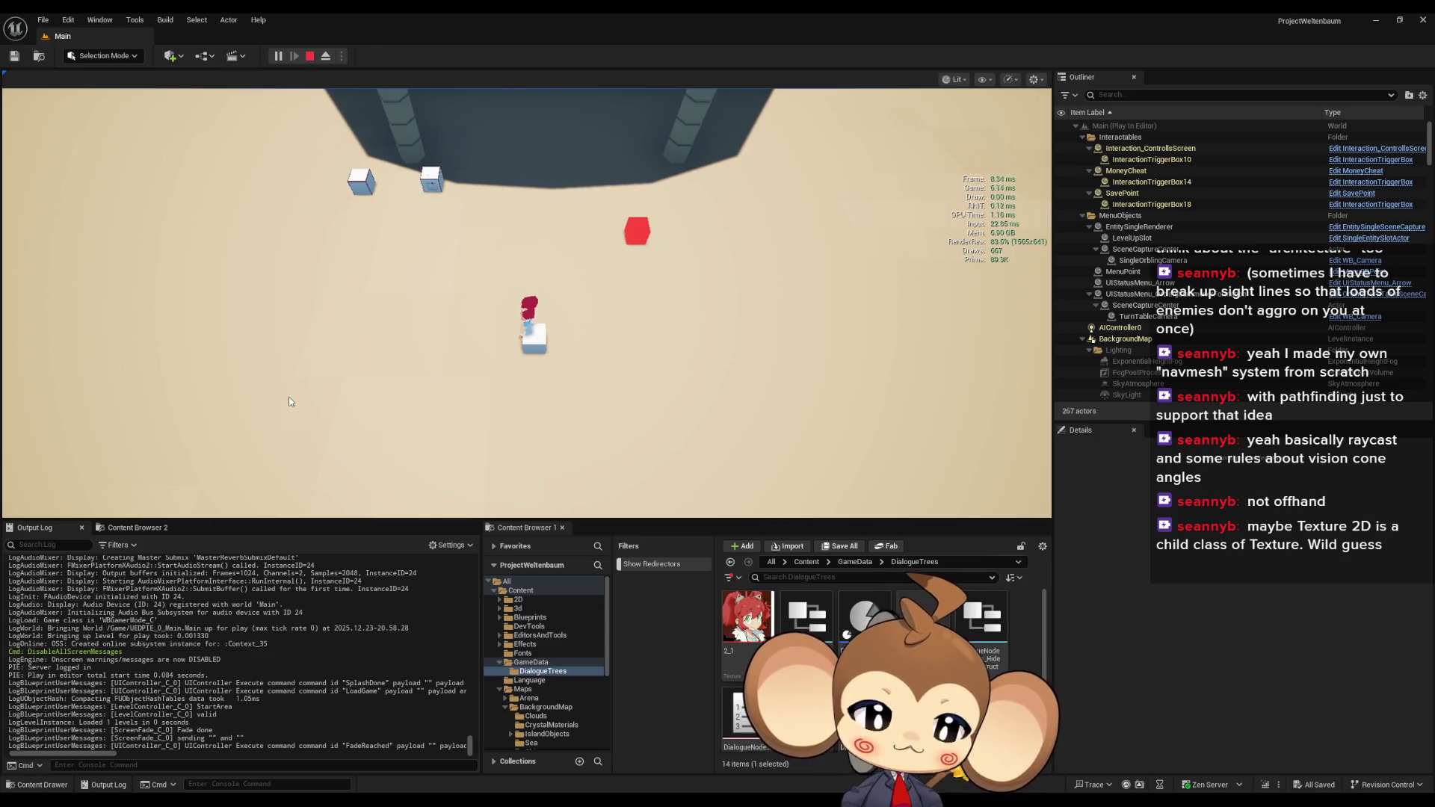
- Interact with the cube using E and advance through two more dialogue entries
{"action": "key", "text": "e"}
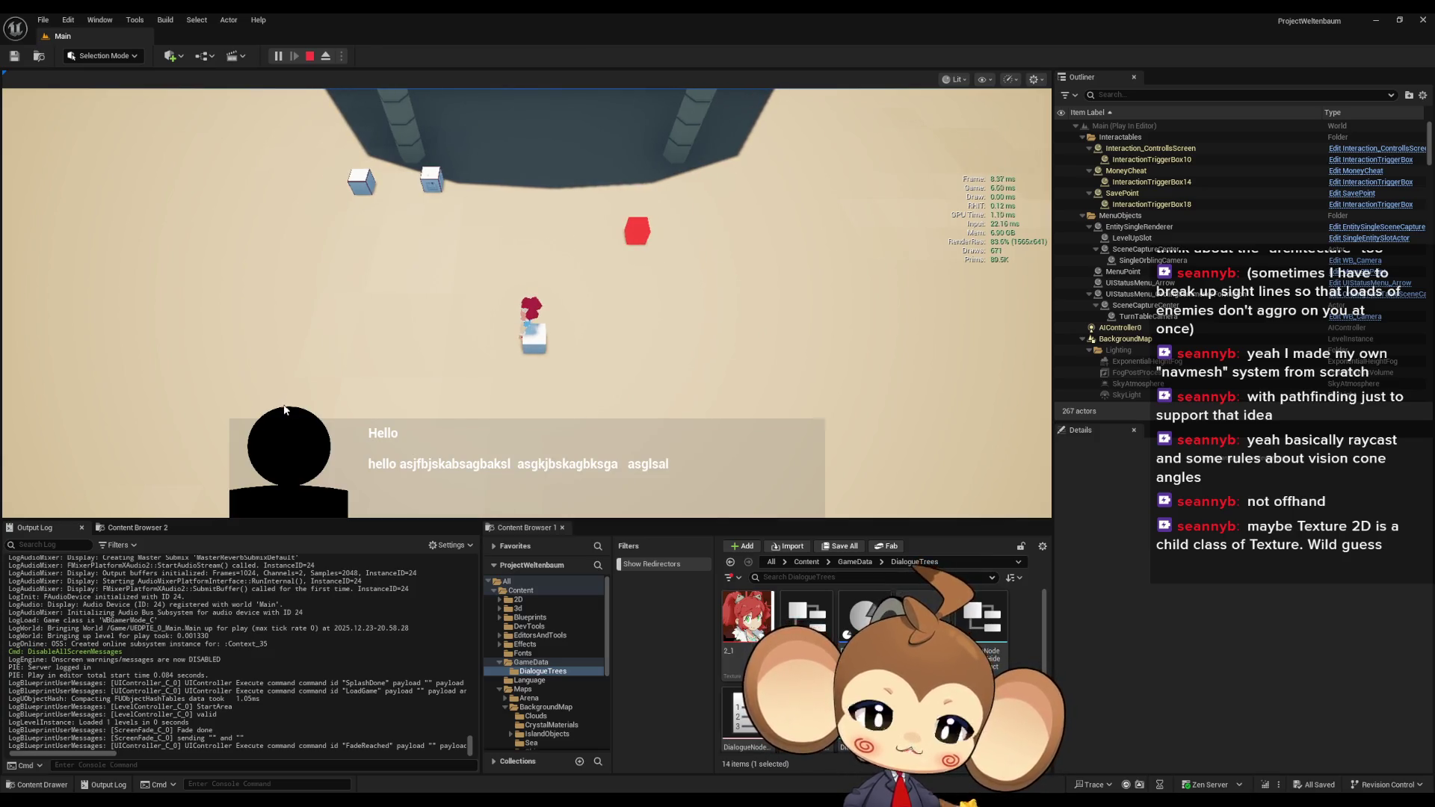
{"action": "key", "text": "e"}
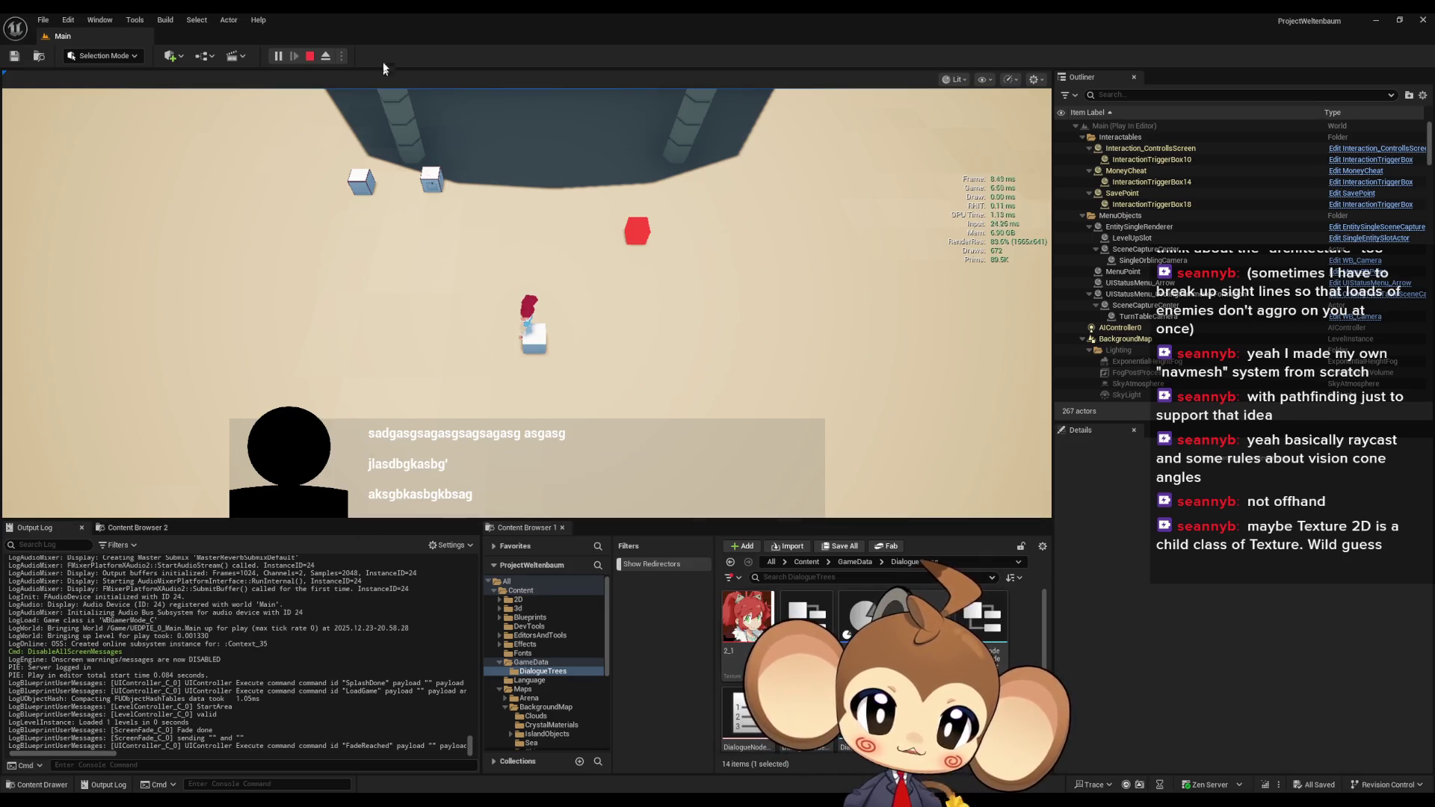
{"action": "key", "text": "e"}
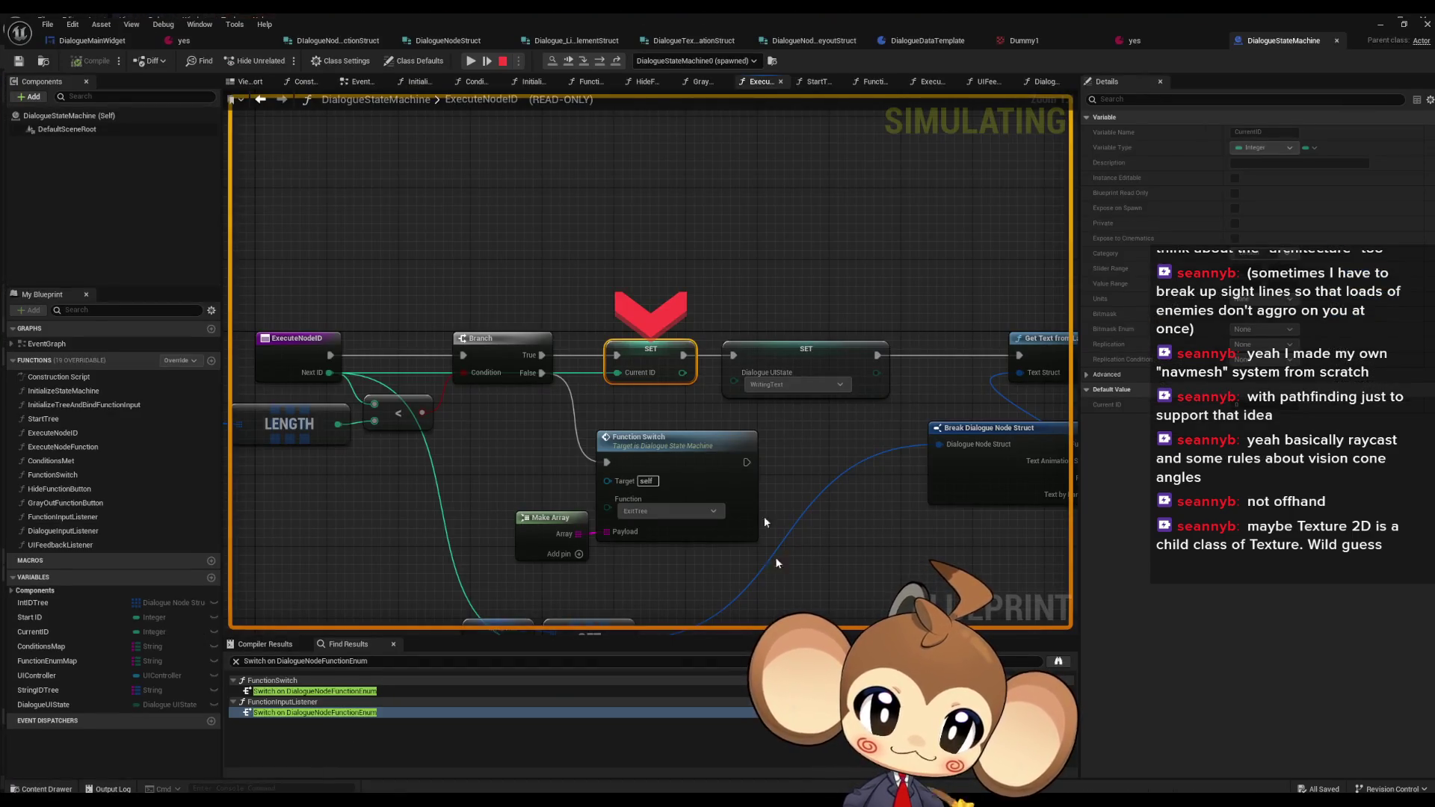
- Add a breakpoint on SET Current ID, let the game hit it, then remove it
{"action": "right_click", "coordinate": [657, 353]}
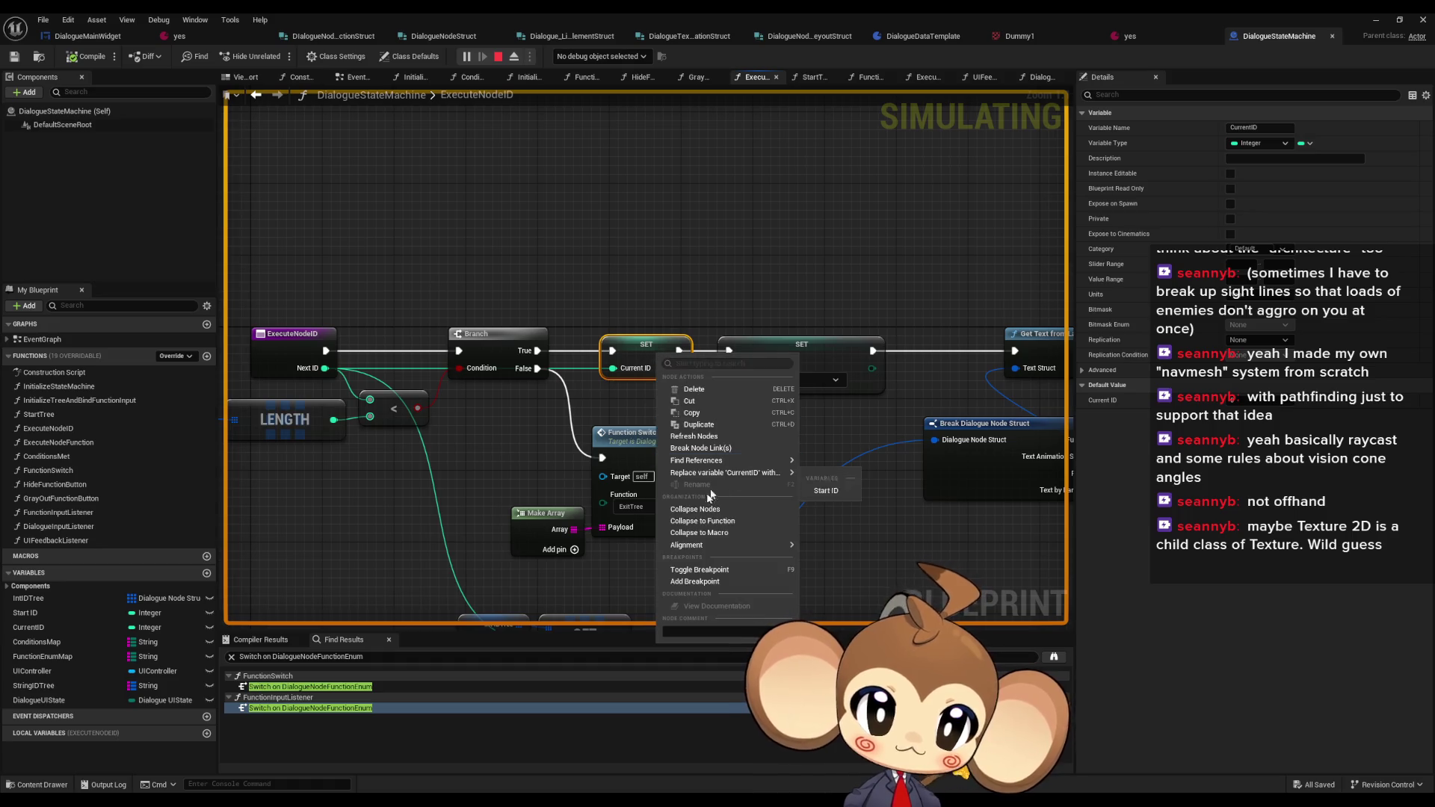
{"action": "left_click", "coordinate": [691, 581]}
{"action": "left_click", "coordinate": [1378, 20]}
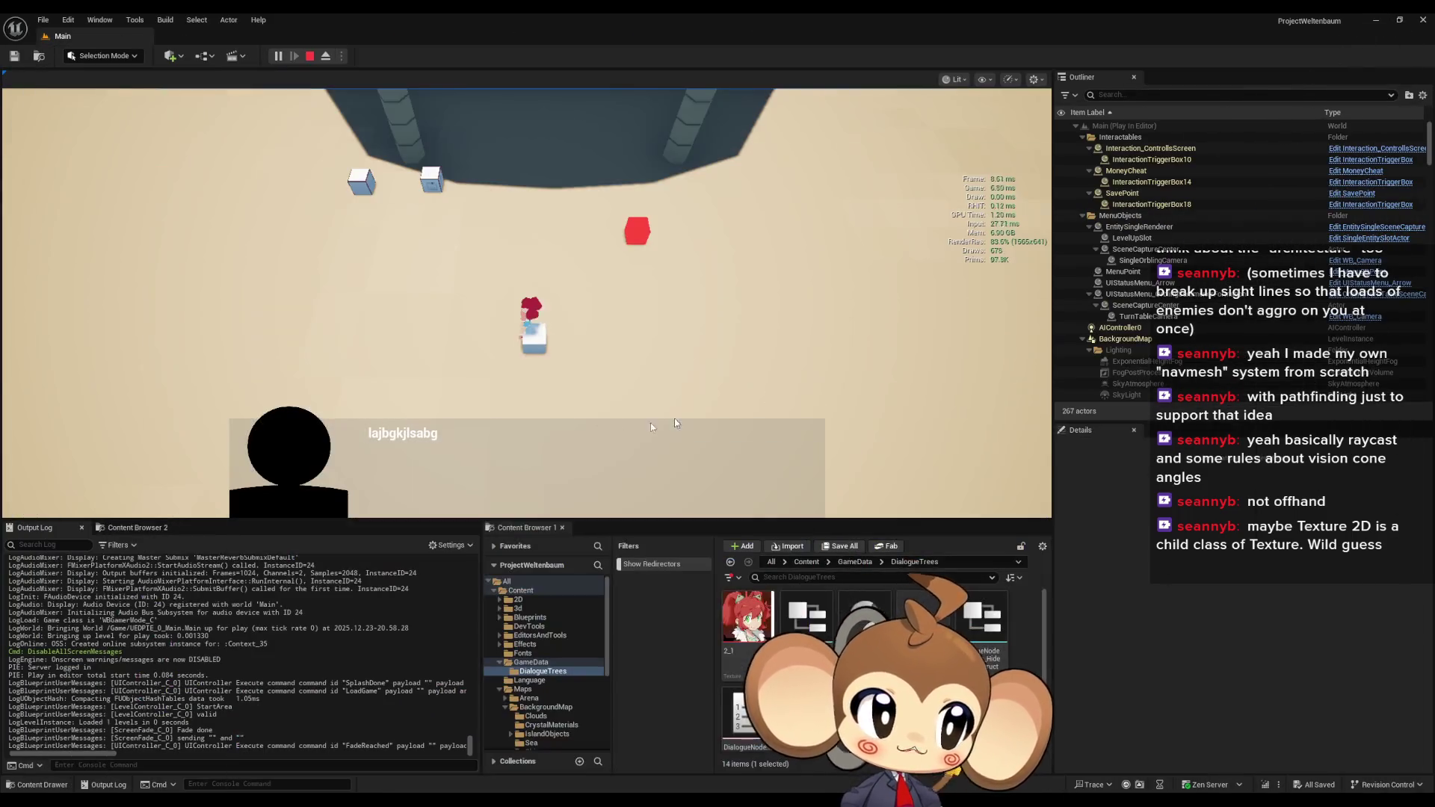
{"action": "left_click", "coordinate": [619, 335]}
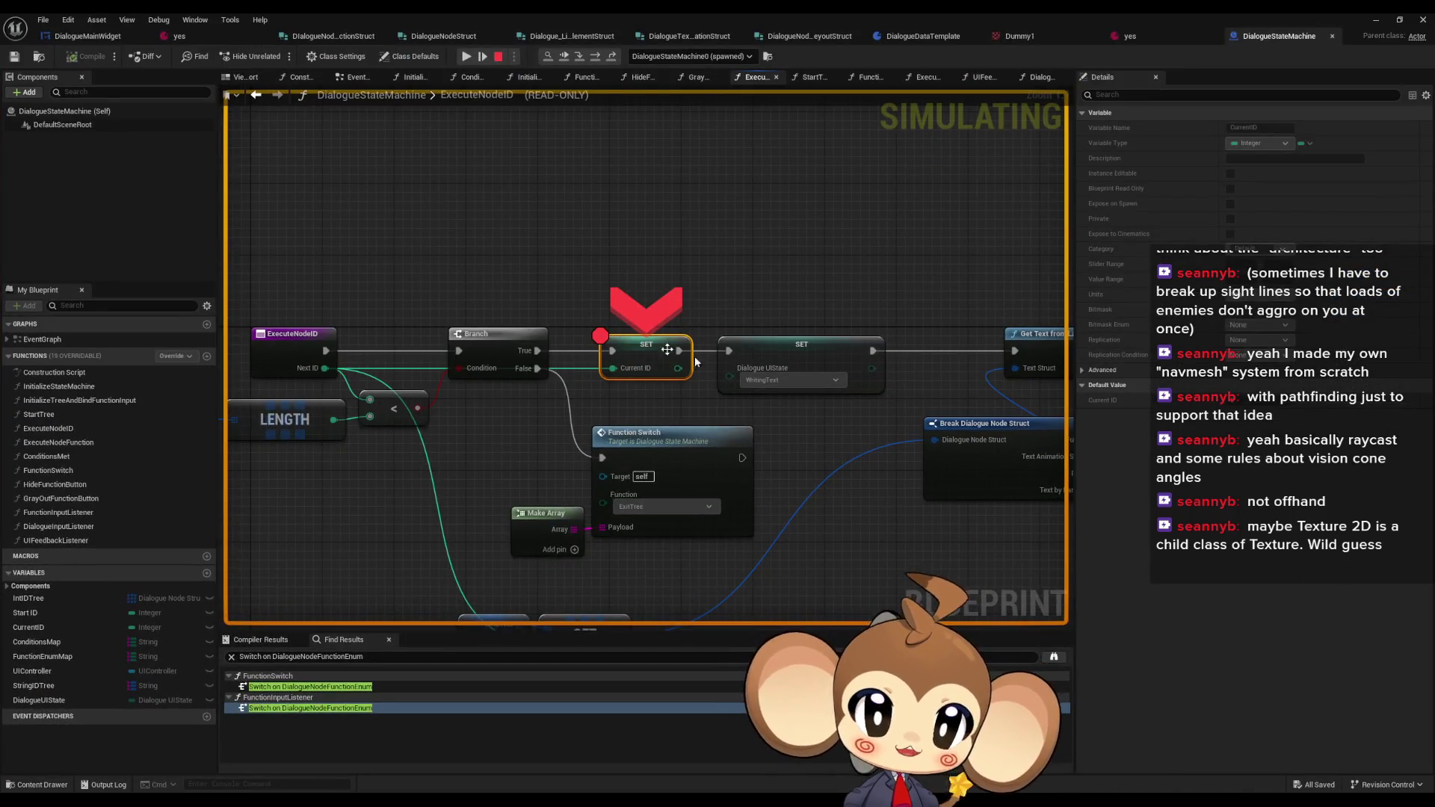
{"action": "right_click", "coordinate": [647, 349]}
{"action": "left_click", "coordinate": [695, 411]}
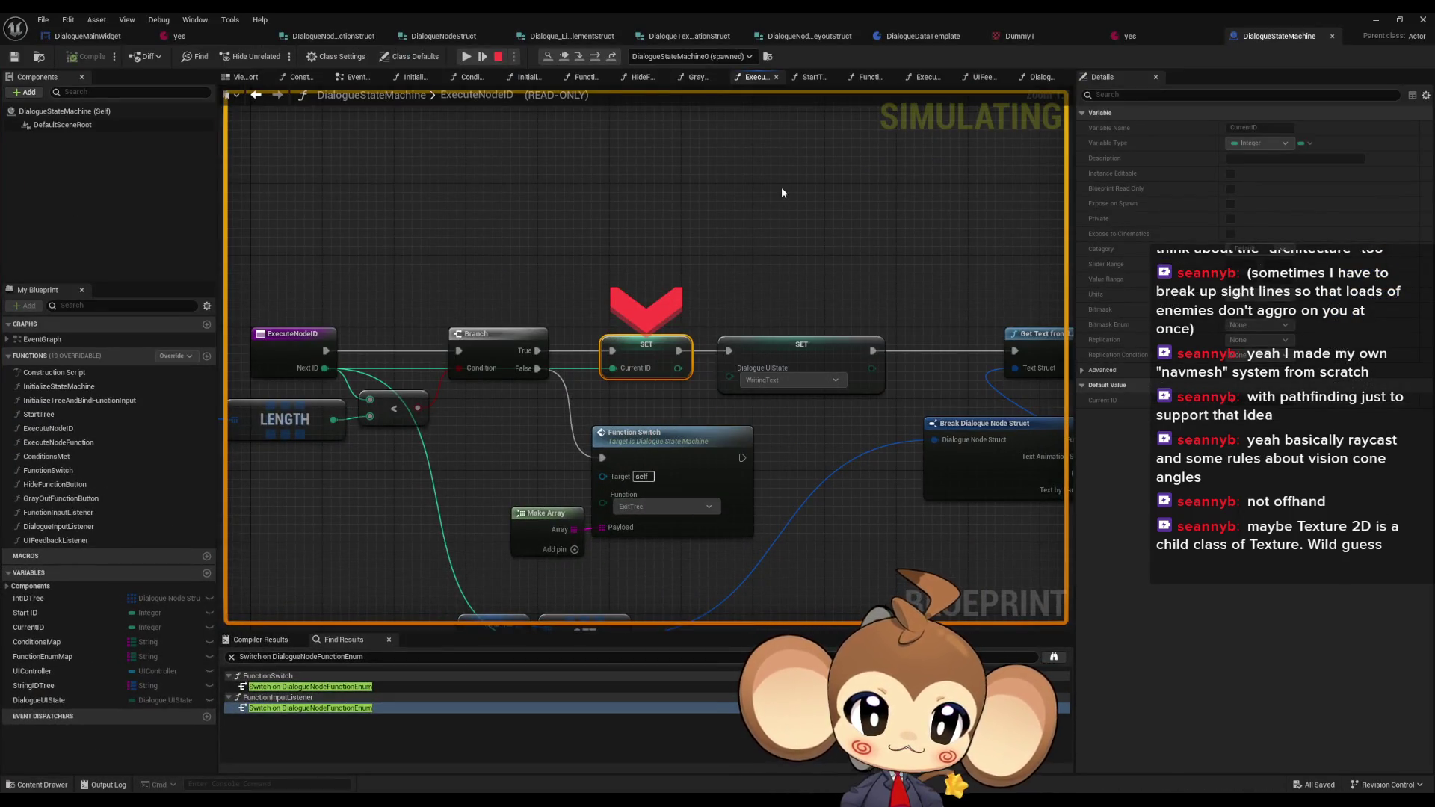
- Step past Set Dialogue UI State and Get Text from Language through the For Each Loop
{"action": "left_click", "coordinate": [595, 59]}
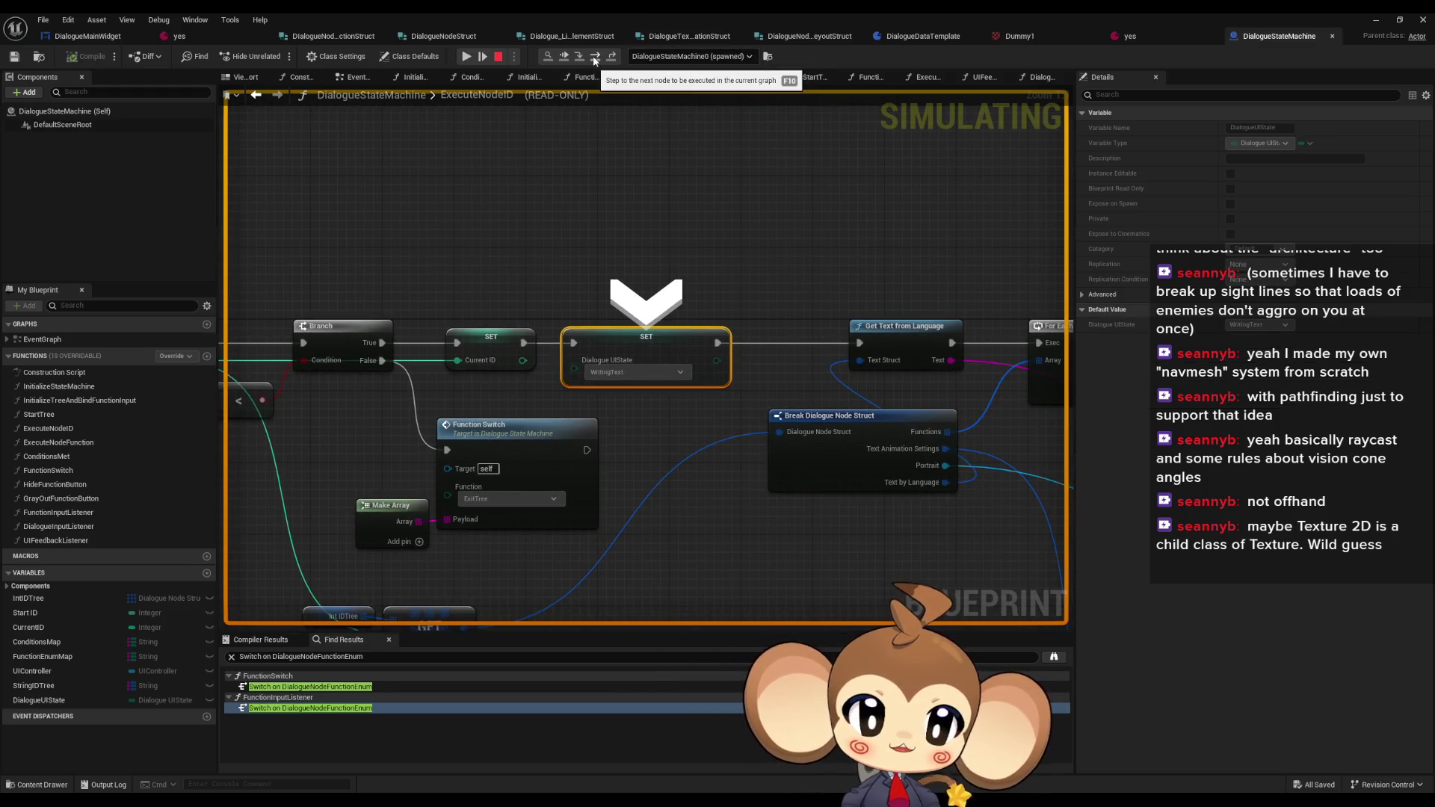
{"action": "left_click", "coordinate": [595, 60]}
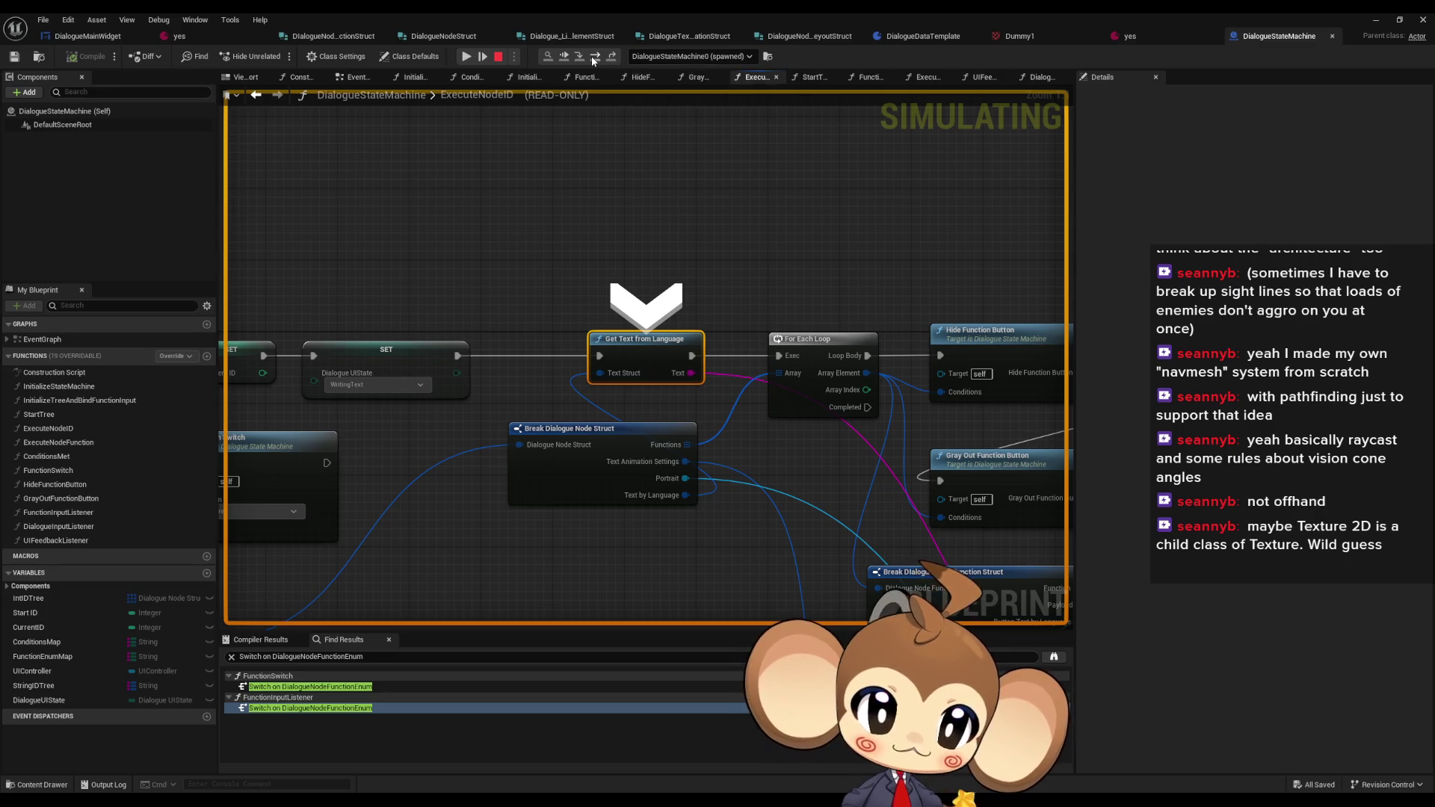
{"action": "left_click", "coordinate": [591, 56]}
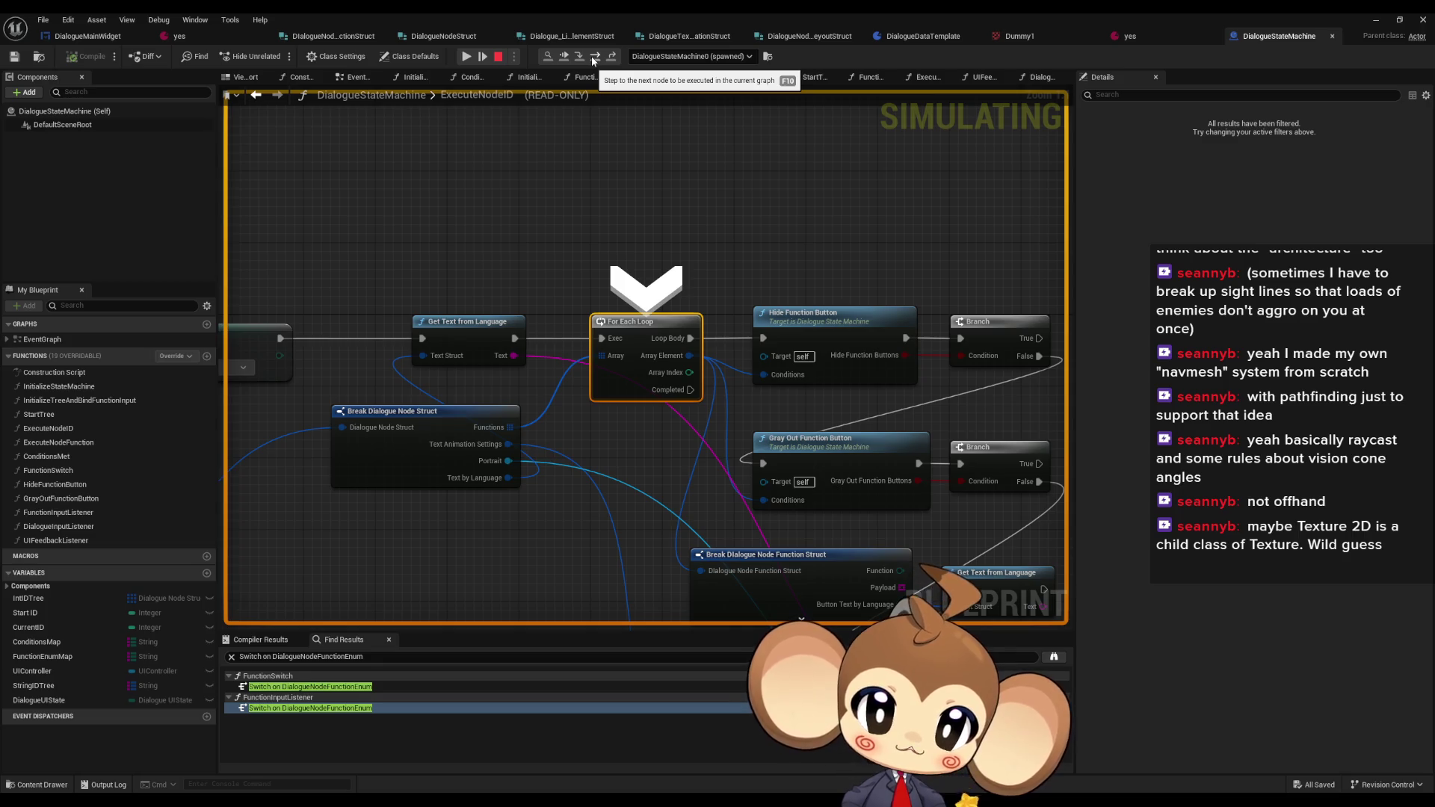
{"action": "left_click", "coordinate": [590, 56]}
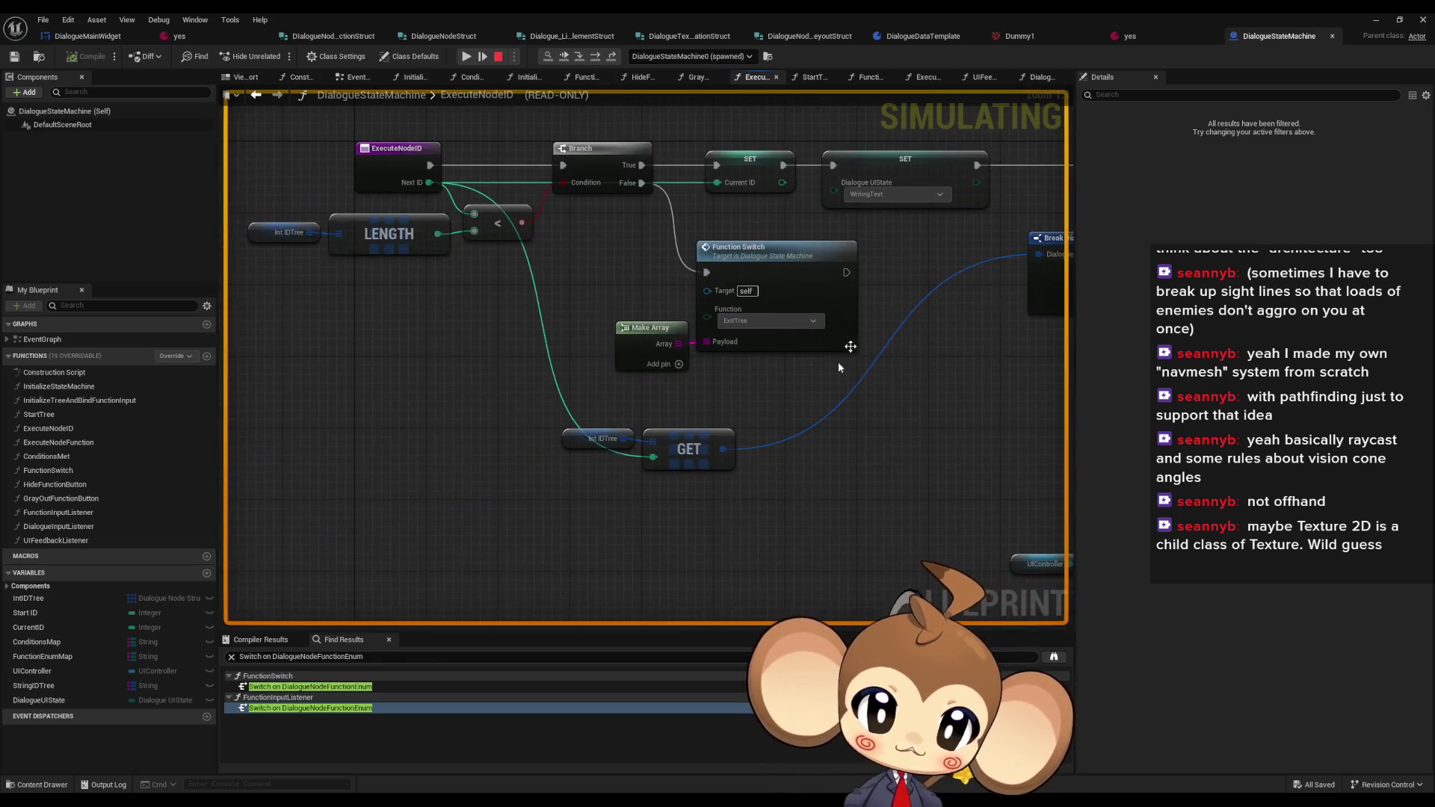
- Inspect the Int IDTree debug values, expanding element [1]
{"action": "mouse_move", "coordinate": [720, 447]}
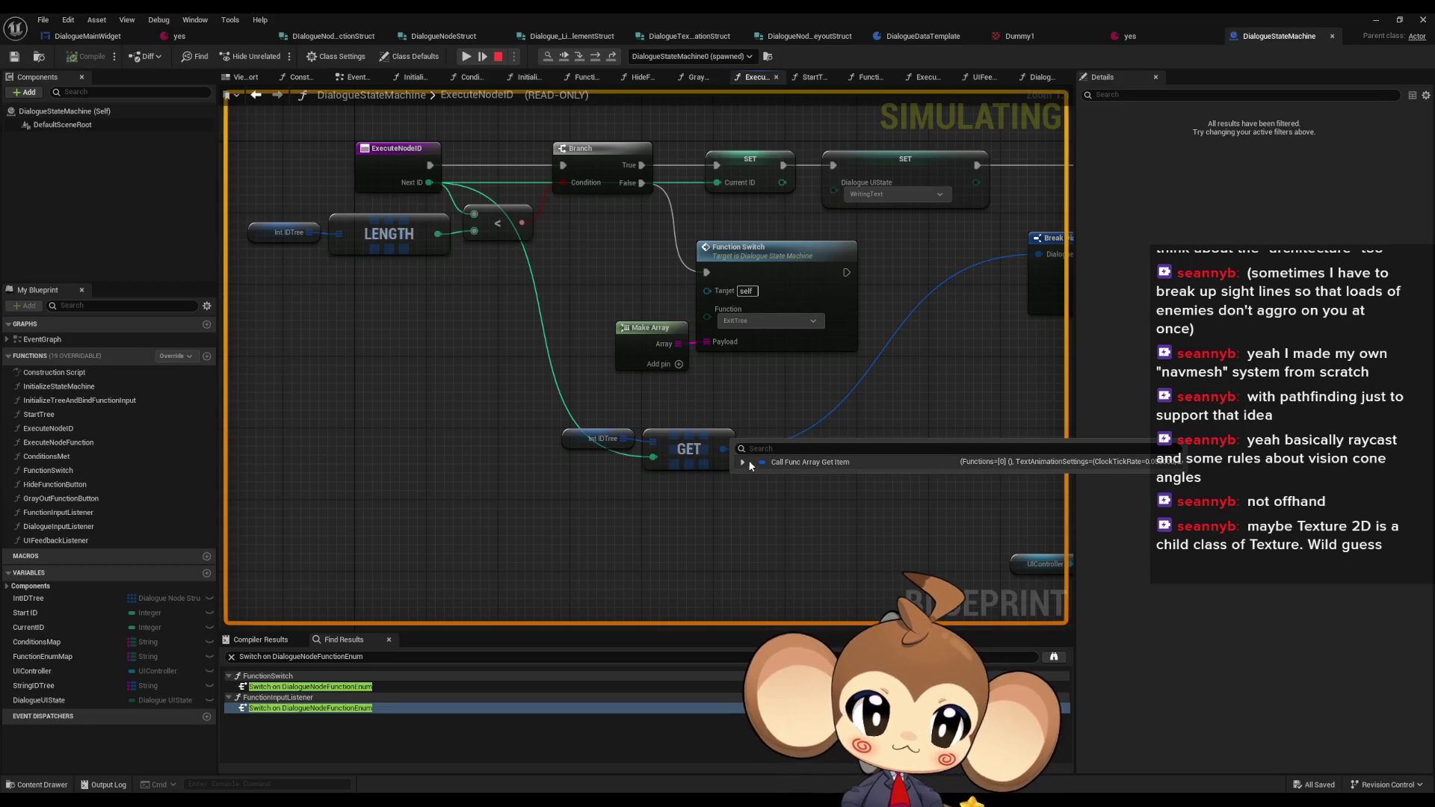
{"action": "left_click", "coordinate": [743, 462]}
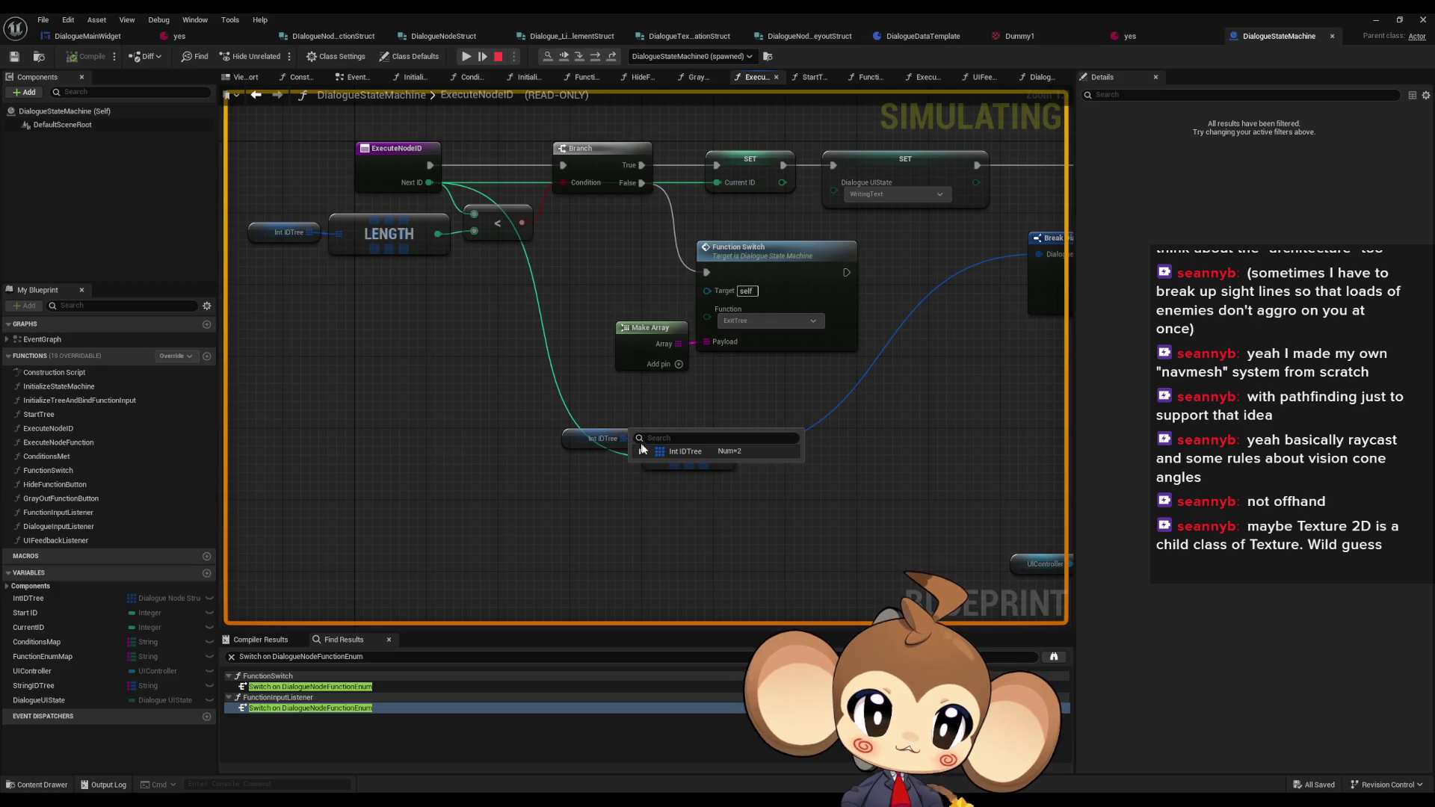
{"action": "left_click", "coordinate": [641, 450]}
{"action": "left_click", "coordinate": [649, 479]}
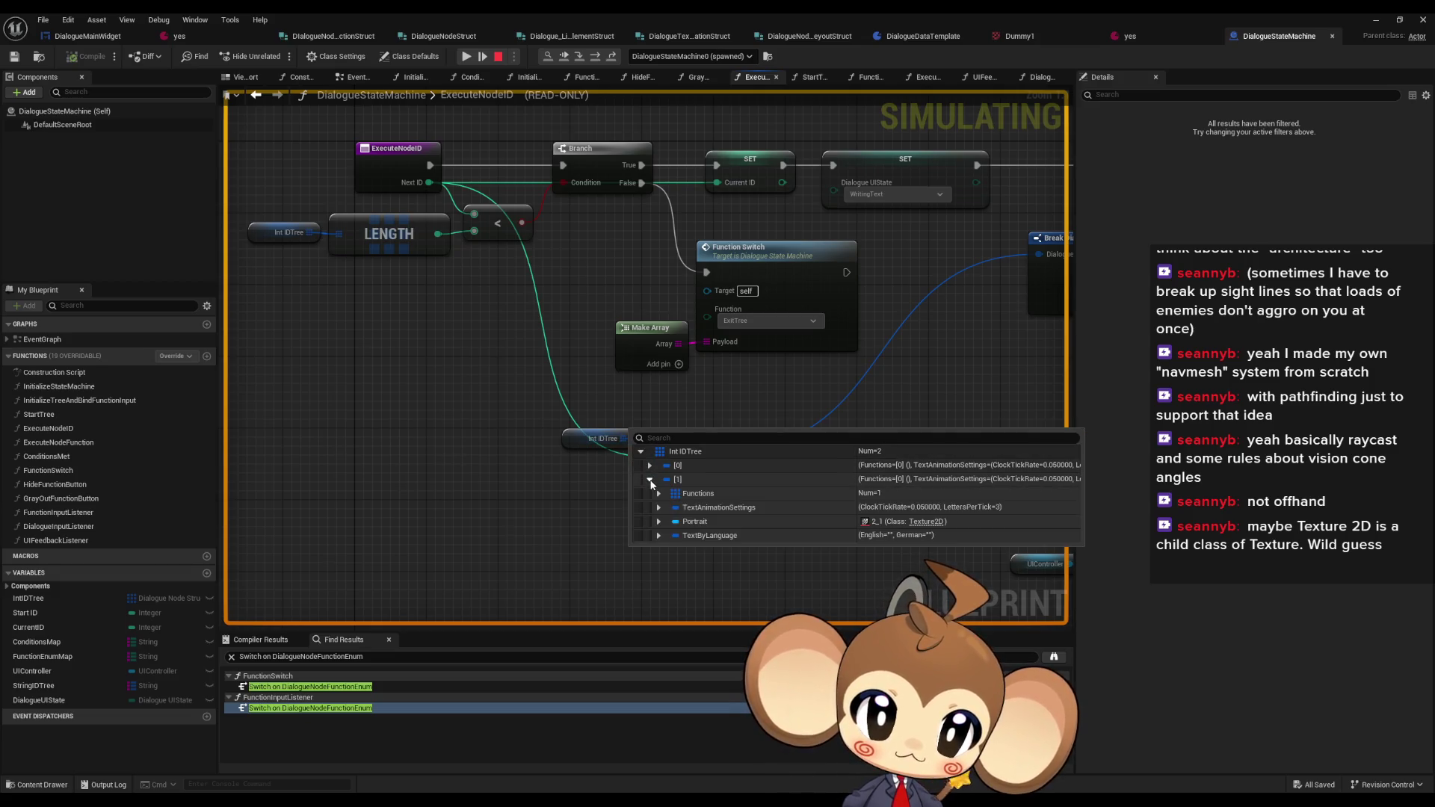
{"action": "key", "text": "F10"}
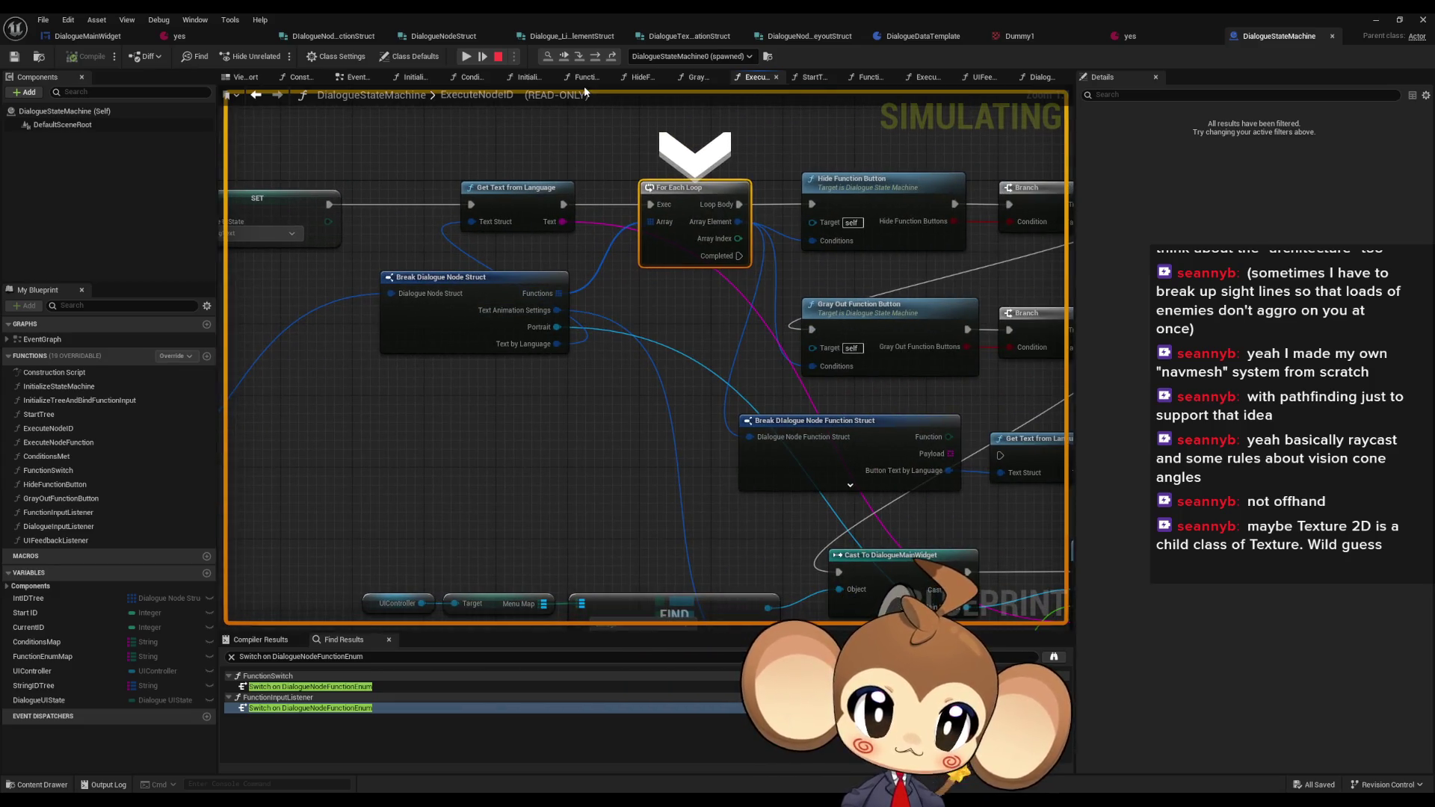
- Step on through Hide Function Button and the Branch, then stop the simulation
{"action": "left_click", "coordinate": [599, 61]}
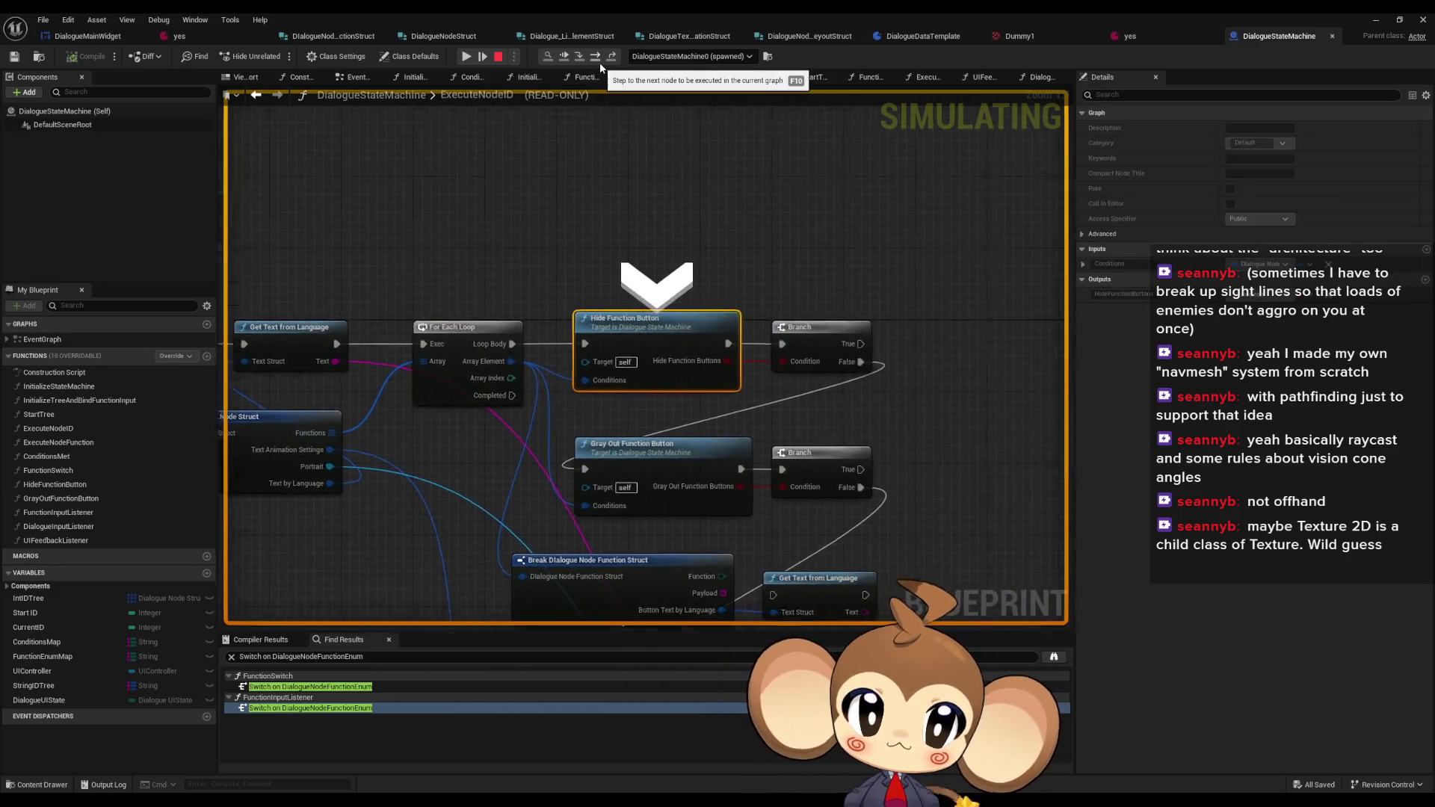
{"action": "left_click", "coordinate": [599, 61]}
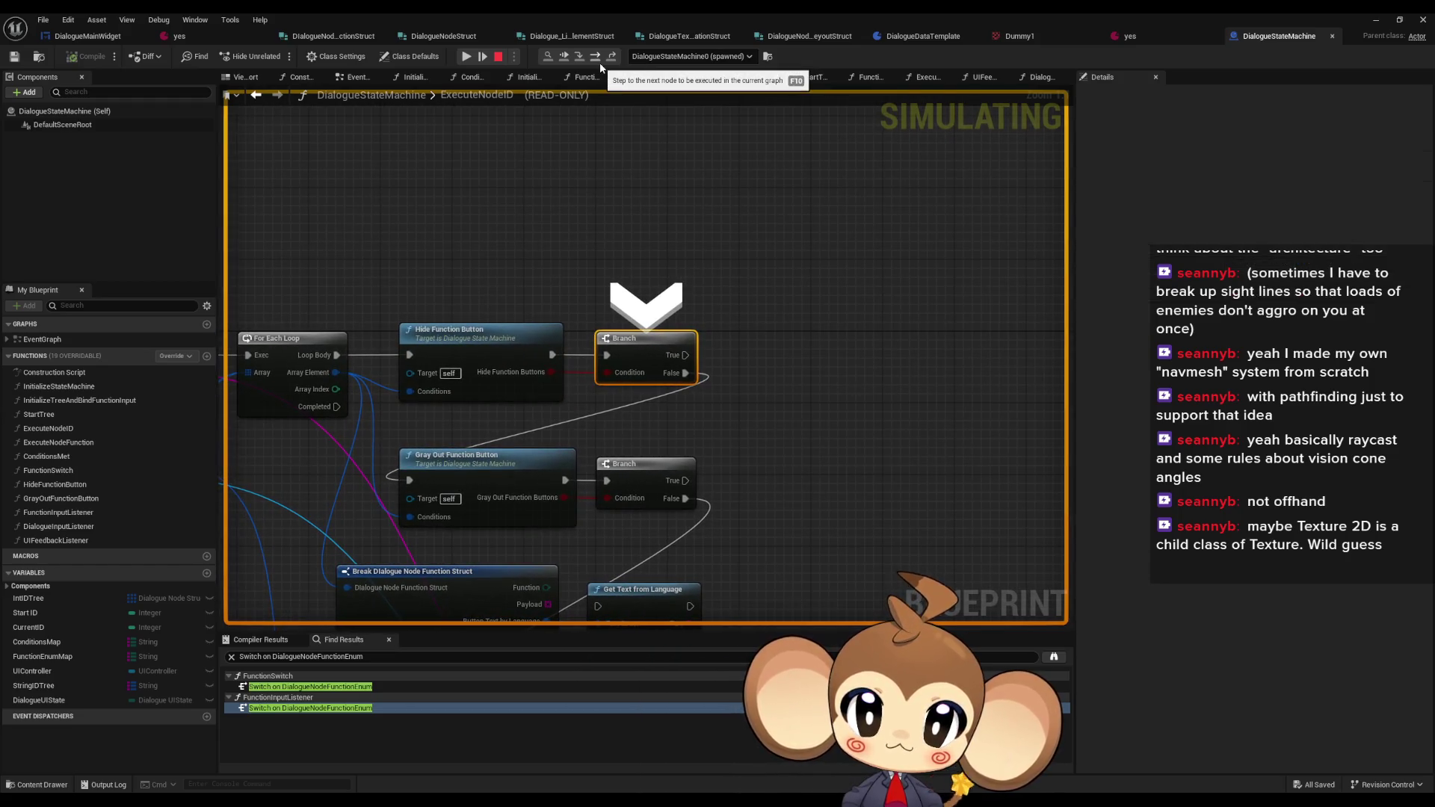
{"action": "left_click", "coordinate": [599, 62]}
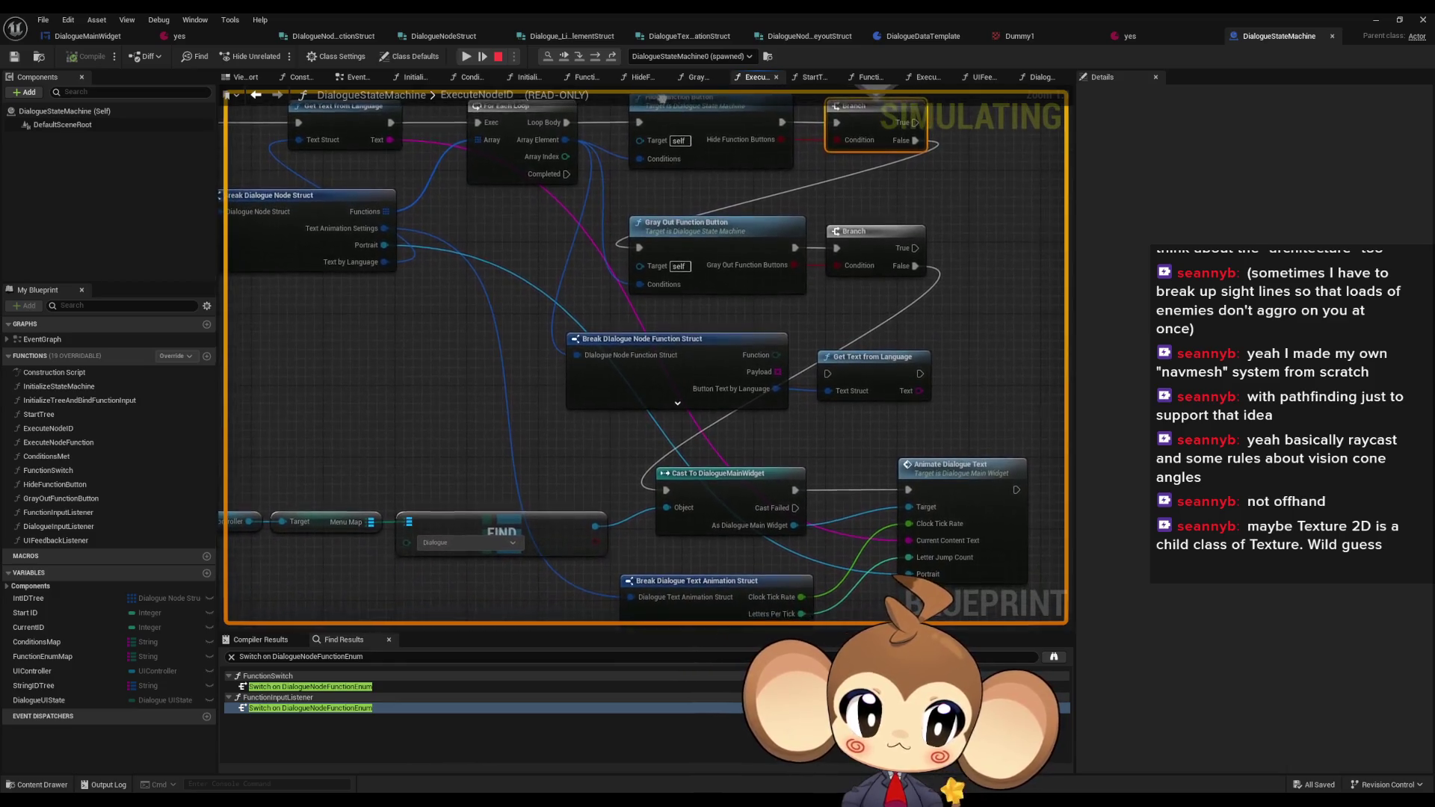
{"action": "scroll", "coordinate": [686, 165], "scroll_direction": "down", "scroll_amount": 2}
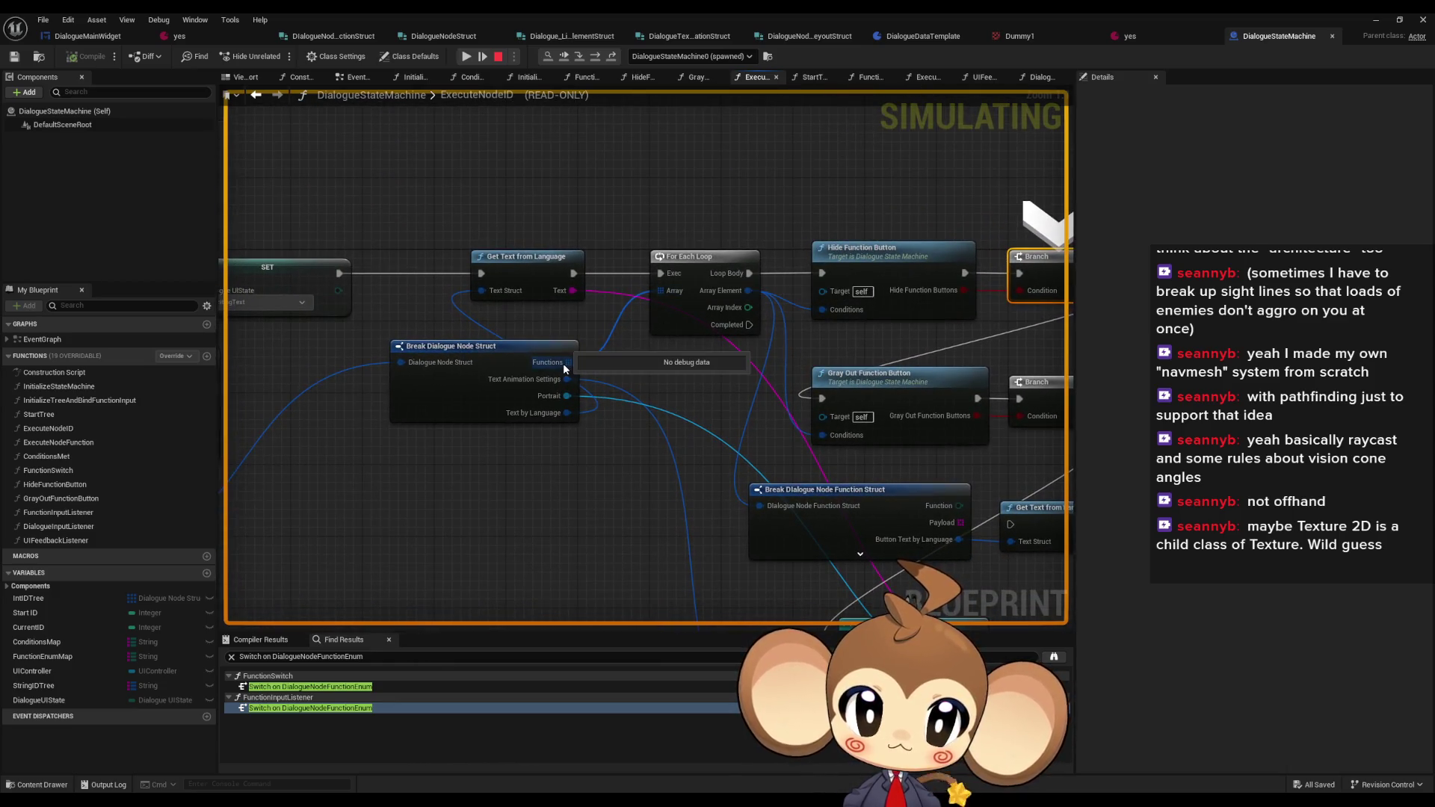
{"action": "scroll", "coordinate": [567, 363], "scroll_direction": "down", "scroll_amount": 1}
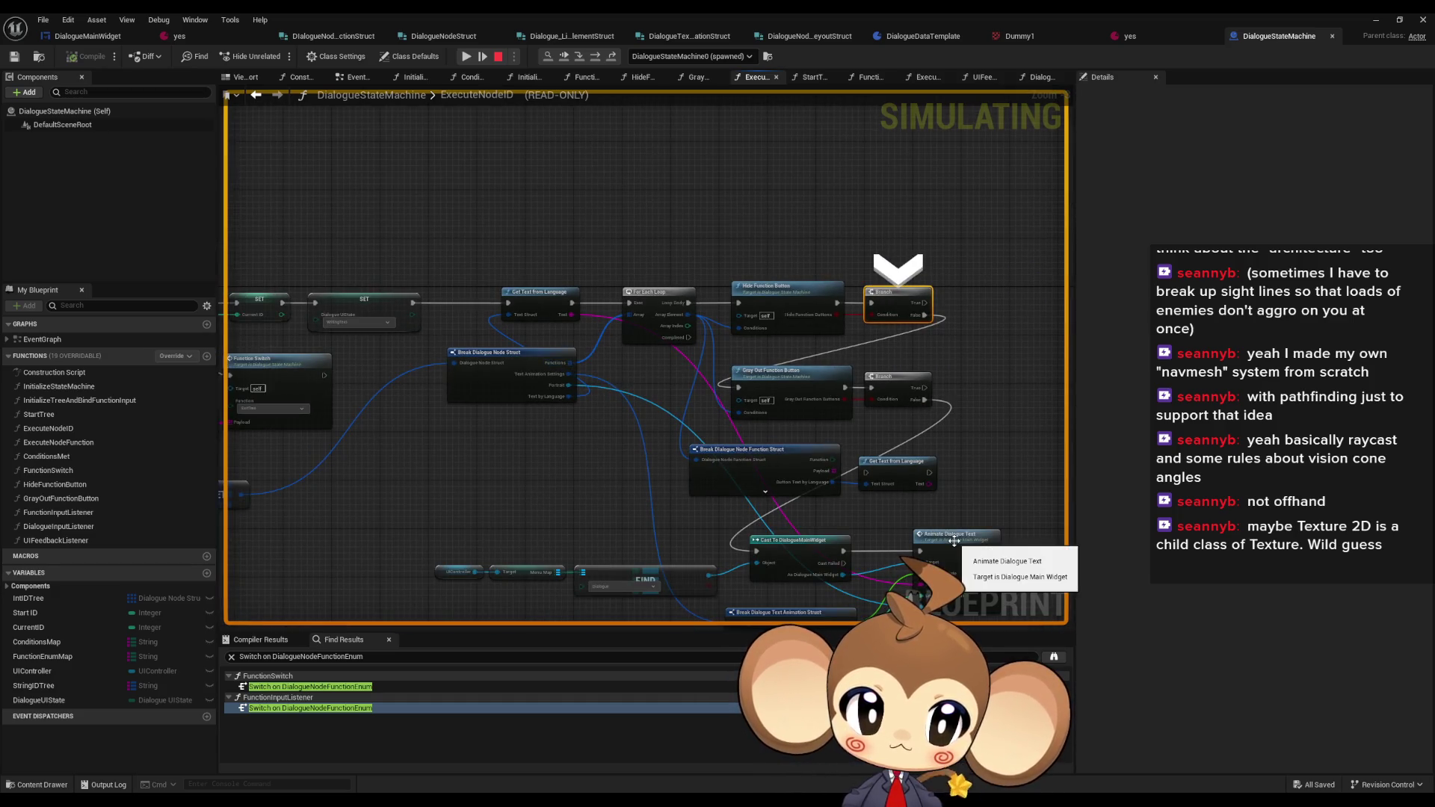
{"action": "left_click", "coordinate": [499, 57]}
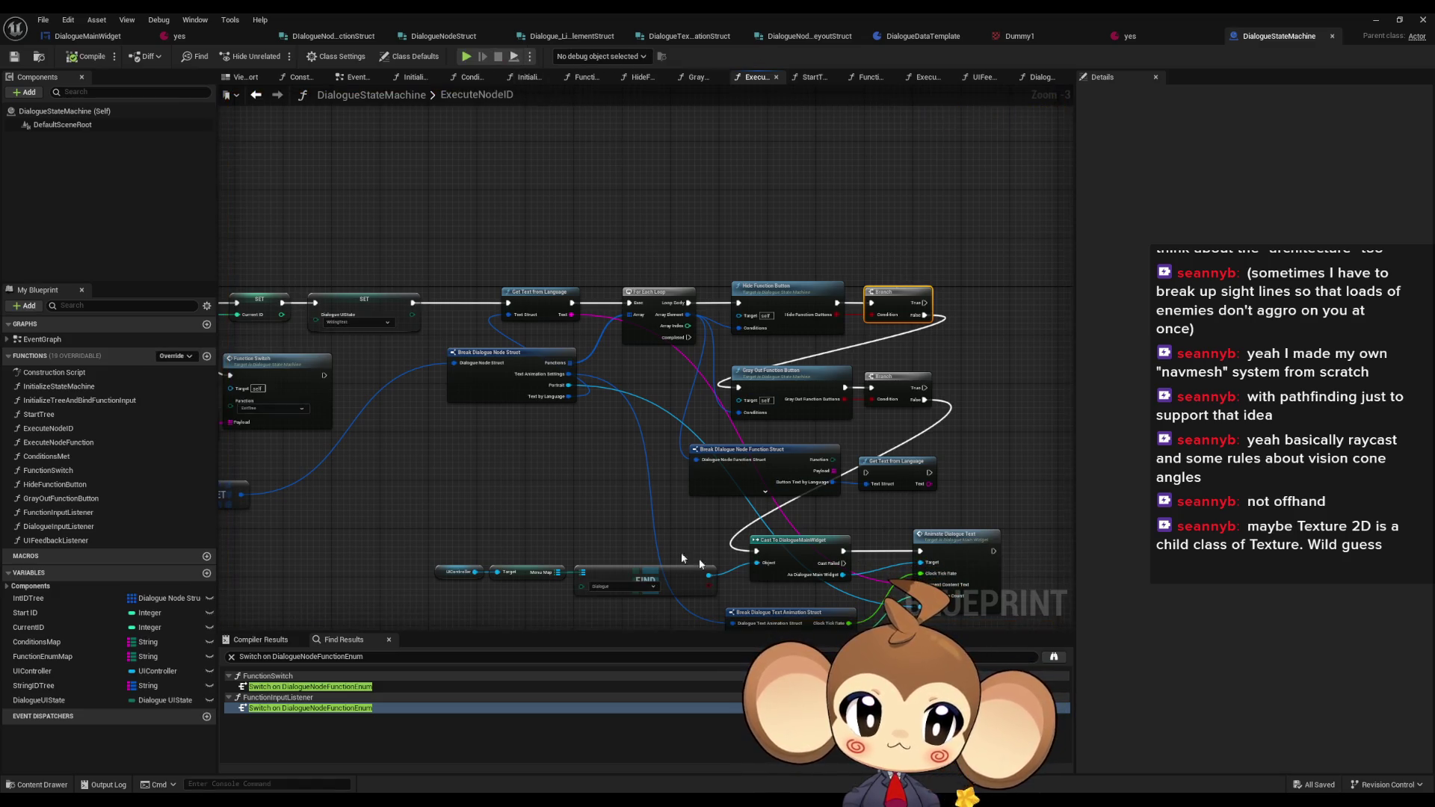
- Connect the For Each Loop's Completed pin to Cast To DialogueMainWidget, then return to the level editor
{"action": "mouse_move", "coordinate": [757, 552]}
{"action": "left_mouse_down"}
{"action": "mouse_move", "coordinate": [715, 465]}
{"action": "mouse_move", "coordinate": [688, 337]}
{"action": "left_mouse_up"}
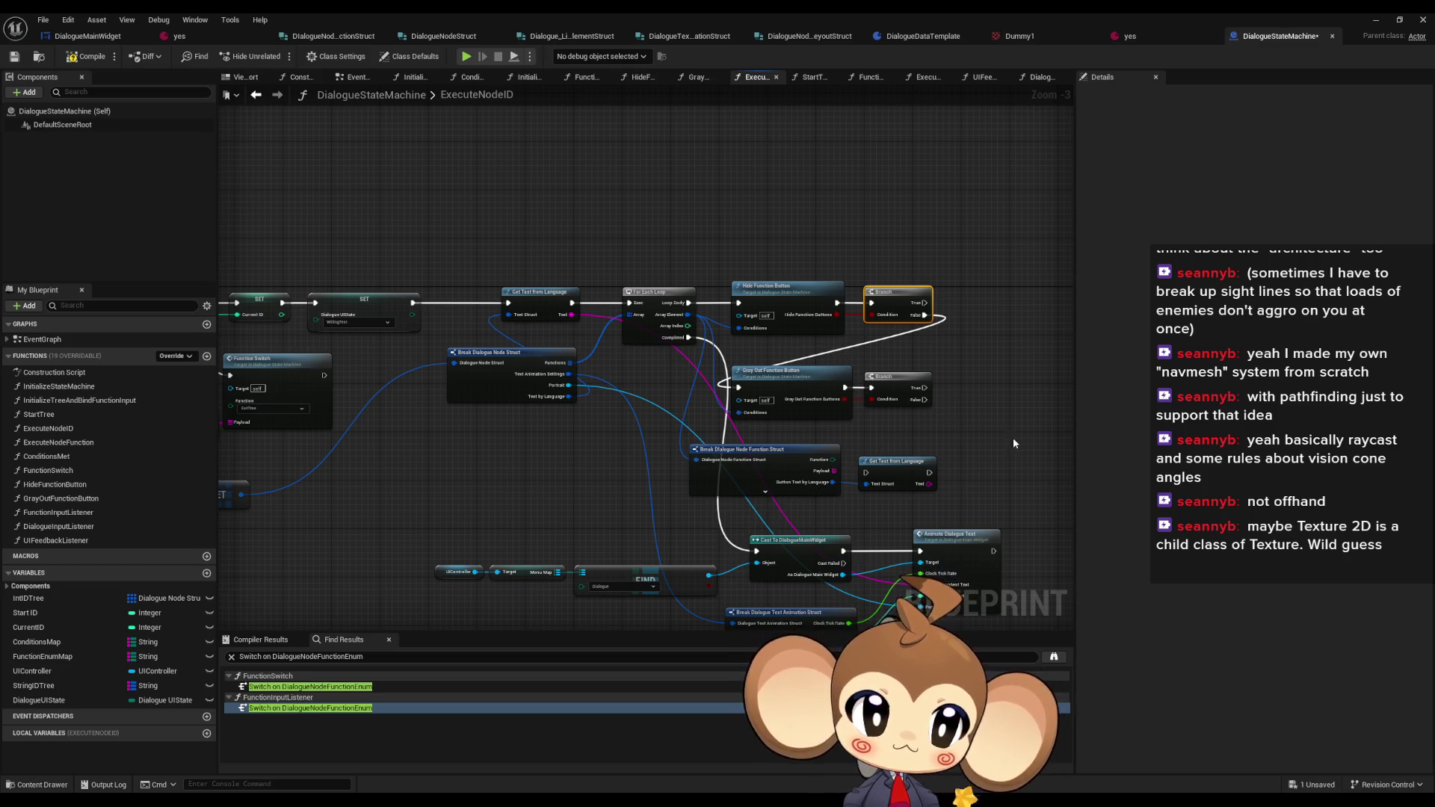
{"action": "scroll", "coordinate": [963, 491], "scroll_direction": "up", "scroll_amount": 3}
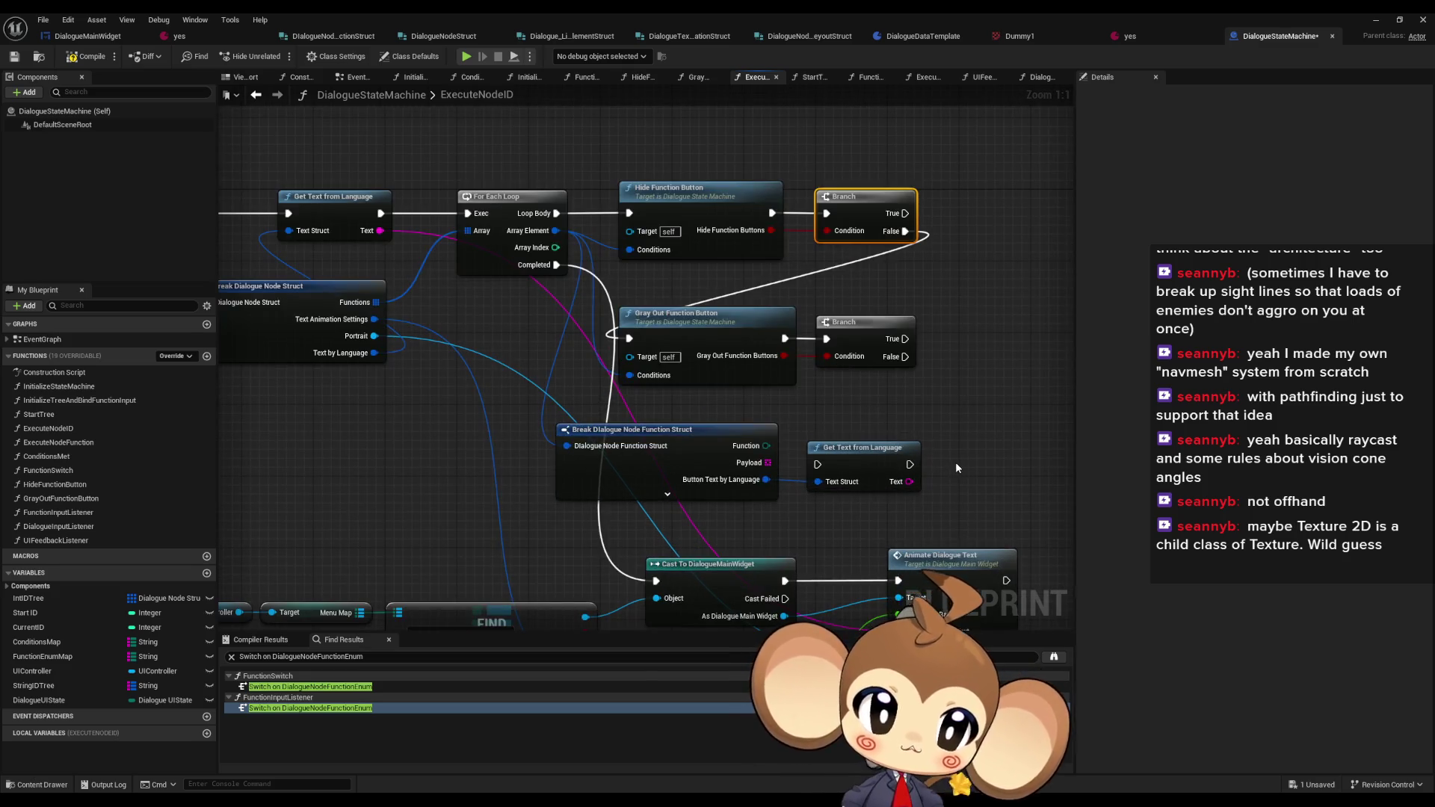
{"action": "scroll", "coordinate": [948, 476], "scroll_direction": "down", "scroll_amount": 2}
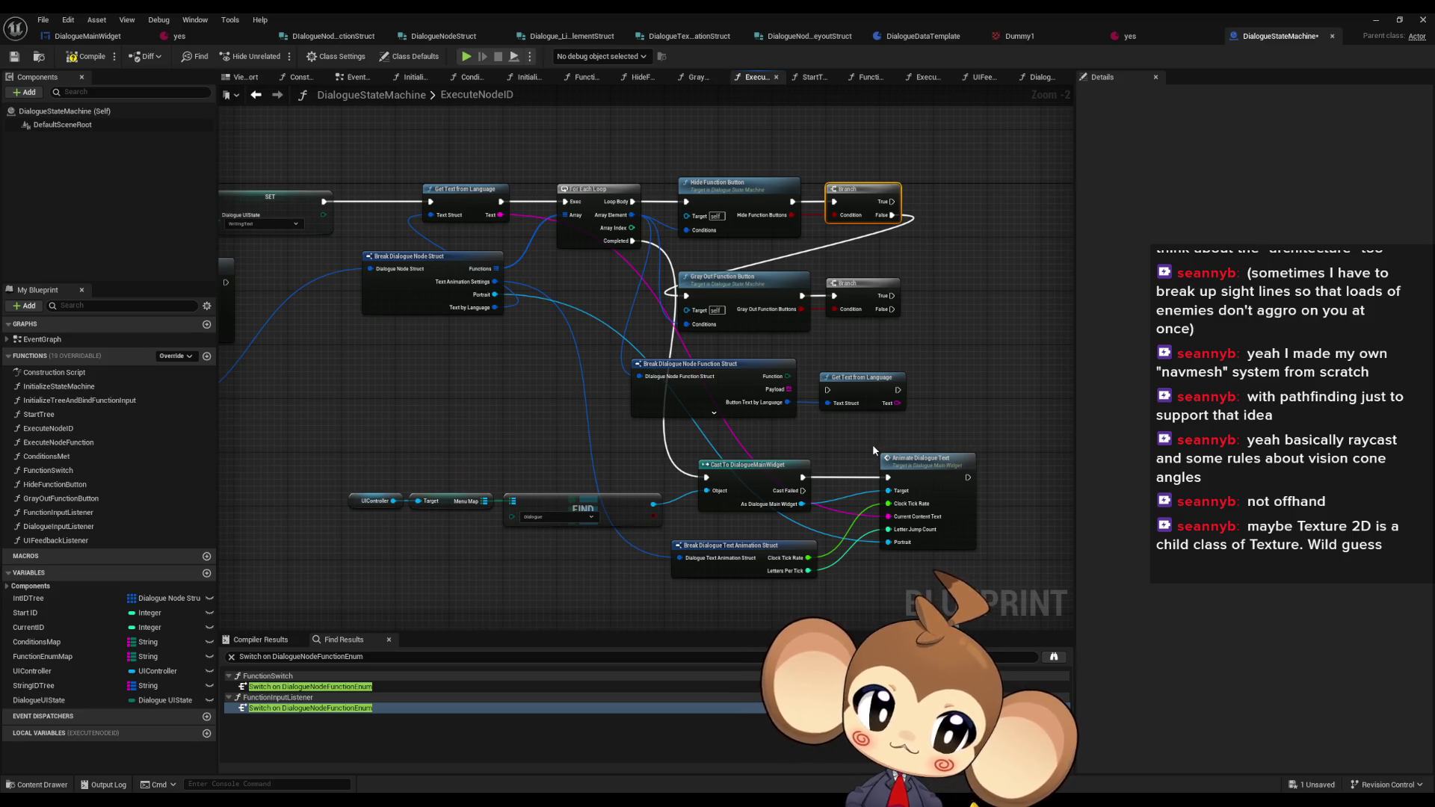
{"action": "key", "text": "alt+Tab"}
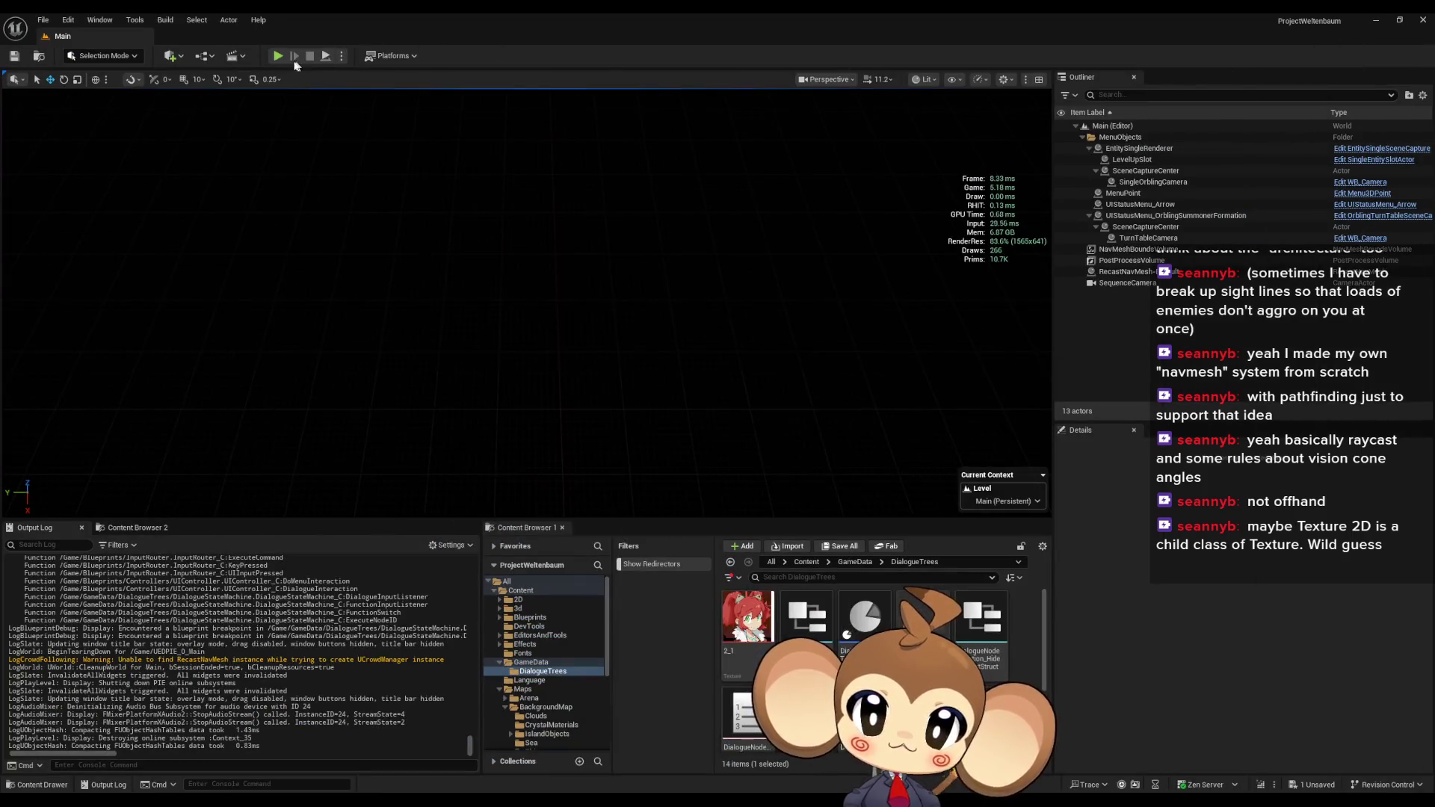
- Play, dismiss the splash, load the game, and click through the dialogue to the single-line entry
{"action": "left_click", "coordinate": [278, 56]}
{"action": "left_click", "coordinate": [580, 316]}
{"action": "left_click", "coordinate": [211, 449]}
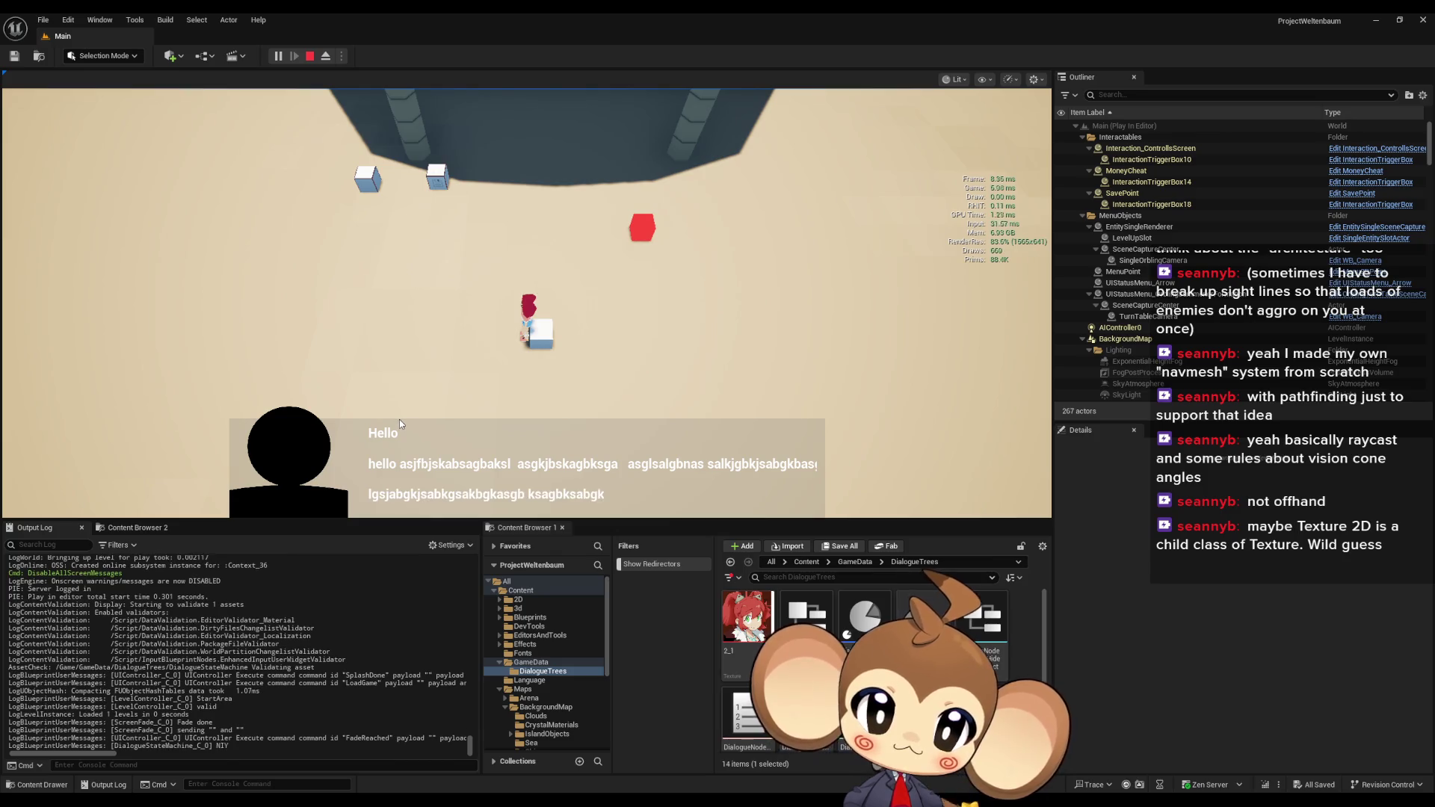
{"action": "left_click", "coordinate": [398, 420]}
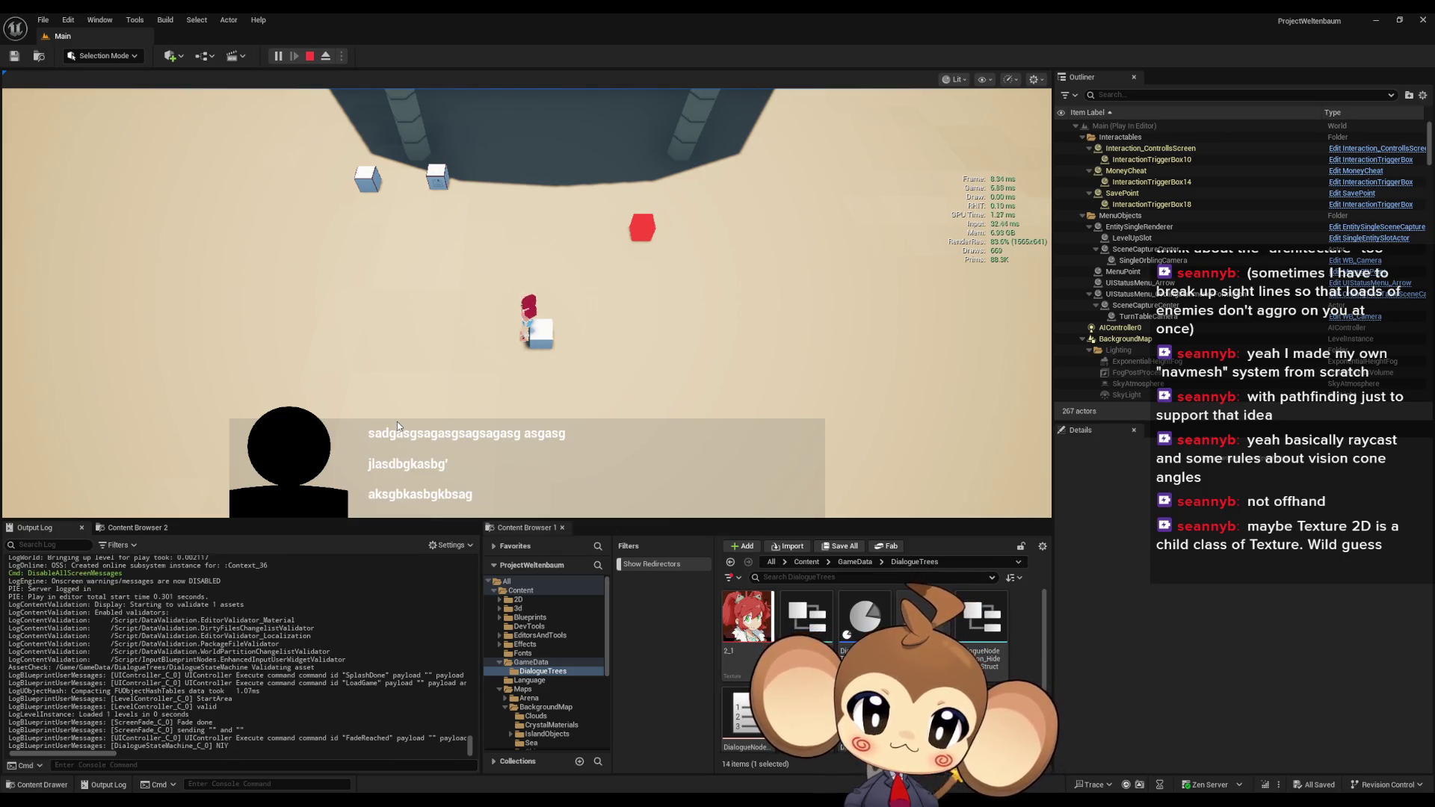
{"action": "left_click", "coordinate": [396, 421]}
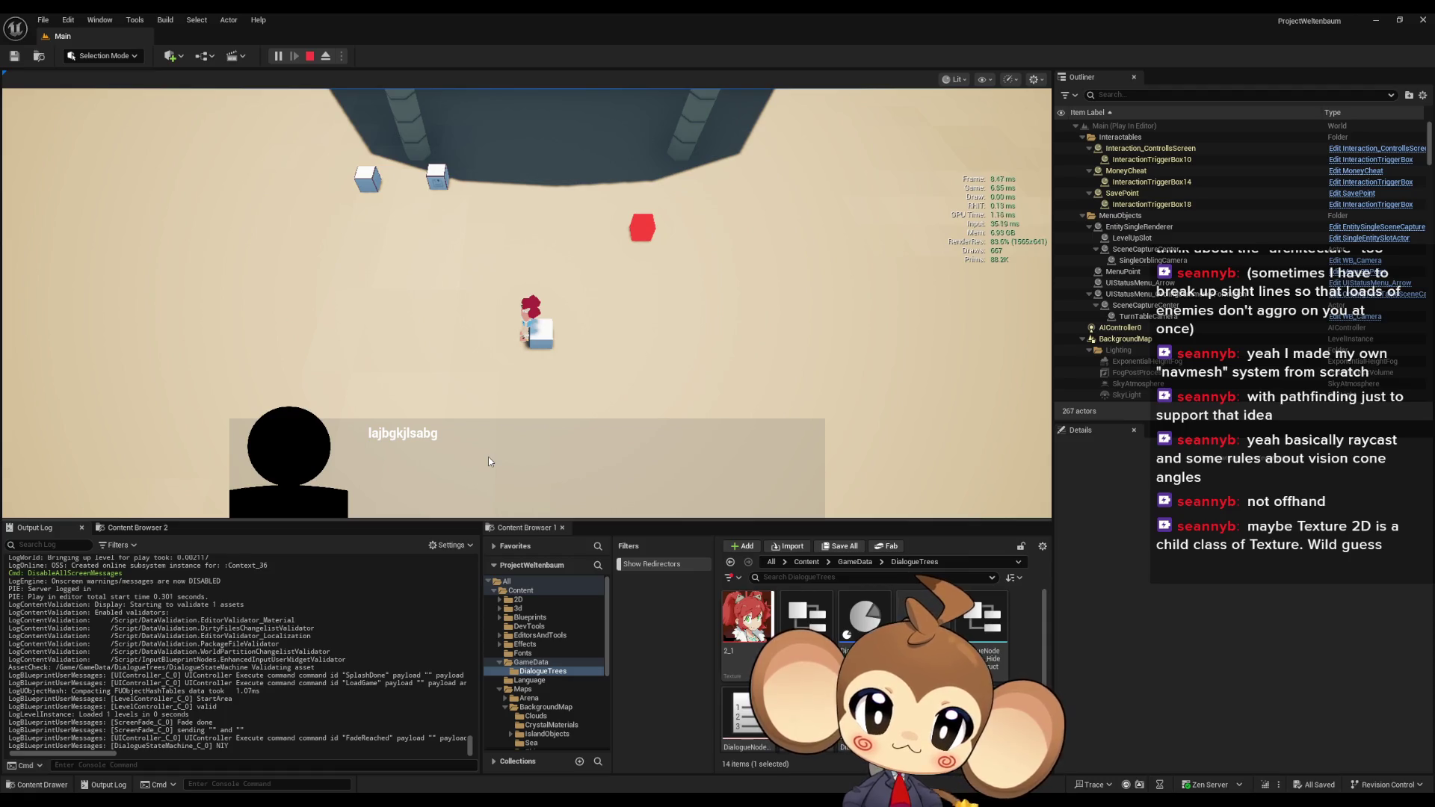
- Restart the session, reload the saved game, and bring the DialogueStateMachine graph back up
{"action": "left_click", "coordinate": [310, 56]}
{"action": "left_click", "coordinate": [284, 54]}
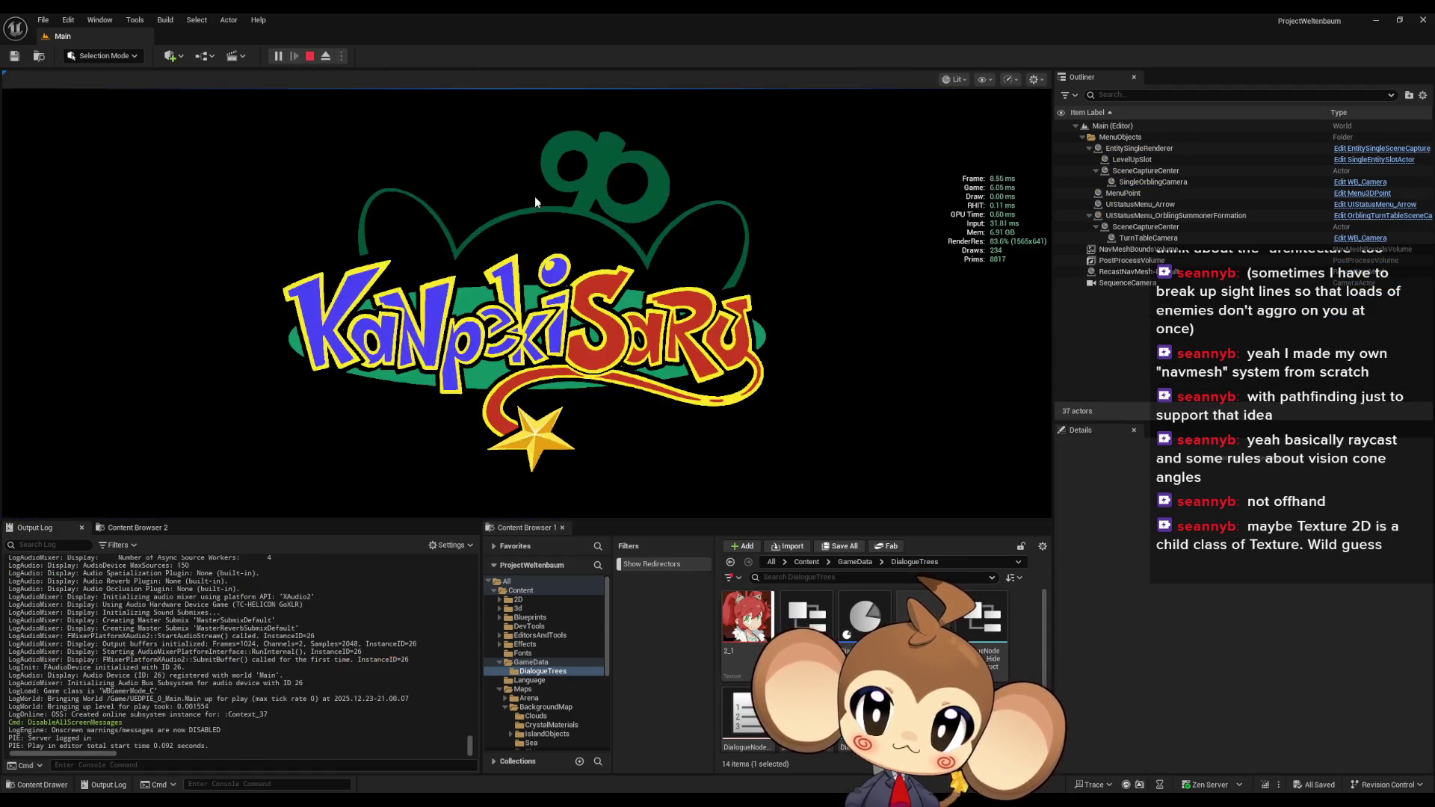
{"action": "left_click", "coordinate": [228, 441]}
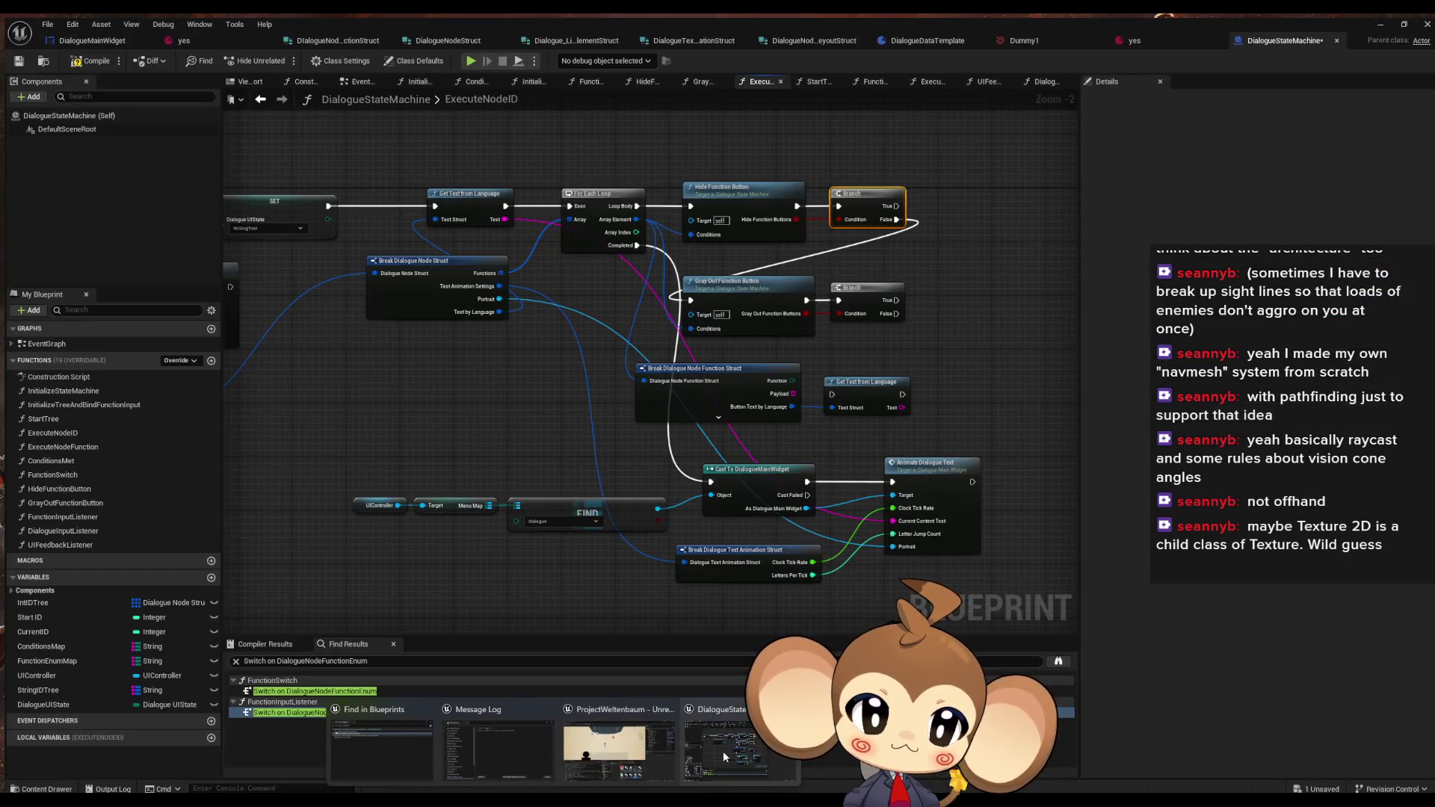
{"action": "left_click", "coordinate": [723, 751]}
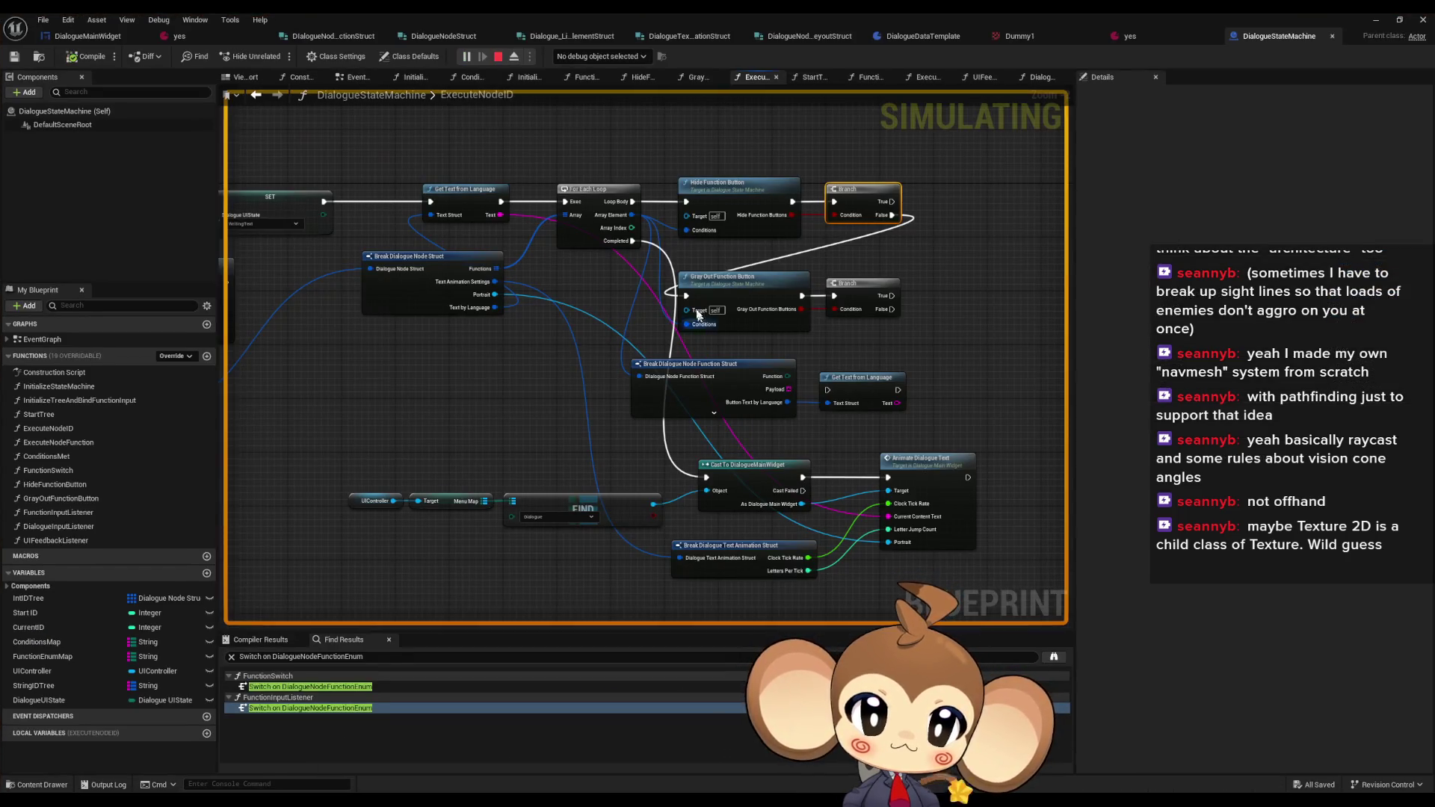
- Add a breakpoint on the Cast To DialogueMainWidget node and return to the game
{"action": "right_click", "coordinate": [739, 484]}
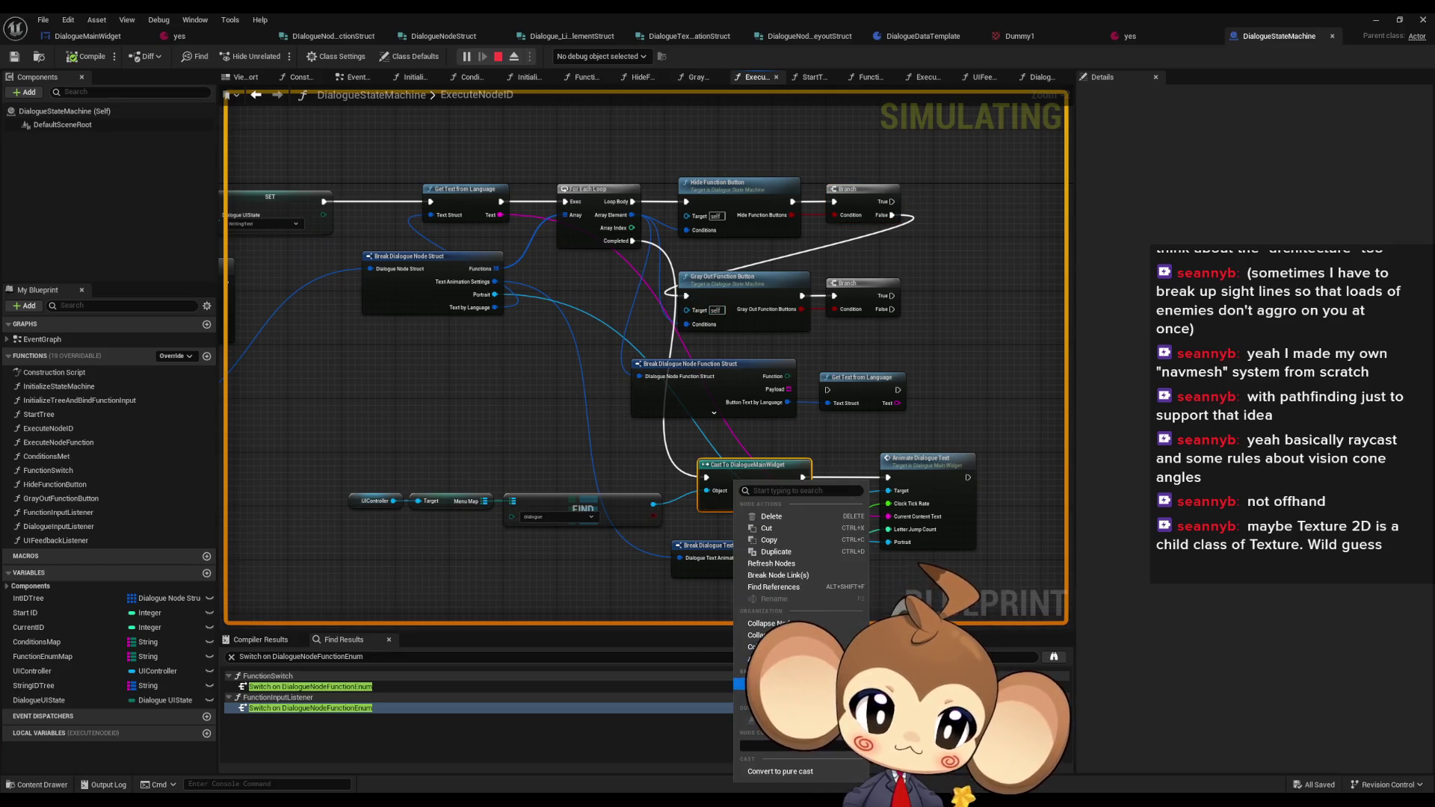
{"action": "left_click", "coordinate": [773, 683]}
{"action": "left_click", "coordinate": [1361, 25]}
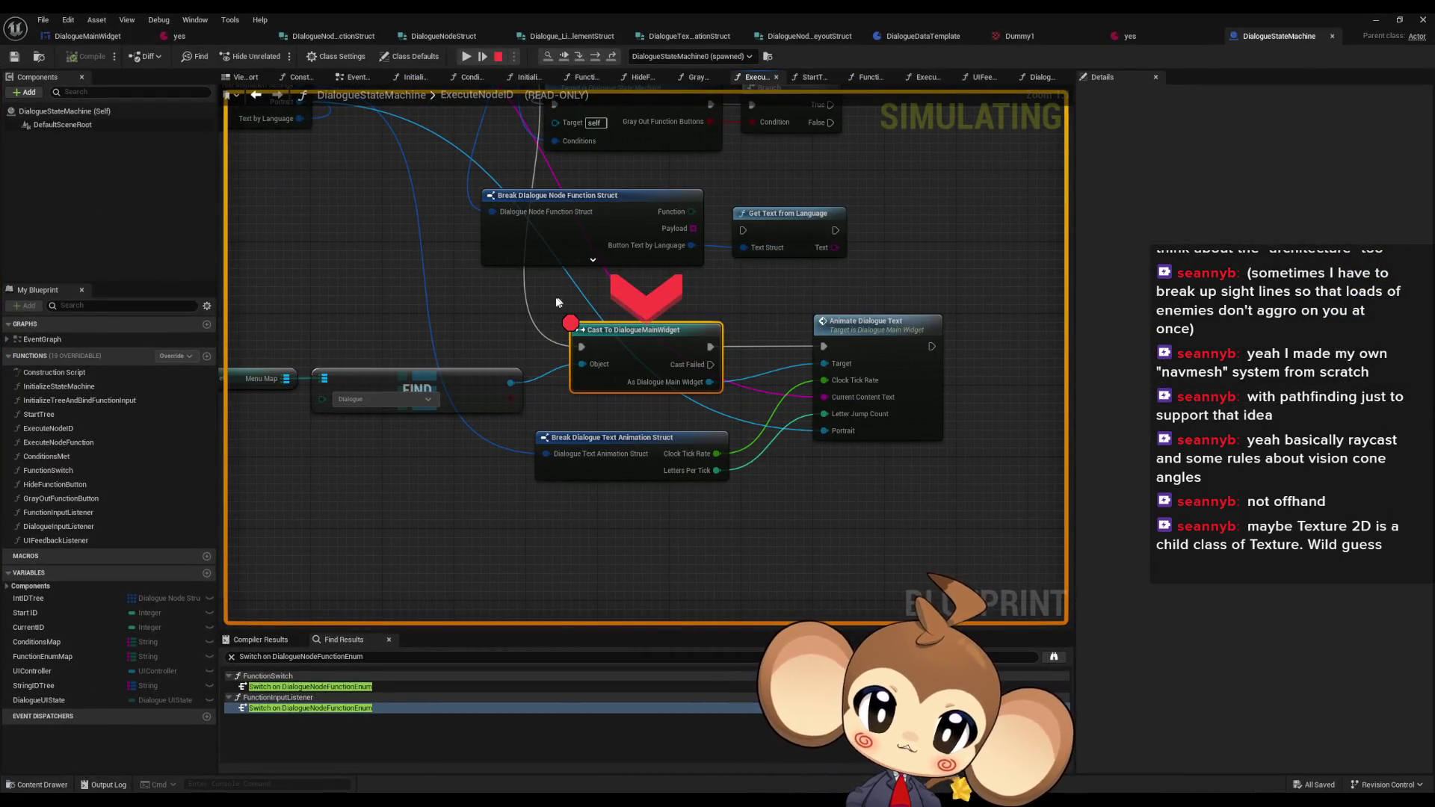
- Step execution into AnimateDialogueText up to its first Branch, then bring up the 'yes' data asset
{"action": "mouse_move", "coordinate": [778, 227]}
{"action": "left_mouse_down"}
{"action": "mouse_move", "coordinate": [964, 232]}
{"action": "mouse_move", "coordinate": [736, 224]}
{"action": "mouse_move", "coordinate": [561, 190]}
{"action": "left_mouse_up"}
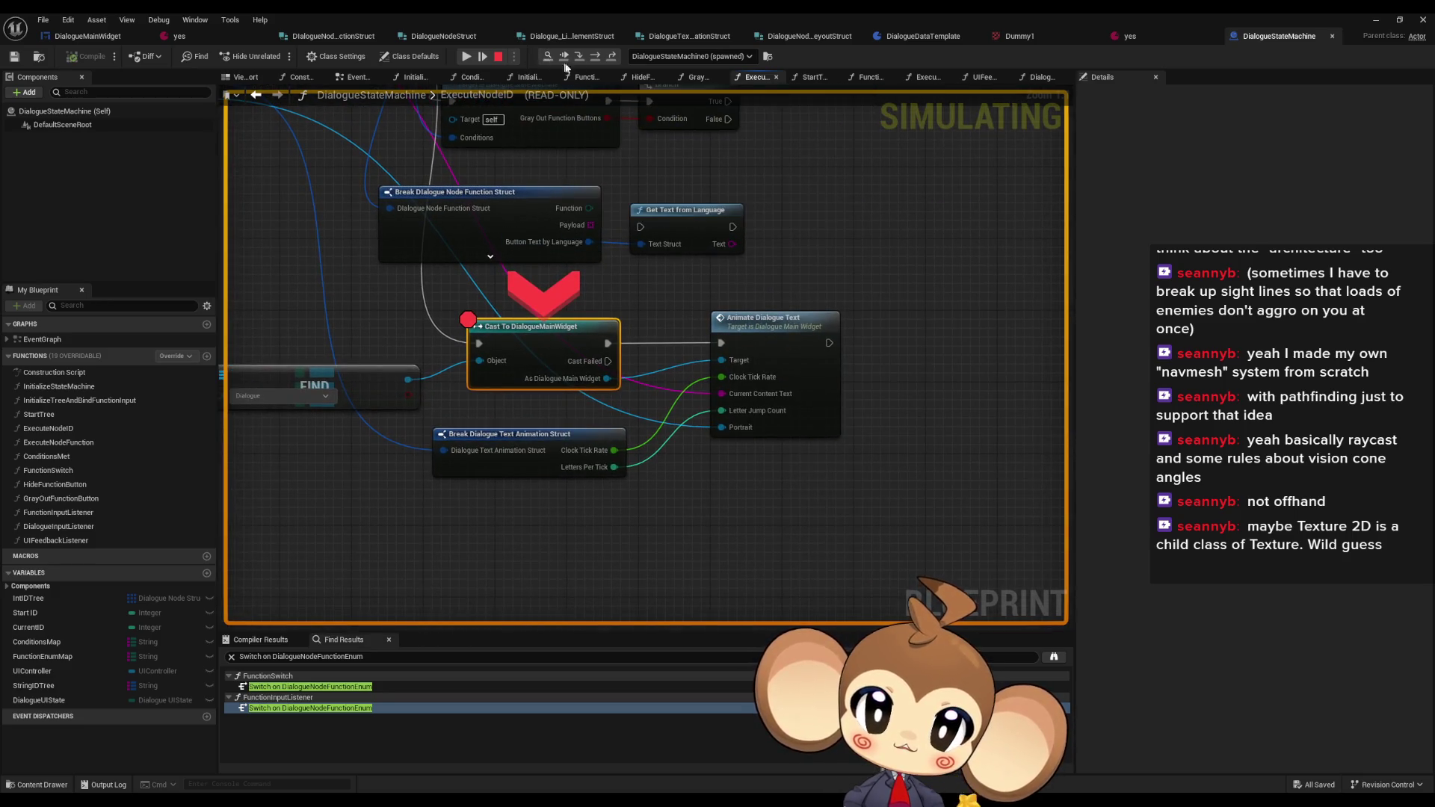
{"action": "left_click", "coordinate": [595, 57]}
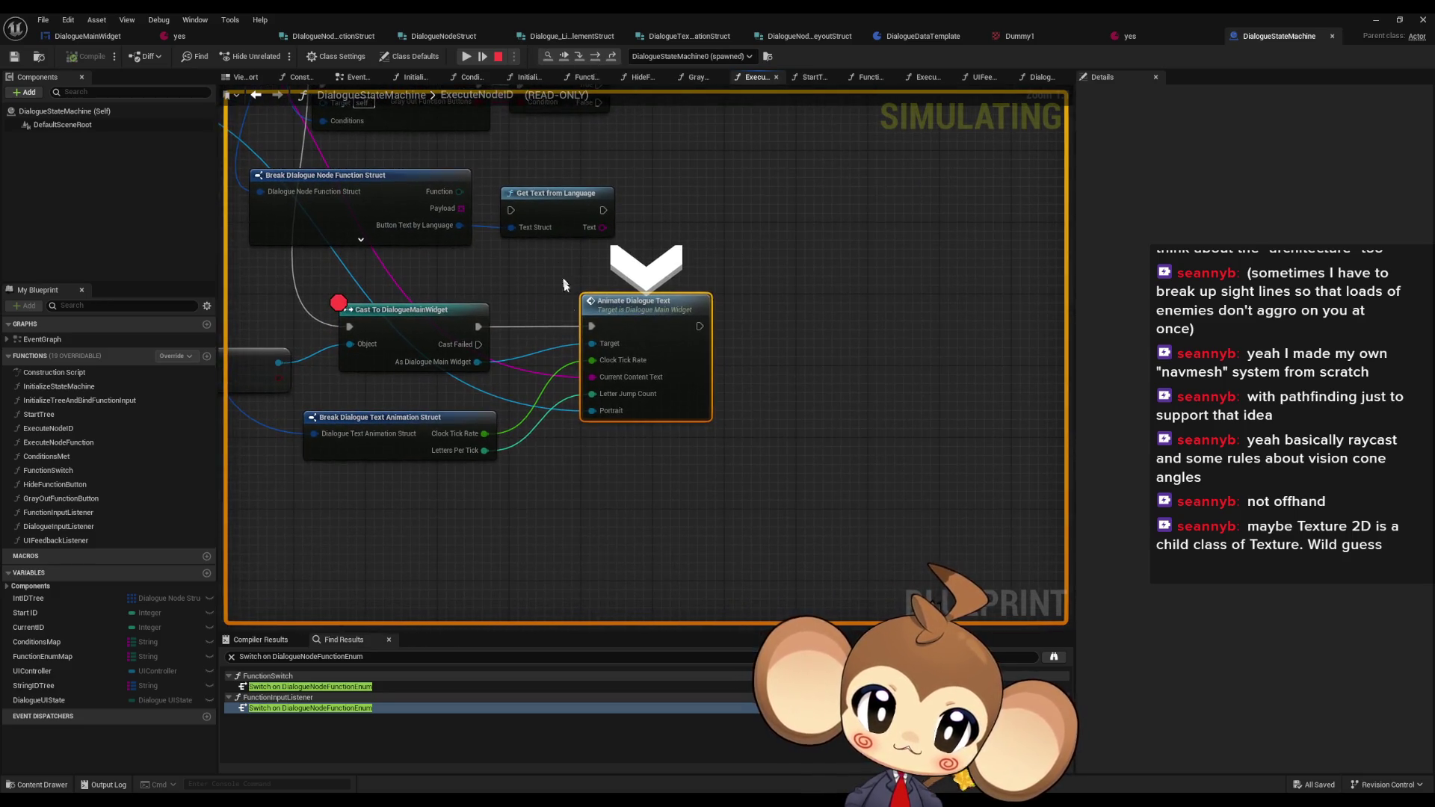
{"action": "left_click", "coordinate": [582, 56]}
{"action": "left_click", "coordinate": [591, 56]}
{"action": "mouse_move", "coordinate": [647, 377]}
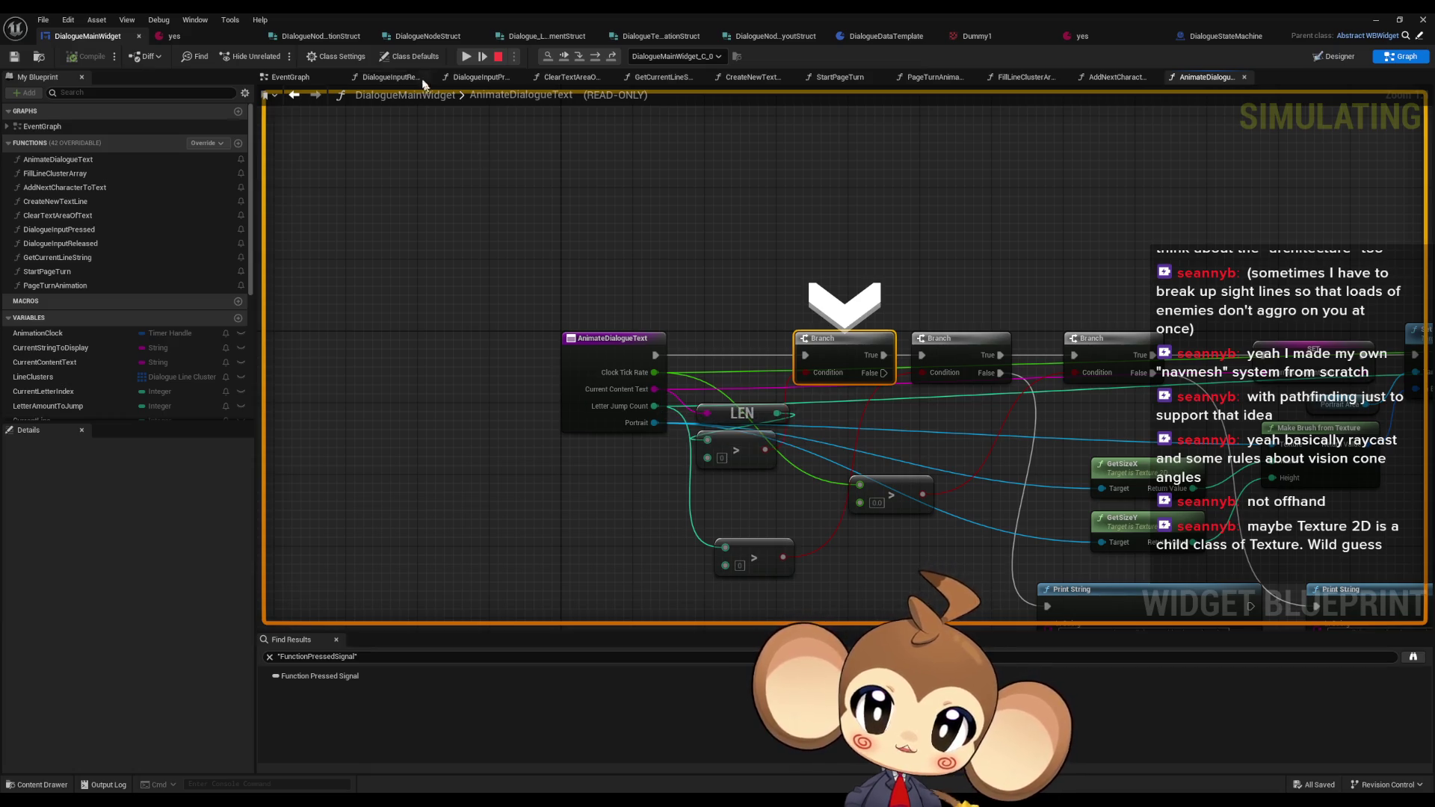
{"action": "left_click", "coordinate": [170, 36]}
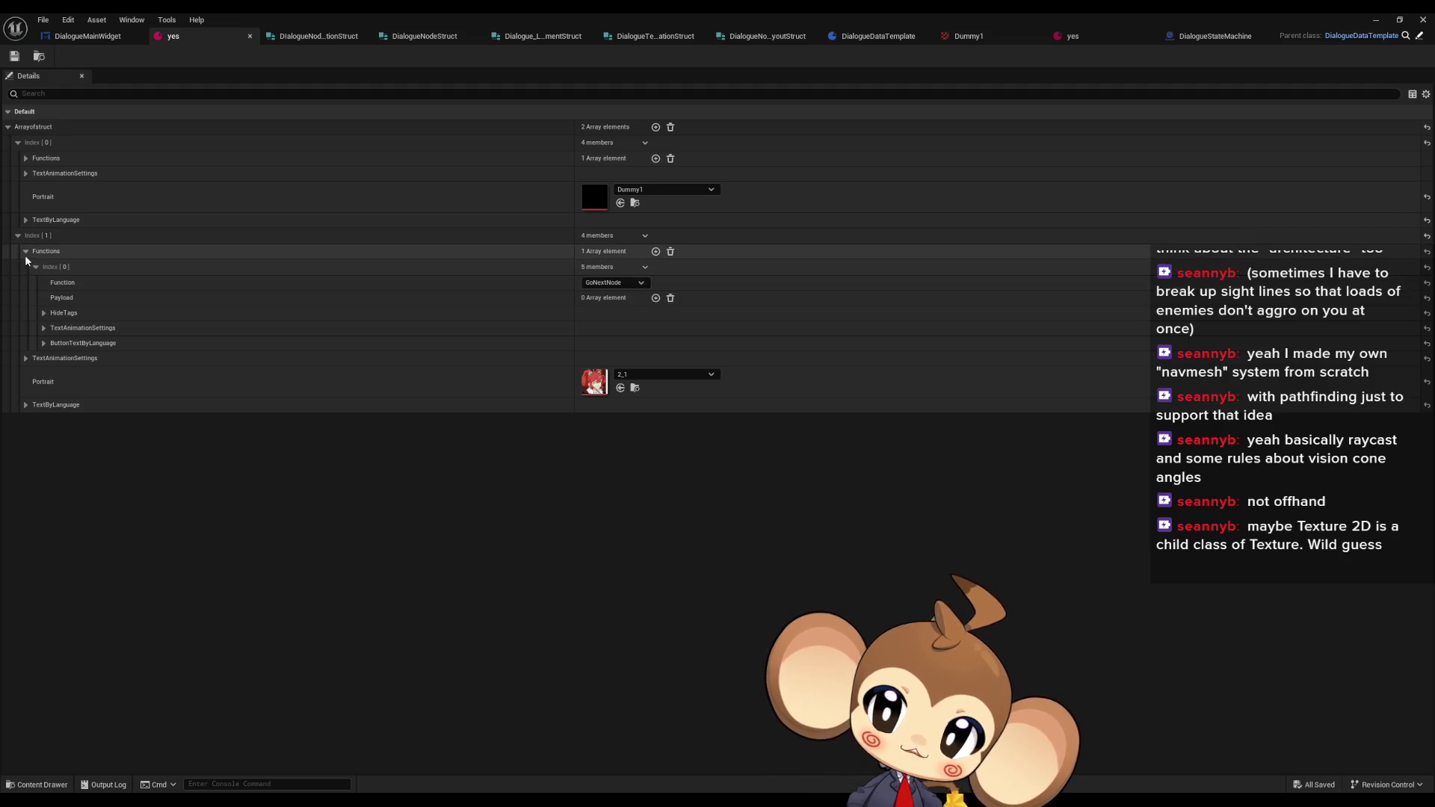
- Expand the second entry's TextByLanguage and replace its English text with 'Mira Mira Mira Mira'
{"action": "left_click", "coordinate": [27, 358]}
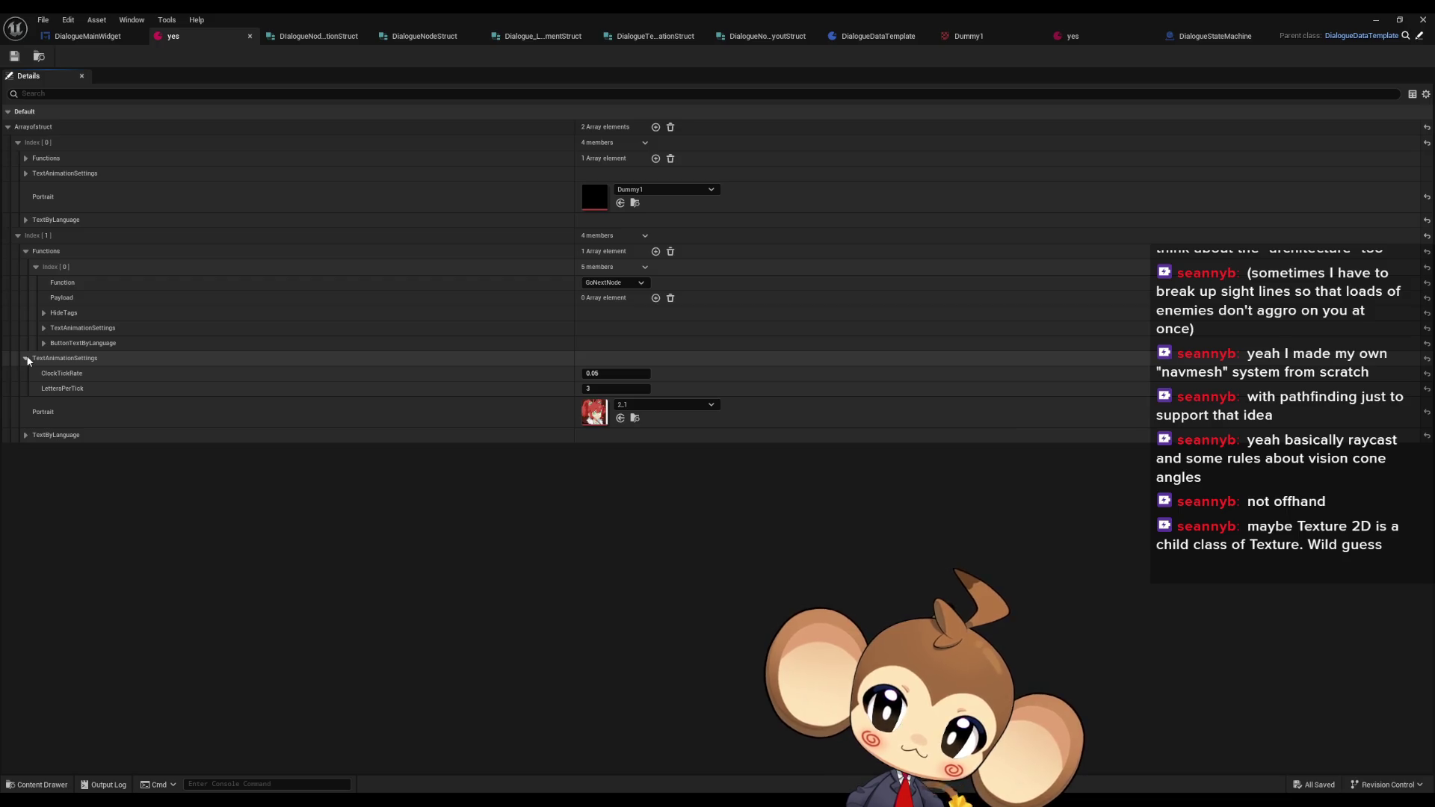
{"action": "left_click", "coordinate": [27, 358]}
{"action": "left_click", "coordinate": [25, 404]}
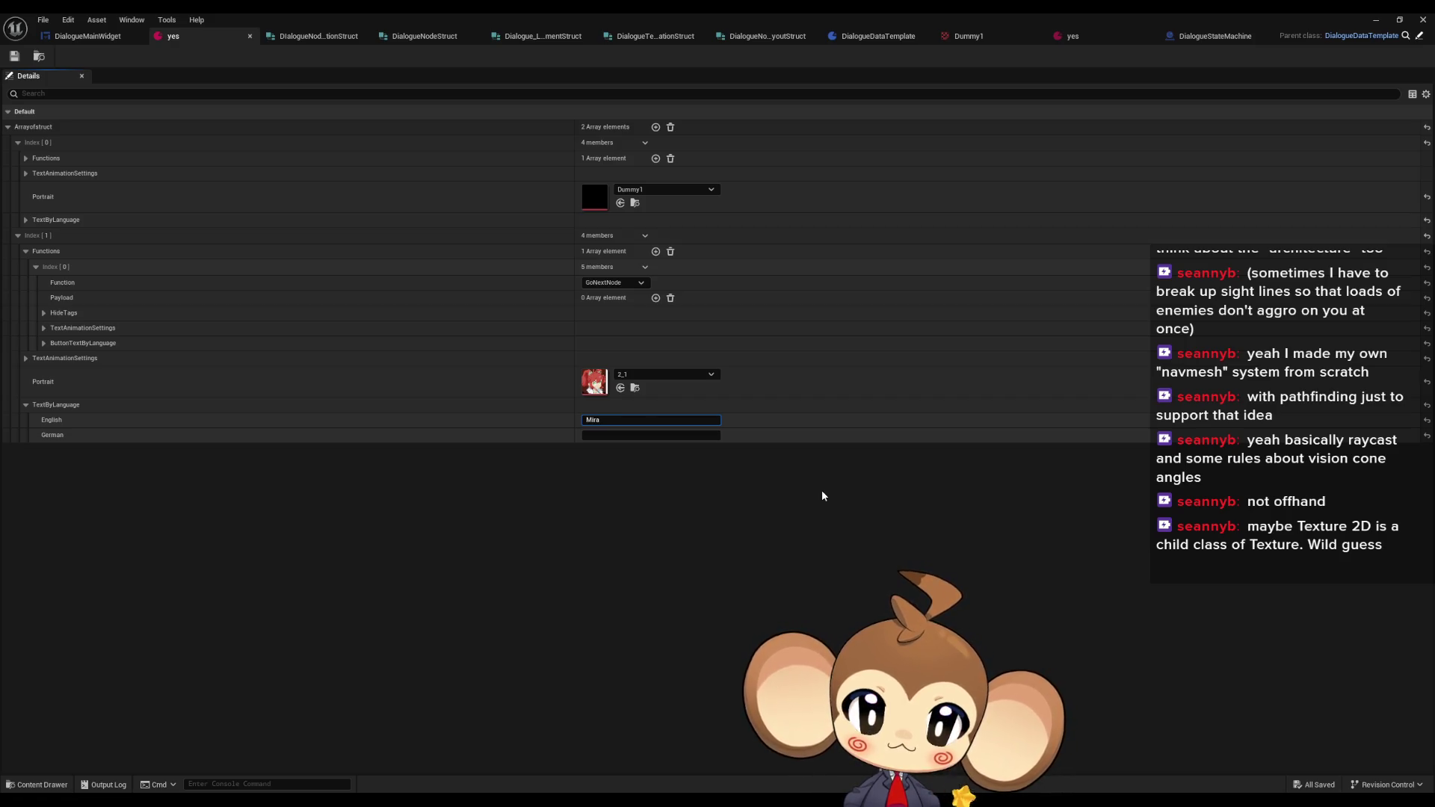
{"action": "type", "text": "Mira Mira Mira Mira Mira Mira Mira Mira Mira Mira Mira Mira Mira Mira Mira Mira Mira Mira Mira Mira Mira Mira Mira Mira Mira Mira Mira Mira Mira Mira Mira"}
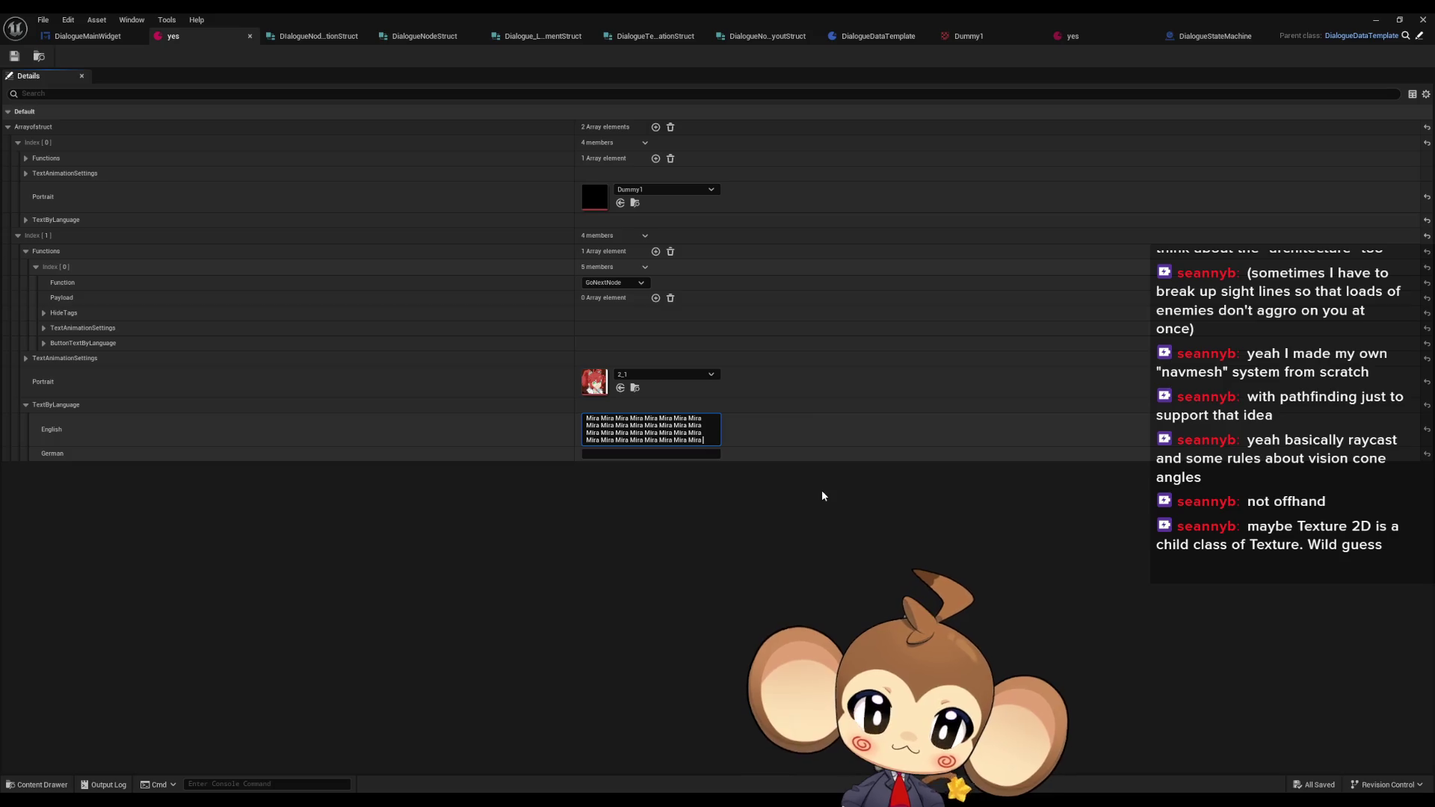
{"action": "key", "text": "ctrl+a"}
{"action": "type", "text": "Mira Mira Mira Mira"}
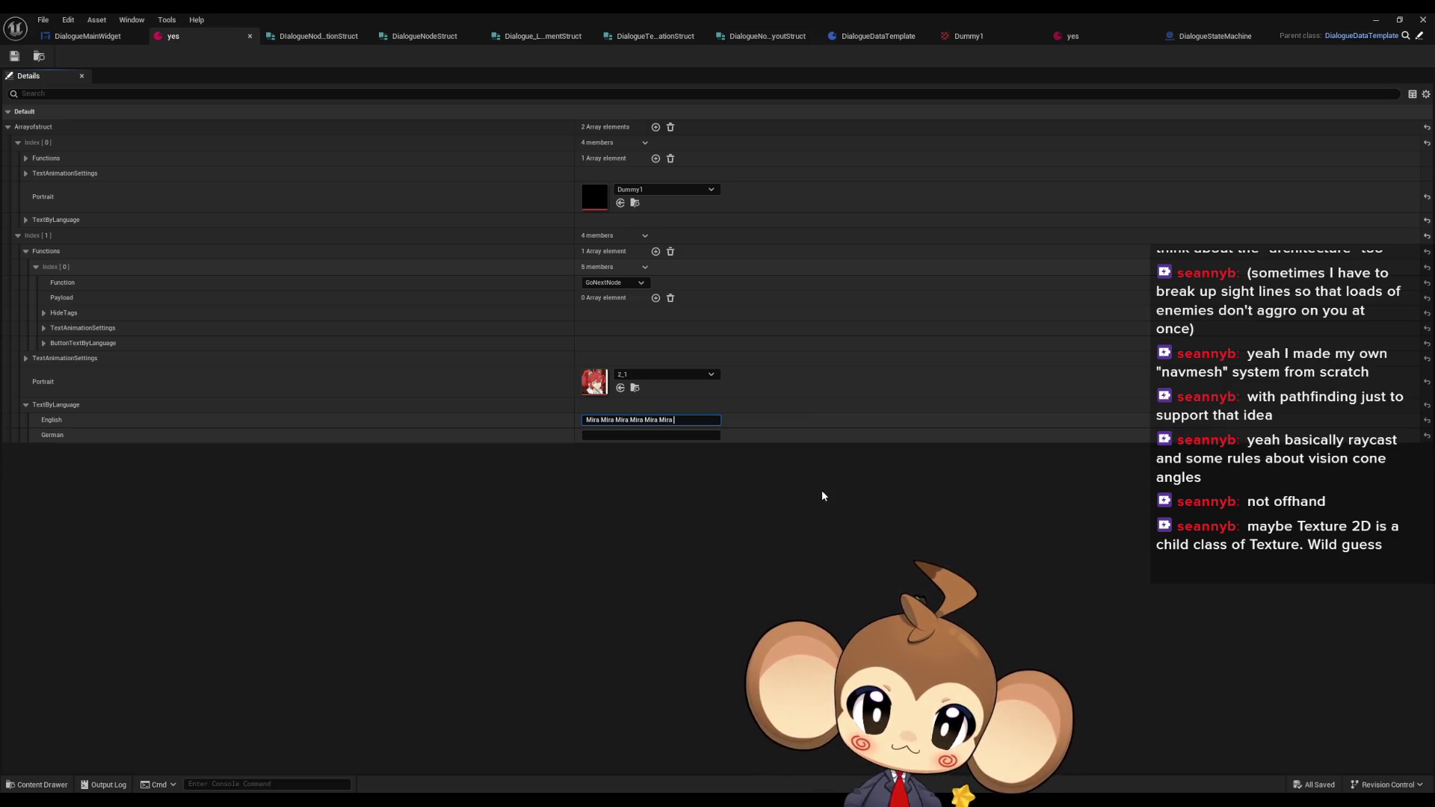
- Add blank lines and a 'Mira Mira Mira Mira Mira' line, then save and close the asset
{"action": "key", "text": "shift+Return"}
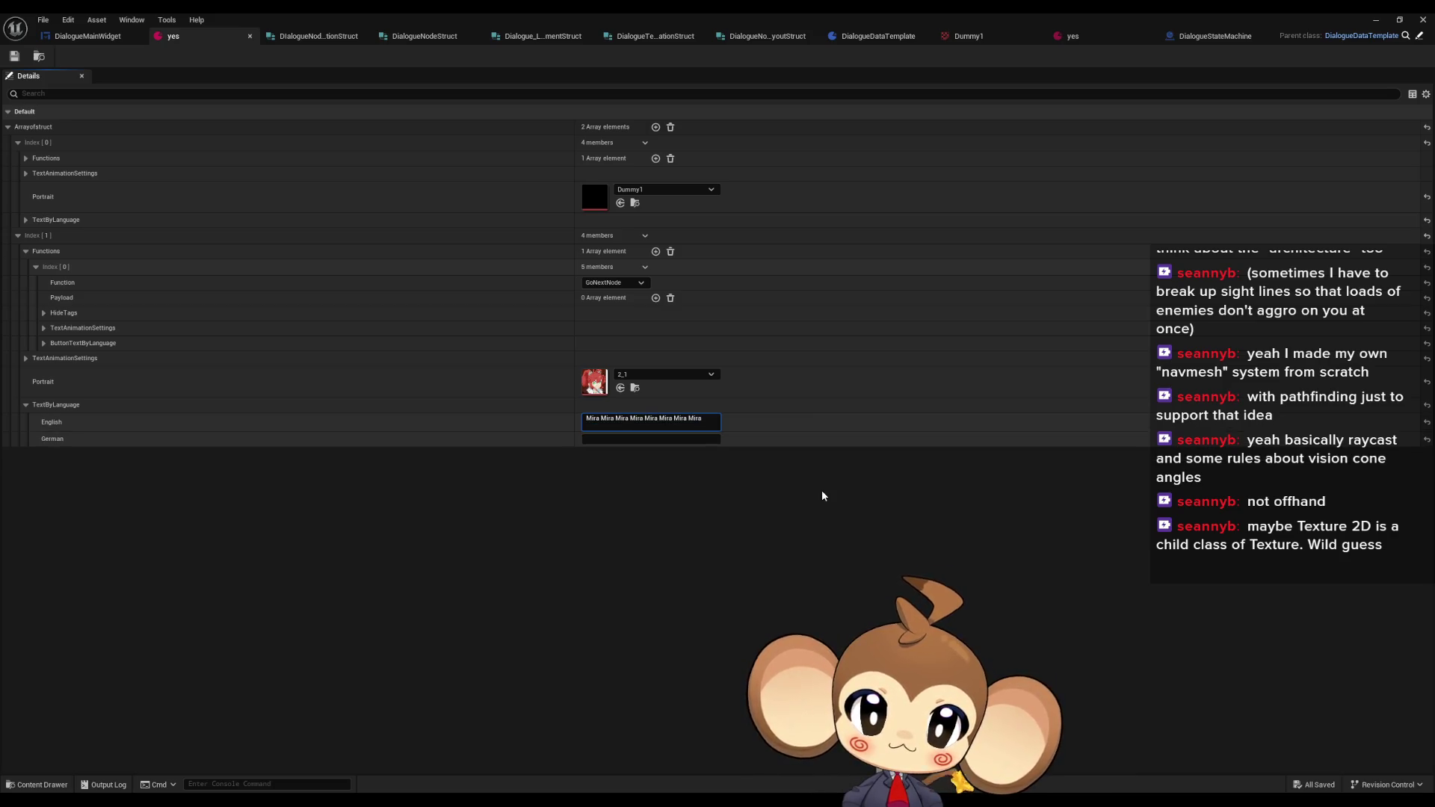
{"action": "key", "text": "shift+Return"}
{"action": "type", "text": "Mira Mira Mira Mira Mira"}
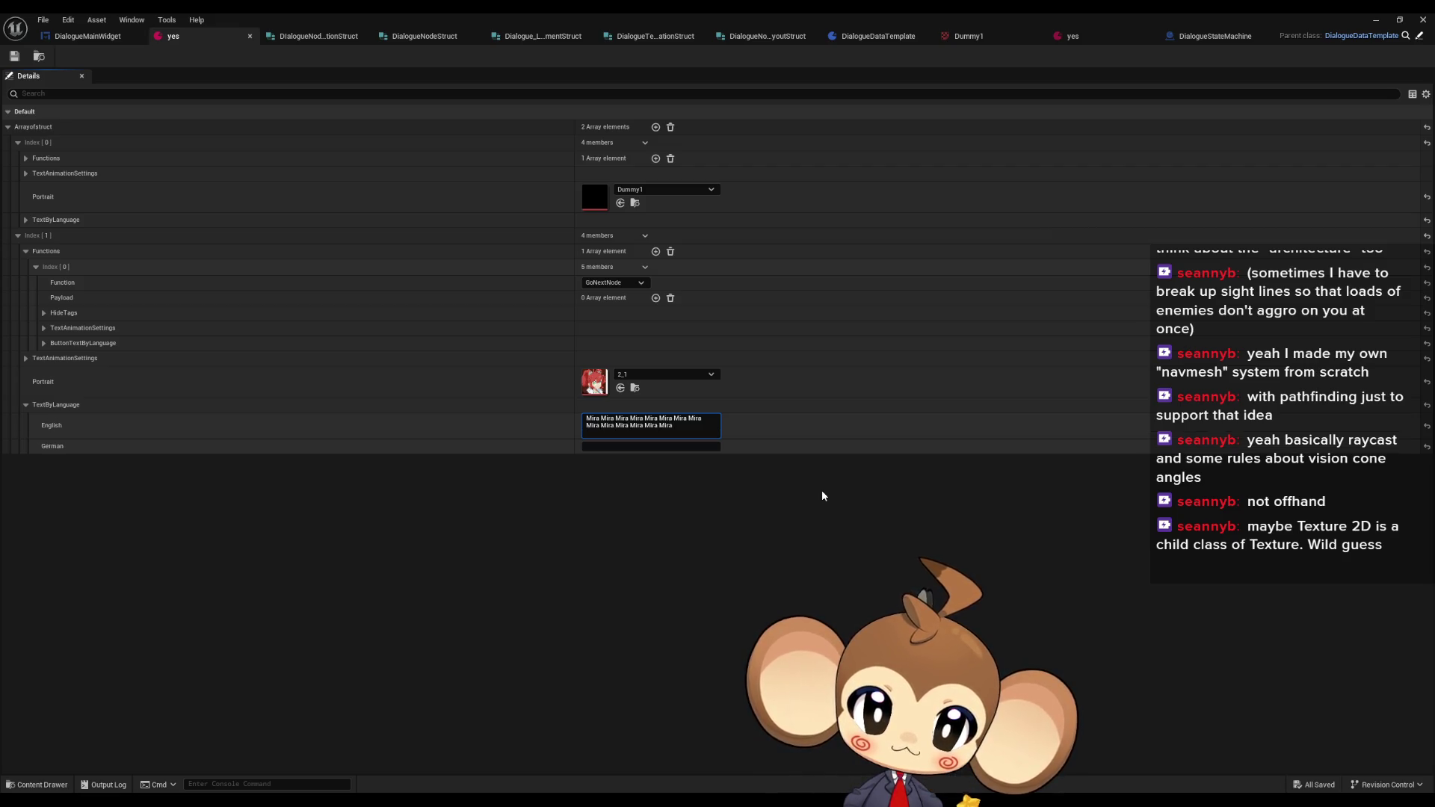
{"action": "key", "text": "shift+Return"}
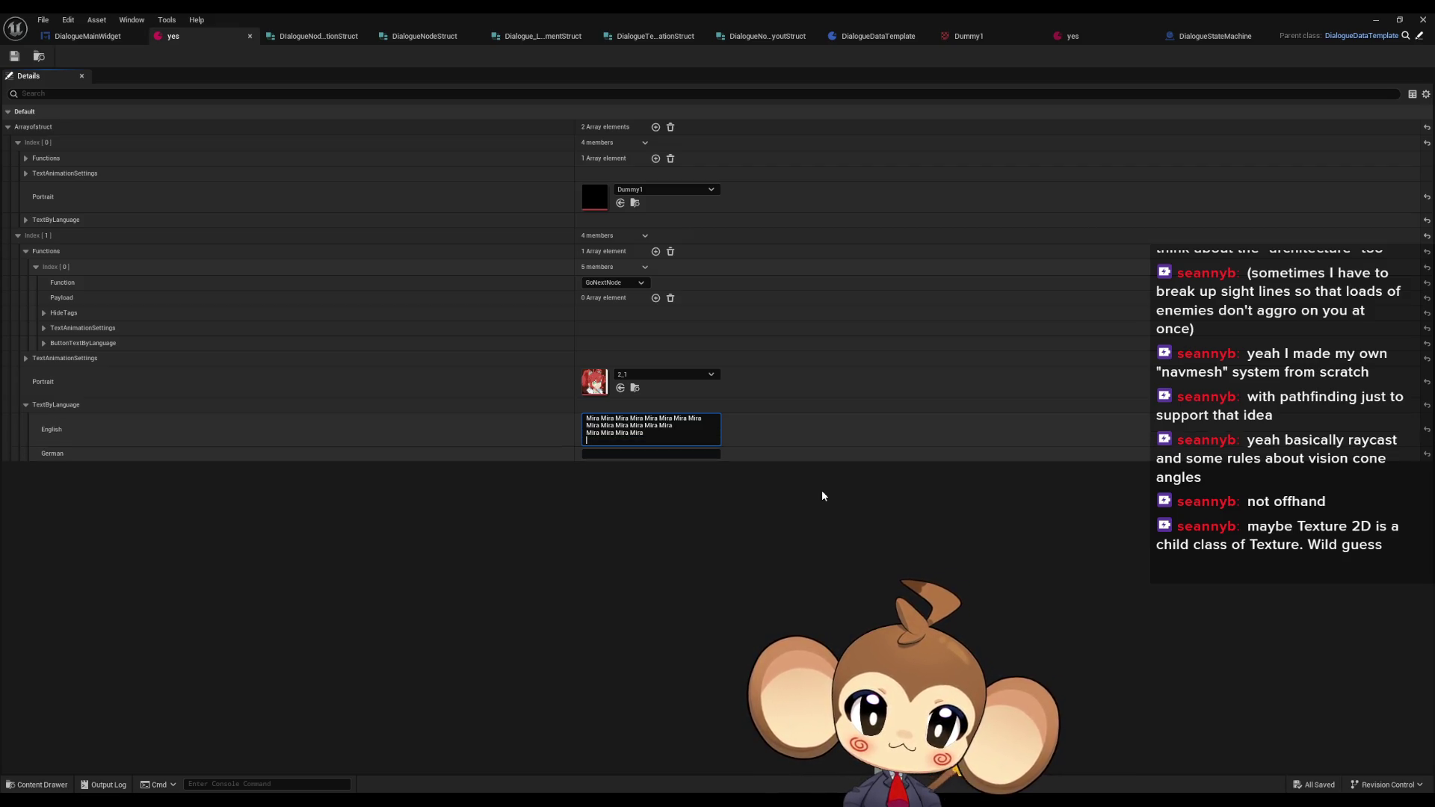
{"action": "type", "text": "Mira Mira Mira Mira Mira"}
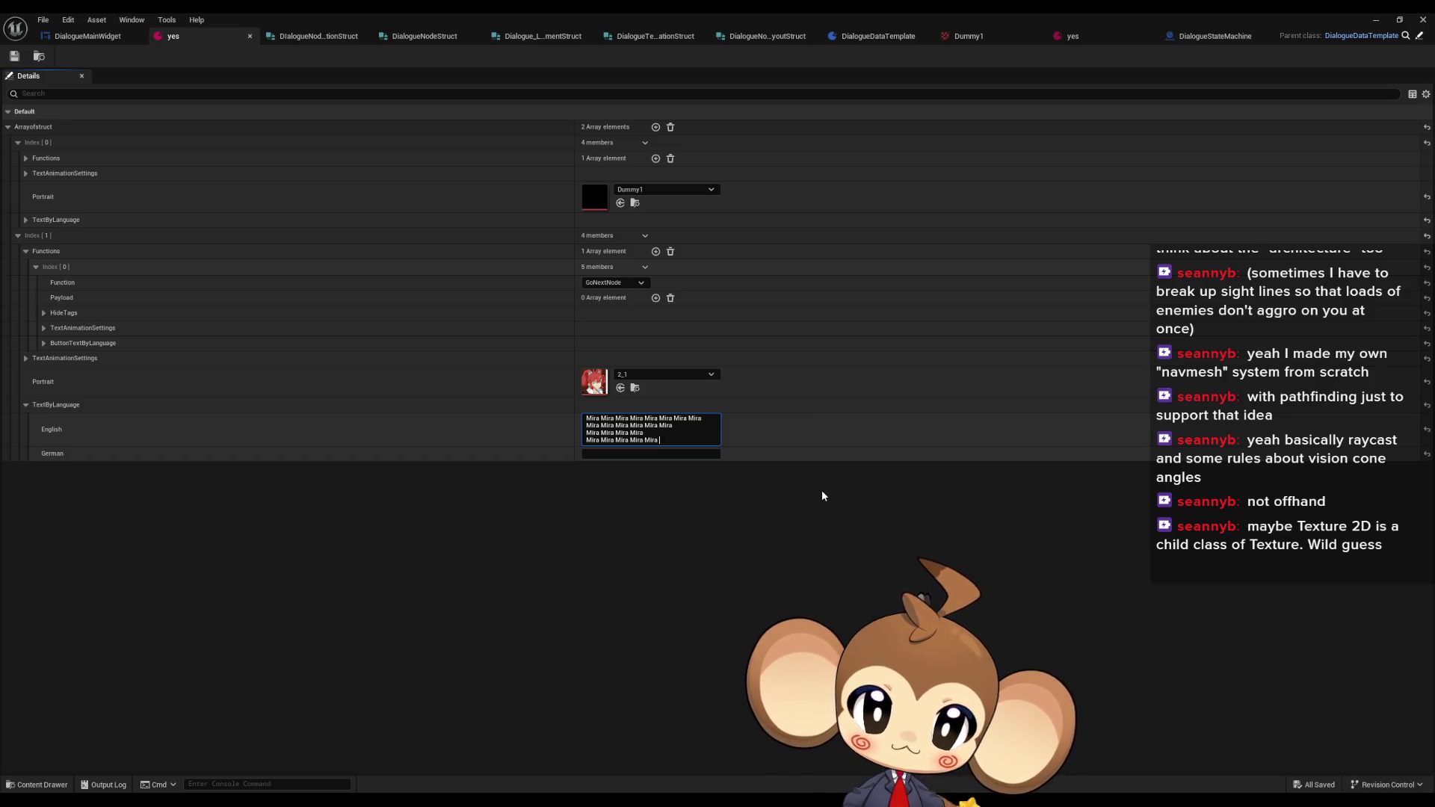
{"action": "key", "text": "shift+Return"}
{"action": "key", "text": "shift+Return"}
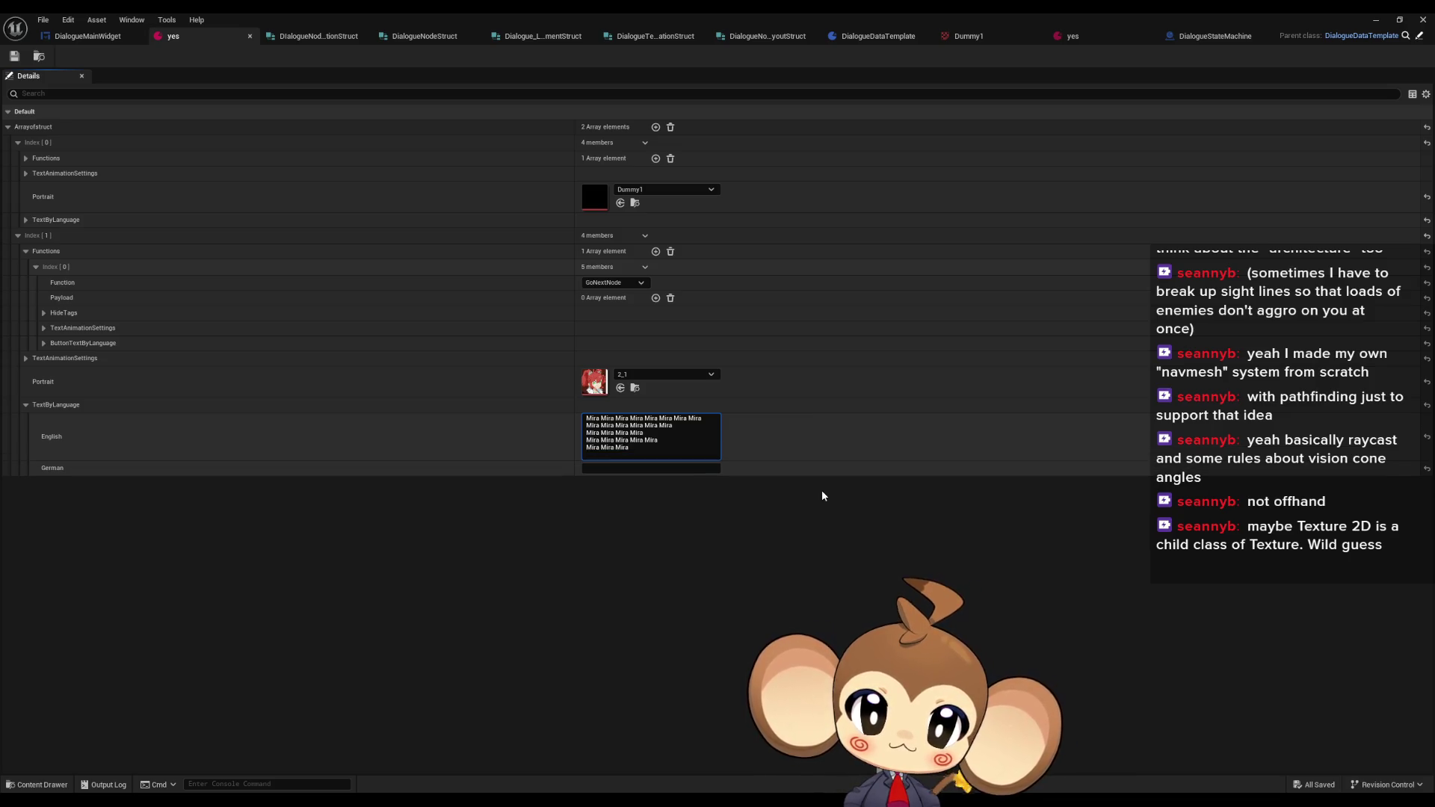
{"action": "key", "text": "shift+Return"}
{"action": "type", "text": "Mira"}
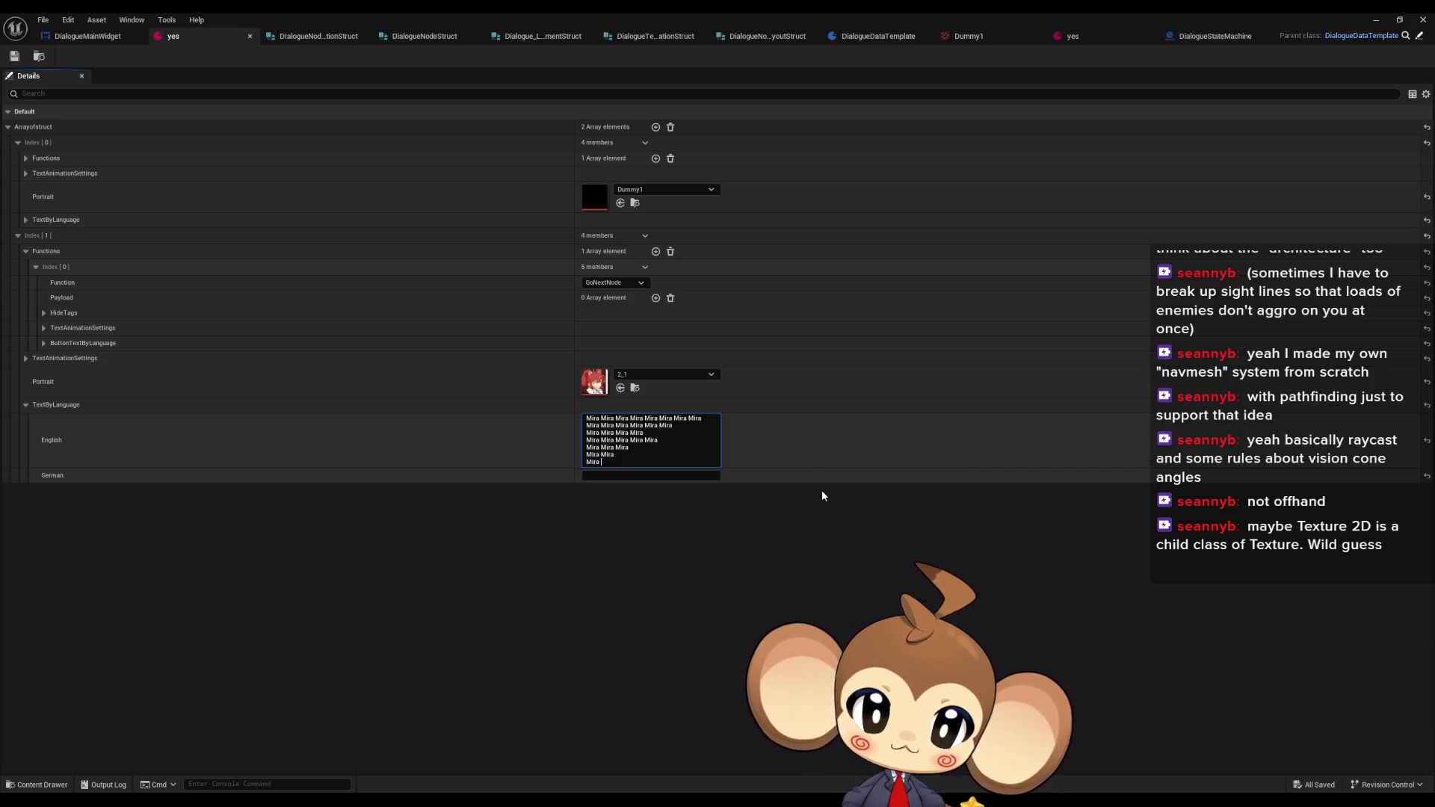
{"action": "left_click", "coordinate": [14, 56]}
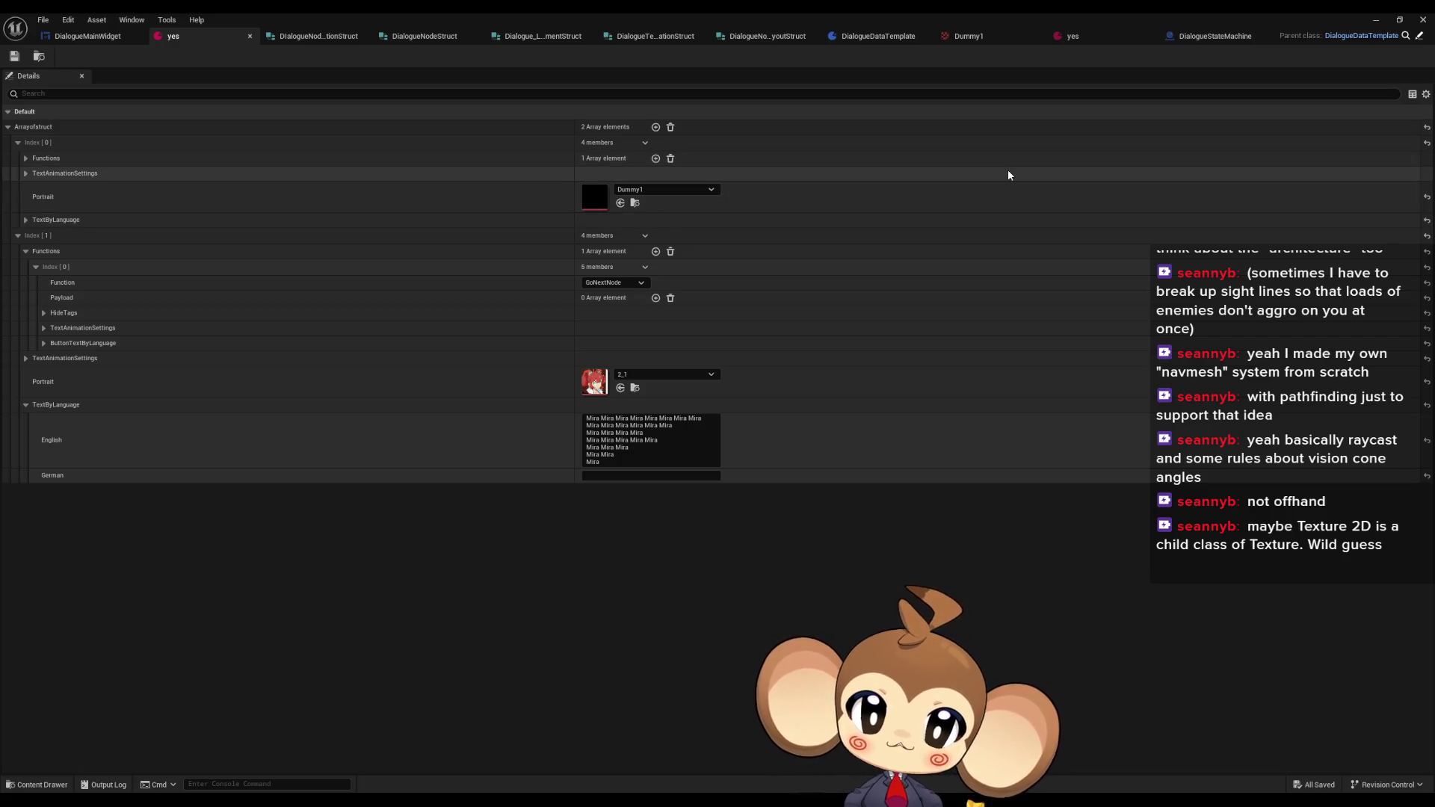
{"action": "left_click", "coordinate": [1375, 19]}
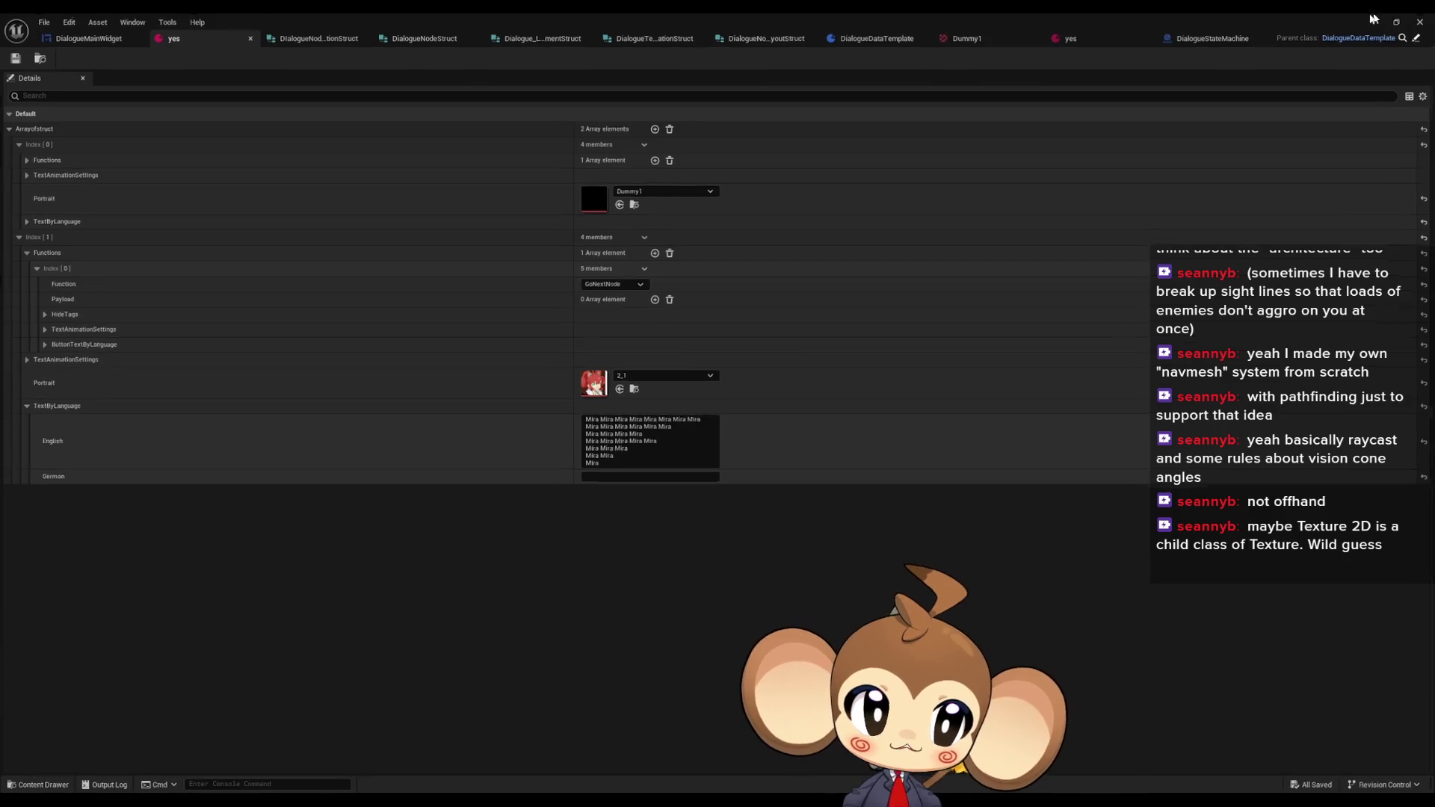
- Start a play-in-editor New Game and remove the Cast node's breakpoint
{"action": "left_click", "coordinate": [277, 55]}
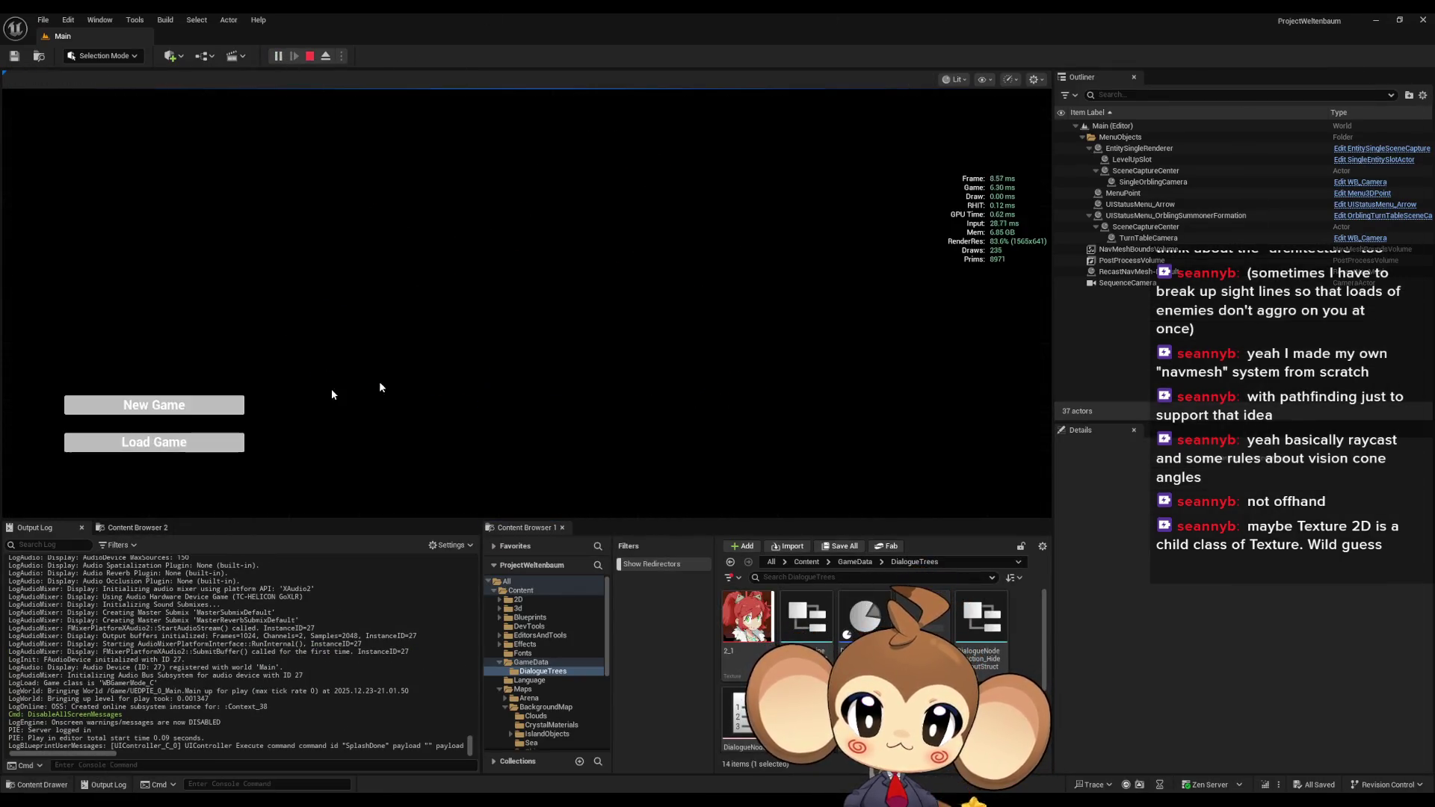
{"action": "left_click", "coordinate": [127, 441]}
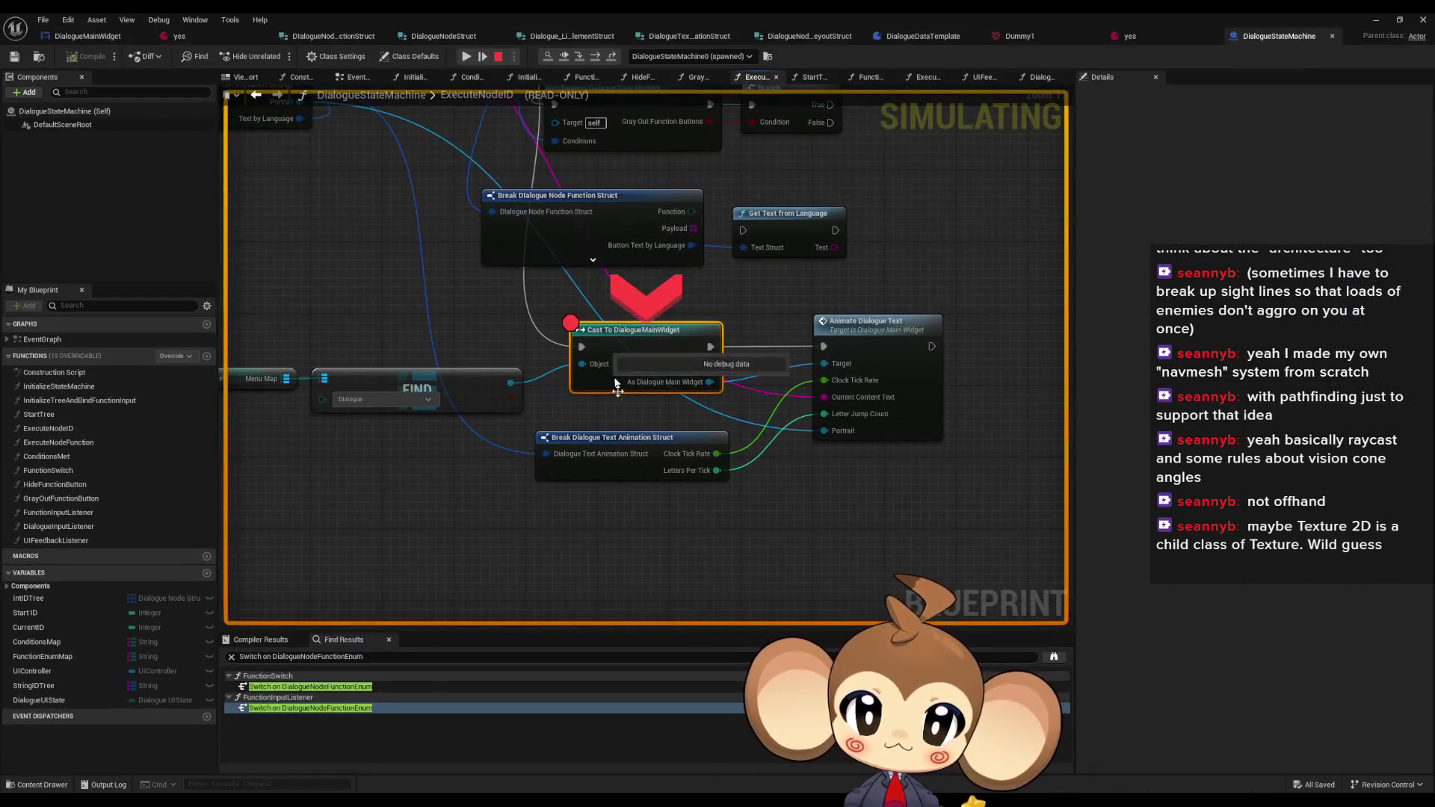
{"action": "right_click", "coordinate": [636, 357]}
{"action": "left_click", "coordinate": [677, 397]}
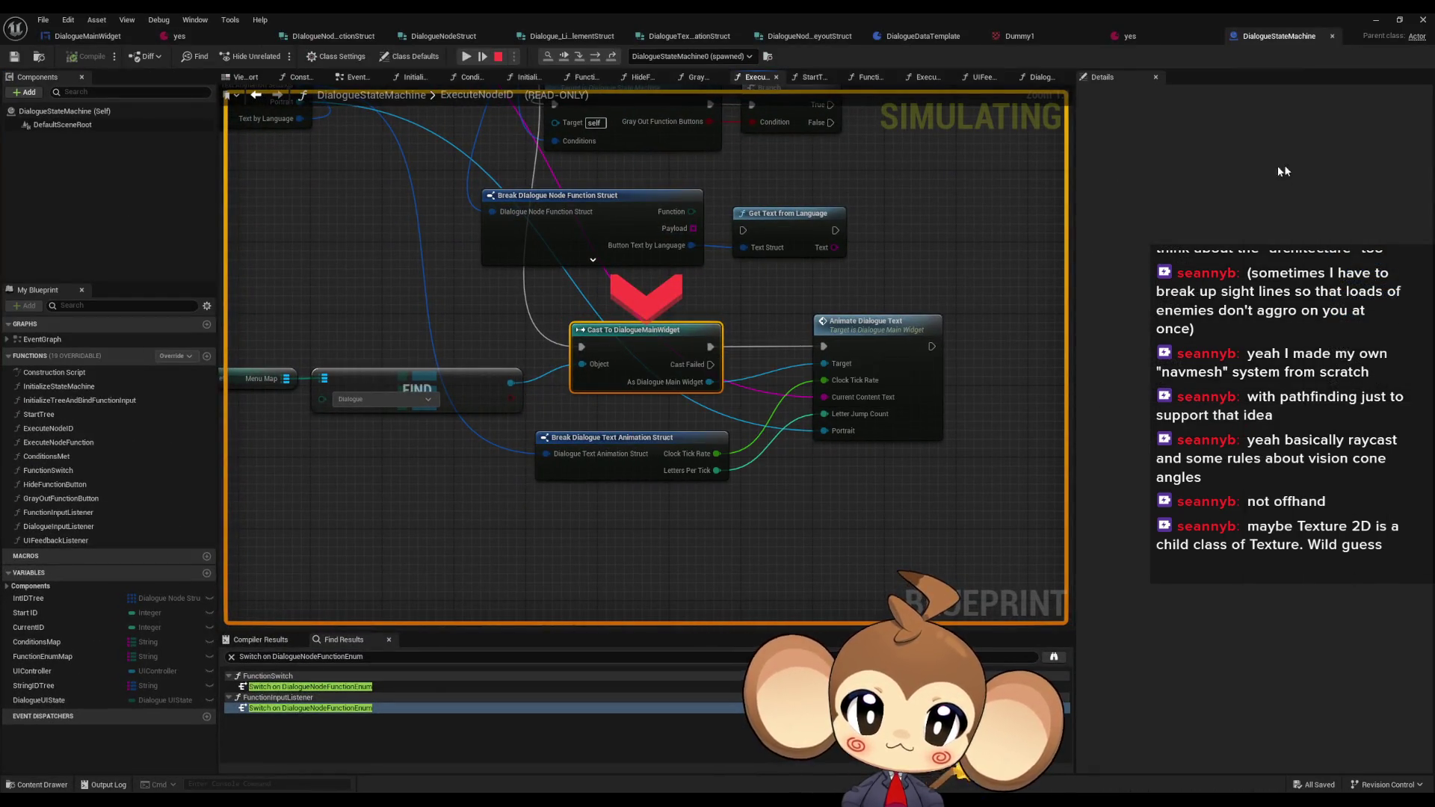
{"action": "left_click", "coordinate": [1374, 19]}
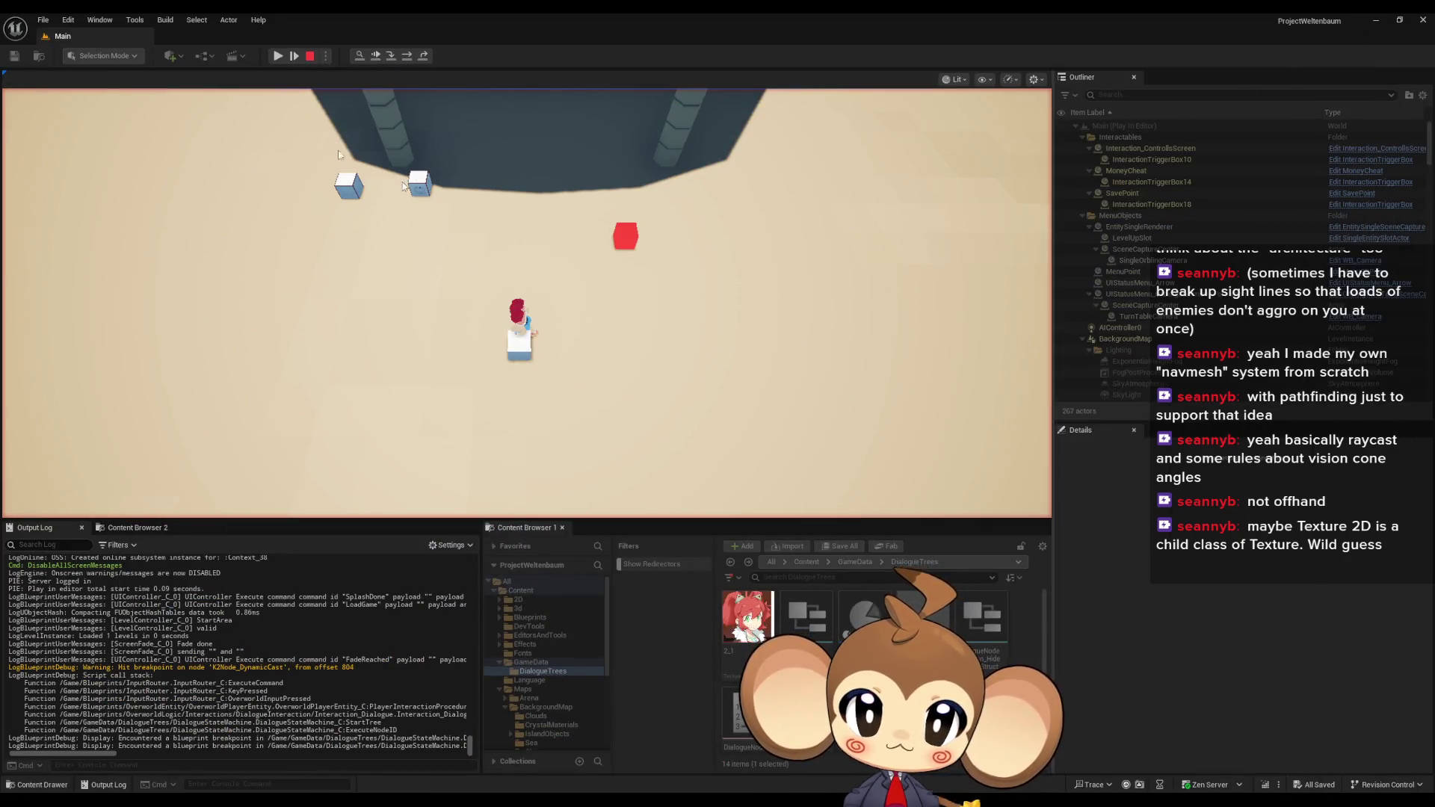
- Resume the paused session and advance the dialogue two pages
{"action": "left_click", "coordinate": [277, 56]}
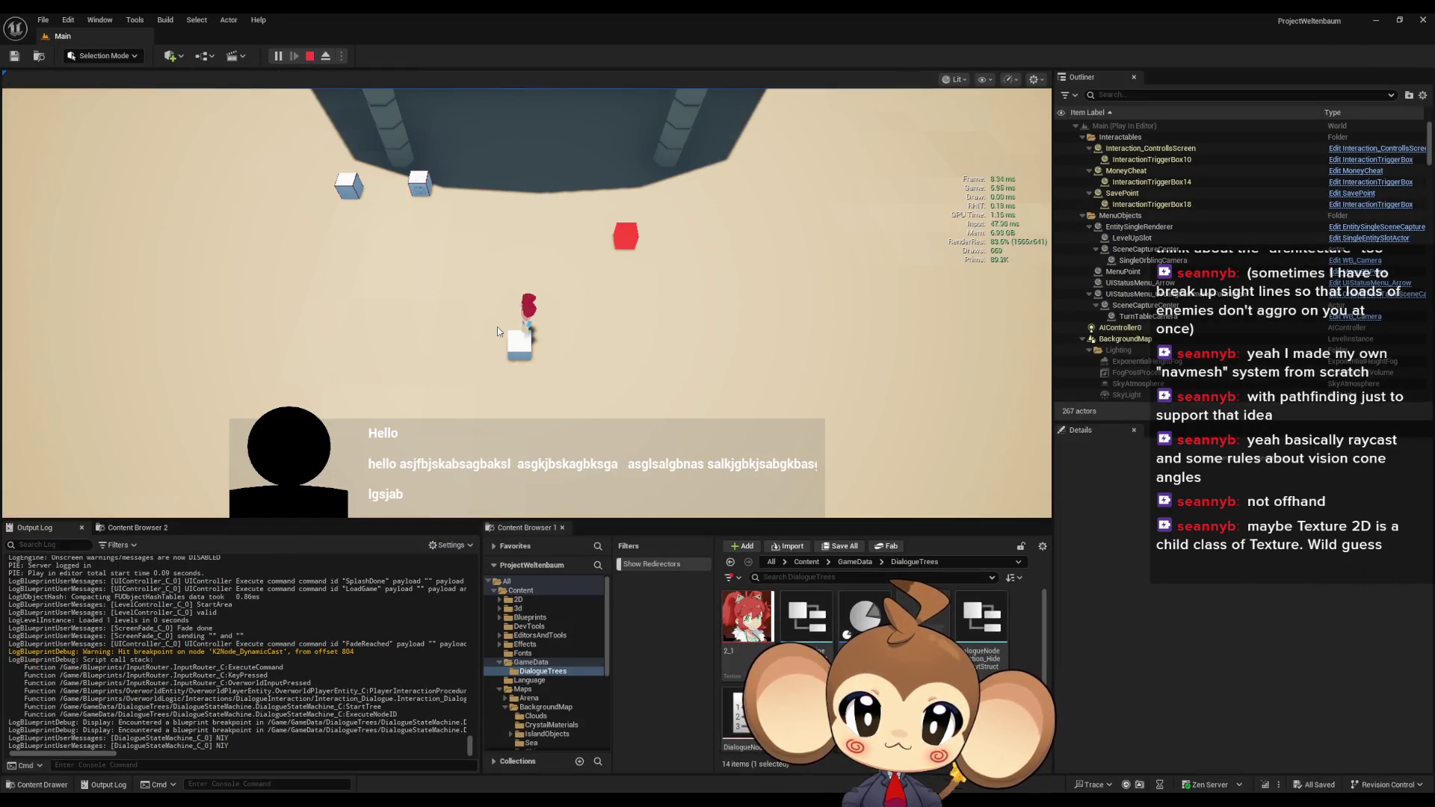
{"action": "key", "text": "space"}
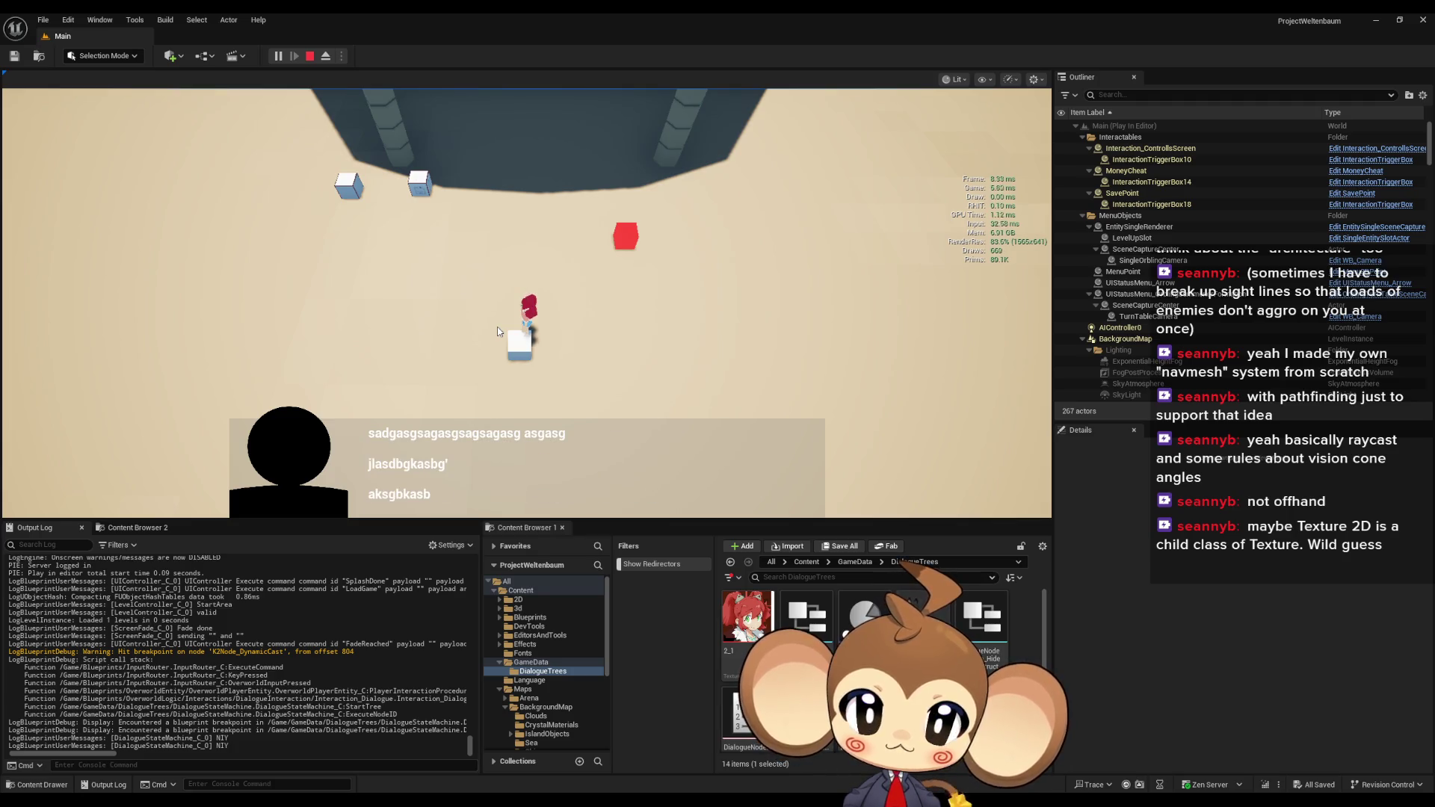
{"action": "key", "text": "space"}
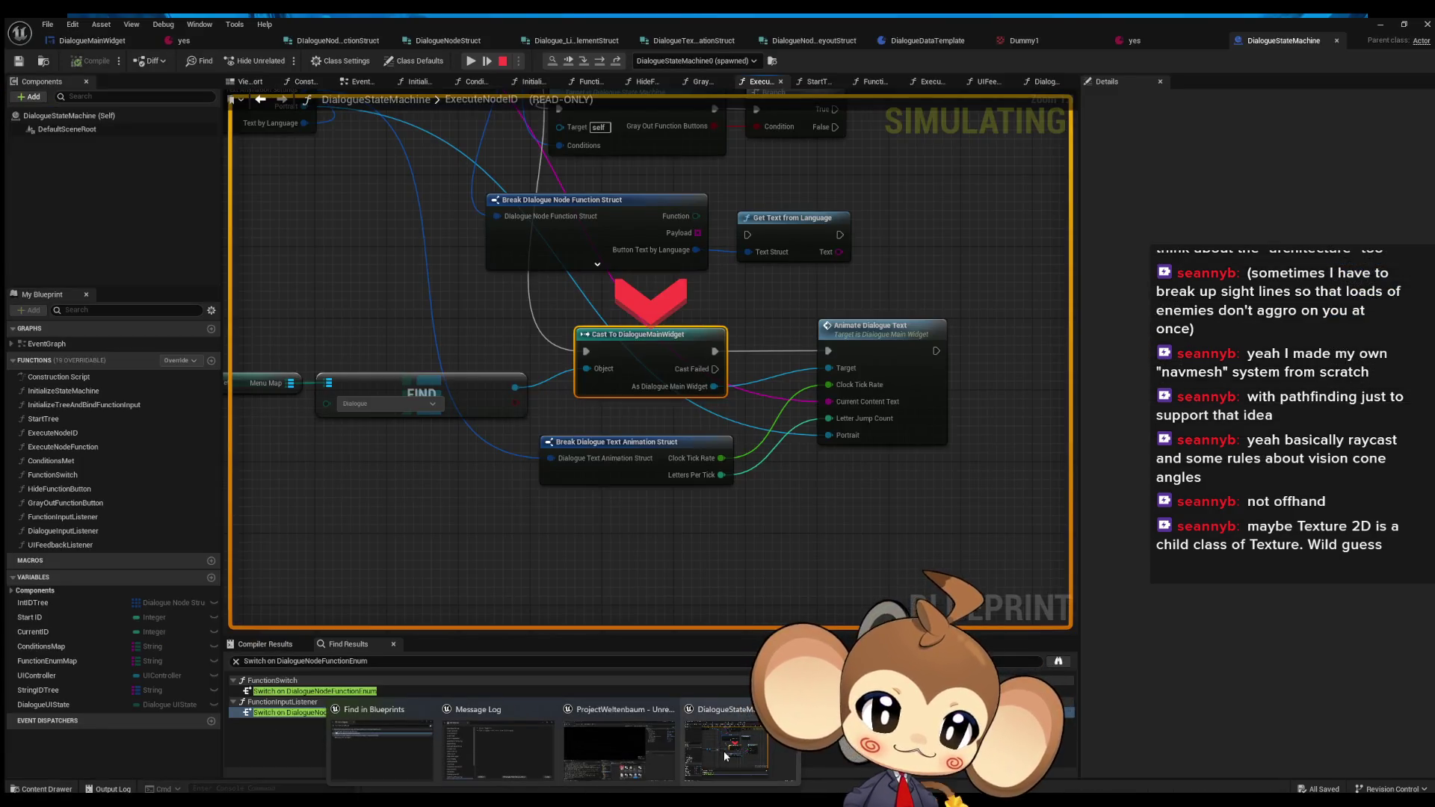
- Review the AnimateDialogueText and AddNextCharacterToText graphs, selecting the SetText and line-index nodes
{"action": "left_click", "coordinate": [724, 756]}
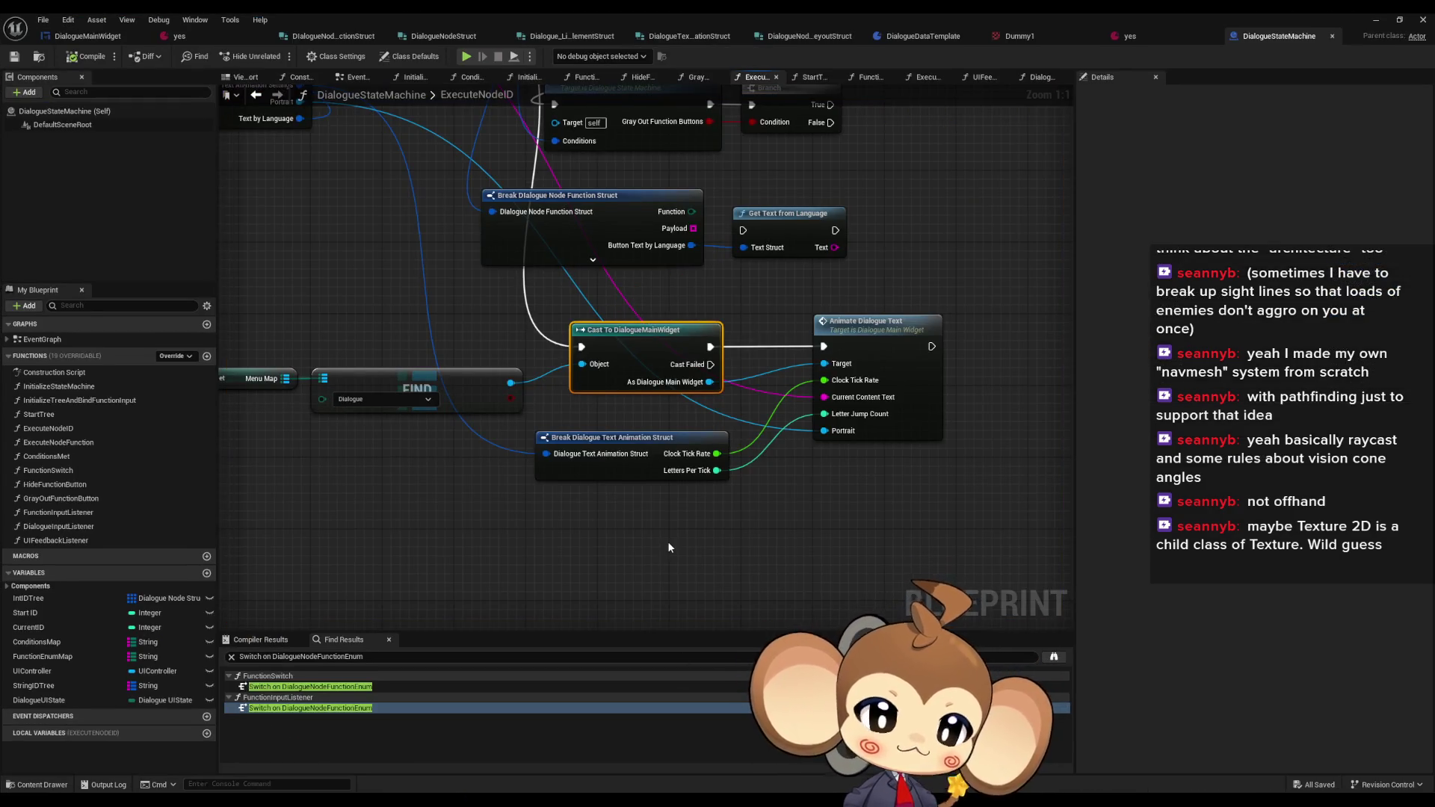
{"action": "scroll", "coordinate": [668, 539], "scroll_direction": "down", "scroll_amount": 3}
{"action": "scroll", "coordinate": [737, 461], "scroll_direction": "up", "scroll_amount": 4}
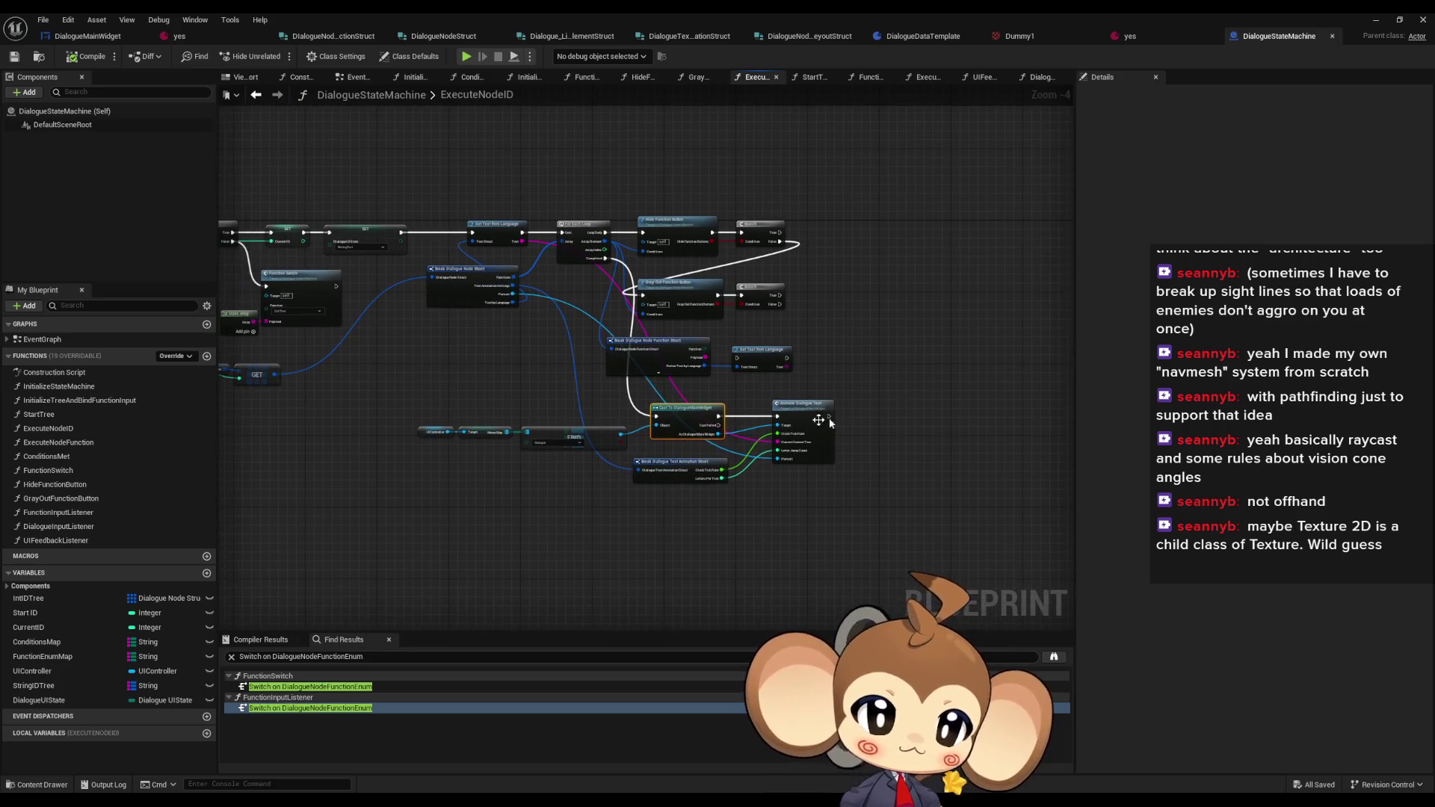
{"action": "double_click", "coordinate": [813, 420]}
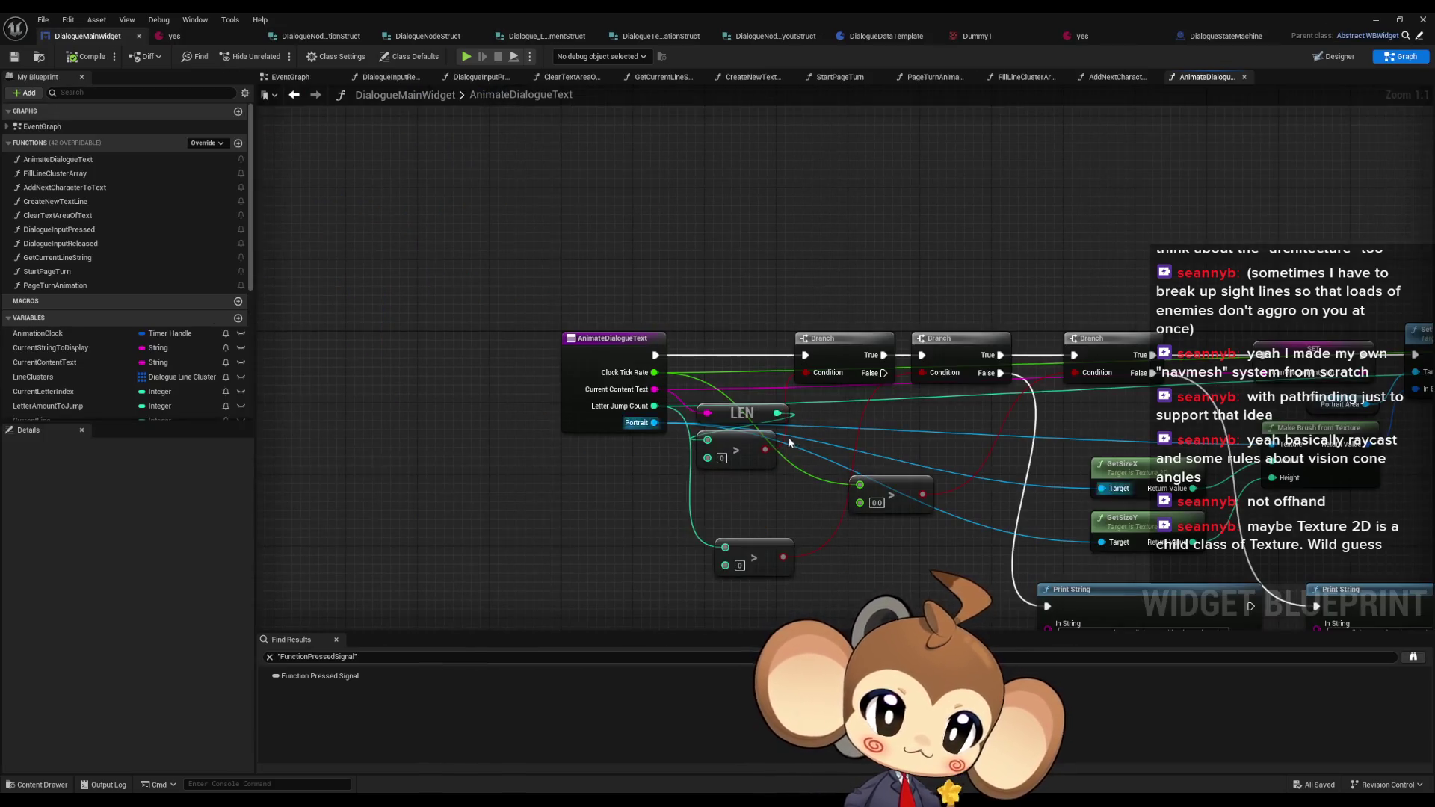
{"action": "scroll", "coordinate": [788, 437], "scroll_direction": "up", "scroll_amount": 2}
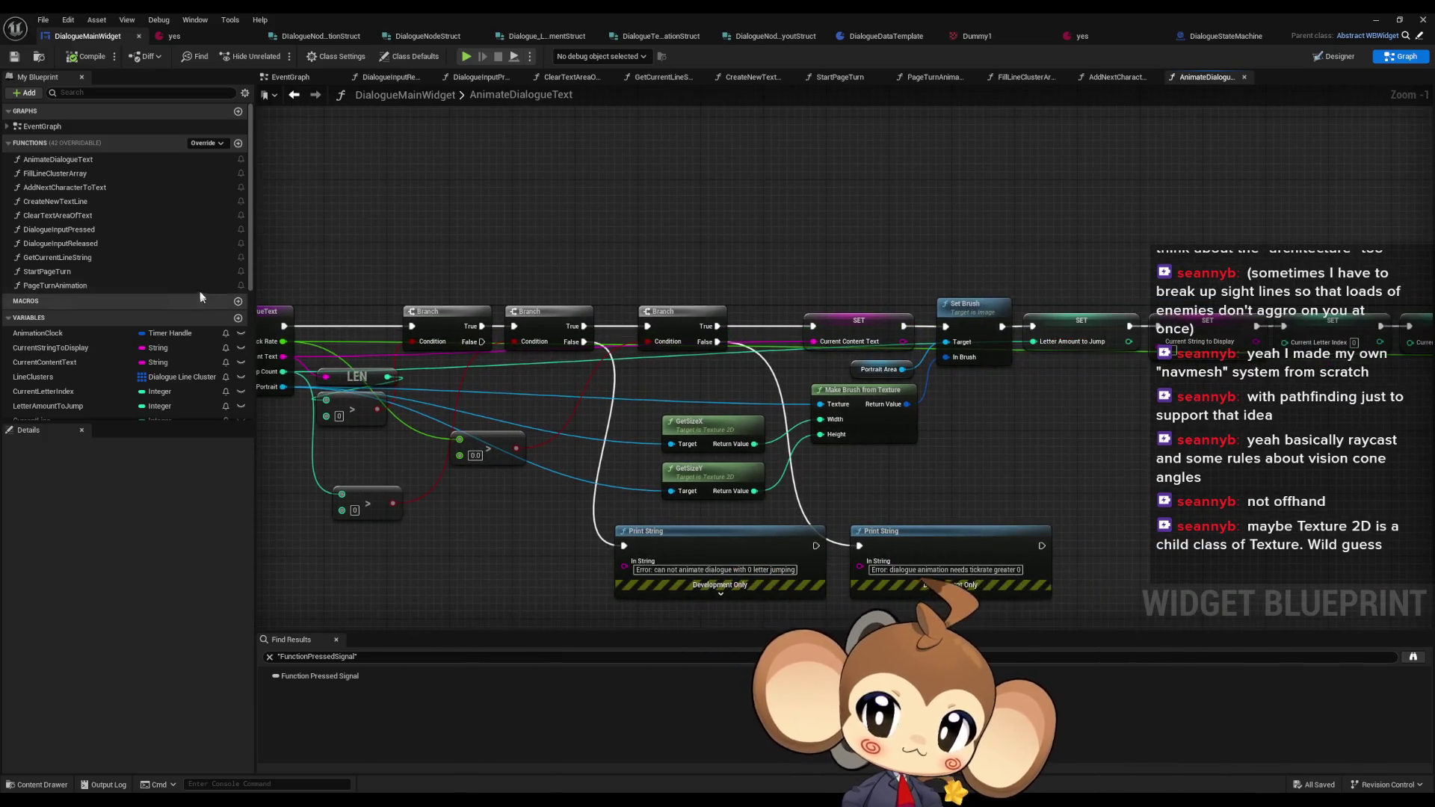
{"action": "double_click", "coordinate": [61, 187]}
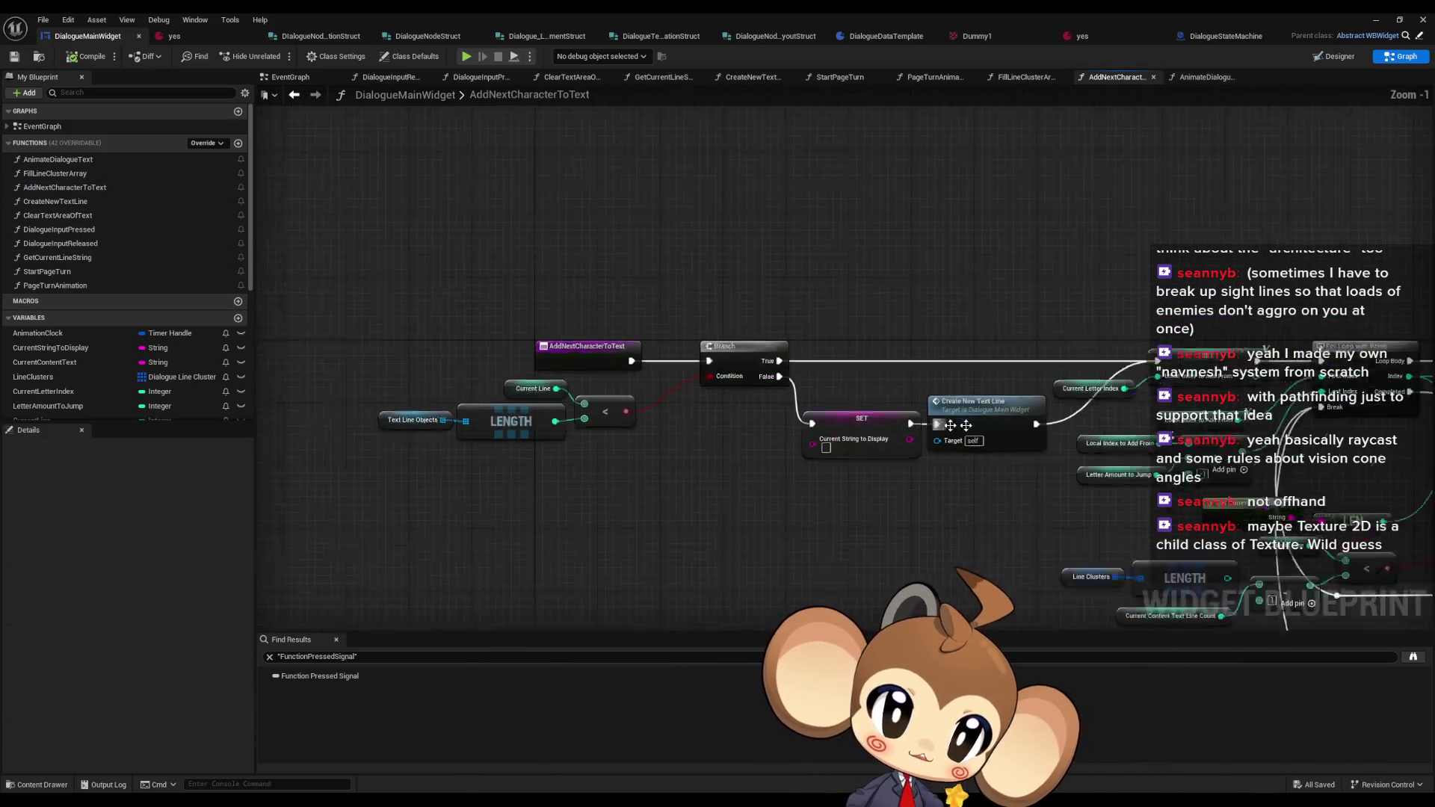
{"action": "scroll", "coordinate": [855, 353], "scroll_direction": "up", "scroll_amount": 5}
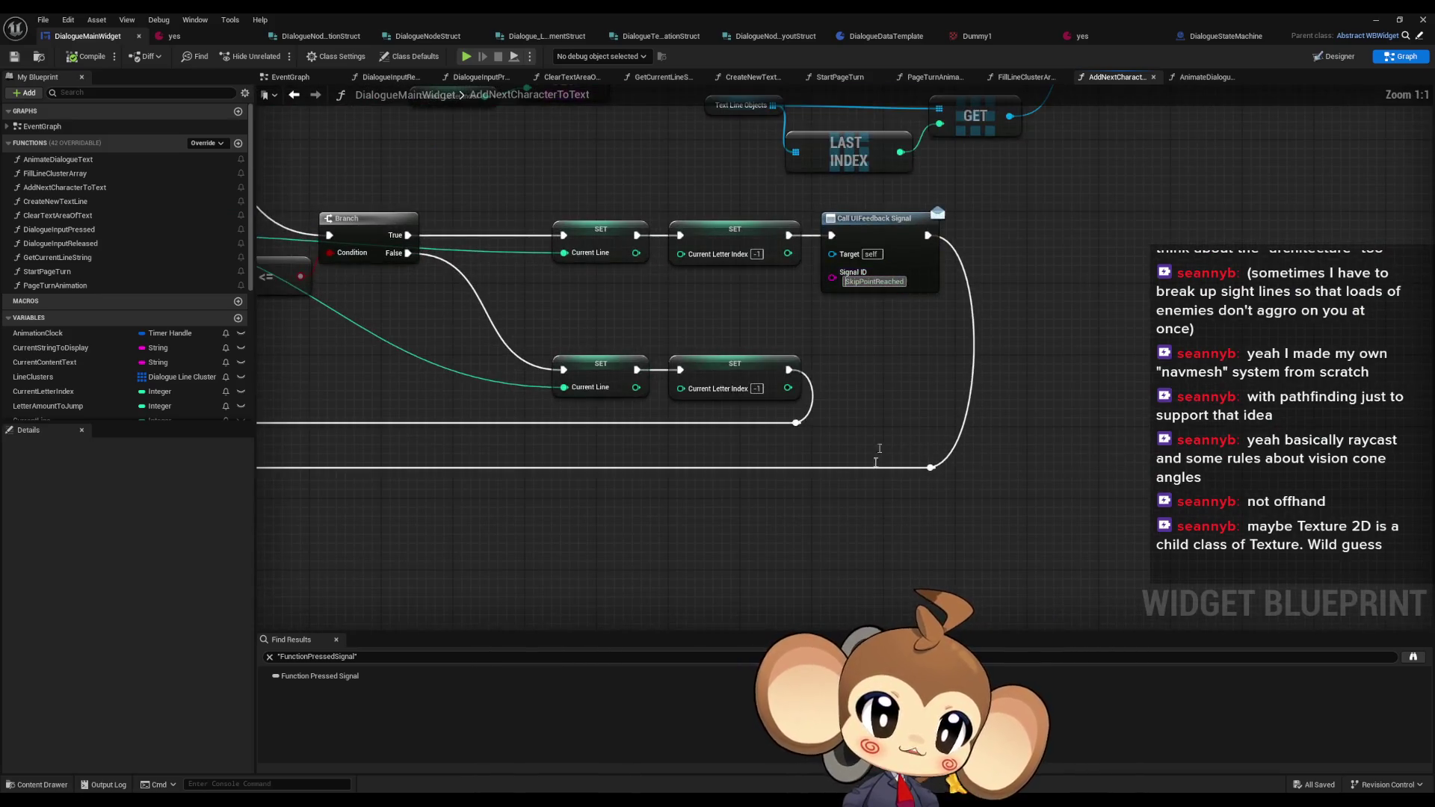
{"action": "left_click", "coordinate": [1042, 267]}
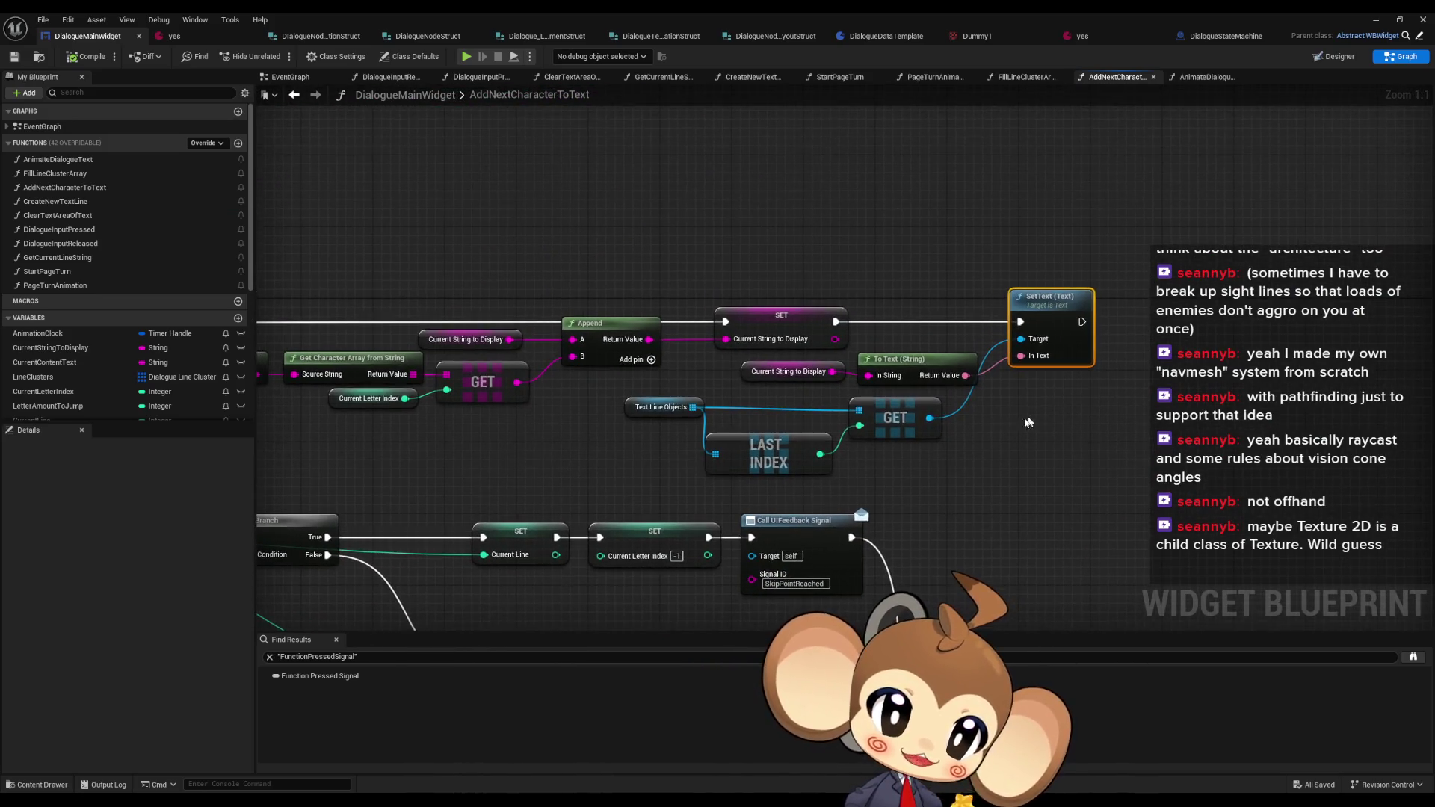
{"action": "mouse_move", "coordinate": [585, 401]}
{"action": "left_mouse_down"}
{"action": "mouse_move", "coordinate": [983, 479]}
{"action": "mouse_move", "coordinate": [964, 472]}
{"action": "left_mouse_up"}
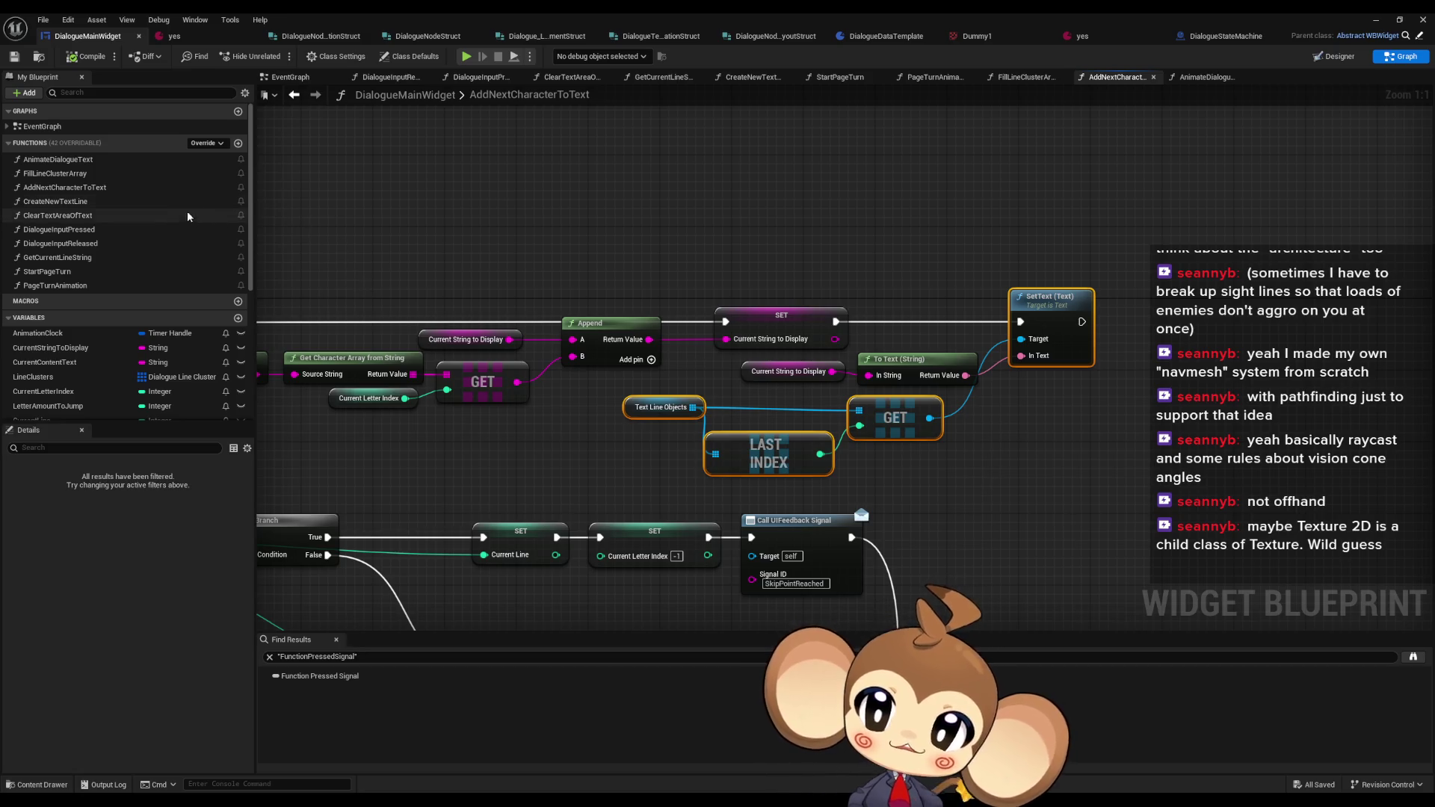
- Inspect ClearTextAreaOfText, return to AnimateDialogueText and drop in a Clear Text Area Of Text call
{"action": "double_click", "coordinate": [97, 216]}
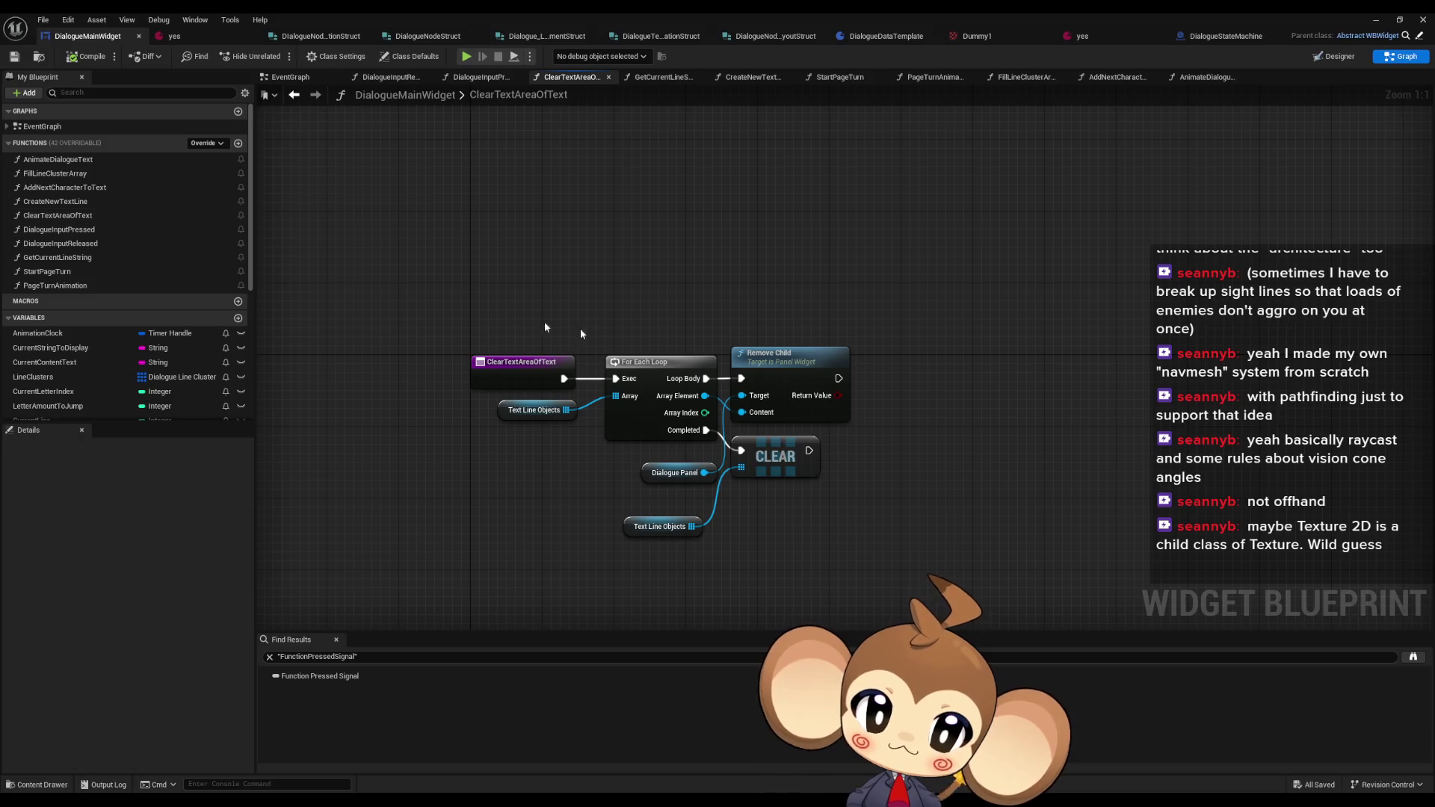
{"action": "left_click", "coordinate": [290, 101]}
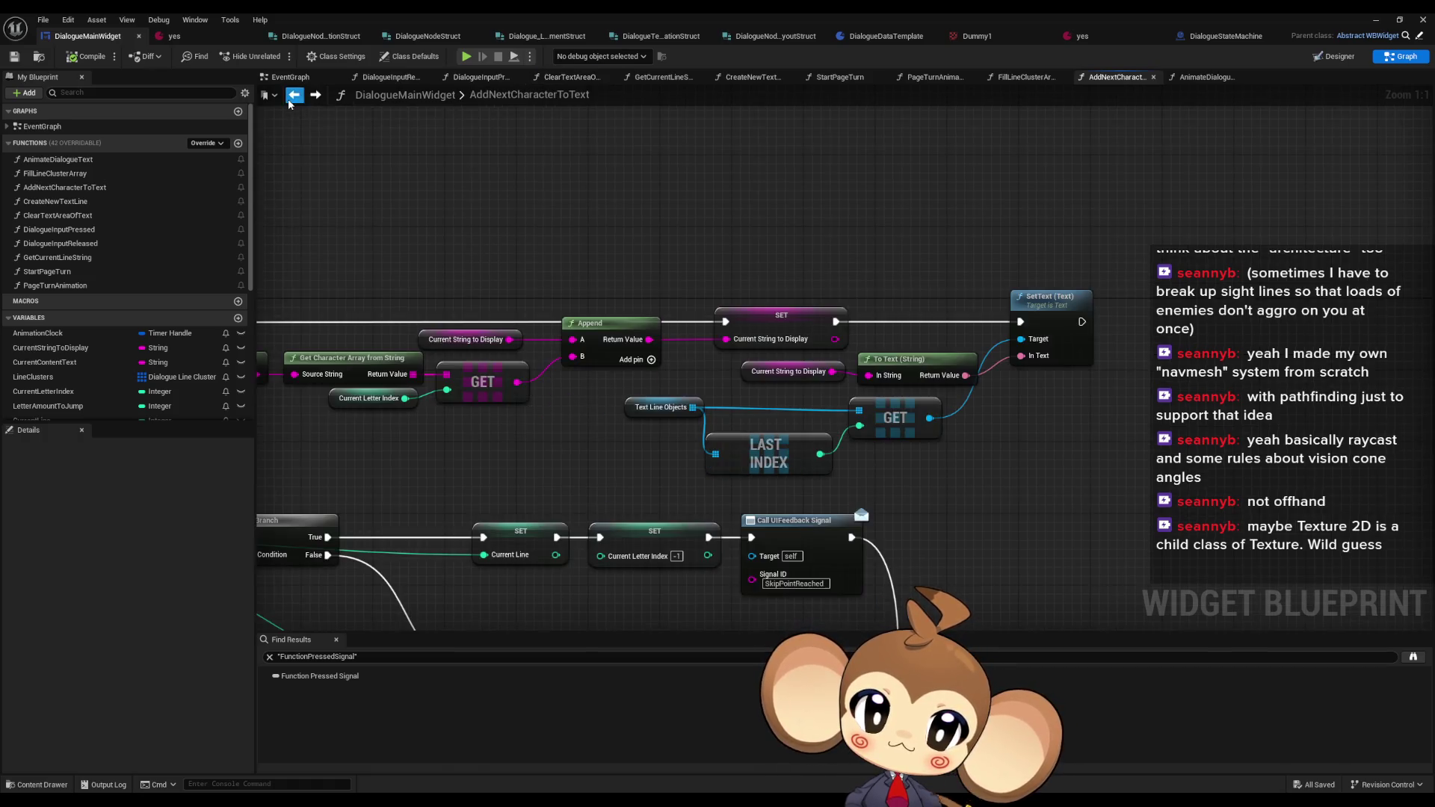
{"action": "left_click", "coordinate": [290, 101]}
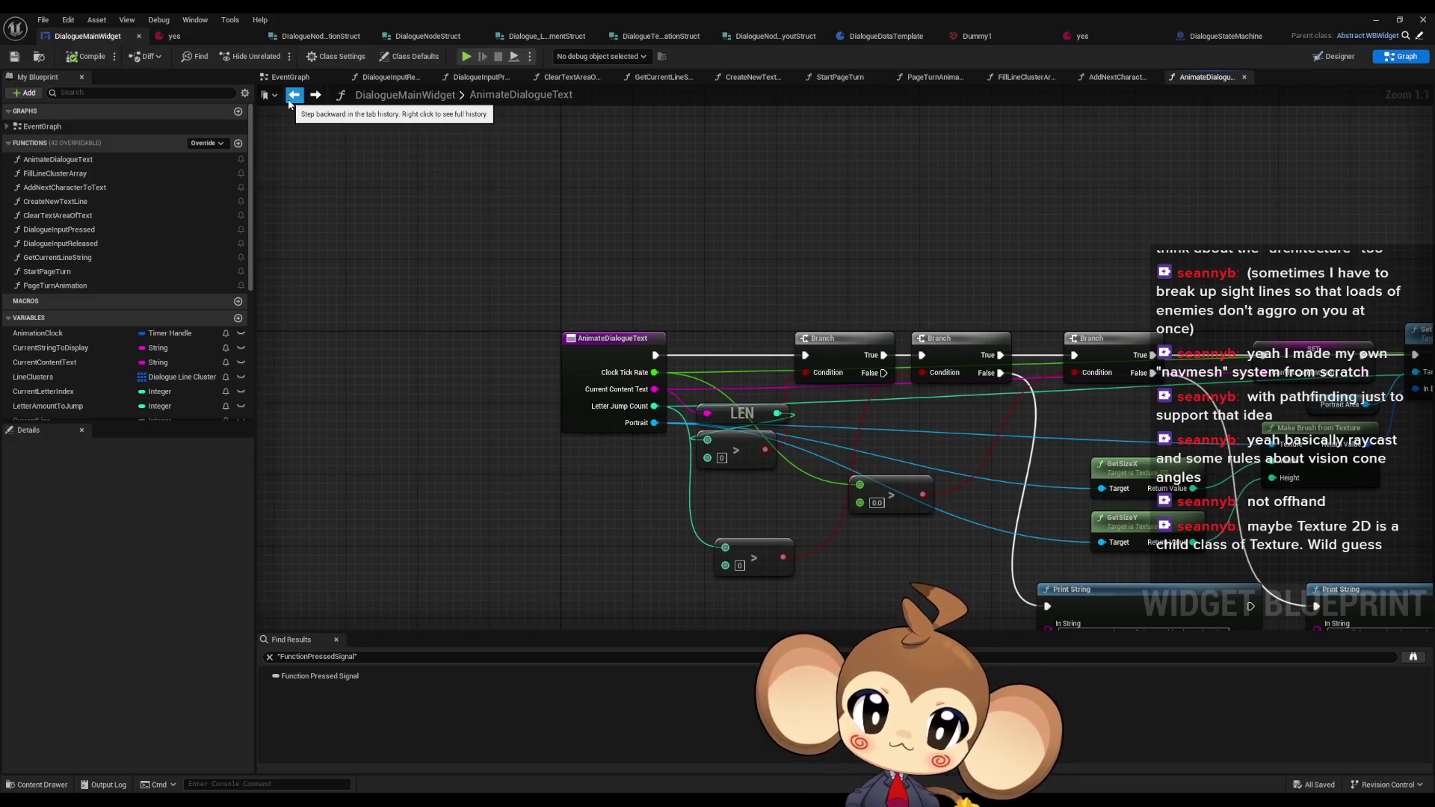
{"action": "mouse_move", "coordinate": [934, 282]}
{"action": "left_mouse_down"}
{"action": "mouse_move", "coordinate": [449, 157]}
{"action": "mouse_move", "coordinate": [212, 308]}
{"action": "mouse_move", "coordinate": [197, 343]}
{"action": "left_mouse_up"}
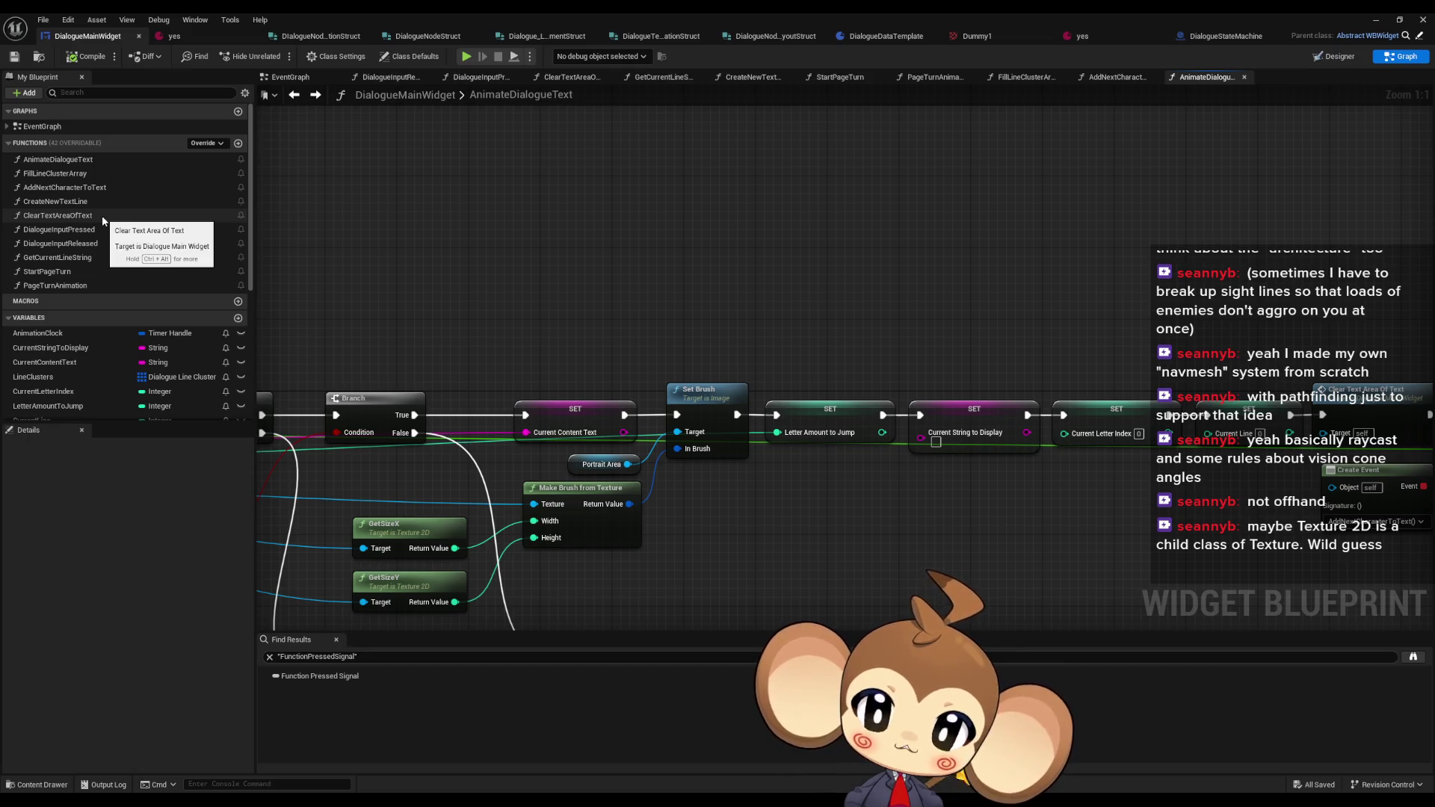
{"action": "mouse_move", "coordinate": [103, 218]}
{"action": "left_mouse_down"}
{"action": "mouse_move", "coordinate": [654, 271]}
{"action": "mouse_move", "coordinate": [717, 258]}
{"action": "left_mouse_up"}
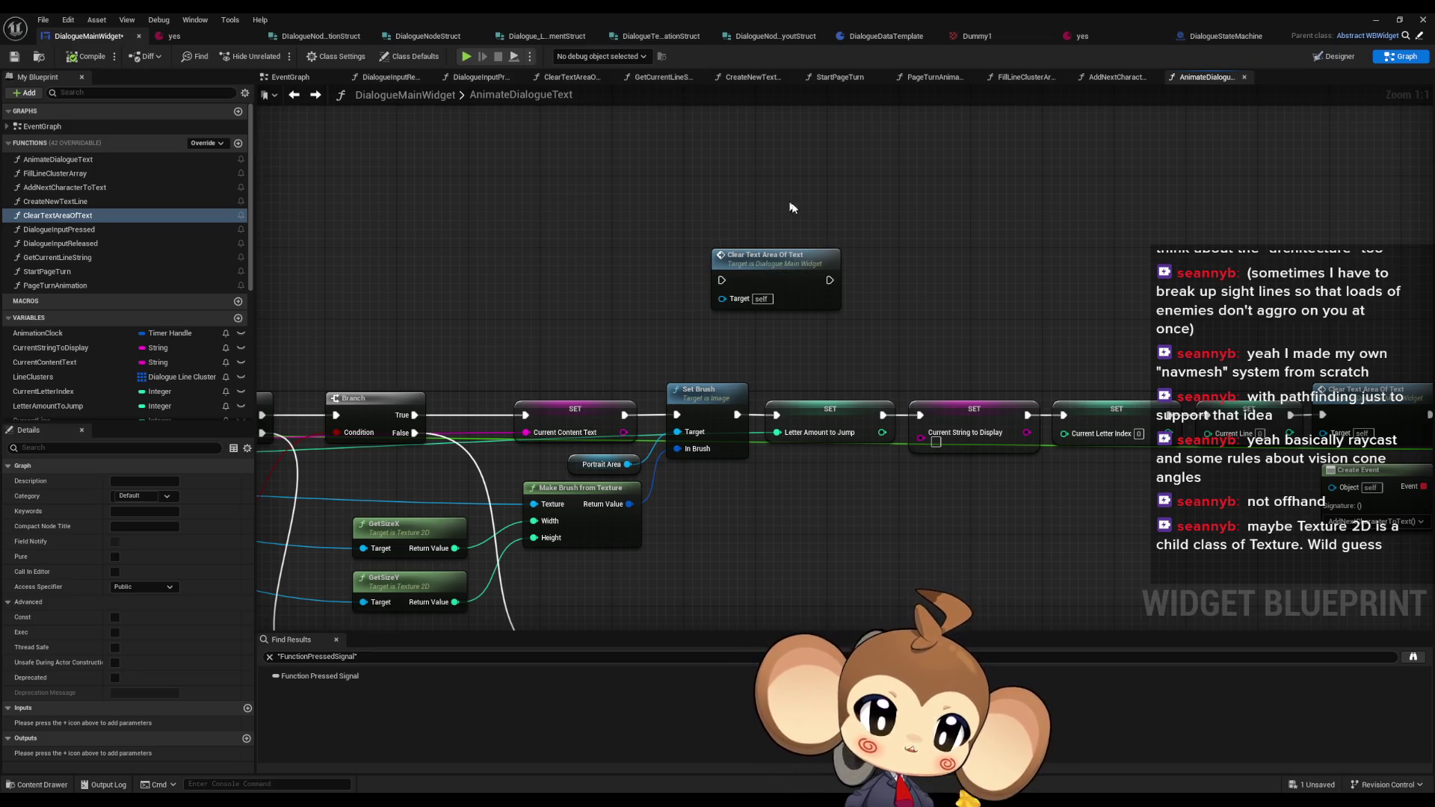
- Wire Clear Text Area Of Text between Set Brush and SET Letter Amount to Jump, then save
{"action": "left_click_drag", "start_coordinate": [744, 355], "coordinate": [798, 221]}
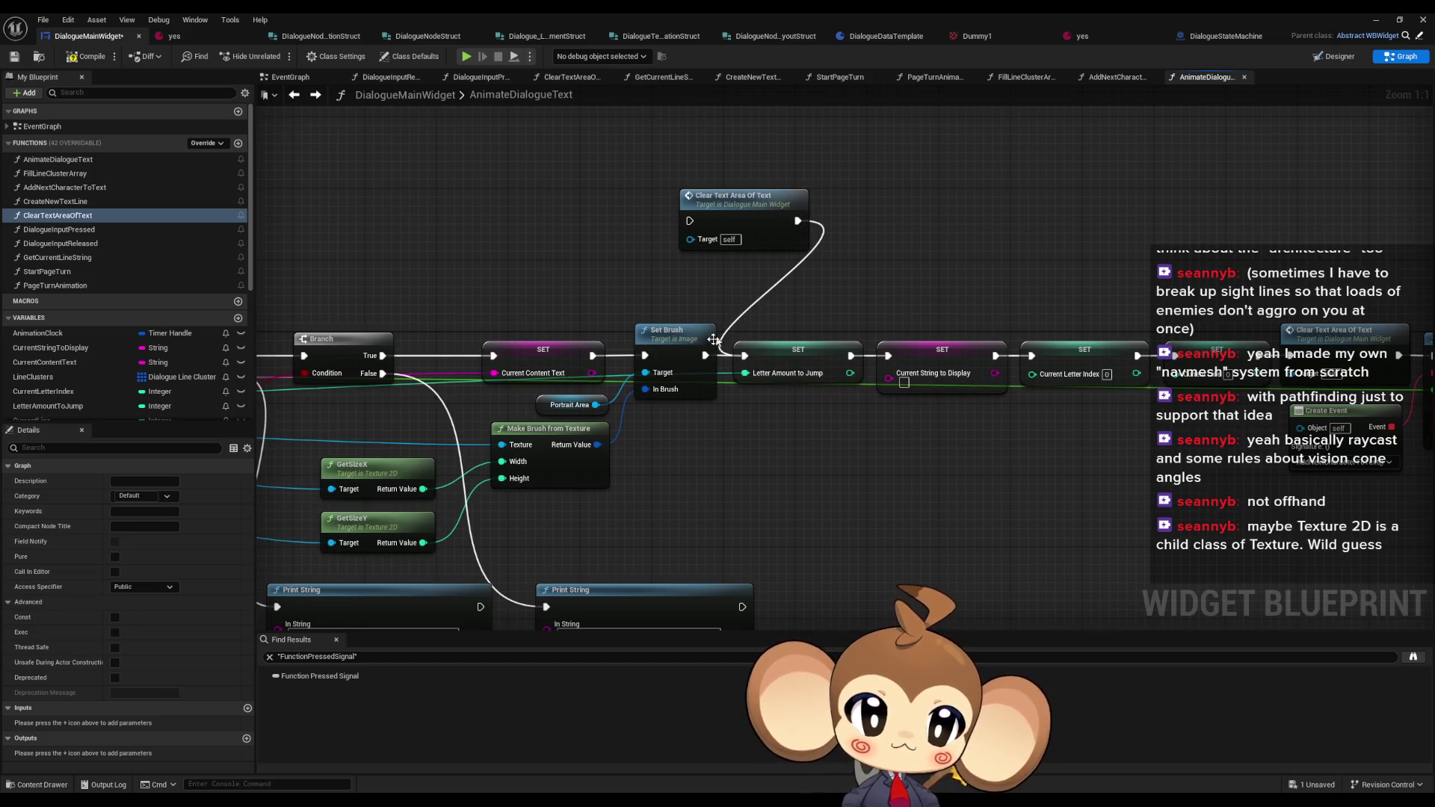
{"action": "left_click_drag", "start_coordinate": [705, 354], "coordinate": [689, 221]}
{"action": "key", "text": "ctrl+s"}
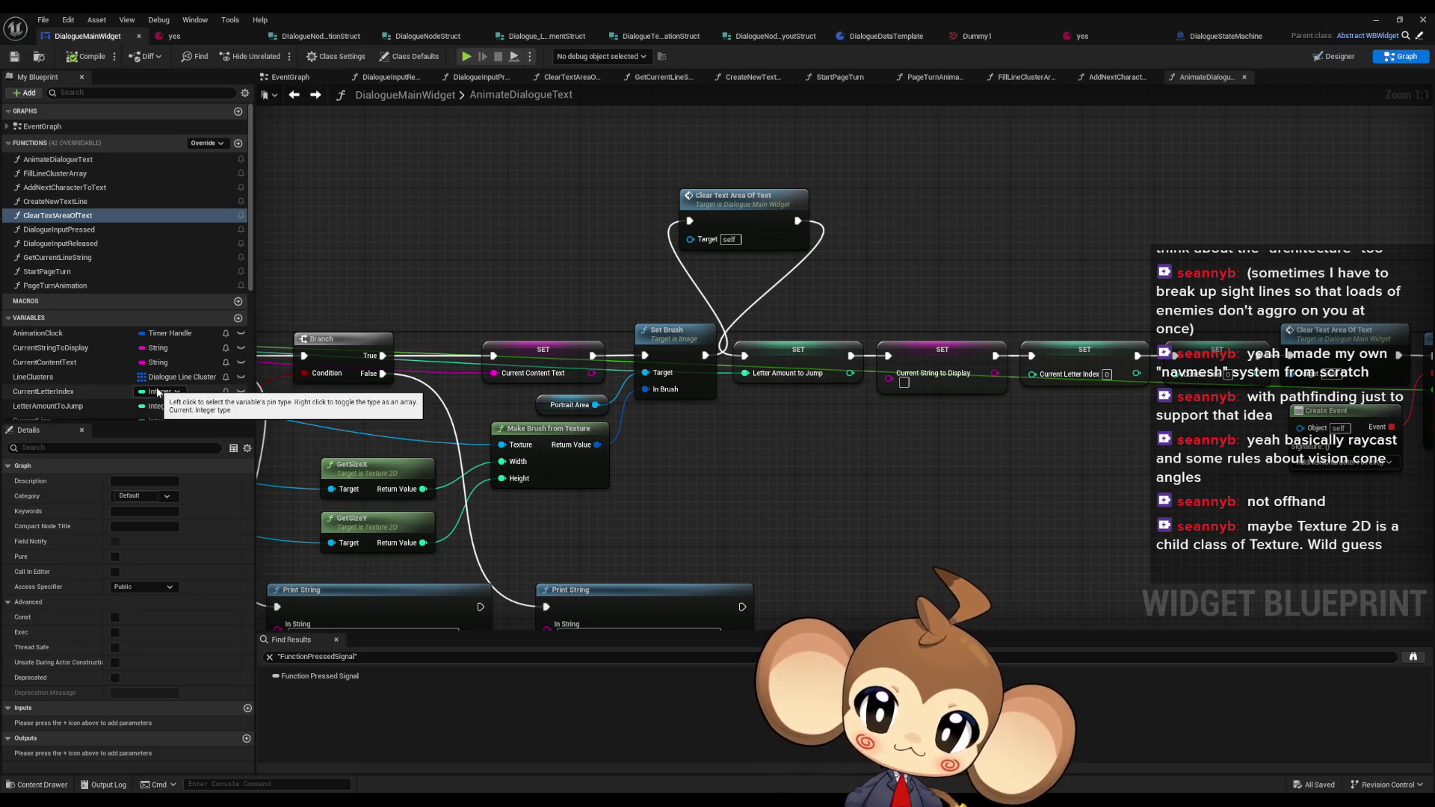
{"action": "scroll", "coordinate": [158, 391], "scroll_direction": "down", "scroll_amount": 1}
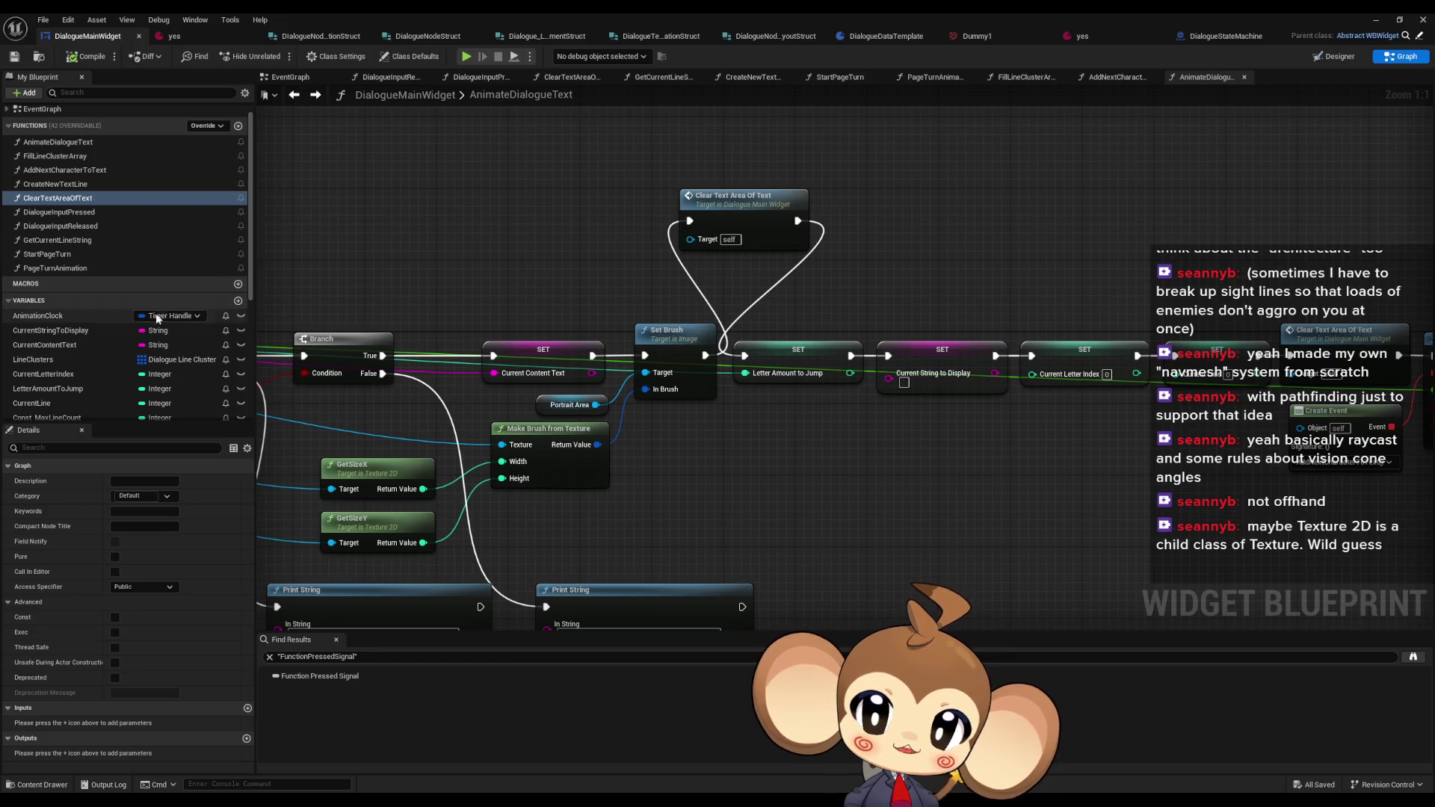
{"action": "scroll", "coordinate": [153, 329], "scroll_direction": "down", "scroll_amount": 2}
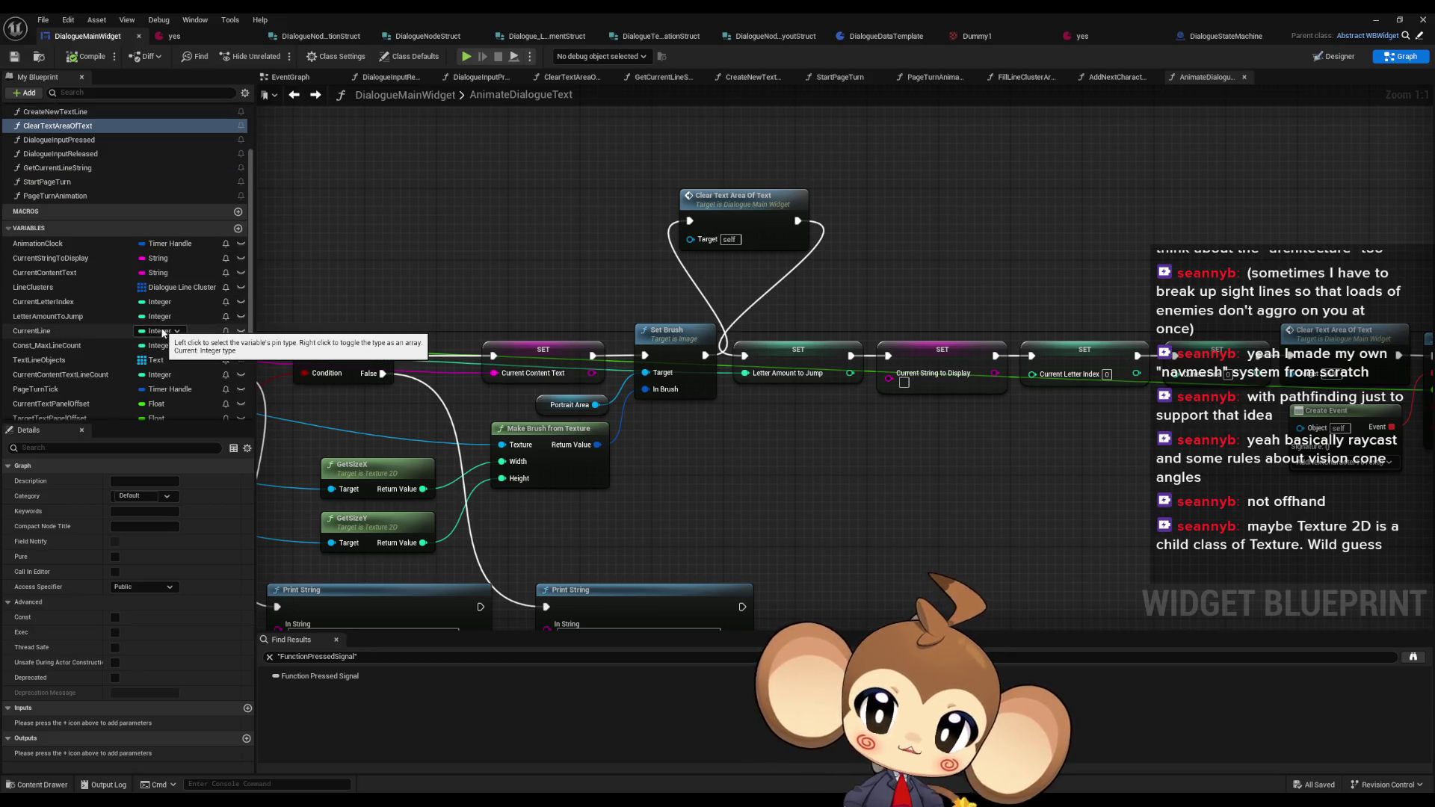
{"action": "scroll", "coordinate": [164, 330], "scroll_direction": "down", "scroll_amount": 3}
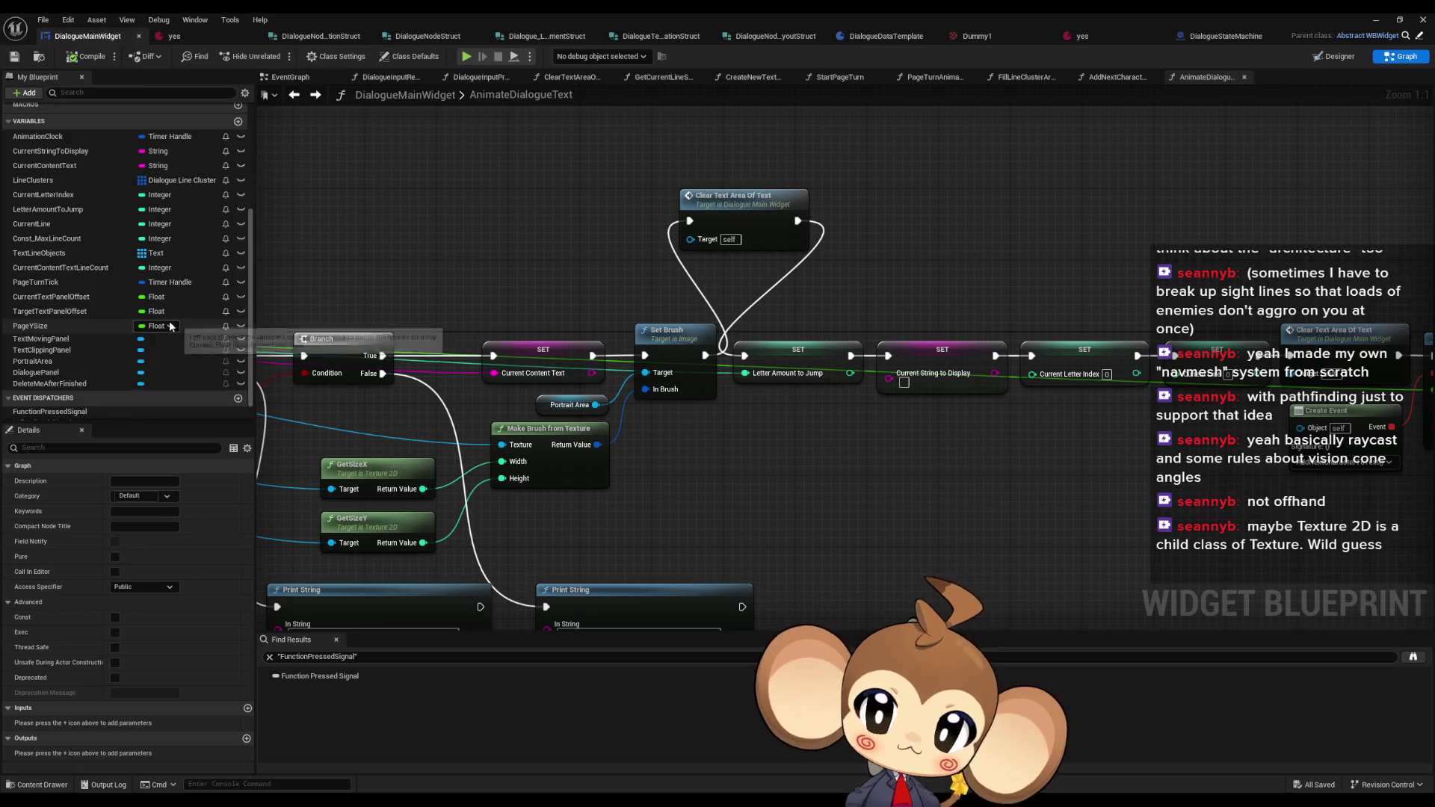
{"action": "scroll", "coordinate": [750, 324], "scroll_direction": "down", "scroll_amount": 5}
{"action": "left_click", "coordinate": [284, 100]}
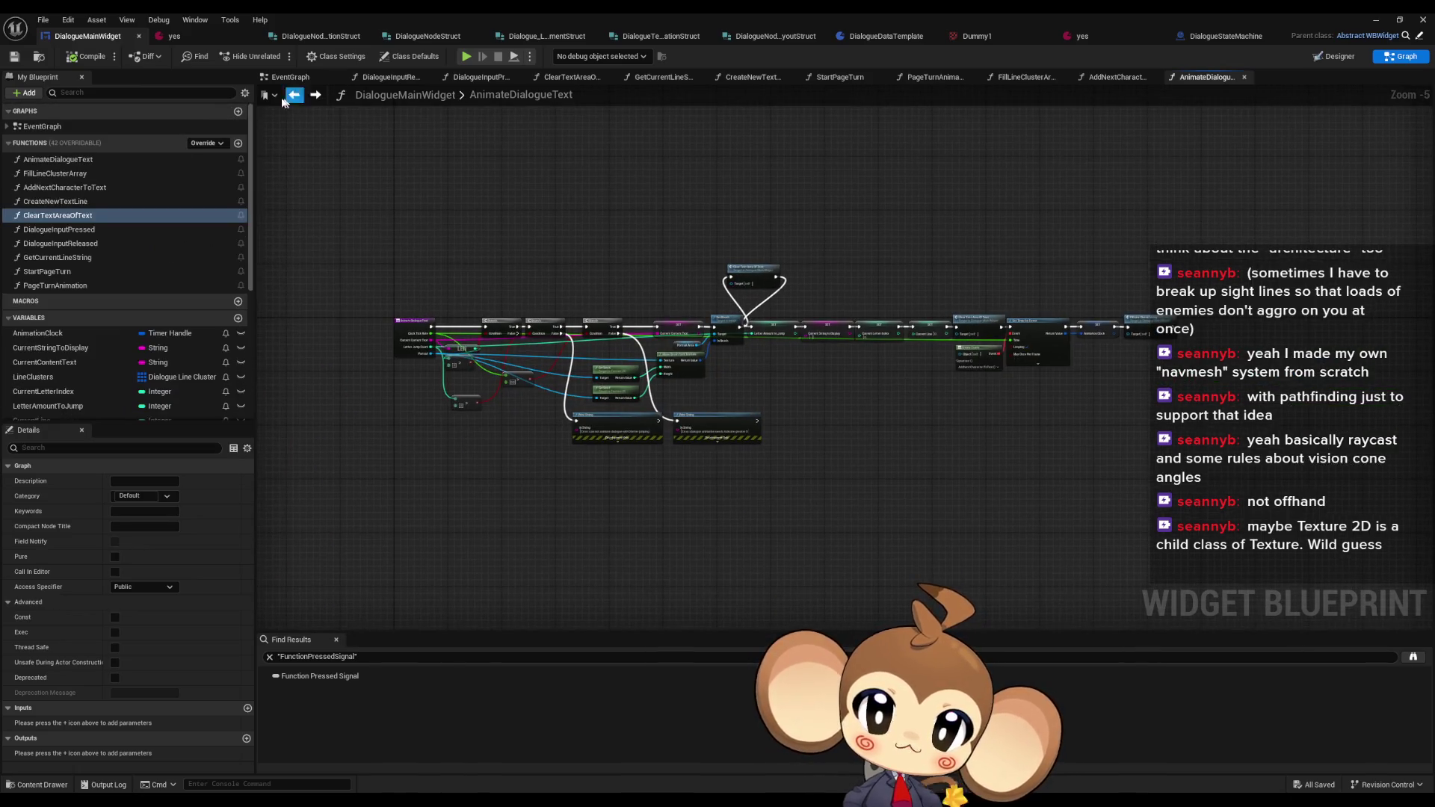
- Step back through graph history and review AddNextCharacterToText around its For Loop
{"action": "left_click", "coordinate": [313, 101]}
{"action": "left_click", "coordinate": [293, 95]}
{"action": "left_click", "coordinate": [314, 94]}
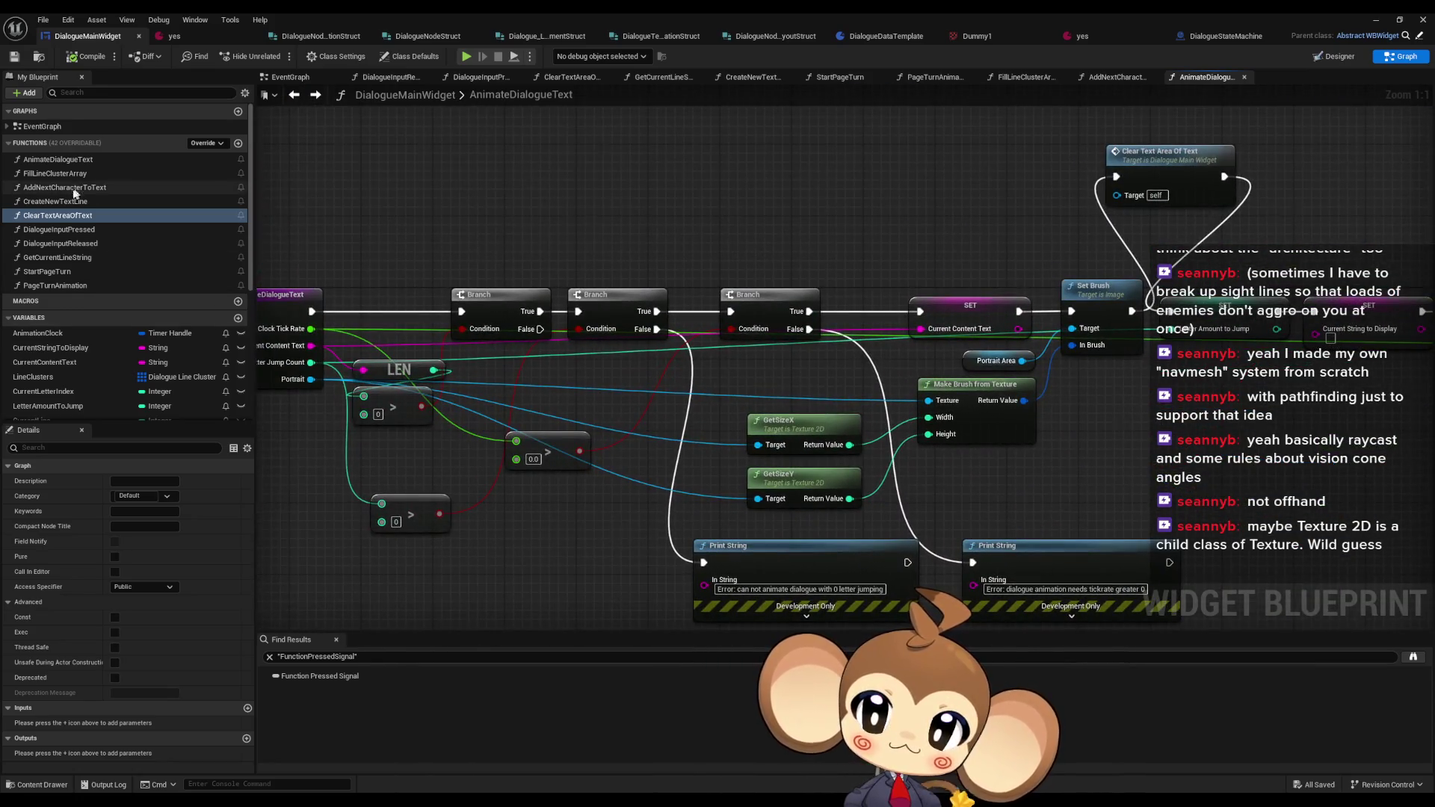
{"action": "left_click", "coordinate": [72, 189]}
{"action": "double_click", "coordinate": [73, 190]}
{"action": "scroll", "coordinate": [676, 436], "scroll_direction": "down", "scroll_amount": 5}
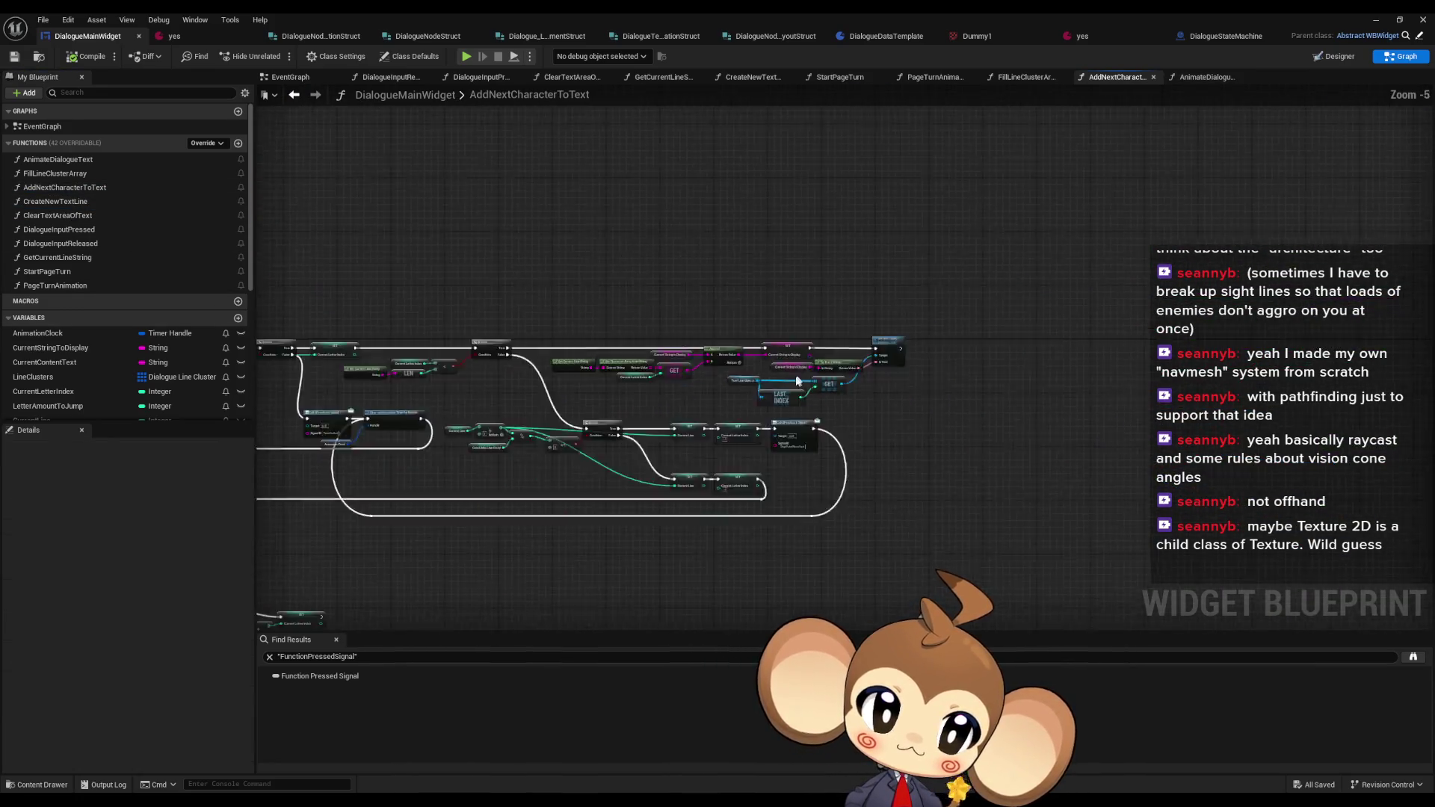
{"action": "scroll", "coordinate": [741, 433], "scroll_direction": "up", "scroll_amount": 5}
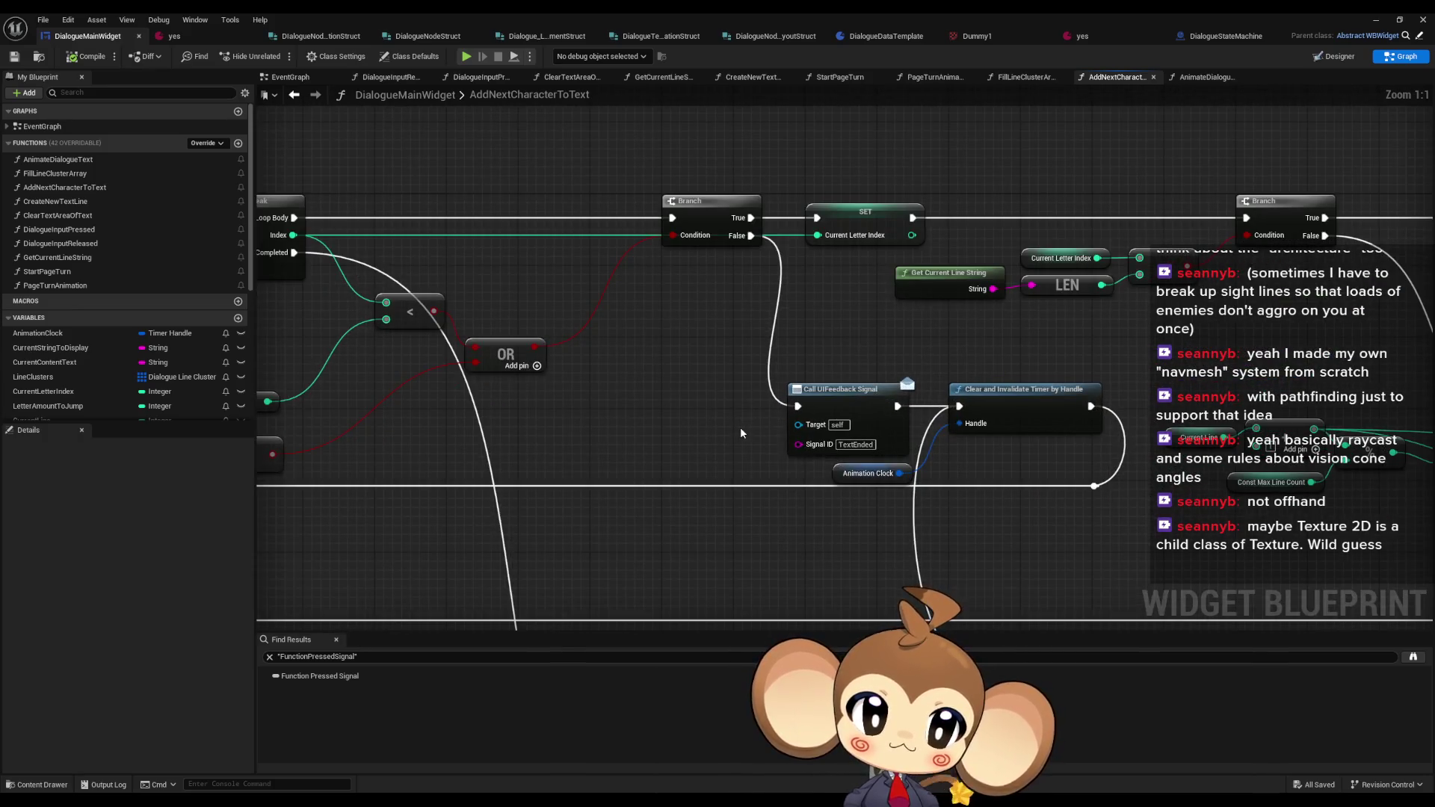
{"action": "mouse_move", "coordinate": [739, 432]}
{"action": "left_mouse_down"}
{"action": "mouse_move", "coordinate": [1390, 398]}
{"action": "mouse_move", "coordinate": [775, 334]}
{"action": "mouse_move", "coordinate": [768, 314]}
{"action": "mouse_move", "coordinate": [1137, 335]}
{"action": "left_mouse_up"}
{"action": "scroll", "coordinate": [775, 334], "scroll_direction": "down", "scroll_amount": 5}
{"action": "scroll", "coordinate": [1072, 333], "scroll_direction": "up", "scroll_amount": 4}
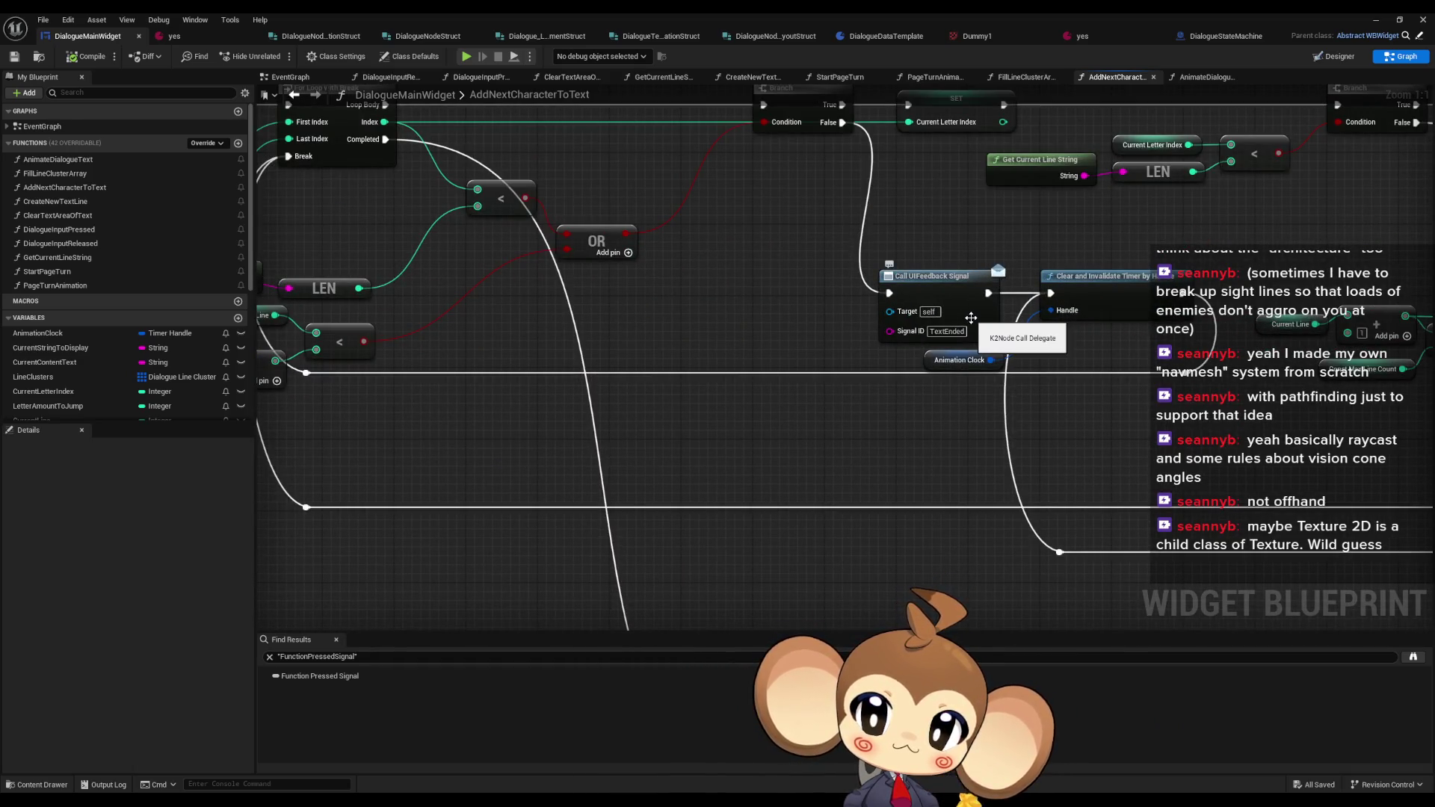
- Examine PageTurnAnimation's Get Offsets and Set Offsets nodes
{"action": "double_click", "coordinate": [145, 286]}
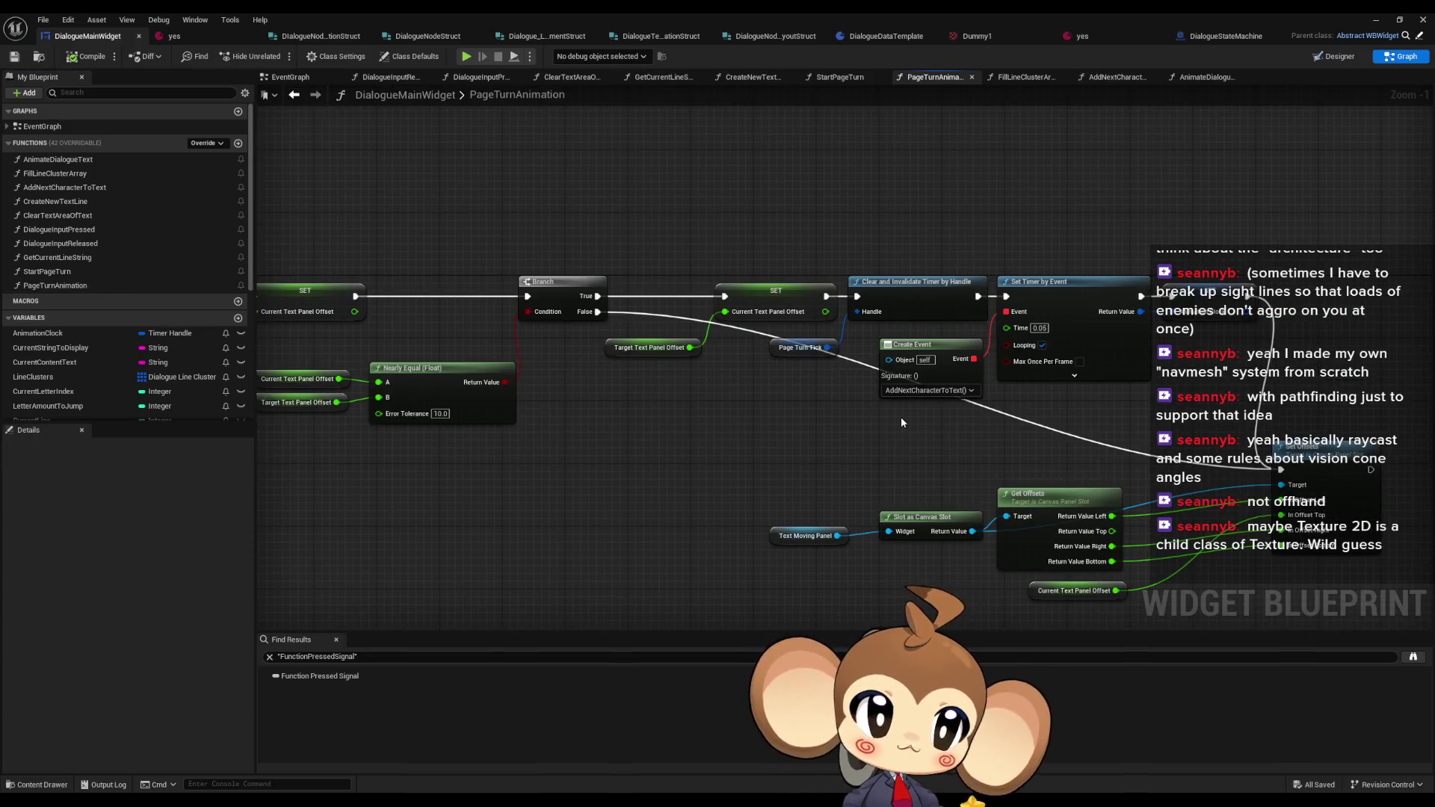
{"action": "left_click_drag", "start_coordinate": [1103, 380], "coordinate": [1076, 273]}
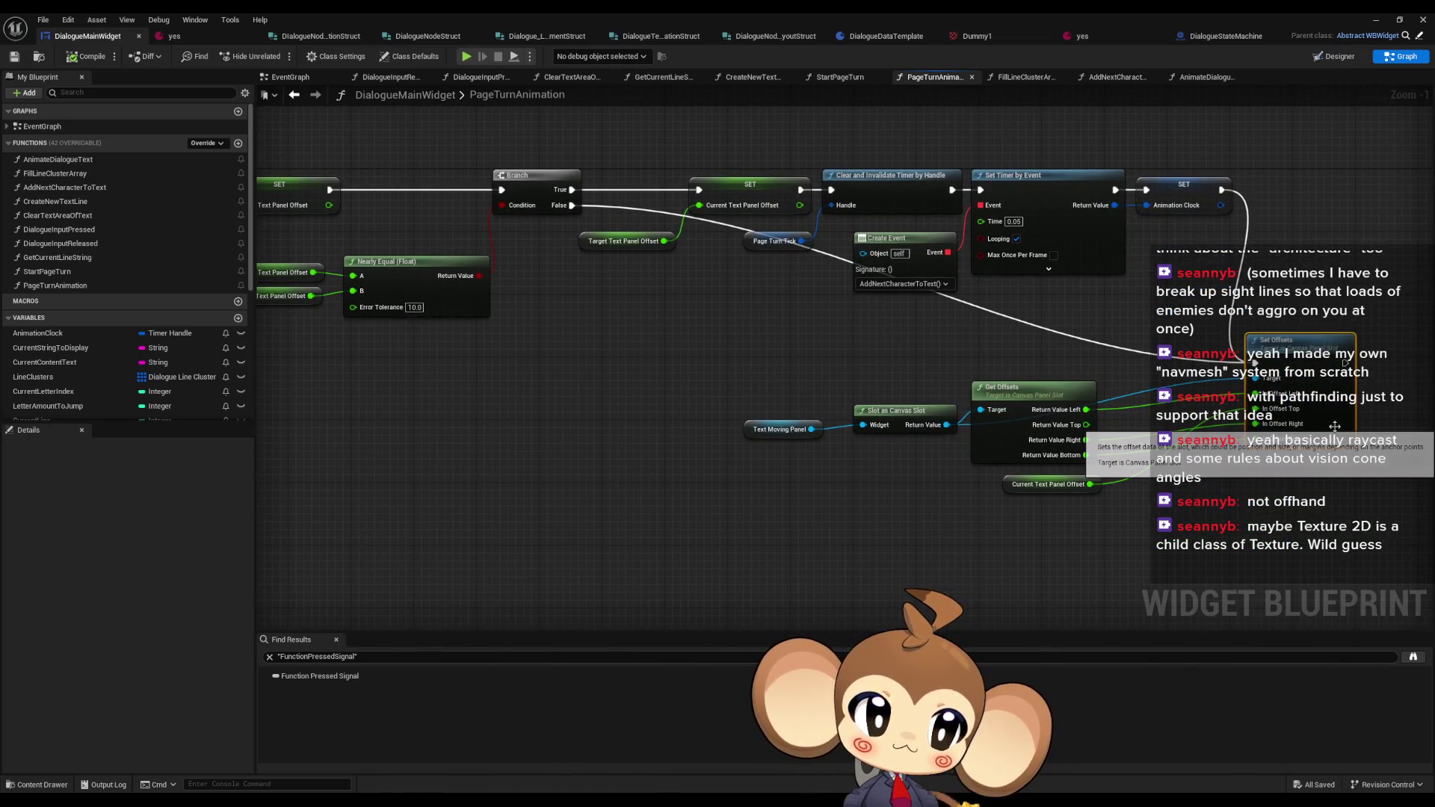
{"action": "left_click_drag", "start_coordinate": [1158, 462], "coordinate": [1053, 402]}
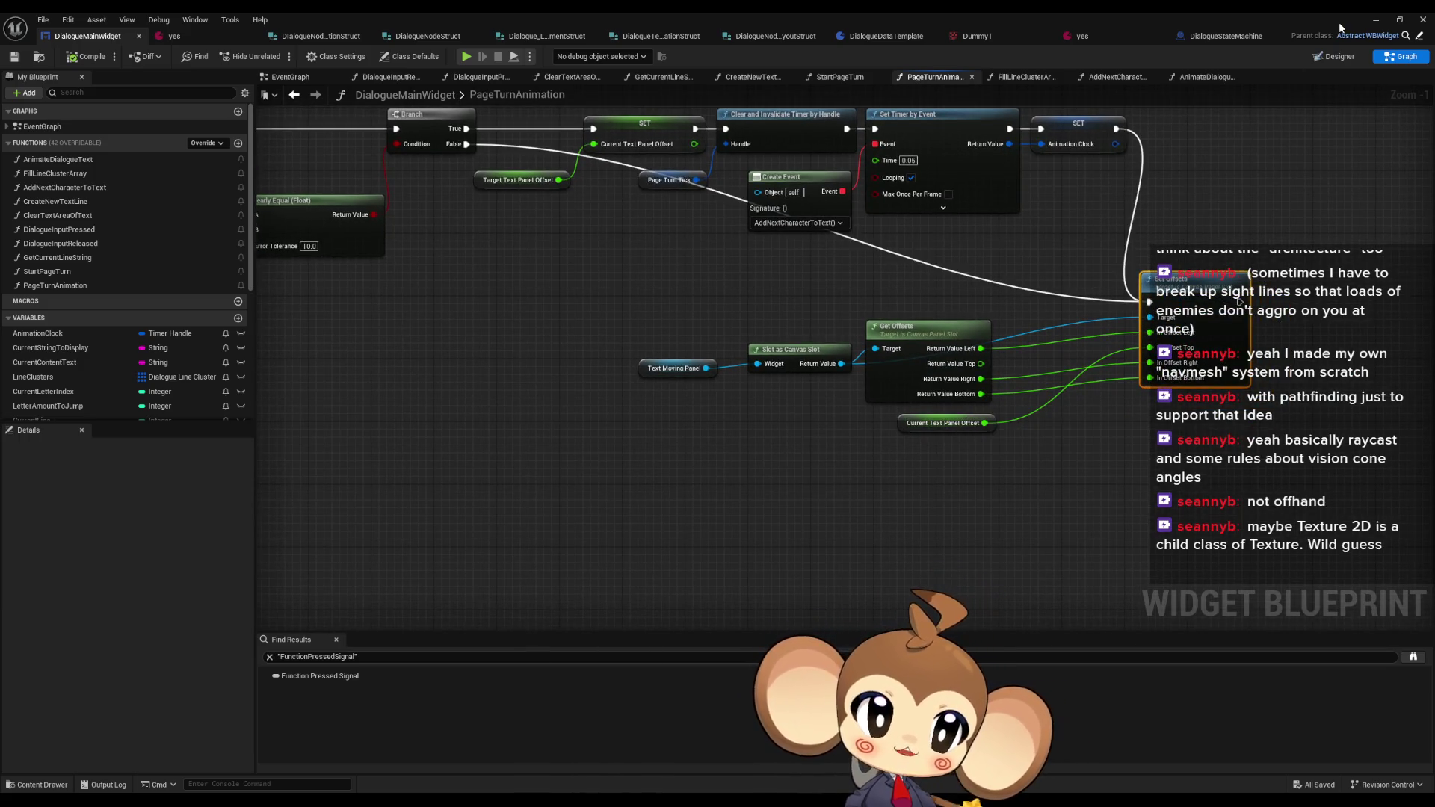
{"action": "left_click", "coordinate": [1337, 60]}
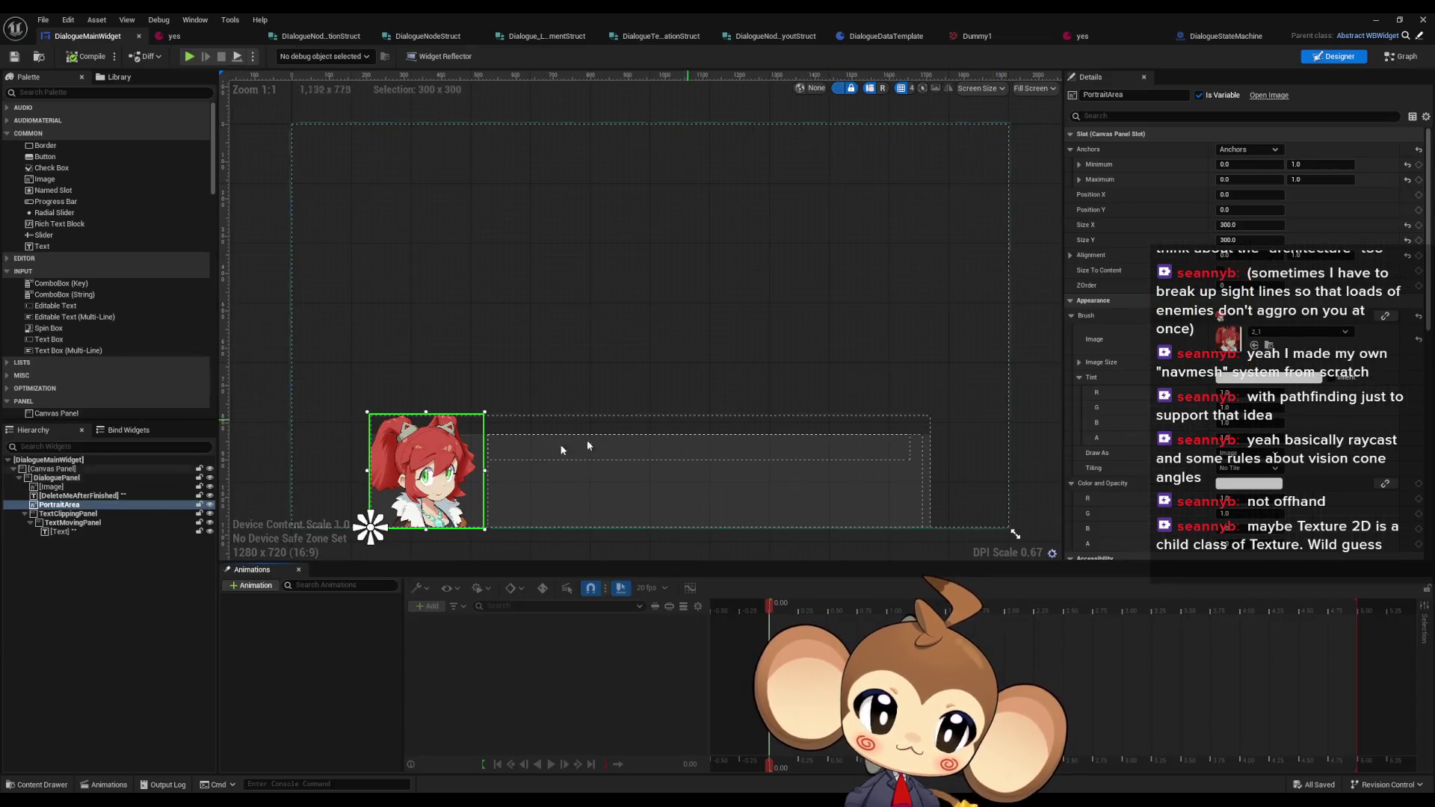
- Inspect TextMovingPanel in the Designer, then select PageTurnAnimation's nodes from Text Moving Panel to Set Offsets
{"action": "left_click", "coordinate": [90, 524]}
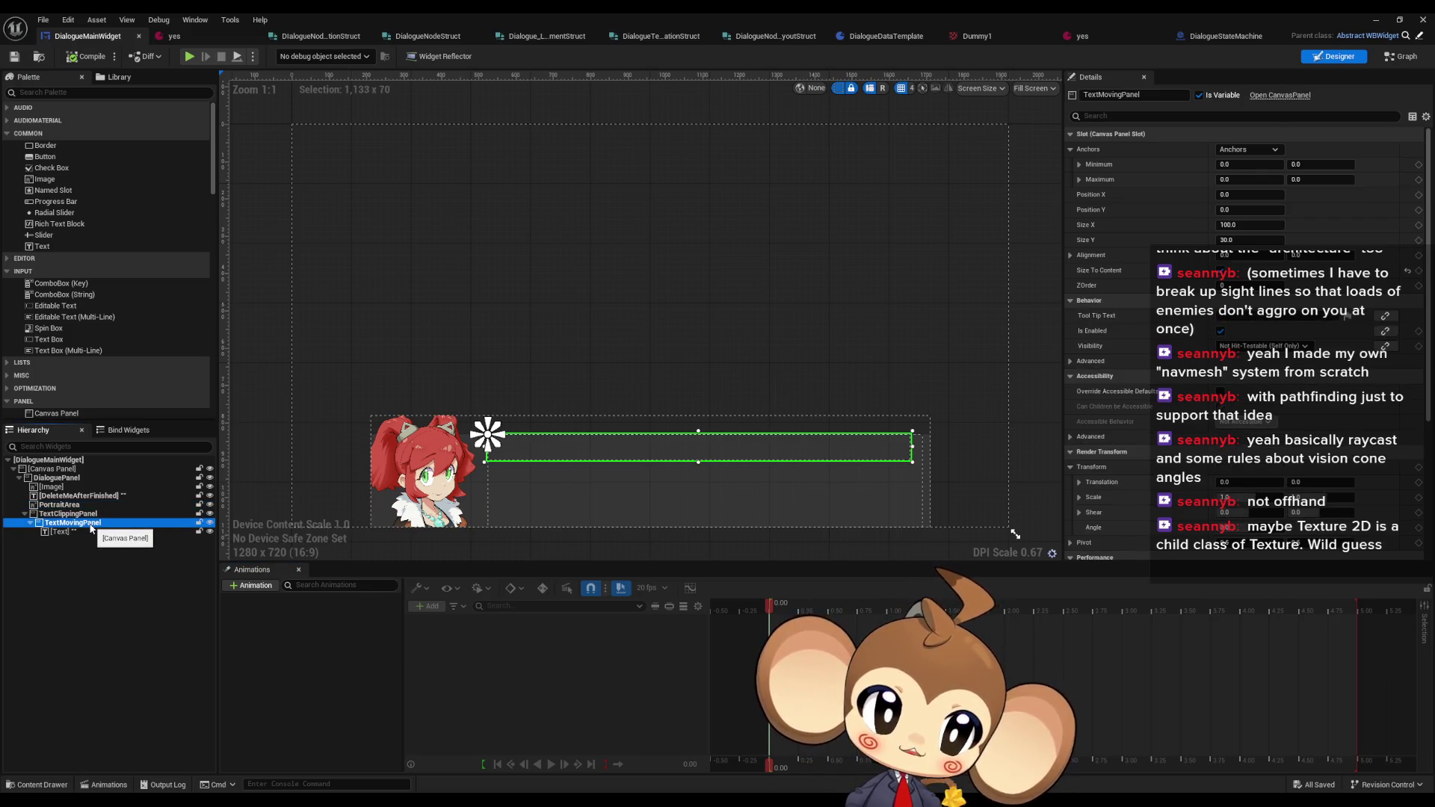
{"action": "left_click", "coordinate": [1404, 57]}
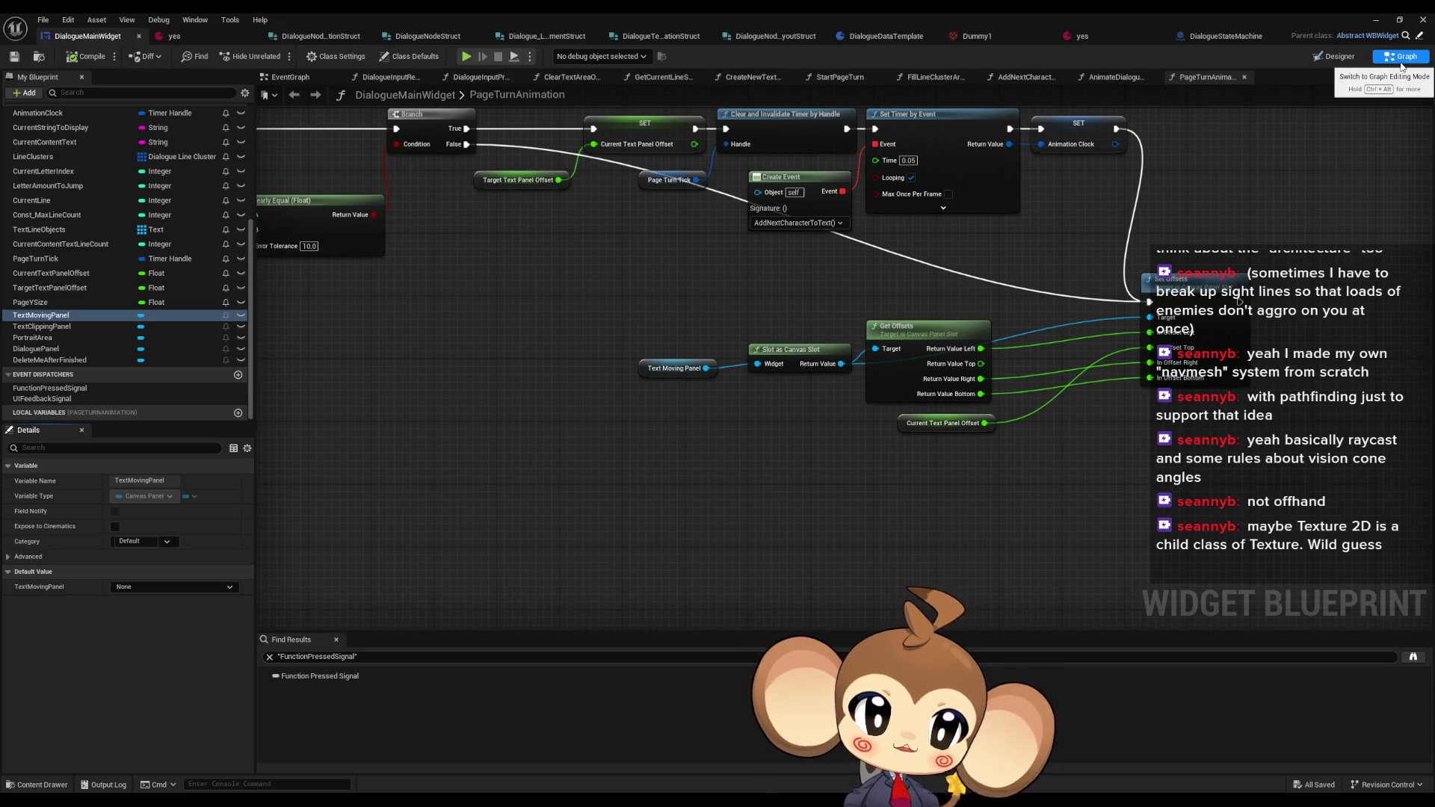
{"action": "left_click_drag", "start_coordinate": [600, 282], "coordinate": [1157, 444]}
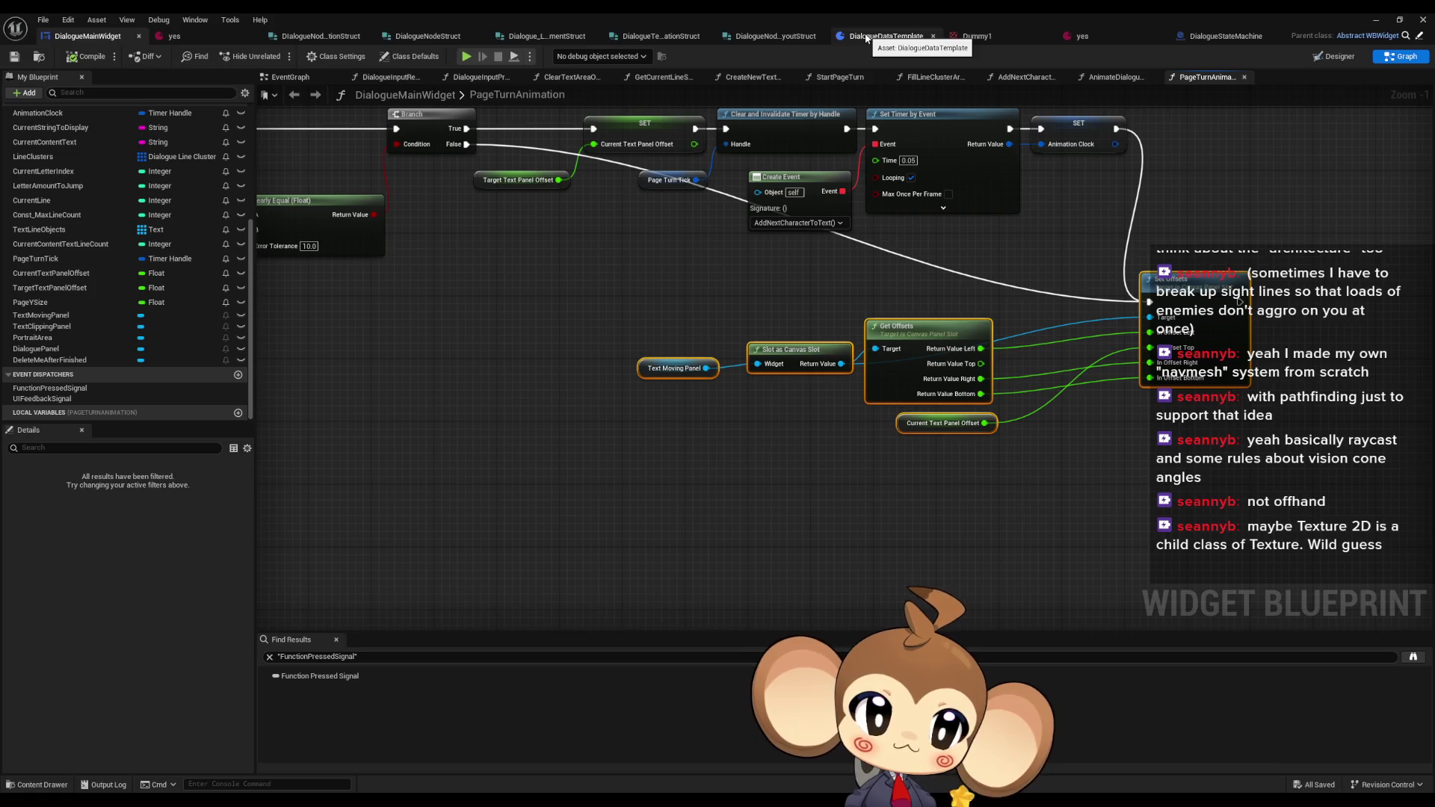
{"action": "scroll", "coordinate": [79, 291], "scroll_direction": "up", "scroll_amount": 5}
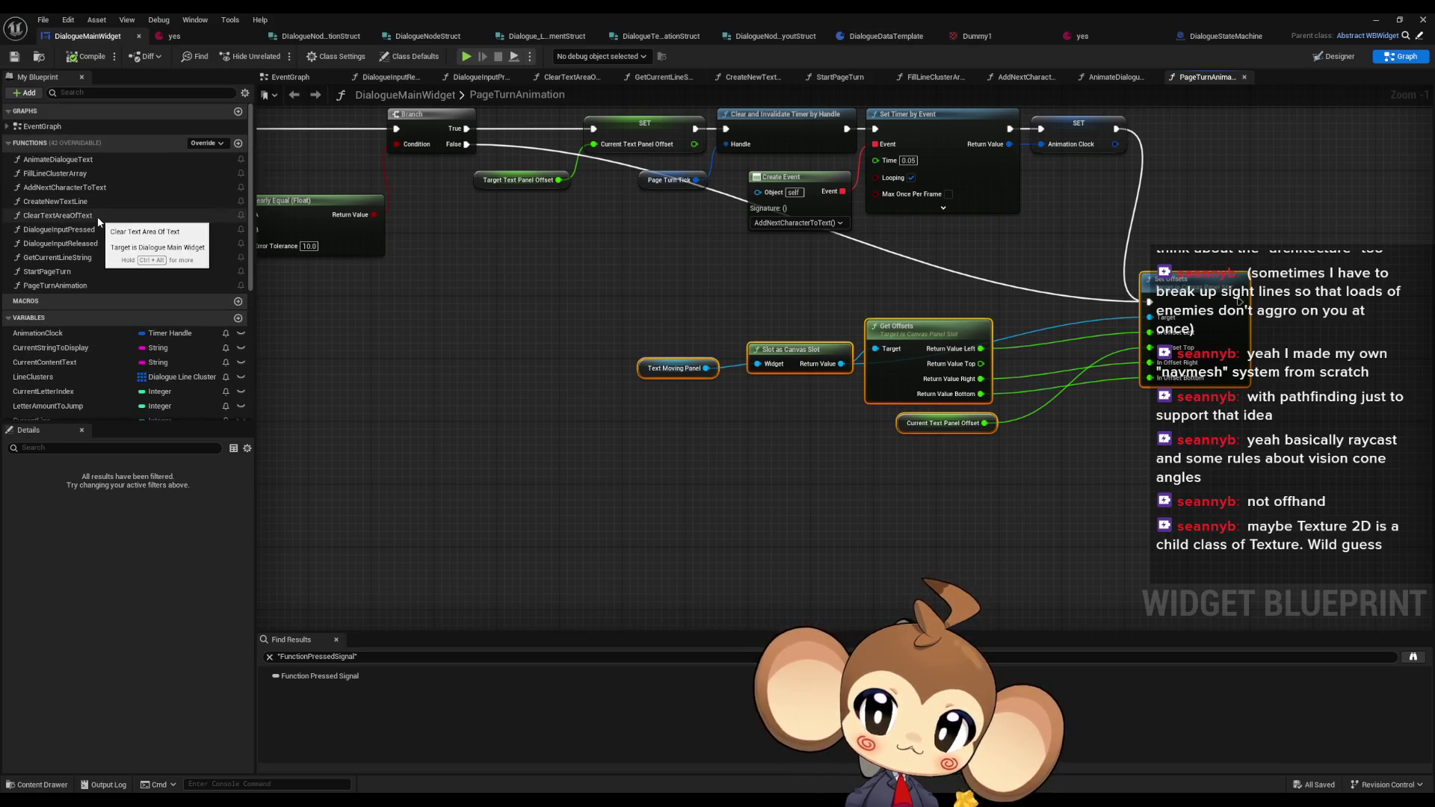
- Rename the ClearTextAreaOfText function to ClearTextAreaOfTextAndScrollReset
{"action": "double_click", "coordinate": [99, 216]}
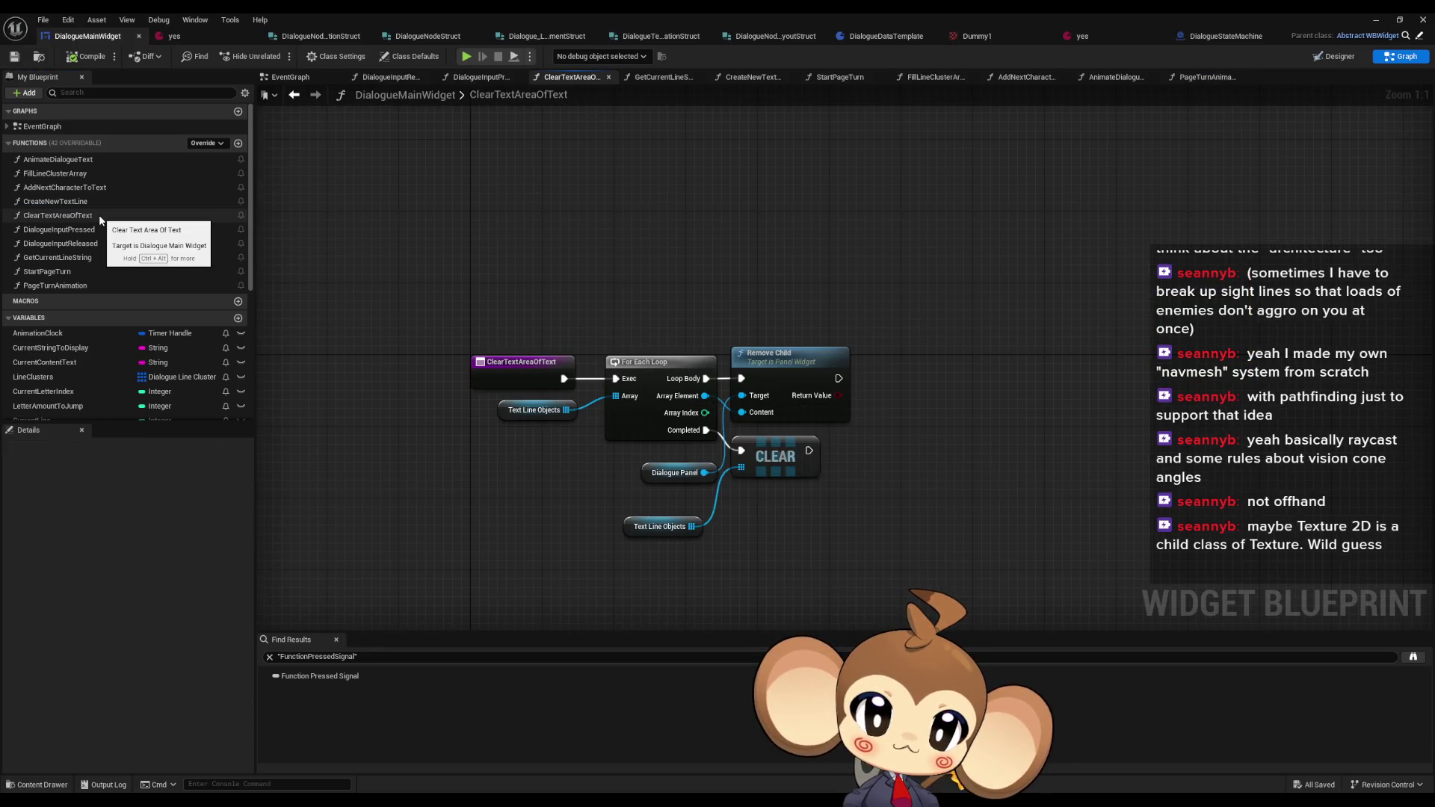
{"action": "key", "text": "F2"}
{"action": "key", "text": "End"}
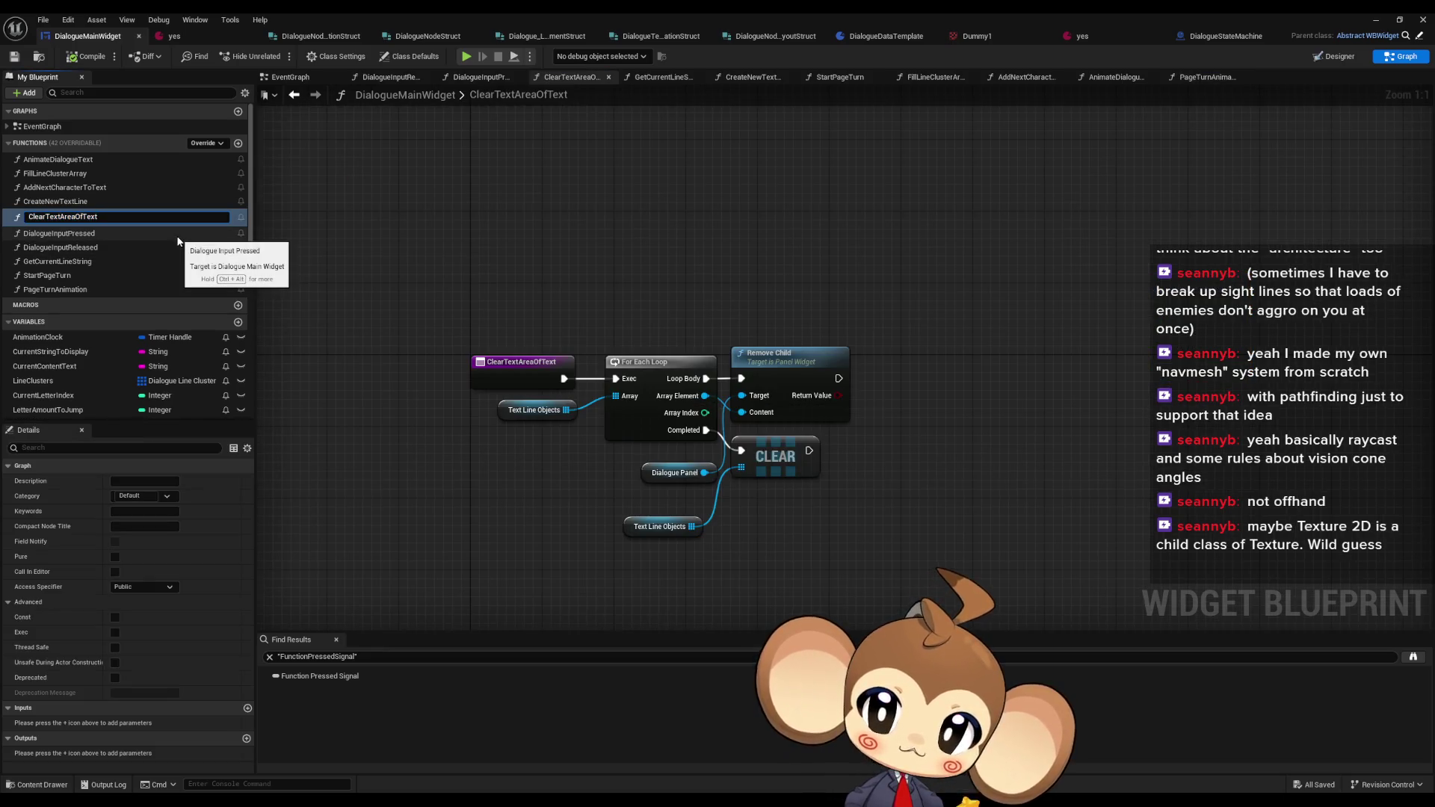
{"action": "type", "text": "AndScrollReset"}
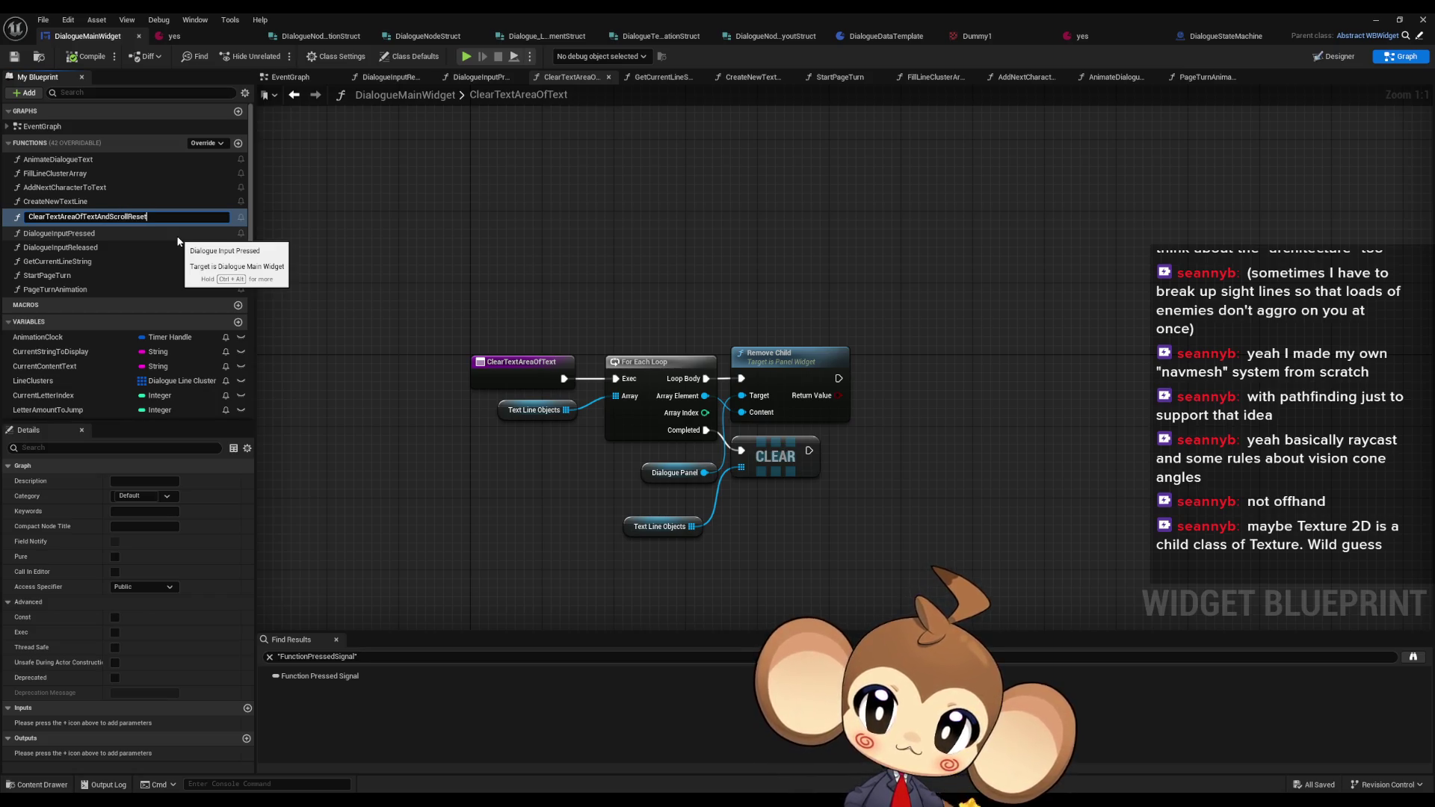
{"action": "key", "text": "Return"}
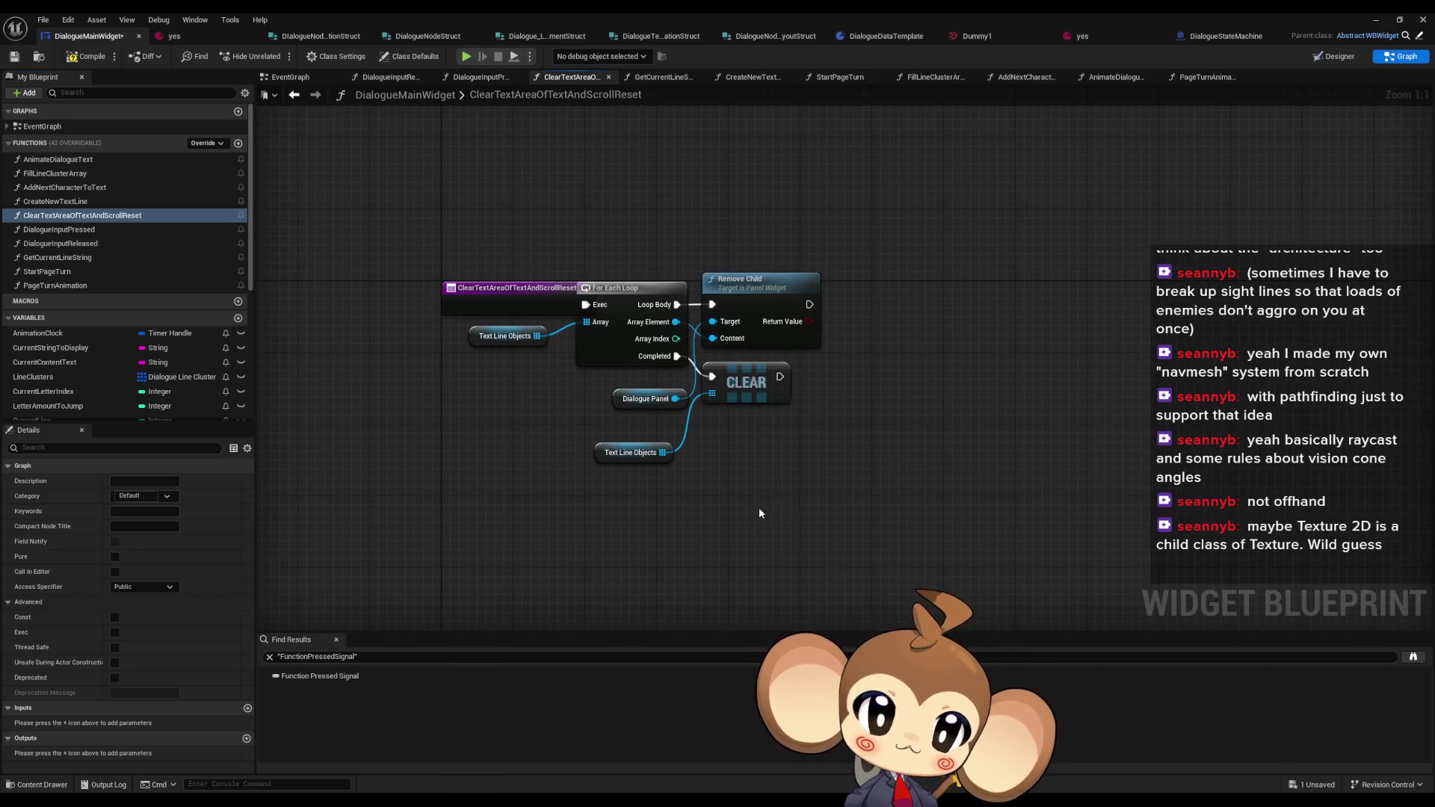
- Paste the offset-resetting nodes, wire CLEAR into Set Offsets, and add a CurrentTextPanelOffset variable
{"action": "key", "text": "ctrl+v"}
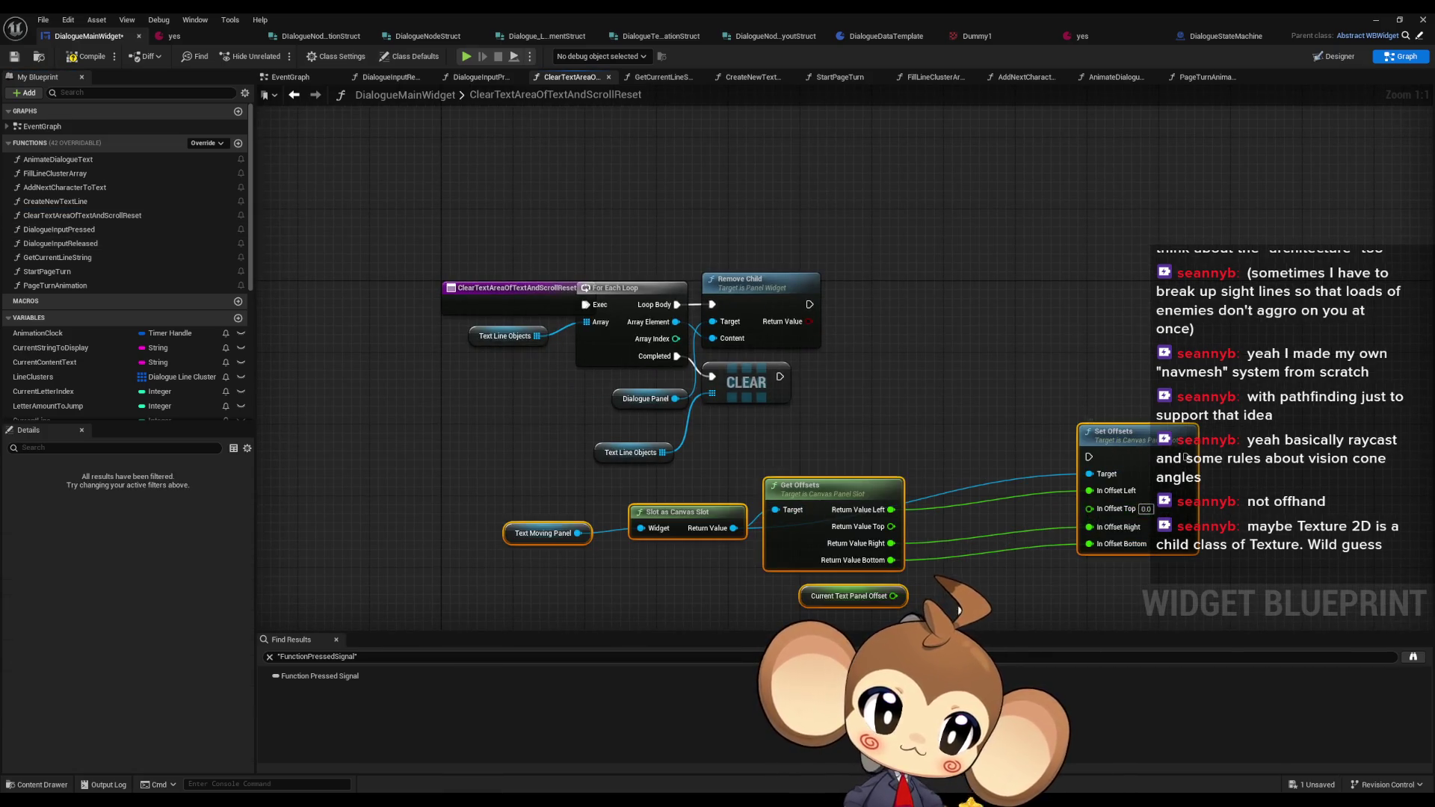
{"action": "left_click", "coordinate": [845, 534]}
{"action": "key", "text": "Delete"}
{"action": "left_click_drag", "start_coordinate": [1088, 395], "coordinate": [779, 316]}
{"action": "scroll", "coordinate": [155, 378], "scroll_direction": "down", "scroll_amount": 5}
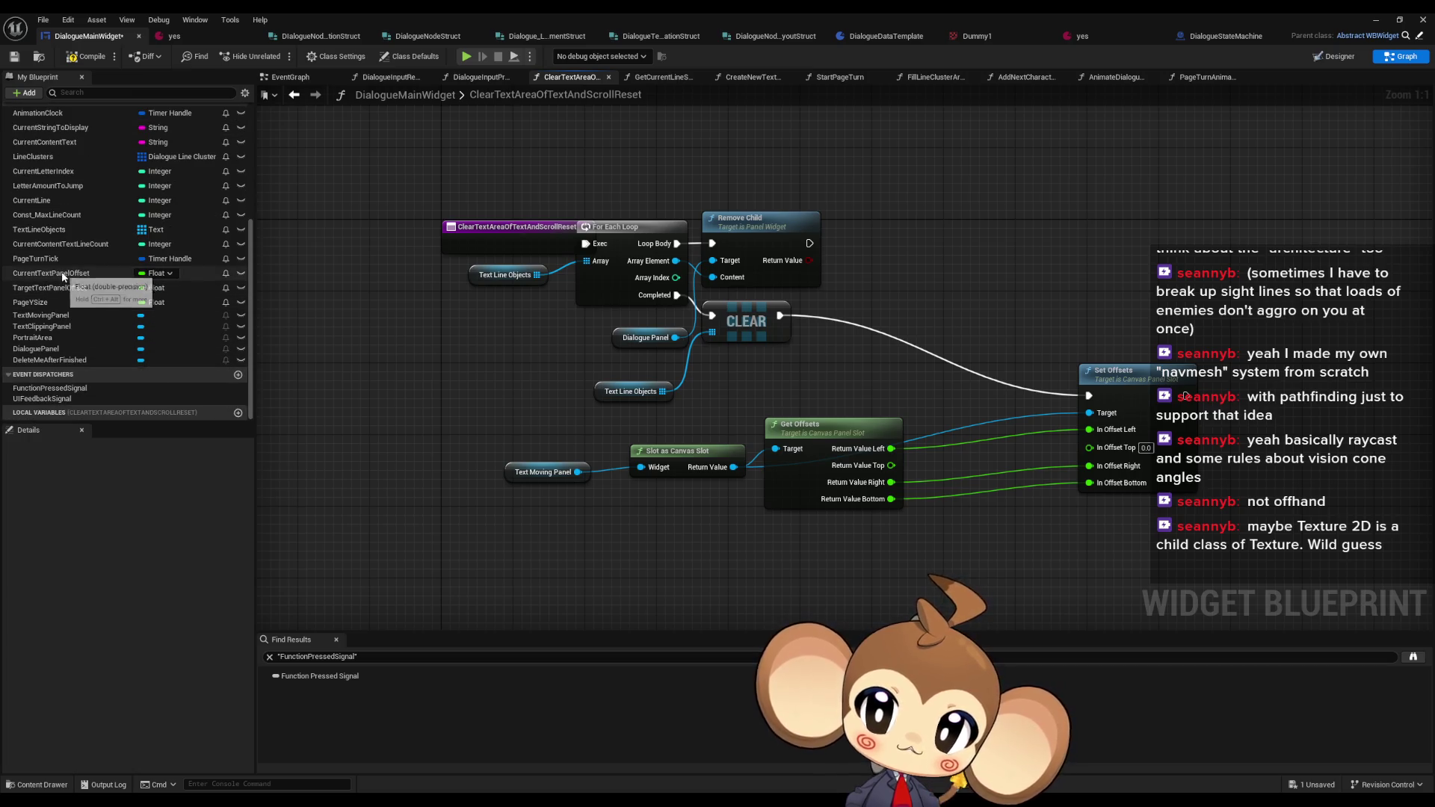
{"action": "mouse_move", "coordinate": [64, 273]}
{"action": "left_mouse_down"}
{"action": "mouse_move", "coordinate": [332, 295]}
{"action": "mouse_move", "coordinate": [1040, 533]}
{"action": "mouse_move", "coordinate": [1166, 448]}
{"action": "mouse_move", "coordinate": [1222, 381]}
{"action": "left_mouse_up"}
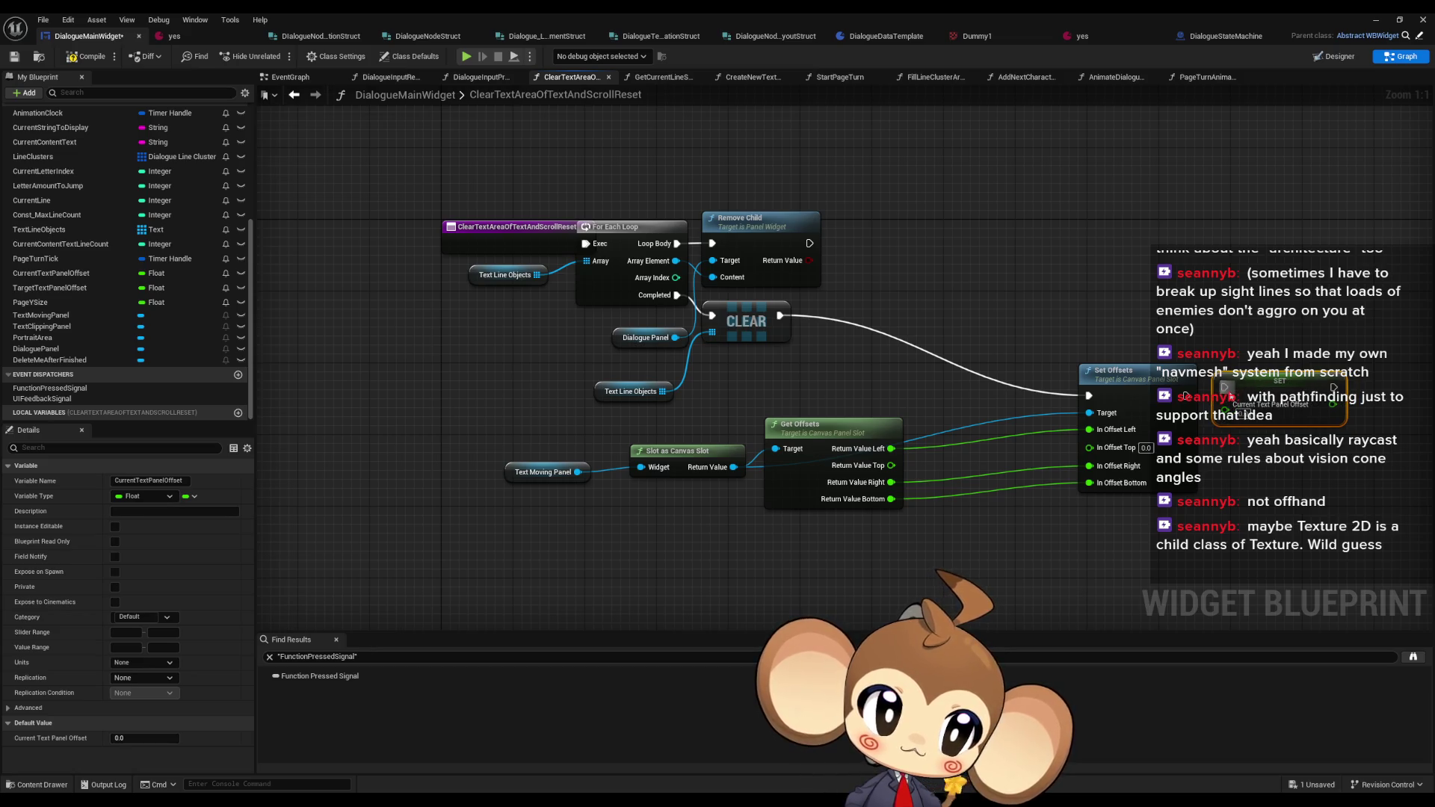
{"action": "left_click", "coordinate": [1107, 236]}
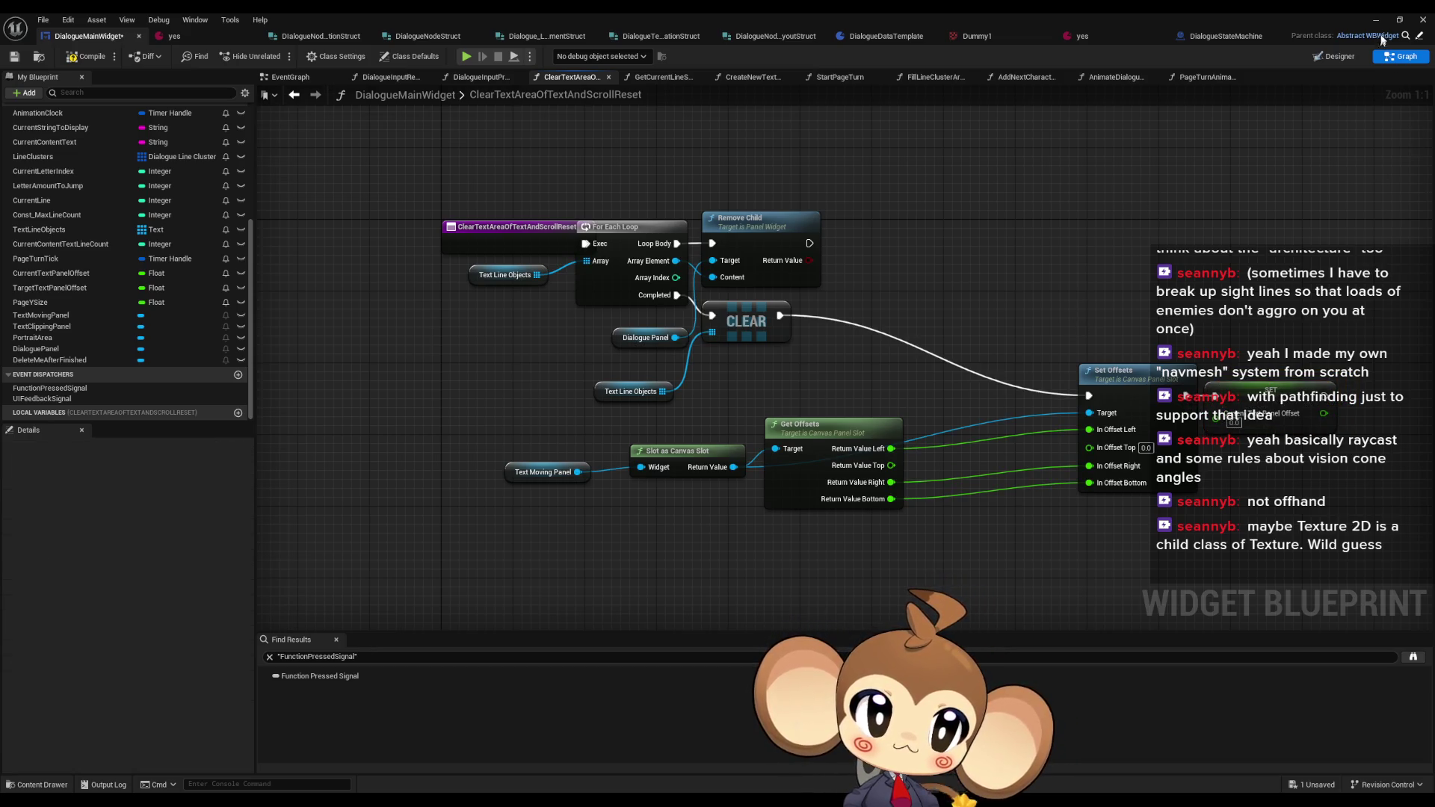
{"action": "left_click", "coordinate": [1375, 21]}
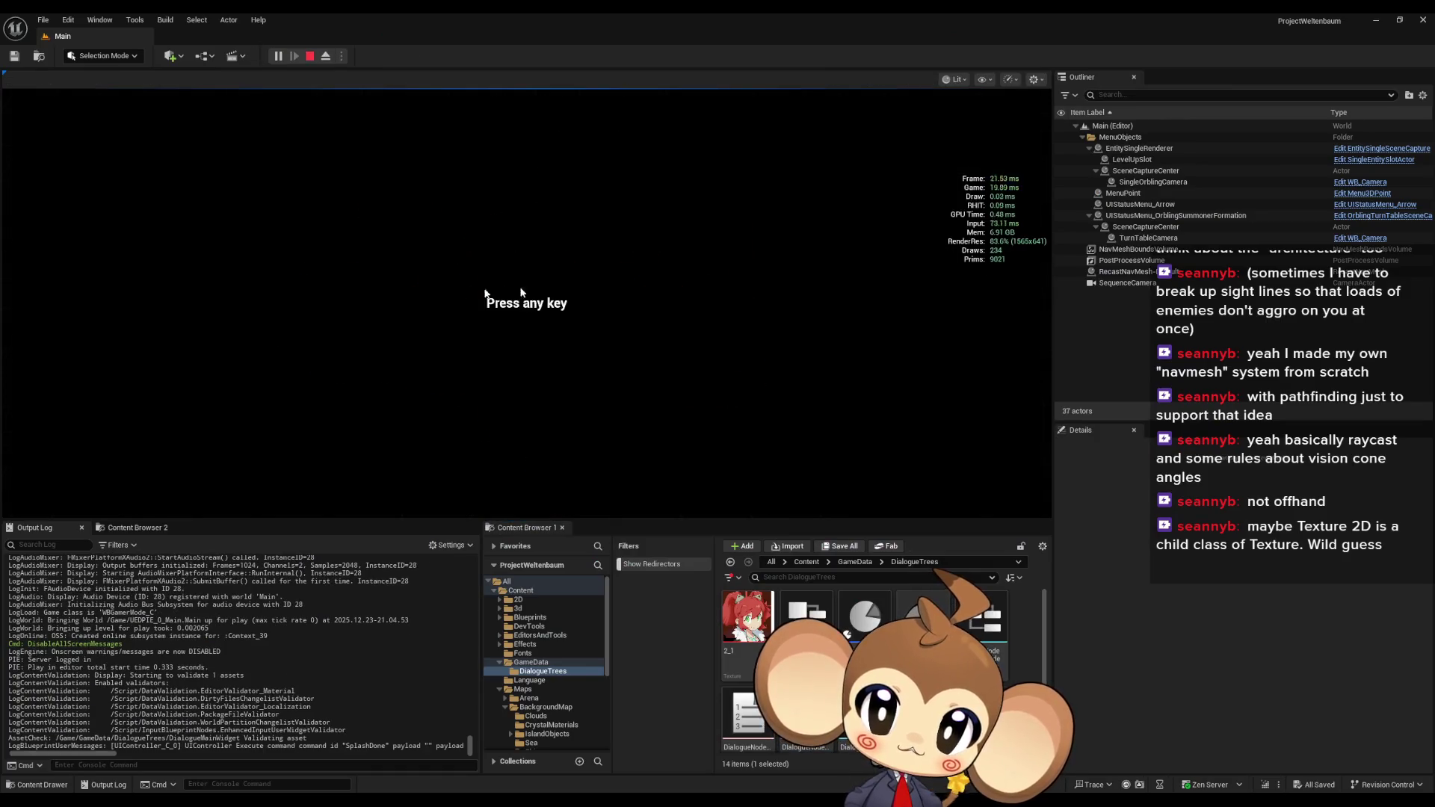
- Play-test past the press-any-key screen, stop the session, and return to DialogueMainWidget
{"action": "key", "text": "Return"}
{"action": "key", "text": "Return"}
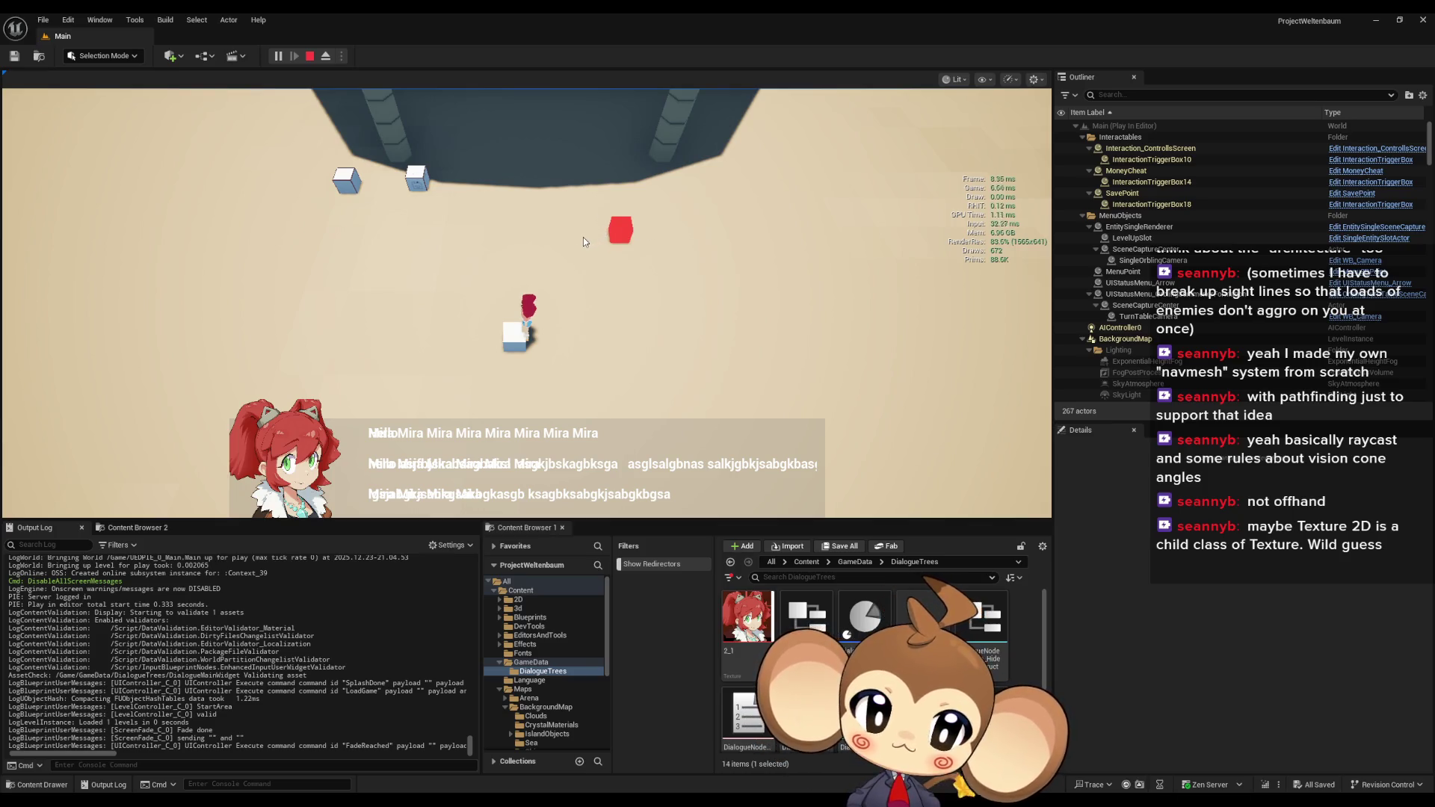
{"action": "left_click", "coordinate": [310, 56]}
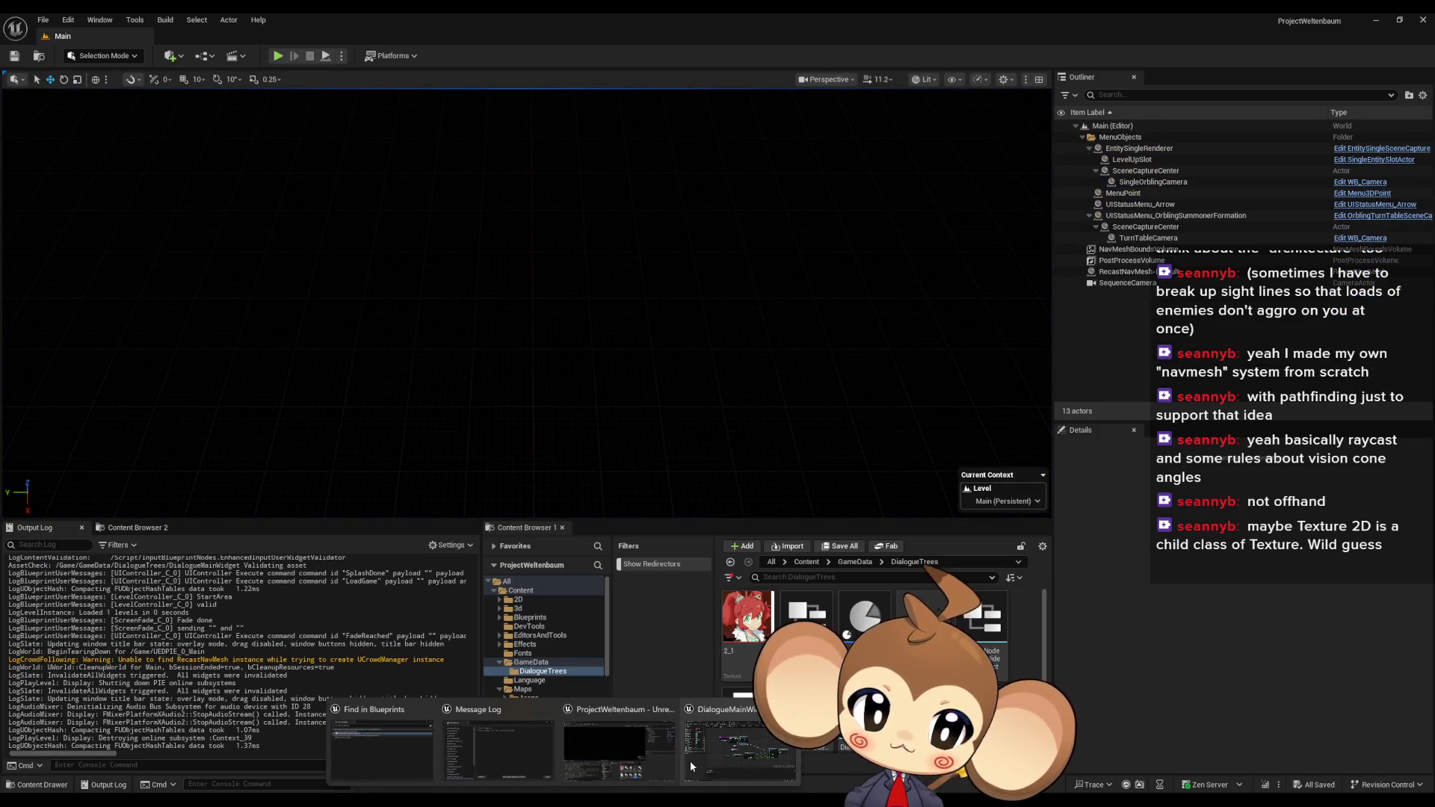
{"action": "left_click", "coordinate": [736, 754]}
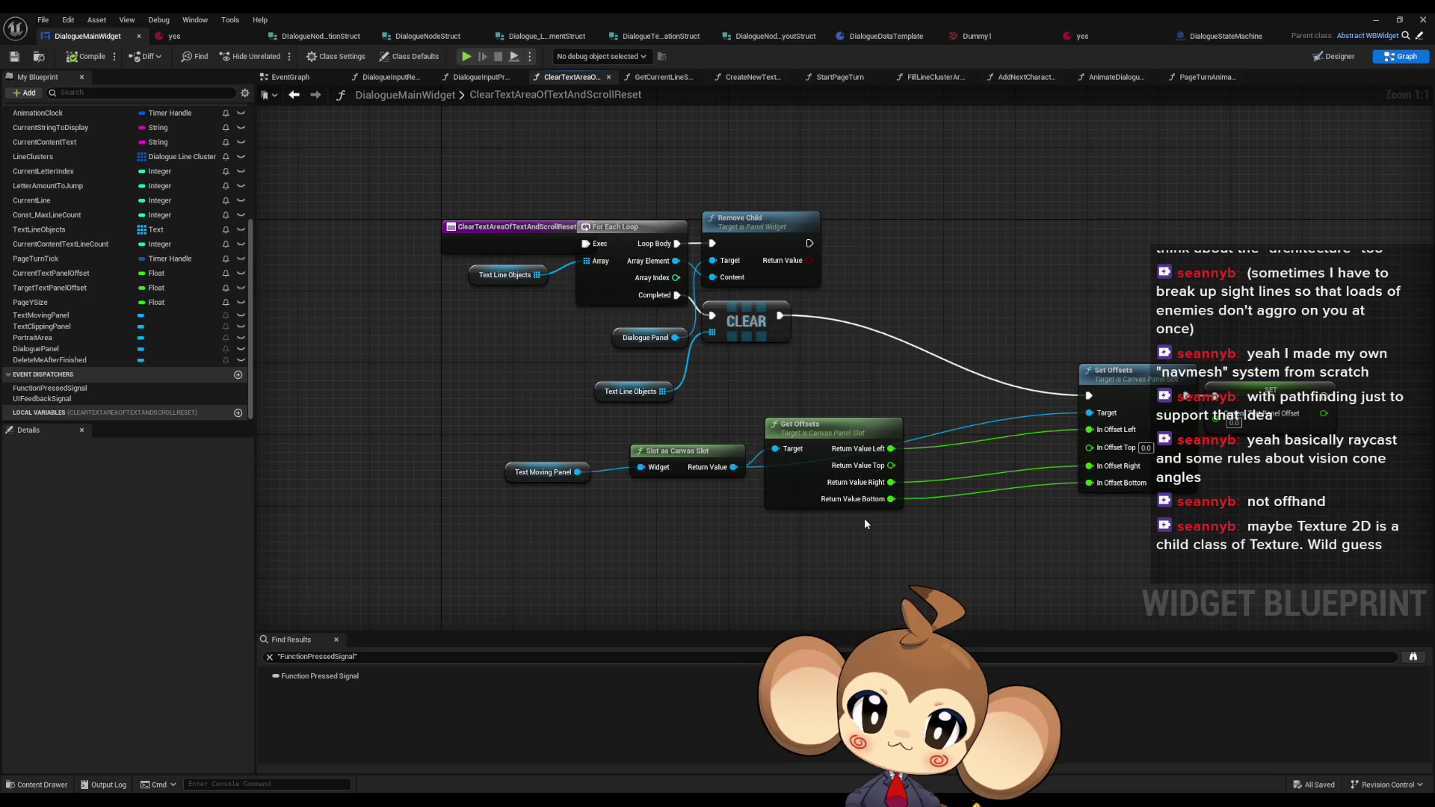
- Shift the loop nodes and Text Line Objects node right to make room before Remove Child
{"action": "left_click_drag", "start_coordinate": [653, 193], "coordinate": [659, 254]}
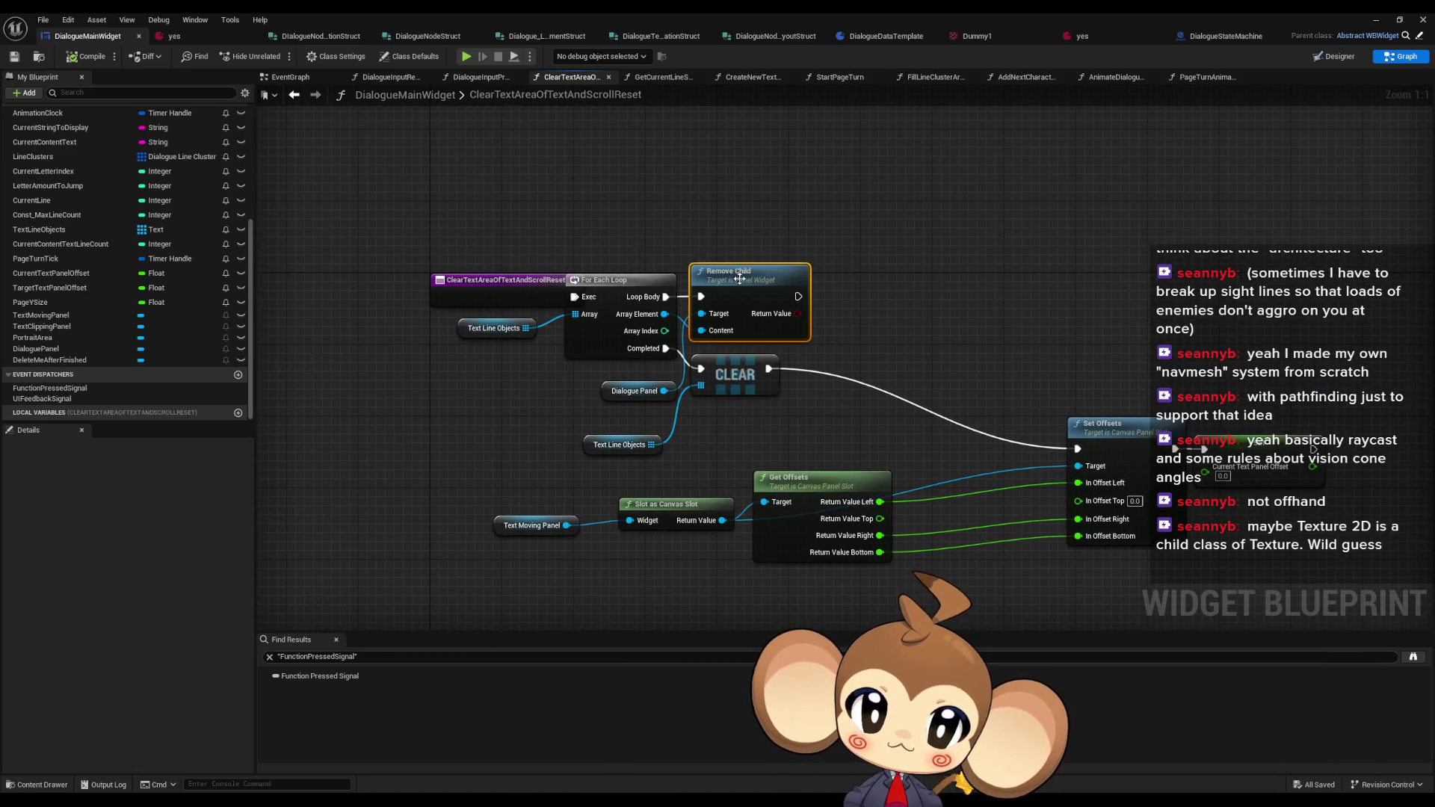
{"action": "left_click_drag", "start_coordinate": [417, 318], "coordinate": [495, 336]}
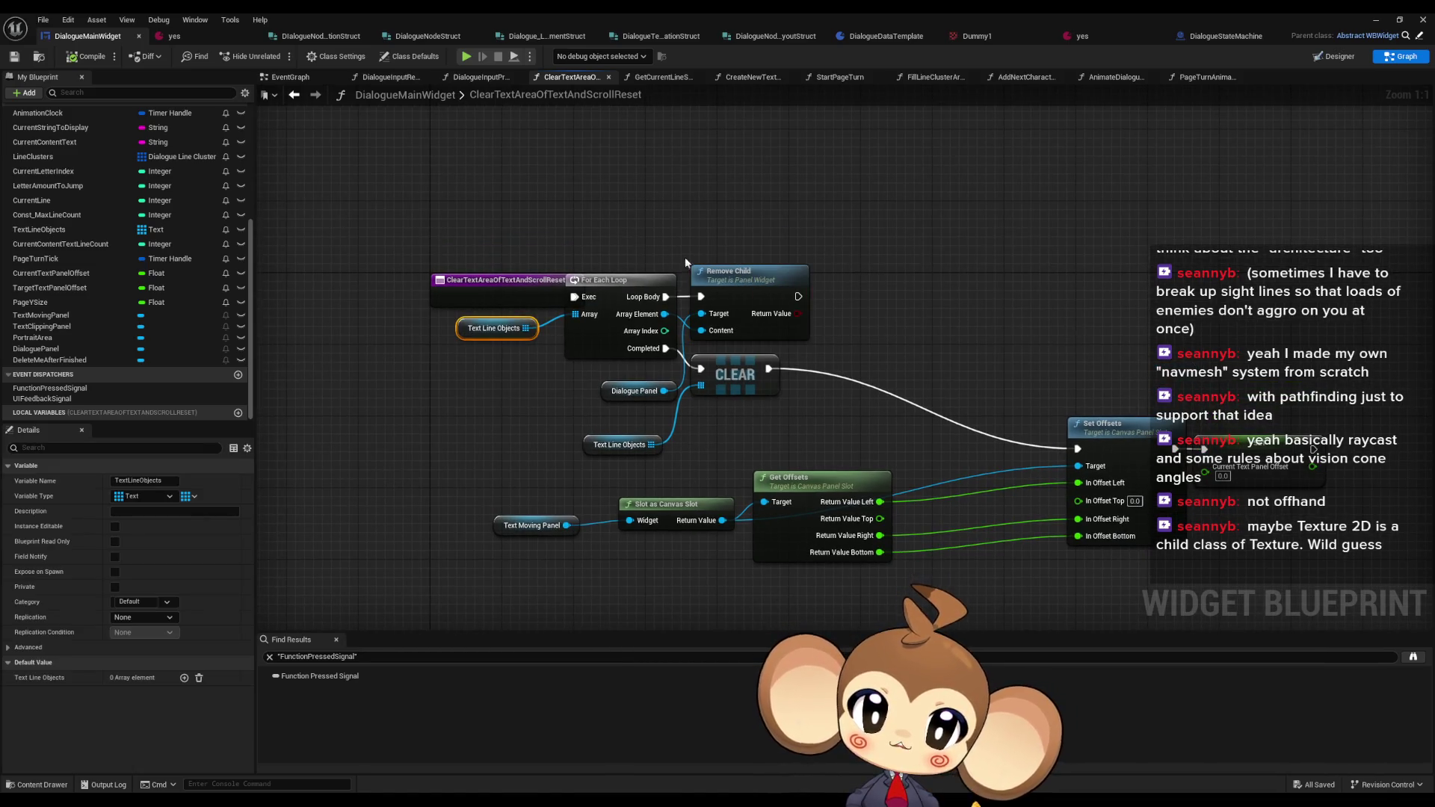
{"action": "left_click", "coordinate": [766, 286]}
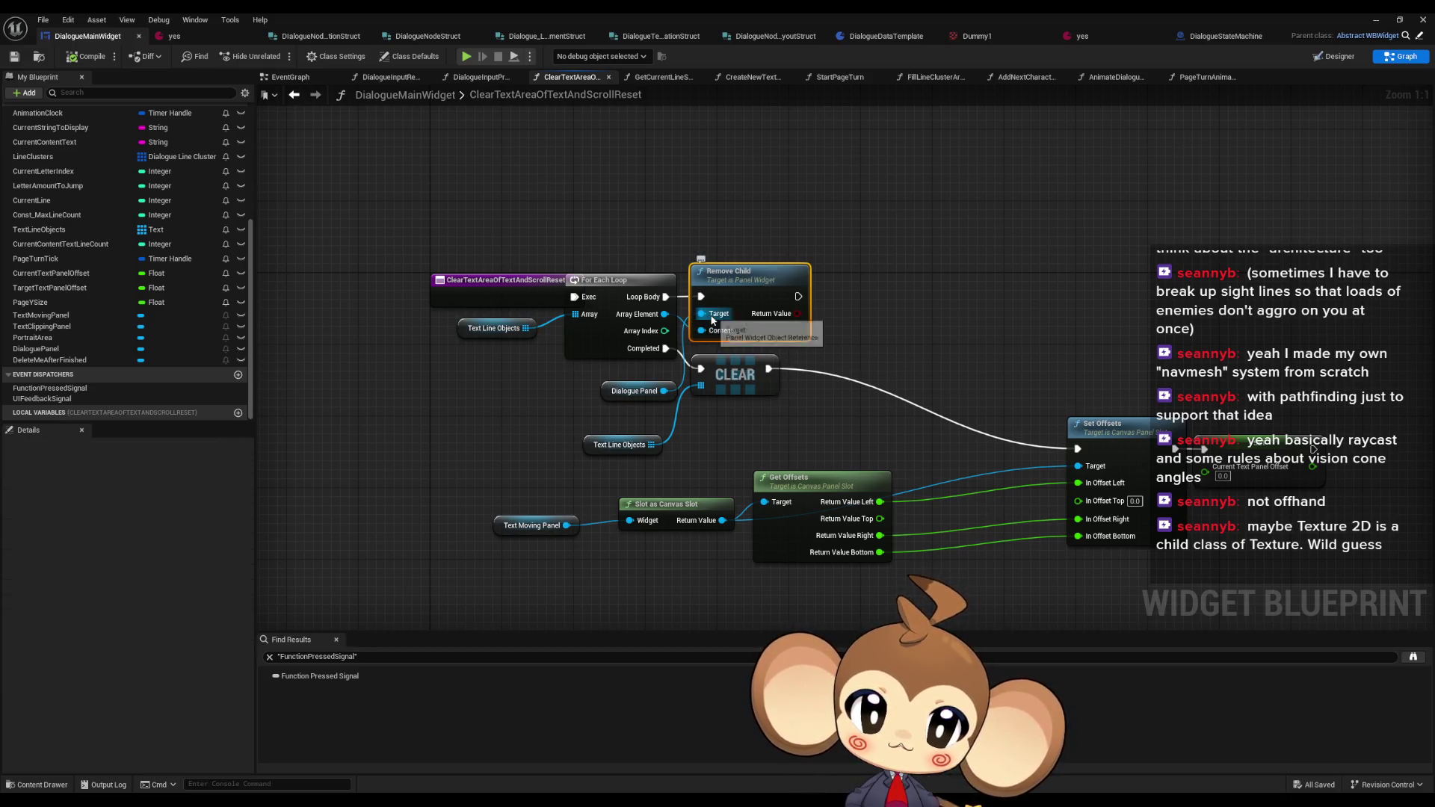
{"action": "left_click_drag", "start_coordinate": [641, 266], "coordinate": [740, 456]}
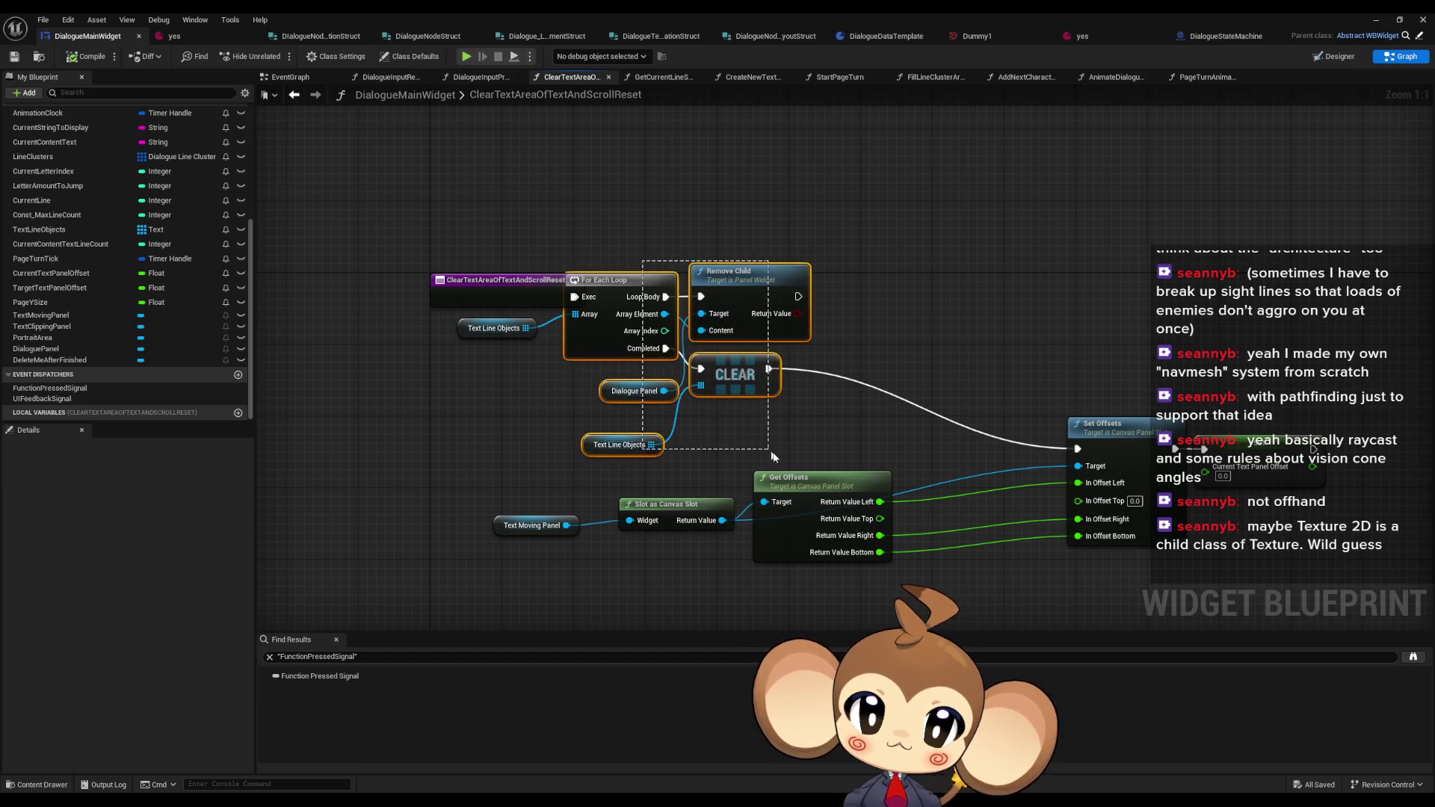
{"action": "left_click_drag", "start_coordinate": [628, 284], "coordinate": [672, 284]}
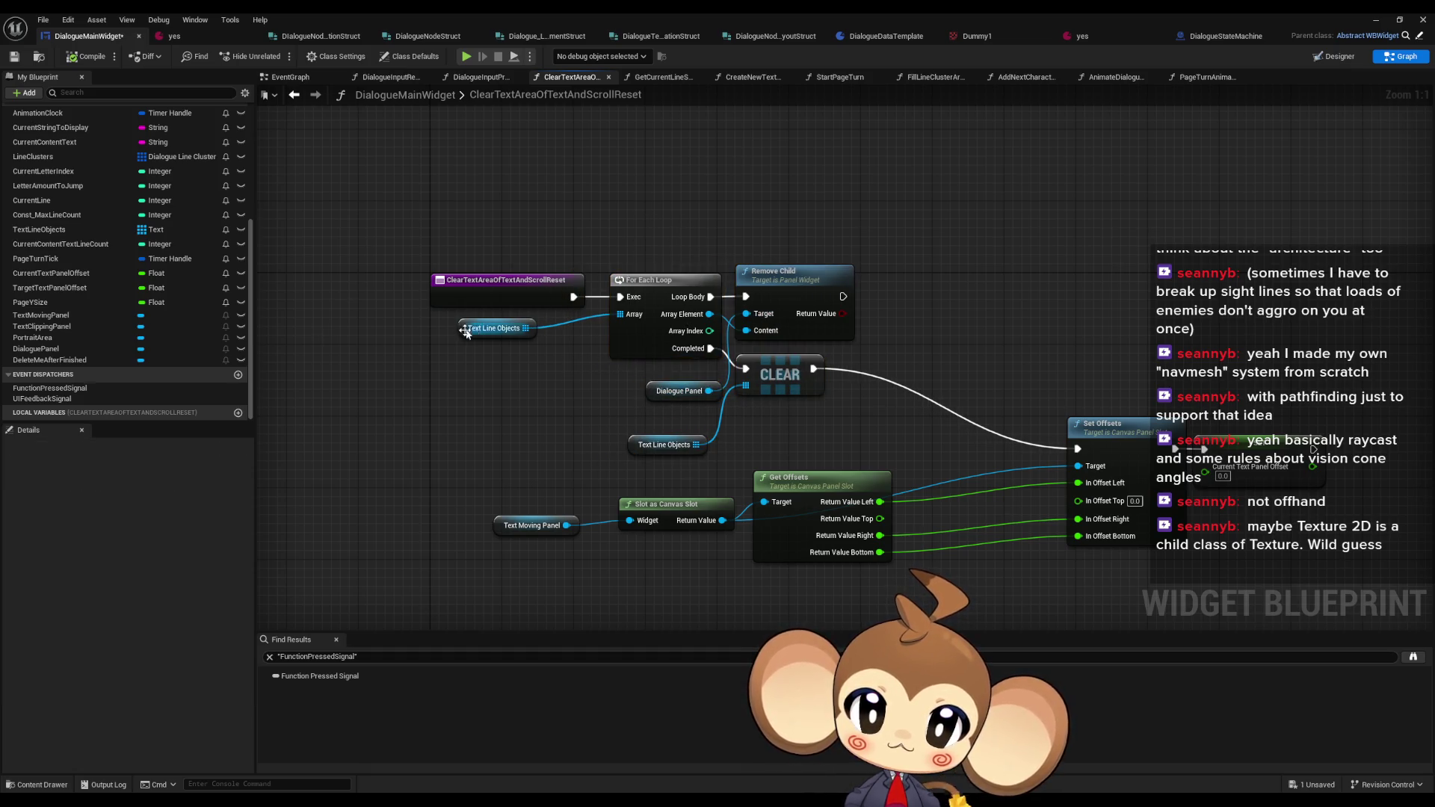
{"action": "left_click_drag", "start_coordinate": [497, 328], "coordinate": [542, 328]}
{"action": "left_click", "coordinate": [748, 234]}
{"action": "left_click", "coordinate": [758, 275]}
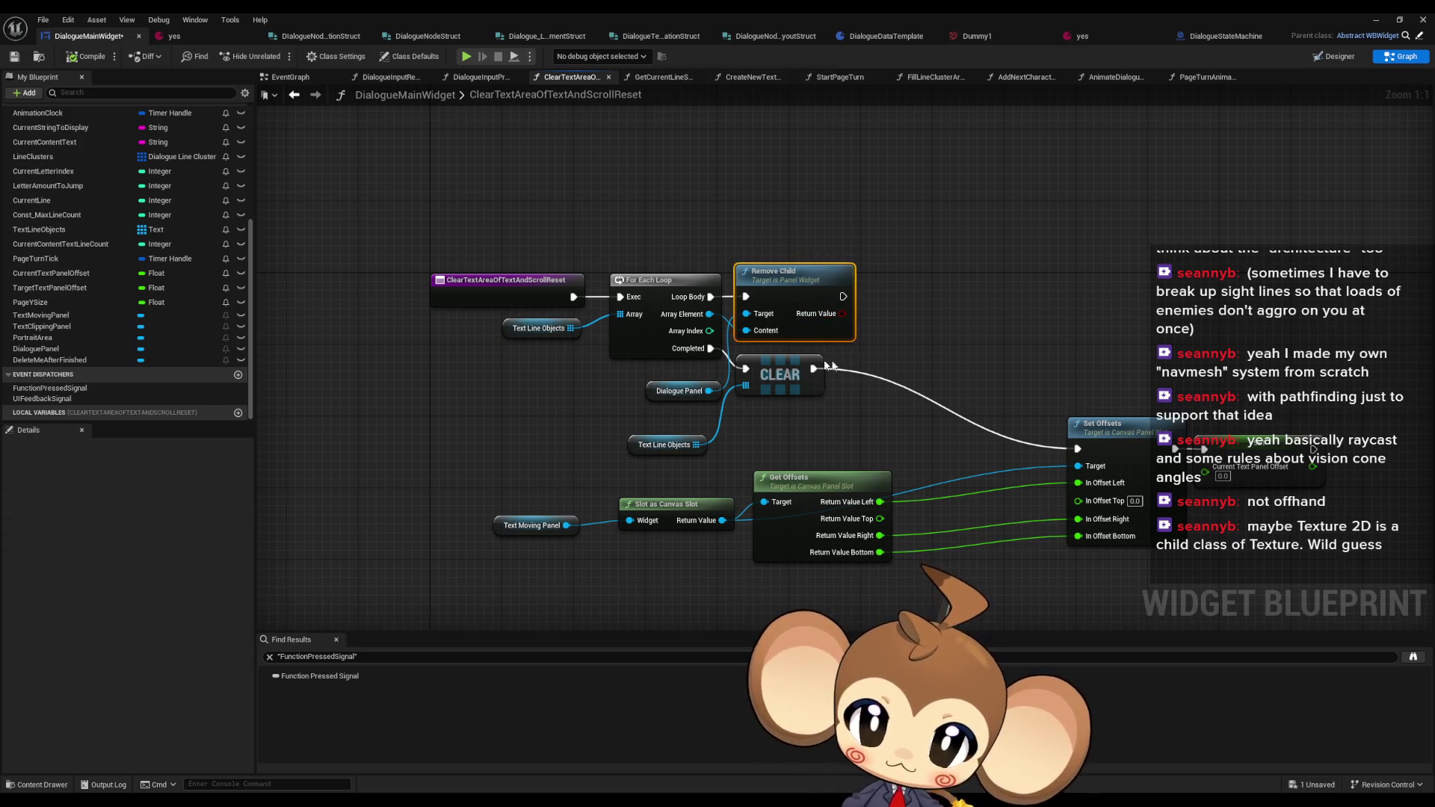
- Add Remove from Parent on each Array Element, run it before Remove Child, then compile and save
{"action": "mouse_move", "coordinate": [709, 314]}
{"action": "left_mouse_down"}
{"action": "mouse_move", "coordinate": [788, 340]}
{"action": "mouse_move", "coordinate": [795, 198]}
{"action": "mouse_move", "coordinate": [809, 188]}
{"action": "left_mouse_up"}
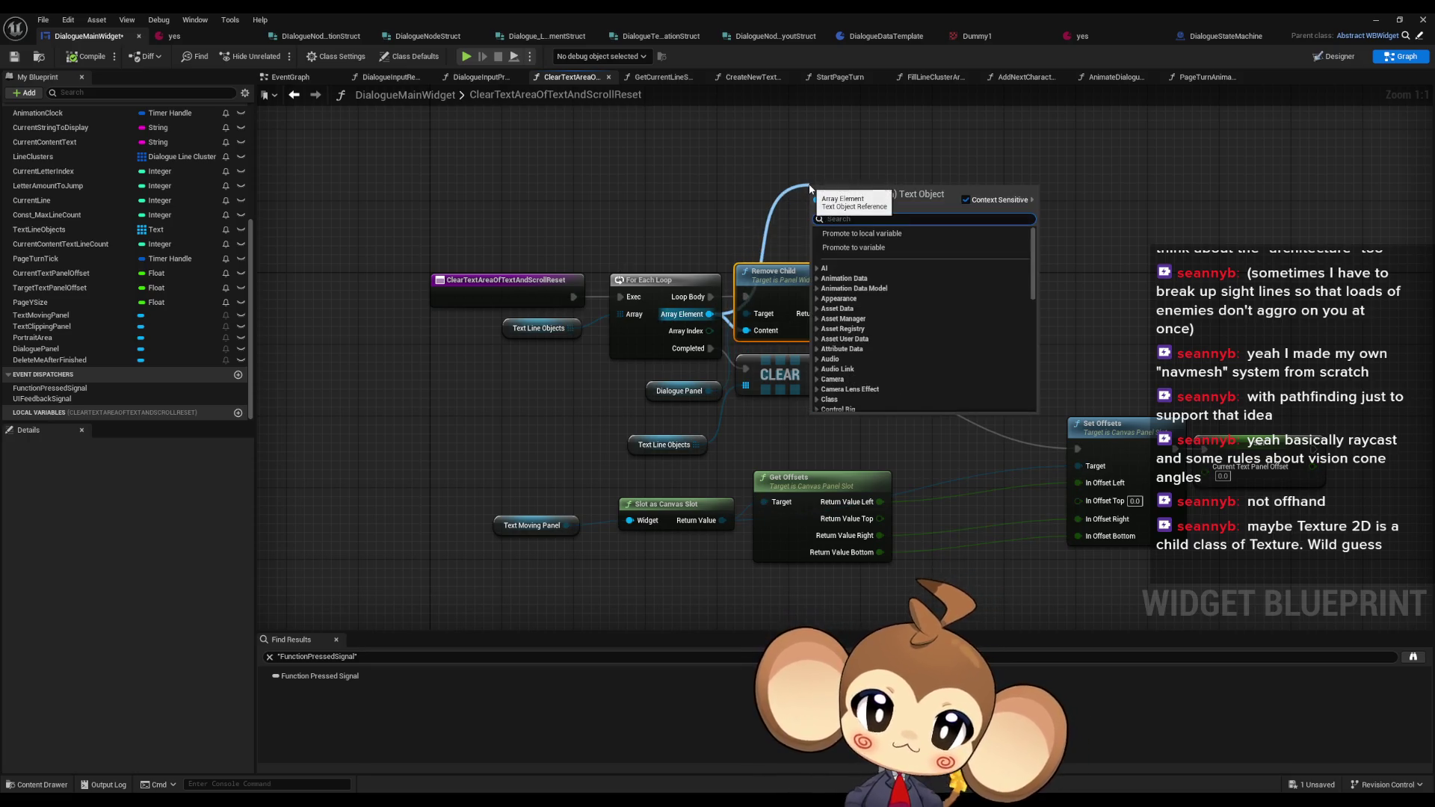
{"action": "type", "text": "remove"}
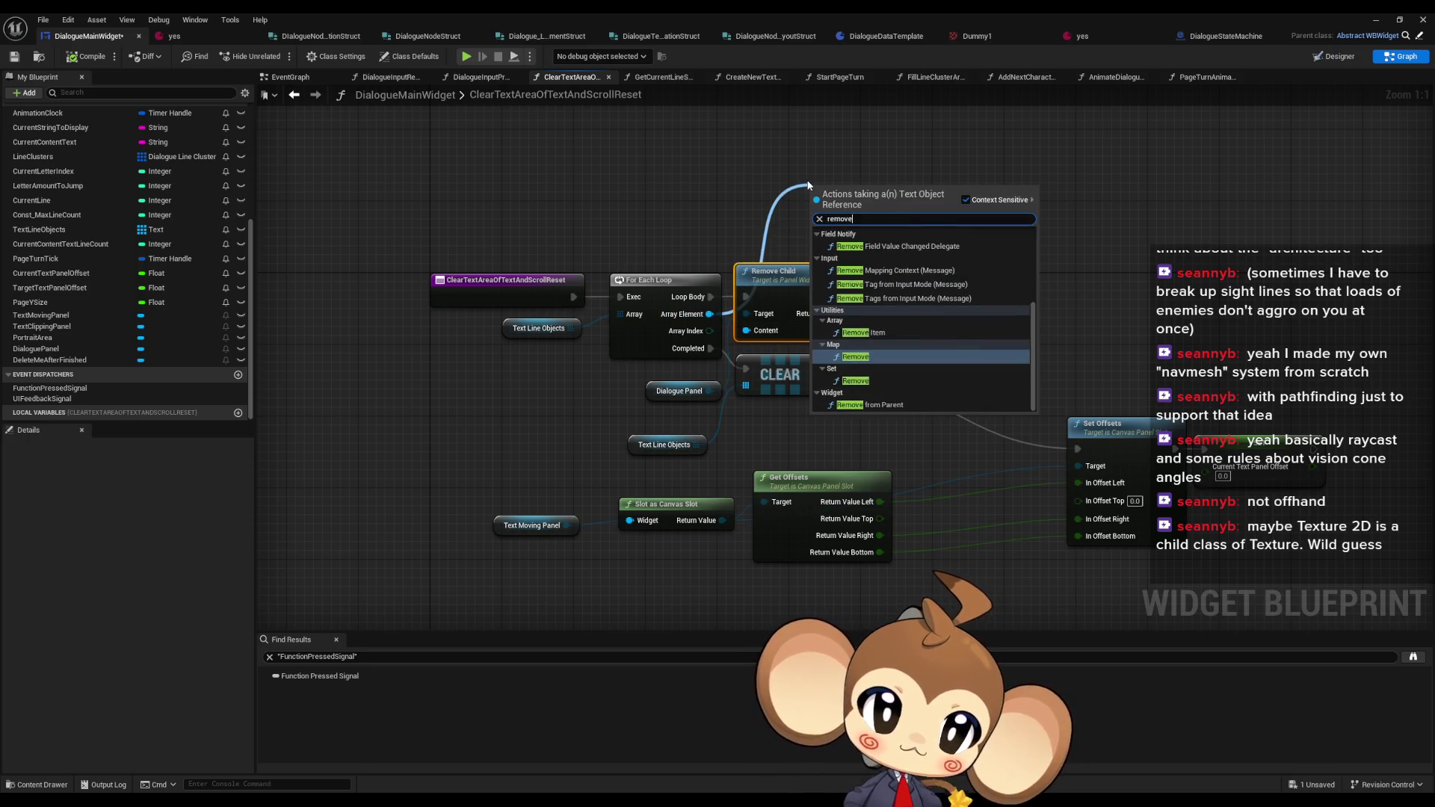
{"action": "left_click", "coordinate": [912, 405]}
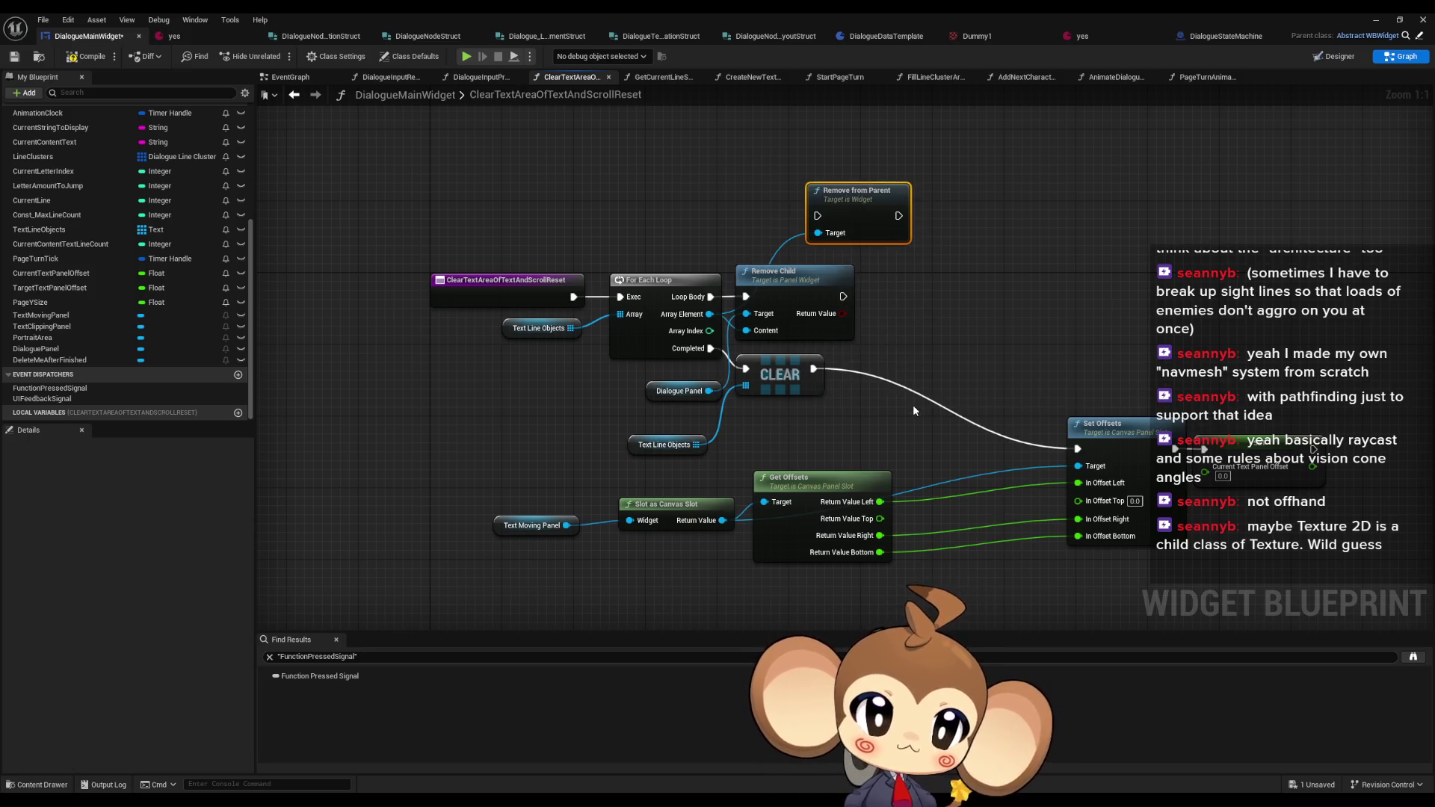
{"action": "left_click_drag", "start_coordinate": [899, 306], "coordinate": [885, 350]}
{"action": "left_click_drag", "start_coordinate": [796, 331], "coordinate": [1006, 330]}
{"action": "mouse_move", "coordinate": [828, 248]}
{"action": "left_mouse_down"}
{"action": "mouse_move", "coordinate": [770, 334]}
{"action": "mouse_move", "coordinate": [701, 340]}
{"action": "left_mouse_up"}
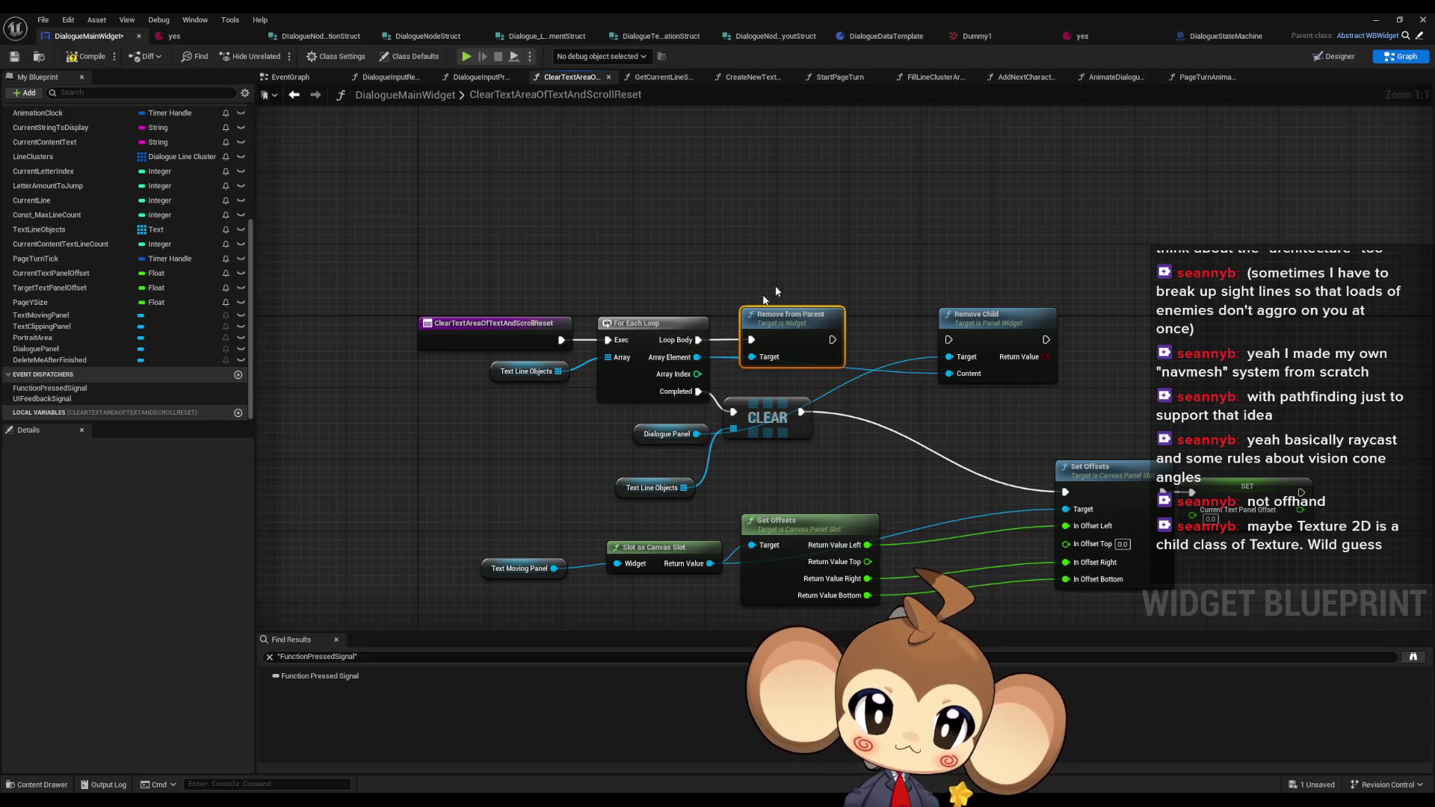
{"action": "left_click", "coordinate": [828, 254]}
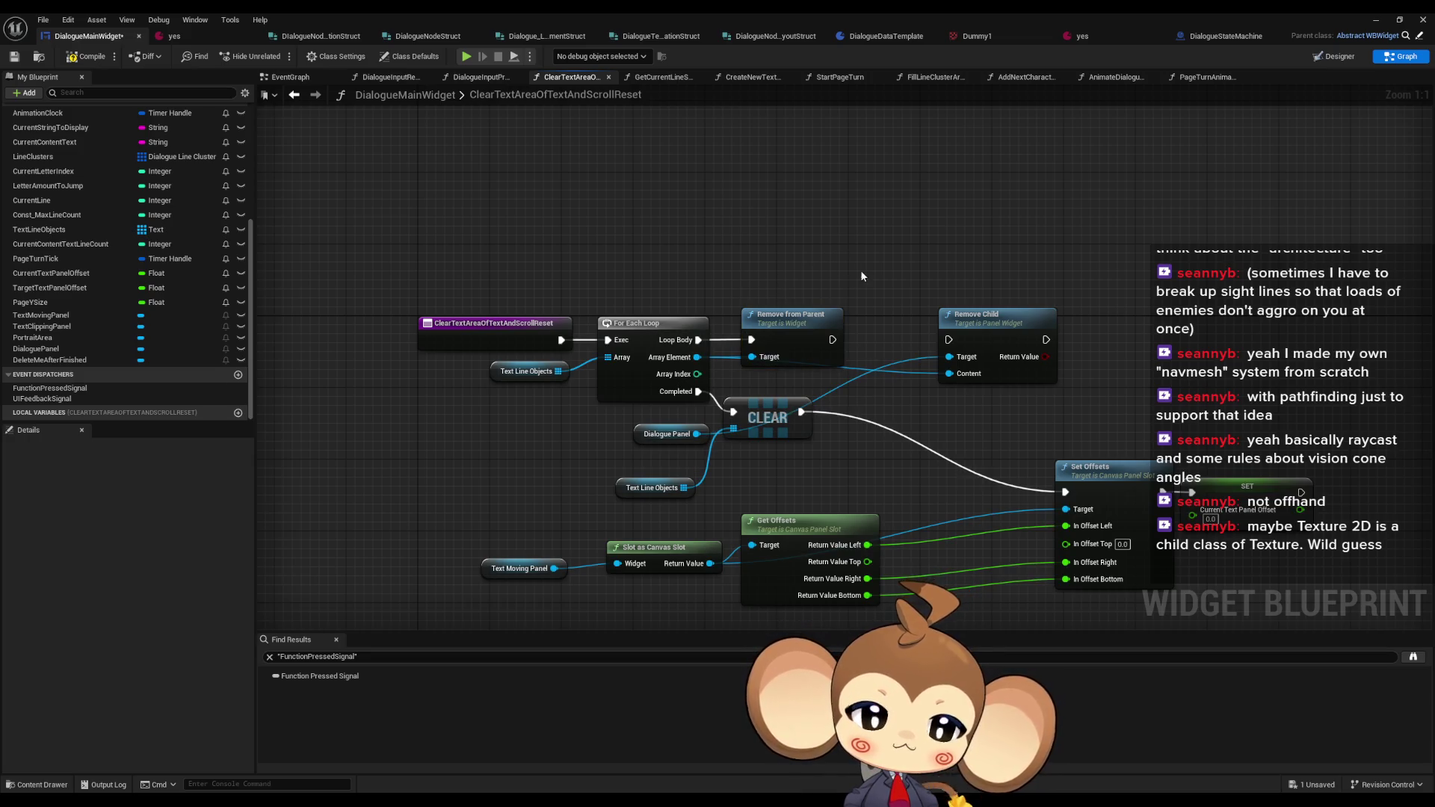
{"action": "left_click", "coordinate": [87, 56]}
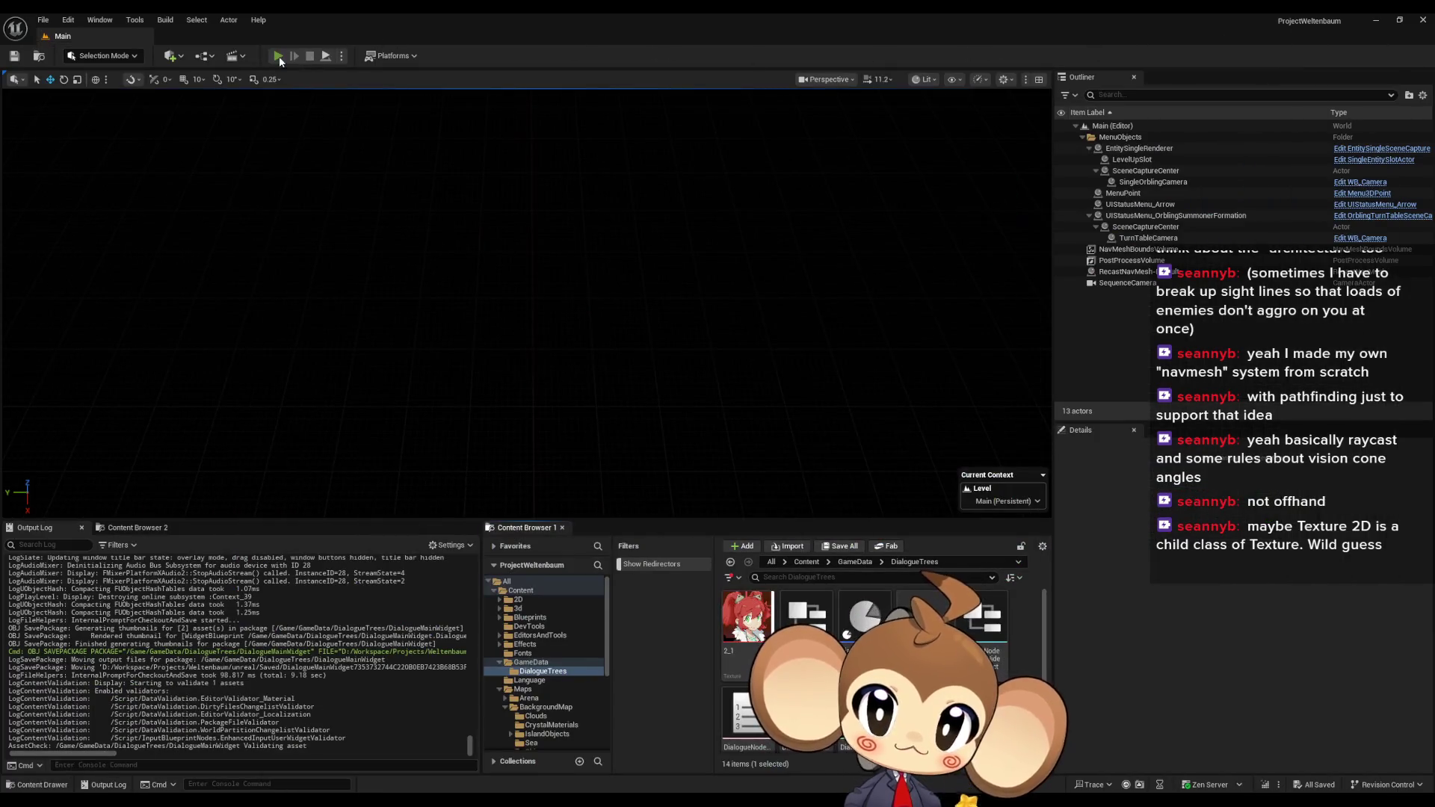
- Start a play-in-editor session and load the saved game, restarting once and loading again
{"action": "left_click", "coordinate": [278, 55]}
{"action": "left_click", "coordinate": [218, 439]}
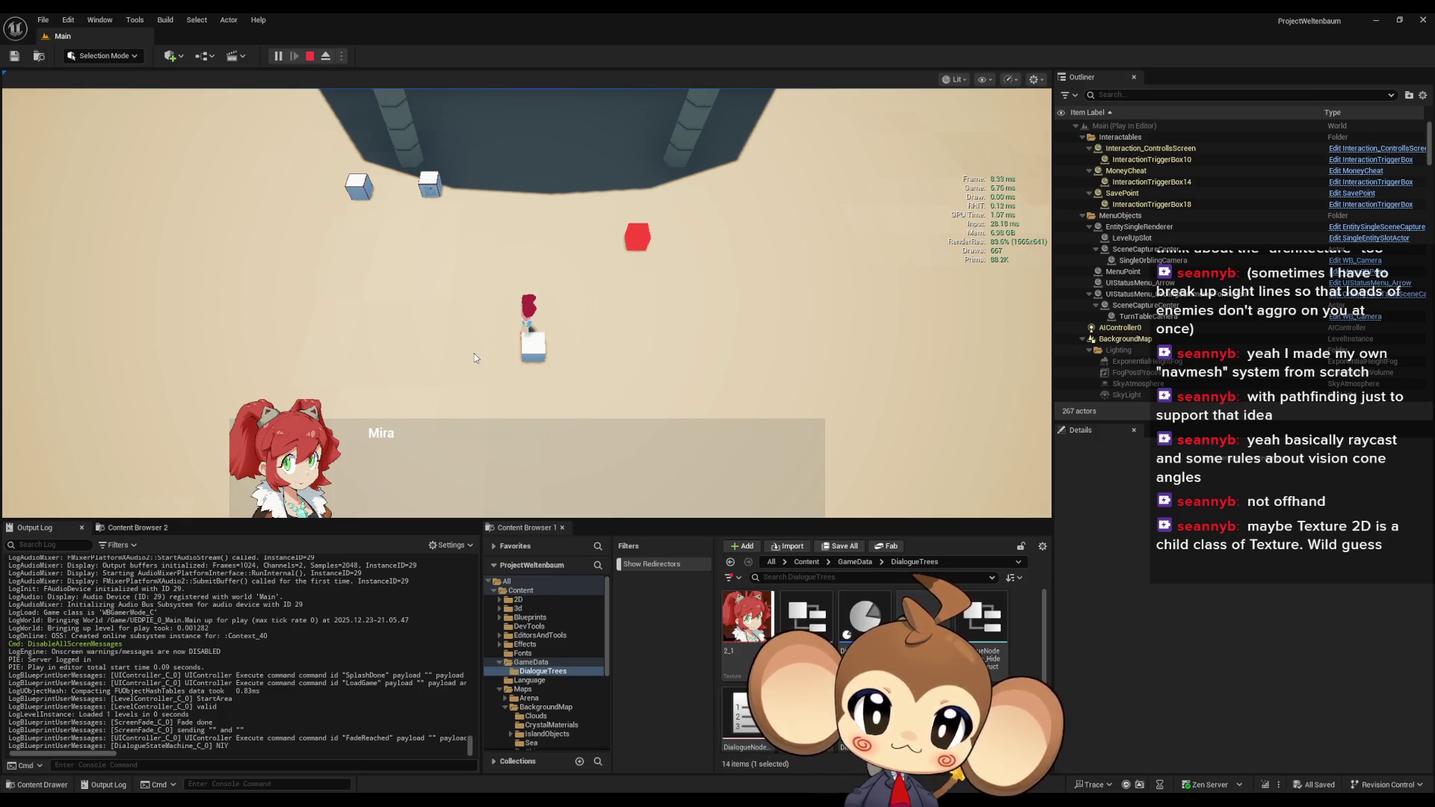
{"action": "left_click", "coordinate": [312, 59]}
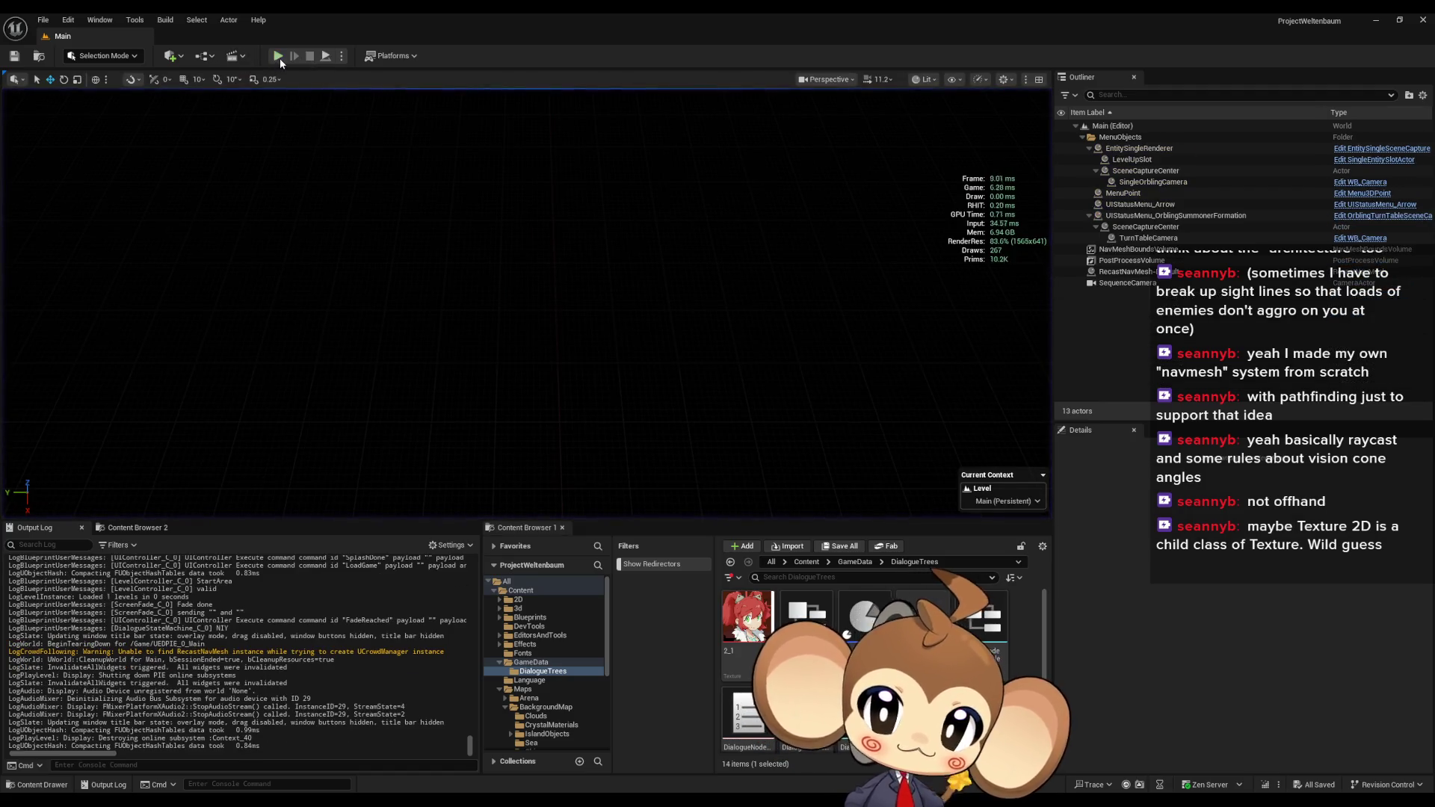
{"action": "left_click", "coordinate": [280, 58]}
{"action": "left_click", "coordinate": [182, 441]}
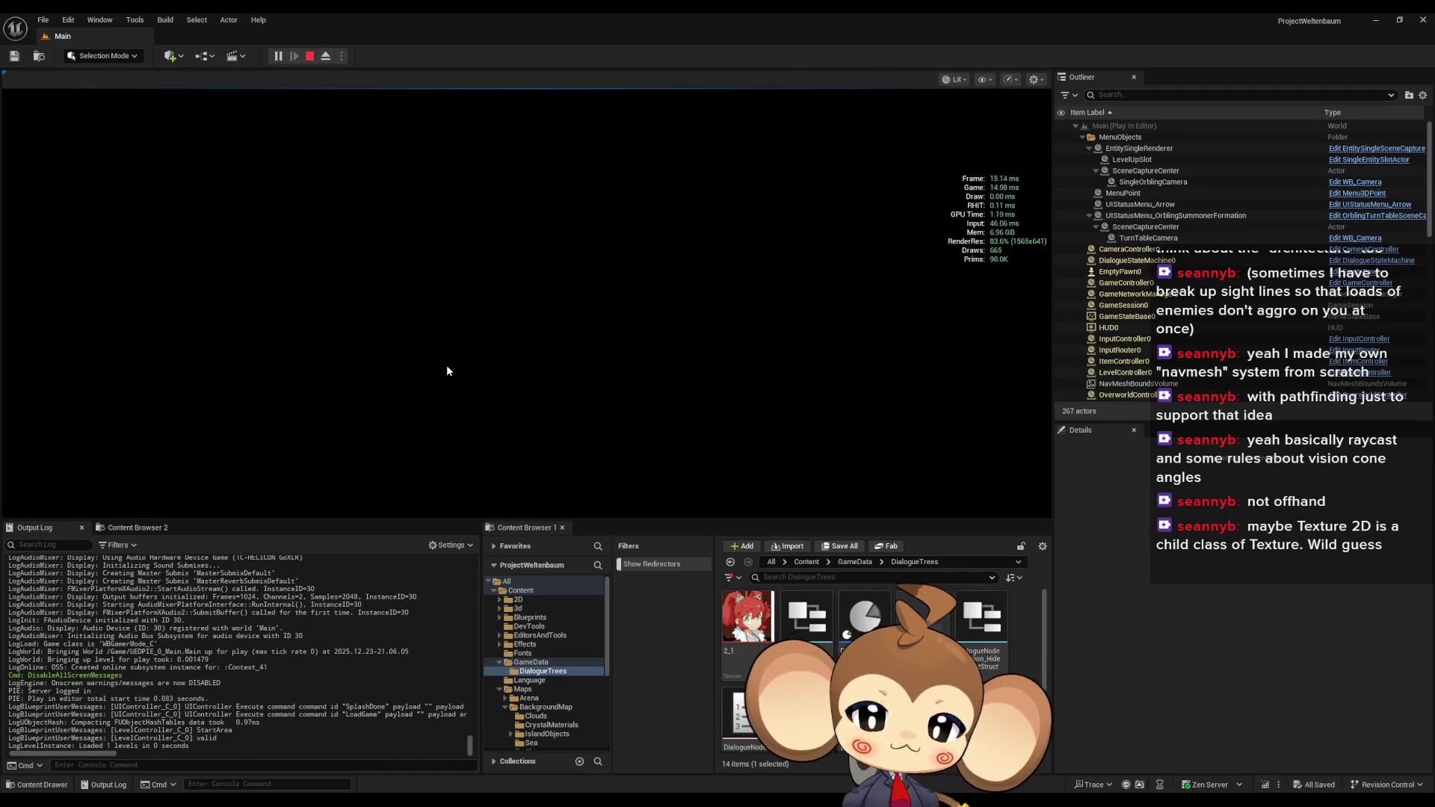
- Walk to the cube and advance the dialogue through several speakers and pages, checking that old lines clear
{"action": "key", "text": "a"}
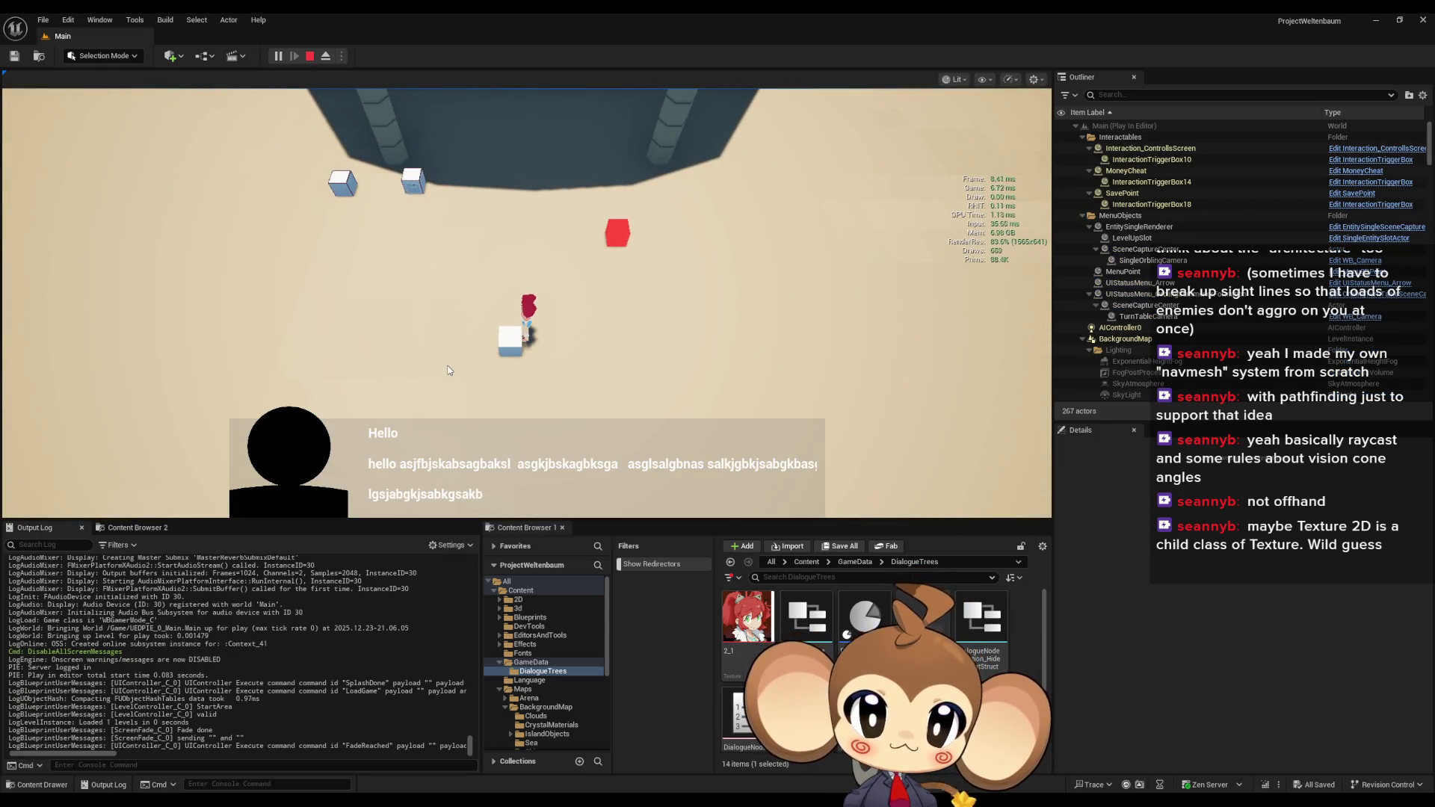
{"action": "key", "text": "space"}
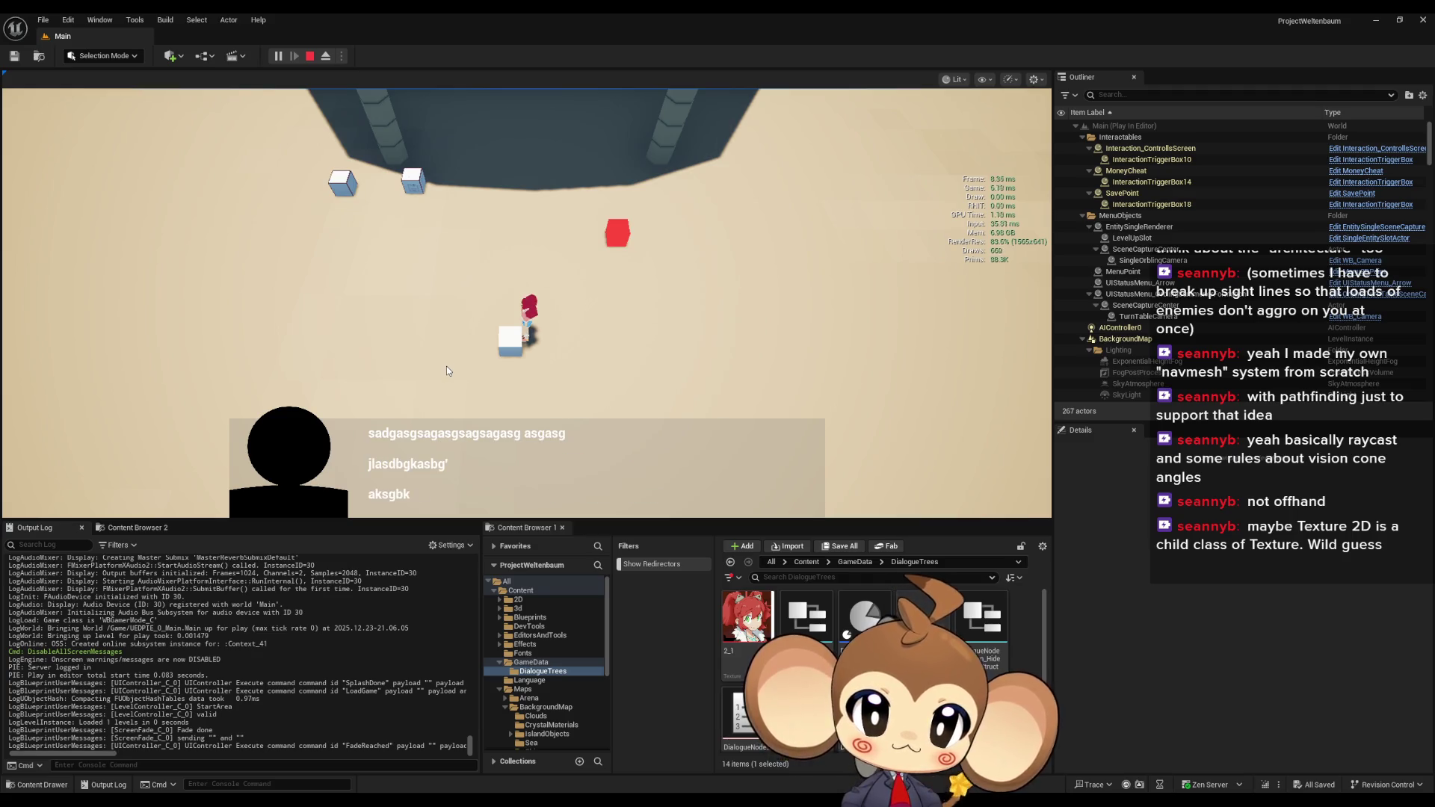
{"action": "key", "text": "space"}
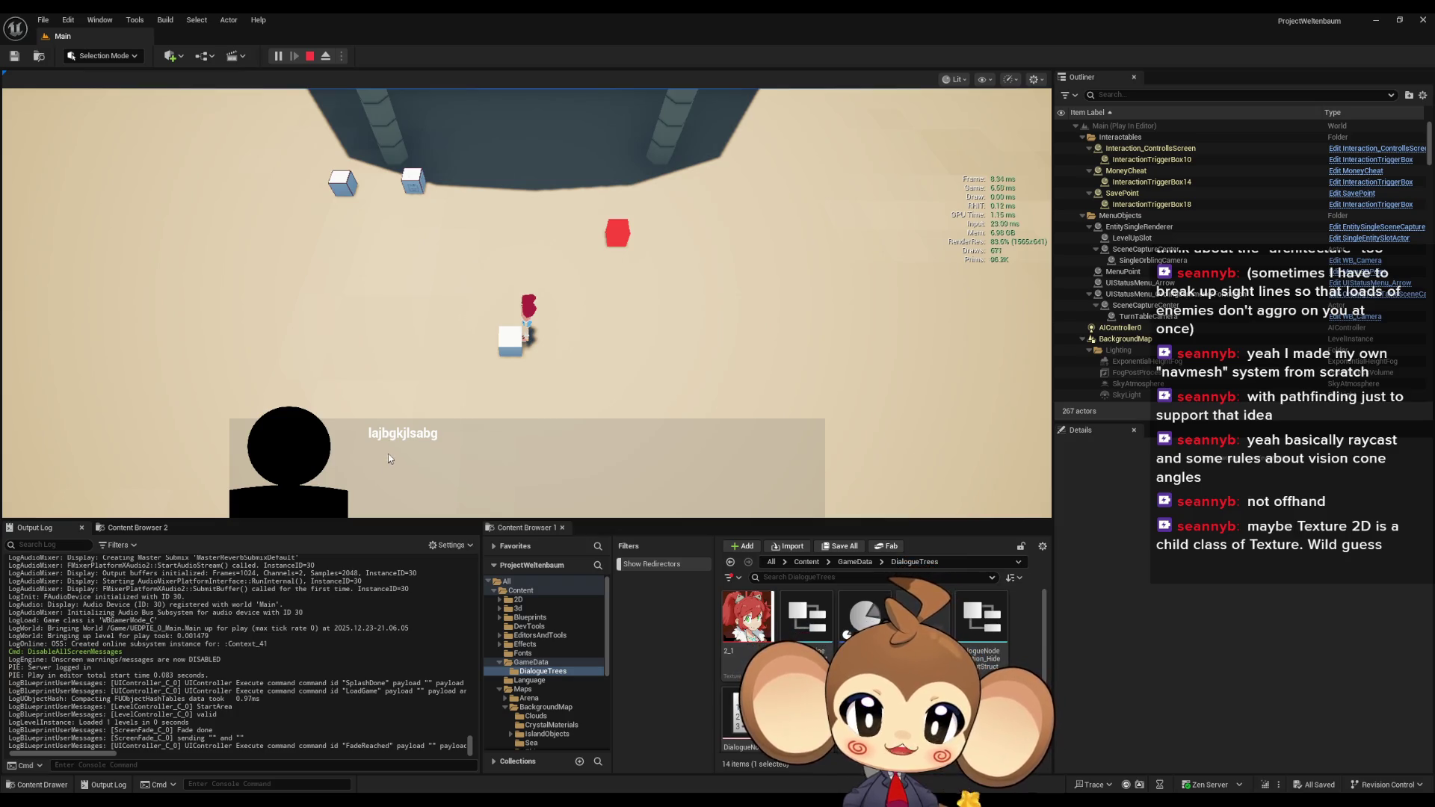
{"action": "left_click", "coordinate": [356, 473]}
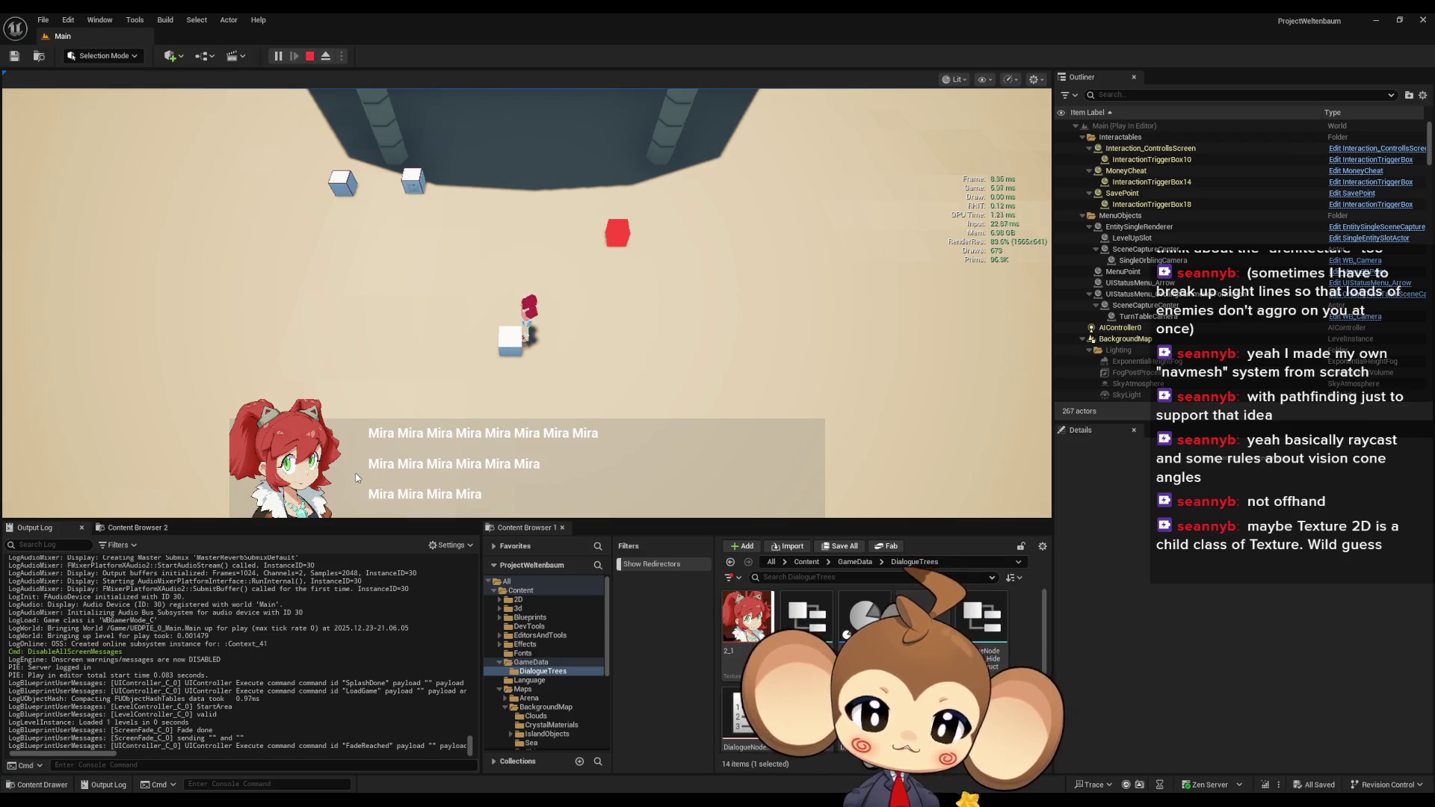
{"action": "left_click", "coordinate": [354, 478]}
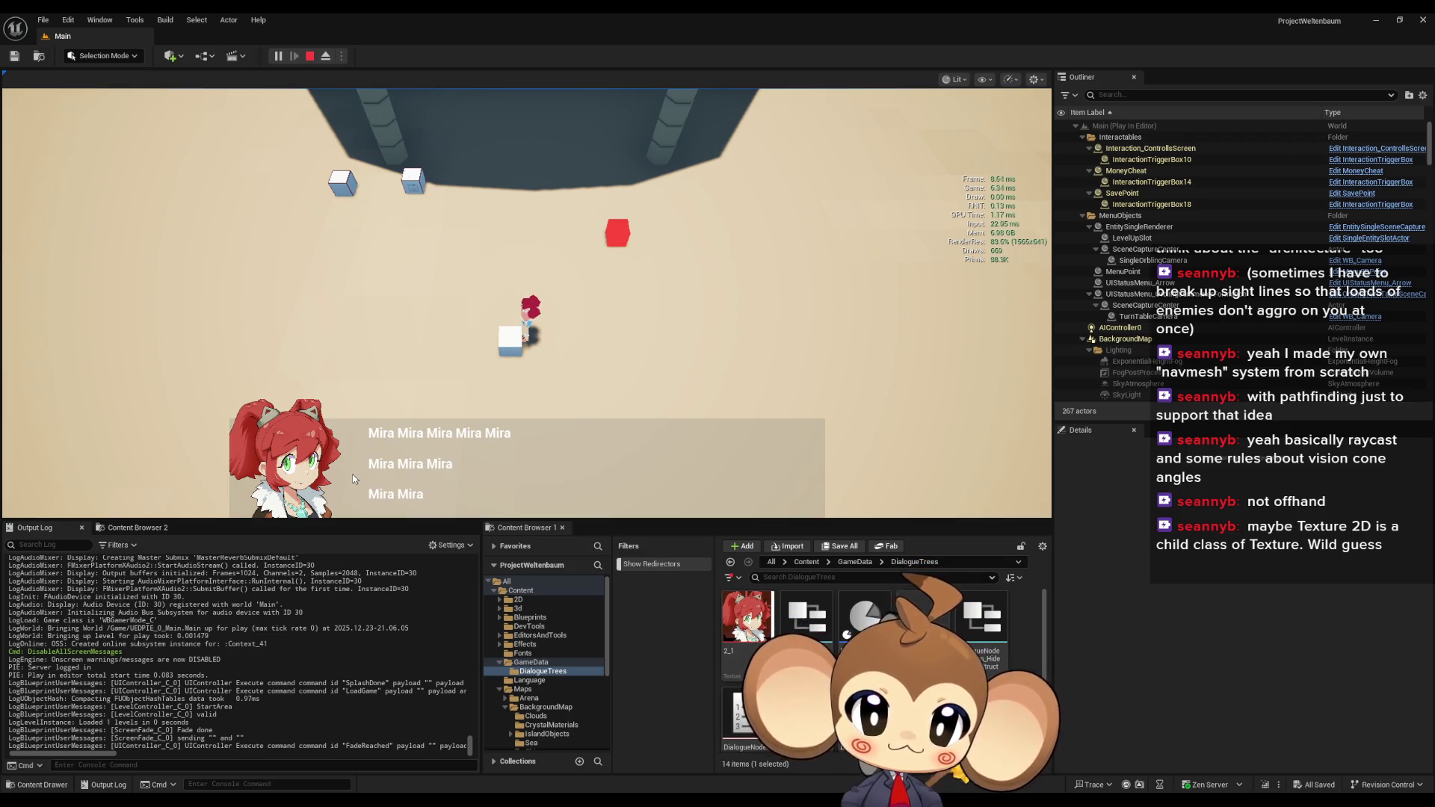
{"action": "left_click", "coordinate": [352, 475]}
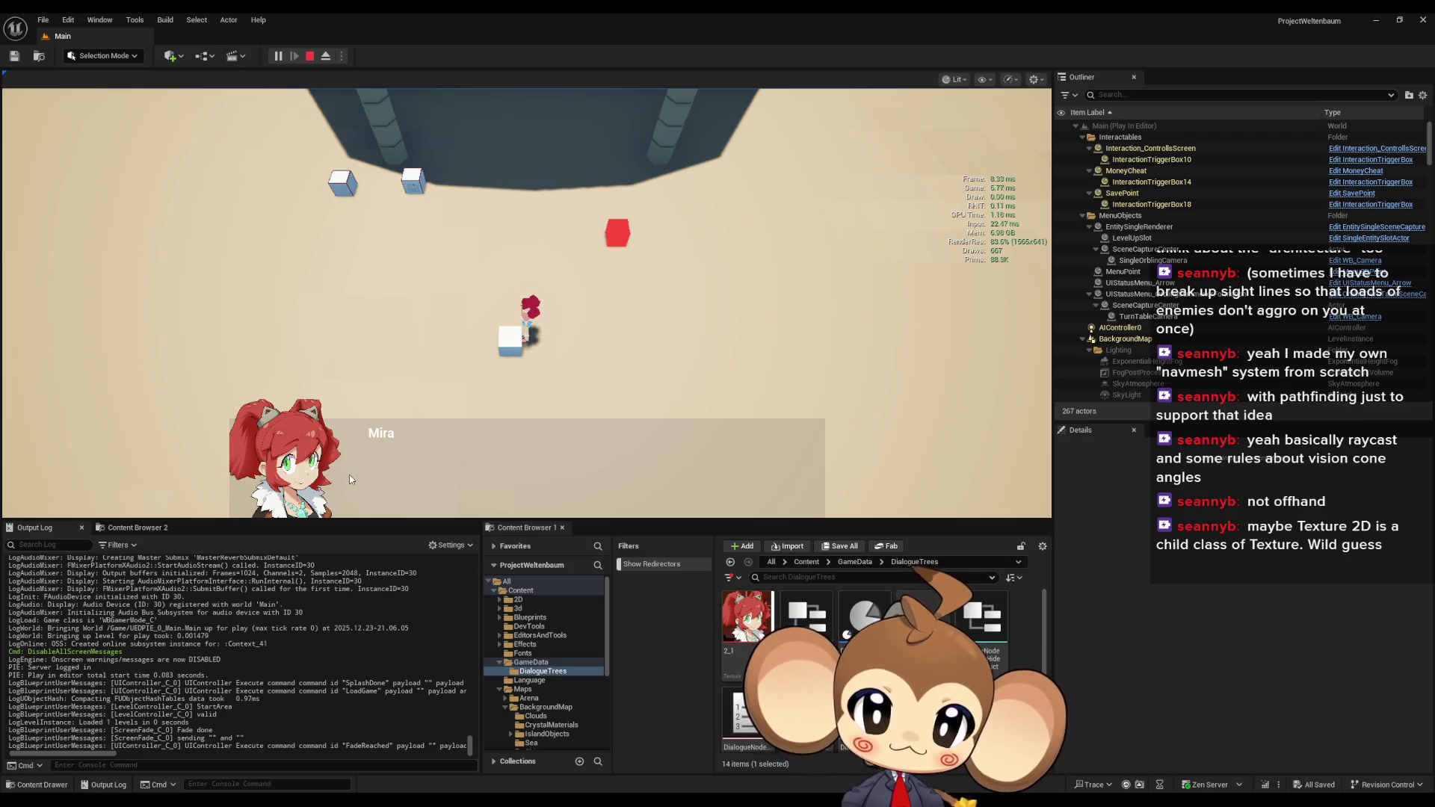
- Restart the play-in-editor session and choose Load Game again
{"action": "left_click", "coordinate": [310, 56]}
{"action": "left_click", "coordinate": [291, 52]}
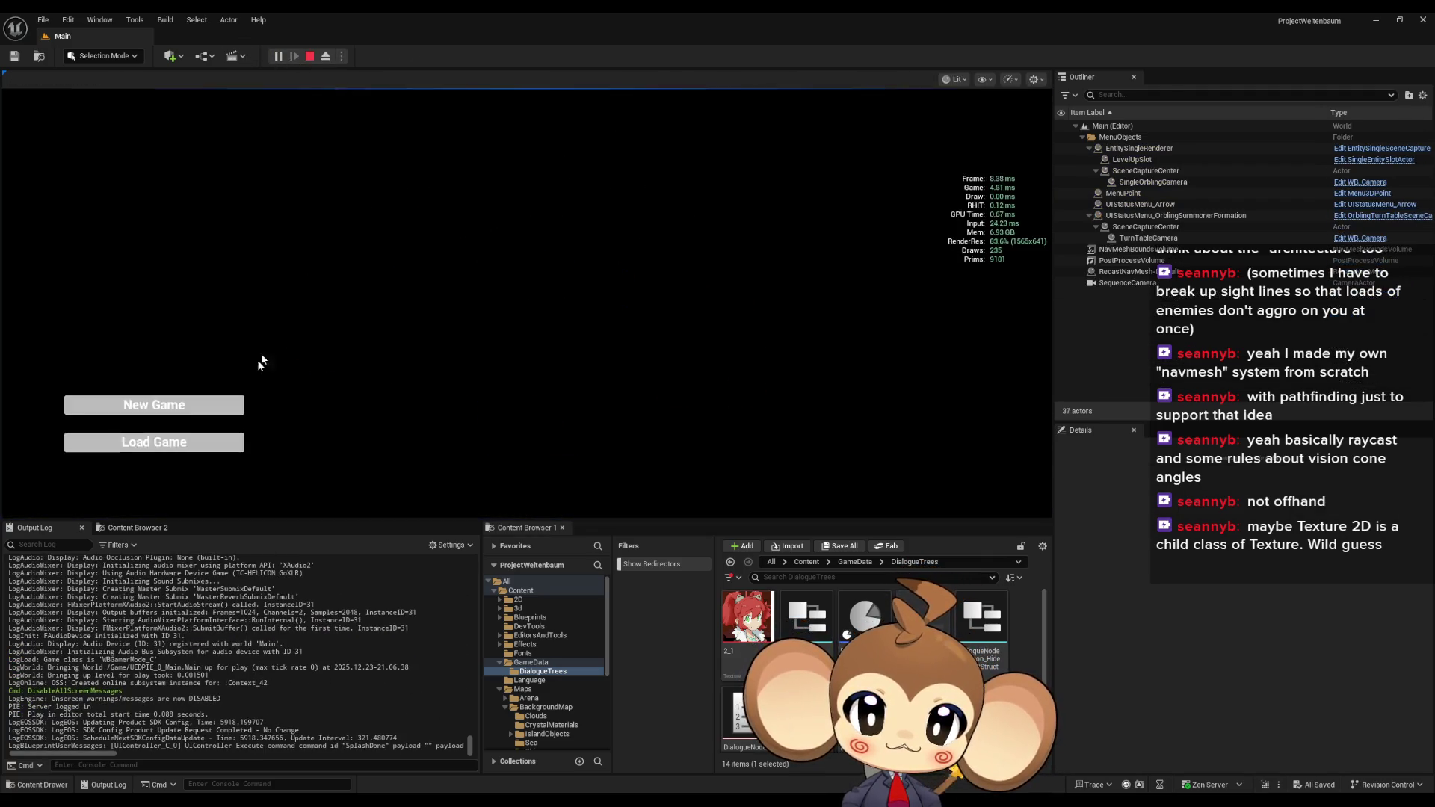
{"action": "left_click", "coordinate": [192, 443]}
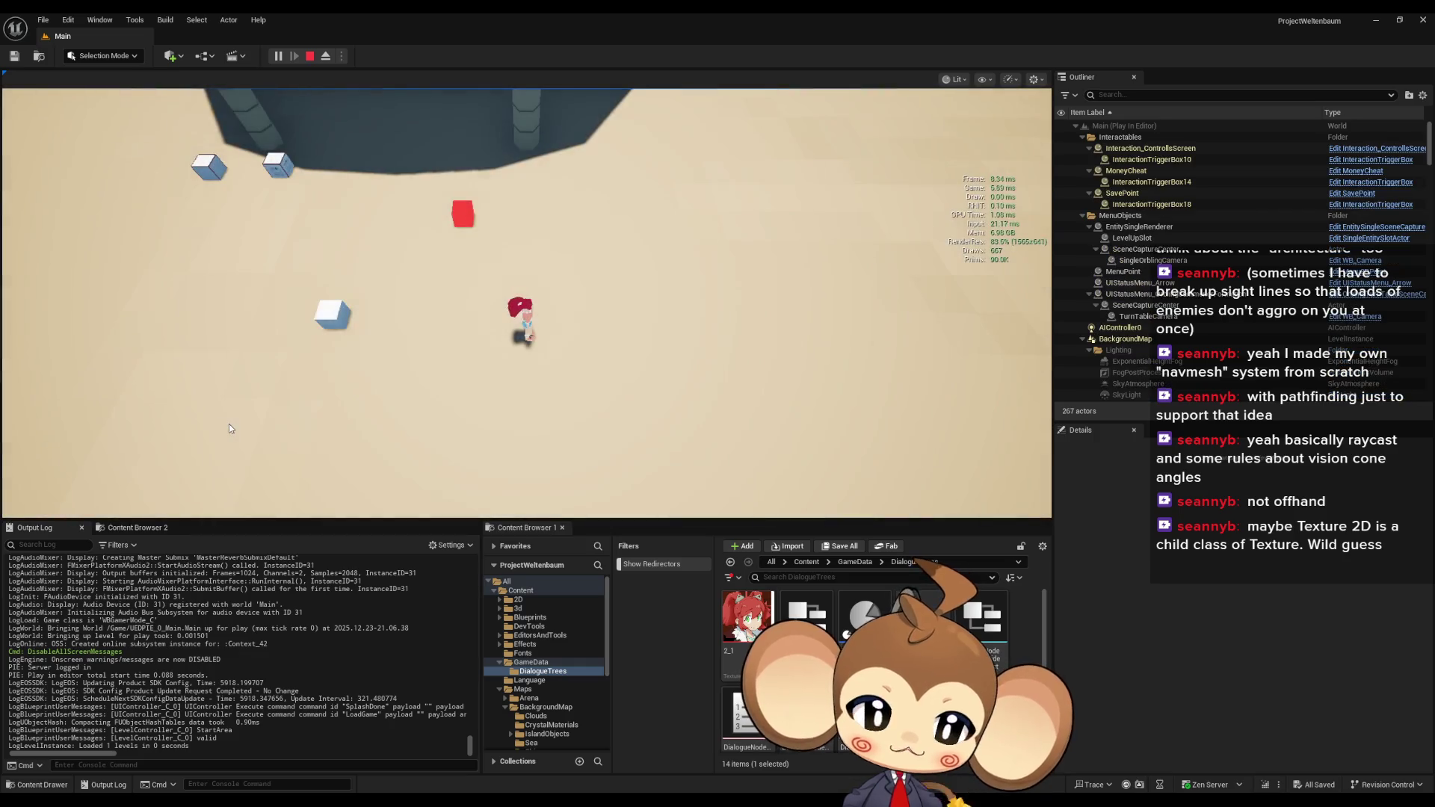
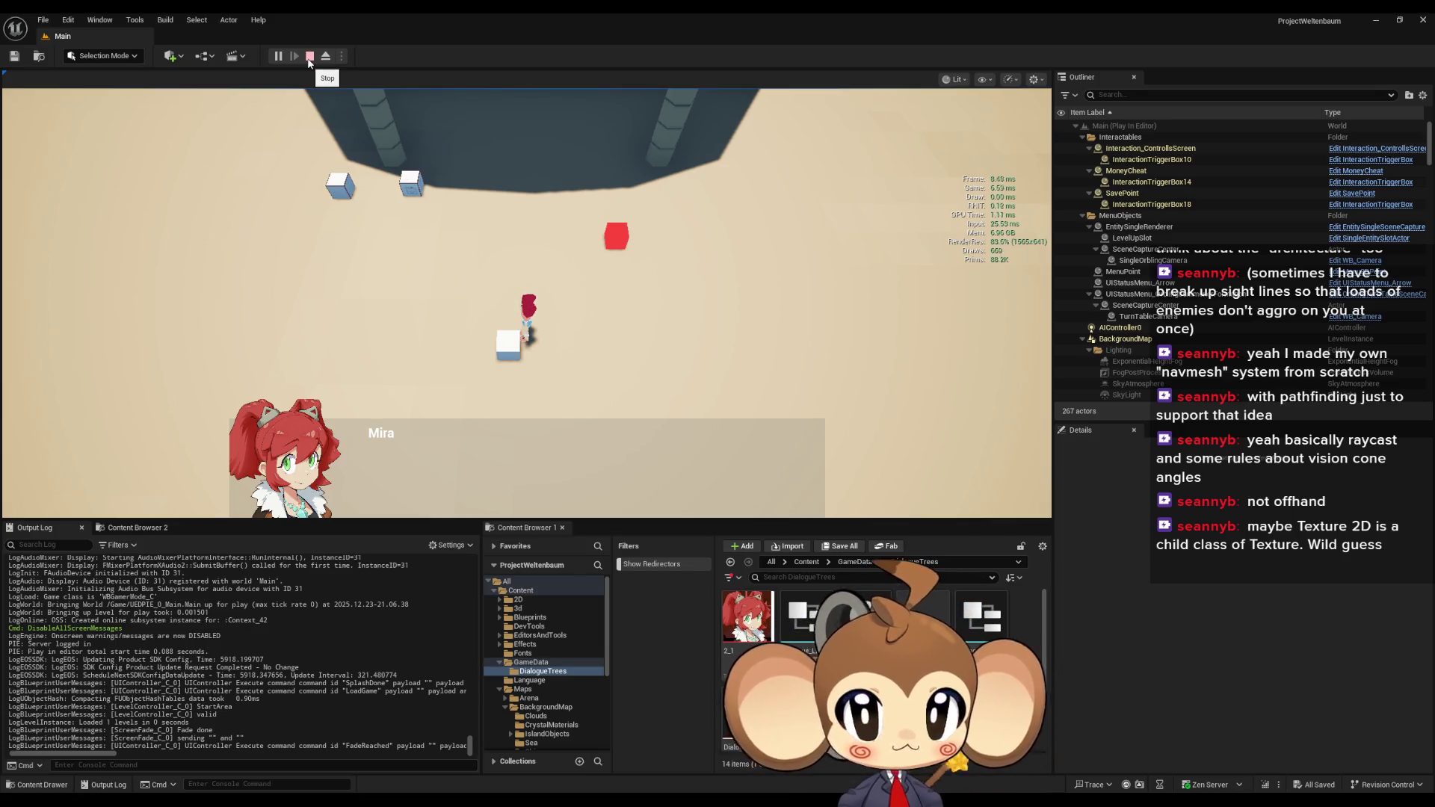
- Stop the play session and rearrange the ClearTextAreaOfTextAndScrollReset nodes in DialogueMainWidget
{"action": "left_click", "coordinate": [310, 57]}
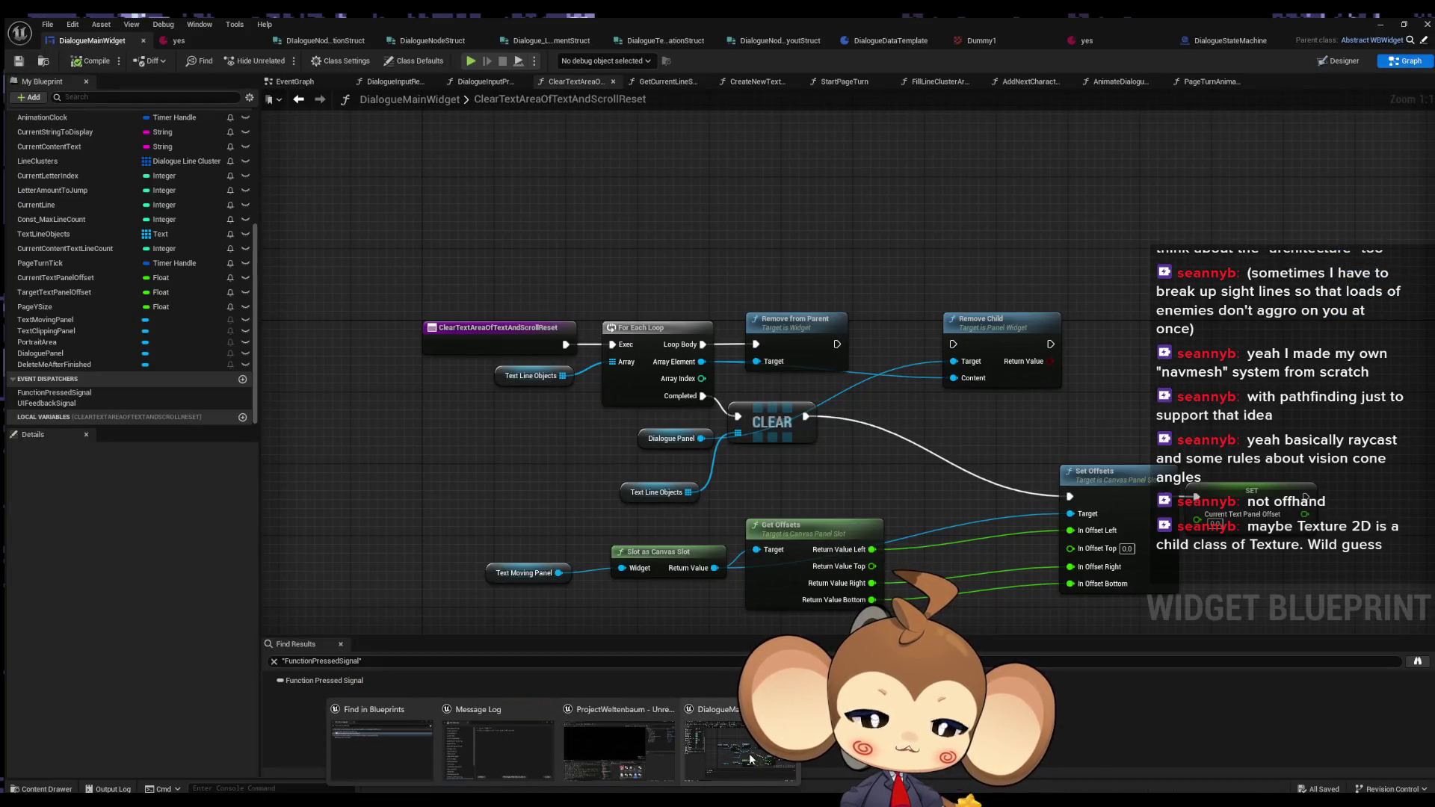
{"action": "left_click", "coordinate": [751, 759]}
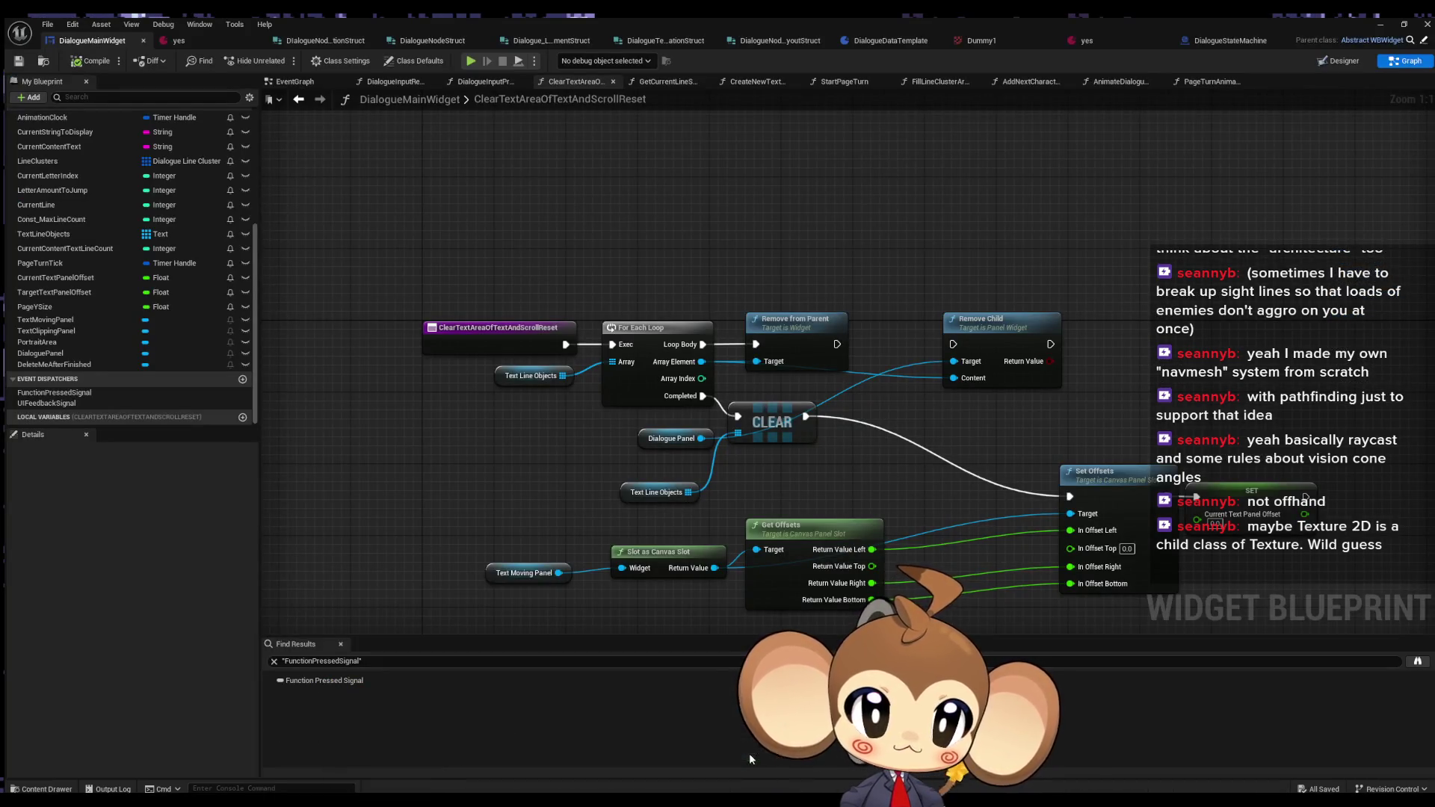
{"action": "left_click_drag", "start_coordinate": [416, 464], "coordinate": [755, 523]}
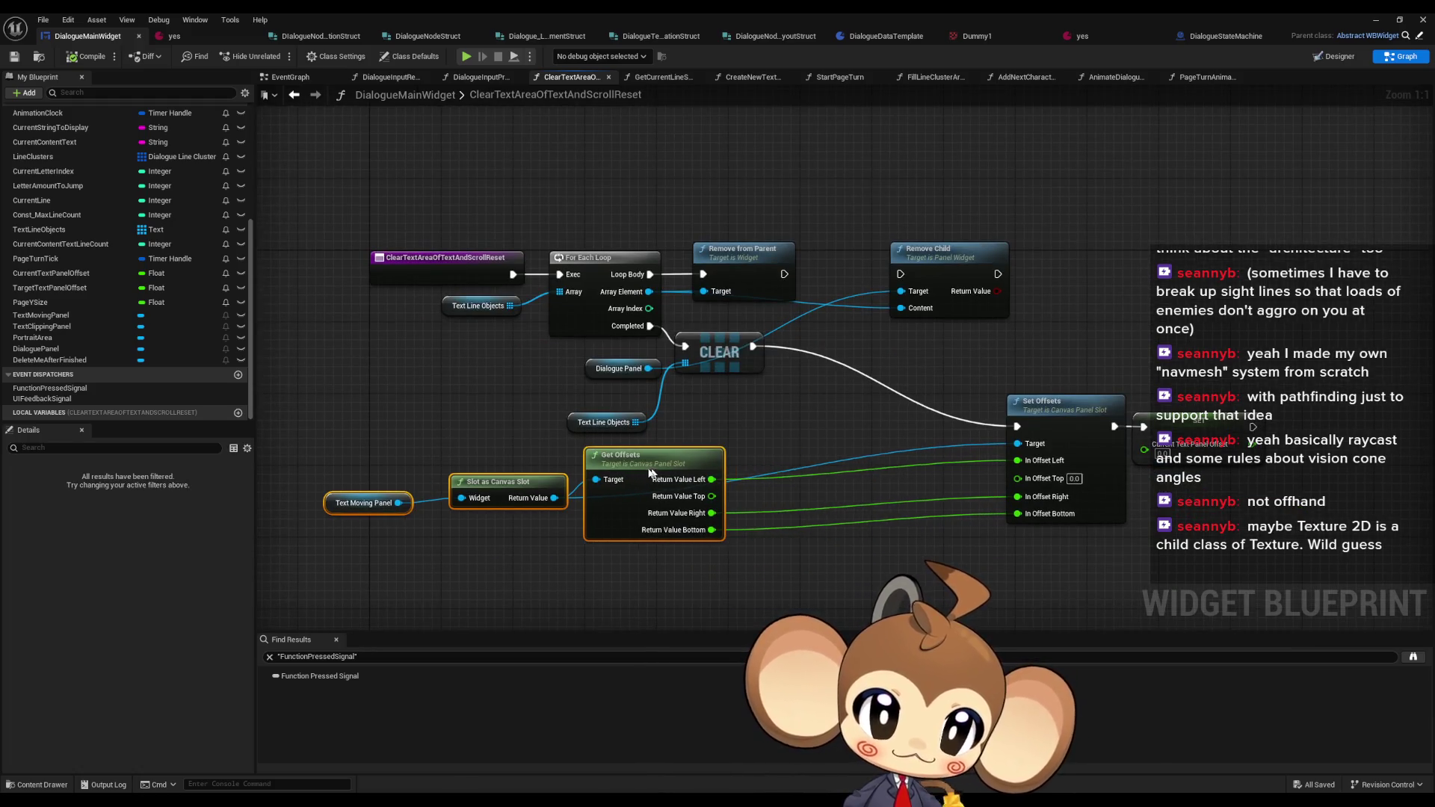
{"action": "left_click_drag", "start_coordinate": [650, 472], "coordinate": [641, 472]}
{"action": "left_click_drag", "start_coordinate": [994, 385], "coordinate": [1166, 448]}
{"action": "mouse_move", "coordinate": [1074, 420]}
{"action": "left_mouse_down"}
{"action": "mouse_move", "coordinate": [866, 373]}
{"action": "mouse_move", "coordinate": [884, 395]}
{"action": "left_mouse_up"}
{"action": "left_click_drag", "start_coordinate": [725, 362], "coordinate": [735, 412]}
- Delete the Dialogue Panel and Remove Child nodes from the function
{"action": "mouse_move", "coordinate": [608, 374]}
{"action": "left_mouse_down"}
{"action": "mouse_move", "coordinate": [744, 355]}
{"action": "mouse_move", "coordinate": [750, 332]}
{"action": "mouse_move", "coordinate": [898, 239]}
{"action": "mouse_move", "coordinate": [1005, 334]}
{"action": "left_mouse_up"}
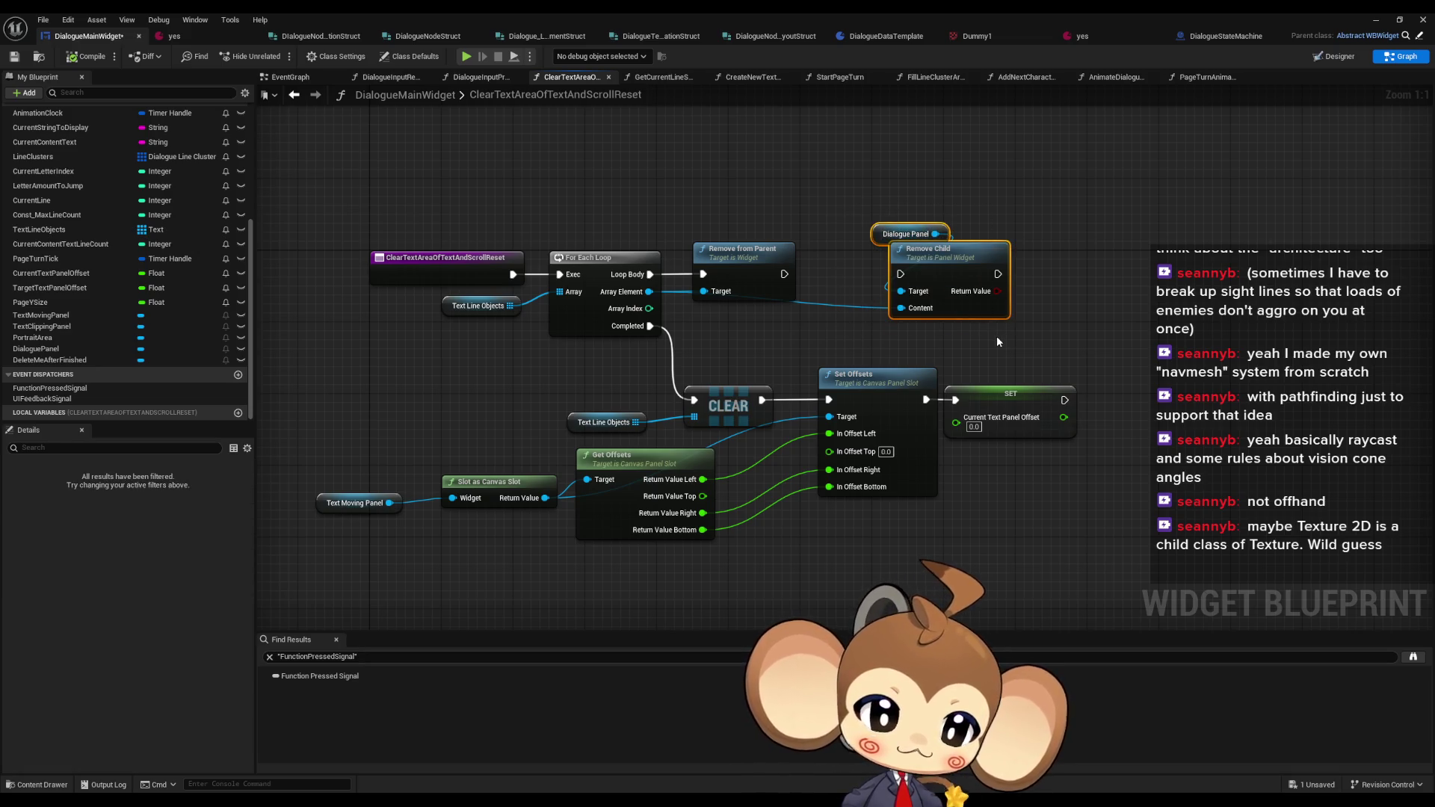
{"action": "key", "text": "Delete"}
{"action": "scroll", "coordinate": [177, 305], "scroll_direction": "up", "scroll_amount": 3}
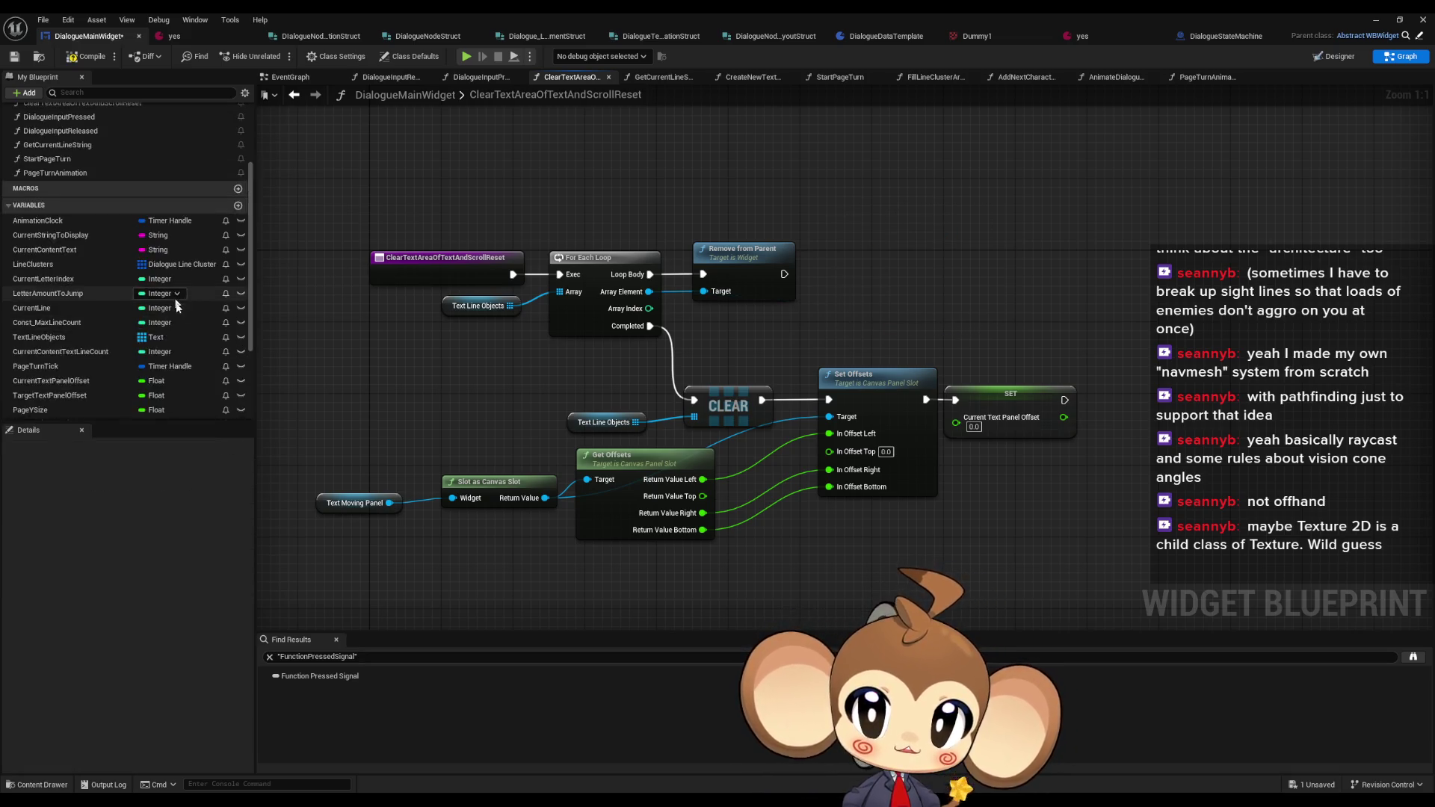
{"action": "scroll", "coordinate": [176, 305], "scroll_direction": "up", "scroll_amount": 3}
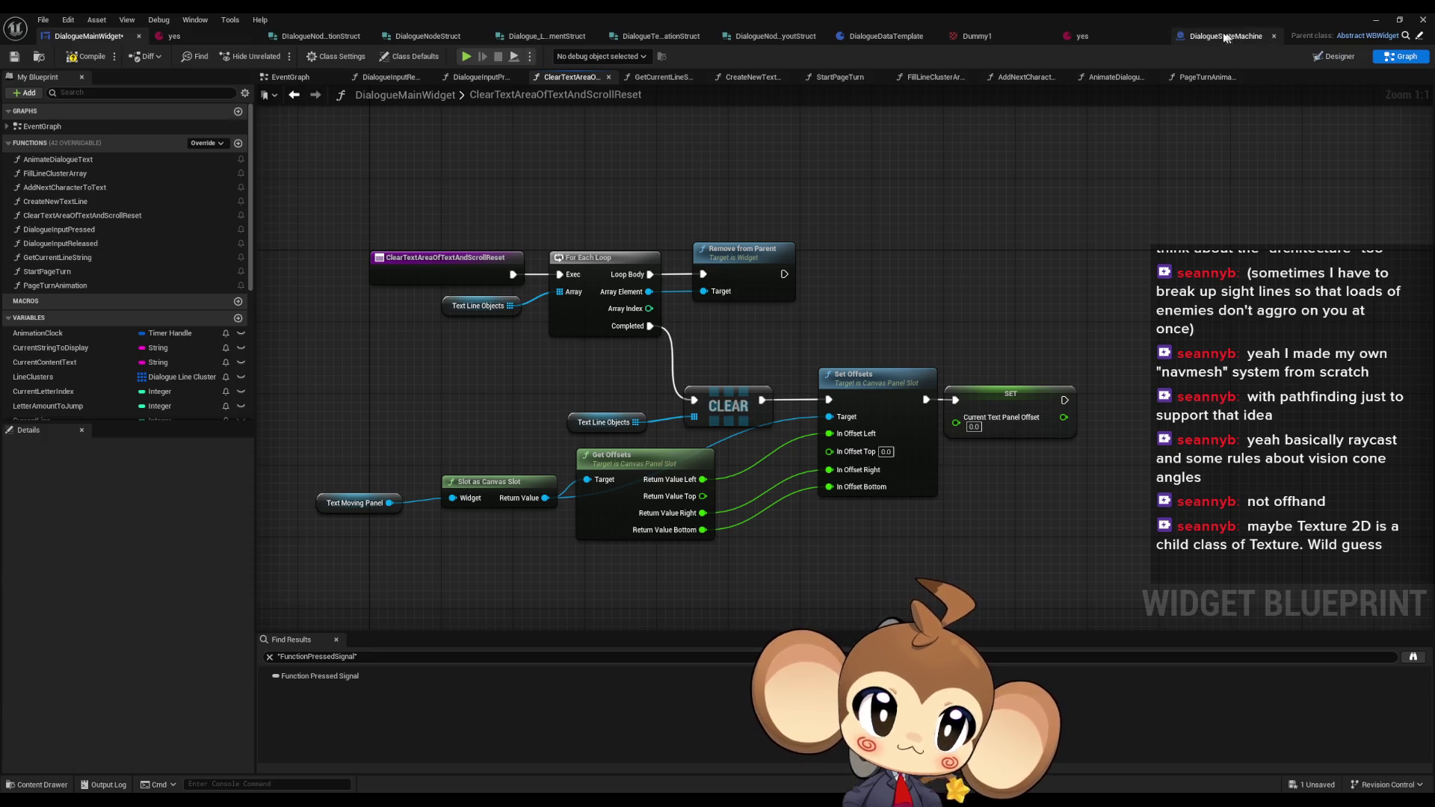
- Bring DialogueStateMachine forward, open its FunctionSwitch graph and show the lower Execute Node ID nodes
{"action": "left_click_drag", "start_coordinate": [1226, 36], "coordinate": [152, 32]}
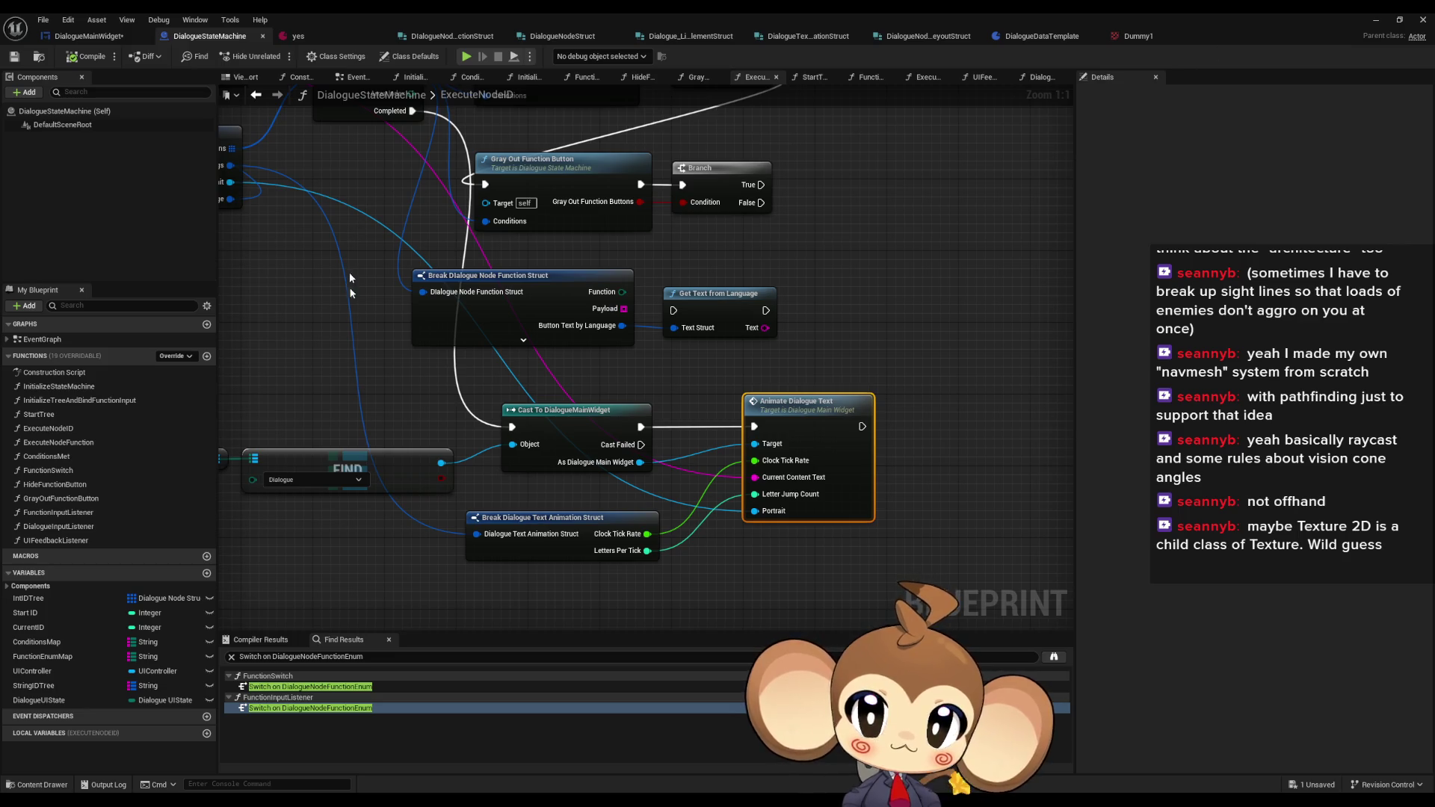
{"action": "double_click", "coordinate": [47, 513]}
{"action": "double_click", "coordinate": [43, 527]}
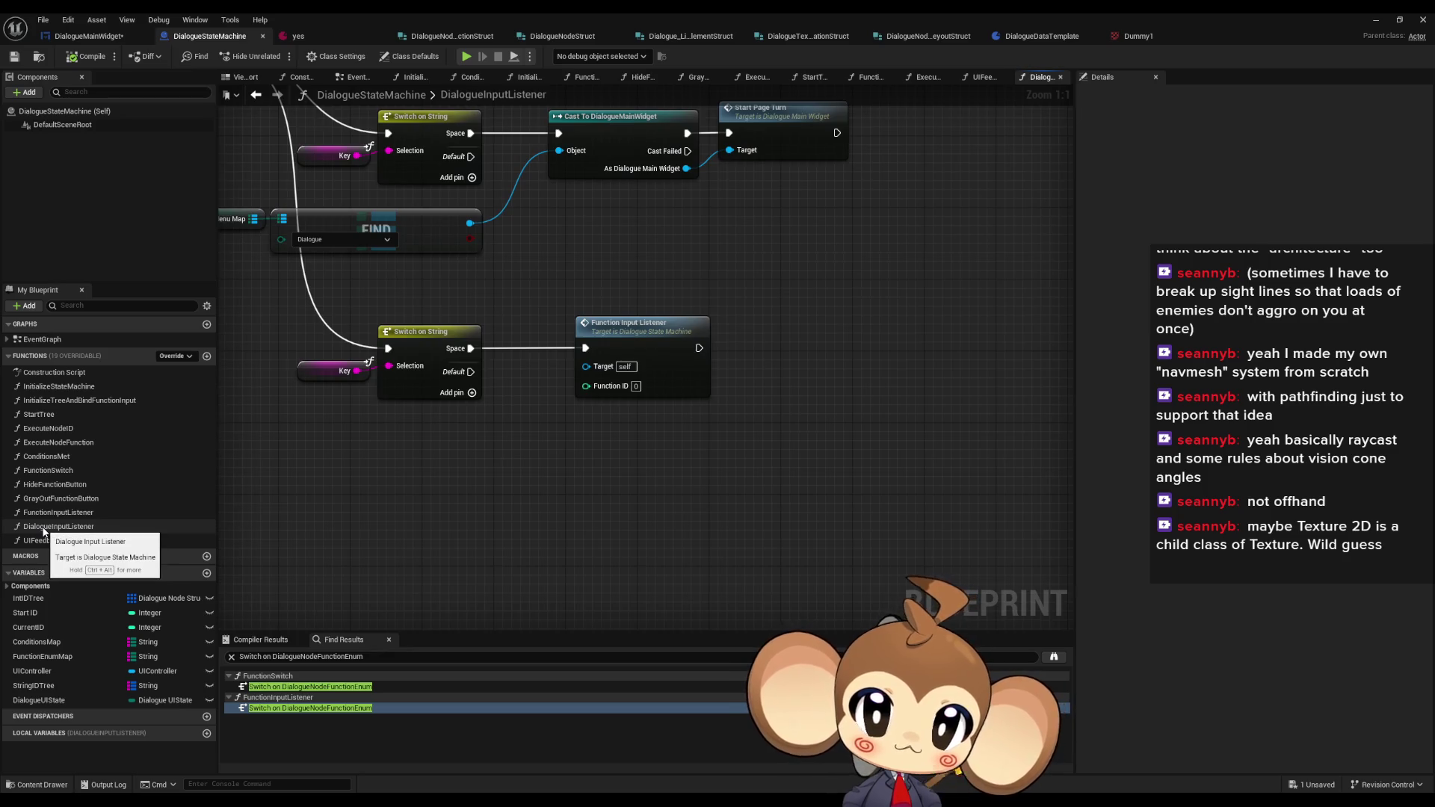
{"action": "double_click", "coordinate": [48, 471]}
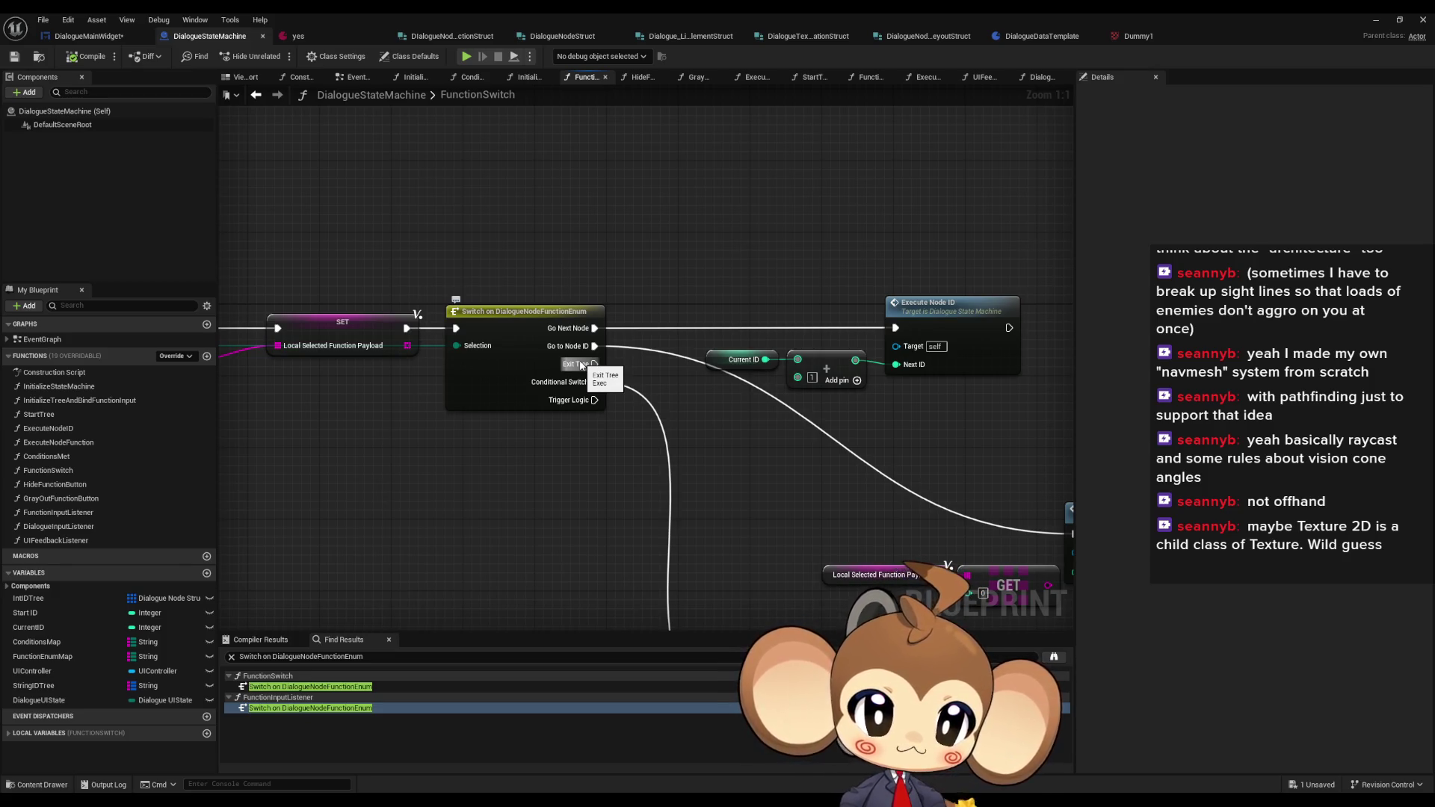
{"action": "left_click_drag", "start_coordinate": [580, 364], "coordinate": [275, 188]}
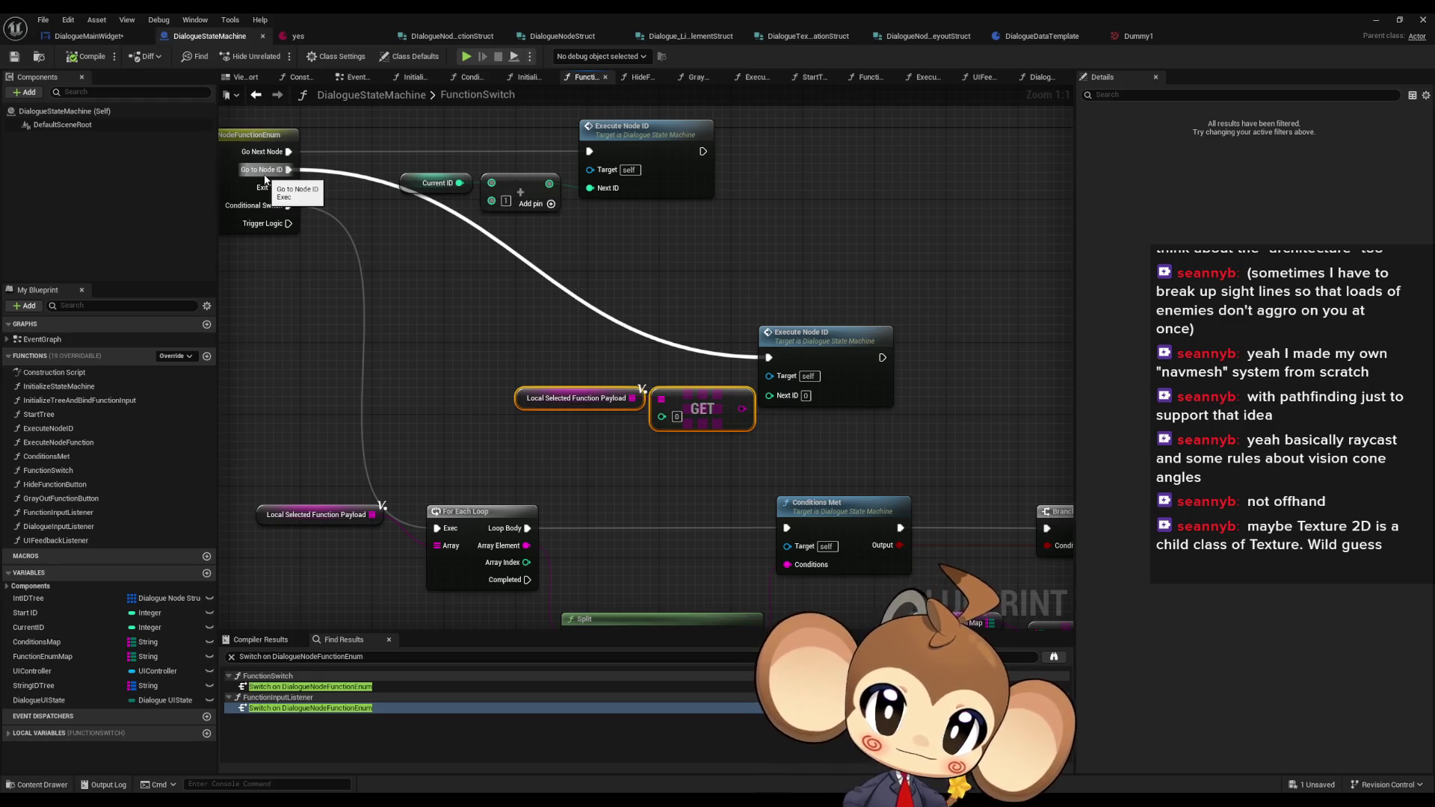
- Wire the payload GET output into the lower Execute Node ID's Next ID through a conversion node
{"action": "mouse_move", "coordinate": [266, 179]}
{"action": "left_mouse_down"}
{"action": "mouse_move", "coordinate": [602, 266]}
{"action": "mouse_move", "coordinate": [794, 267]}
{"action": "mouse_move", "coordinate": [340, 190]}
{"action": "mouse_move", "coordinate": [500, 276]}
{"action": "left_mouse_up"}
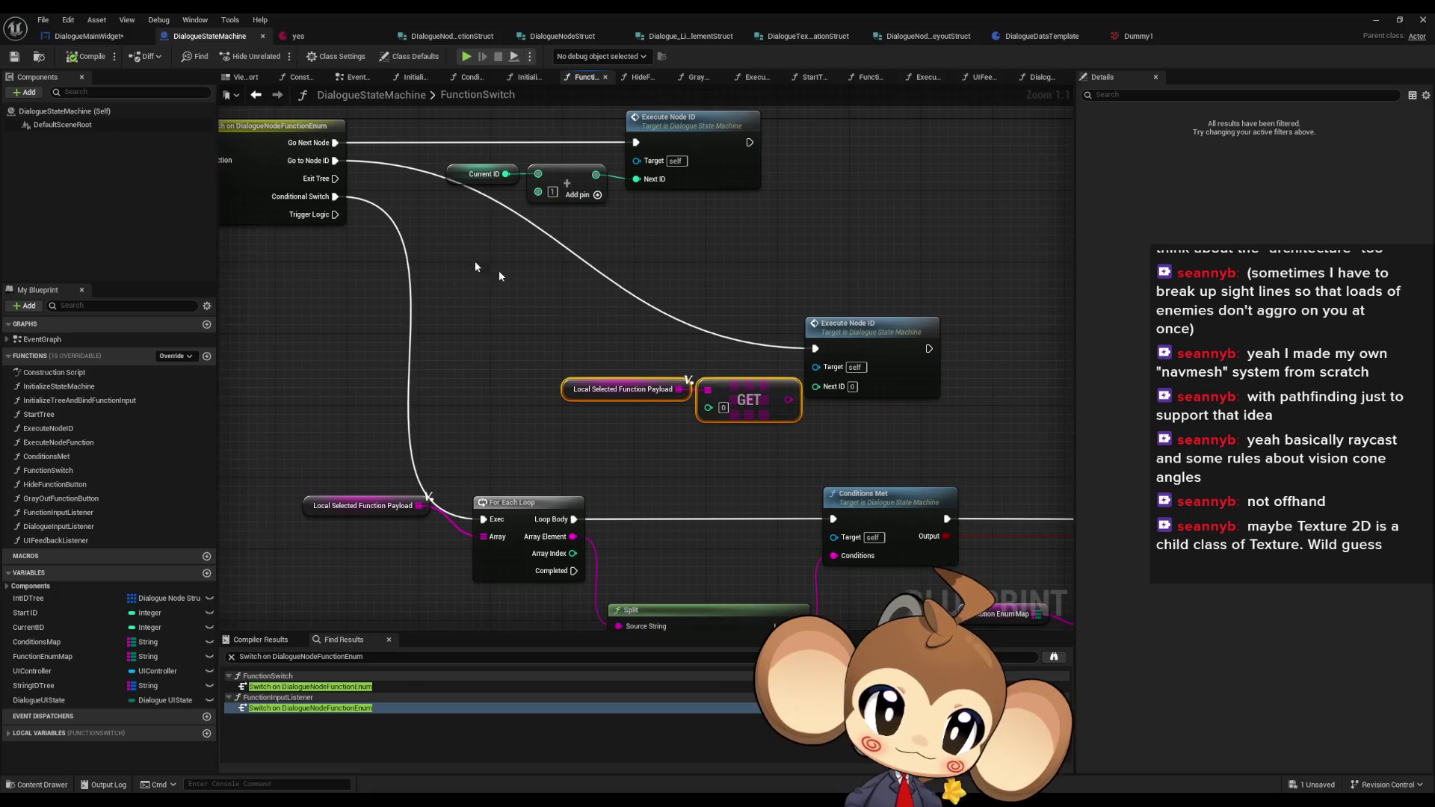
{"action": "mouse_move", "coordinate": [769, 396]}
{"action": "left_mouse_down"}
{"action": "mouse_move", "coordinate": [662, 387]}
{"action": "mouse_move", "coordinate": [758, 400]}
{"action": "mouse_move", "coordinate": [814, 386]}
{"action": "left_mouse_up"}
{"action": "left_click_drag", "start_coordinate": [724, 340], "coordinate": [727, 381]}
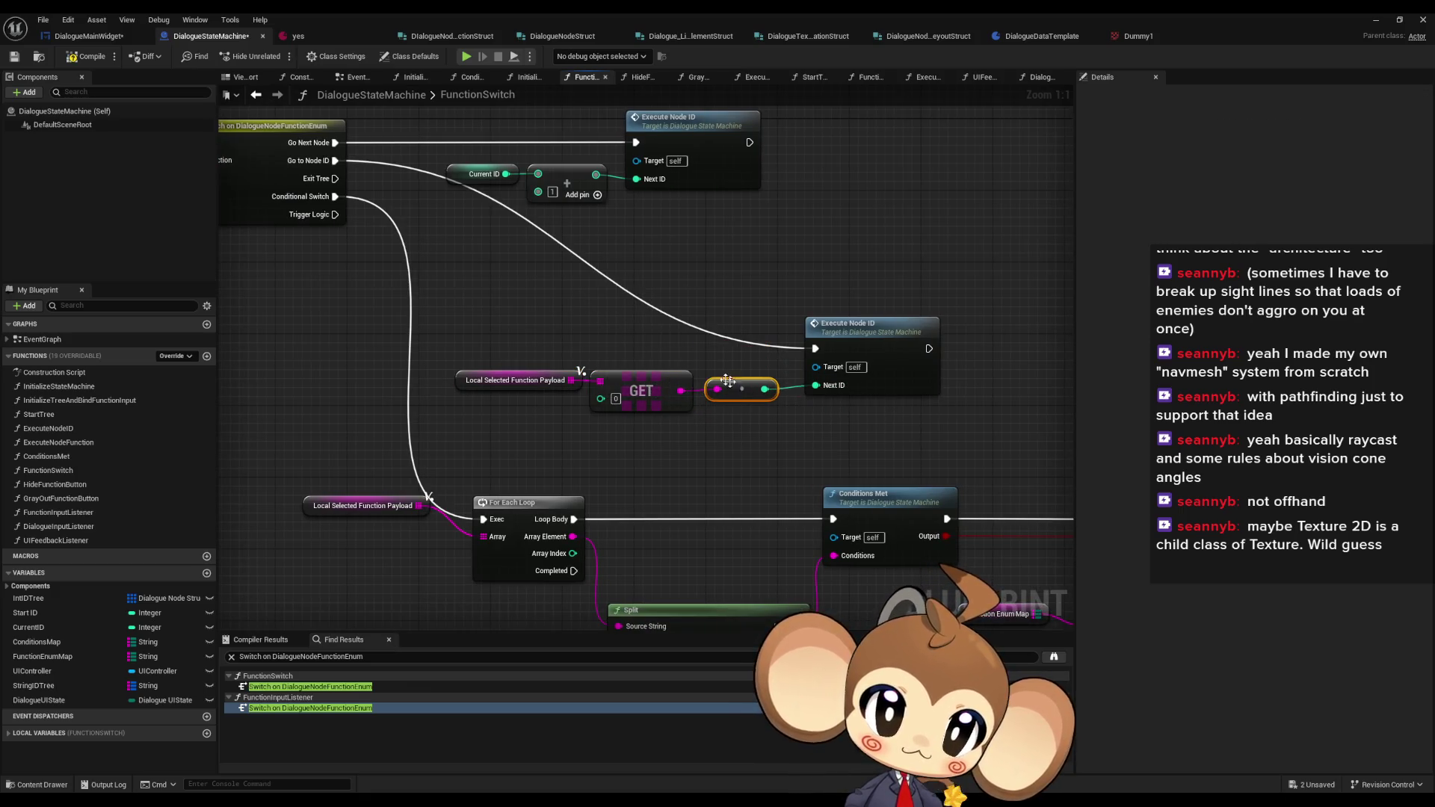
{"action": "mouse_move", "coordinate": [452, 315]}
{"action": "left_mouse_down"}
{"action": "mouse_move", "coordinate": [743, 392]}
{"action": "mouse_move", "coordinate": [762, 410]}
{"action": "left_mouse_up"}
{"action": "left_click_drag", "start_coordinate": [499, 324], "coordinate": [649, 353]}
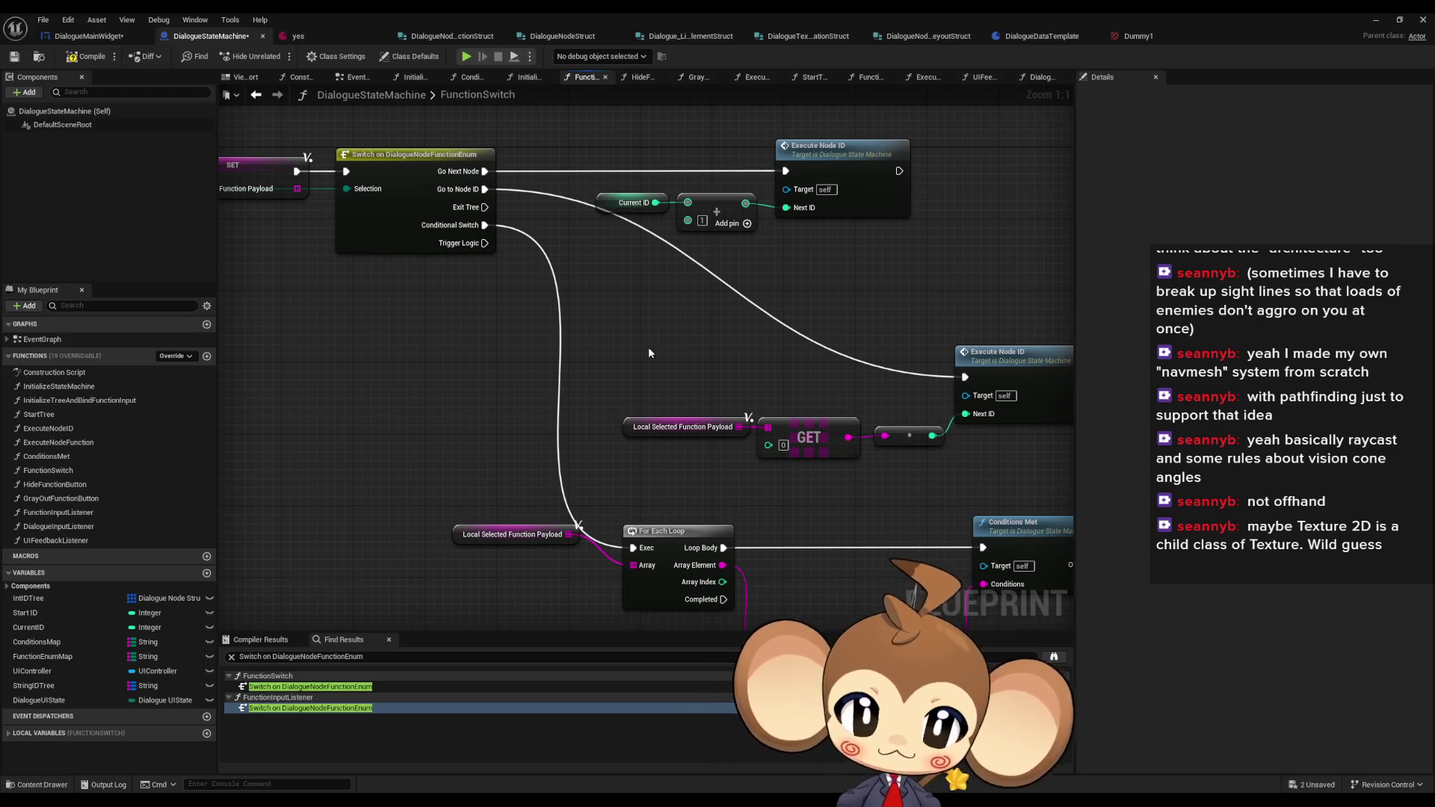
- Review the Function Switch and upper Execute Node ID nodes, then select the DialogueUIState variable
{"action": "left_click_drag", "start_coordinate": [648, 351], "coordinate": [407, 119]}
{"action": "scroll", "coordinate": [688, 254], "scroll_direction": "down", "scroll_amount": 2}
{"action": "mouse_move", "coordinate": [689, 262]}
{"action": "left_mouse_down"}
{"action": "mouse_move", "coordinate": [451, 246]}
{"action": "mouse_move", "coordinate": [545, 293]}
{"action": "mouse_move", "coordinate": [641, 304]}
{"action": "mouse_move", "coordinate": [745, 279]}
{"action": "left_mouse_up"}
{"action": "left_click", "coordinate": [745, 278]}
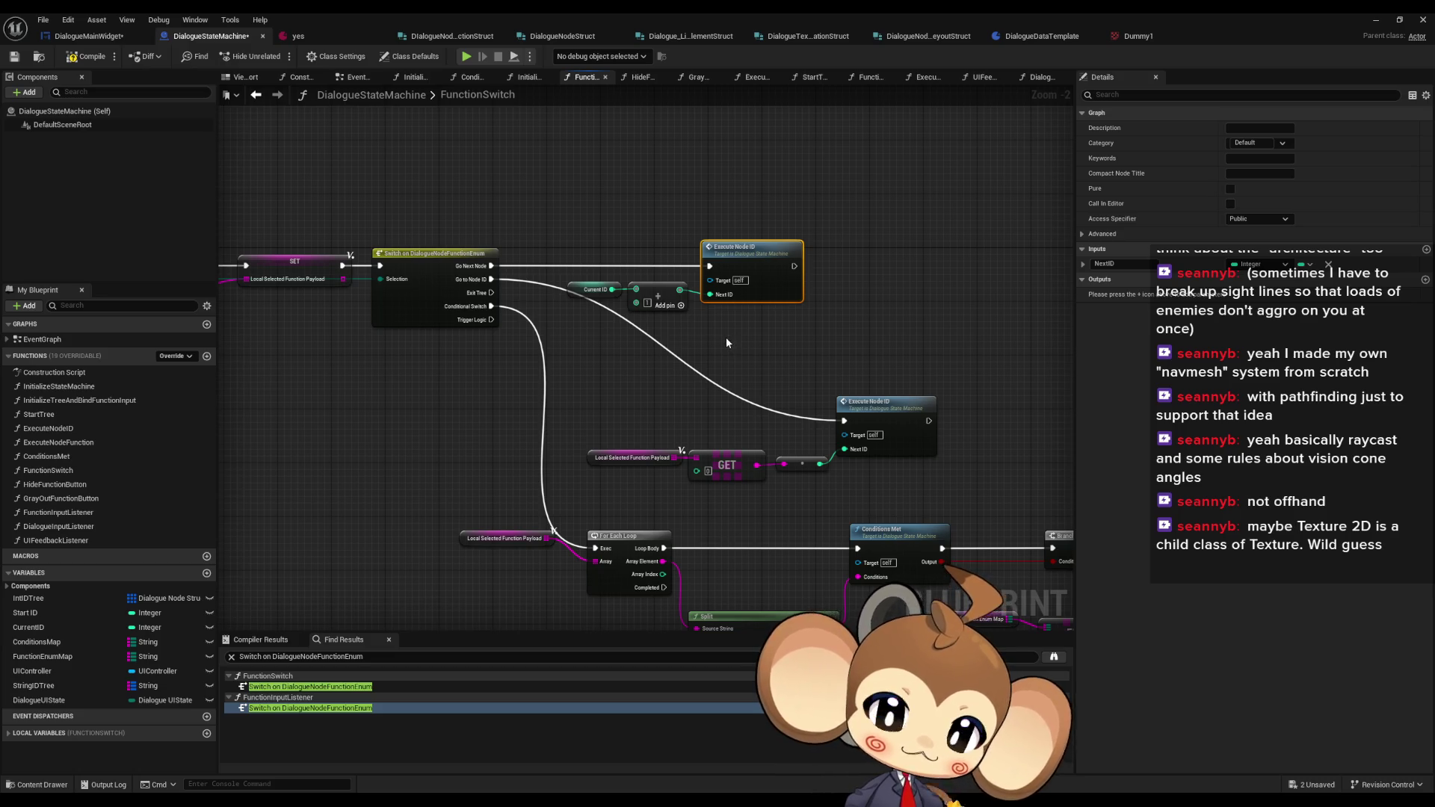
{"action": "mouse_move", "coordinate": [723, 344]}
{"action": "left_mouse_down"}
{"action": "mouse_move", "coordinate": [725, 360]}
{"action": "mouse_move", "coordinate": [784, 372]}
{"action": "mouse_move", "coordinate": [929, 382]}
{"action": "mouse_move", "coordinate": [913, 374]}
{"action": "left_mouse_up"}
{"action": "scroll", "coordinate": [729, 351], "scroll_direction": "up", "scroll_amount": 2}
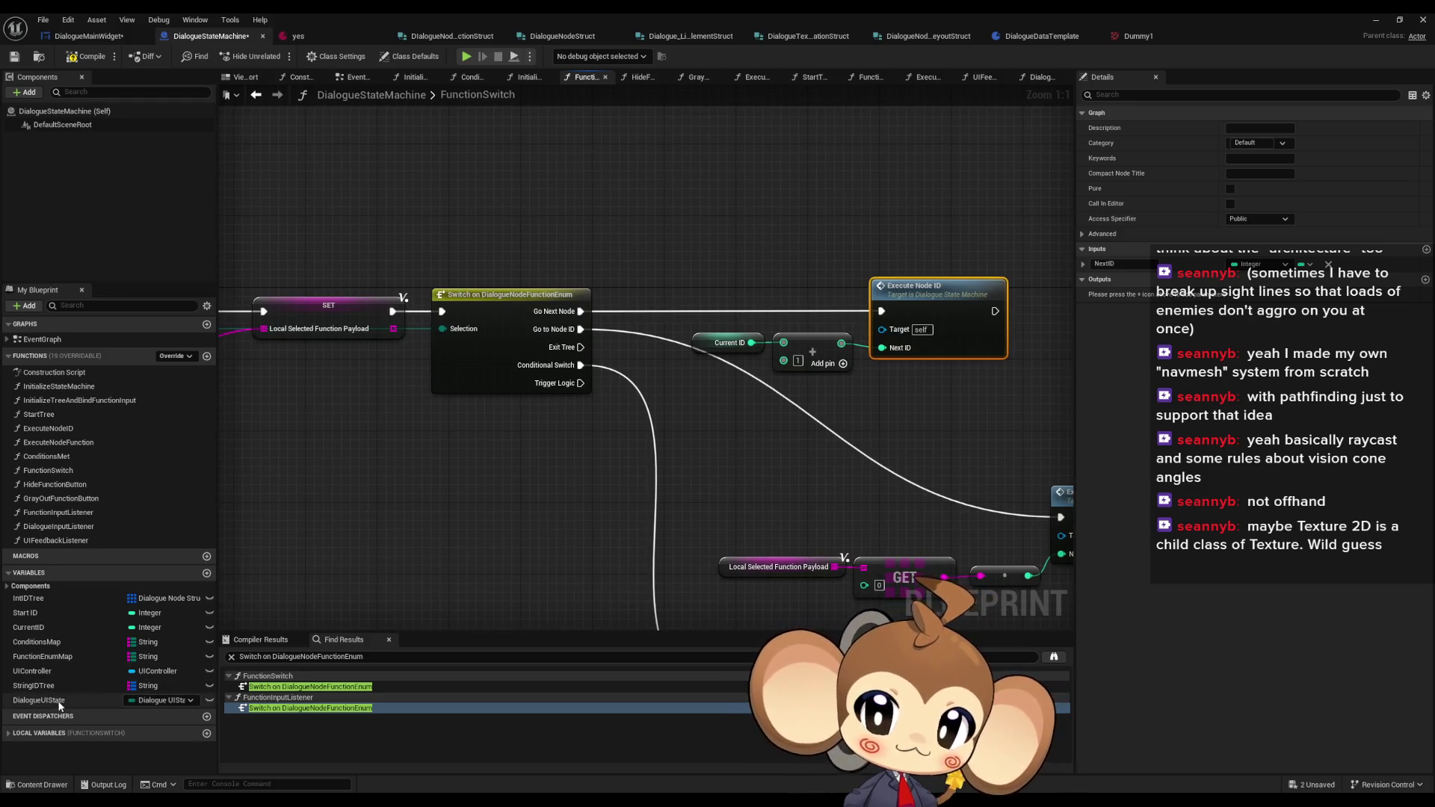
{"action": "left_click", "coordinate": [37, 700]}
- Find DialogueUIState references and inspect its uses in ExecuteNodeID, DialogueInputListener and UIFeedbackListener
{"action": "right_click", "coordinate": [81, 700]}
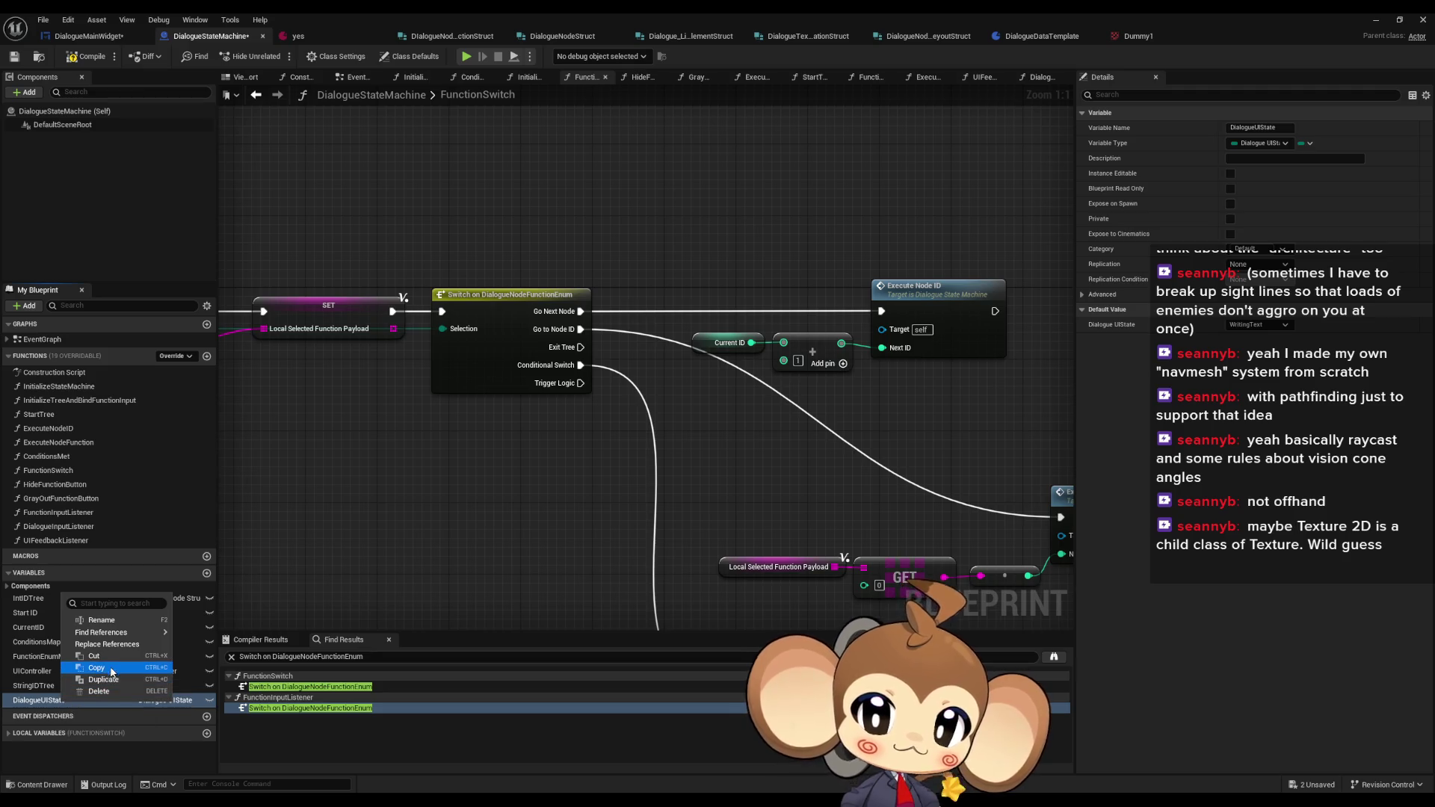
{"action": "mouse_move", "coordinate": [135, 636]}
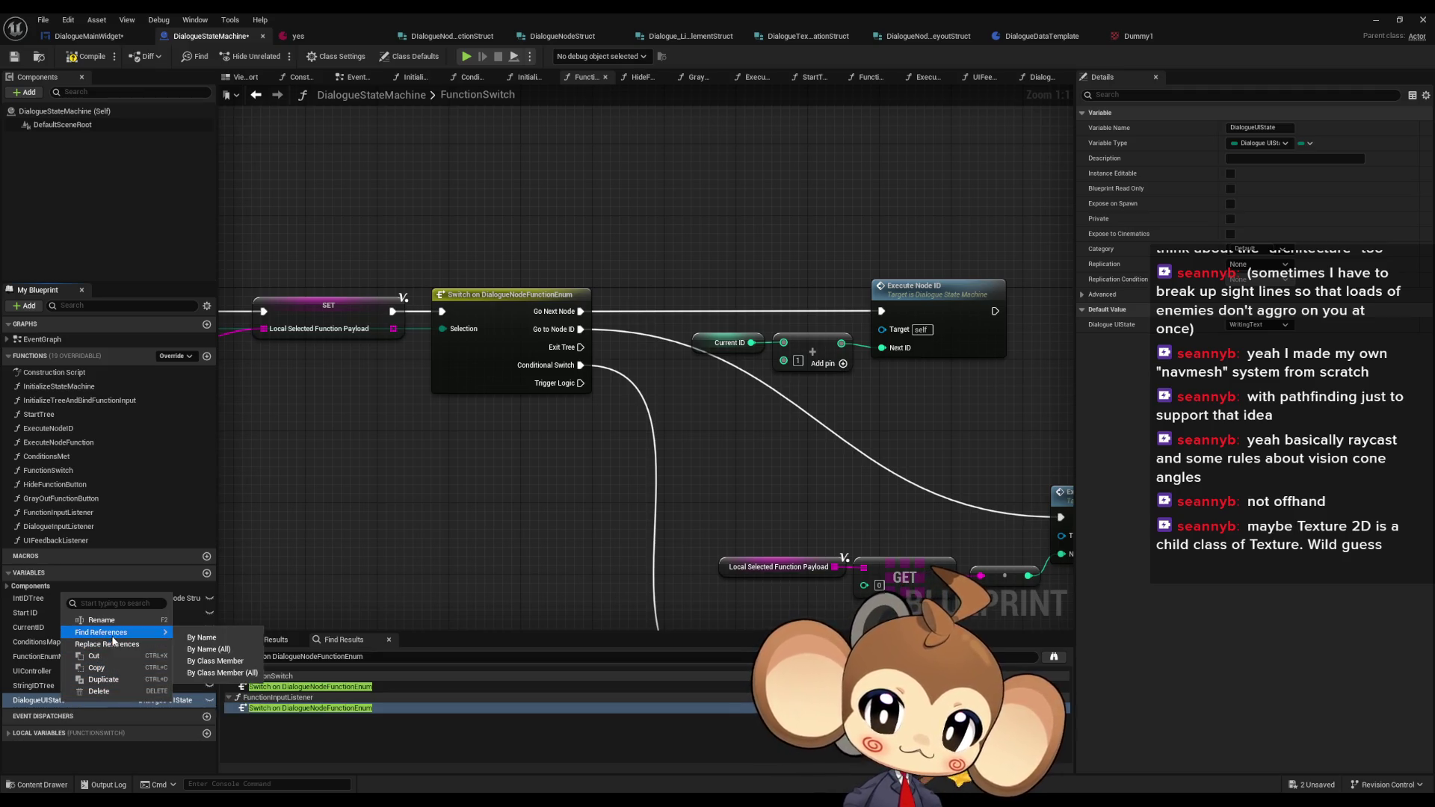
{"action": "left_click", "coordinate": [208, 660]}
{"action": "double_click", "coordinate": [266, 687]}
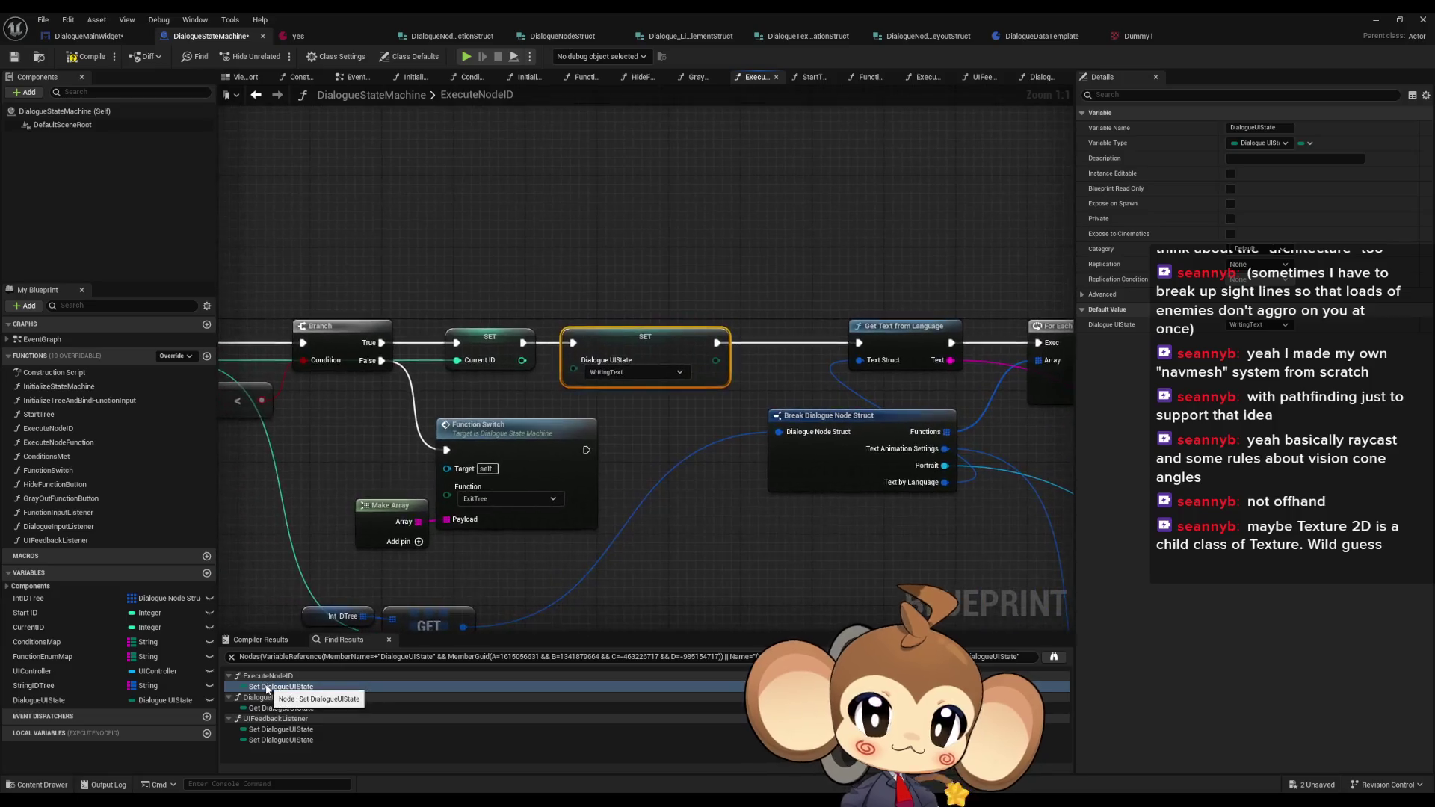
{"action": "double_click", "coordinate": [260, 709]}
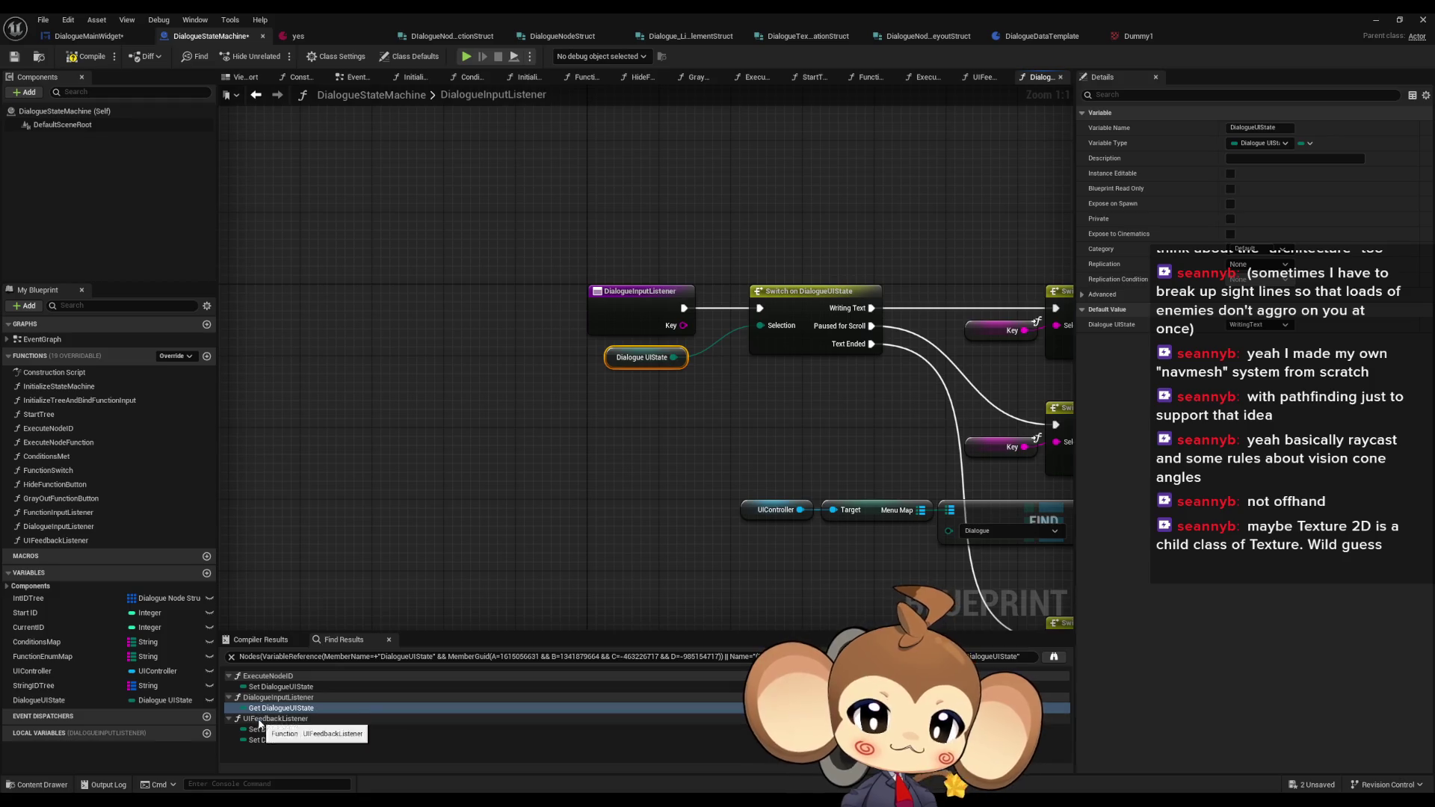
{"action": "double_click", "coordinate": [258, 730]}
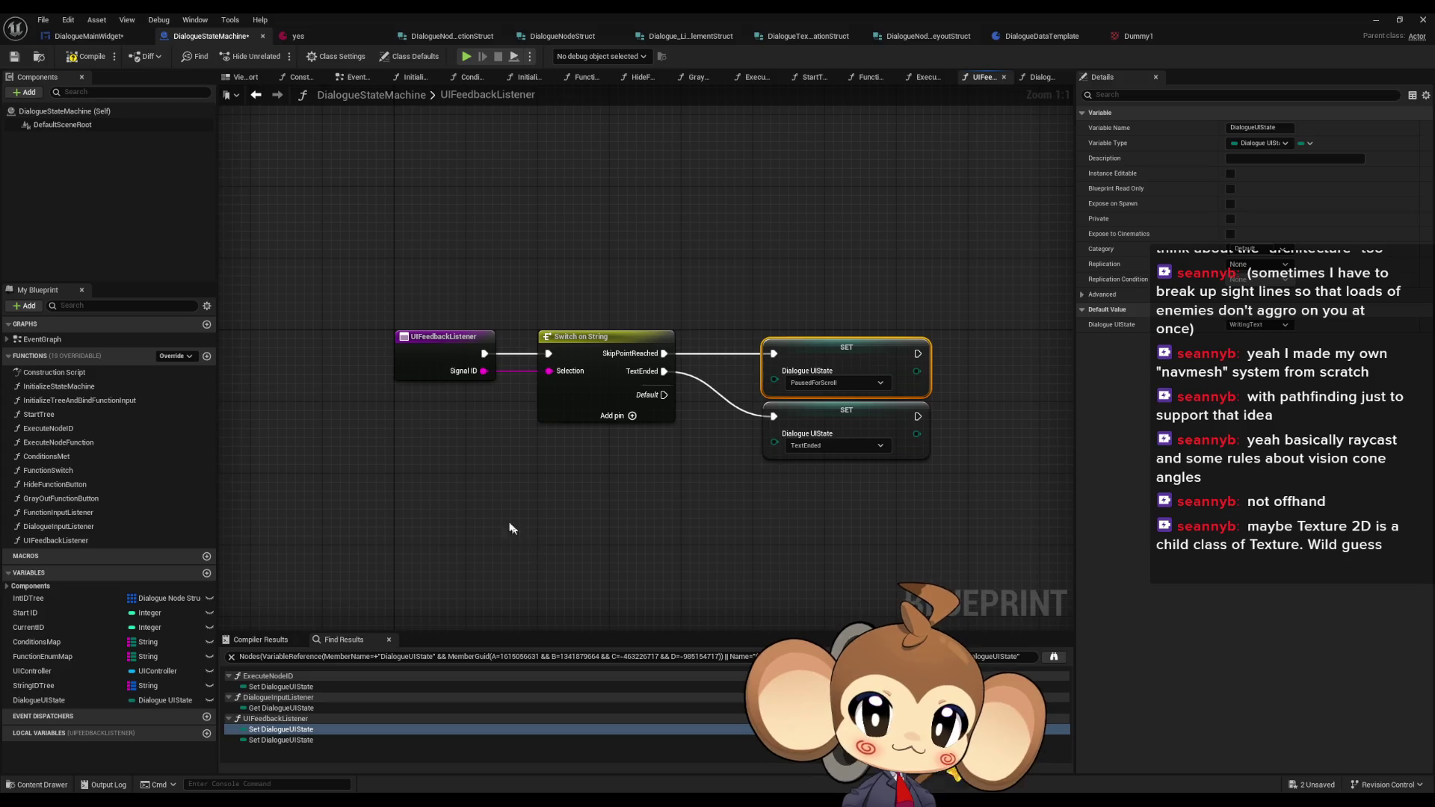
{"action": "mouse_move", "coordinate": [364, 294]}
{"action": "left_mouse_down"}
{"action": "mouse_move", "coordinate": [478, 388]}
{"action": "mouse_move", "coordinate": [473, 418]}
{"action": "left_mouse_up"}
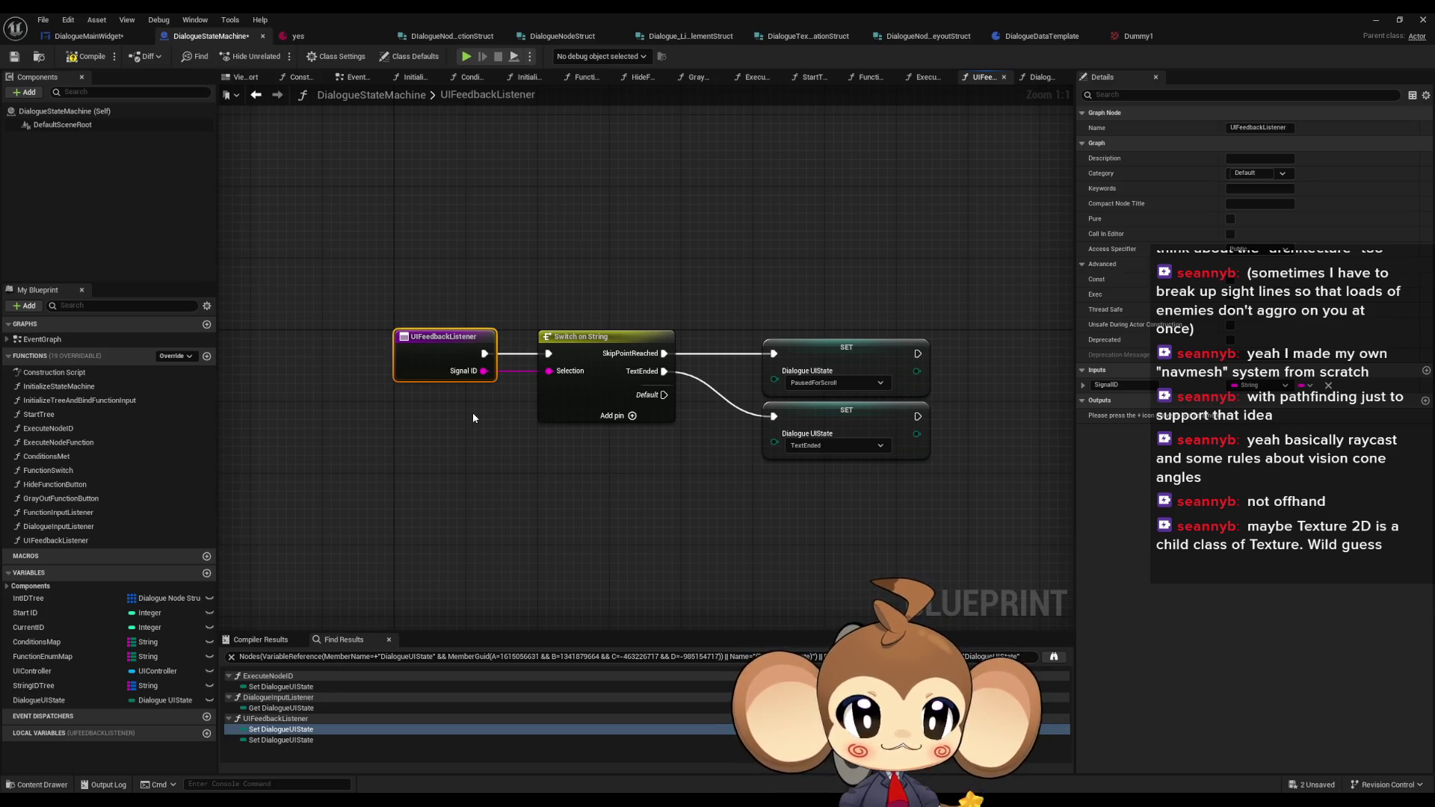
{"action": "left_click", "coordinate": [855, 384]}
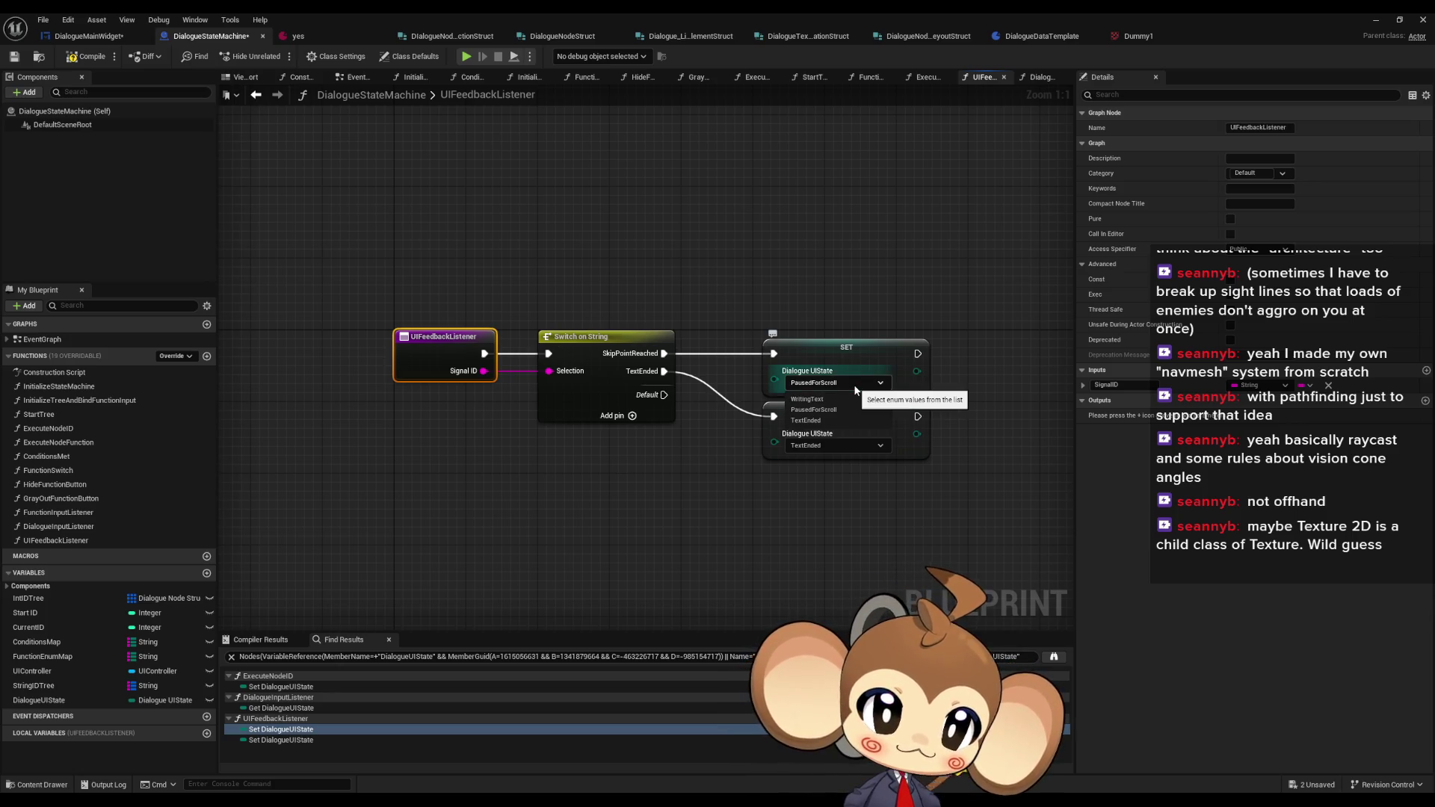
{"action": "left_click", "coordinate": [854, 391]}
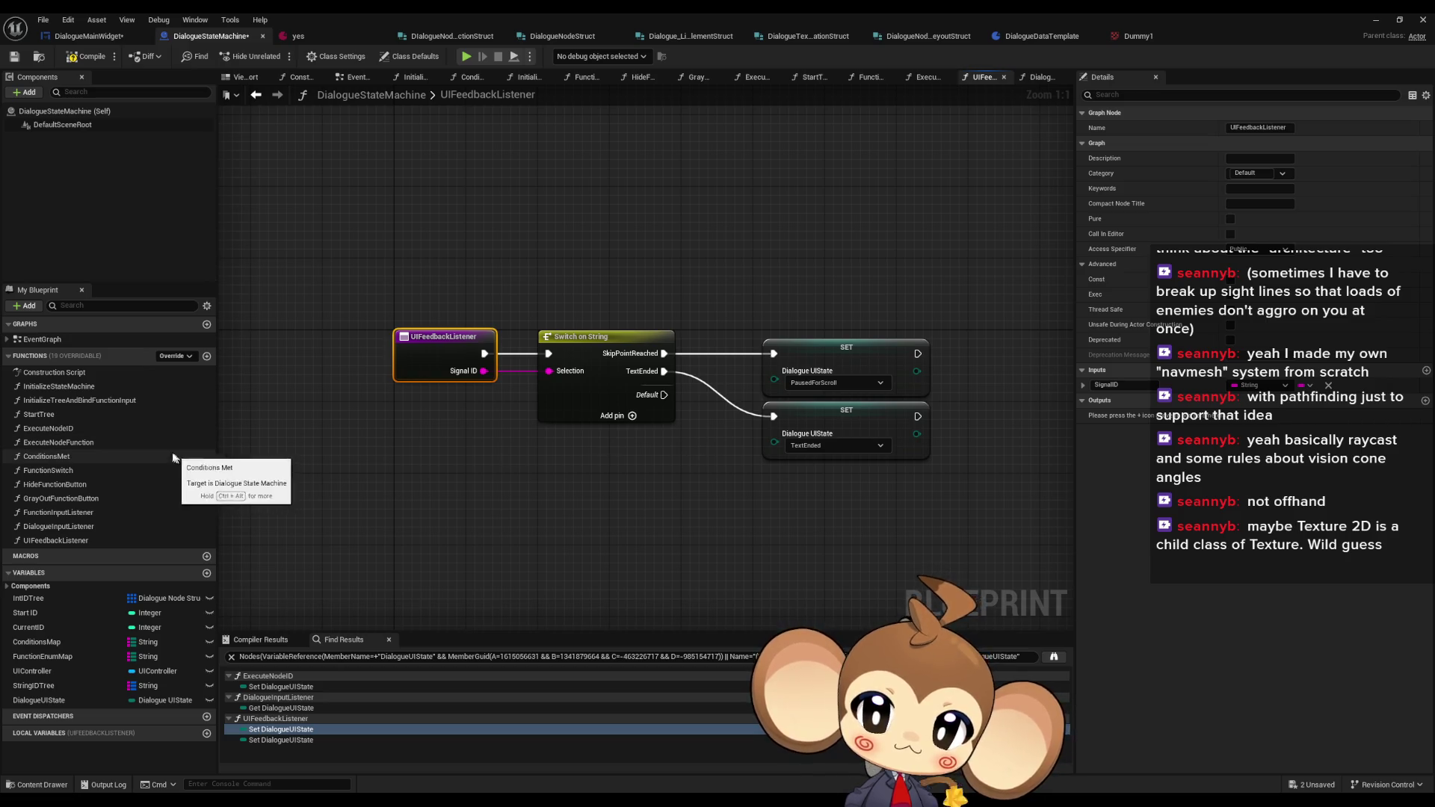
- Revisit the listener graphs and the ExecuteNodeID setter, then open AnimateDialogueText in DialogueMainWidget
{"action": "double_click", "coordinate": [62, 515]}
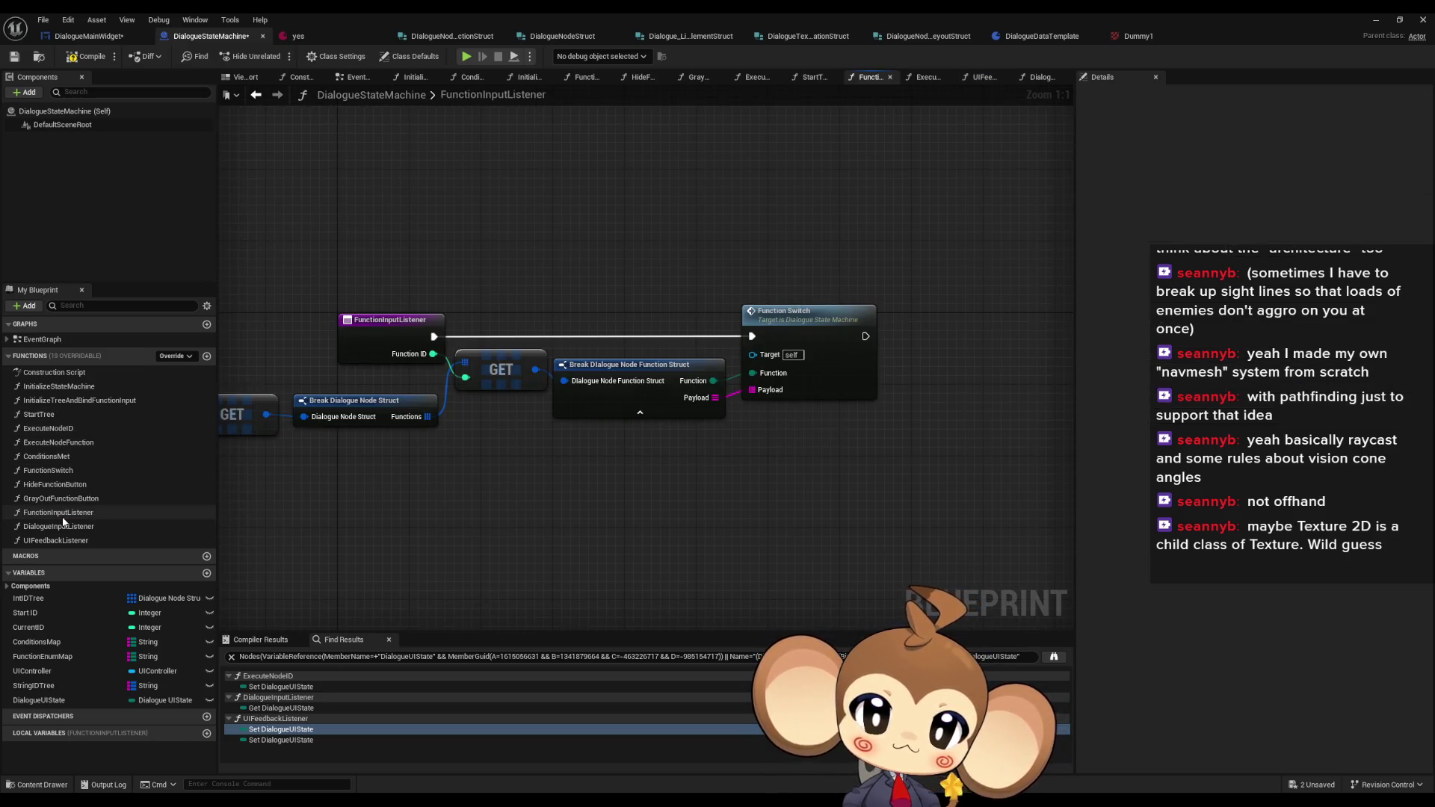
{"action": "double_click", "coordinate": [63, 525]}
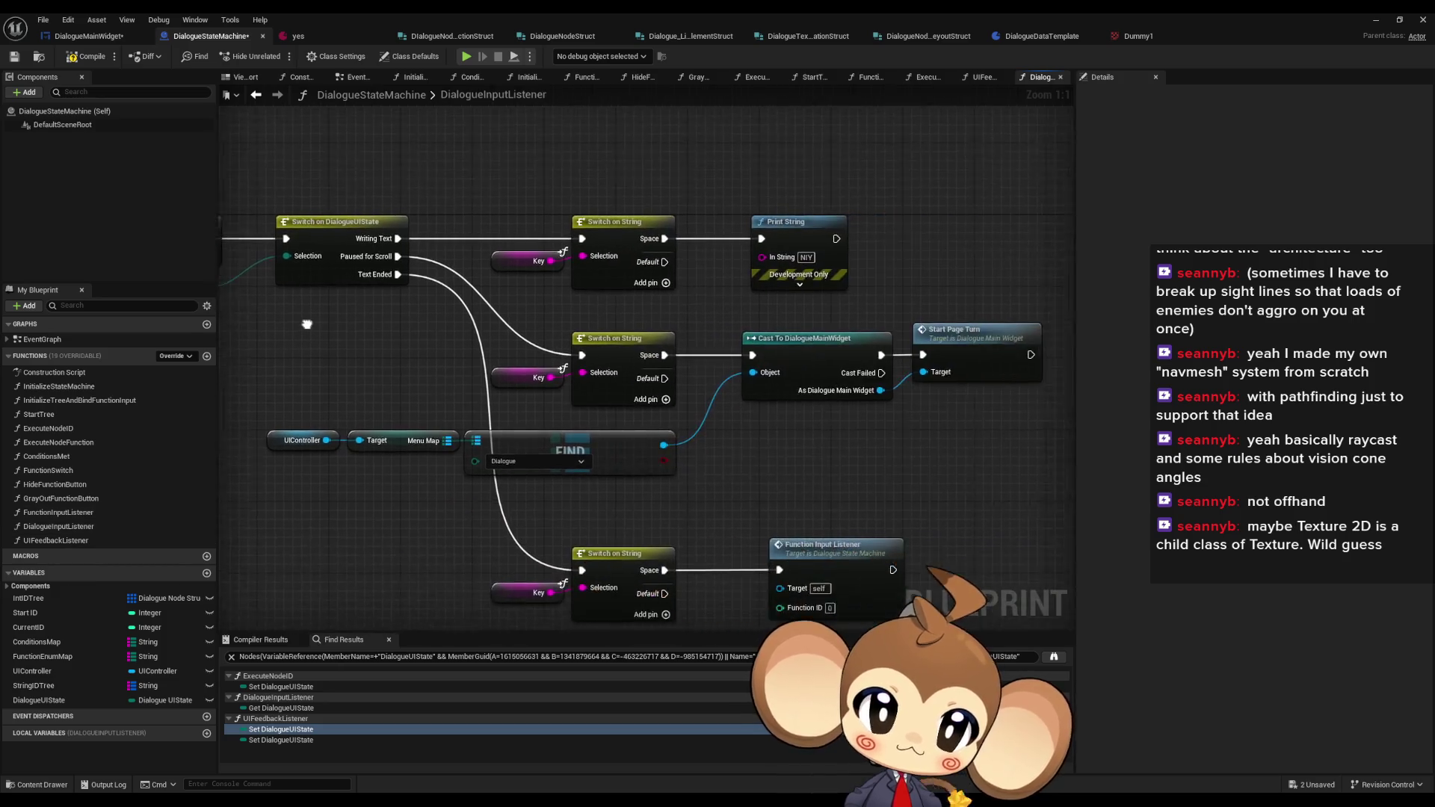
{"action": "mouse_move", "coordinate": [306, 323]}
{"action": "left_mouse_down"}
{"action": "mouse_move", "coordinate": [286, 319]}
{"action": "mouse_move", "coordinate": [323, 313]}
{"action": "left_mouse_up"}
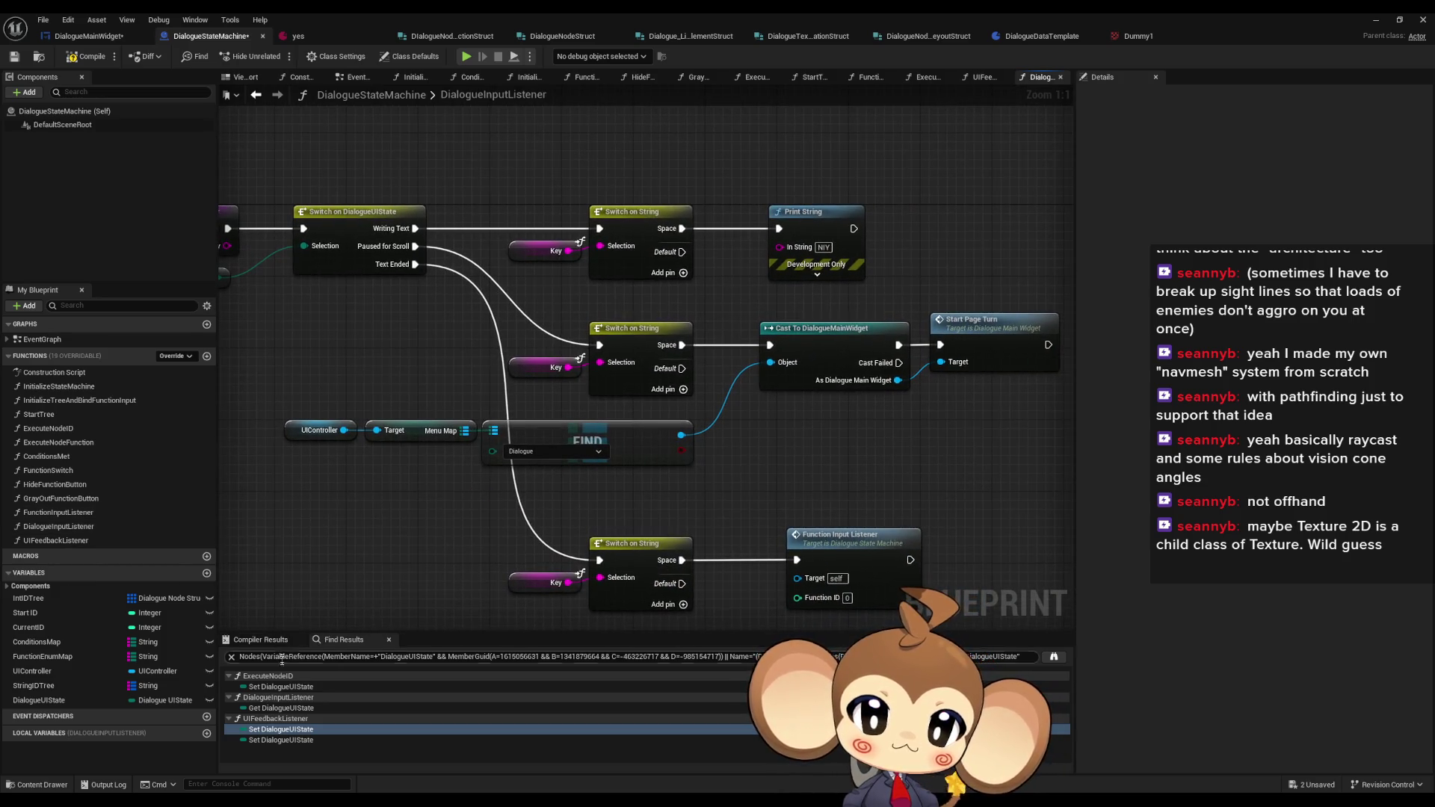
{"action": "double_click", "coordinate": [289, 687]}
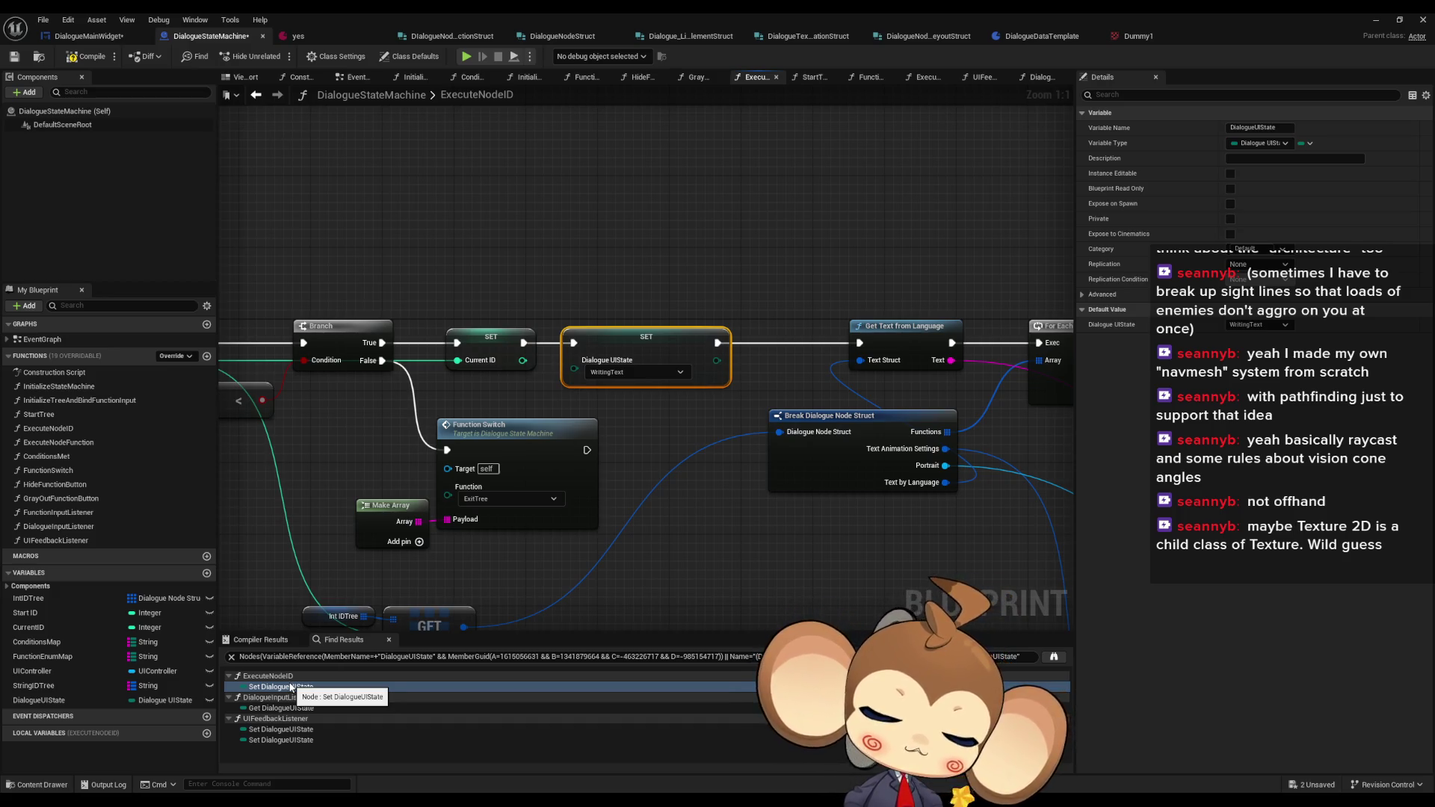
{"action": "scroll", "coordinate": [560, 418], "scroll_direction": "down", "scroll_amount": 4}
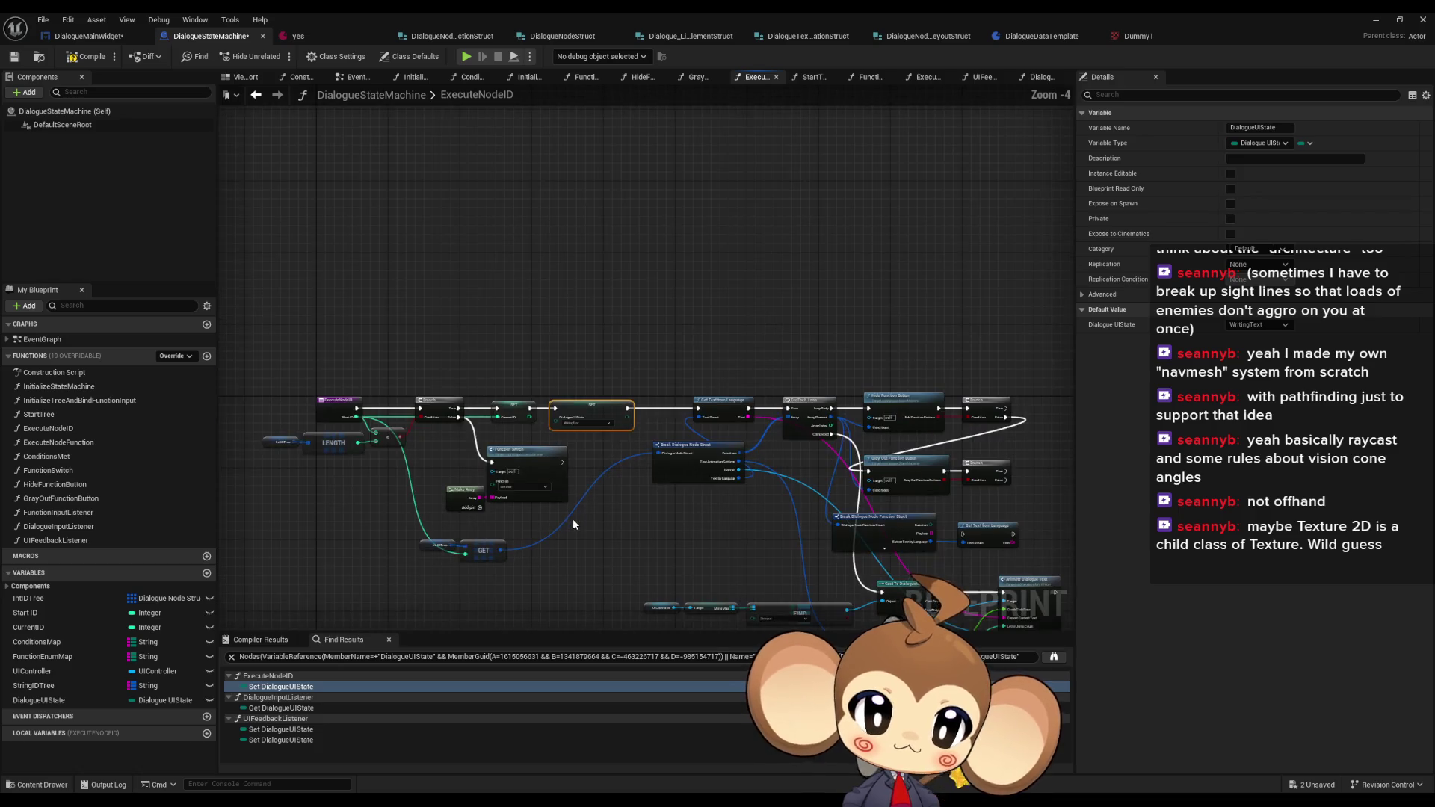
{"action": "mouse_move", "coordinate": [560, 419]}
{"action": "left_mouse_down"}
{"action": "mouse_move", "coordinate": [508, 368]}
{"action": "mouse_move", "coordinate": [508, 306]}
{"action": "left_mouse_up"}
{"action": "scroll", "coordinate": [975, 404], "scroll_direction": "up", "scroll_amount": 4}
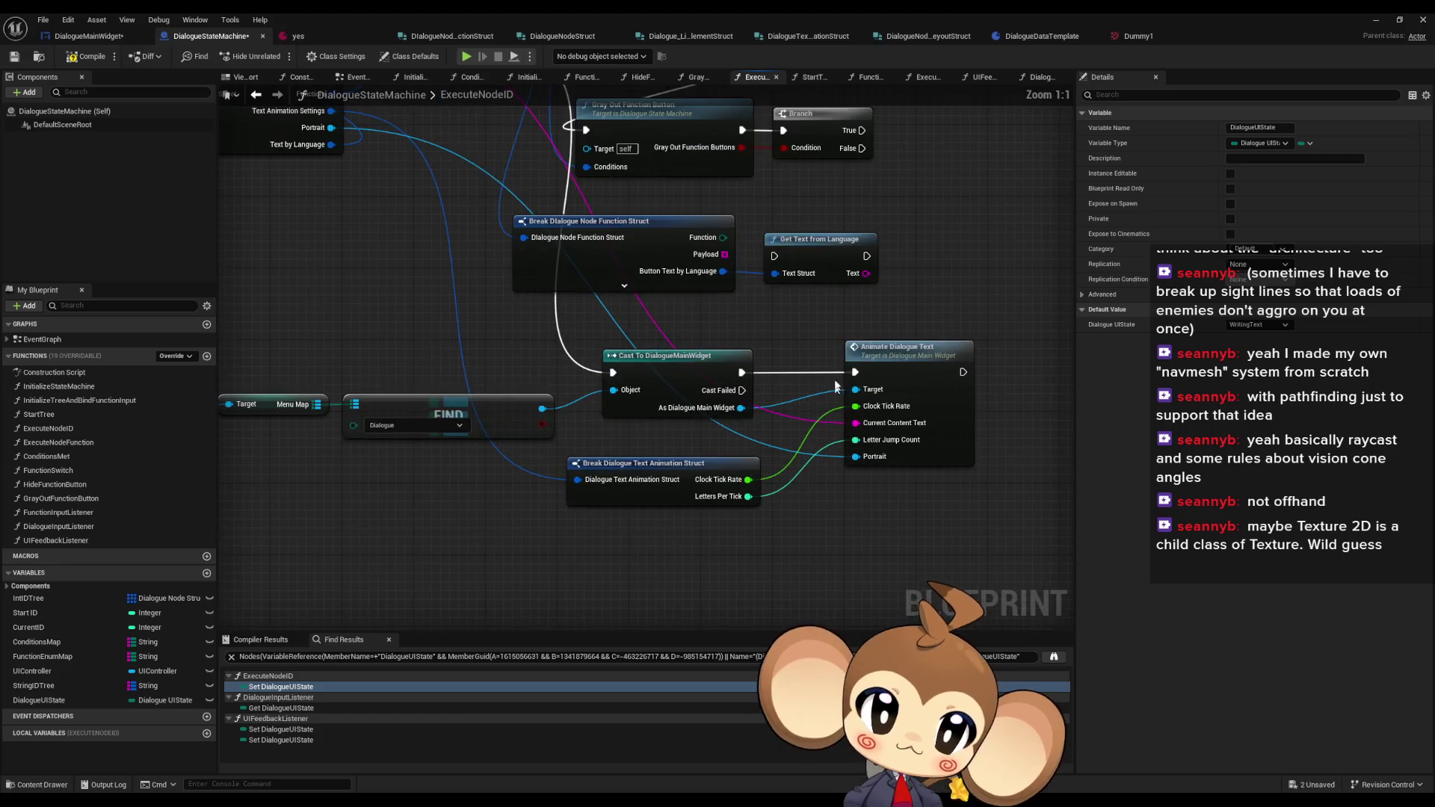
{"action": "double_click", "coordinate": [896, 357]}
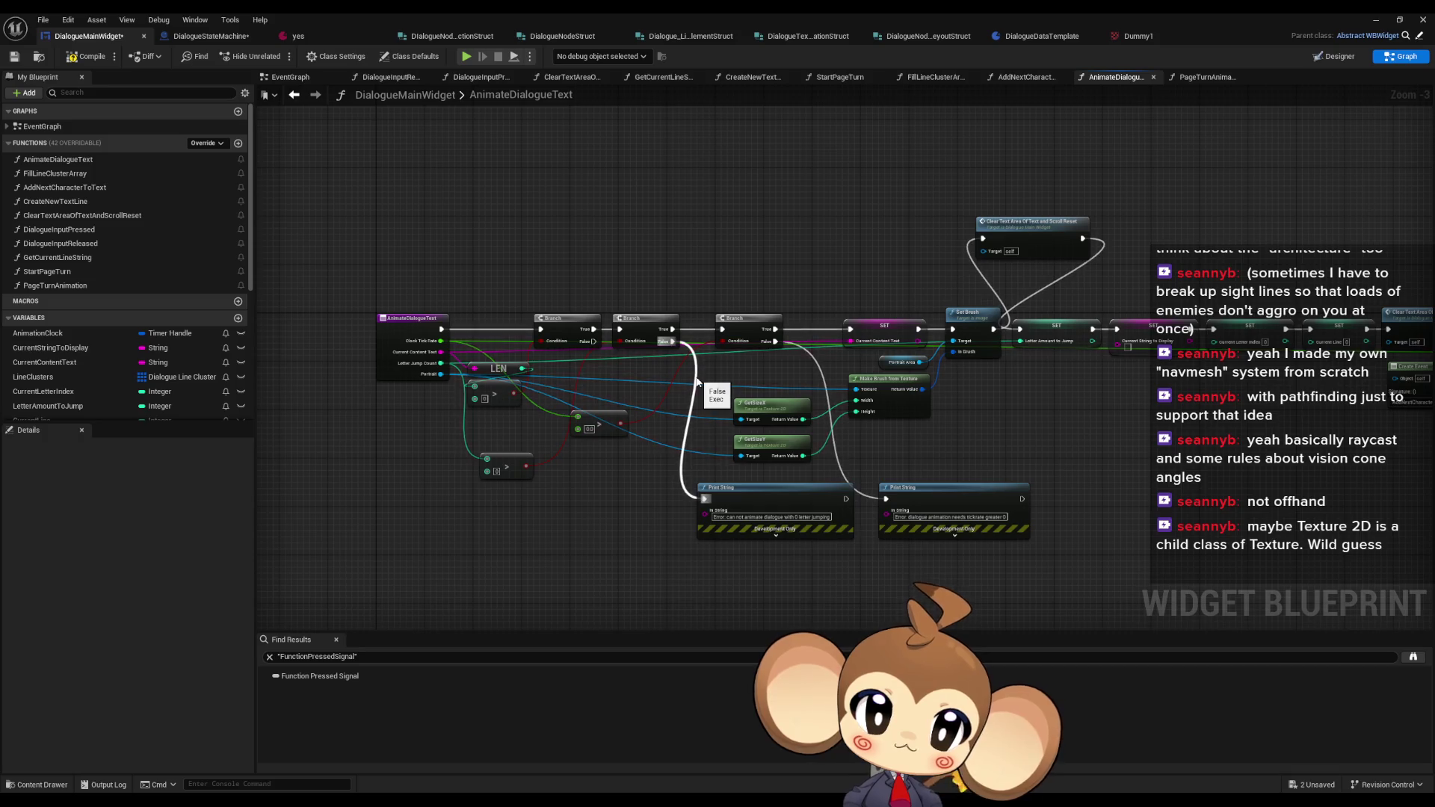
- Return to ClearTextAreaOfTextAndScrollReset and find all references to the StartPageTurn function
{"action": "scroll", "coordinate": [697, 381], "scroll_direction": "up", "scroll_amount": 1}
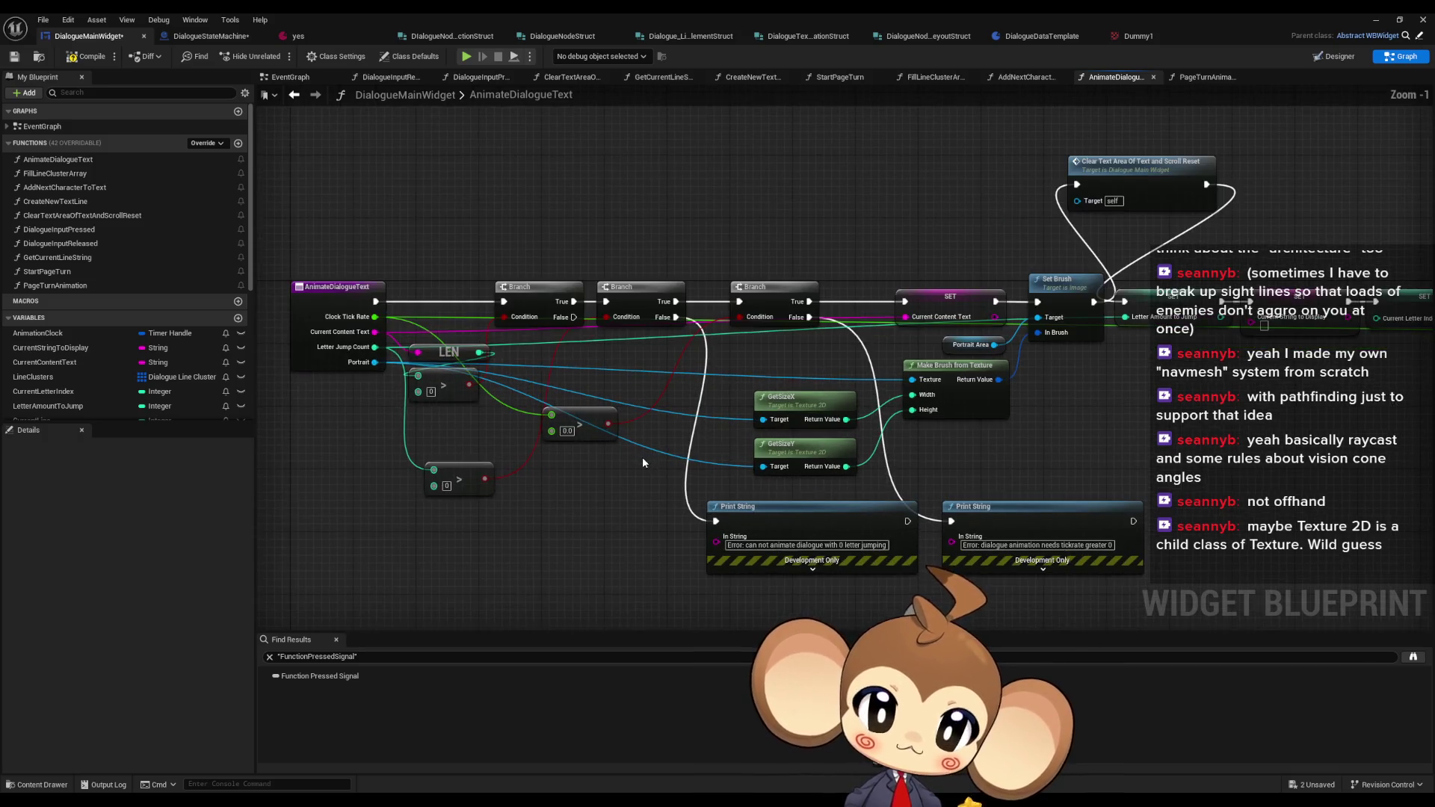
{"action": "scroll", "coordinate": [643, 456], "scroll_direction": "up", "scroll_amount": 1}
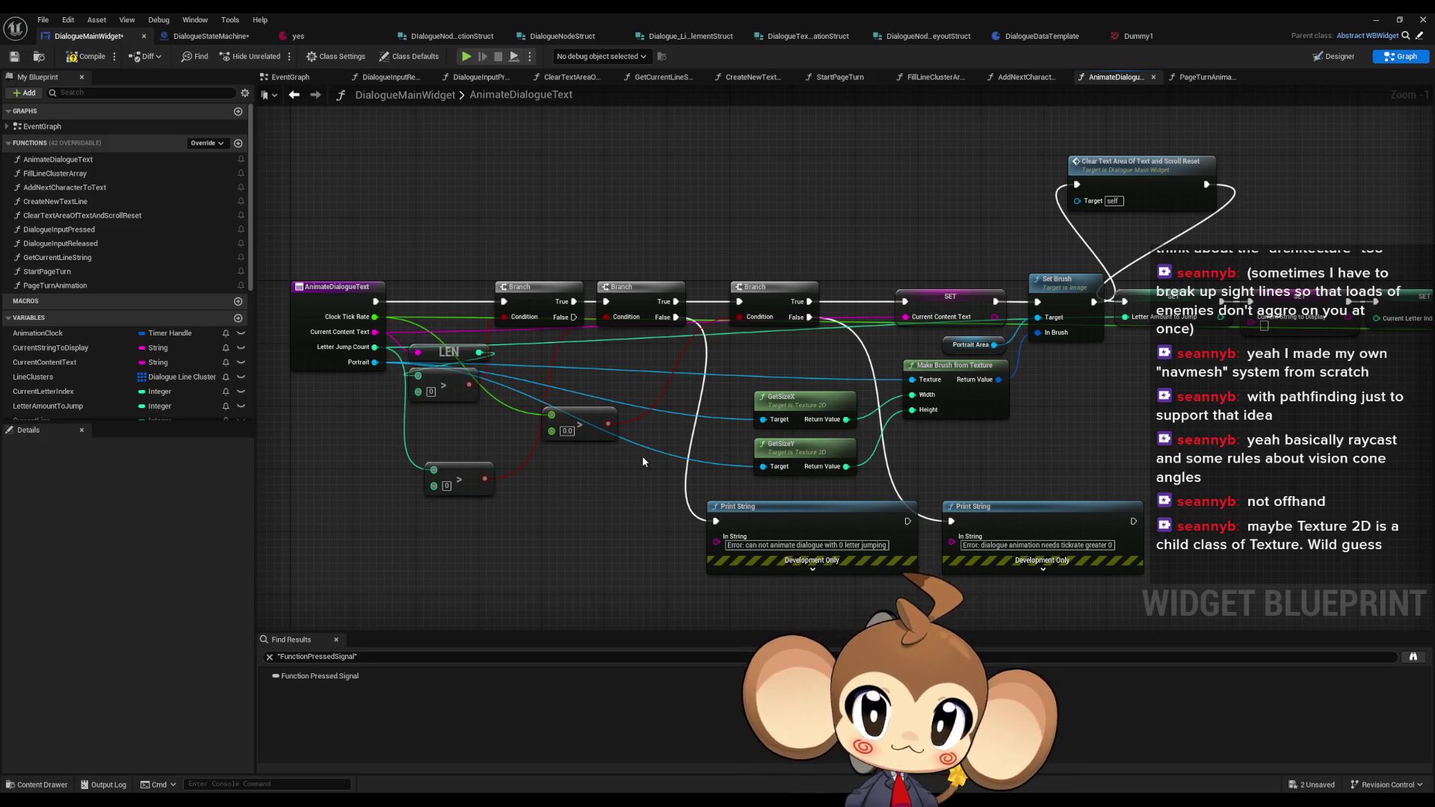
{"action": "left_click", "coordinate": [294, 95]}
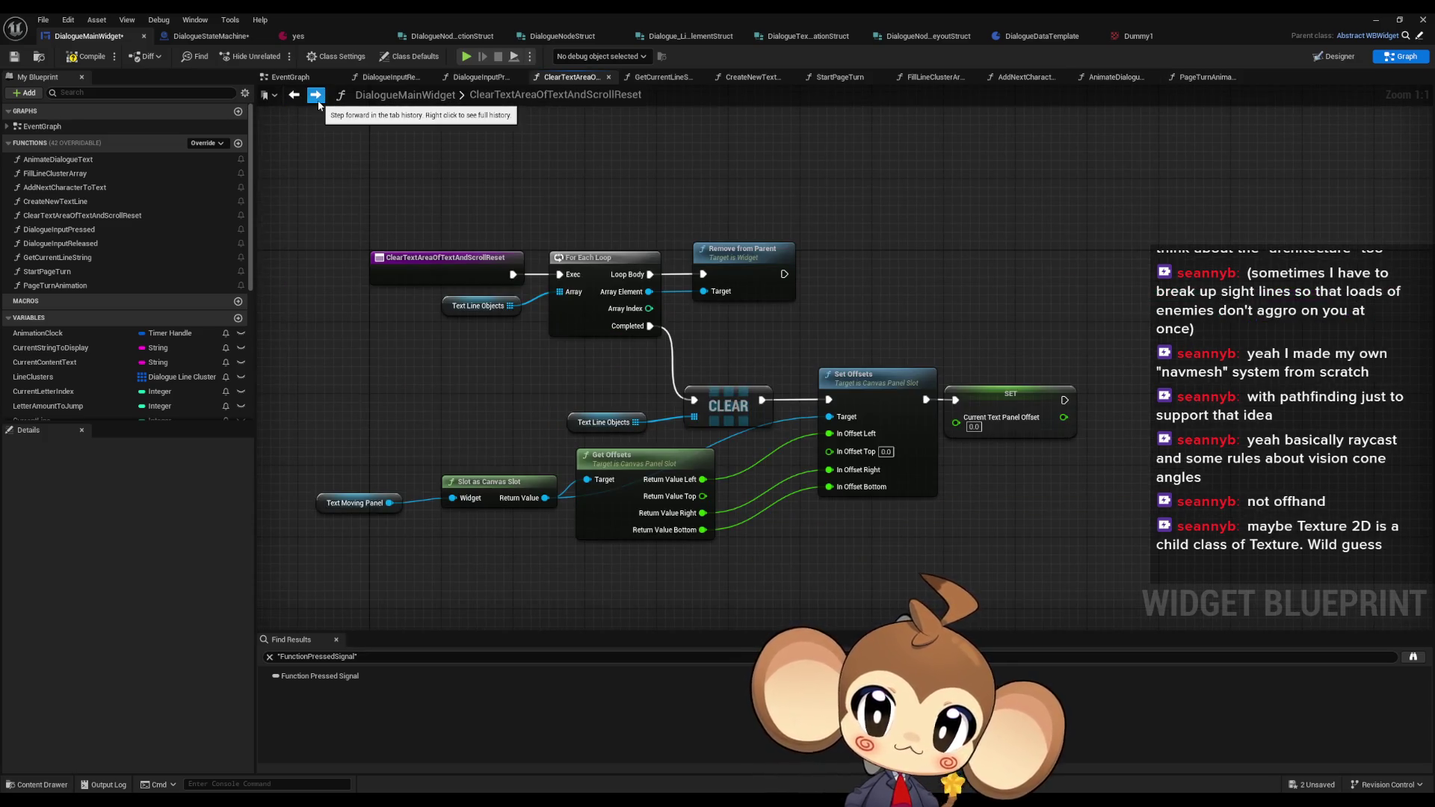
{"action": "left_click", "coordinate": [71, 275]}
{"action": "double_click", "coordinate": [71, 273]}
{"action": "right_click", "coordinate": [70, 275]}
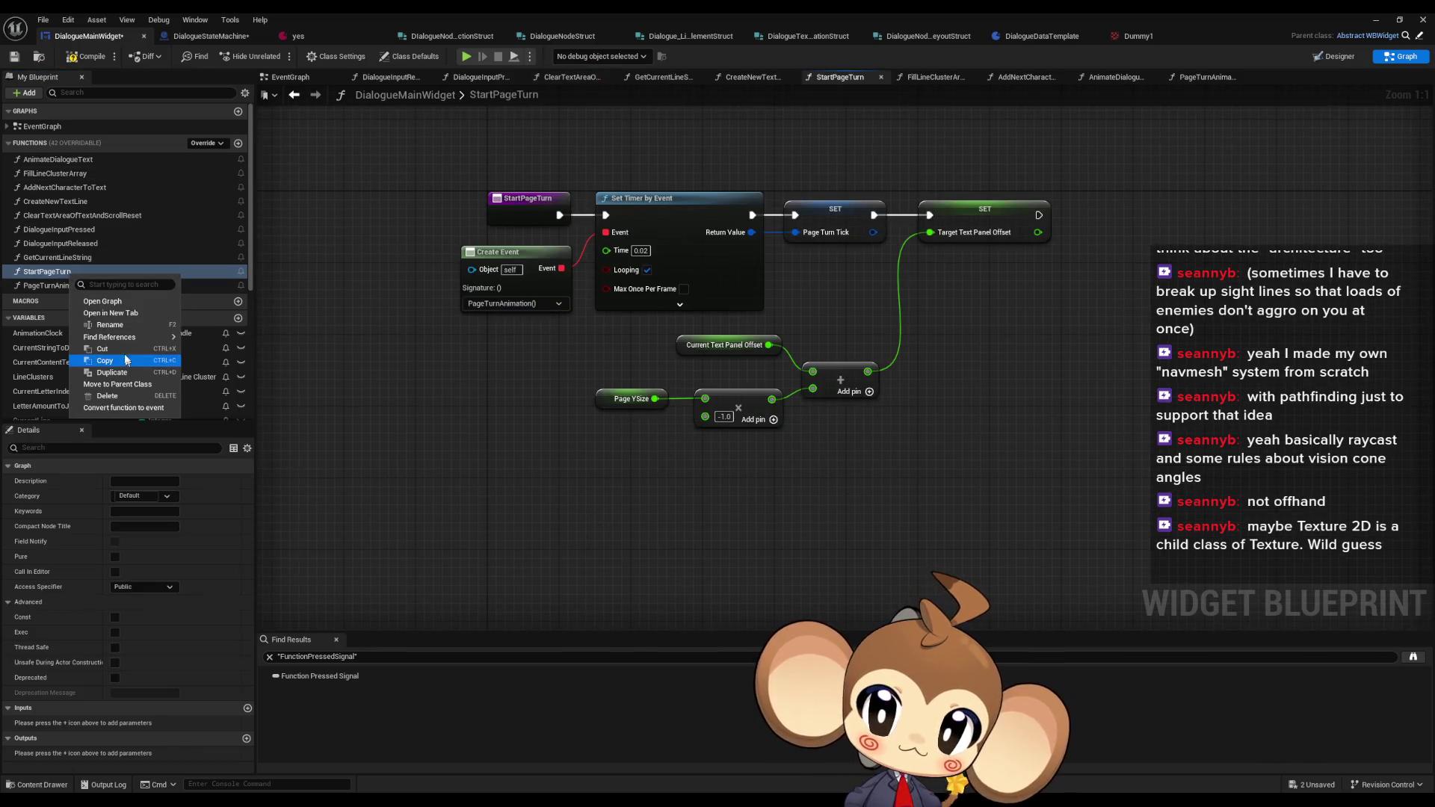
{"action": "mouse_move", "coordinate": [121, 339]}
{"action": "left_click", "coordinate": [222, 365]}
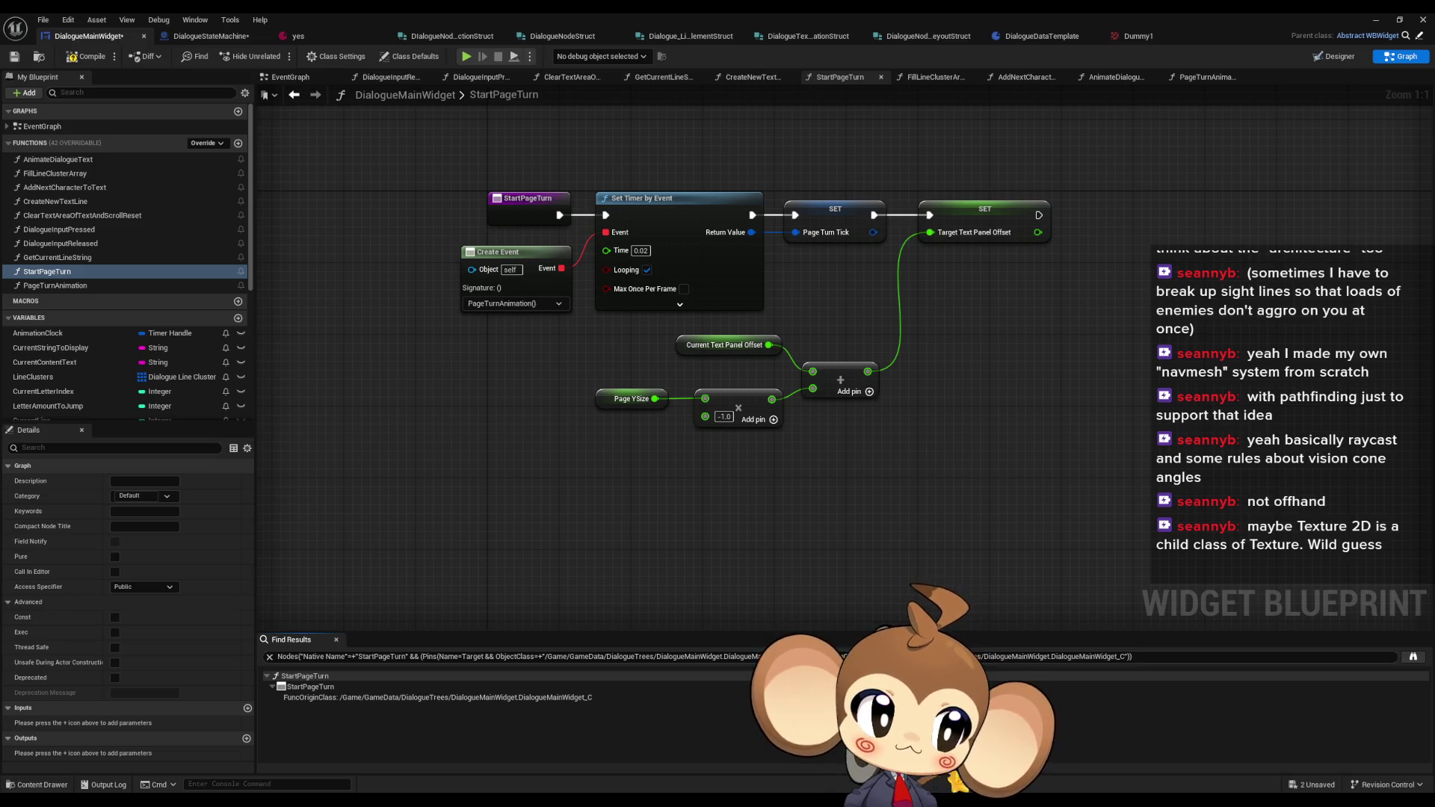
- View StartPageTurn's caller in DialogueStateMachine and restore the Blueprint editor to a floating window
{"action": "left_click", "coordinate": [211, 36]}
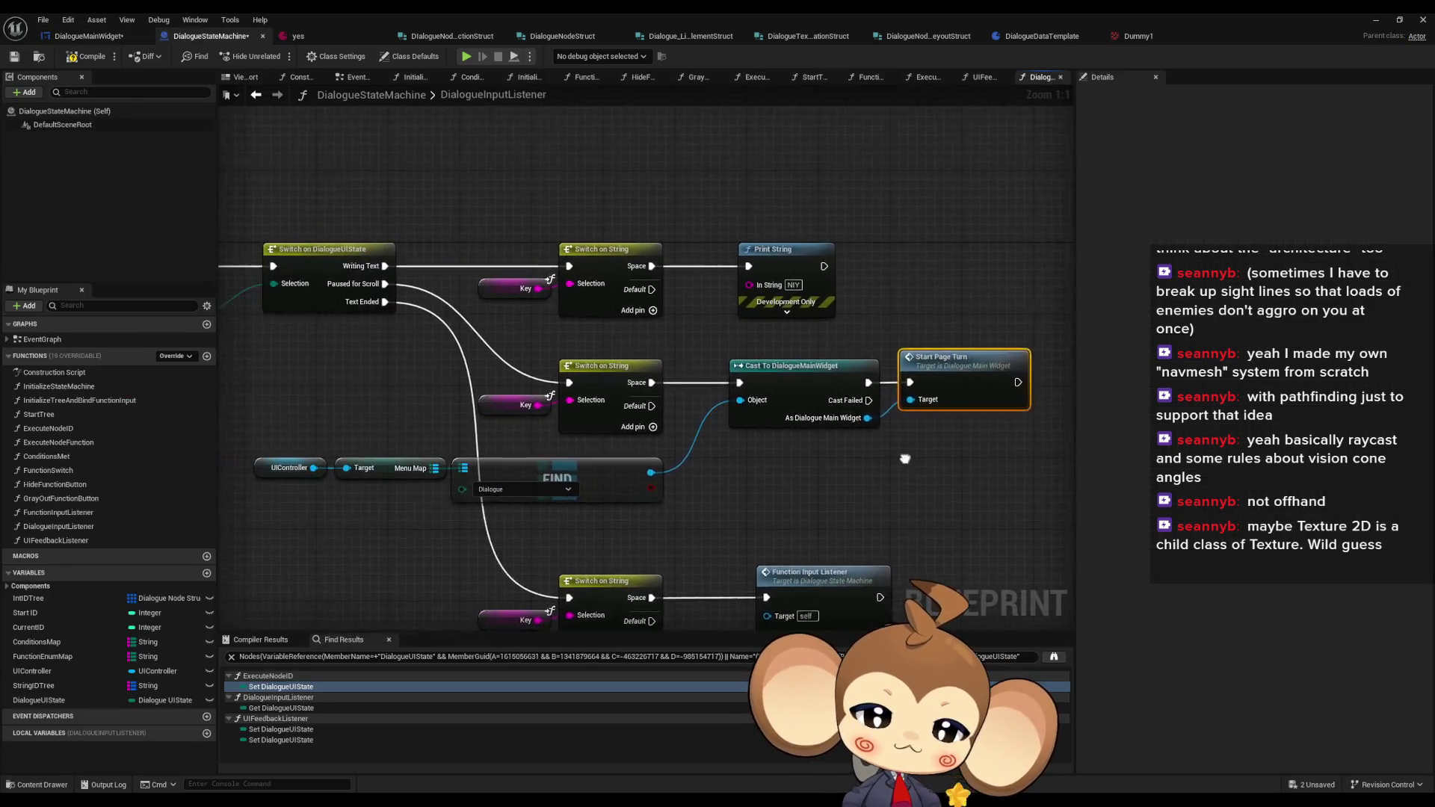
{"action": "left_click_drag", "start_coordinate": [1018, 459], "coordinate": [882, 464]}
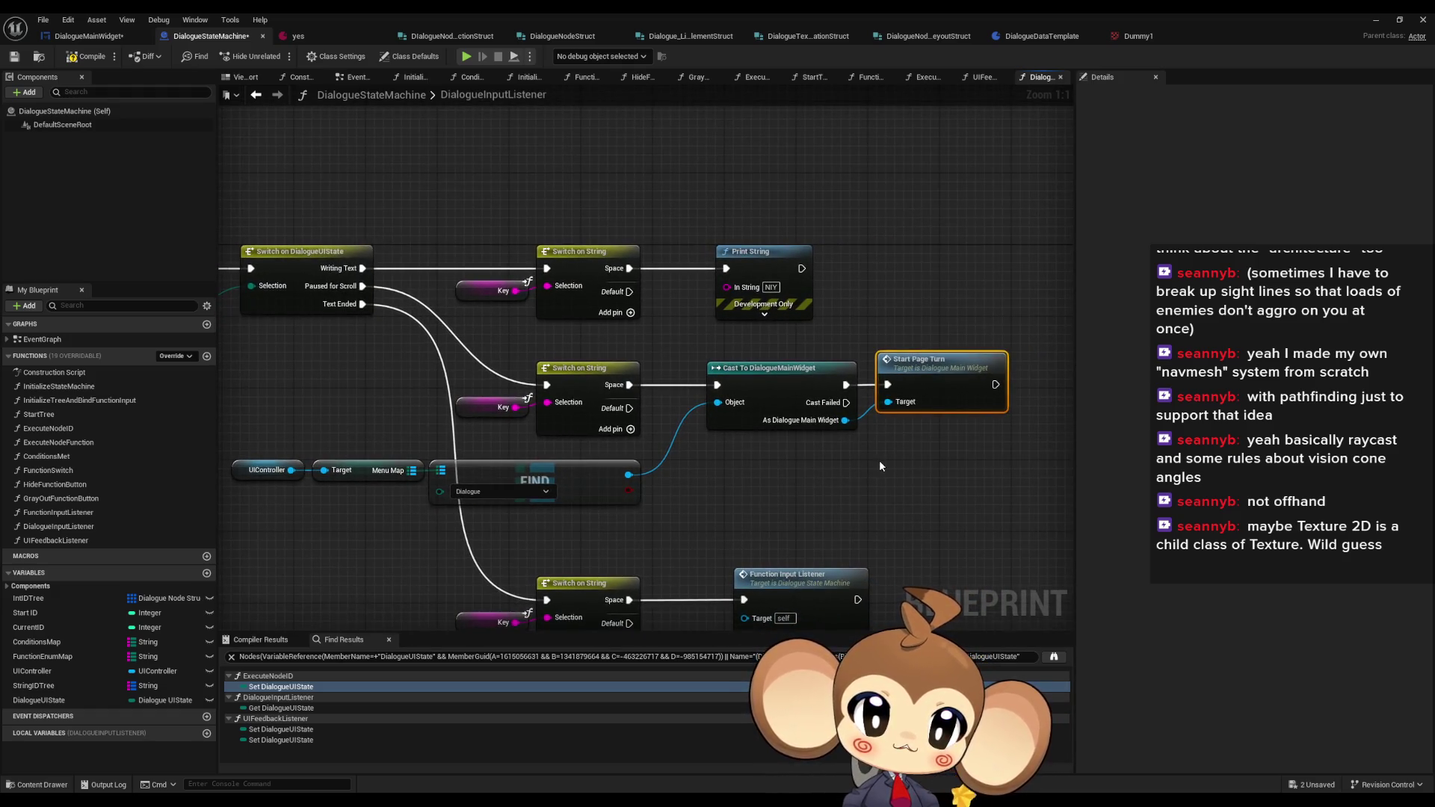
{"action": "double_click", "coordinate": [929, 12]}
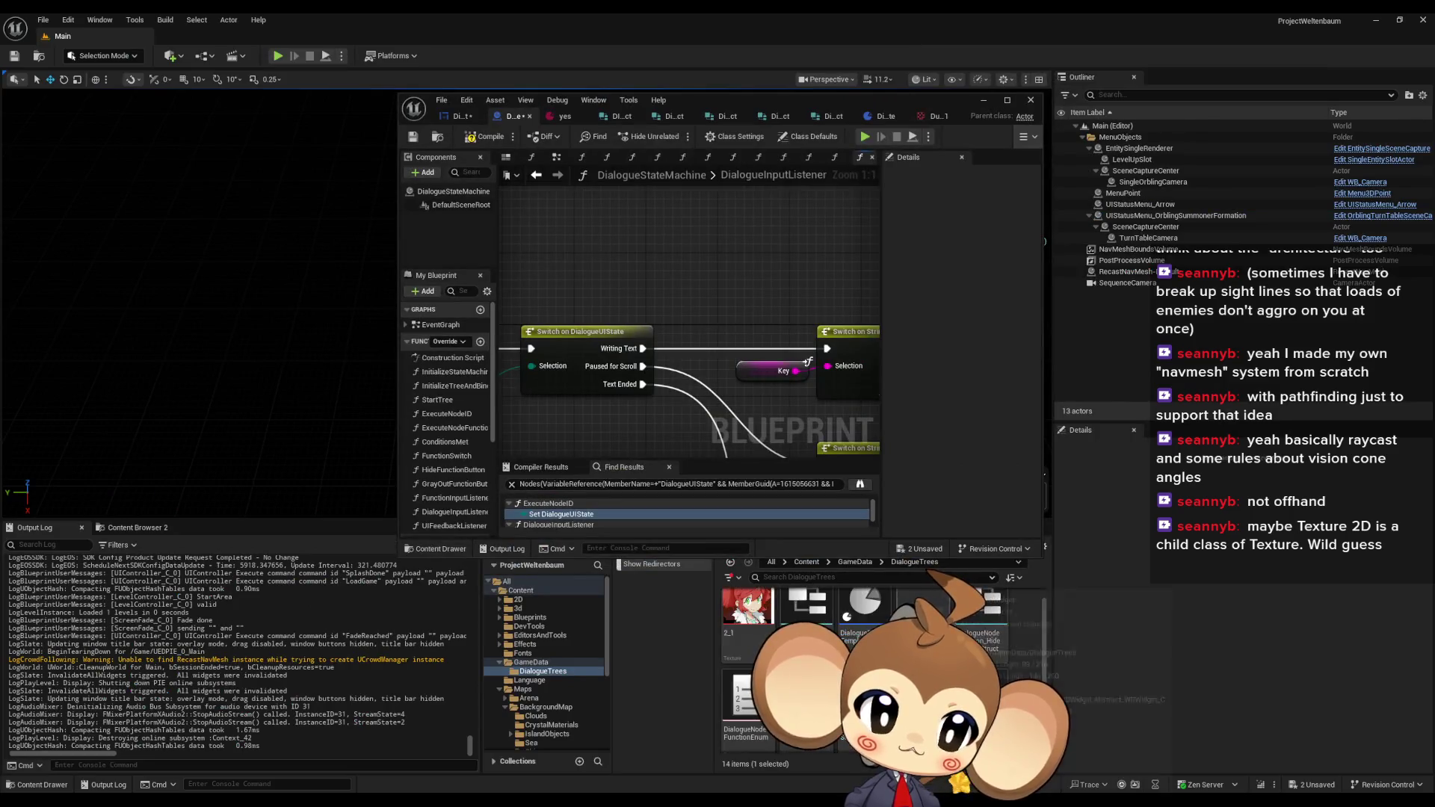
- Remove a mistakenly added entry from DialogueNodeFunctionEnum and save the enum
{"action": "scroll", "coordinate": [729, 691], "scroll_direction": "down", "scroll_amount": 1}
{"action": "double_click", "coordinate": [733, 694]}
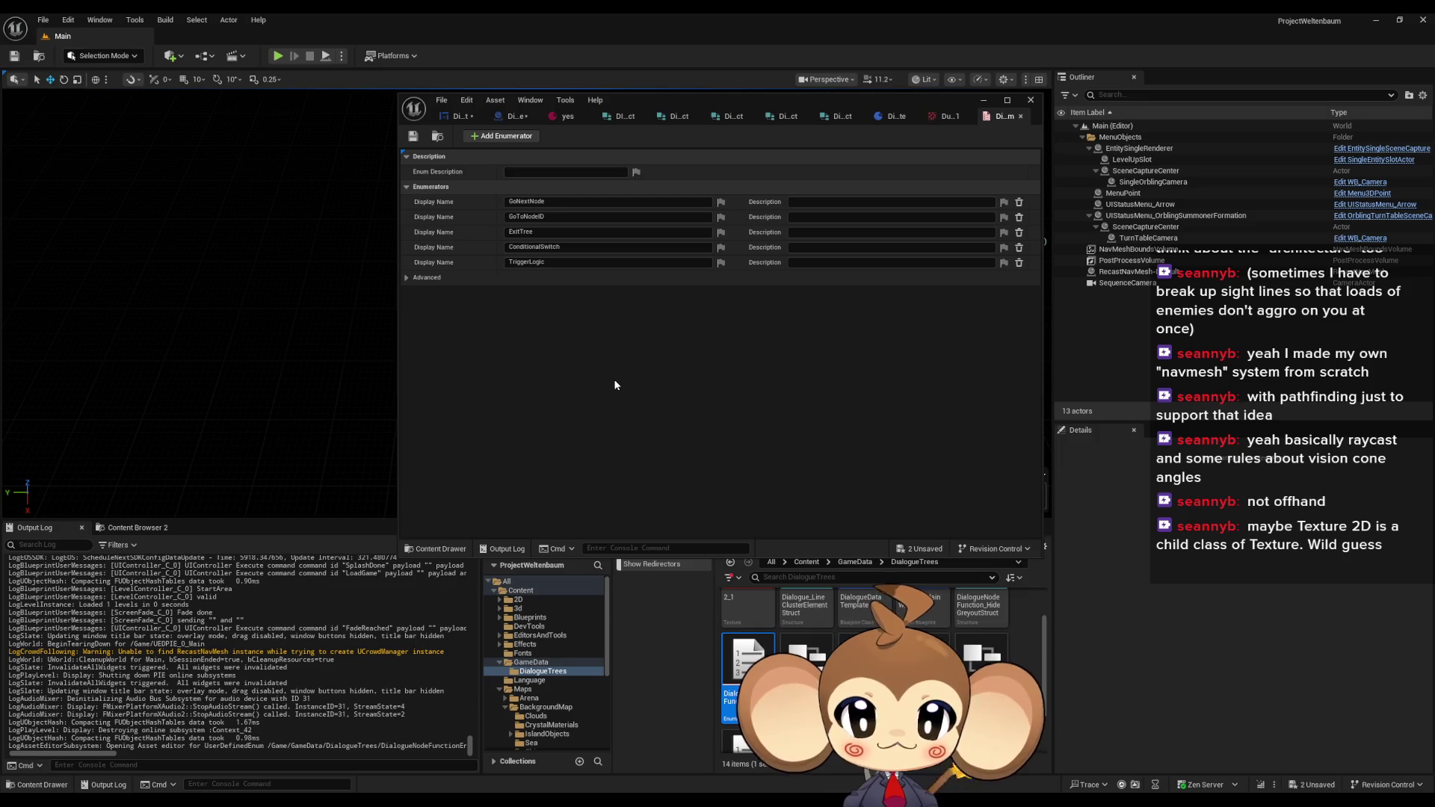
{"action": "left_click", "coordinate": [515, 138]}
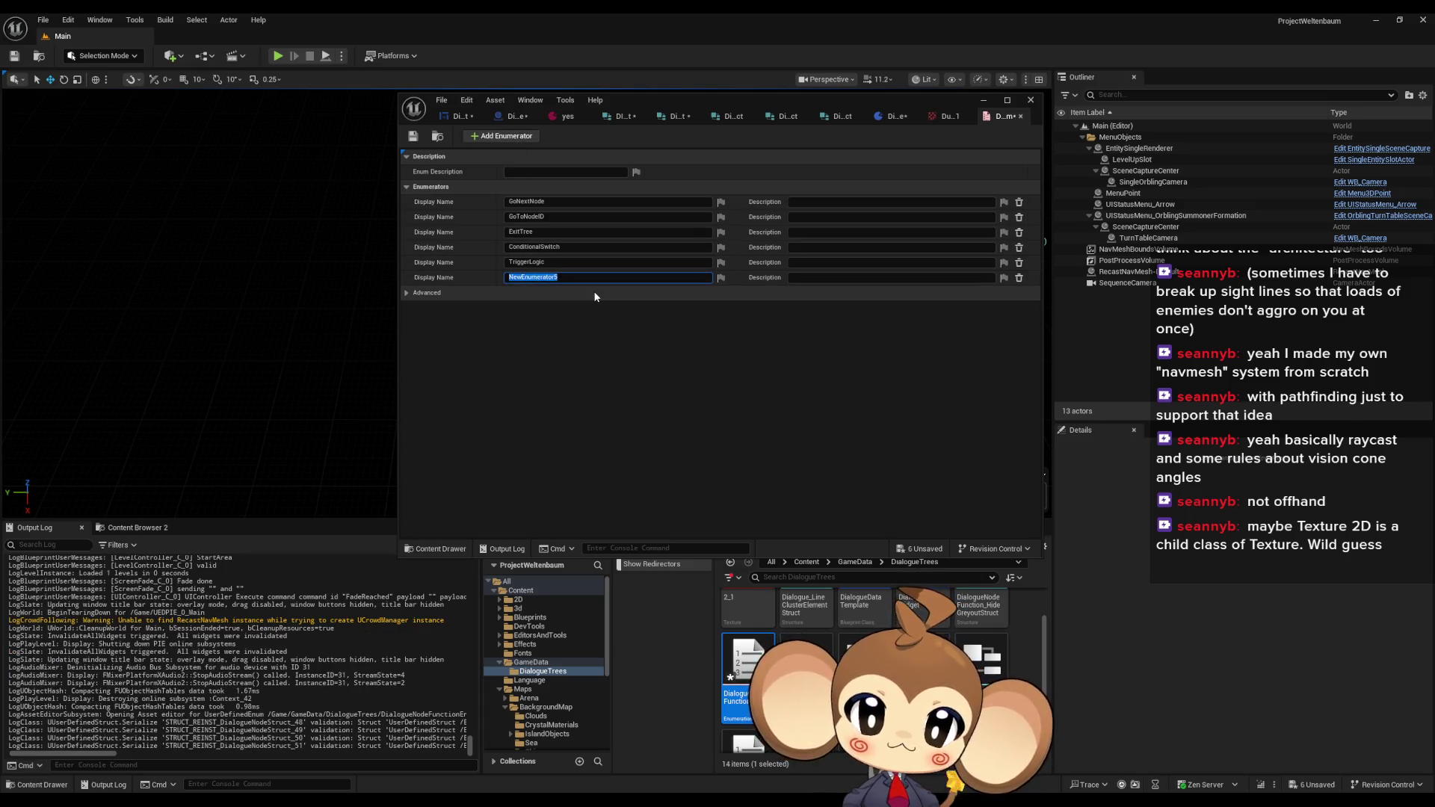
{"action": "type", "text": "PageTu"}
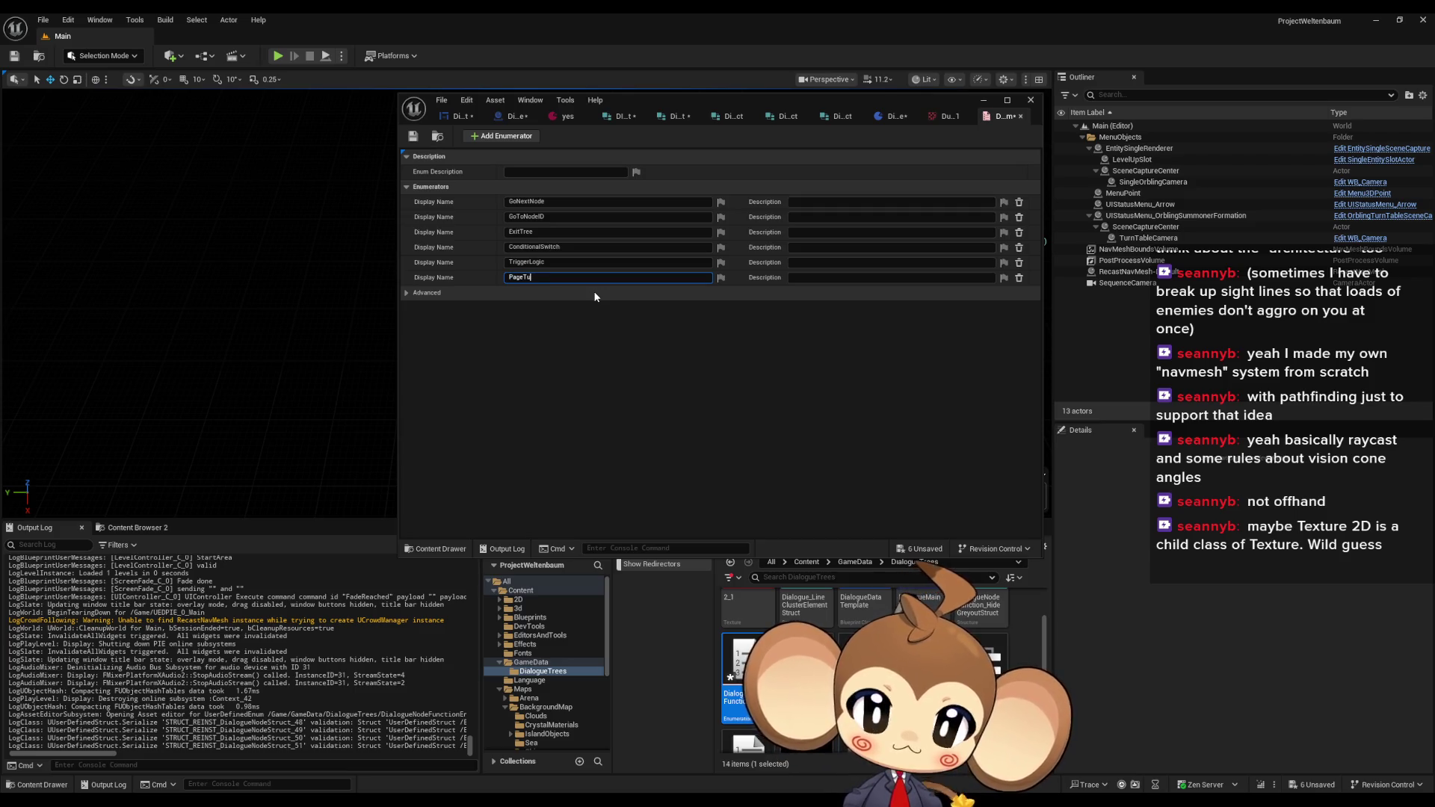
{"action": "type", "text": "rning"}
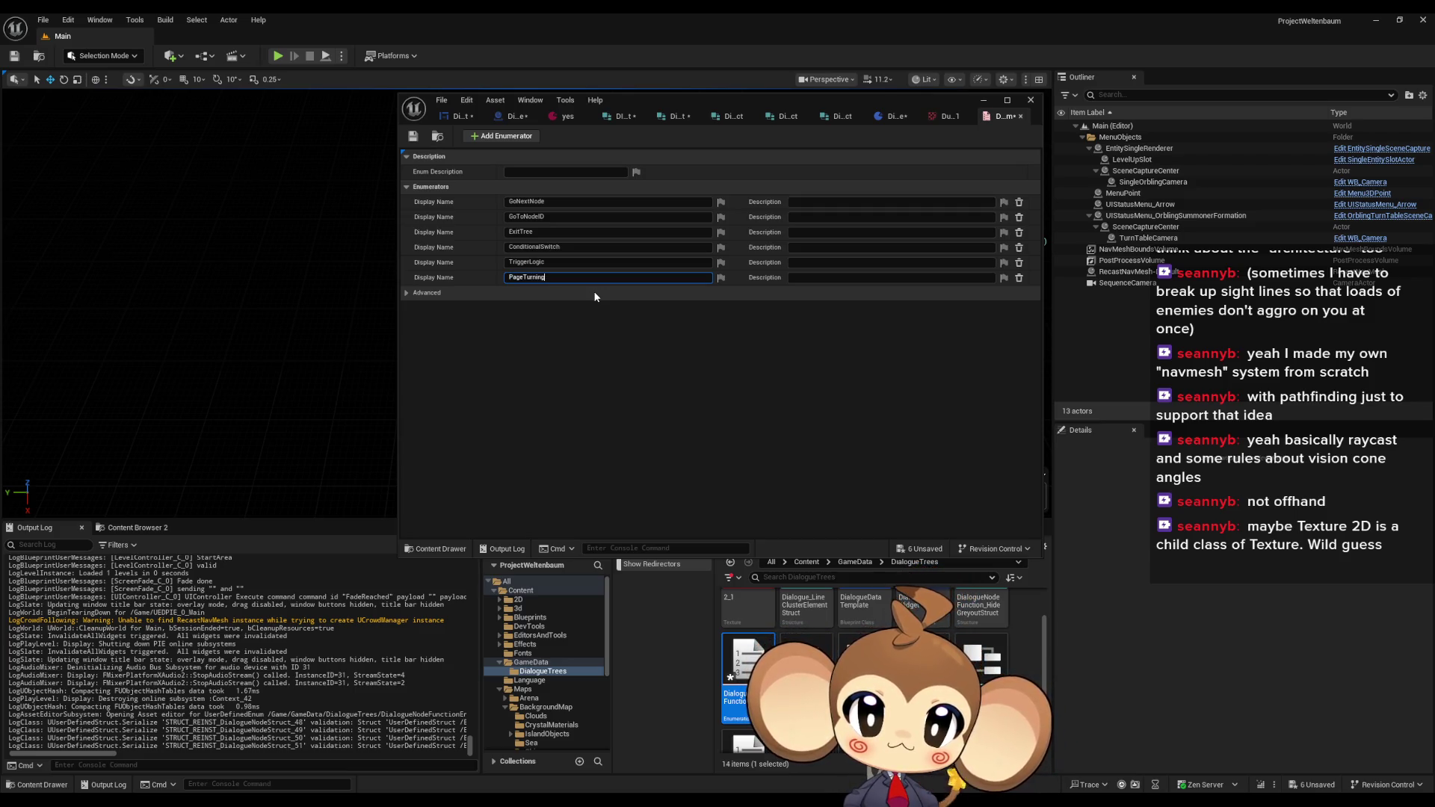
{"action": "key", "text": "ctrl+a"}
{"action": "key", "text": "BackSpace"}
{"action": "key", "text": "Return"}
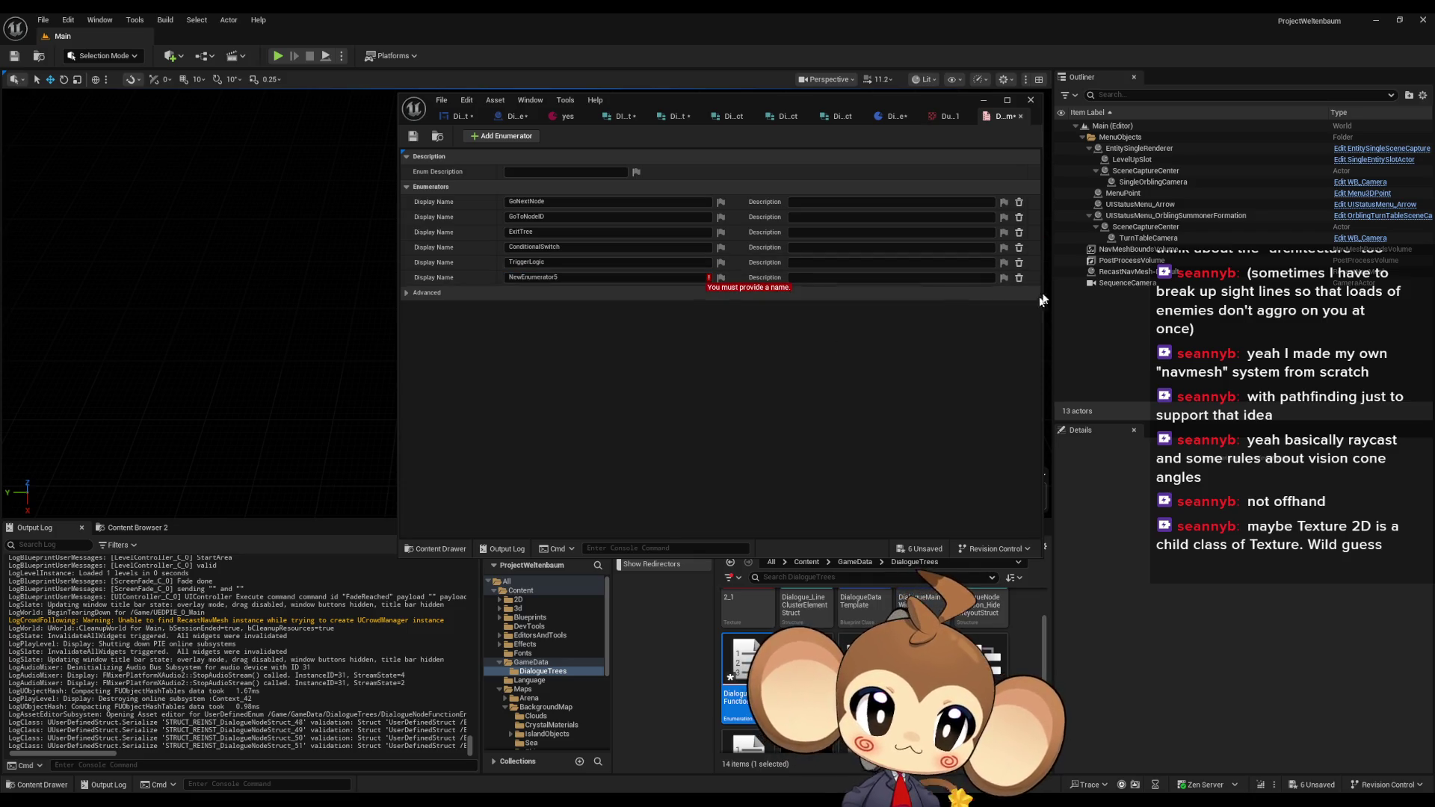
{"action": "left_click", "coordinate": [1018, 277]}
{"action": "left_click", "coordinate": [413, 136]}
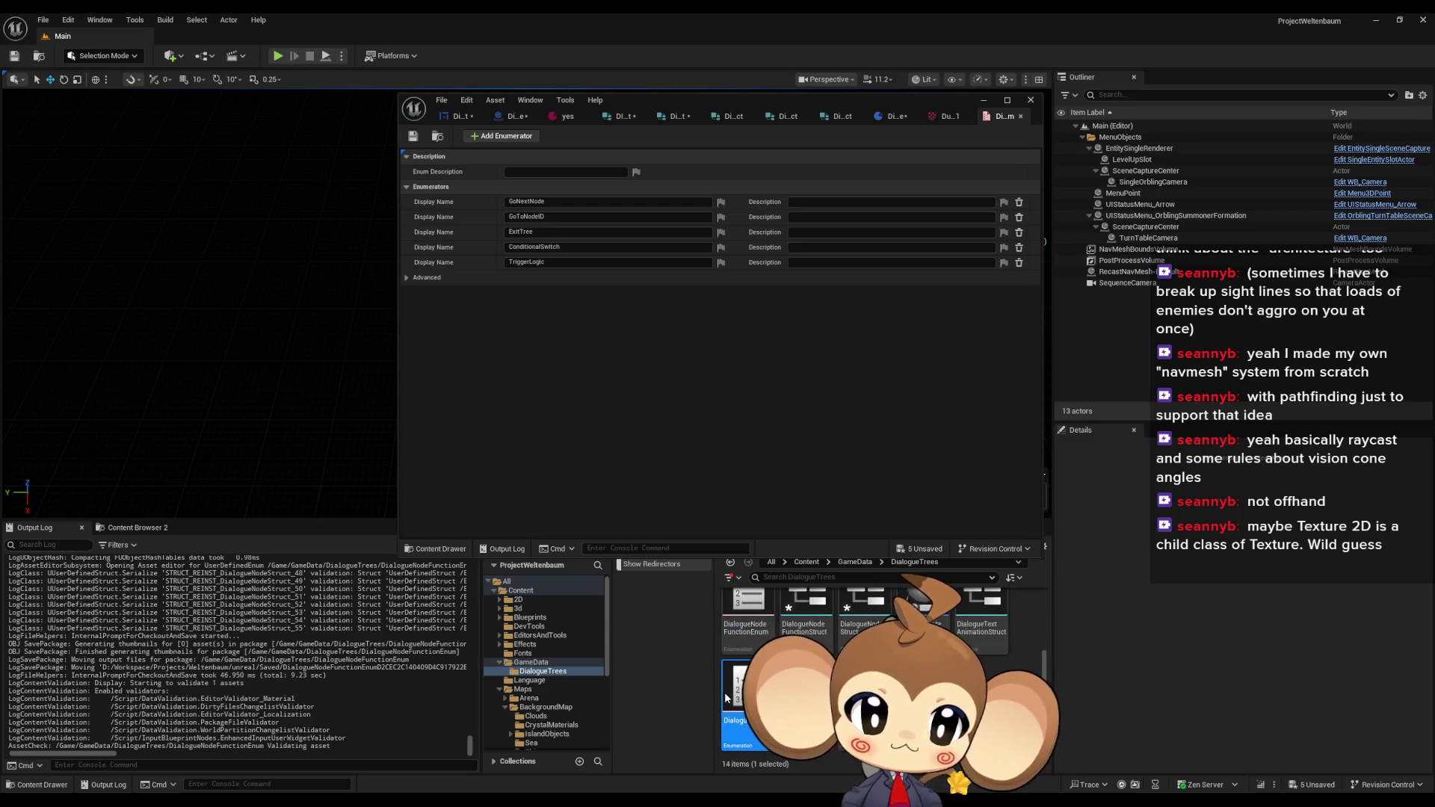
- Add a PageTurning enumerator to DialogueUIState and save it
{"action": "double_click", "coordinate": [725, 697]}
{"action": "left_click", "coordinate": [516, 138]}
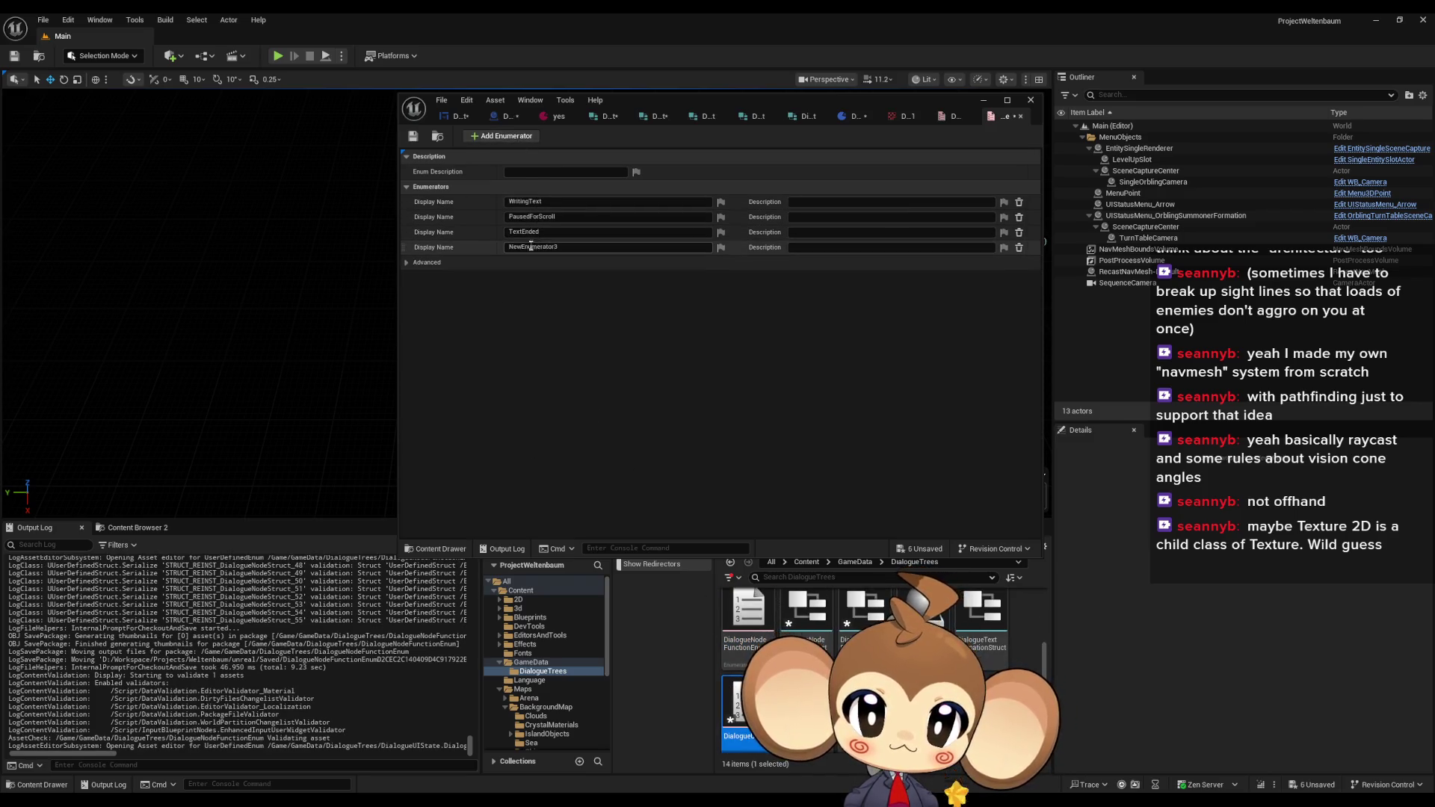
{"action": "left_click", "coordinate": [531, 246]}
{"action": "type", "text": "PageT"}
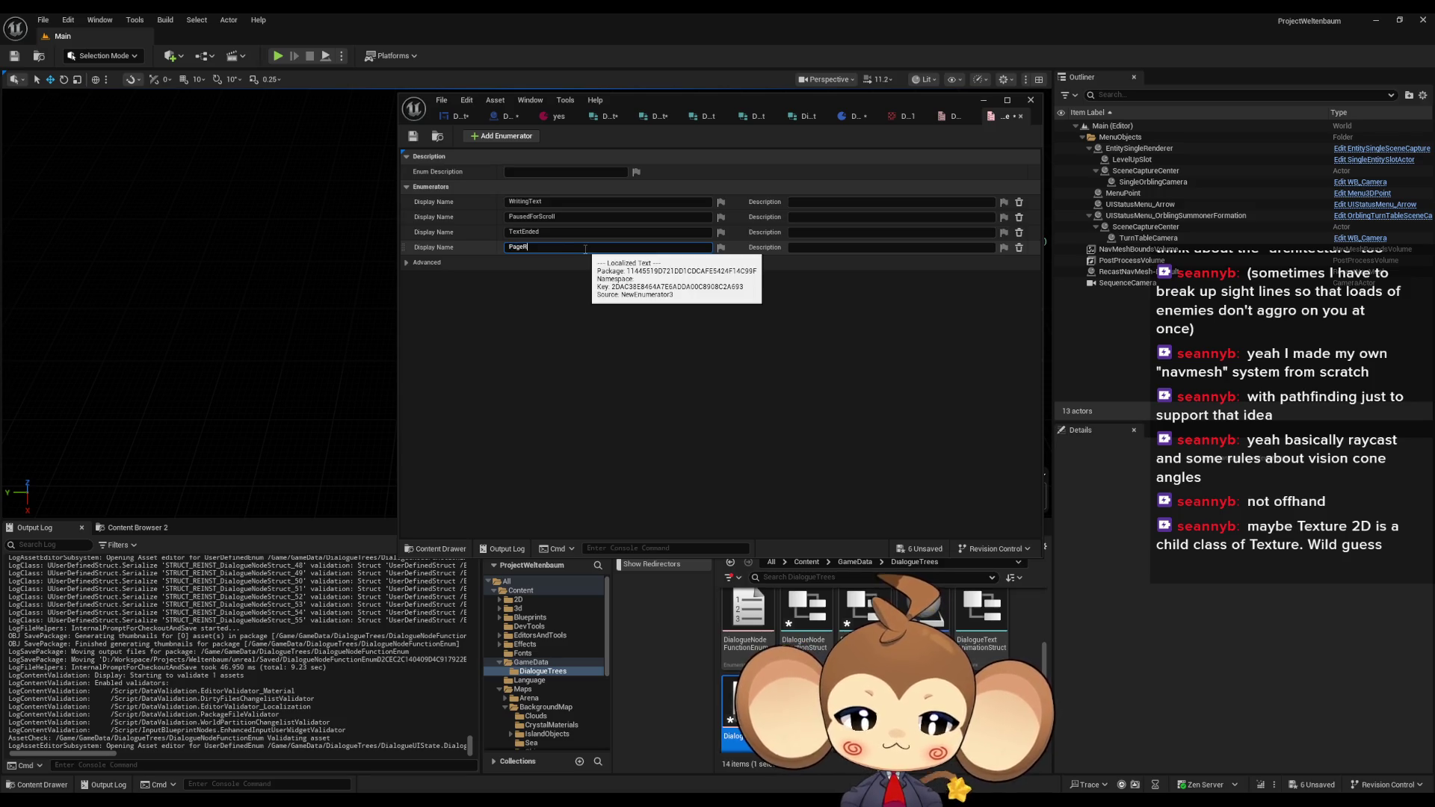
{"action": "type", "text": "urning"}
{"action": "key", "text": "Return"}
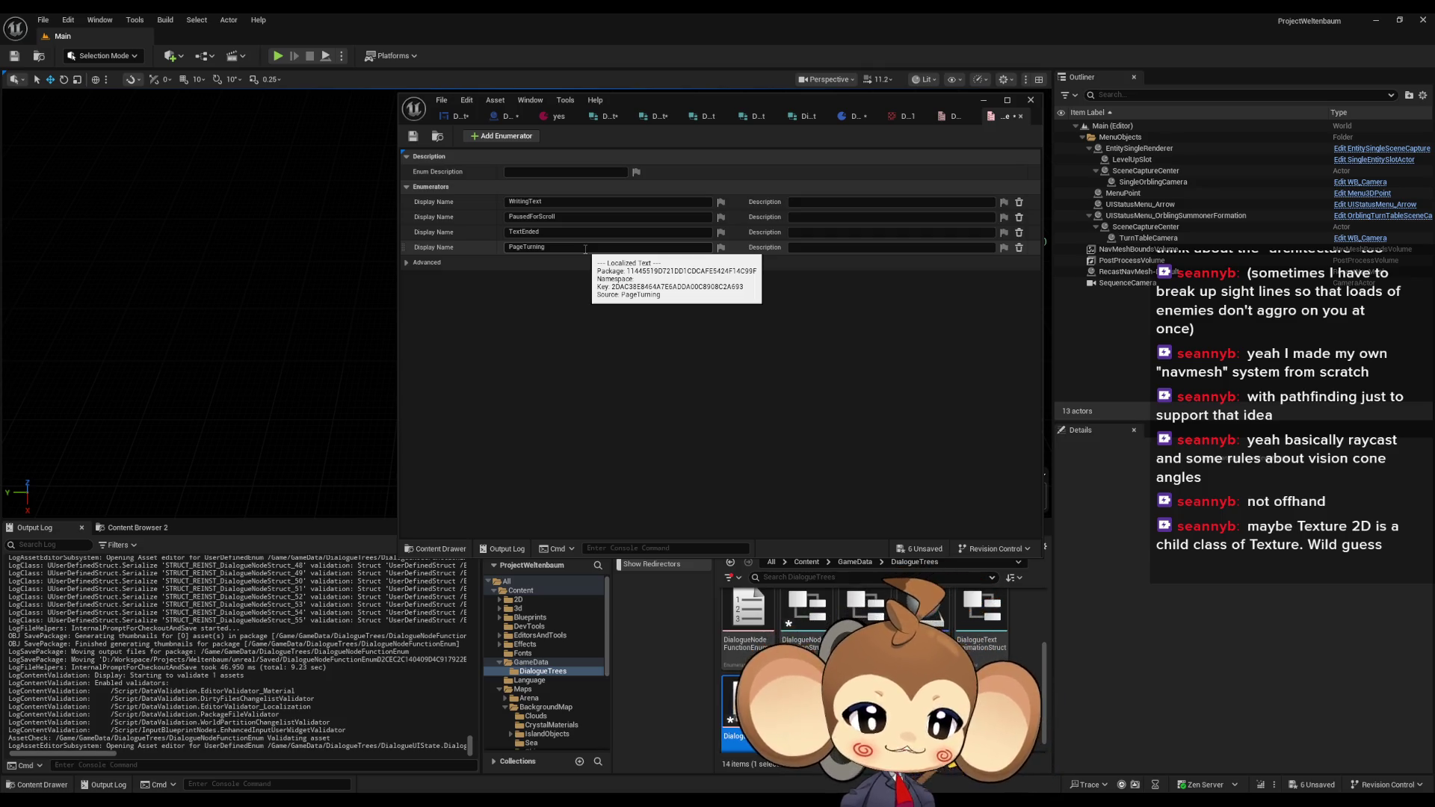
{"action": "left_click", "coordinate": [414, 137]}
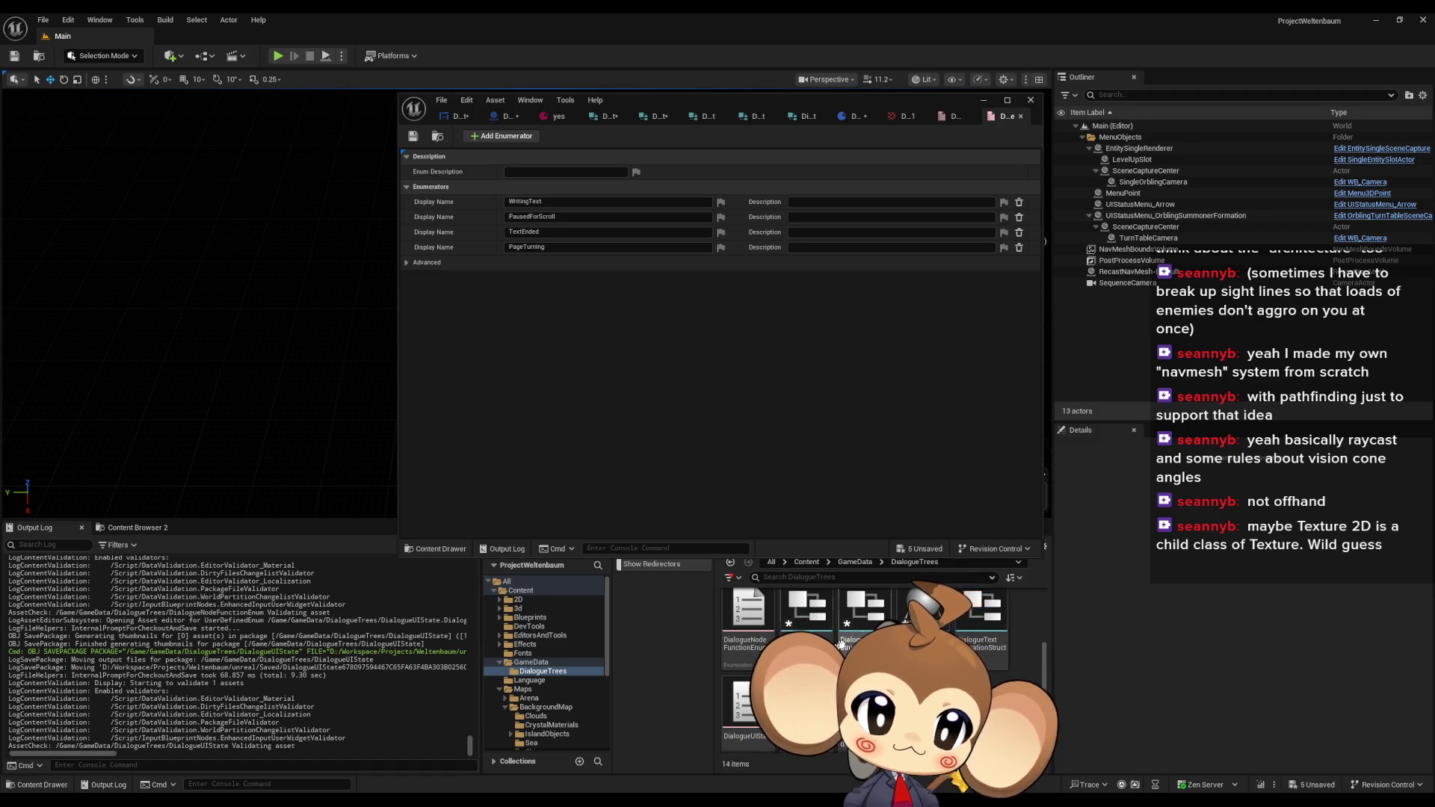
{"action": "left_click", "coordinate": [896, 747]}
- Insert a SET DialogueUIState = PageTurning node between the Space switch and Cast in DialogueInputListener
{"action": "left_click", "coordinate": [504, 116]}
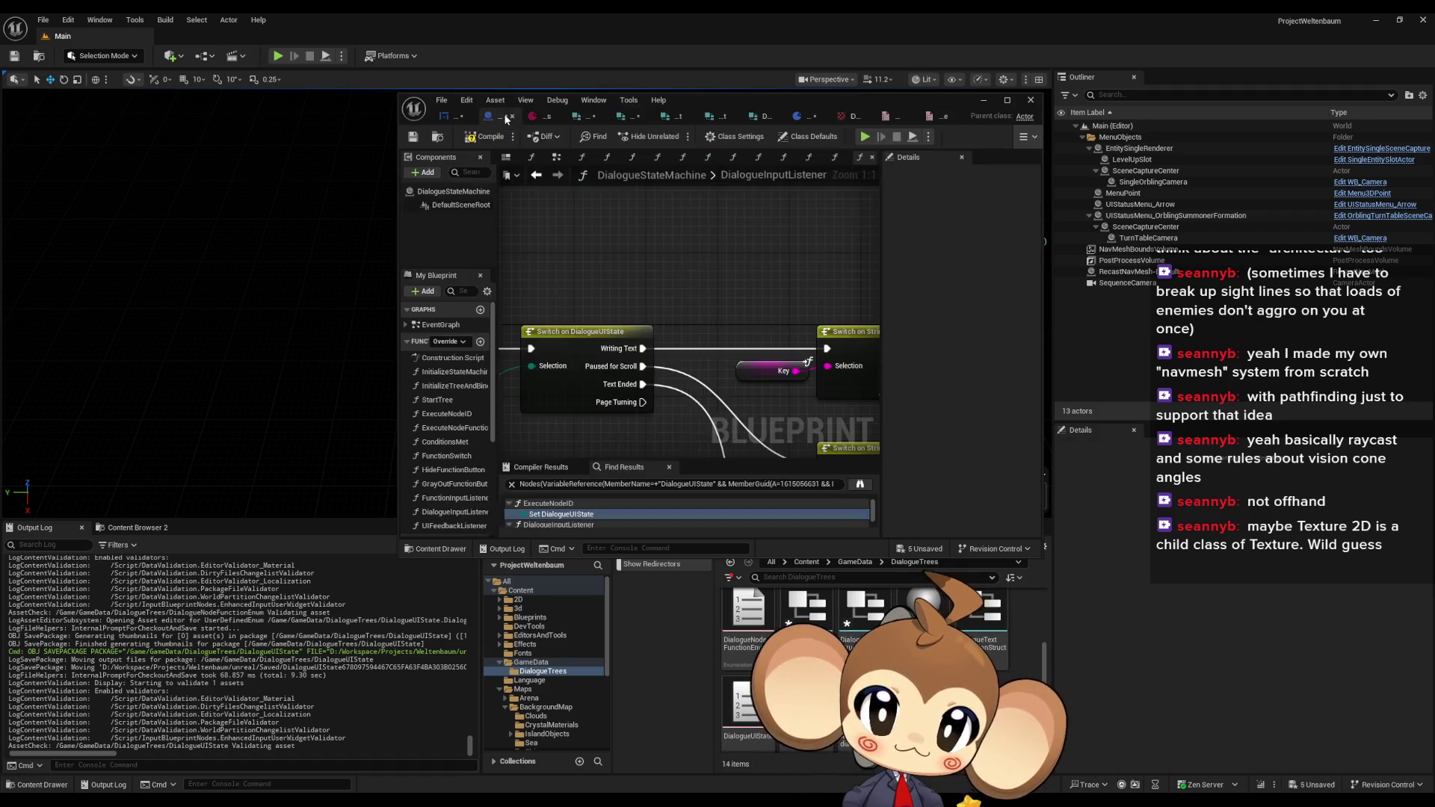
{"action": "double_click", "coordinate": [693, 98]}
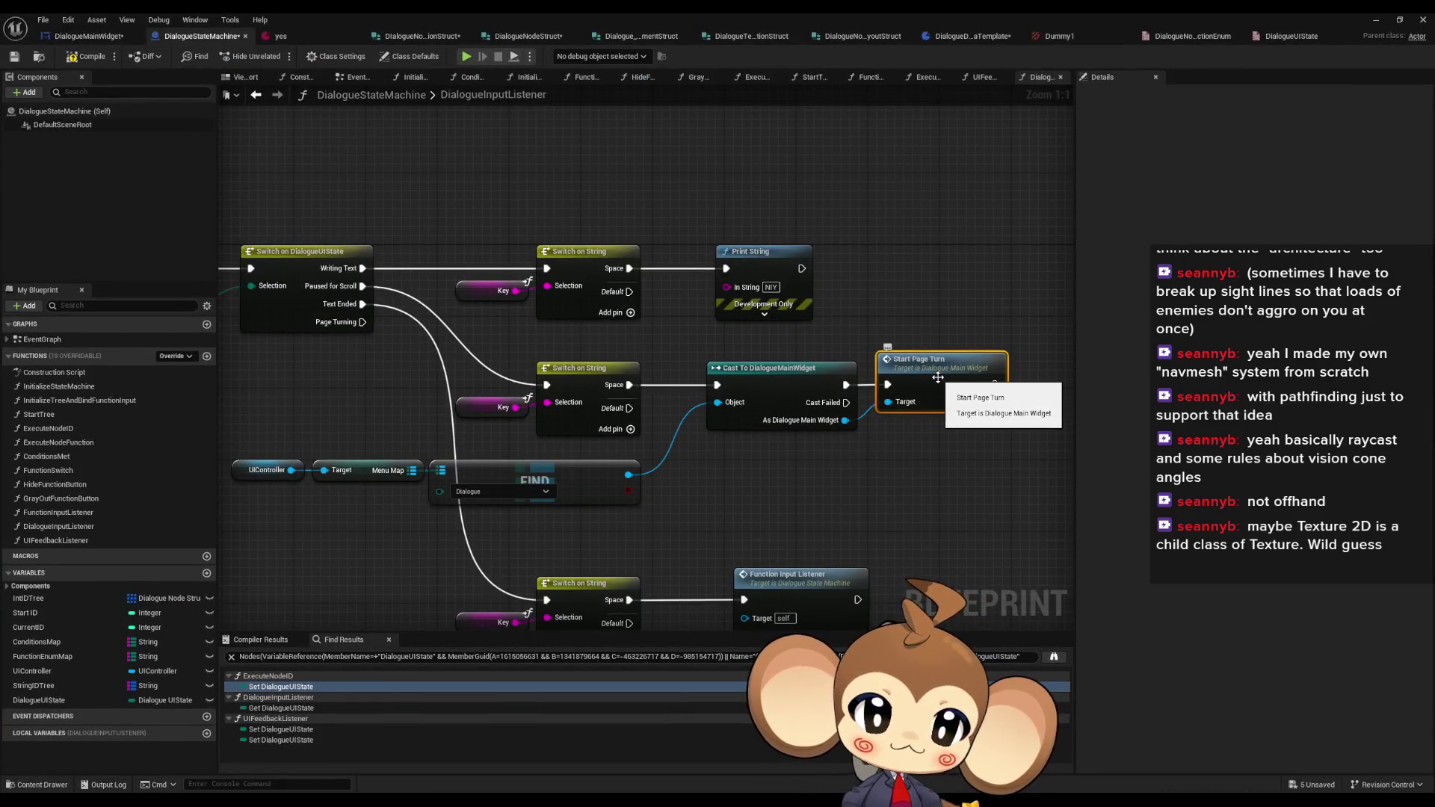
{"action": "mouse_move", "coordinate": [39, 701]}
{"action": "left_mouse_down"}
{"action": "mouse_move", "coordinate": [844, 553]}
{"action": "mouse_move", "coordinate": [780, 517]}
{"action": "left_mouse_up"}
{"action": "left_click", "coordinate": [820, 541]}
{"action": "left_click", "coordinate": [829, 549]}
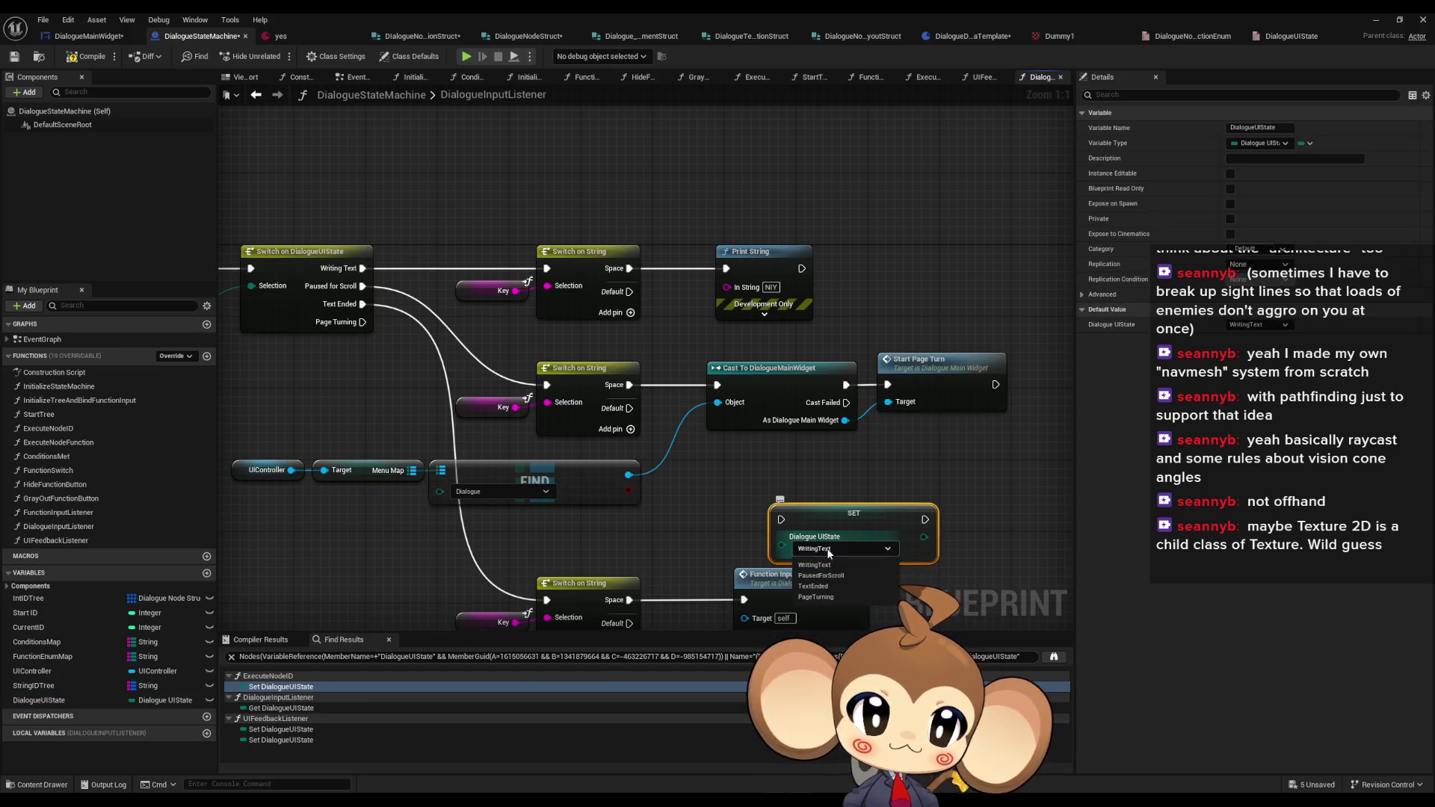
{"action": "left_click", "coordinate": [820, 597]}
{"action": "mouse_move", "coordinate": [822, 514]}
{"action": "left_mouse_down"}
{"action": "mouse_move", "coordinate": [695, 479]}
{"action": "mouse_move", "coordinate": [731, 469]}
{"action": "mouse_move", "coordinate": [630, 386]}
{"action": "left_mouse_up"}
{"action": "mouse_move", "coordinate": [835, 475]}
{"action": "left_mouse_down"}
{"action": "mouse_move", "coordinate": [717, 384]}
{"action": "mouse_move", "coordinate": [880, 406]}
{"action": "mouse_move", "coordinate": [921, 464]}
{"action": "mouse_move", "coordinate": [767, 435]}
{"action": "left_mouse_up"}
{"action": "left_click", "coordinate": [614, 443], "text": "ctrl"}
{"action": "left_click_drag", "start_coordinate": [613, 443], "coordinate": [606, 355]}
{"action": "left_click_drag", "start_coordinate": [478, 523], "coordinate": [657, 526]}
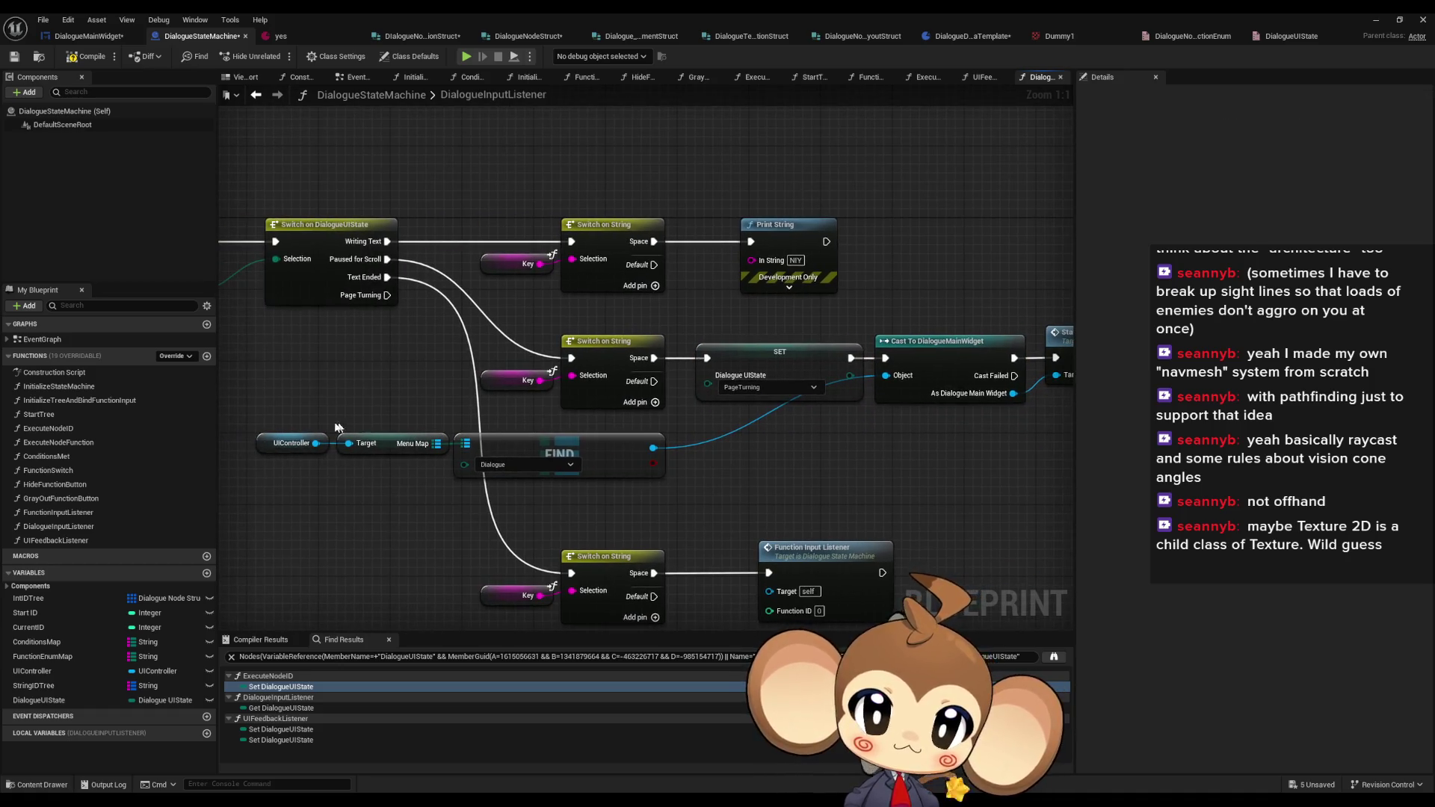
- Paste a copy of the Switch on String and Print String nodes and connect Page Turning to it
{"action": "mouse_move", "coordinate": [242, 423]}
{"action": "left_mouse_down"}
{"action": "mouse_move", "coordinate": [673, 493]}
{"action": "mouse_move", "coordinate": [834, 453]}
{"action": "left_mouse_up"}
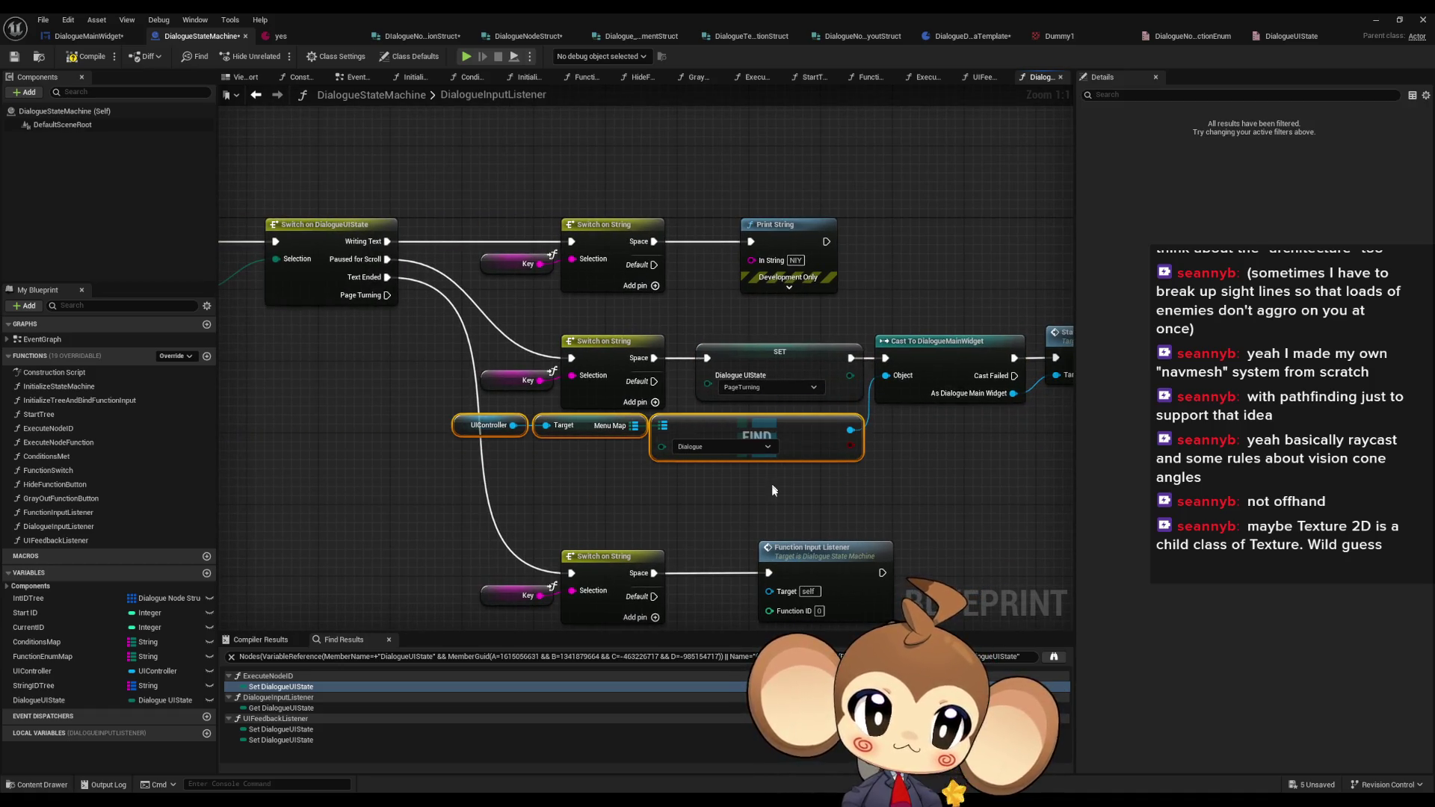
{"action": "left_click", "coordinate": [794, 489]}
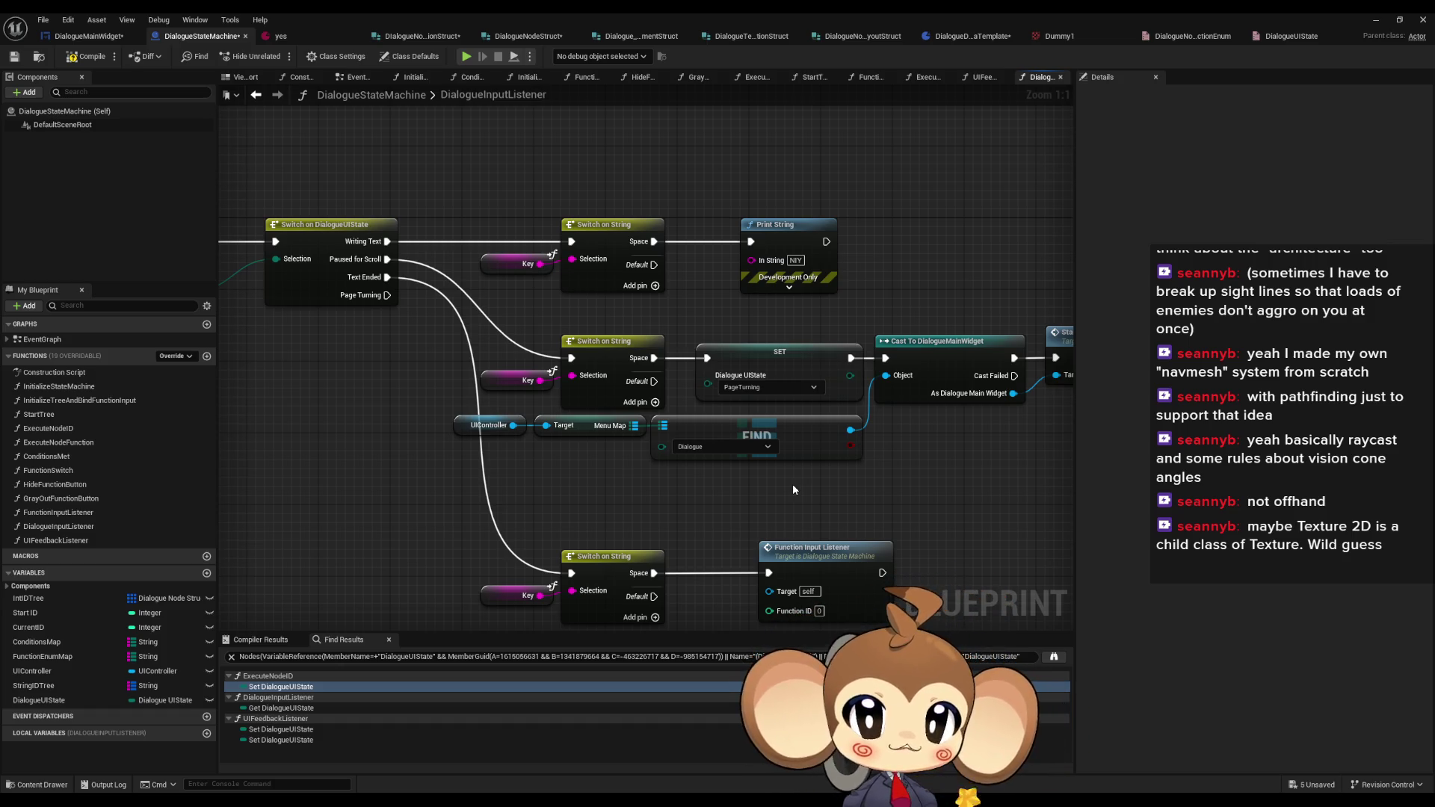
{"action": "left_click_drag", "start_coordinate": [522, 209], "coordinate": [791, 315]}
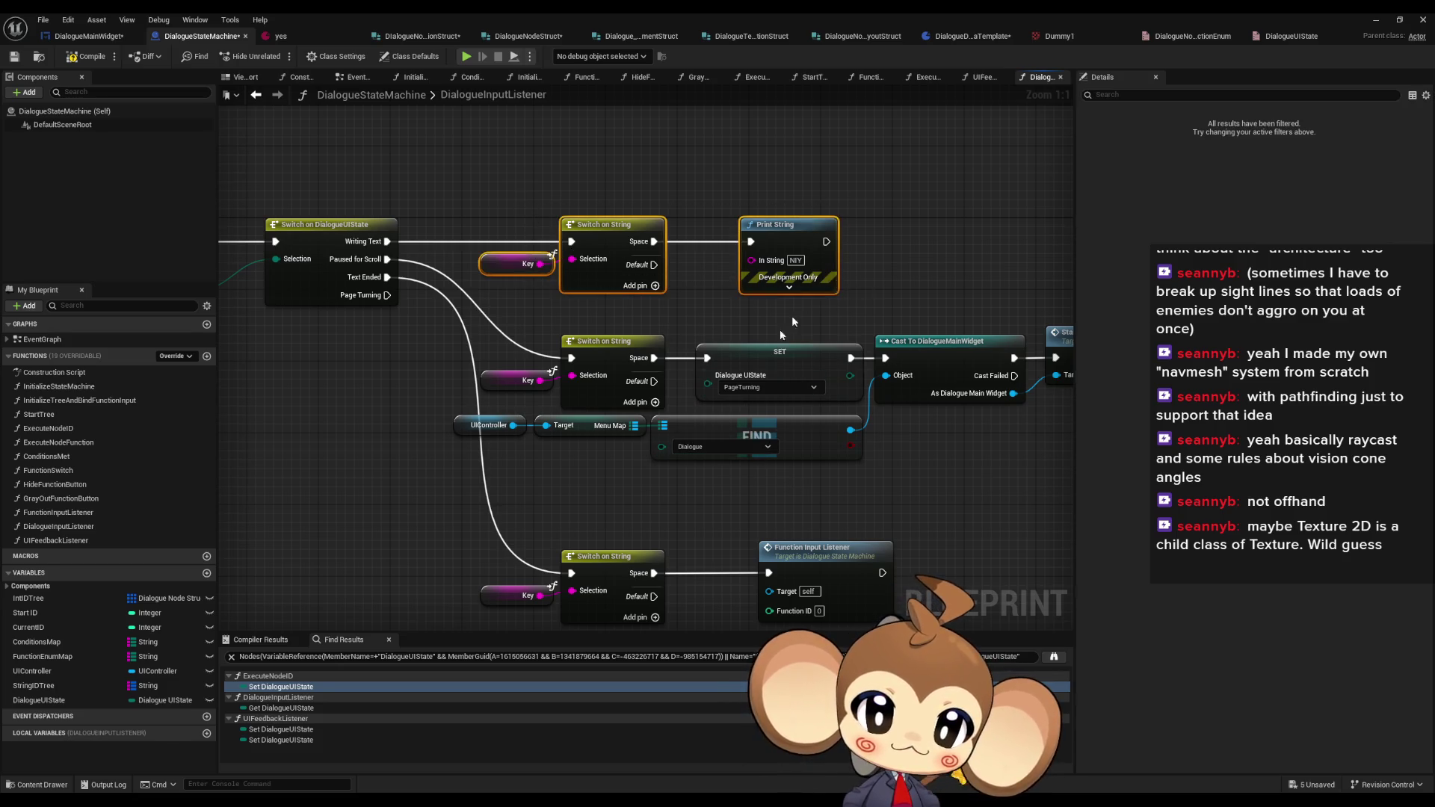
{"action": "key", "text": "ctrl+v"}
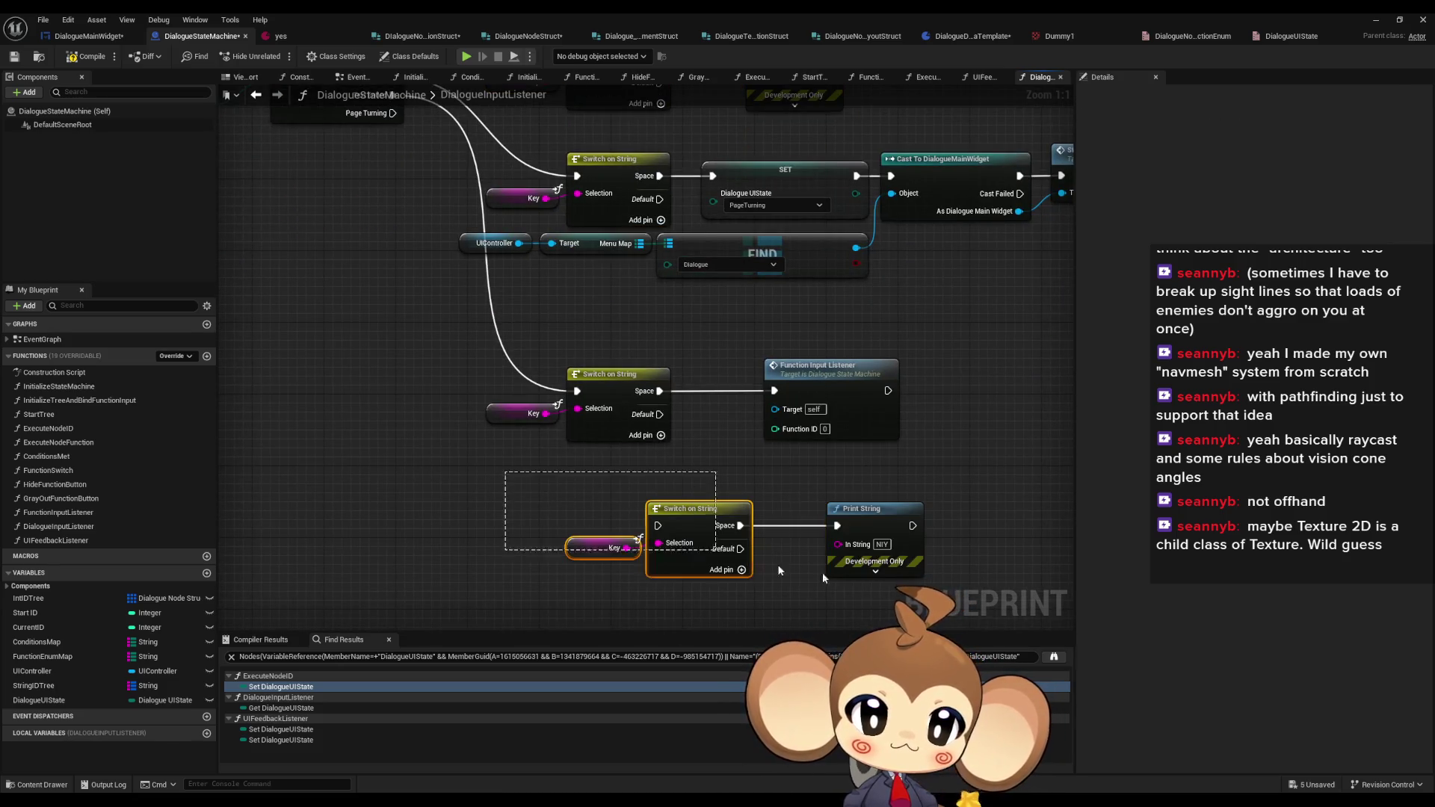
{"action": "mouse_move", "coordinate": [695, 515]}
{"action": "left_mouse_down"}
{"action": "mouse_move", "coordinate": [621, 481]}
{"action": "mouse_move", "coordinate": [433, 134]}
{"action": "mouse_move", "coordinate": [394, 281]}
{"action": "mouse_move", "coordinate": [413, 183]}
{"action": "left_mouse_up"}
{"action": "left_click", "coordinate": [370, 415]}
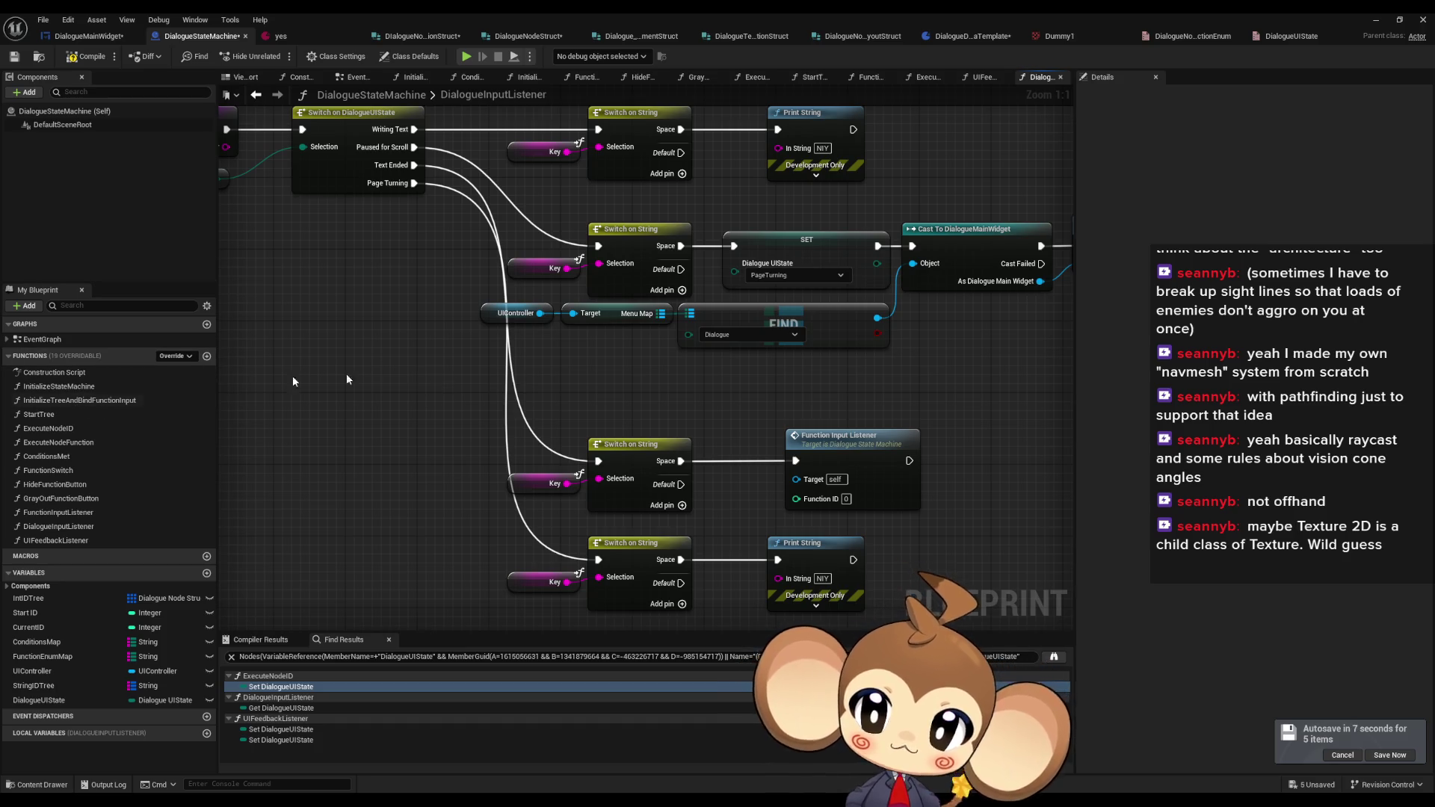
{"action": "left_click_drag", "start_coordinate": [741, 244], "coordinate": [477, 292]}
- Open StartPageTurn and then the PageTurnAnimation graph in DialogueMainWidget
{"action": "double_click", "coordinate": [852, 297]}
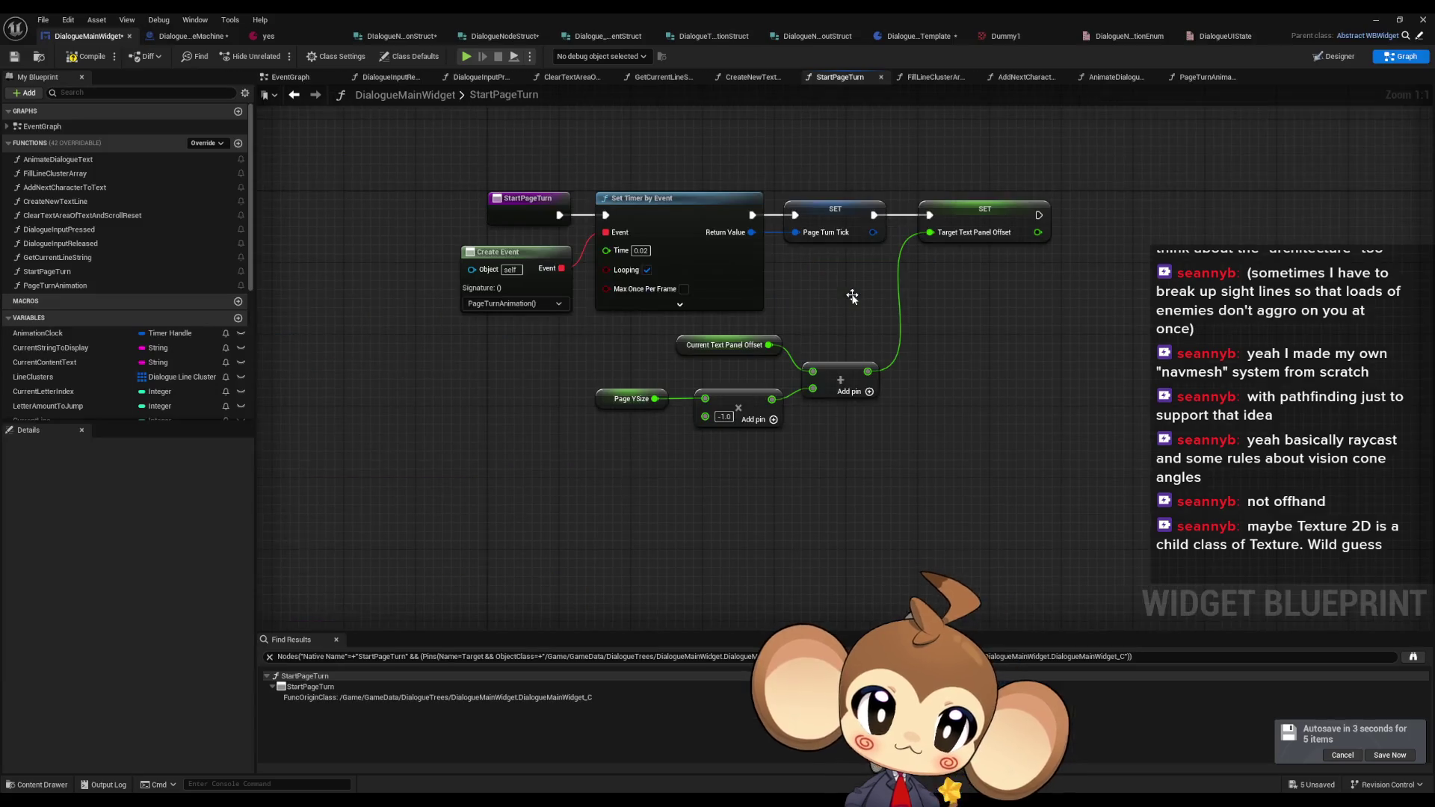
{"action": "double_click", "coordinate": [55, 286]}
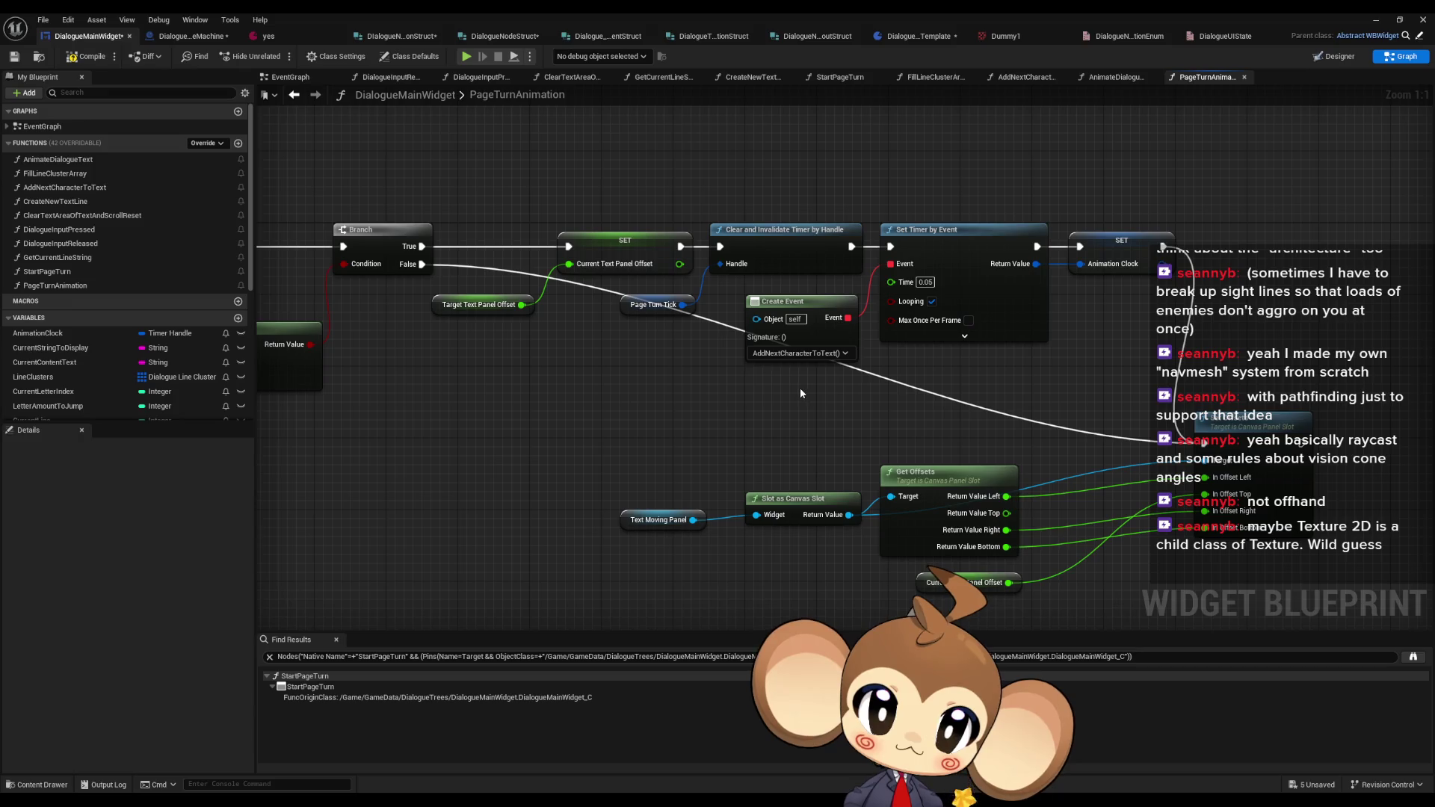
{"action": "scroll", "coordinate": [112, 295], "scroll_direction": "down", "scroll_amount": 5}
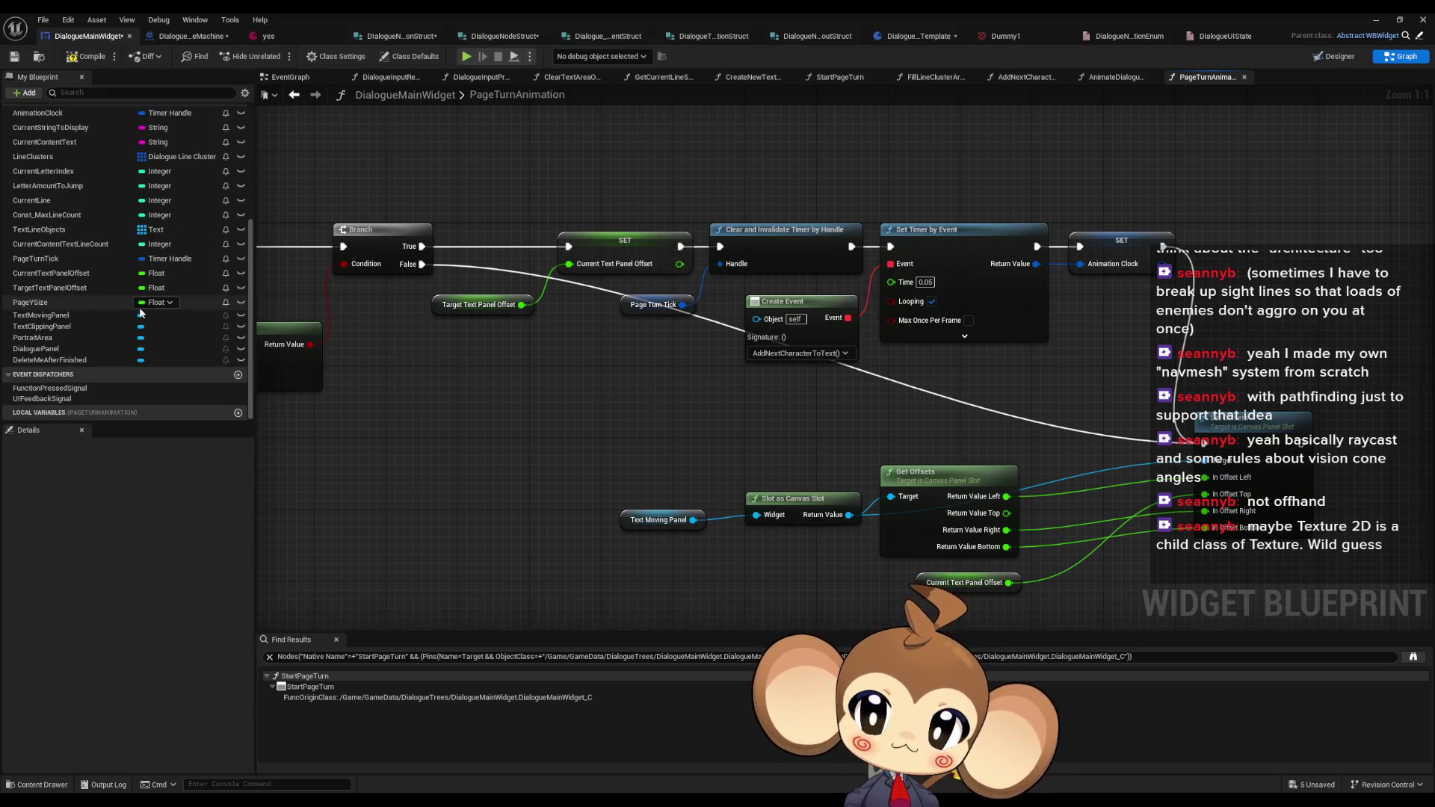
{"action": "scroll", "coordinate": [90, 384], "scroll_direction": "up", "scroll_amount": 5}
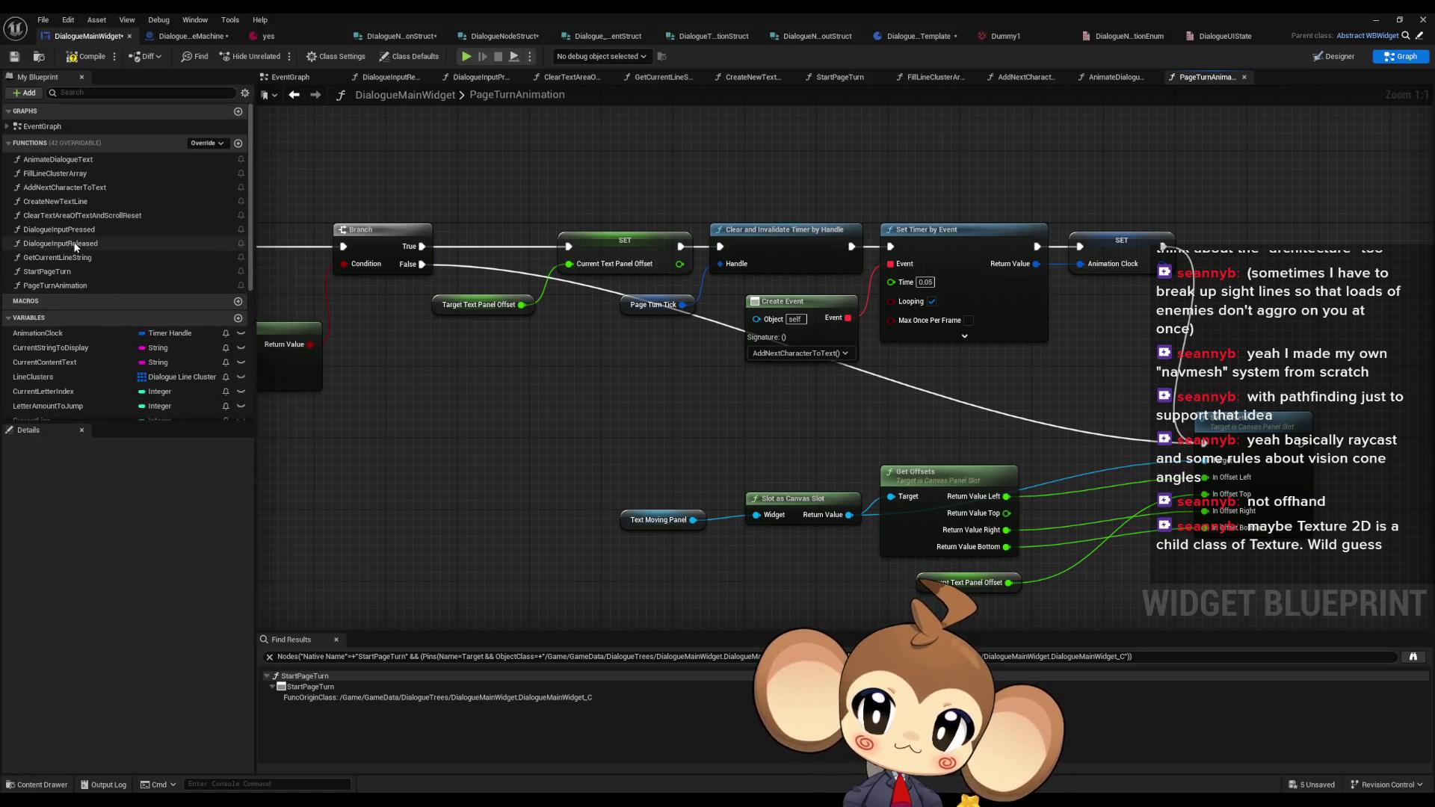
{"action": "scroll", "coordinate": [78, 240], "scroll_direction": "down", "scroll_amount": 5}
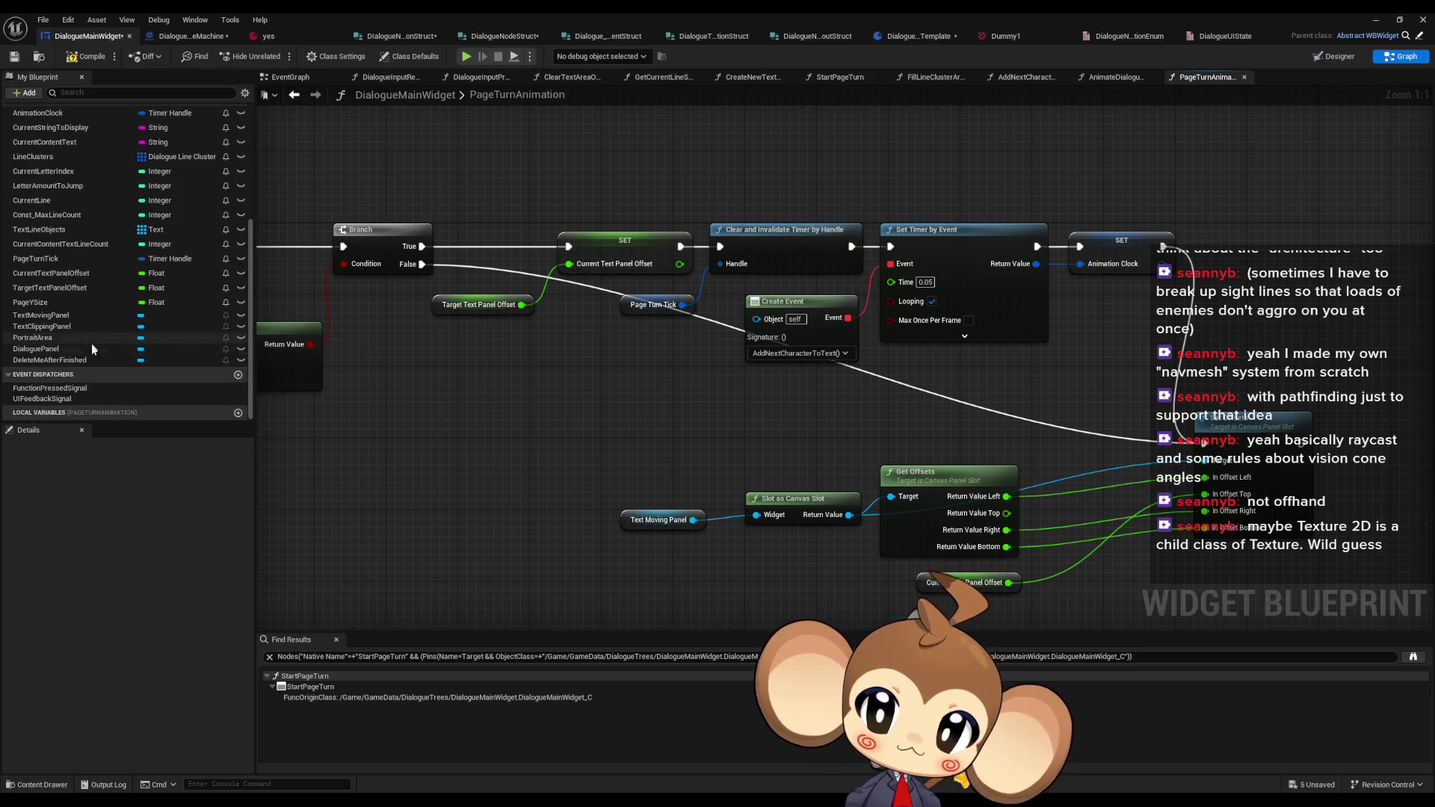
- Find UIFeedbackSignal references and inspect its SkipPointReached and TextEnded calls
{"action": "left_click", "coordinate": [59, 402]}
{"action": "right_click", "coordinate": [60, 402]}
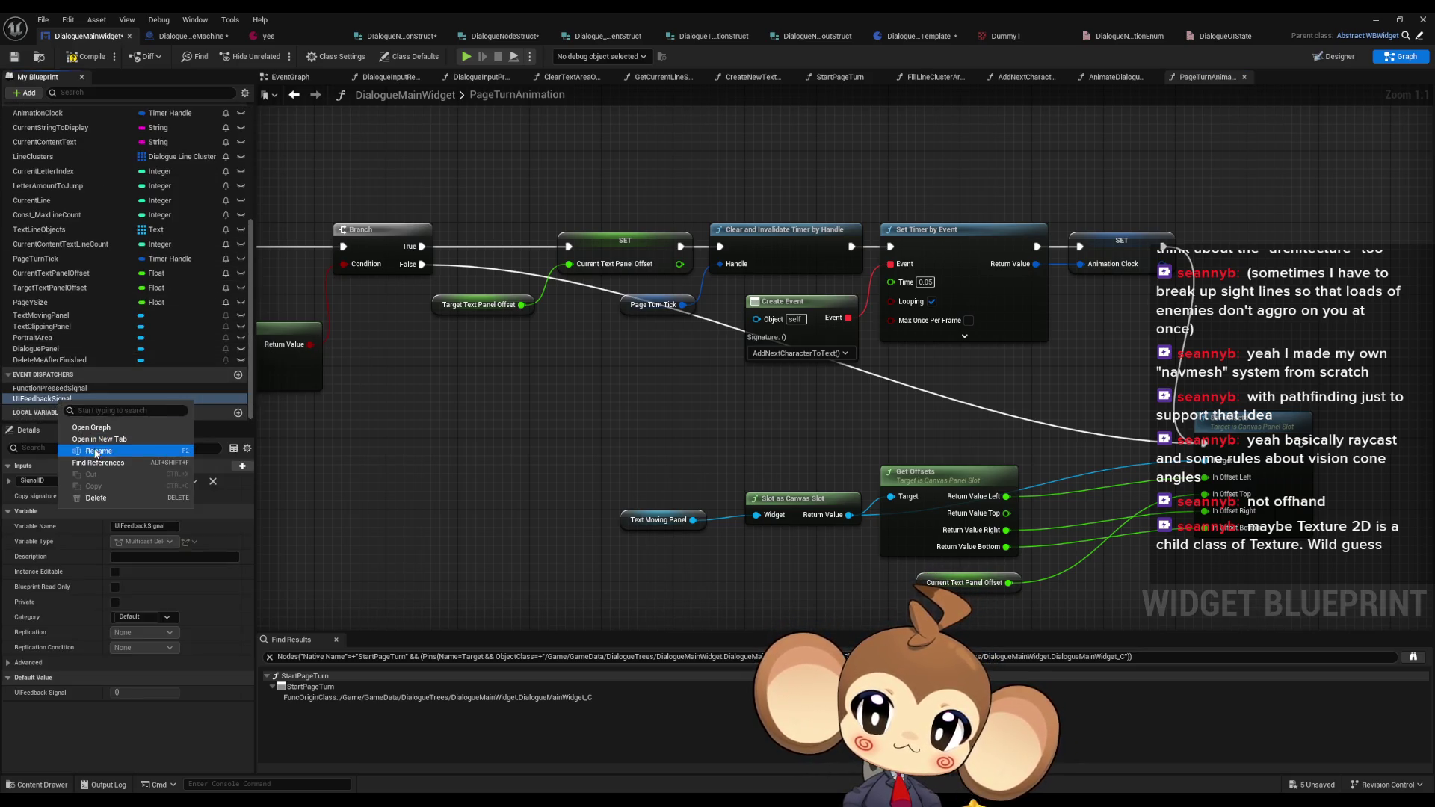
{"action": "left_click", "coordinate": [100, 463]}
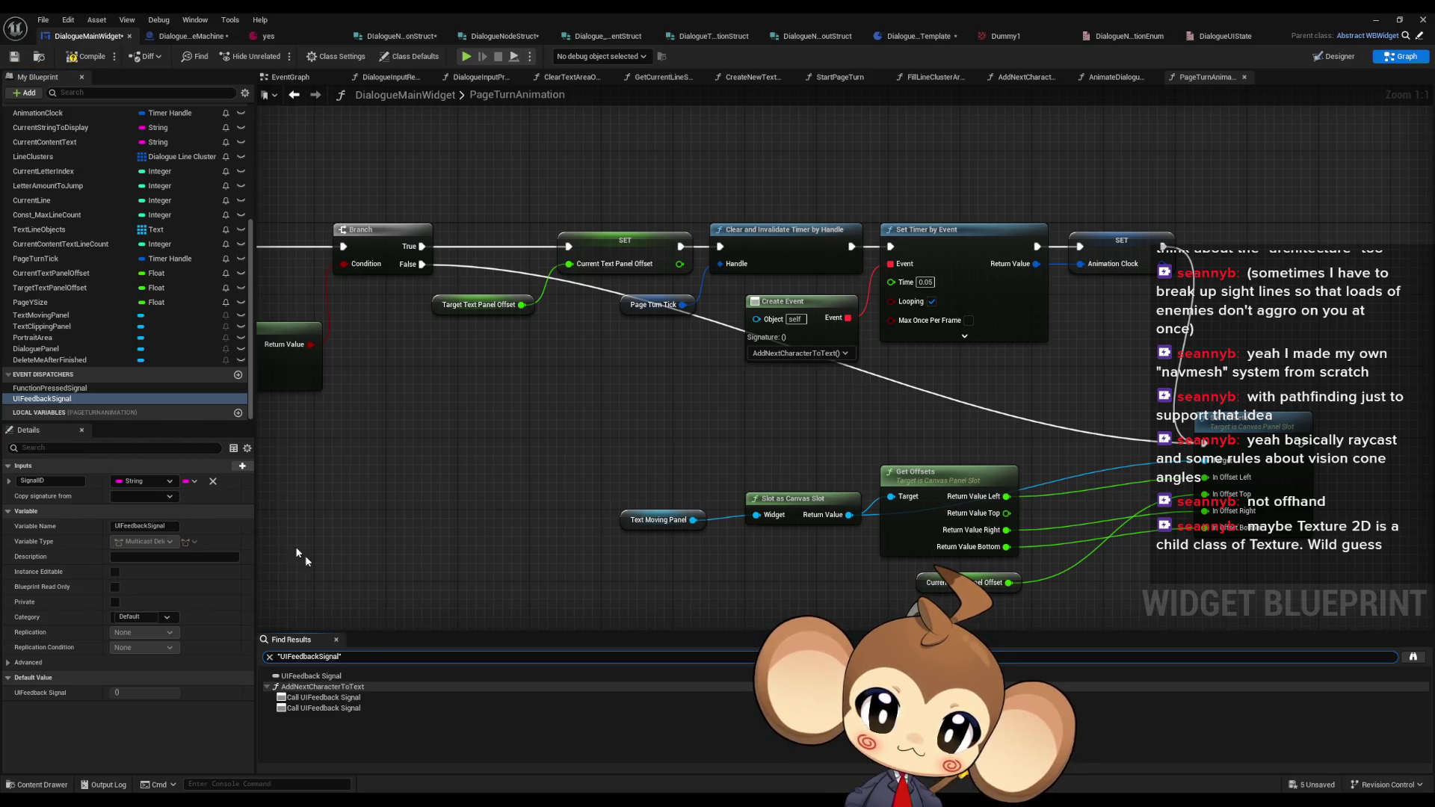
{"action": "left_click", "coordinate": [309, 697]}
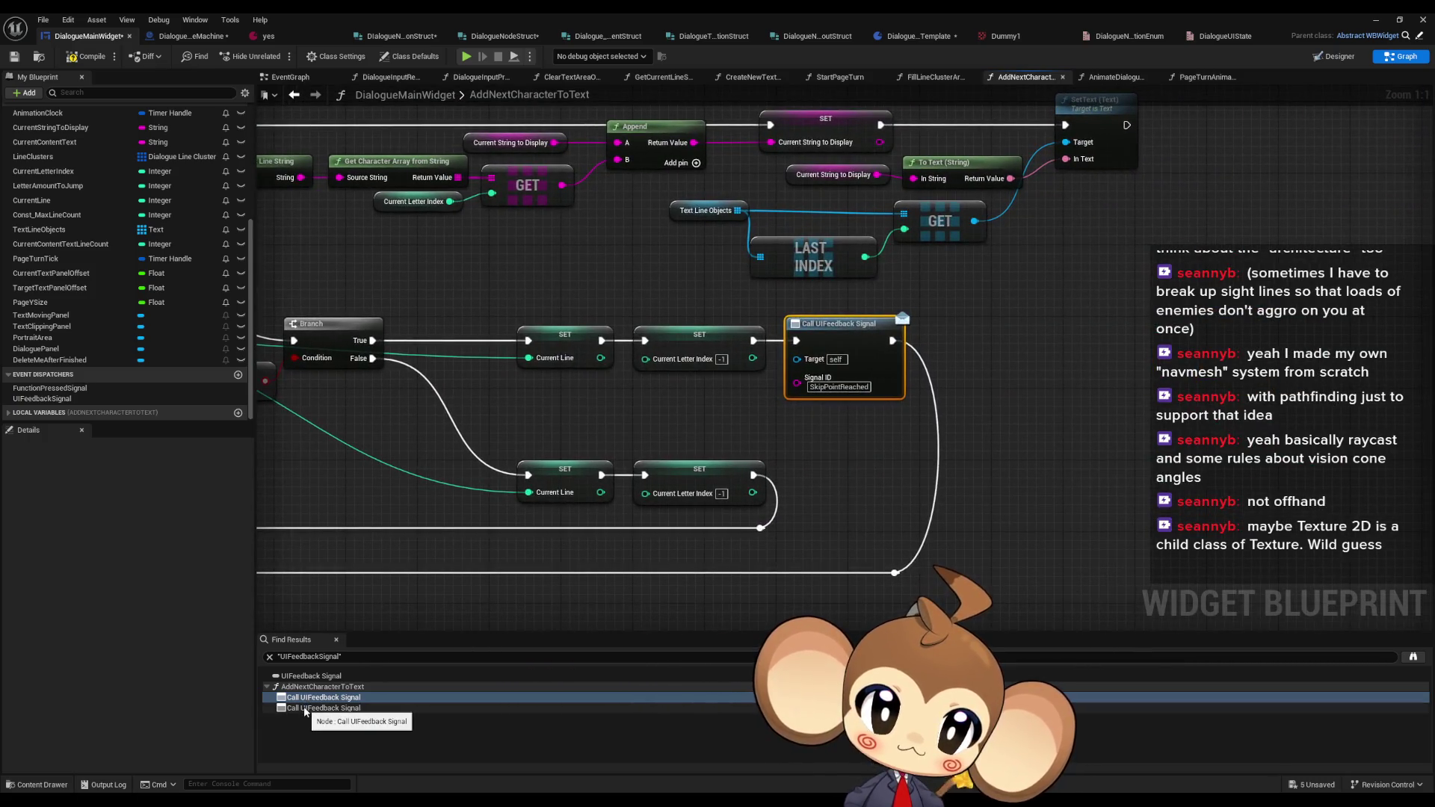
{"action": "left_click", "coordinate": [304, 708]}
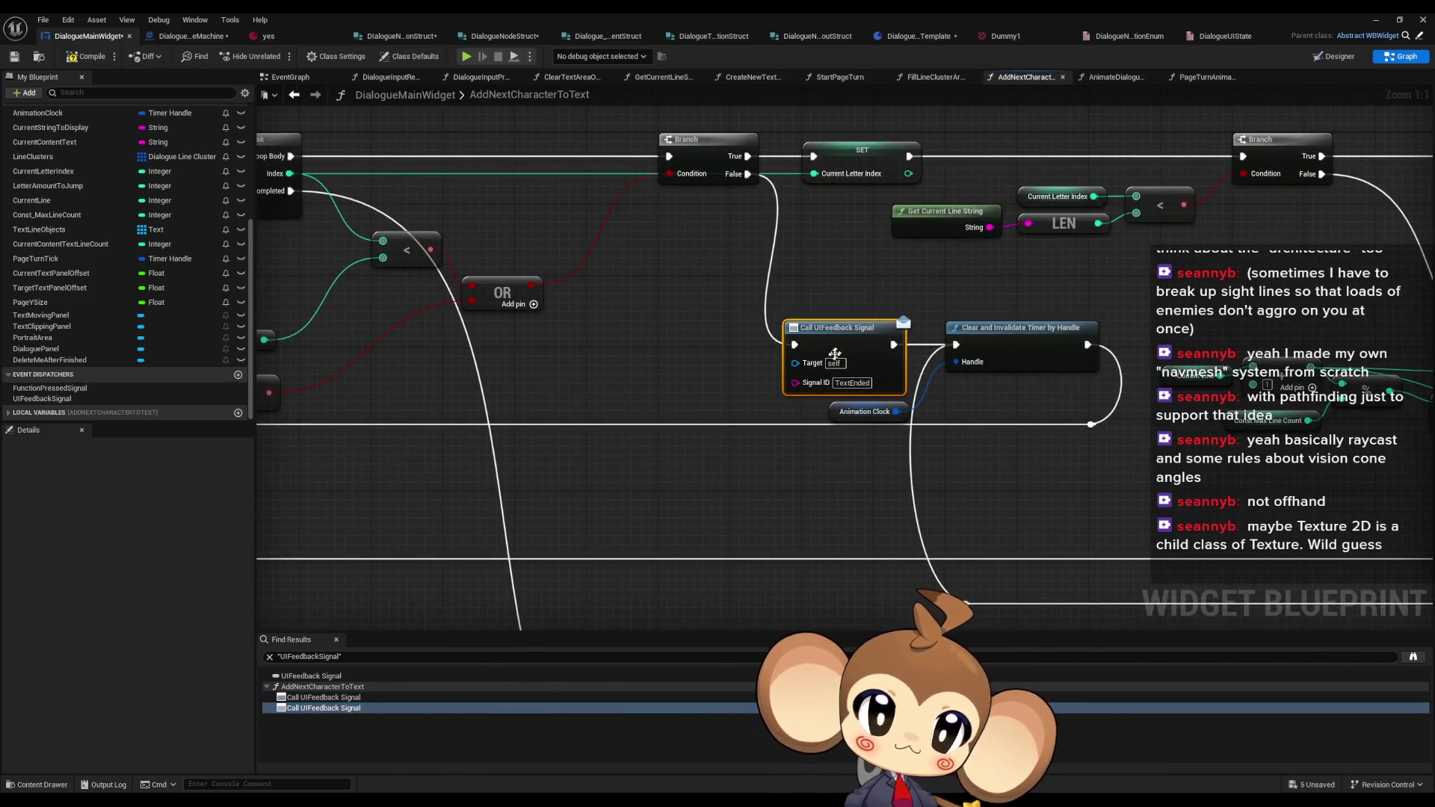
{"action": "left_click", "coordinate": [292, 97]}
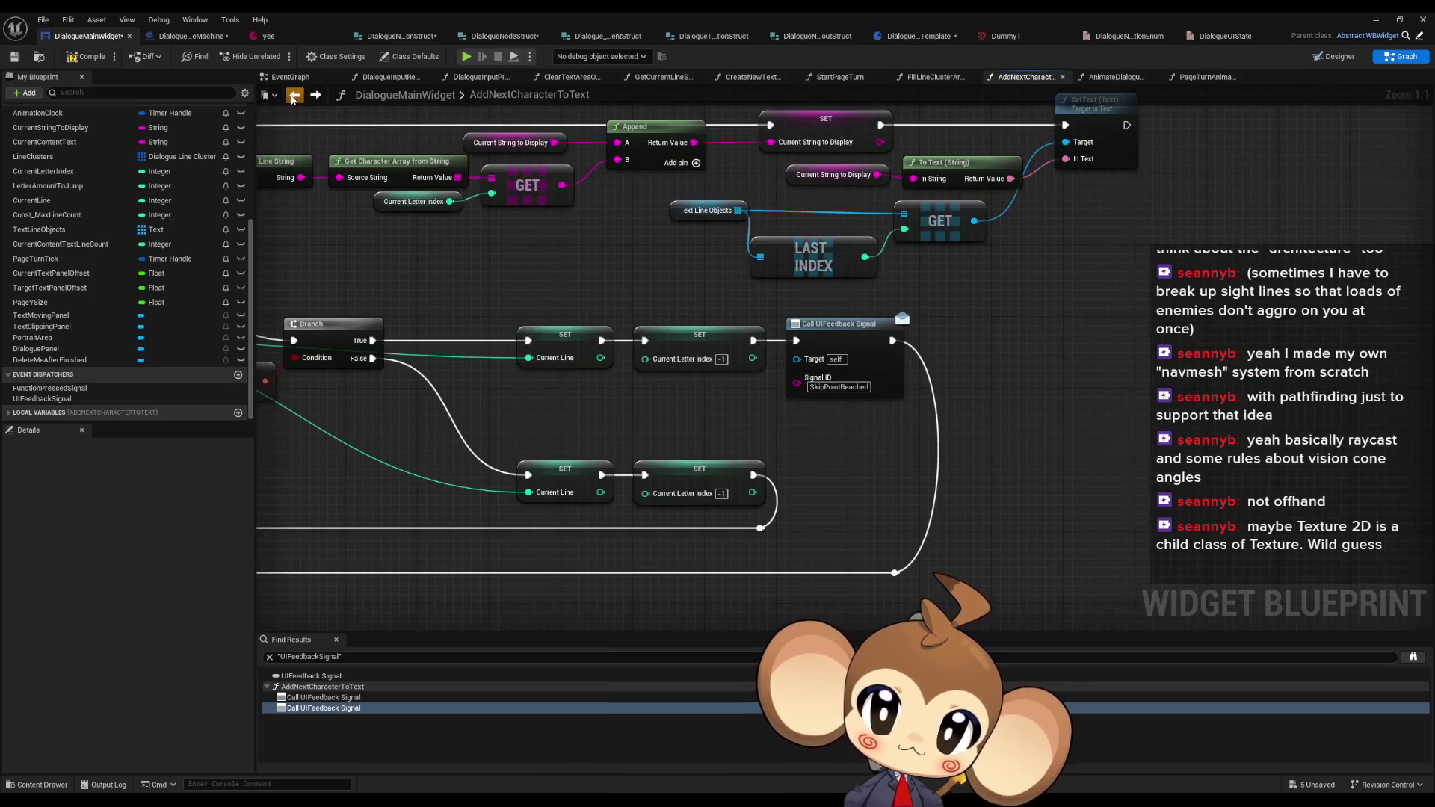
{"action": "left_click", "coordinate": [293, 97]}
{"action": "left_click", "coordinate": [1028, 361]}
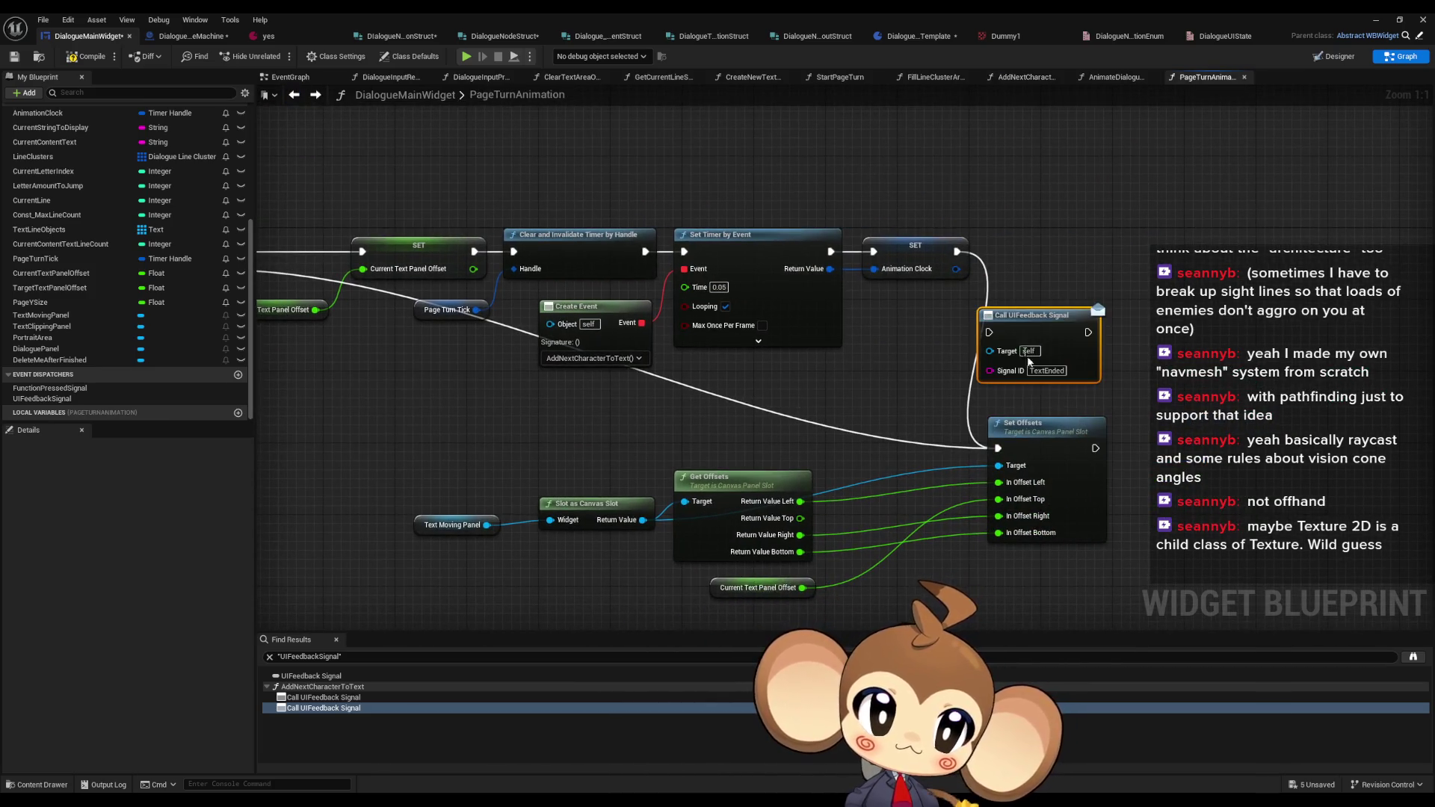
{"action": "left_click", "coordinate": [184, 38]}
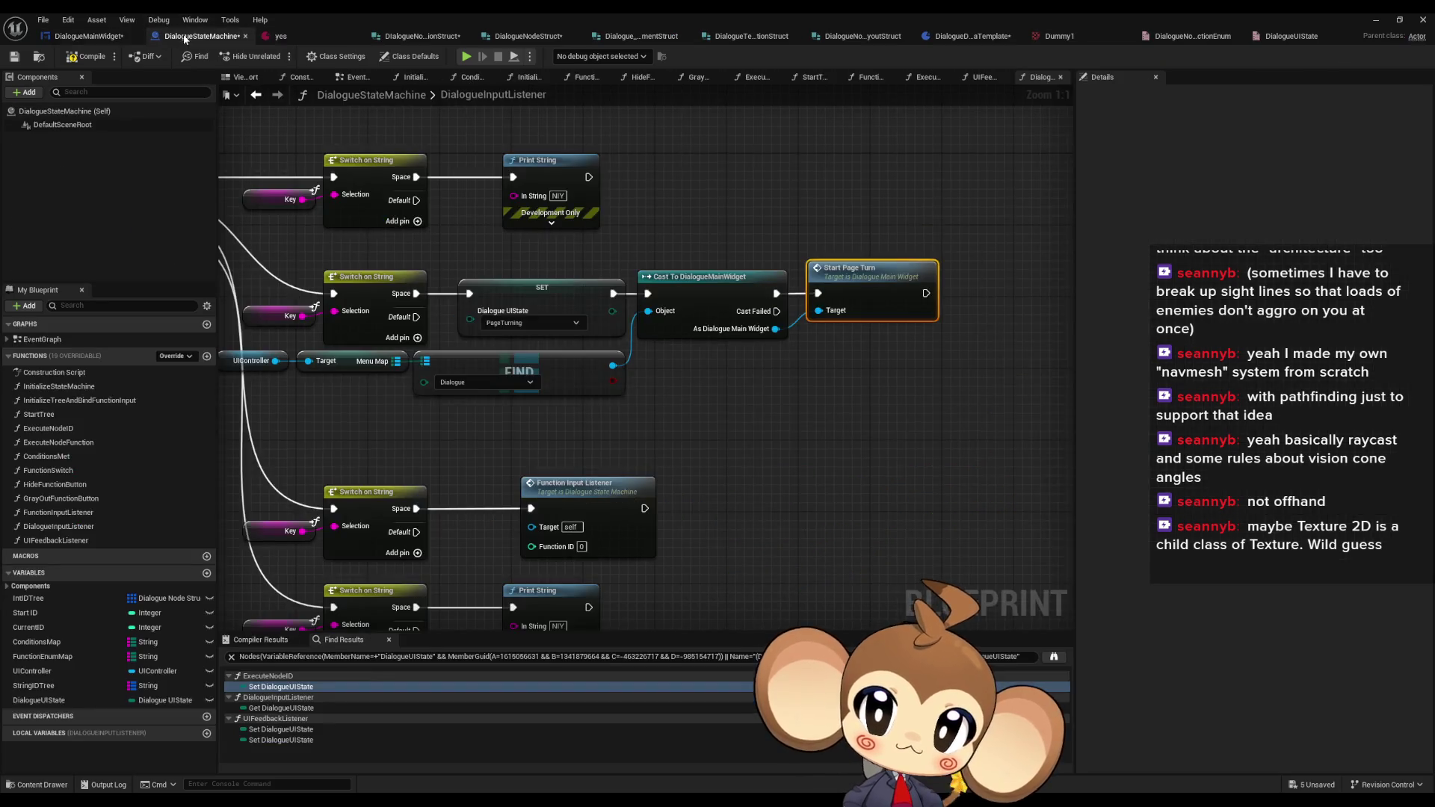
- Add a PageTurnDone case to UIFeedbackListener's Switch on String node
{"action": "double_click", "coordinate": [87, 538]}
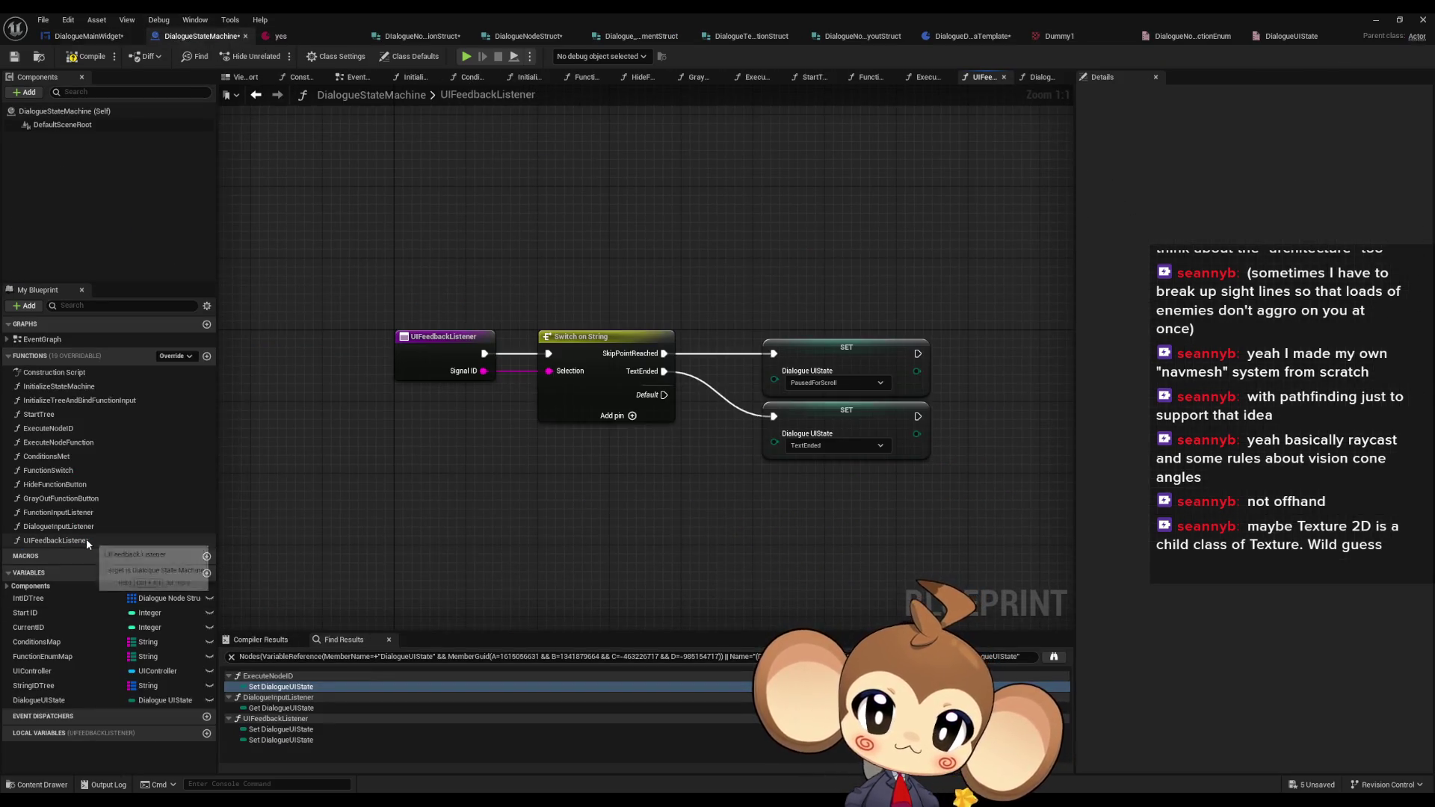
{"action": "left_click", "coordinate": [539, 360]}
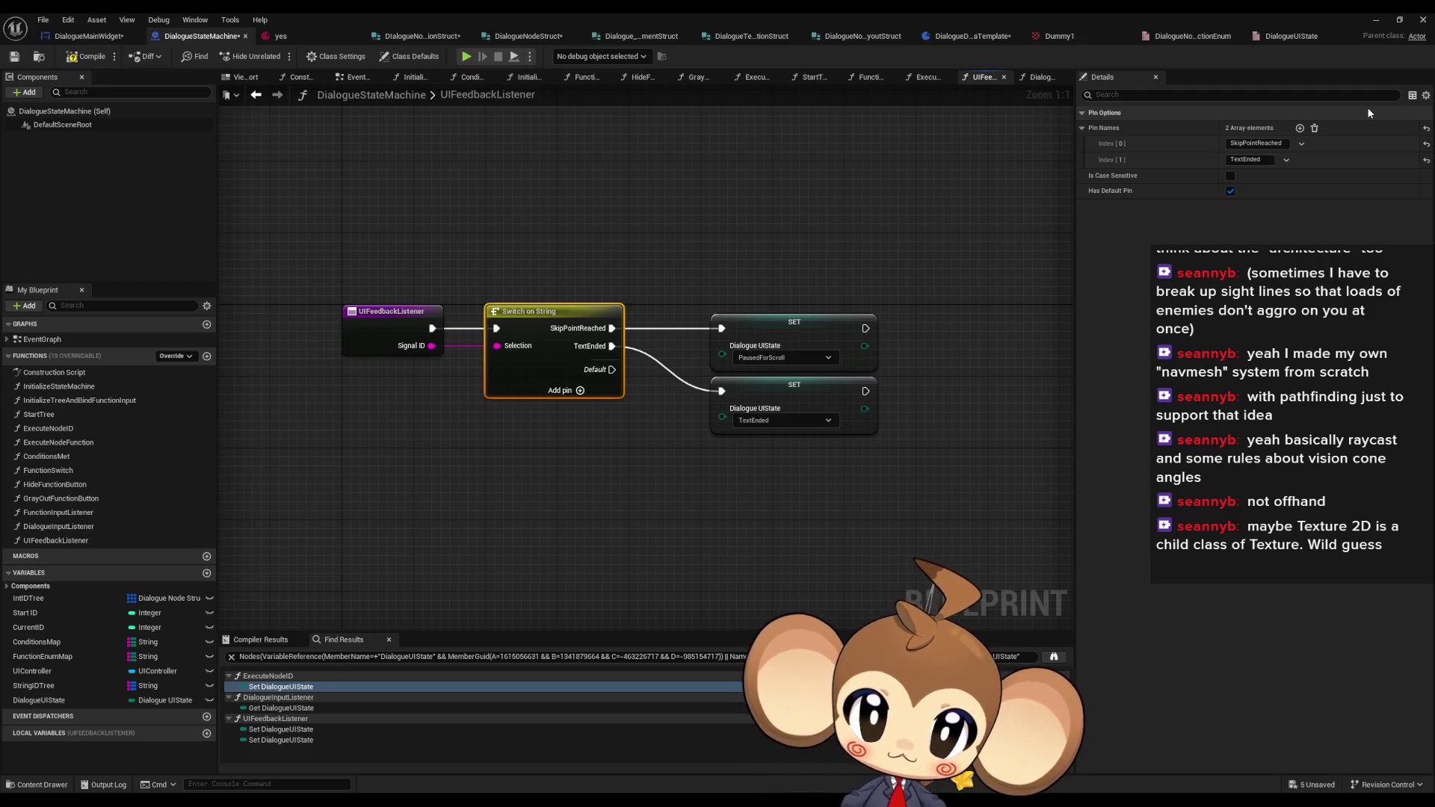
{"action": "left_click", "coordinate": [1298, 128]}
{"action": "left_click", "coordinate": [1244, 176]}
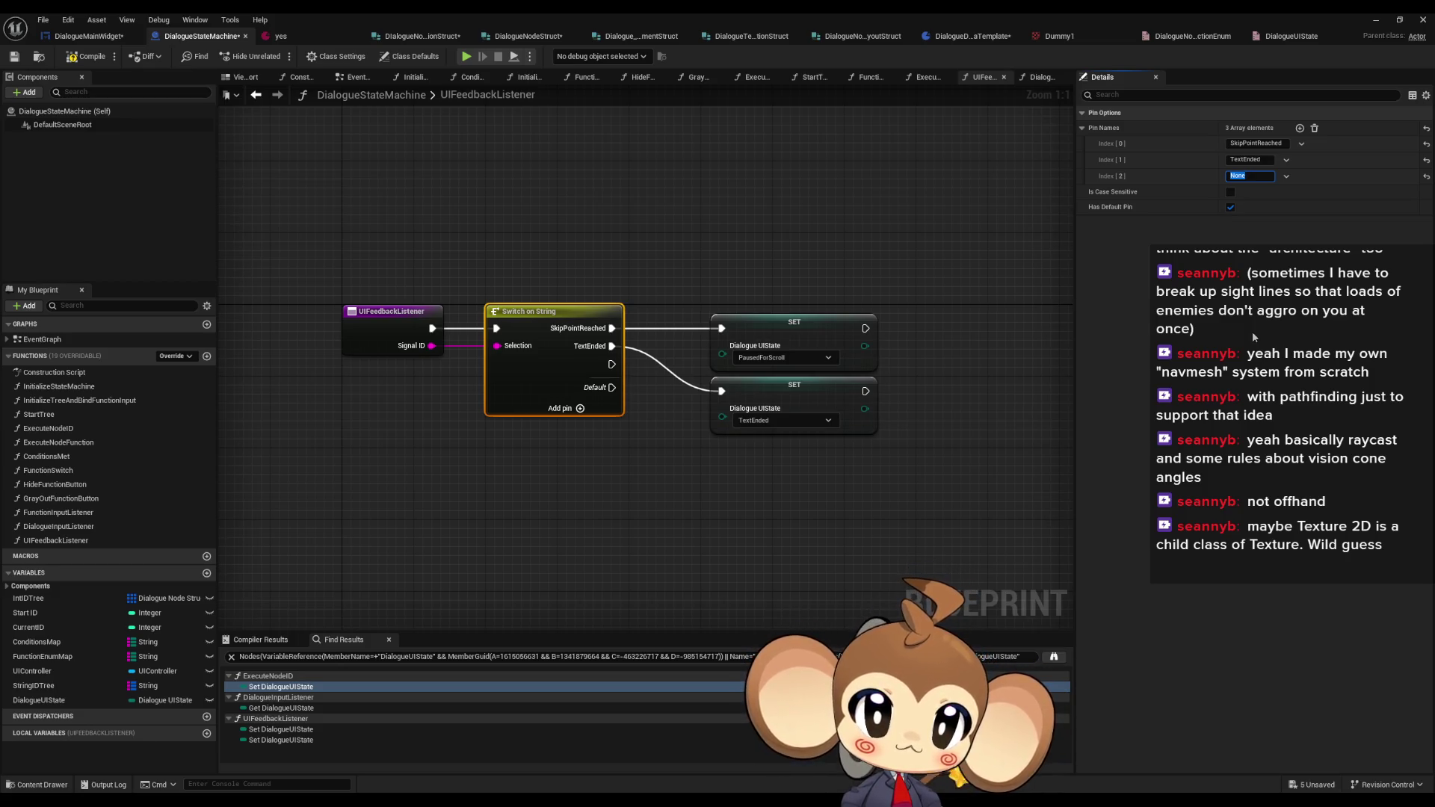
{"action": "type", "text": "Page"}
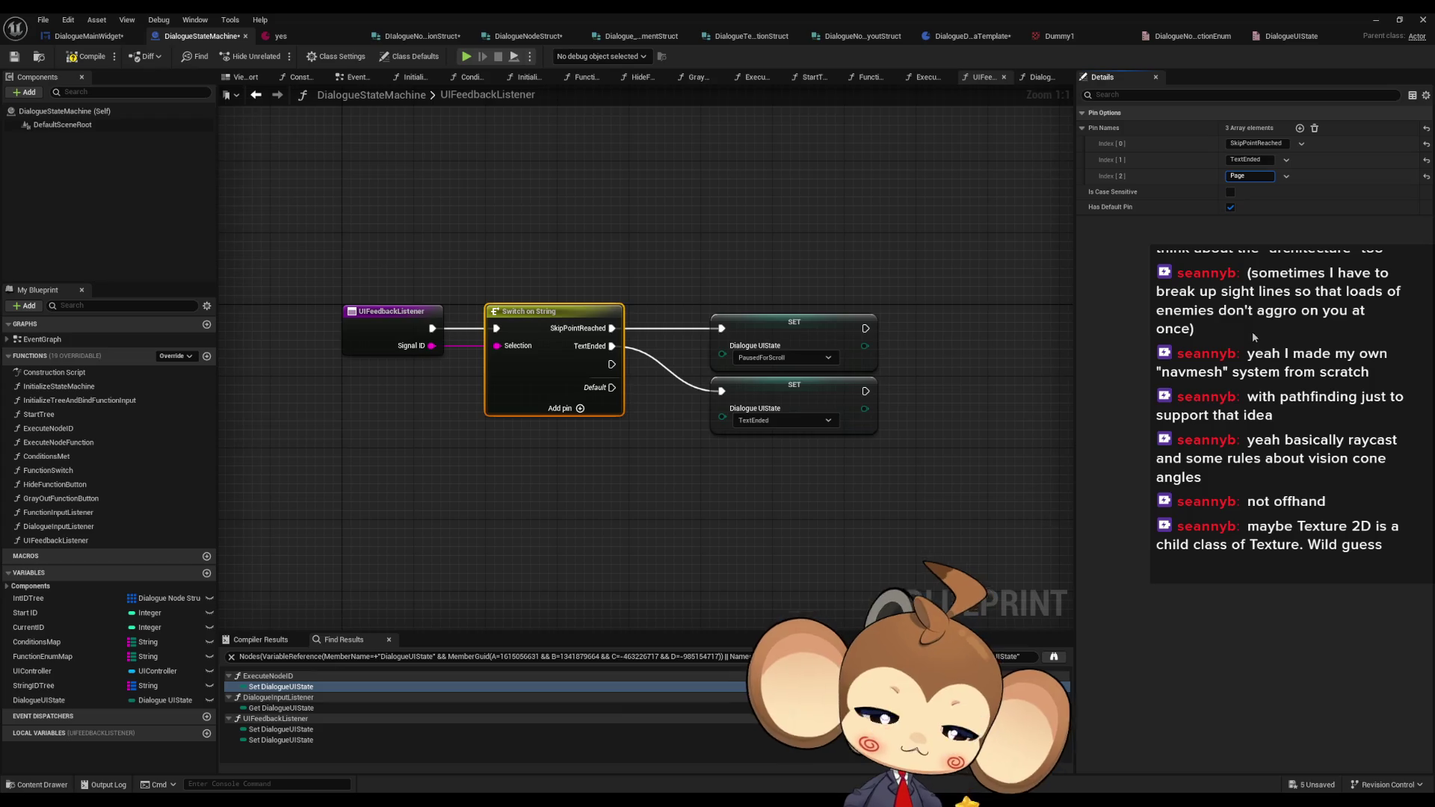
{"action": "type", "text": "TurnDone"}
{"action": "key", "text": "Return"}
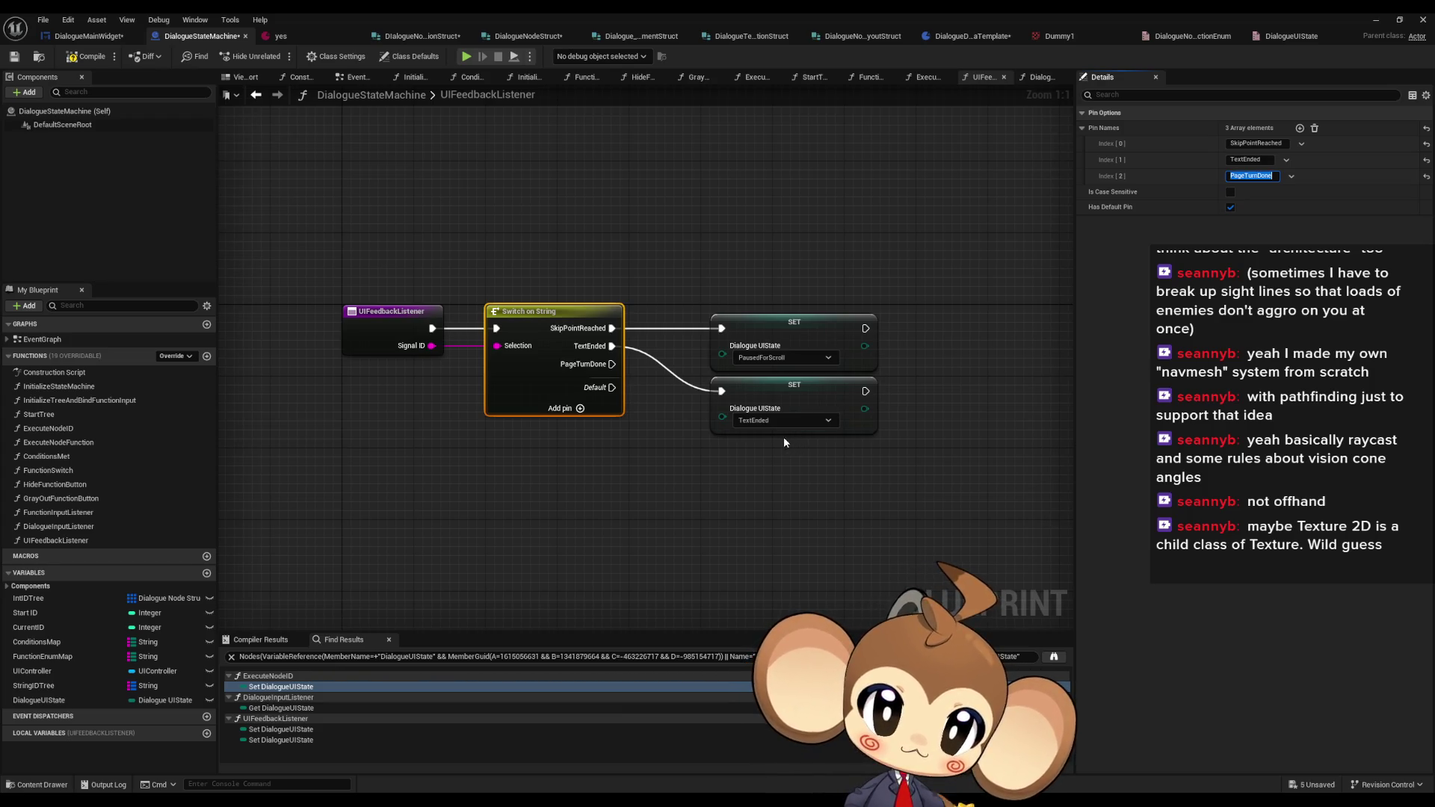
{"action": "left_click_drag", "start_coordinate": [758, 469], "coordinate": [776, 454]}
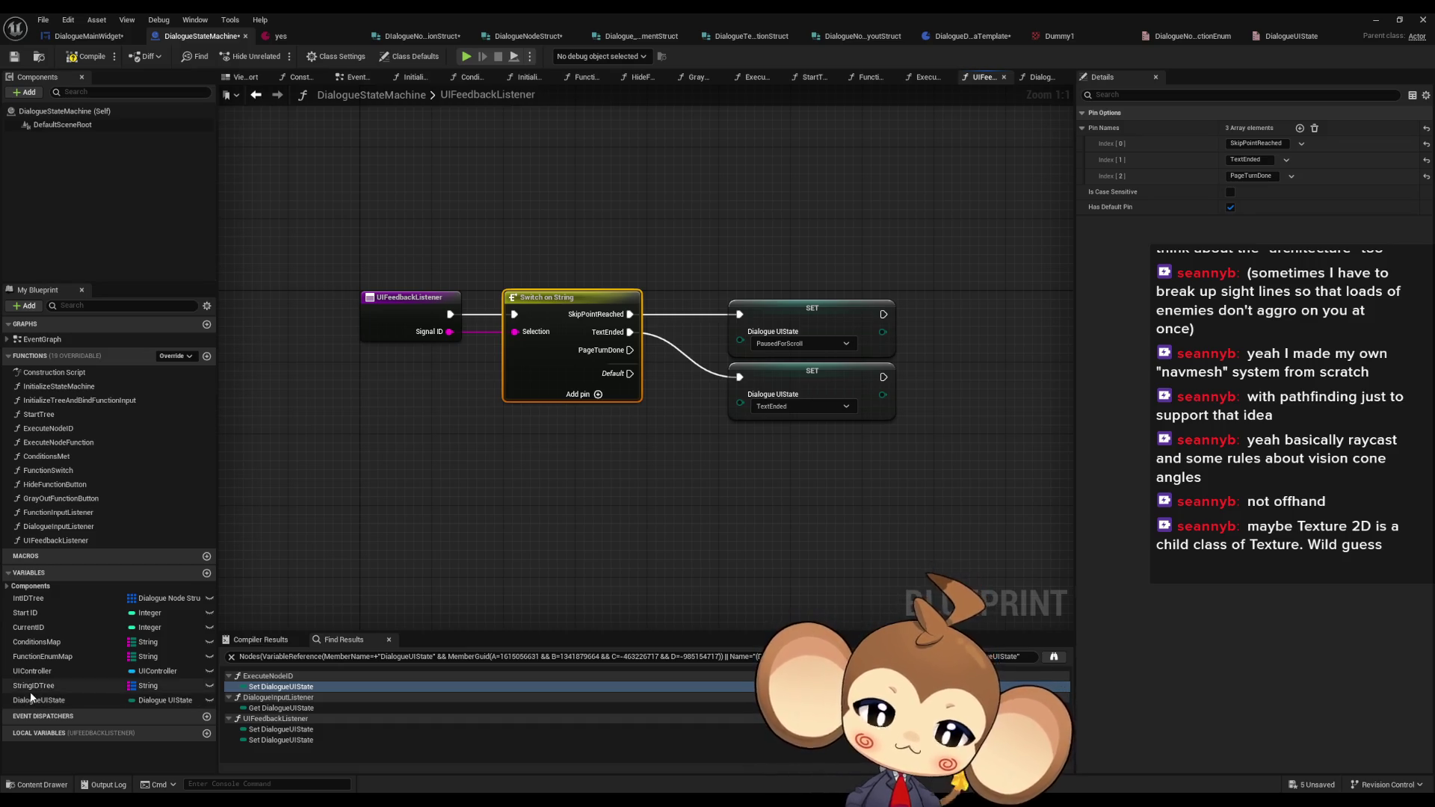
- Undo the PageTurnDone case, leaving SkipPointReached and TextEnded, and return to PageTurnAnimation
{"action": "key", "text": "ctrl+z"}
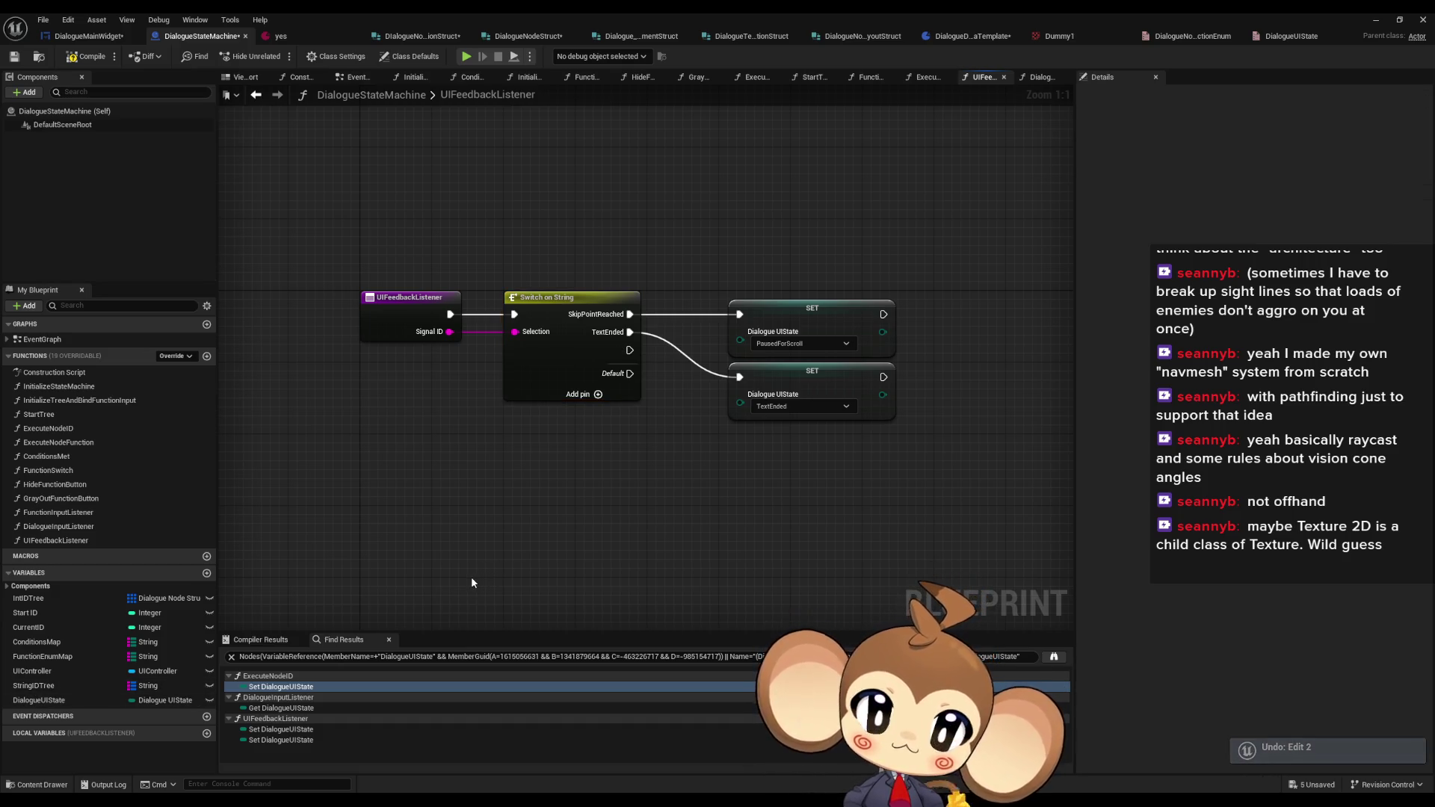
{"action": "key", "text": "ctrl+z"}
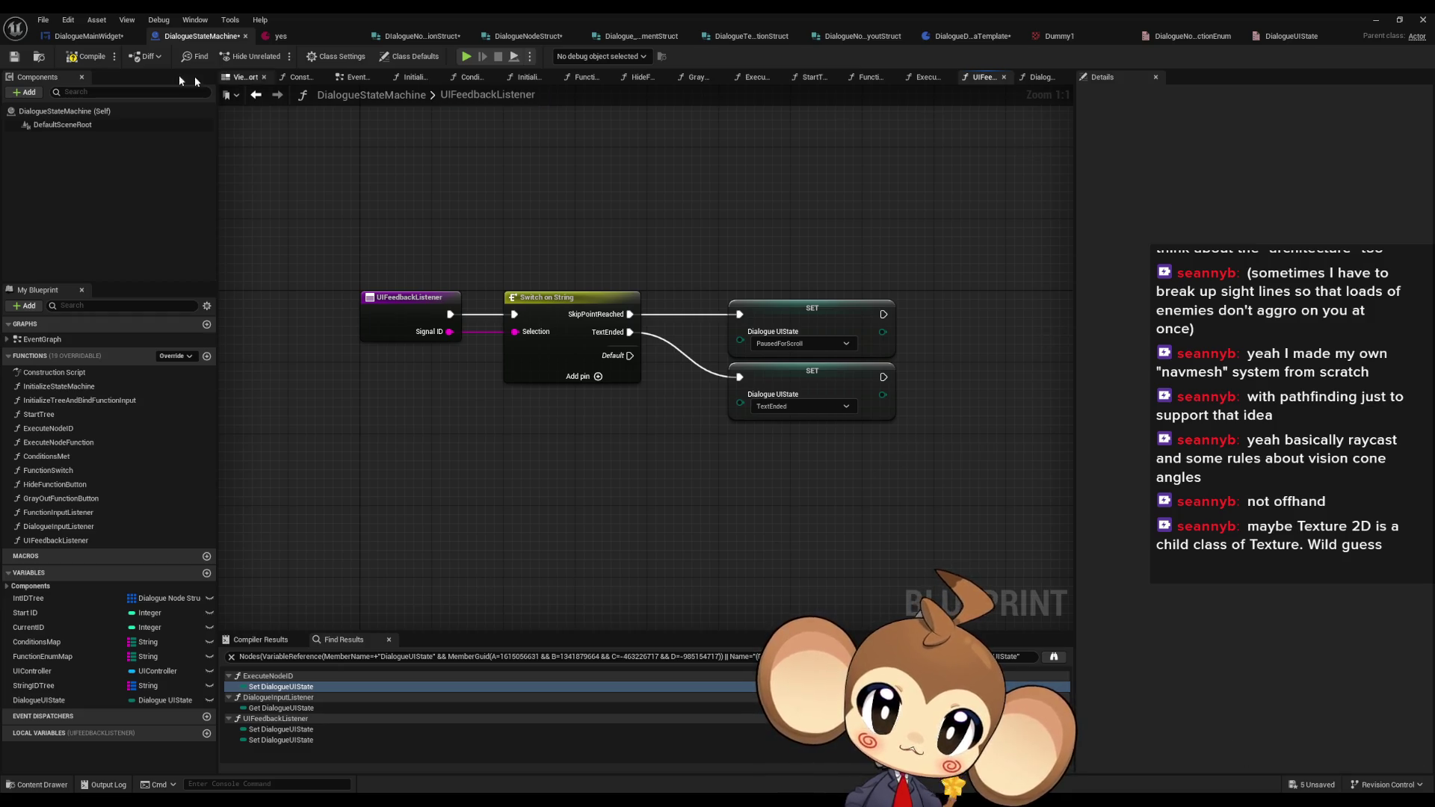
{"action": "left_click", "coordinate": [87, 36]}
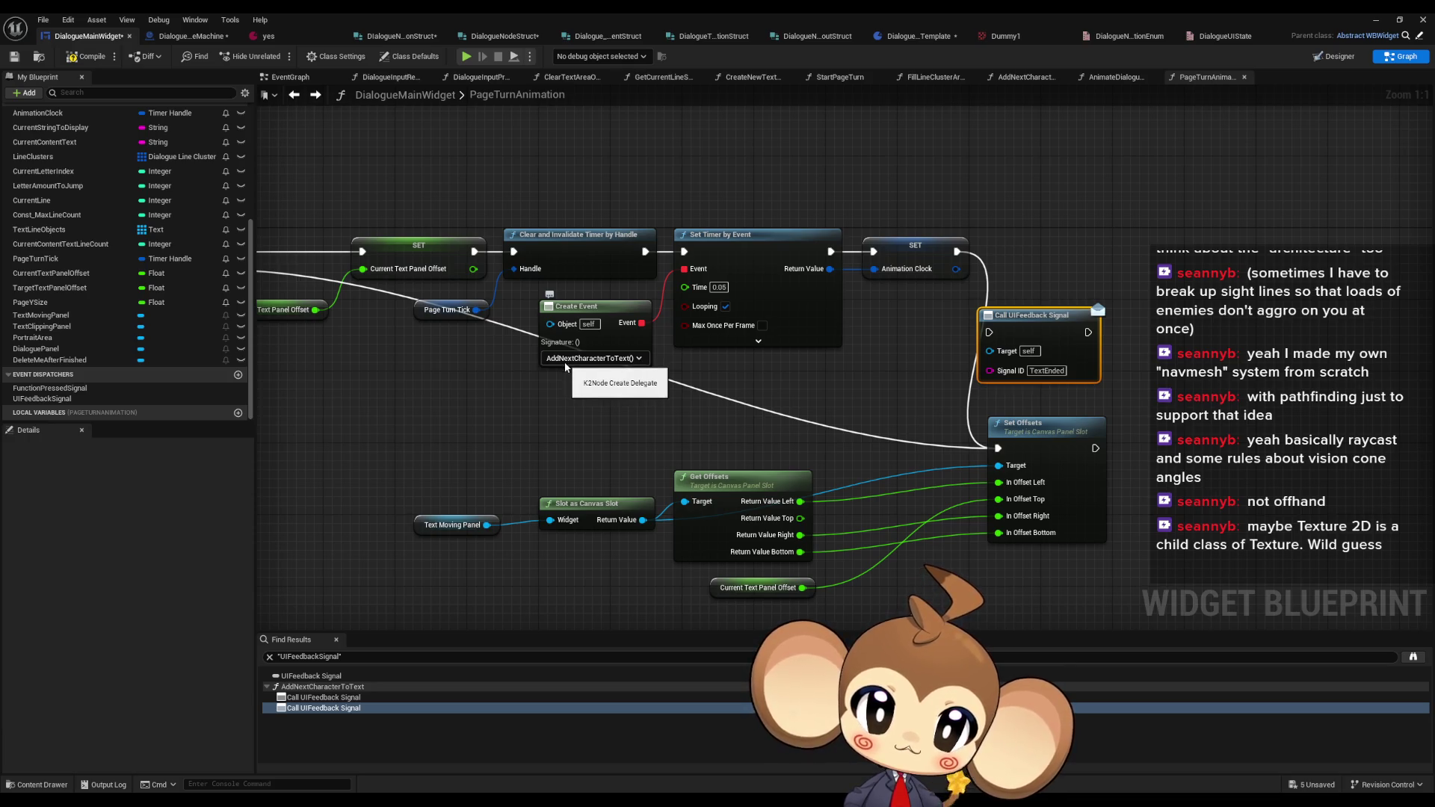
{"action": "left_click_drag", "start_coordinate": [566, 366], "coordinate": [725, 406]}
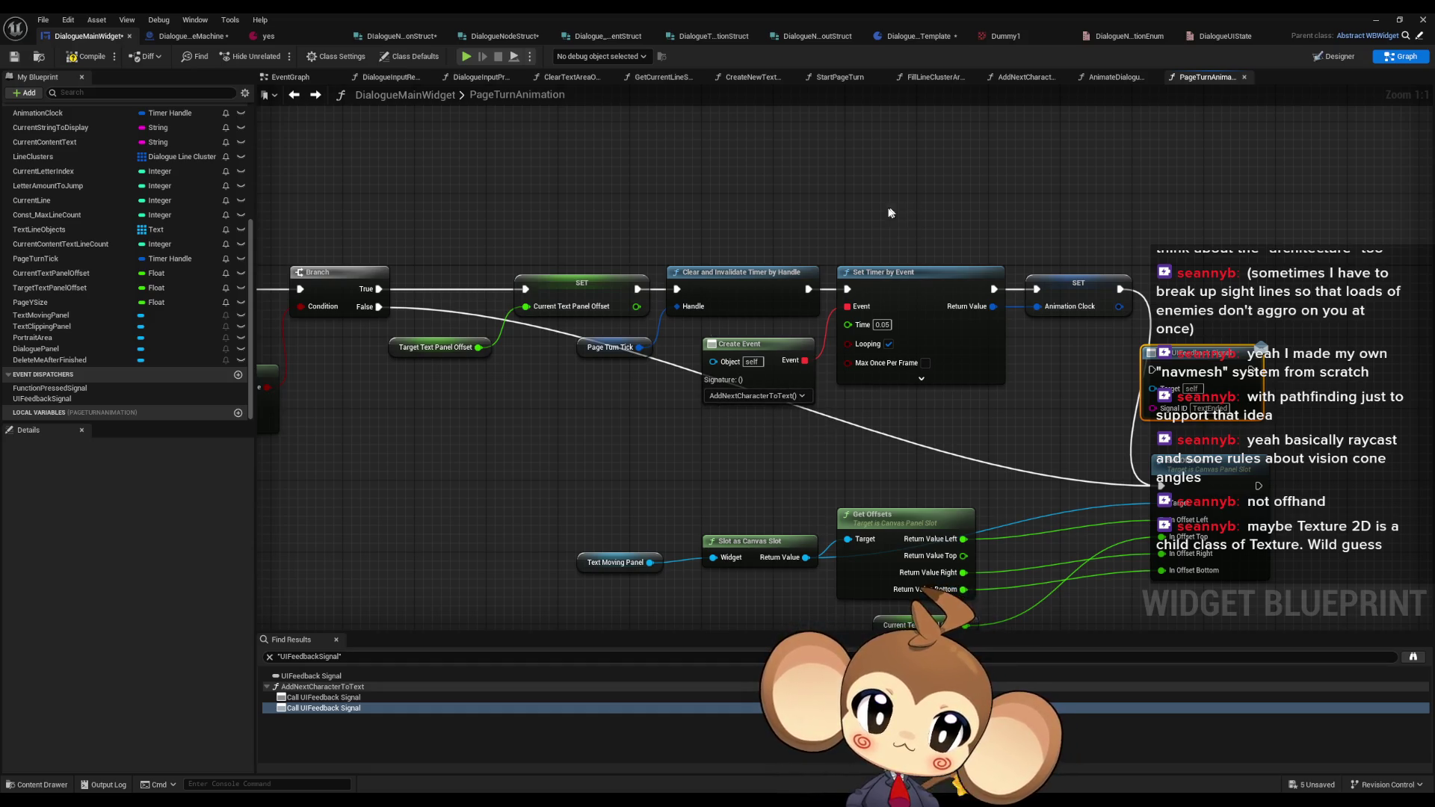
{"action": "left_click_drag", "start_coordinate": [889, 213], "coordinate": [1028, 222]}
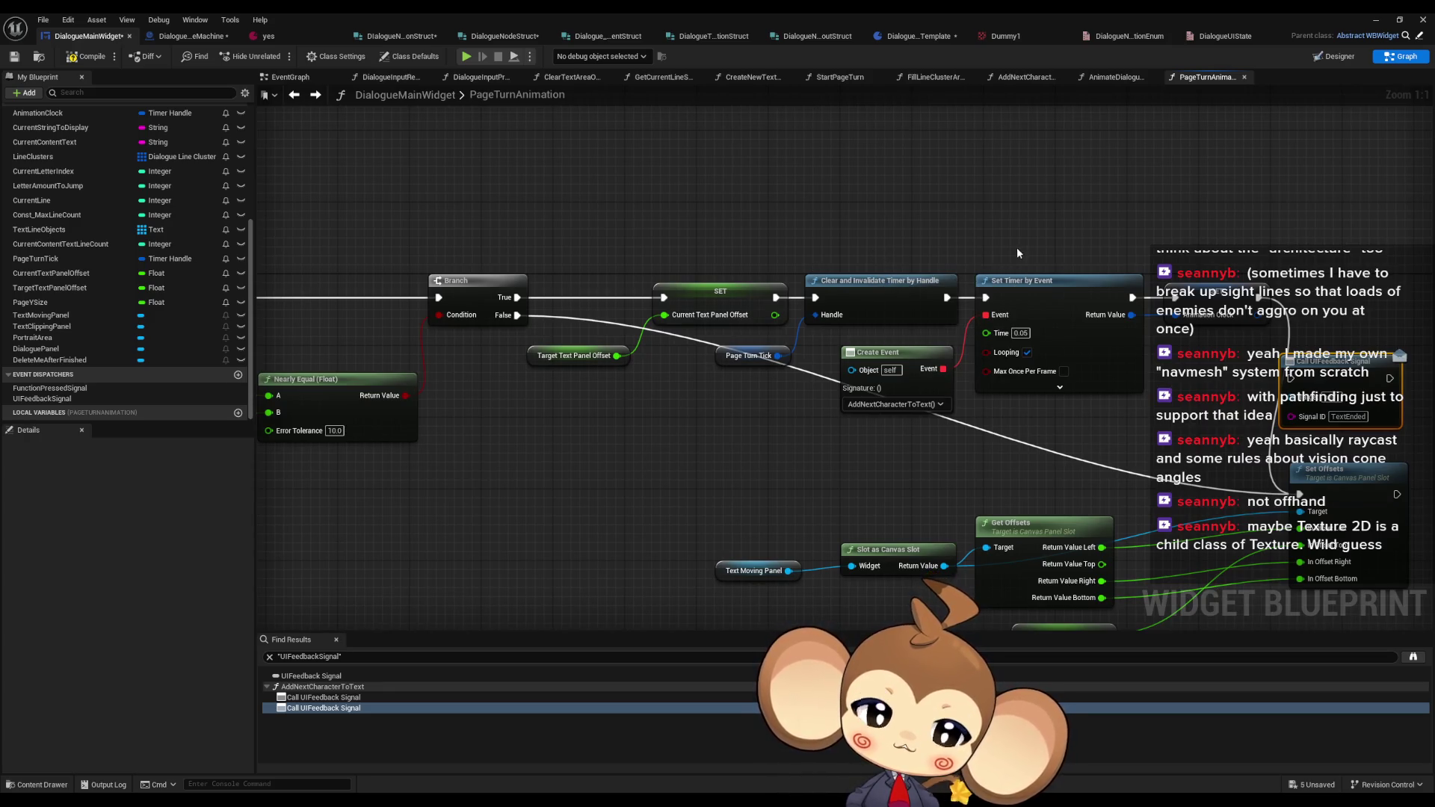
{"action": "left_click_drag", "start_coordinate": [1011, 250], "coordinate": [850, 244]}
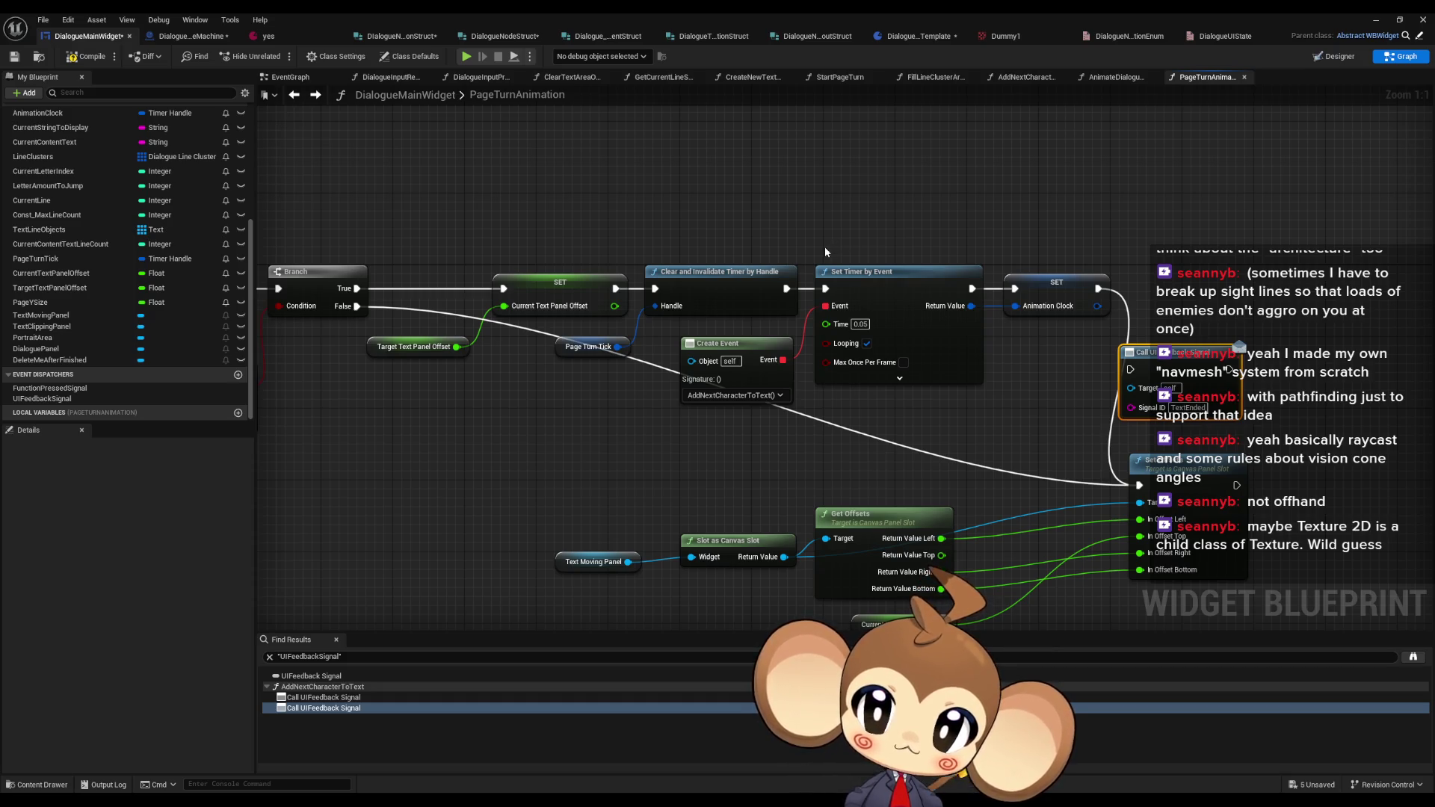
{"action": "scroll", "coordinate": [140, 273], "scroll_direction": "up", "scroll_amount": 5}
{"action": "scroll", "coordinate": [140, 273], "scroll_direction": "up", "scroll_amount": 3}
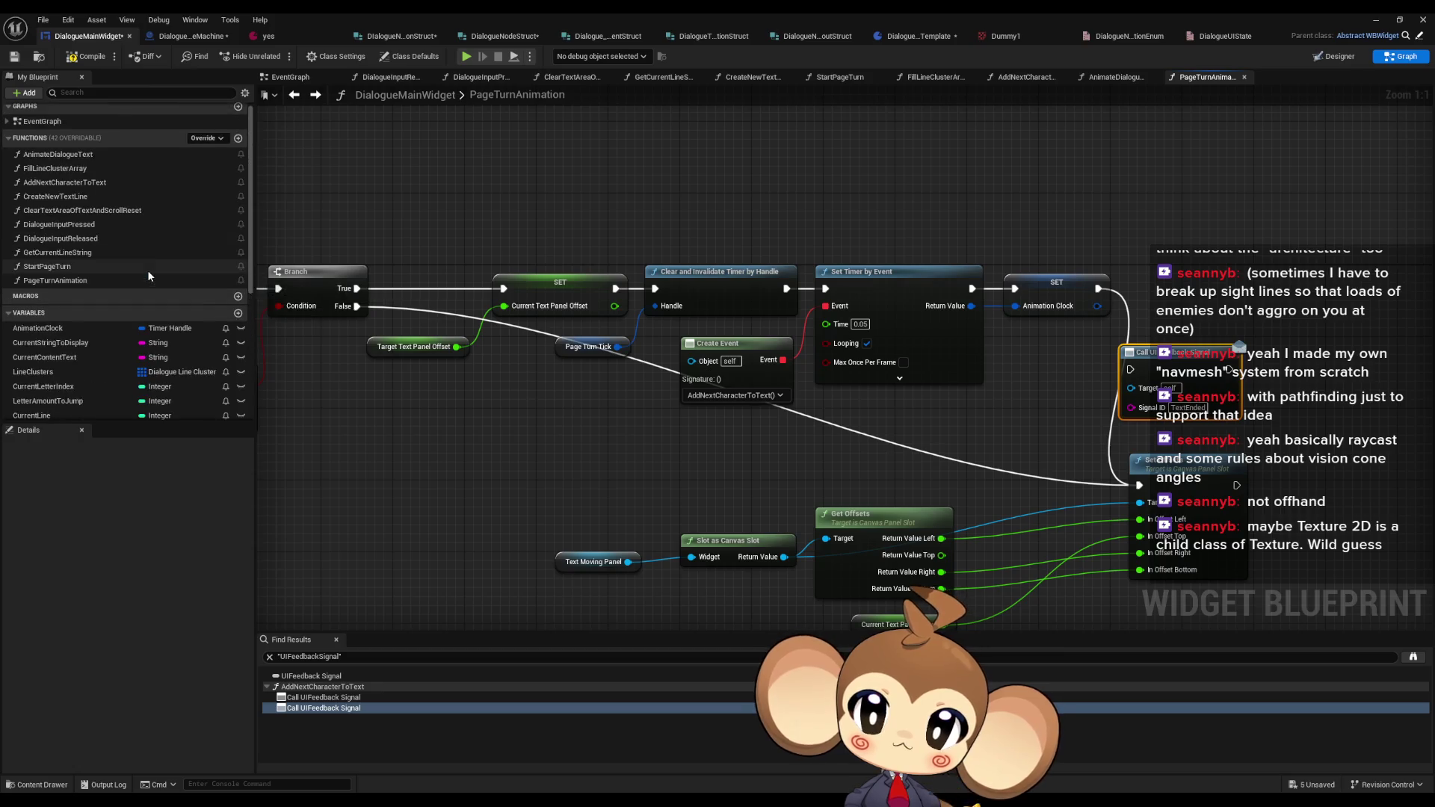
- In AnimateDialogueText, move the timer nodes aside and pull Fill Line Cluster Array out of the chain
{"action": "double_click", "coordinate": [78, 160]}
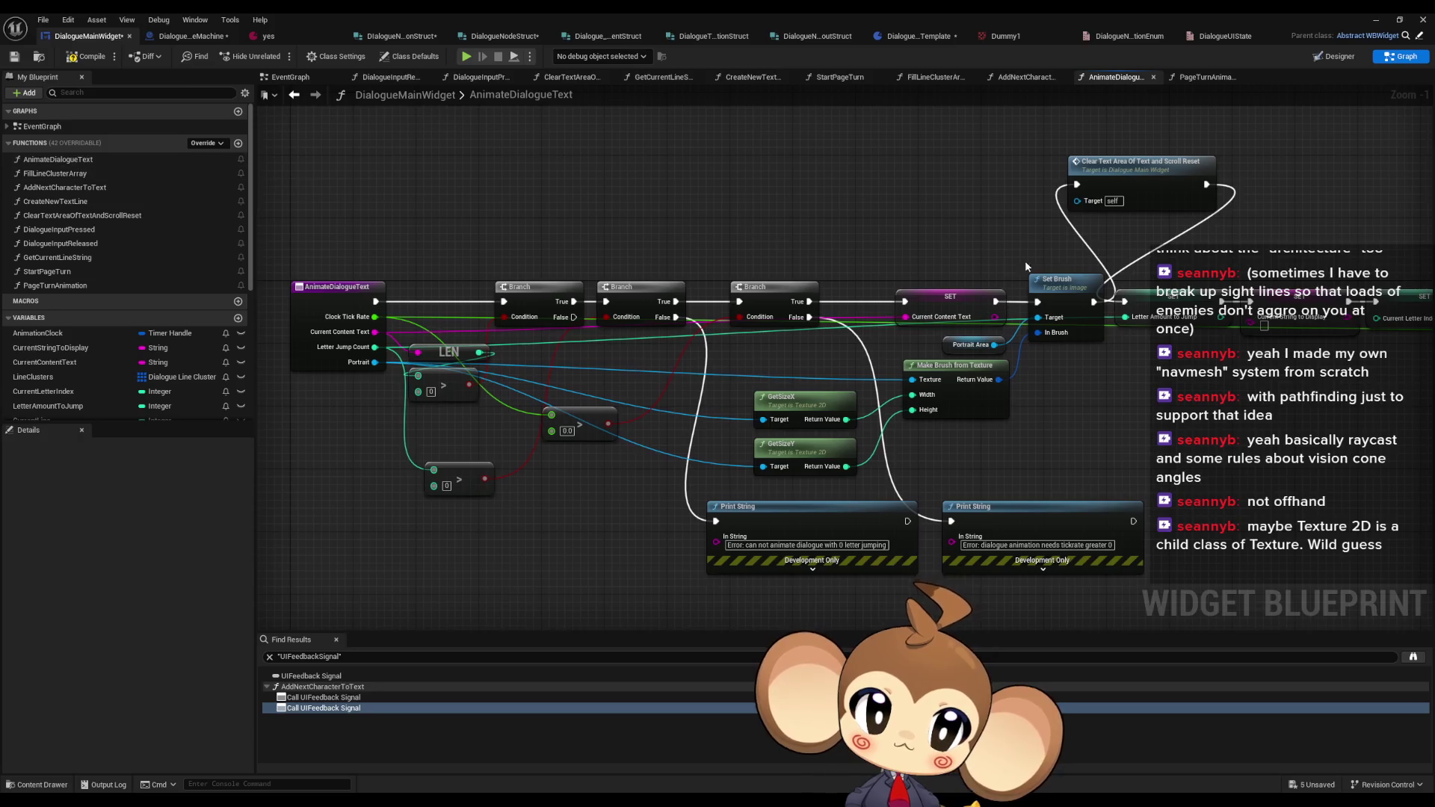
{"action": "left_click_drag", "start_coordinate": [736, 171], "coordinate": [913, 306]}
{"action": "mouse_move", "coordinate": [692, 246]}
{"action": "left_mouse_down"}
{"action": "mouse_move", "coordinate": [741, 248]}
{"action": "mouse_move", "coordinate": [729, 243]}
{"action": "left_mouse_up"}
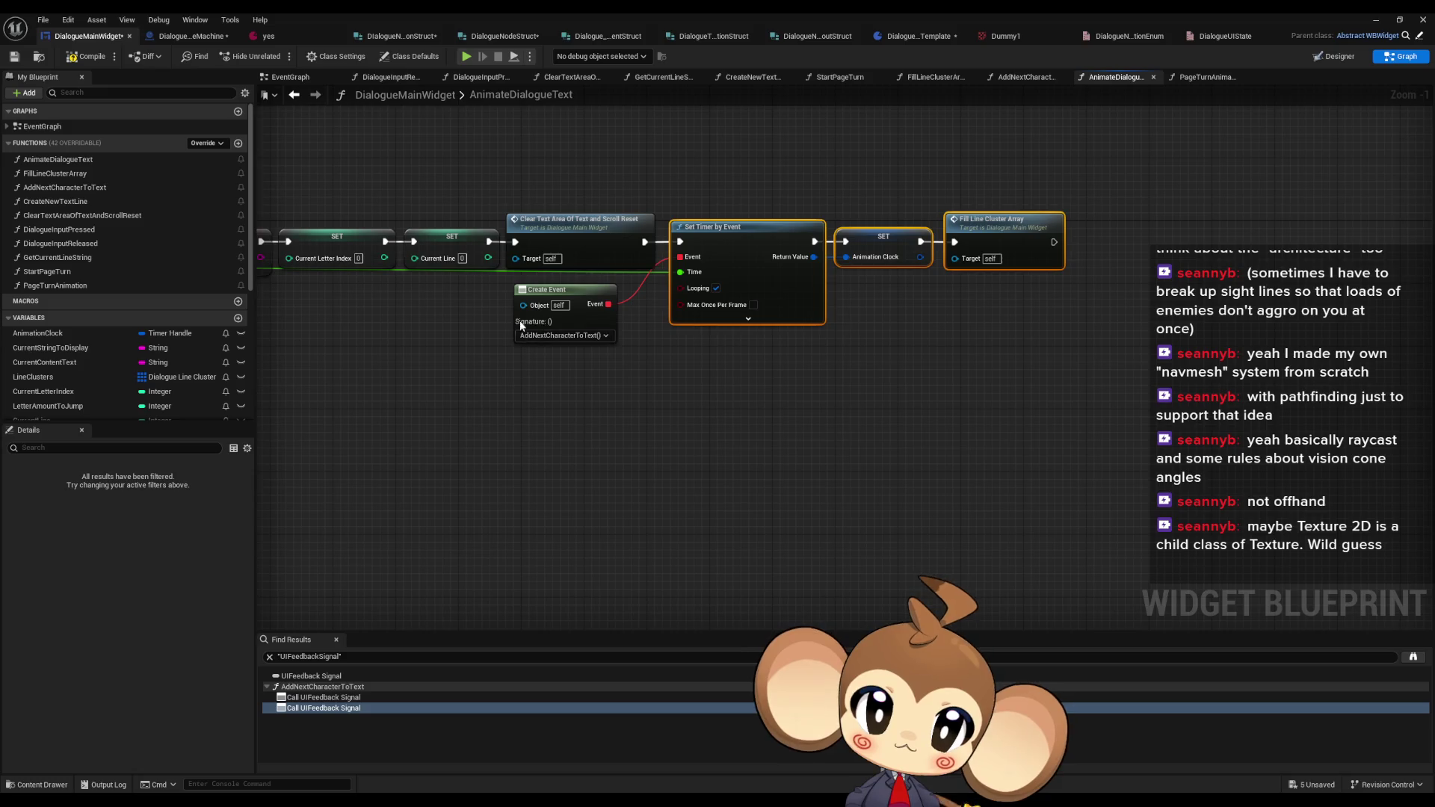
{"action": "left_click_drag", "start_coordinate": [521, 325], "coordinate": [536, 326]}
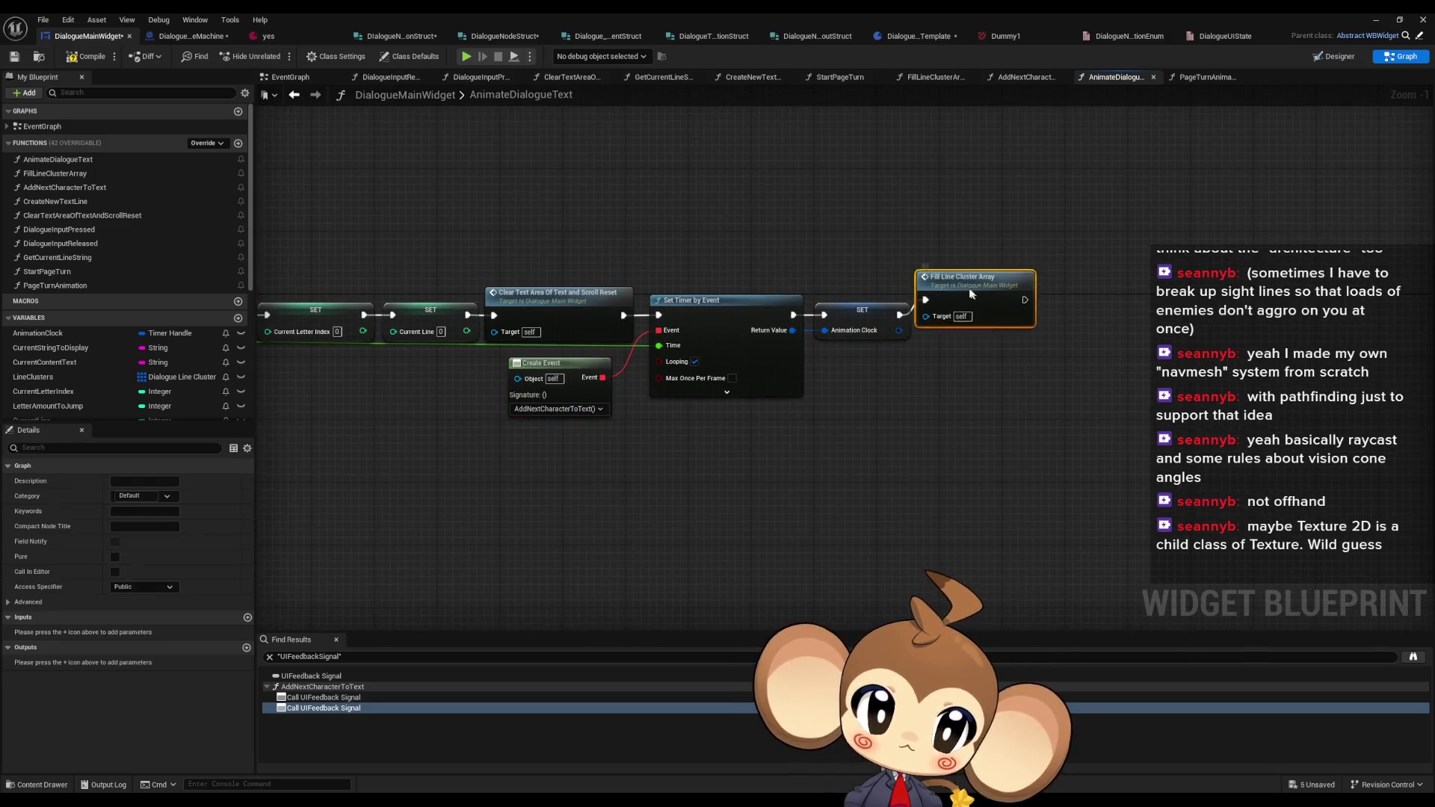
{"action": "left_click_drag", "start_coordinate": [985, 310], "coordinate": [673, 208]}
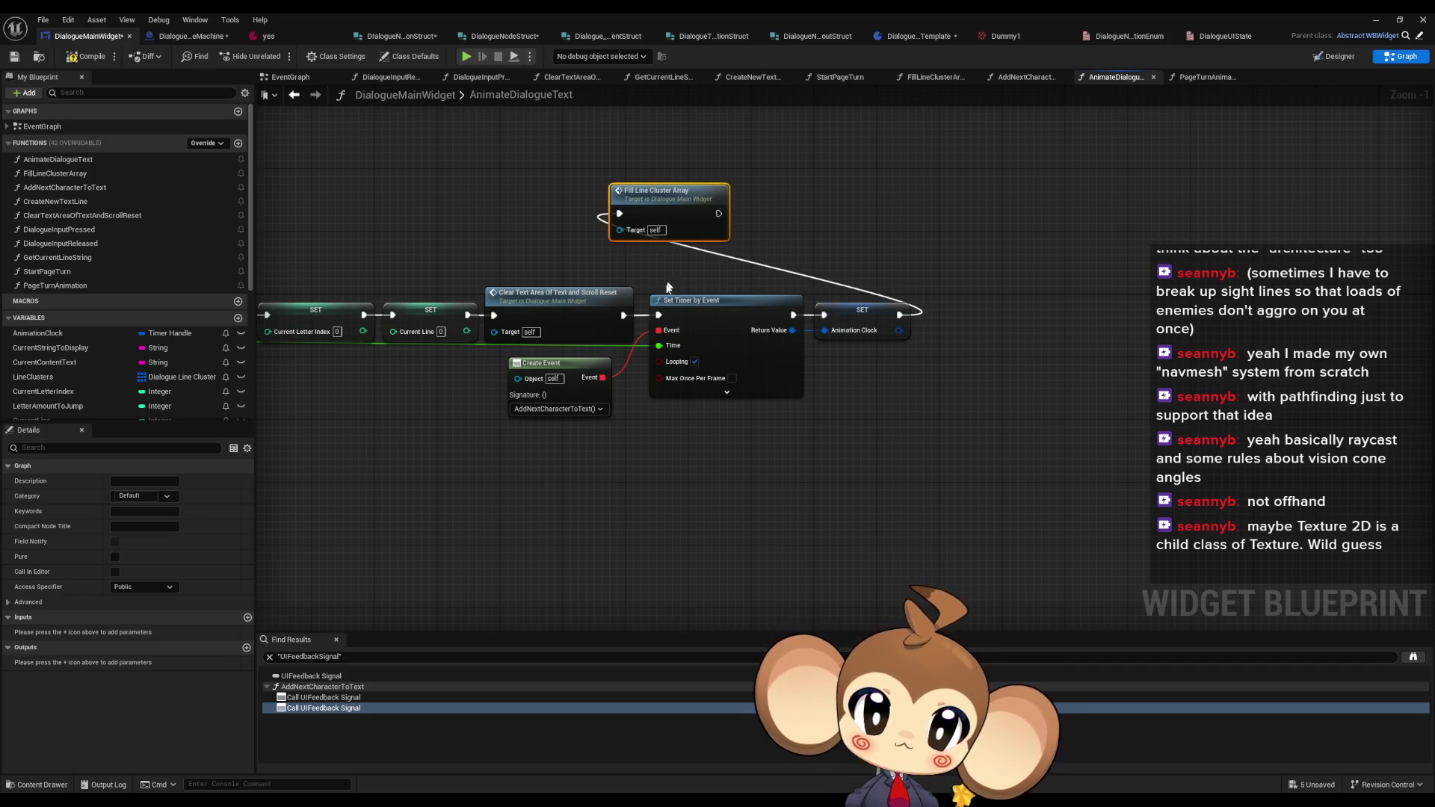
- Wire Clear Text Area → Fill Line Cluster Array → Set Timer by Event and align the nodes
{"action": "left_click_drag", "start_coordinate": [623, 314], "coordinate": [619, 216]}
{"action": "left_click_drag", "start_coordinate": [718, 213], "coordinate": [659, 315]}
{"action": "left_click_drag", "start_coordinate": [925, 323], "coordinate": [713, 284]}
{"action": "mouse_move", "coordinate": [453, 372]}
{"action": "left_mouse_down"}
{"action": "mouse_move", "coordinate": [674, 379]}
{"action": "mouse_move", "coordinate": [766, 351]}
{"action": "mouse_move", "coordinate": [770, 277]}
{"action": "left_mouse_up"}
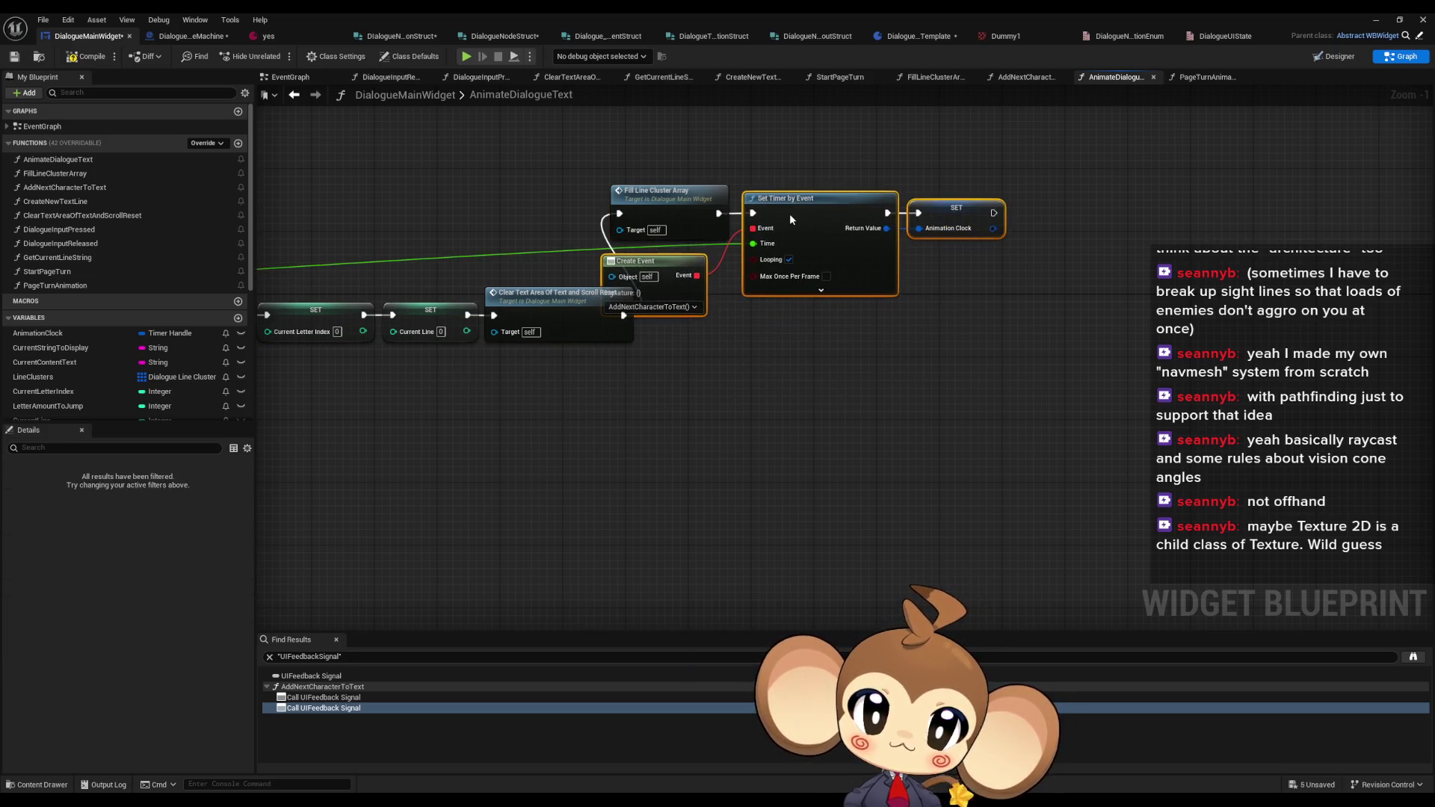
{"action": "left_click", "coordinate": [657, 190], "text": "shift"}
{"action": "left_click_drag", "start_coordinate": [658, 191], "coordinate": [691, 293]}
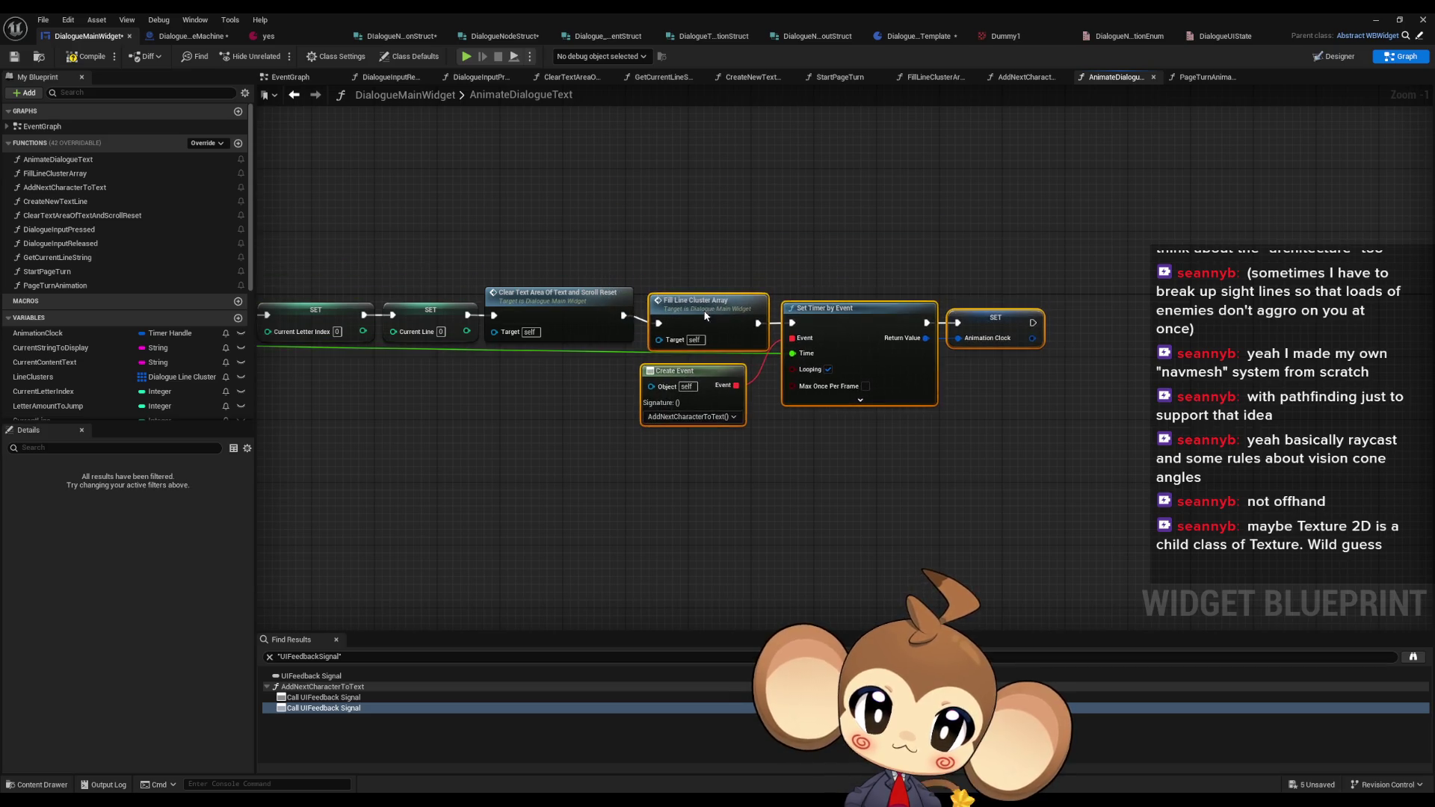
{"action": "left_click", "coordinate": [701, 250]}
{"action": "left_click", "coordinate": [296, 95]}
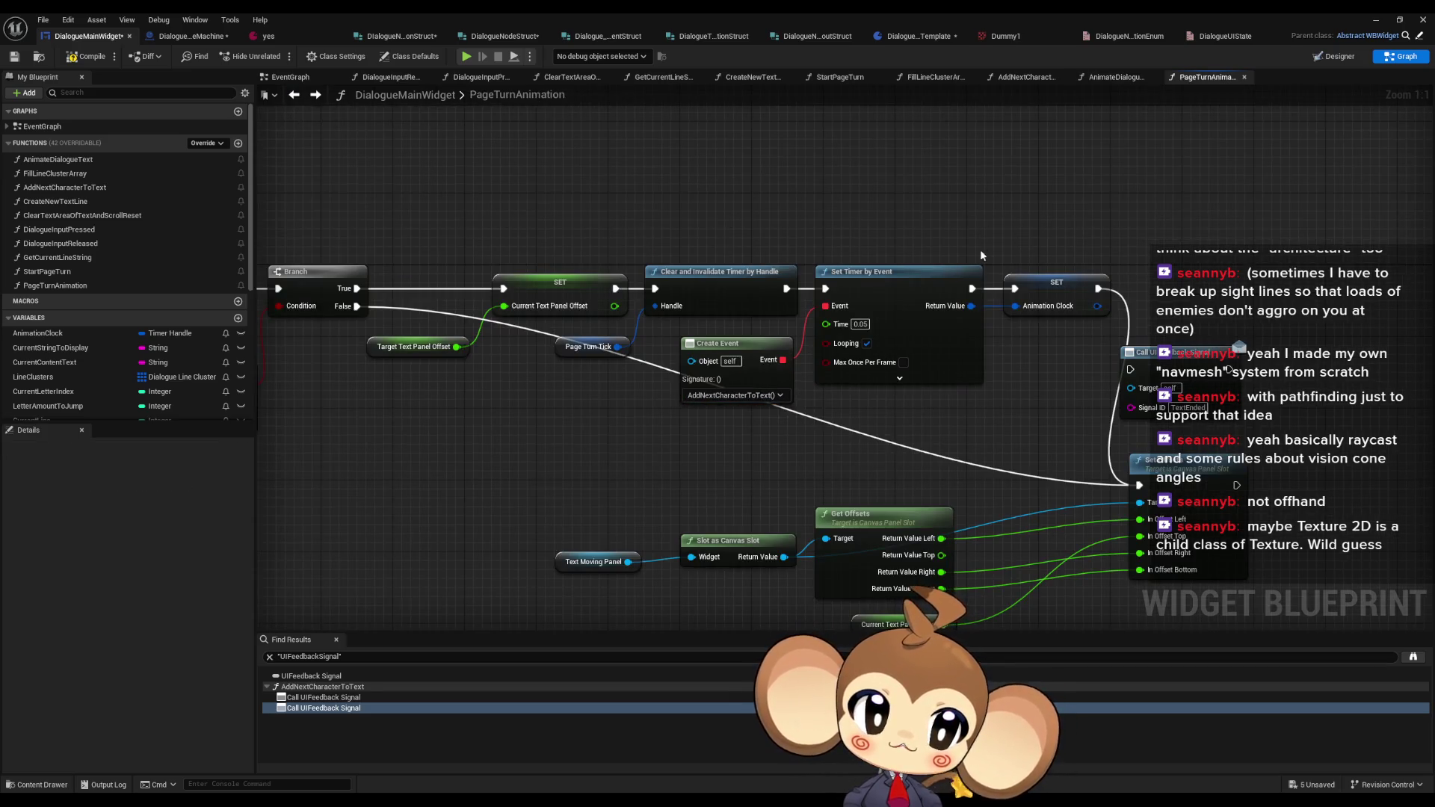
- Send PageTurnDone from Call UIFeedback Signal, wired between Clear Timer and Set Timer, then switch to DialogueStateMachine
{"action": "left_click_drag", "start_coordinate": [1229, 372], "coordinate": [1142, 361]}
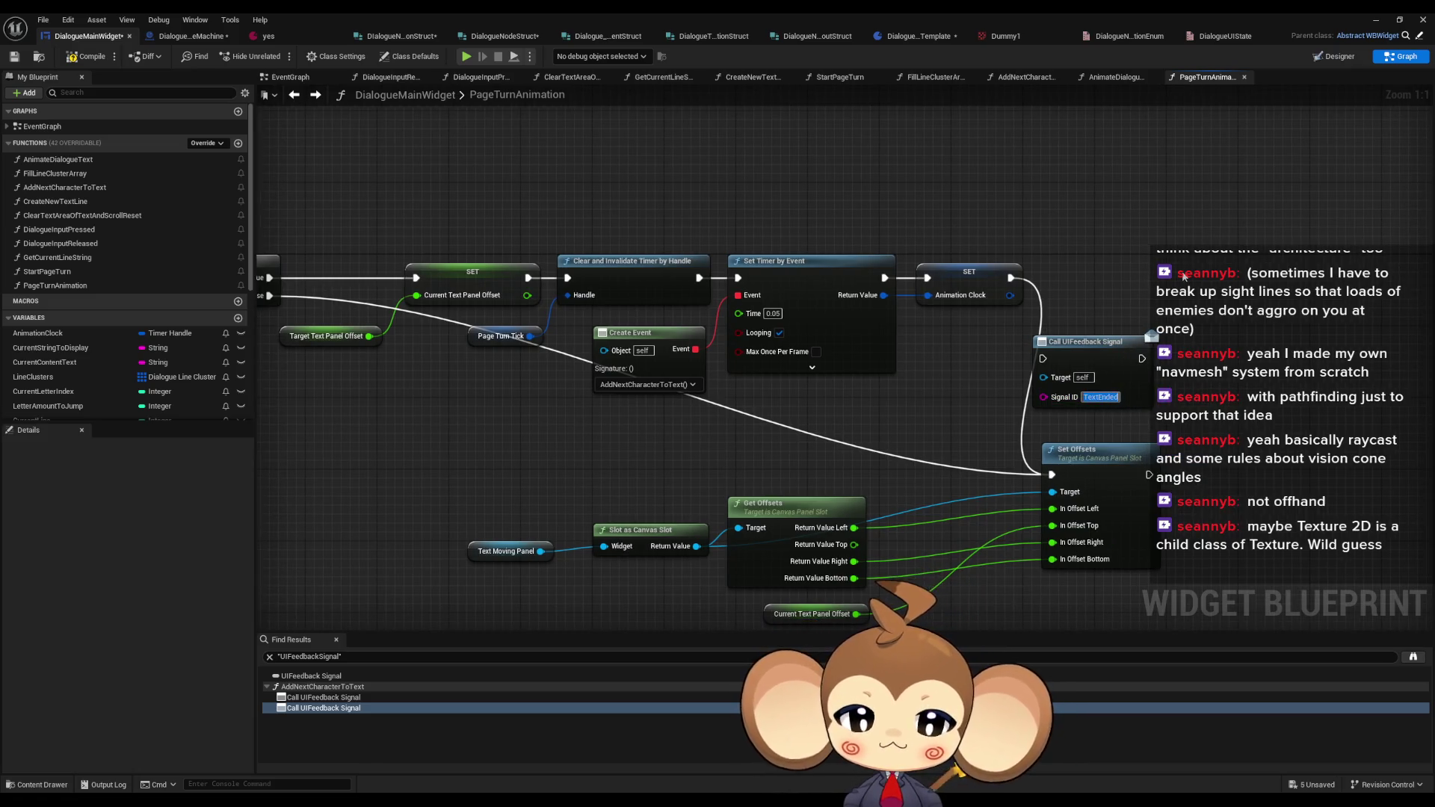
{"action": "type", "text": "PageTurn"}
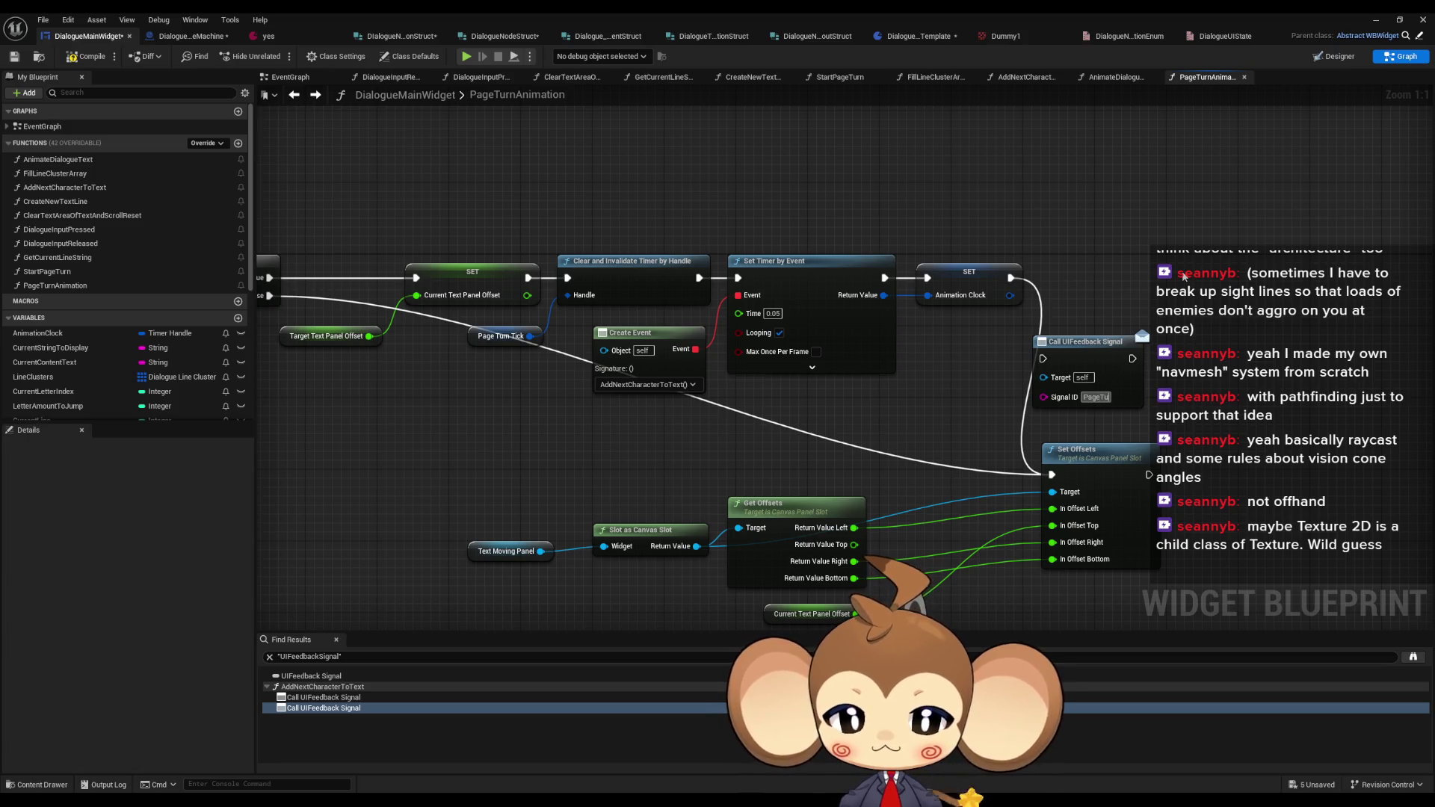
{"action": "type", "text": "Done"}
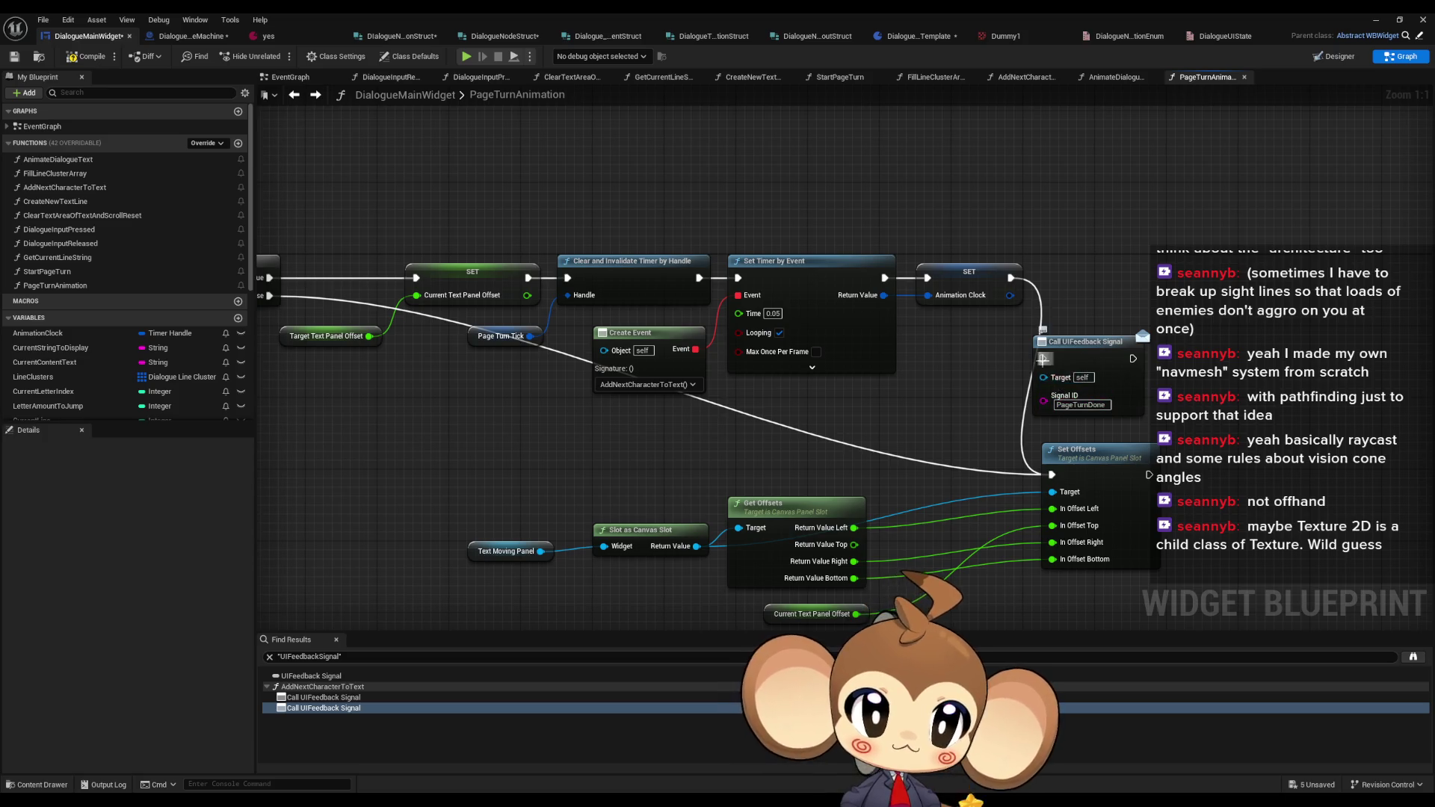
{"action": "mouse_move", "coordinate": [1042, 358]}
{"action": "left_mouse_down"}
{"action": "mouse_move", "coordinate": [956, 322]}
{"action": "mouse_move", "coordinate": [696, 279]}
{"action": "left_mouse_up"}
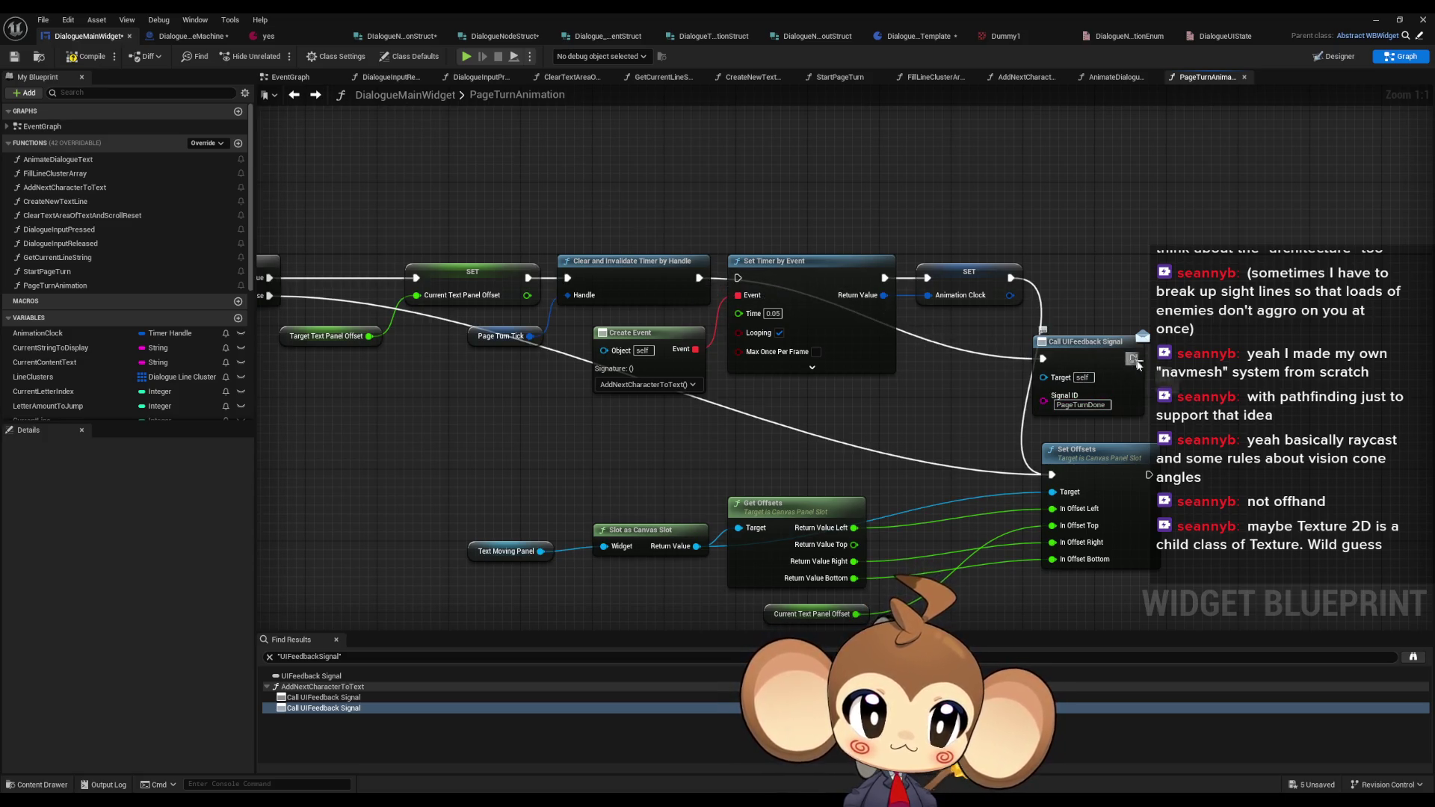
{"action": "left_click_drag", "start_coordinate": [1133, 358], "coordinate": [739, 279]}
{"action": "left_click_drag", "start_coordinate": [1084, 398], "coordinate": [715, 210]}
{"action": "left_click", "coordinate": [716, 214]}
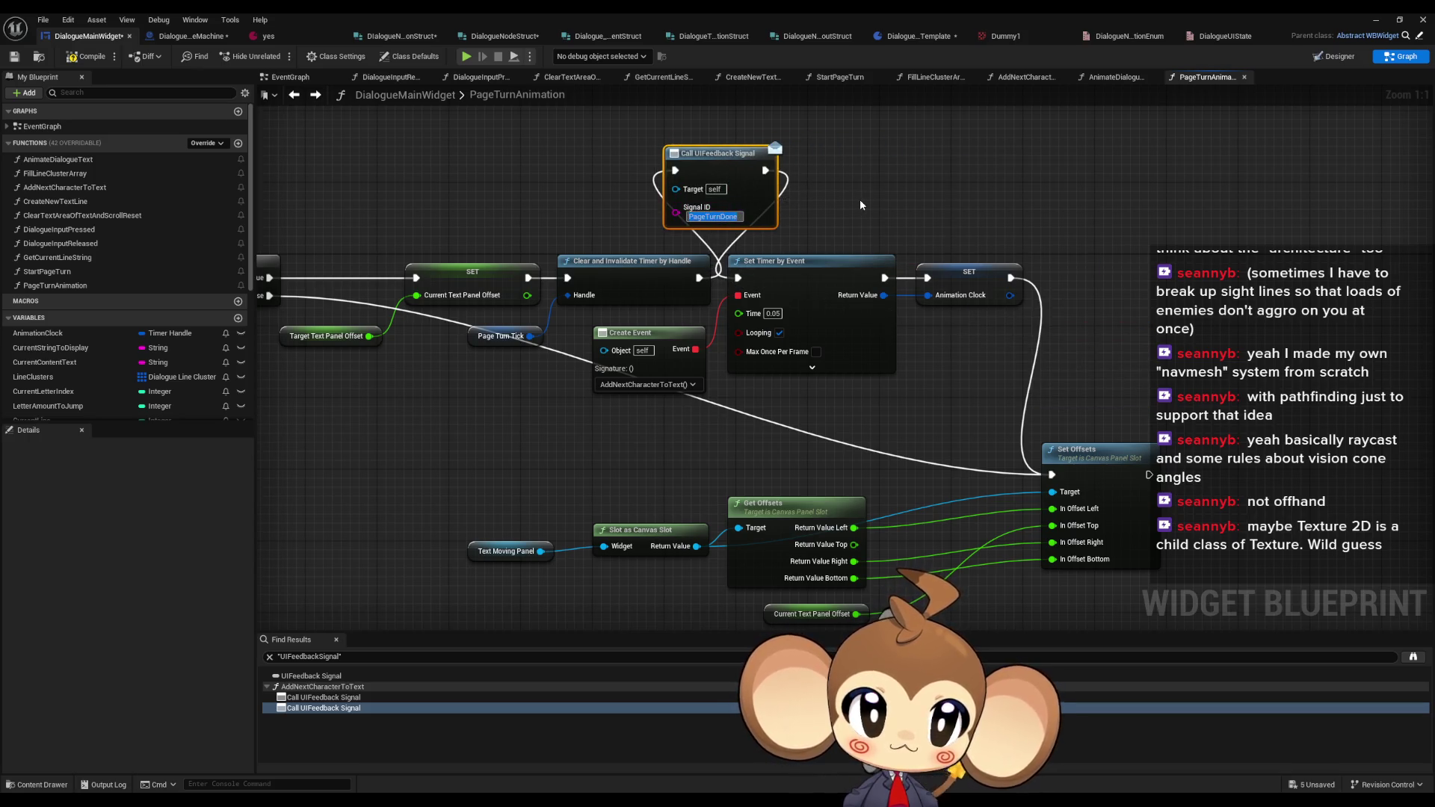
{"action": "left_click", "coordinate": [188, 36]}
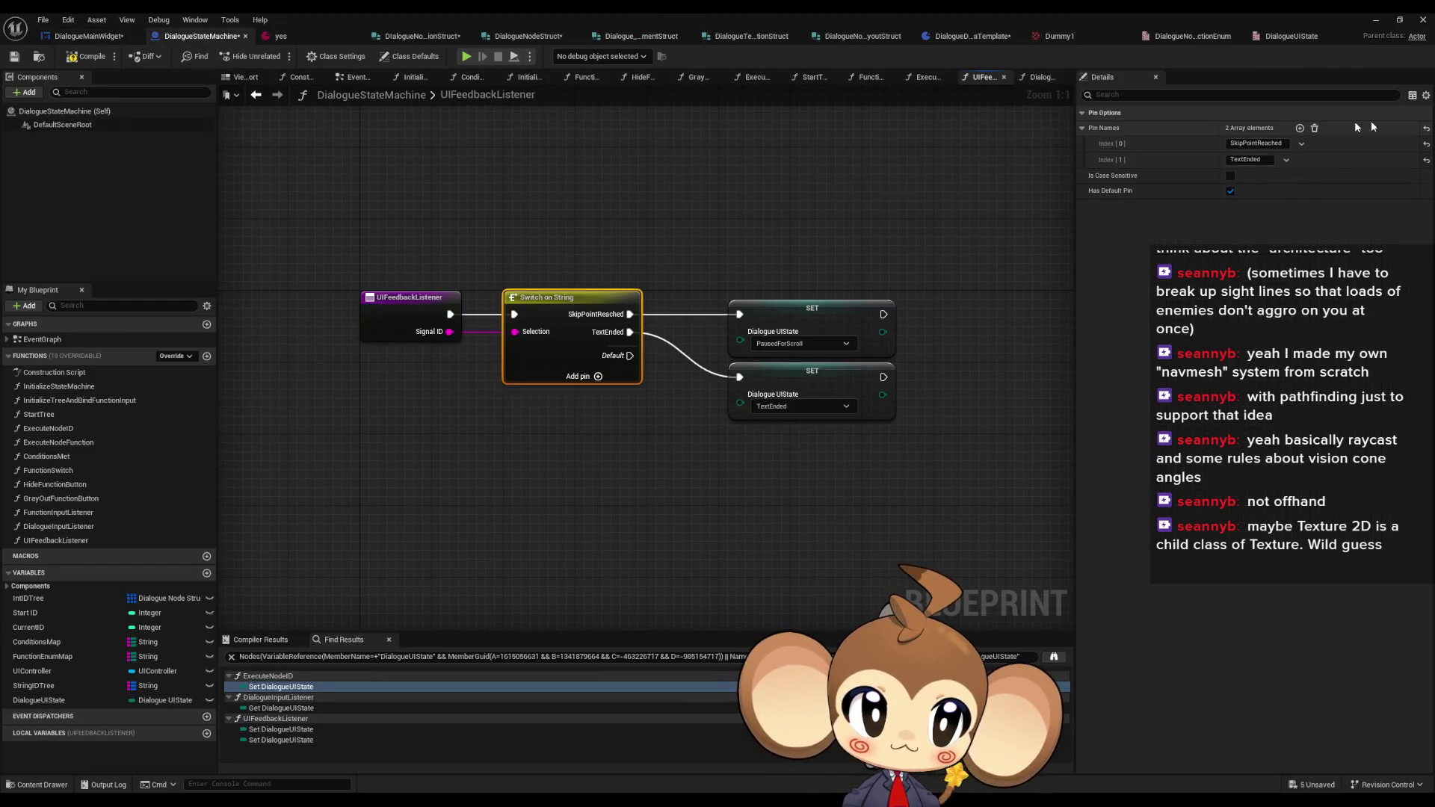
- Add a PageTurnDone case pin to the Switch on String node
{"action": "left_click", "coordinate": [1300, 128]}
{"action": "left_click", "coordinate": [1255, 177]}
{"action": "type", "text": "PageTurnDone"}
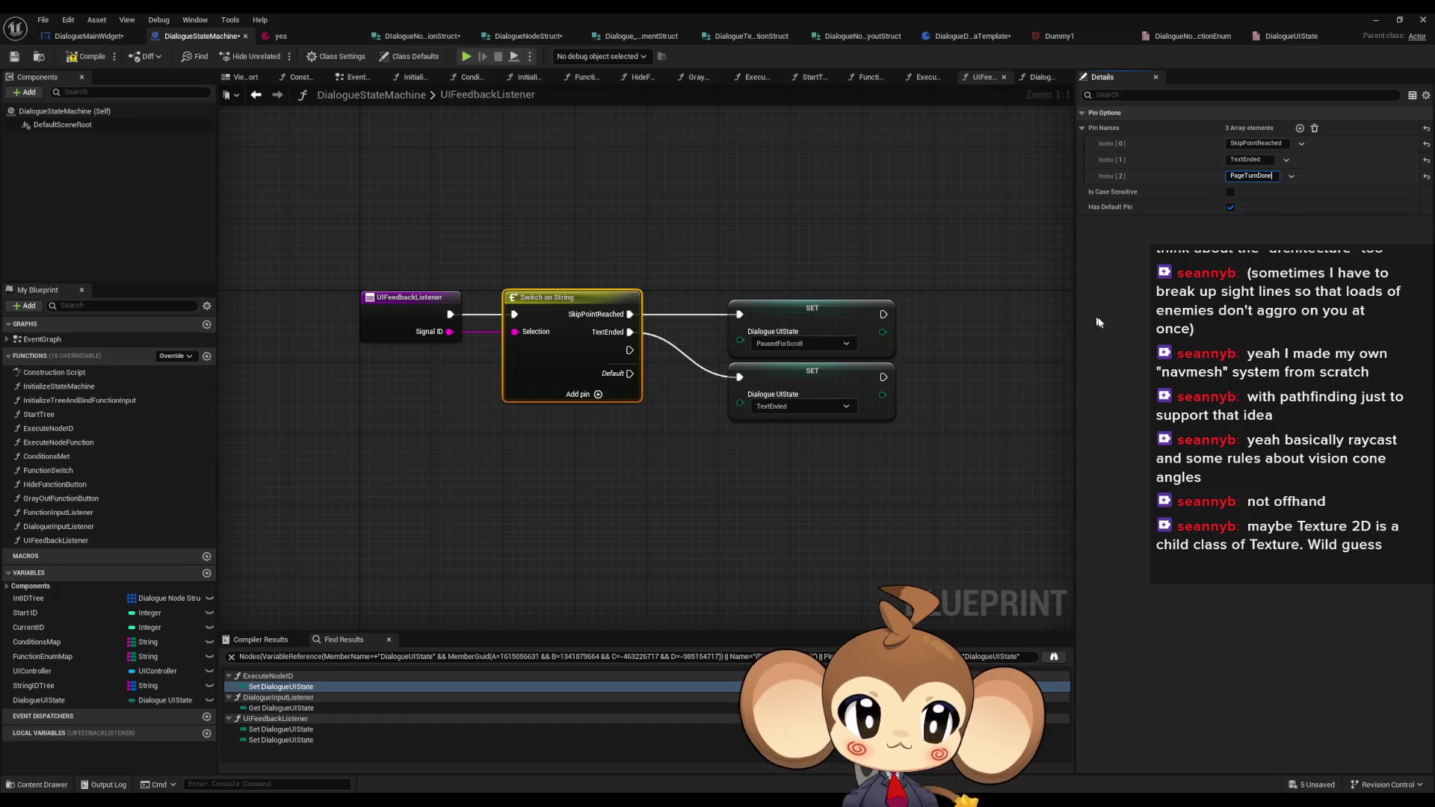
{"action": "left_click", "coordinate": [725, 502]}
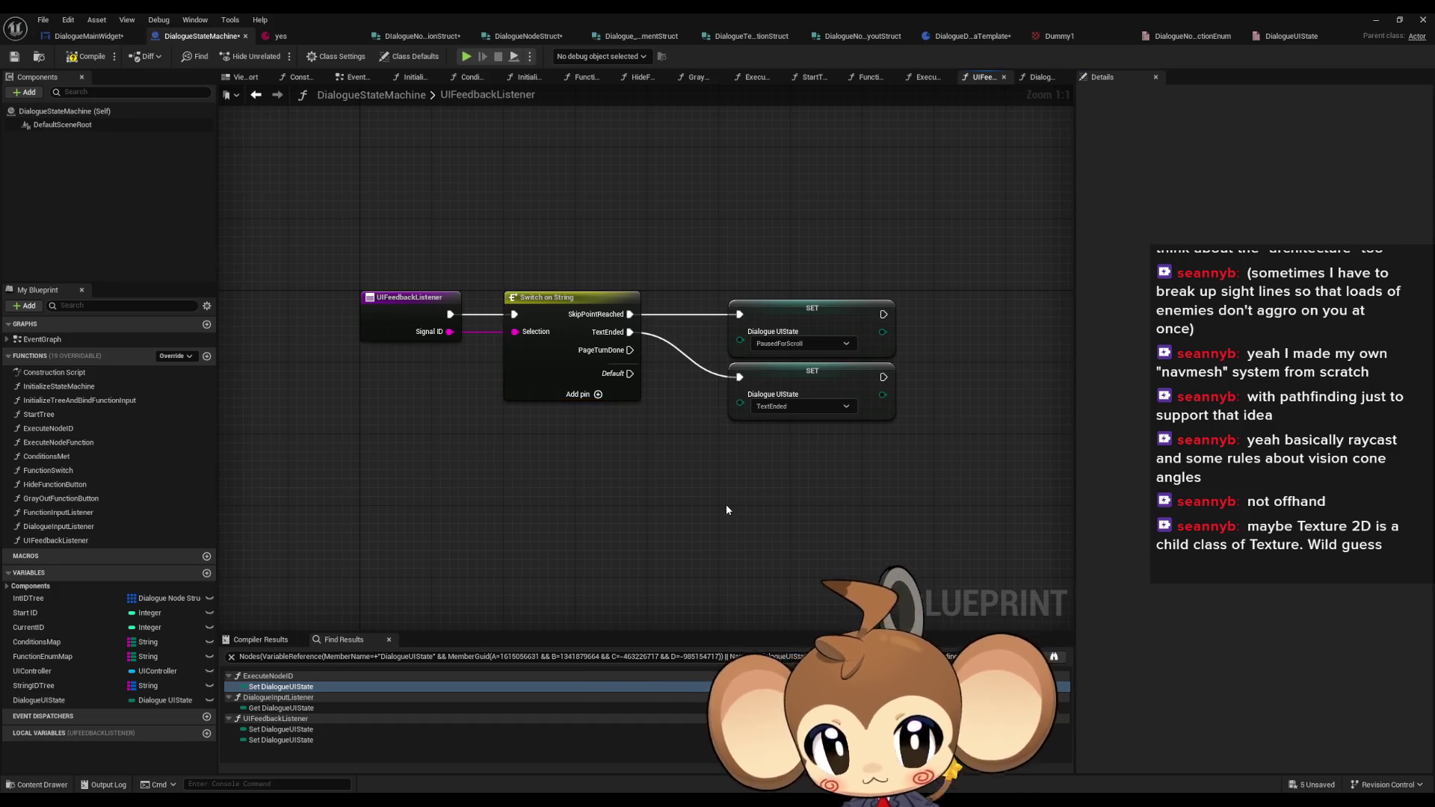
- Duplicate the TextEnded SET node as a WritingText state set run from PageTurnDone, then compile
{"action": "left_click", "coordinate": [792, 396]}
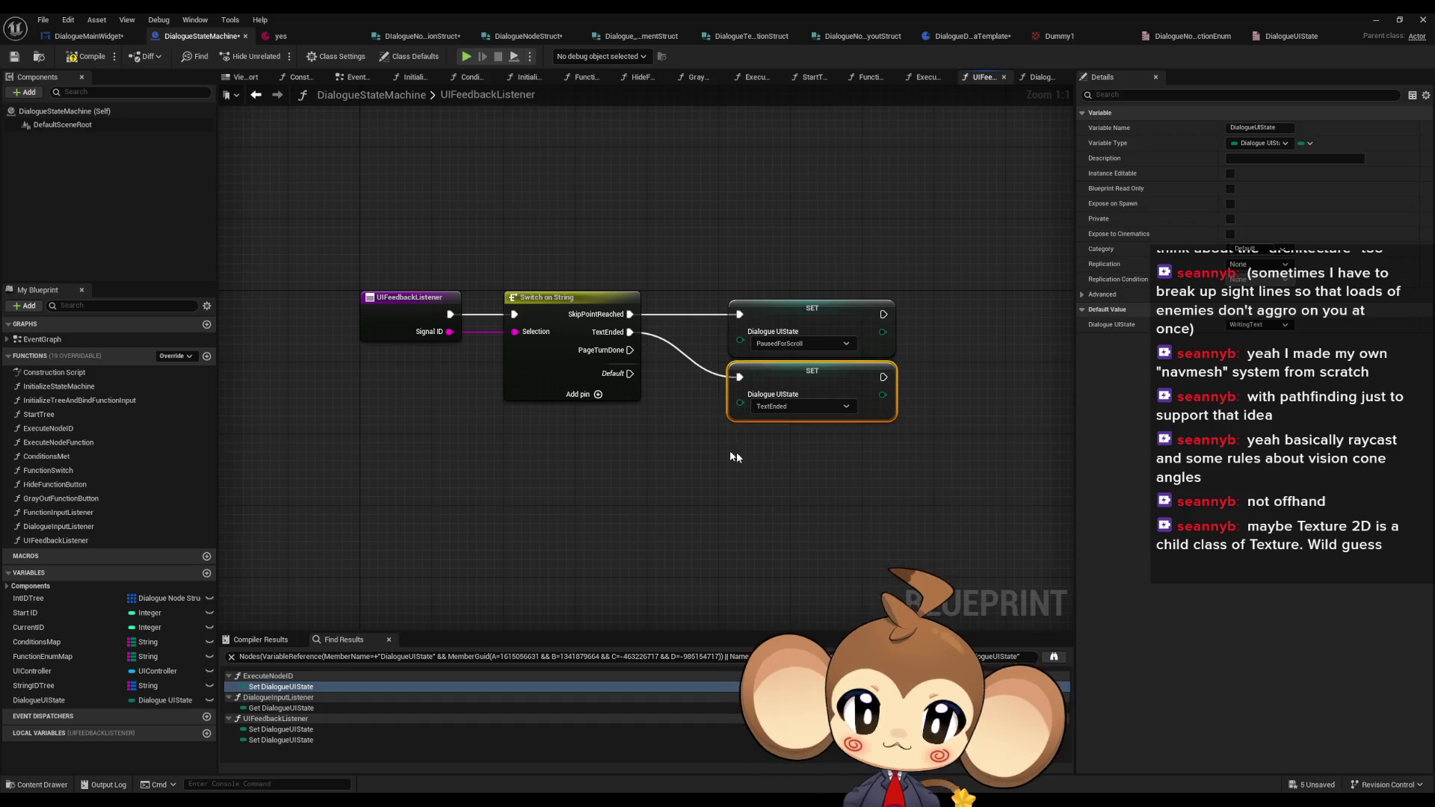
{"action": "key", "text": "ctrl+d"}
{"action": "left_click", "coordinate": [796, 495]}
{"action": "left_click", "coordinate": [822, 516]}
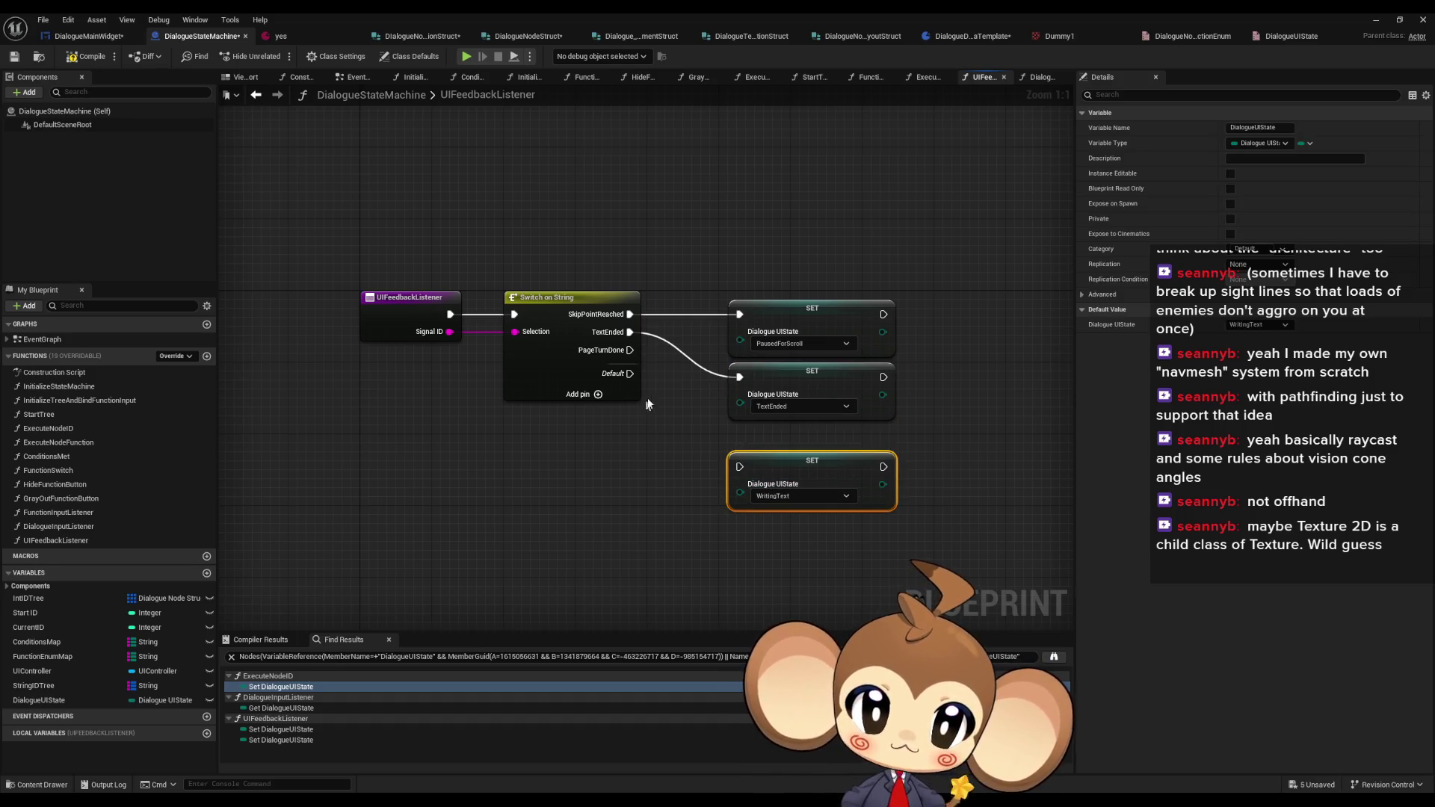
{"action": "mouse_move", "coordinate": [630, 349]}
{"action": "left_mouse_down"}
{"action": "mouse_move", "coordinate": [736, 472]}
{"action": "mouse_move", "coordinate": [798, 456]}
{"action": "mouse_move", "coordinate": [798, 440]}
{"action": "left_mouse_up"}
{"action": "left_click", "coordinate": [696, 493]}
{"action": "left_click", "coordinate": [86, 56]}
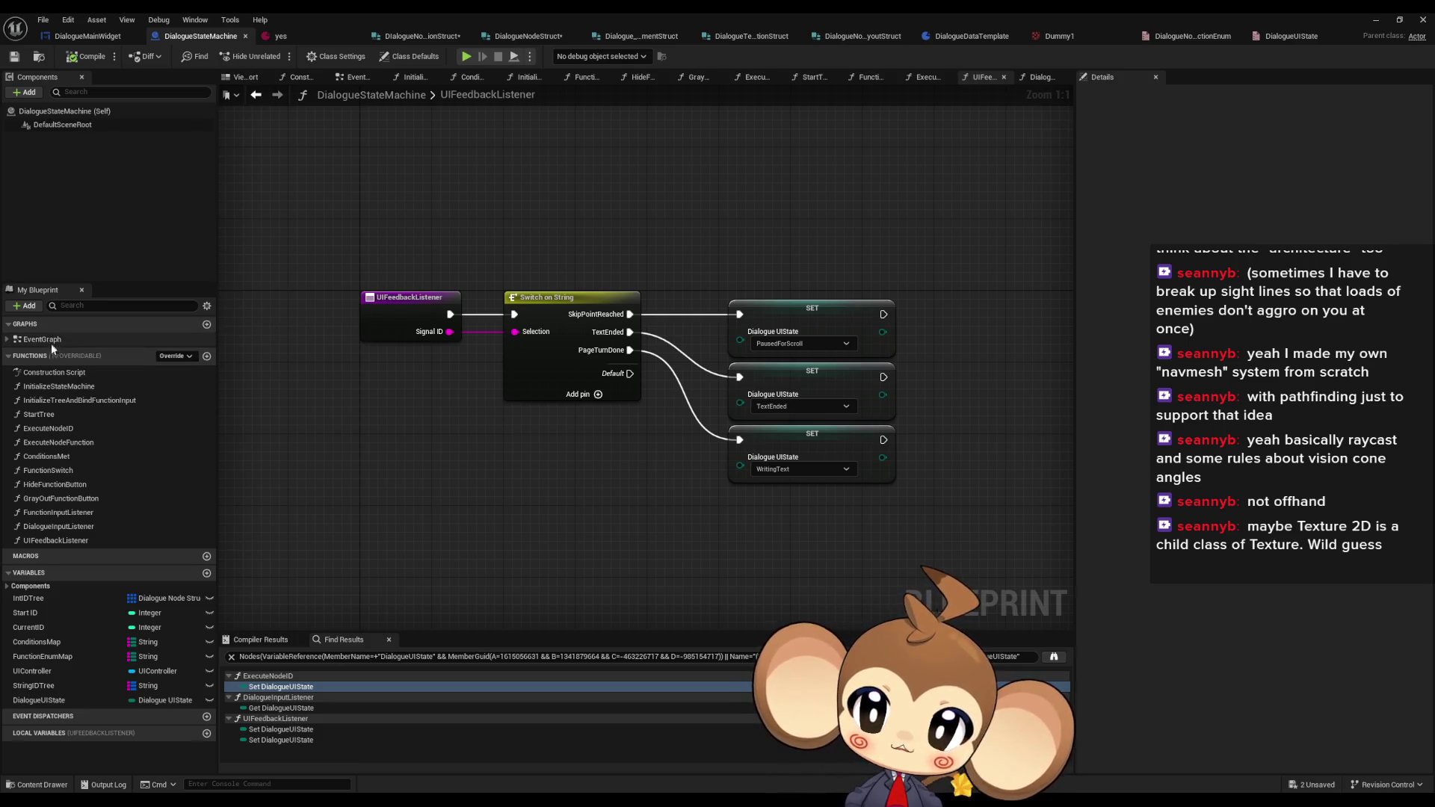
- Look over the DialogueInputListener graph, then go back to DialogueMainWidget
{"action": "double_click", "coordinate": [48, 527]}
{"action": "left_click_drag", "start_coordinate": [511, 439], "coordinate": [634, 434]}
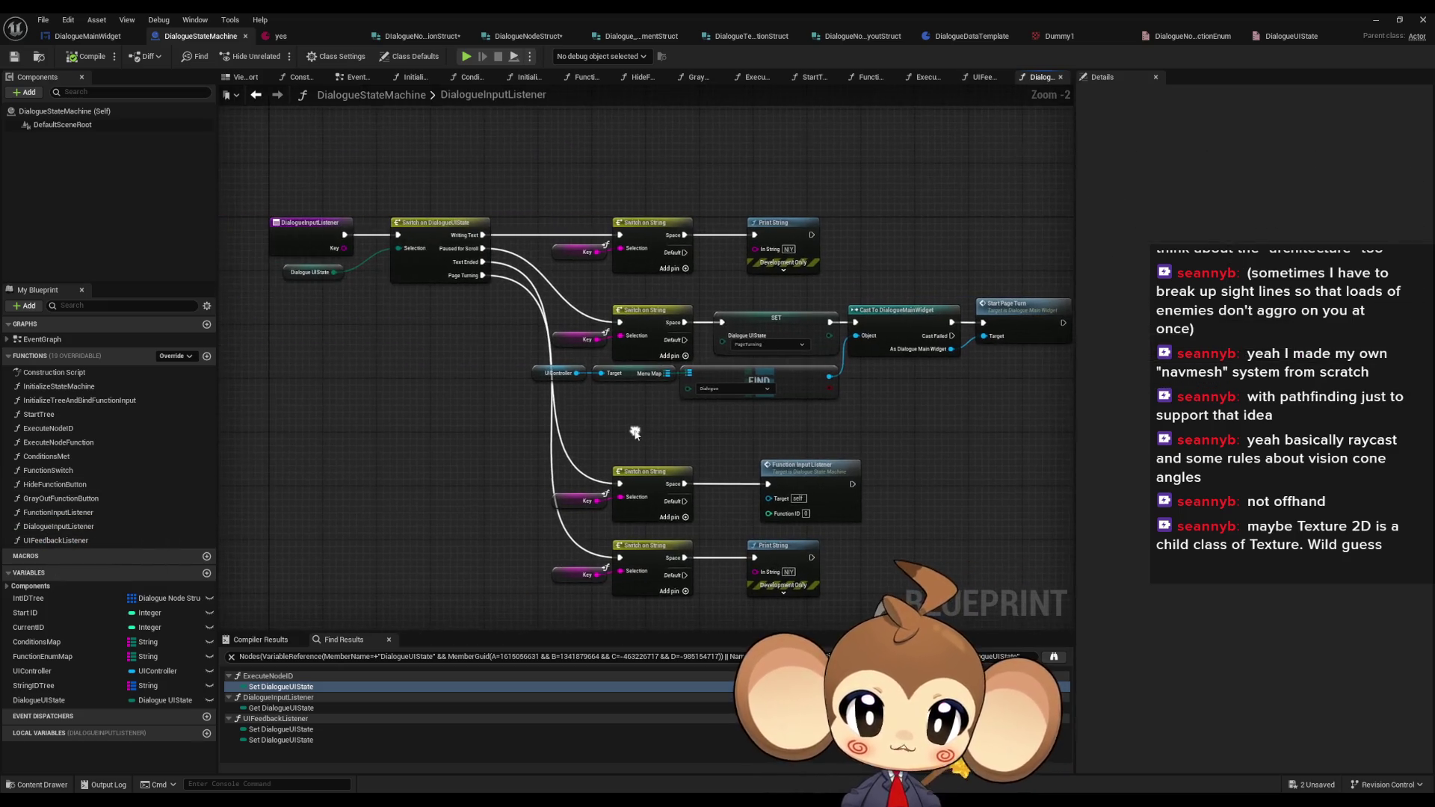
{"action": "scroll", "coordinate": [524, 416], "scroll_direction": "up", "scroll_amount": 1}
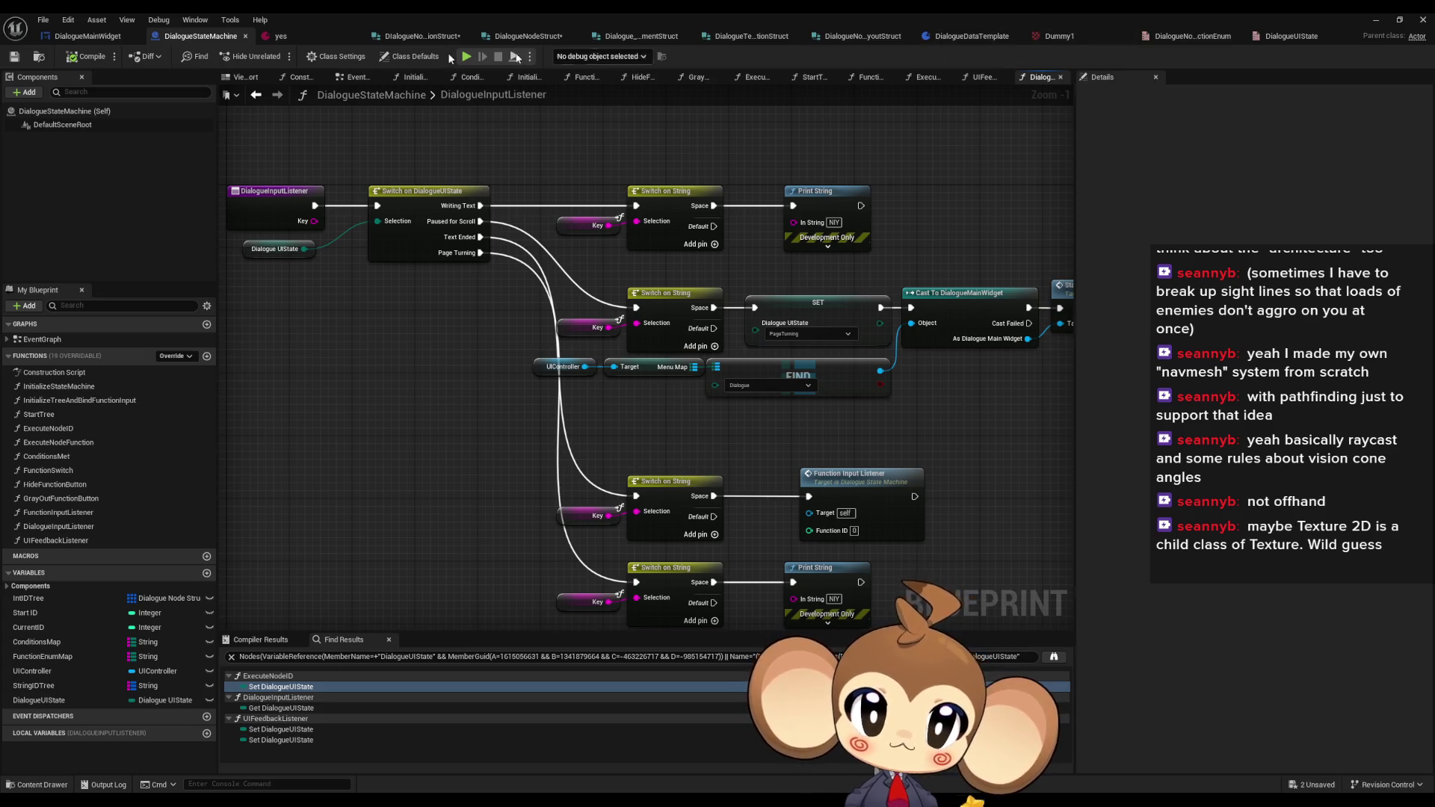
{"action": "left_click", "coordinate": [88, 36]}
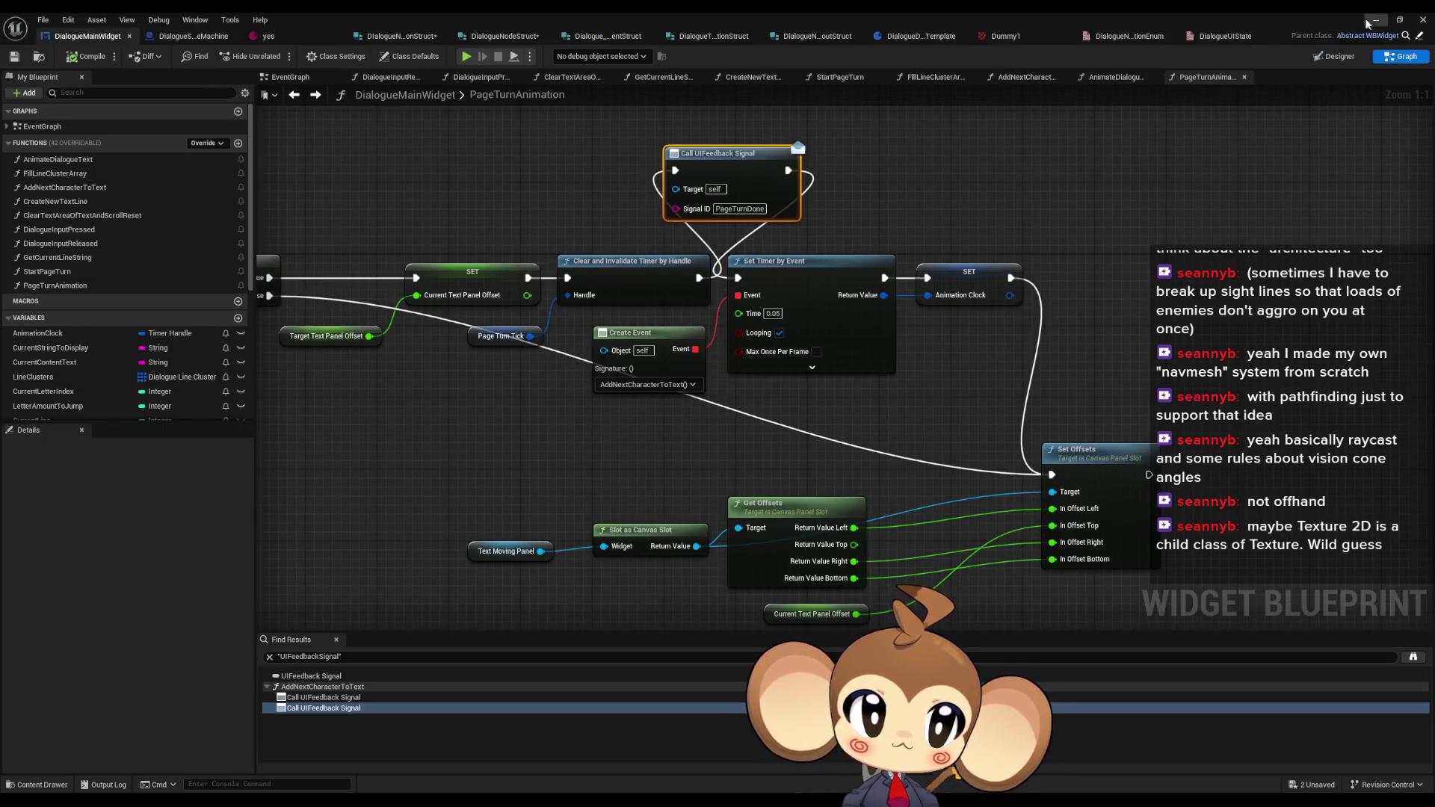
- Play-test from a loaded save game, watching the dialogue box page through lines, then stop
{"action": "left_click", "coordinate": [1375, 20]}
{"action": "left_click", "coordinate": [287, 58]}
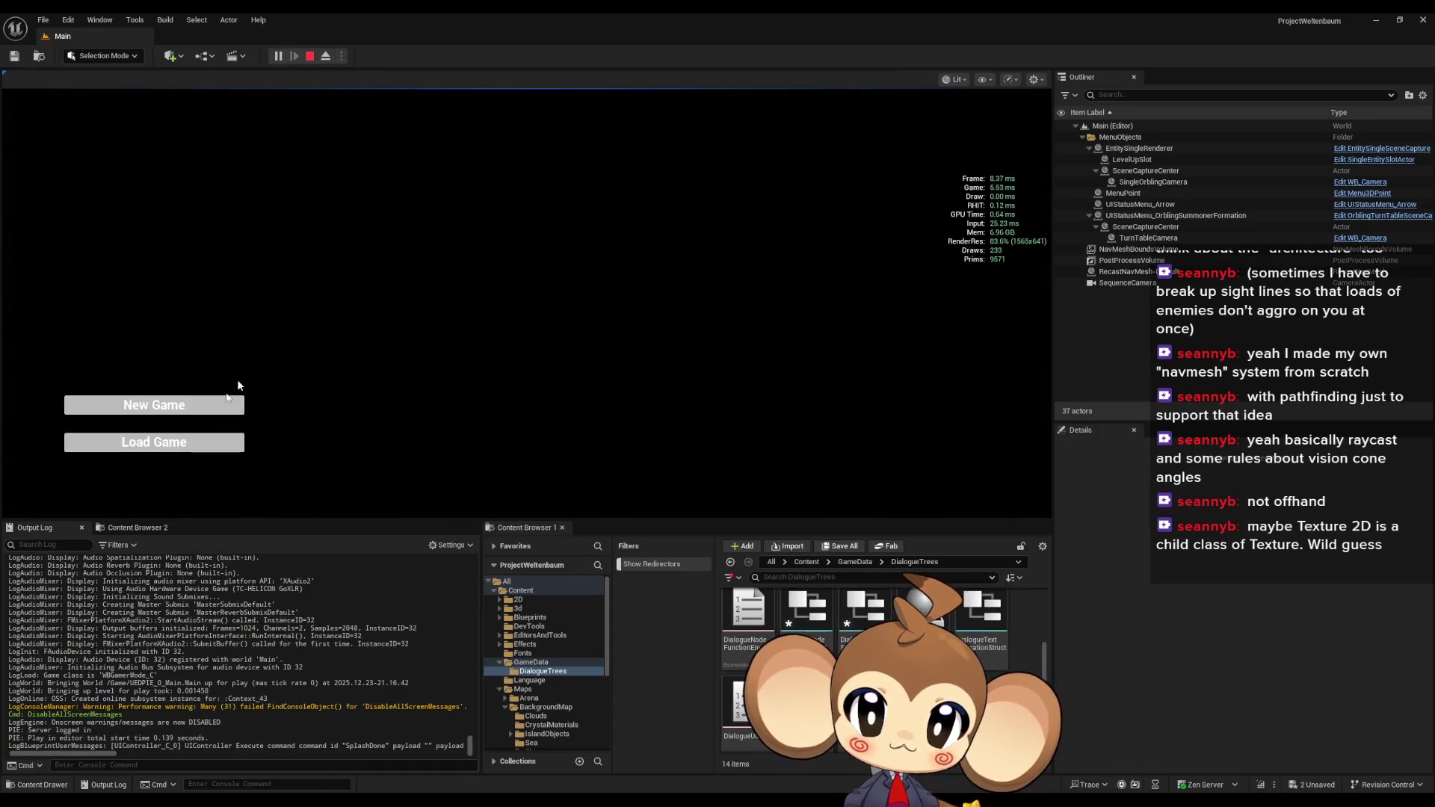
{"action": "left_click", "coordinate": [228, 439]}
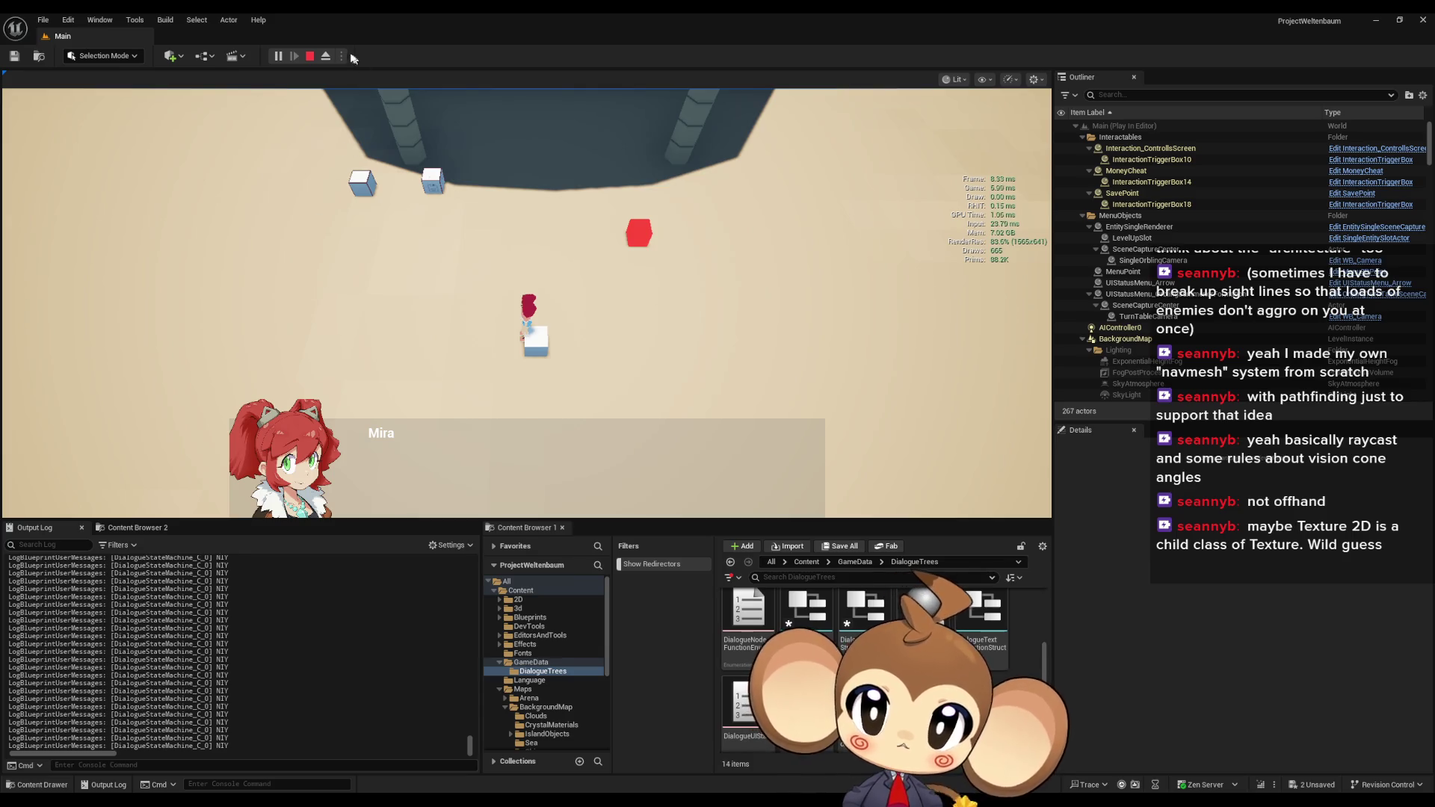
{"action": "key", "text": "Escape"}
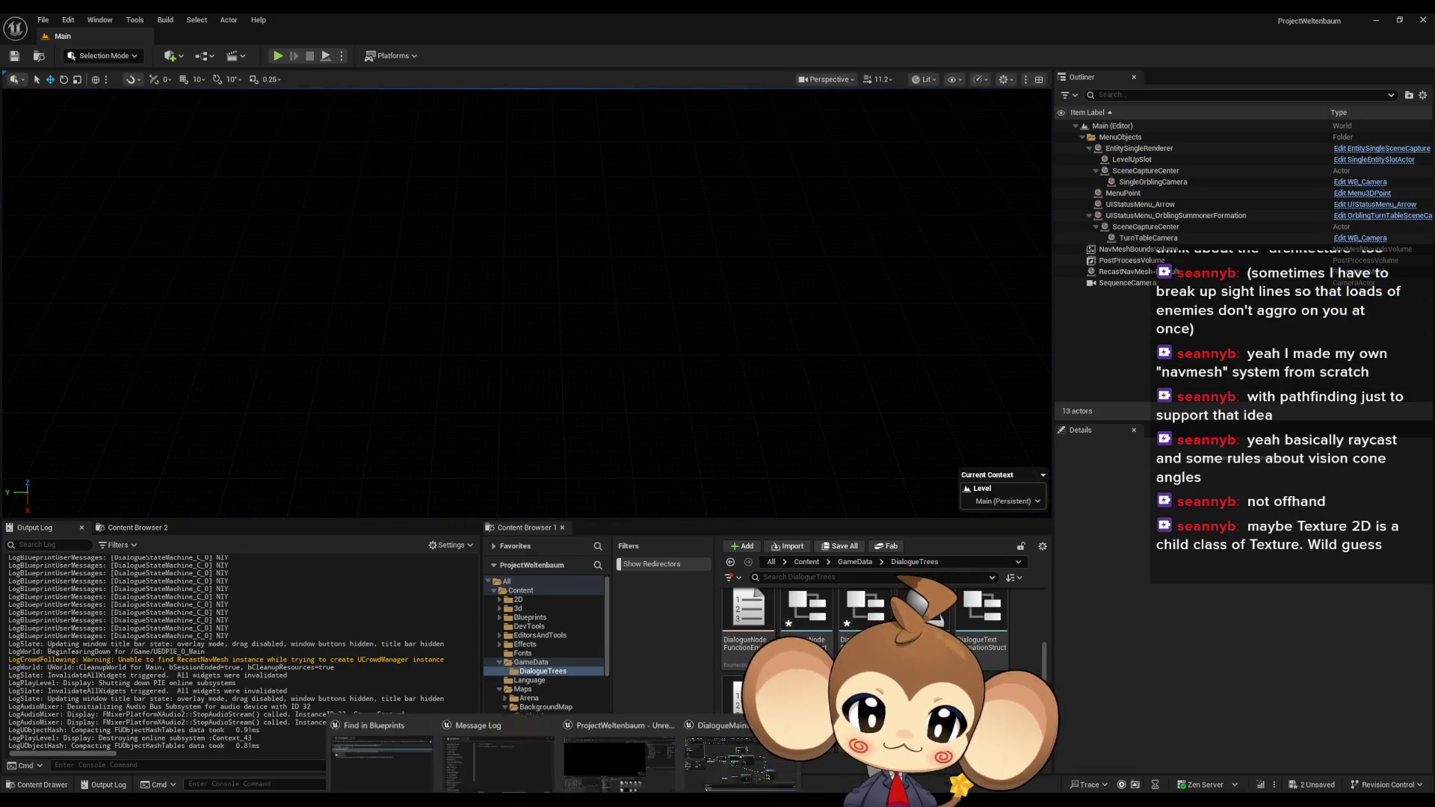
- Move the timer and offset node group and Create Event node into line with the signal call
{"action": "left_click", "coordinate": [759, 760]}
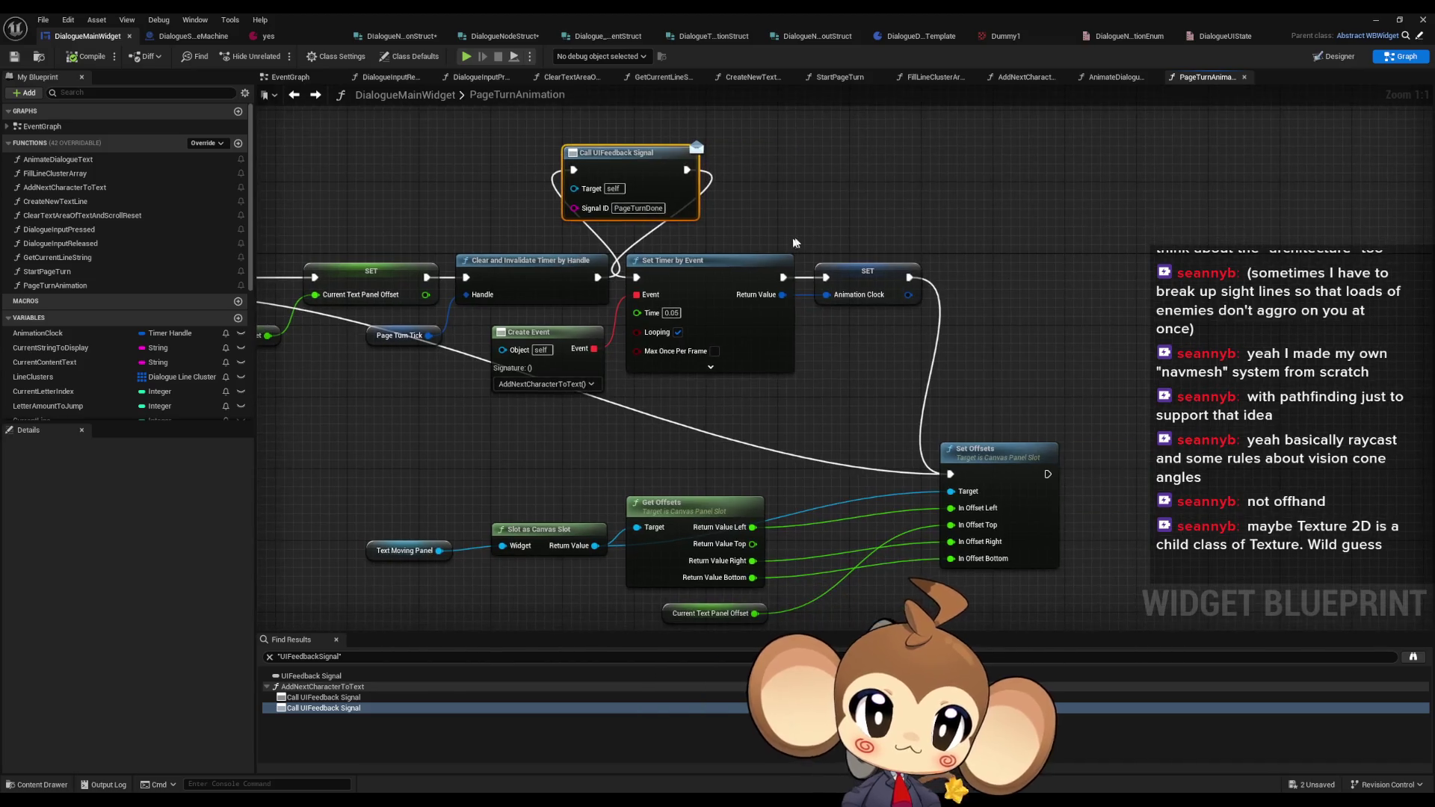
{"action": "left_click_drag", "start_coordinate": [753, 237], "coordinate": [926, 620]}
{"action": "left_click_drag", "start_coordinate": [673, 441], "coordinate": [370, 560]}
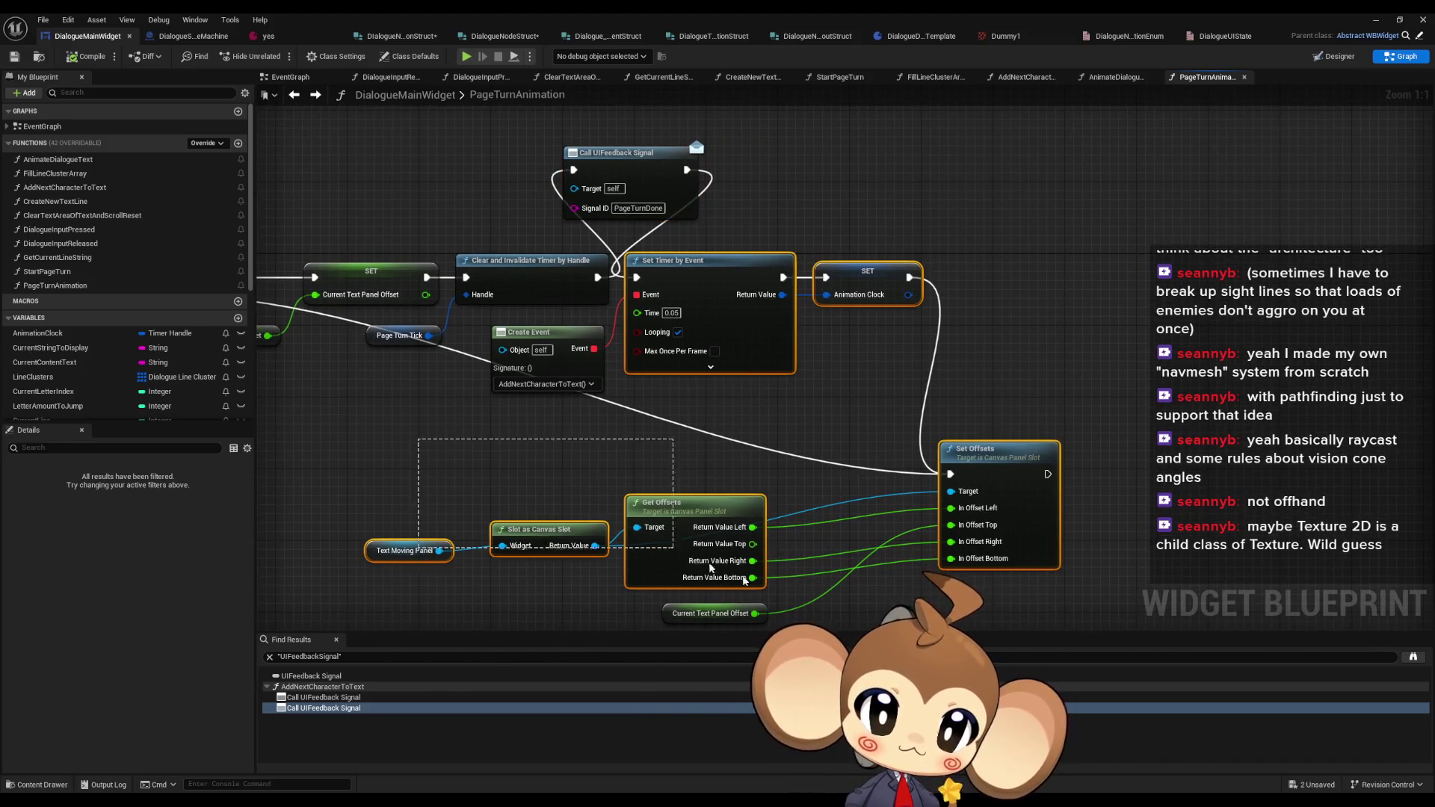
{"action": "mouse_move", "coordinate": [696, 281]}
{"action": "left_mouse_down"}
{"action": "mouse_move", "coordinate": [732, 281]}
{"action": "mouse_move", "coordinate": [786, 164]}
{"action": "left_mouse_up"}
{"action": "mouse_move", "coordinate": [632, 160]}
{"action": "left_mouse_down"}
{"action": "mouse_move", "coordinate": [694, 238]}
{"action": "mouse_move", "coordinate": [696, 267]}
{"action": "left_mouse_up"}
{"action": "left_click", "coordinate": [698, 272]}
{"action": "left_click_drag", "start_coordinate": [667, 343], "coordinate": [666, 362]}
{"action": "left_click", "coordinate": [509, 398]}
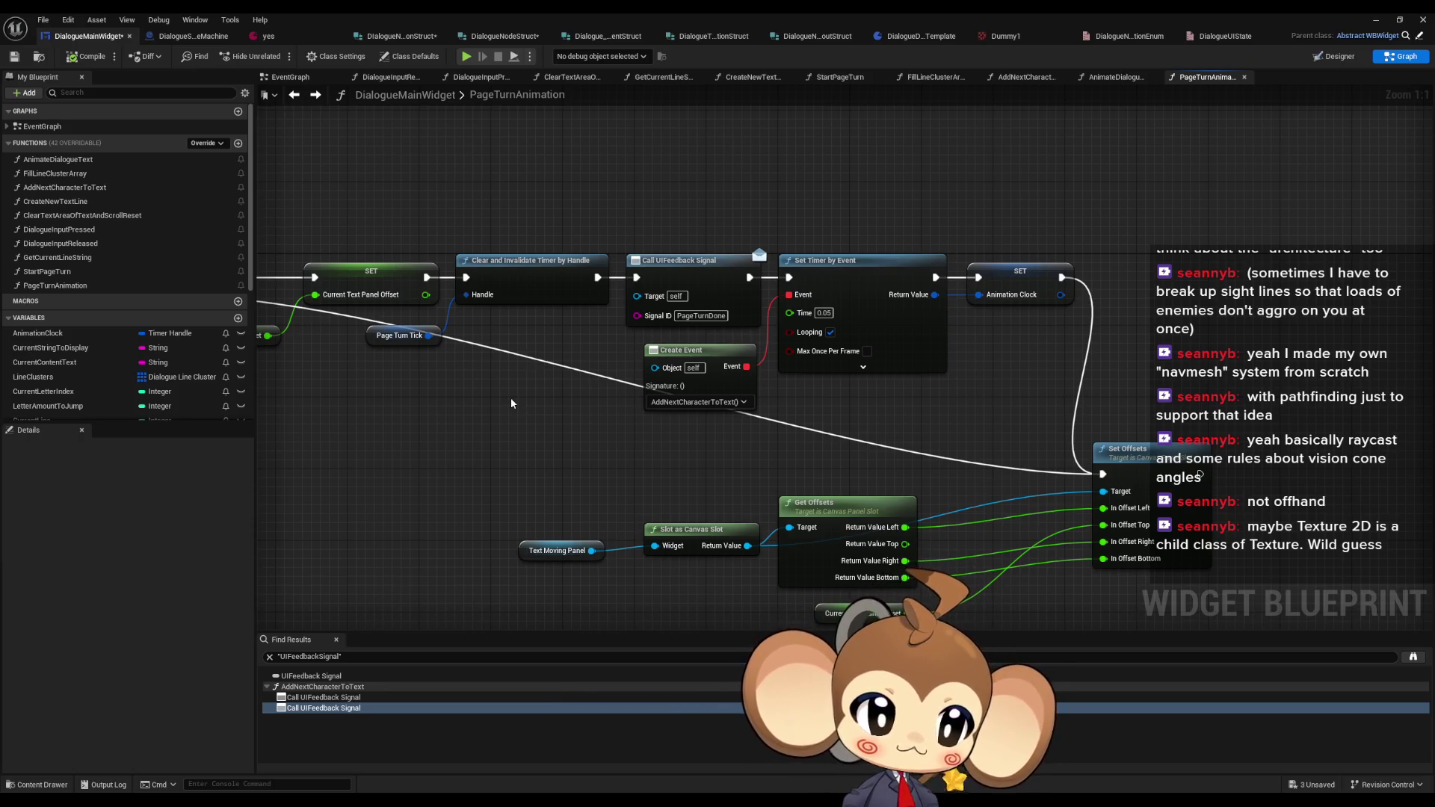
- Check the Branch and Nearly Equal nodes, then compile and save the widget blueprint
{"action": "scroll", "coordinate": [528, 429], "scroll_direction": "down", "scroll_amount": 3}
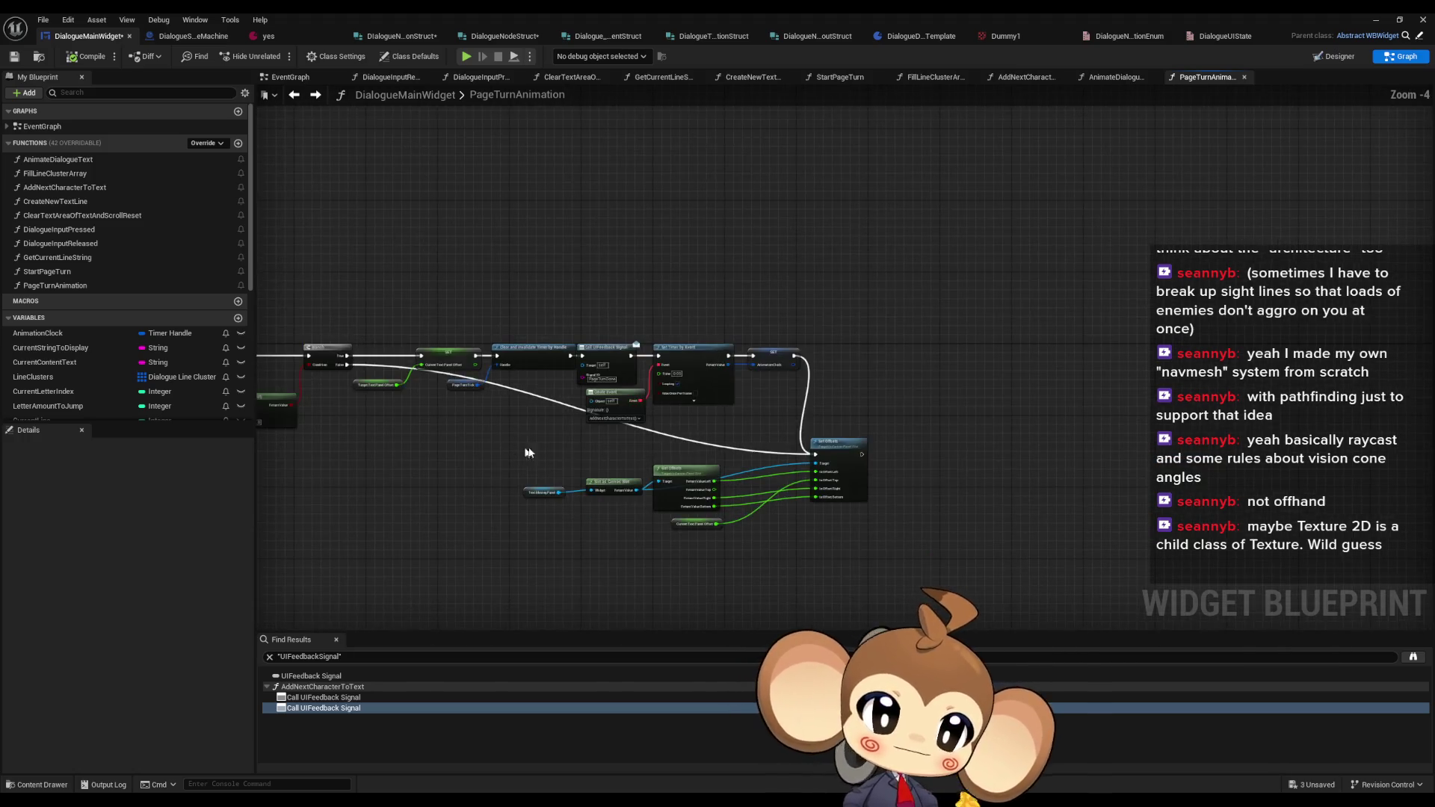
{"action": "scroll", "coordinate": [562, 445], "scroll_direction": "up", "scroll_amount": 2}
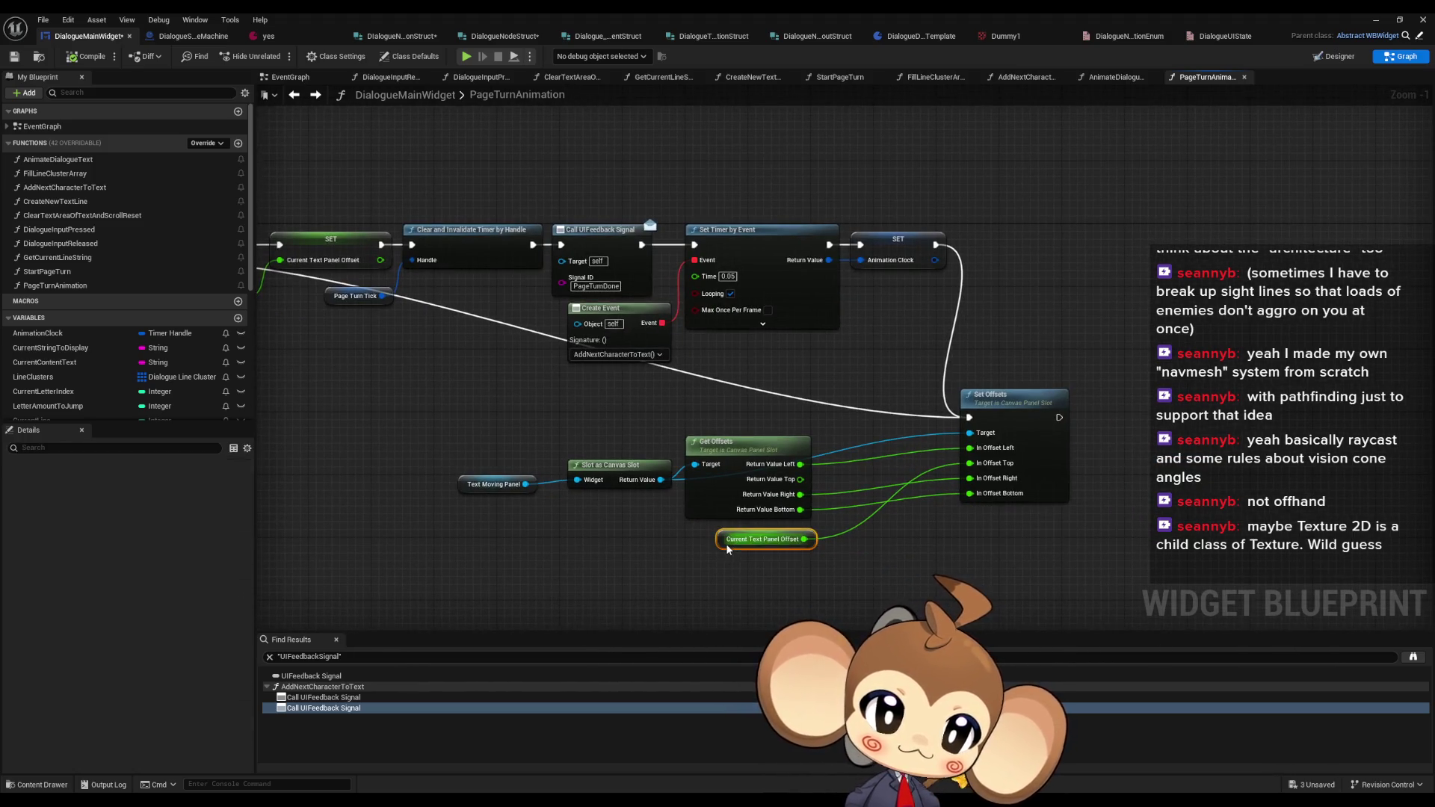
{"action": "left_click", "coordinate": [725, 542]}
{"action": "left_click", "coordinate": [514, 452]}
{"action": "left_click_drag", "start_coordinate": [527, 551], "coordinate": [845, 505]}
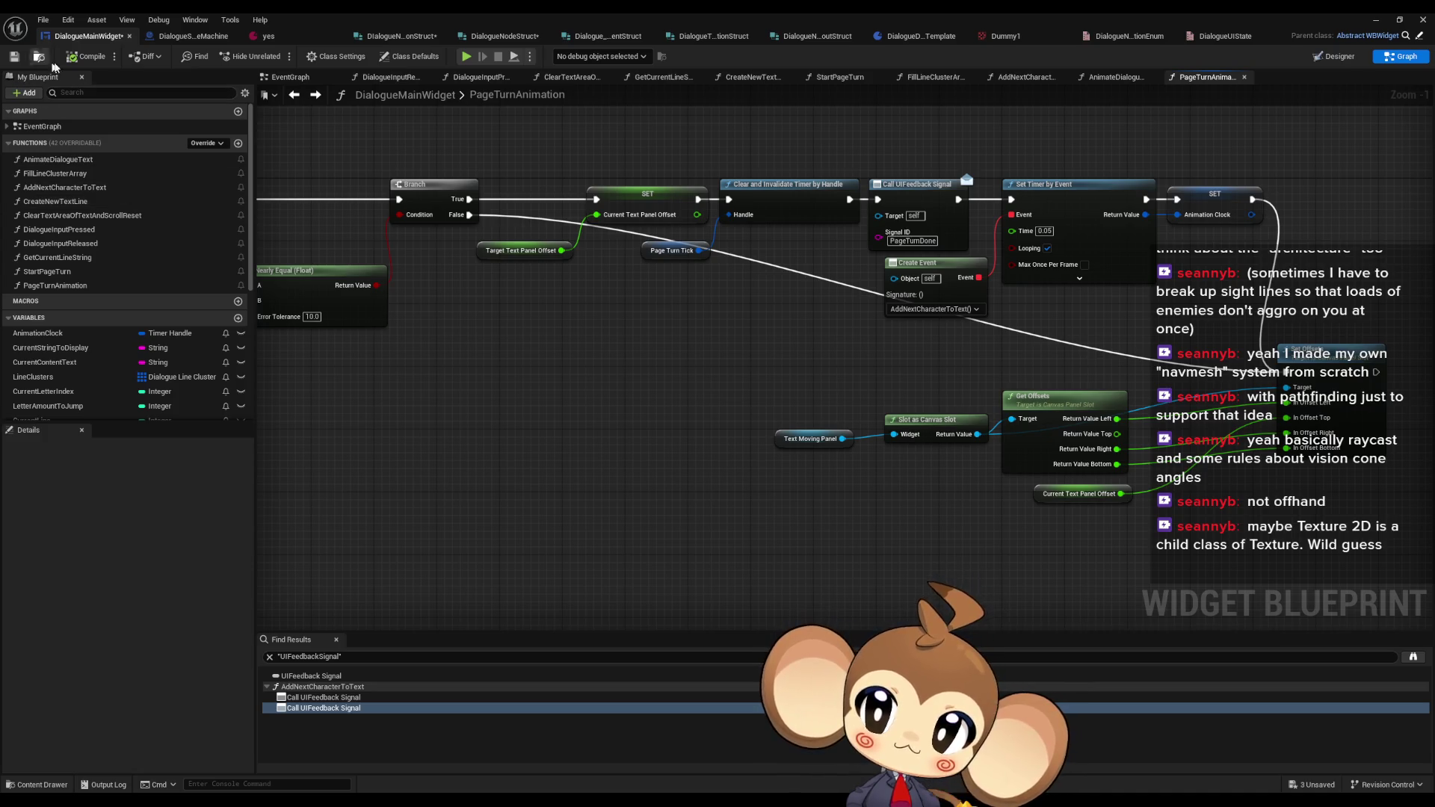
{"action": "left_click", "coordinate": [78, 61]}
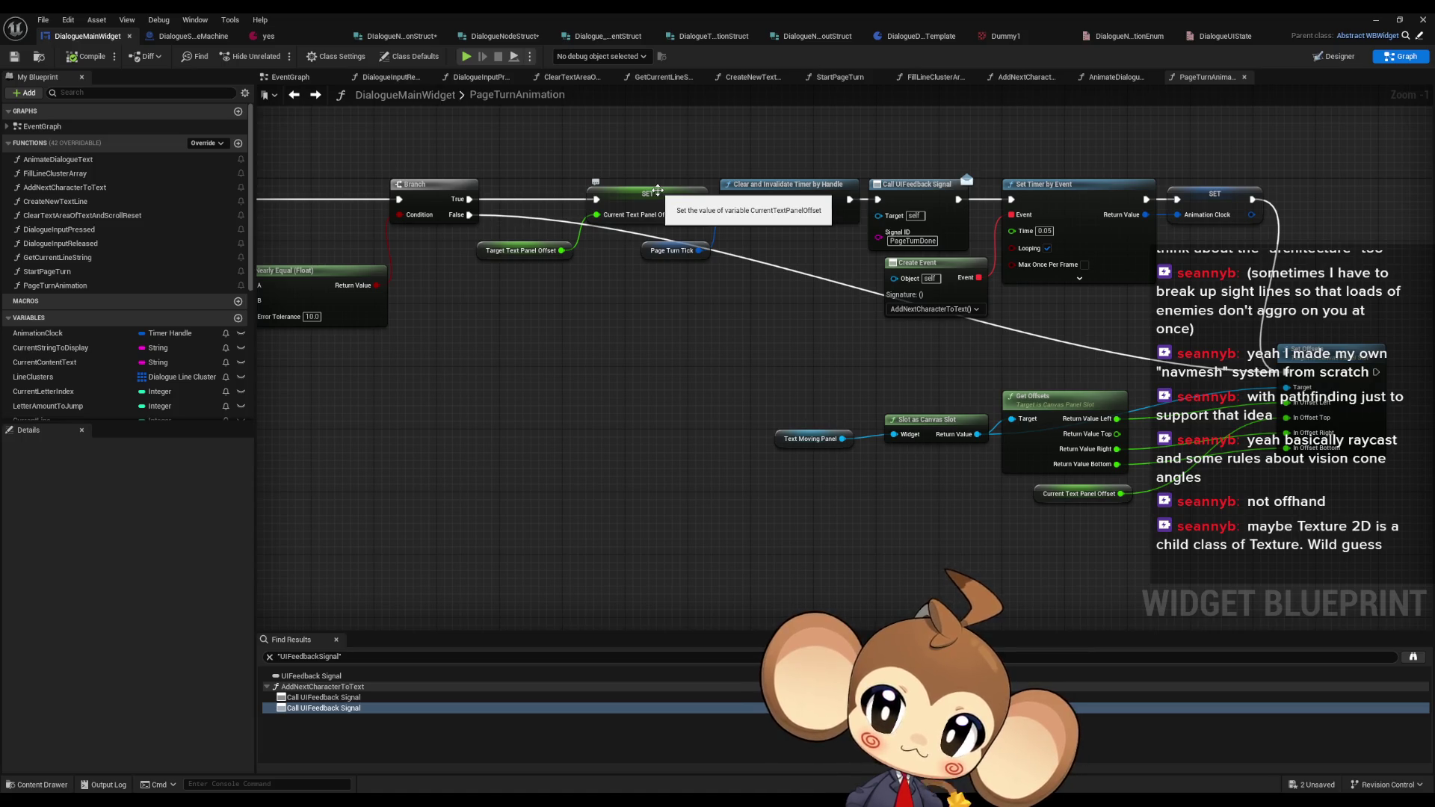
- Inspect DialogueStateMachine's FunctionSwitch graph, then return to the level showing the top-level Content folder
{"action": "left_click", "coordinate": [172, 39]}
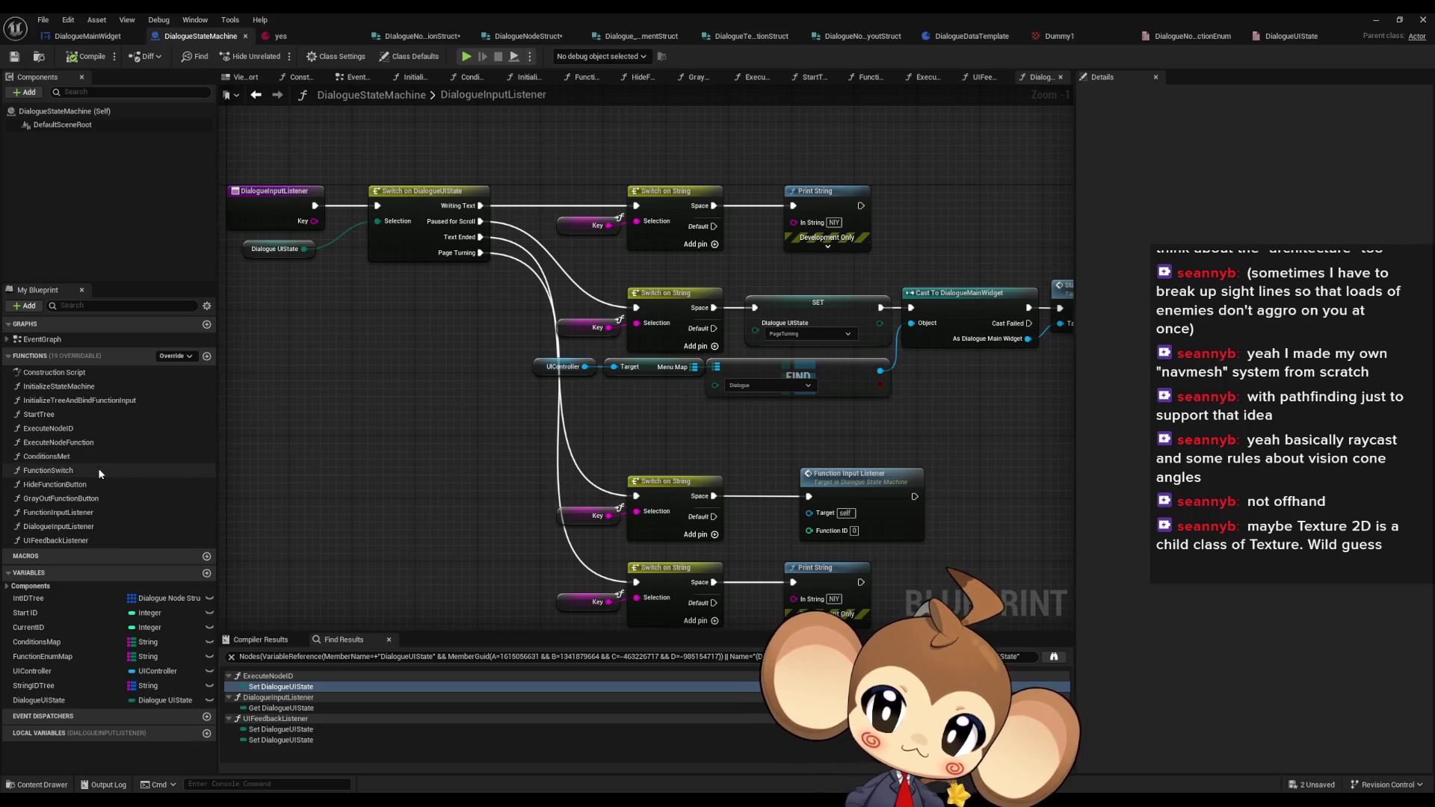
{"action": "double_click", "coordinate": [98, 470]}
{"action": "scroll", "coordinate": [388, 380], "scroll_direction": "down", "scroll_amount": 2}
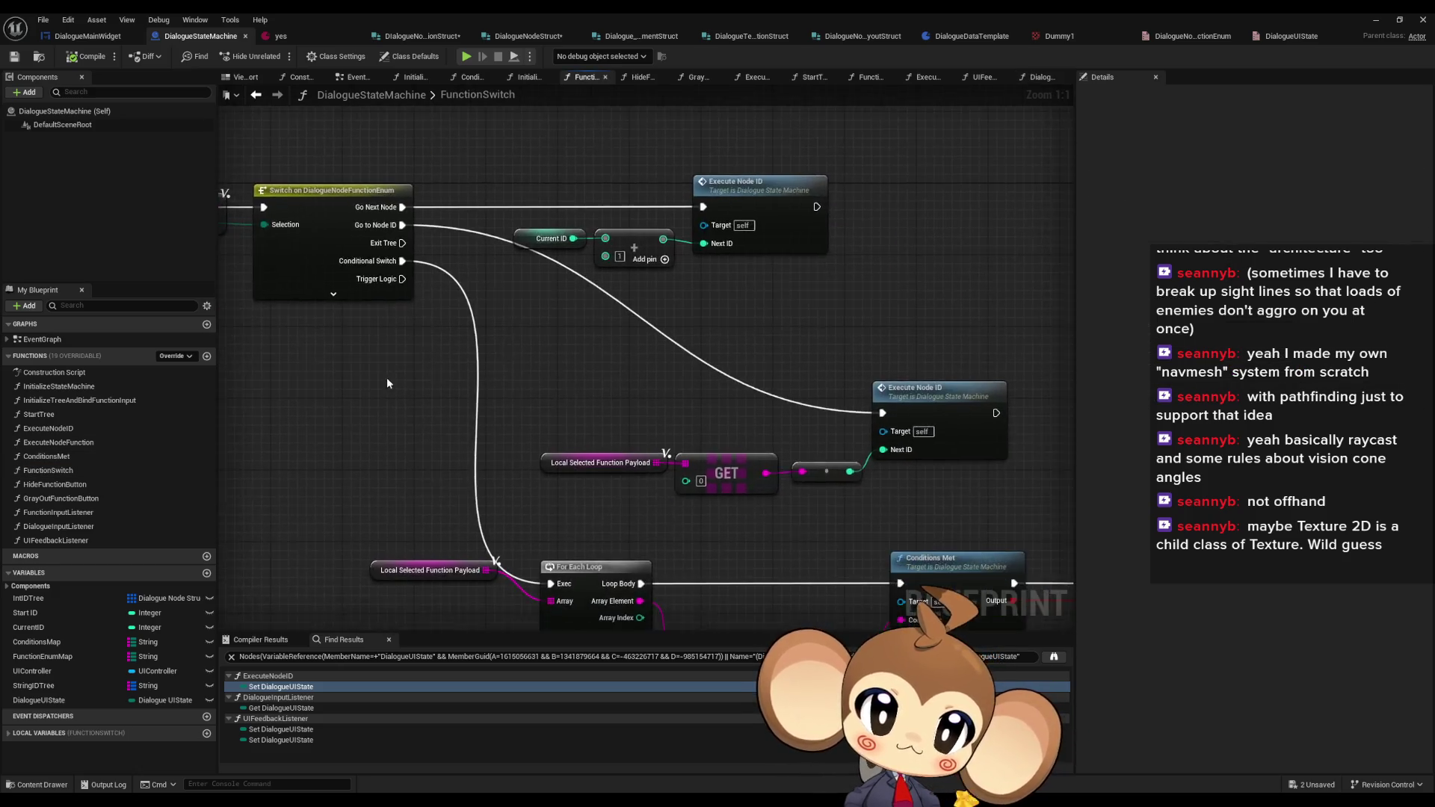
{"action": "left_click_drag", "start_coordinate": [385, 384], "coordinate": [470, 385]}
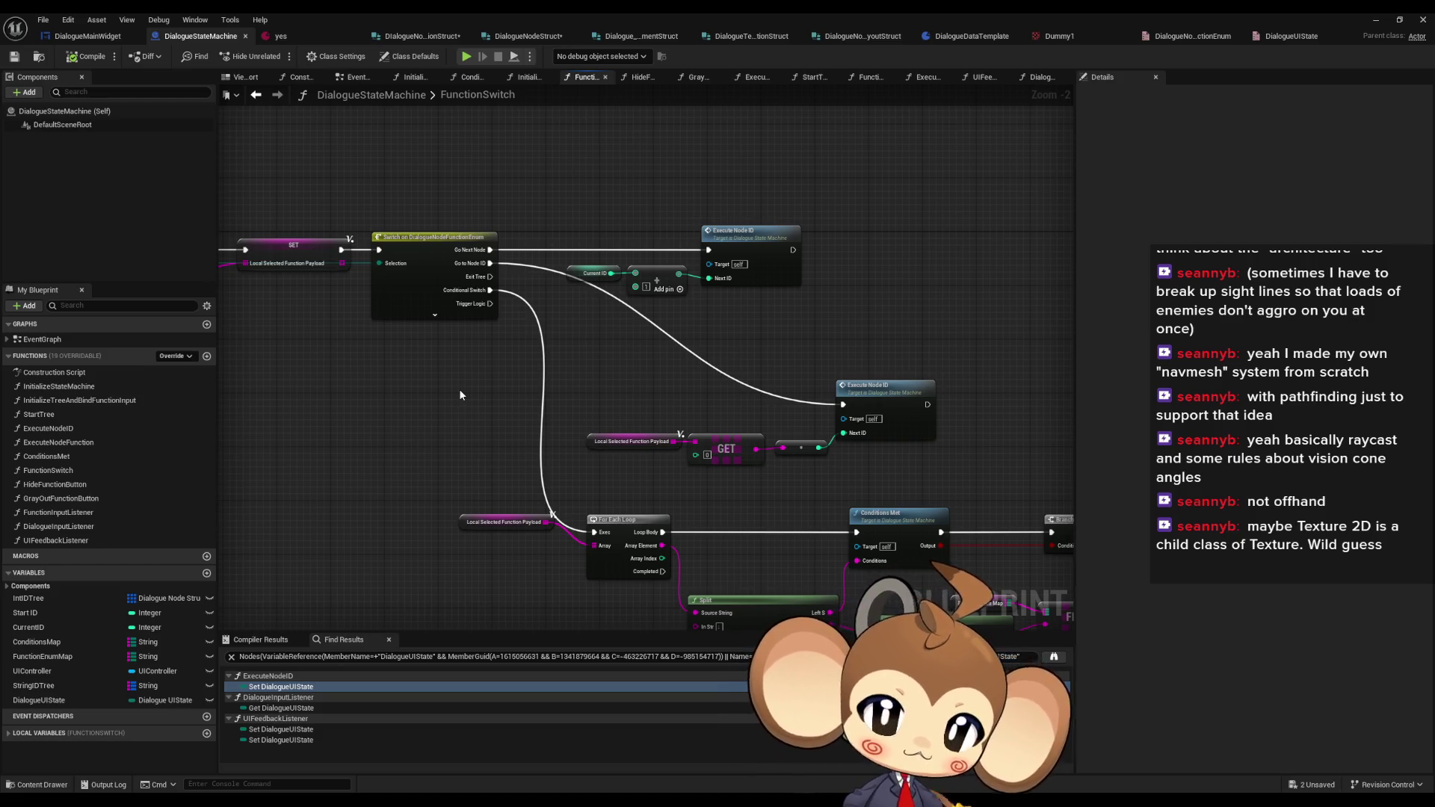
{"action": "left_click", "coordinate": [1373, 18]}
{"action": "left_click", "coordinate": [807, 562]}
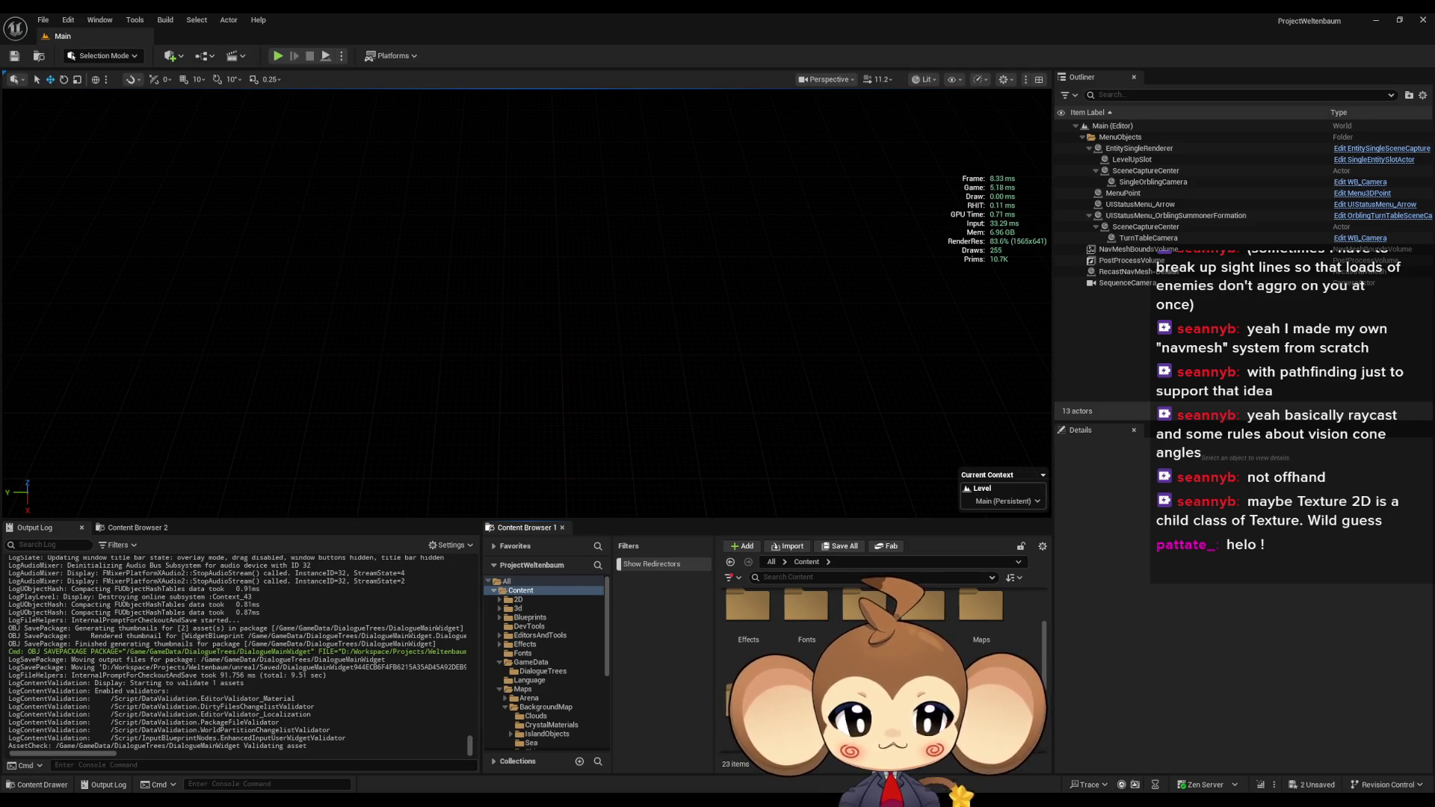
{"action": "scroll", "coordinate": [882, 673], "scroll_direction": "down", "scroll_amount": 1}
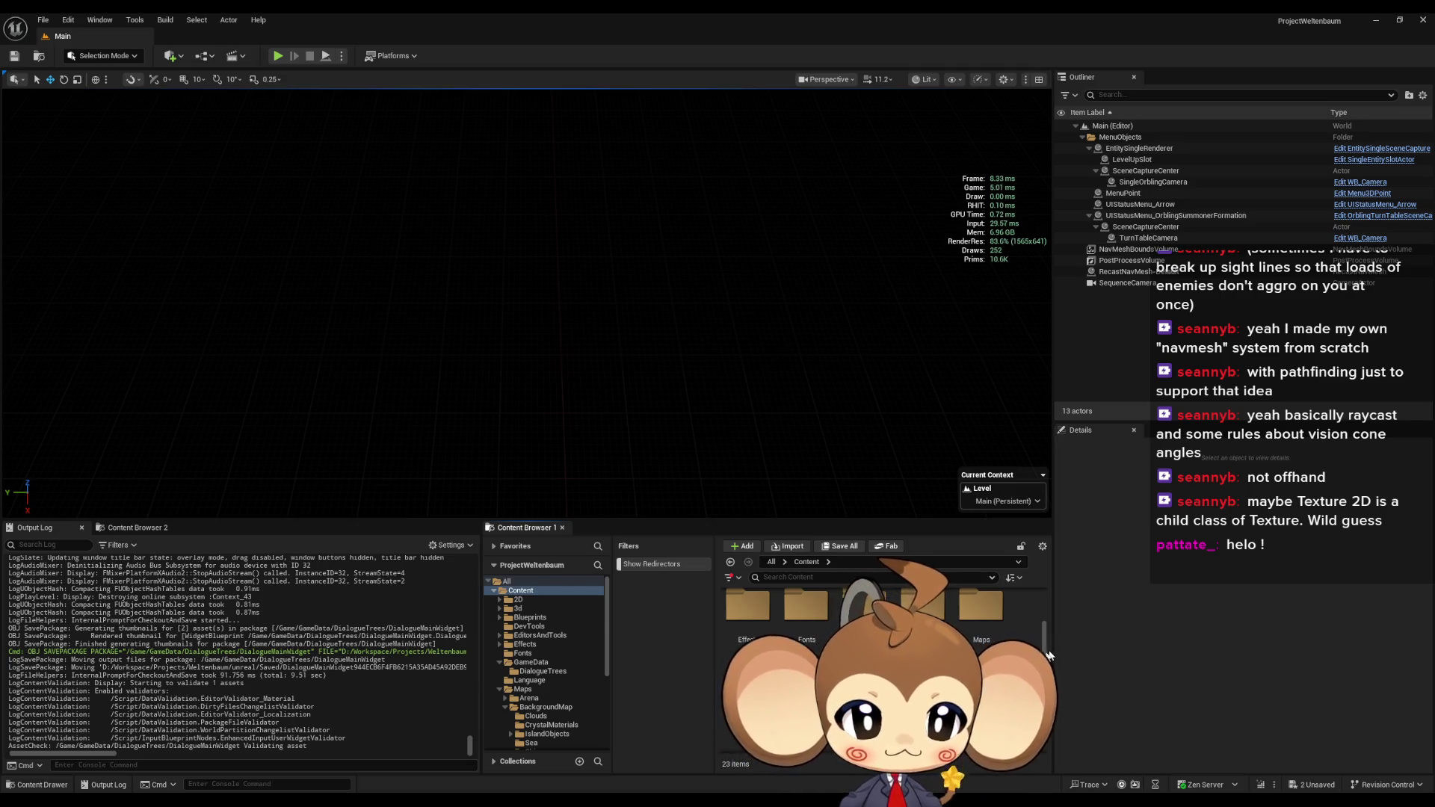
{"action": "scroll", "coordinate": [882, 657], "scroll_direction": "down", "scroll_amount": 1}
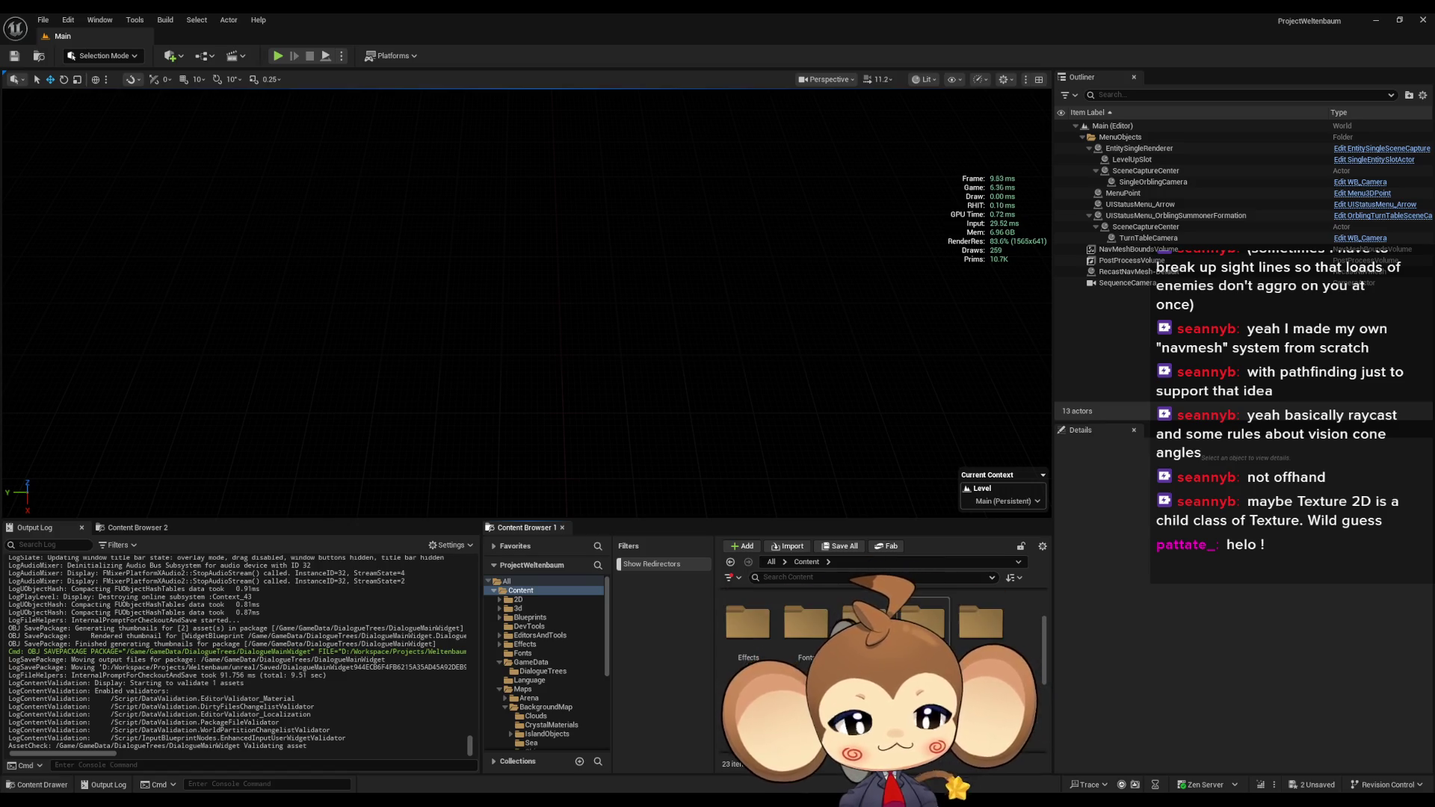
{"action": "scroll", "coordinate": [881, 658], "scroll_direction": "up", "scroll_amount": 1}
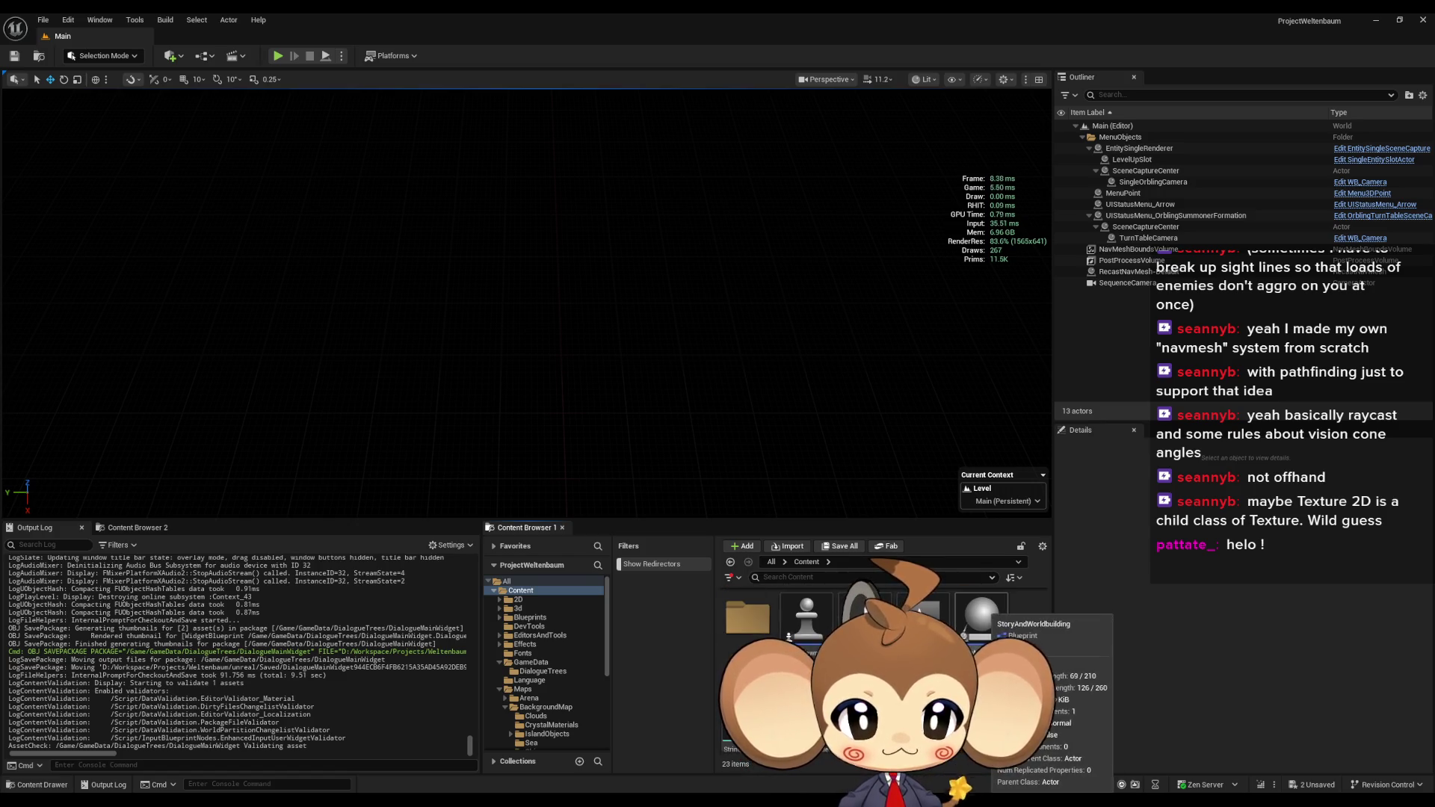
{"action": "scroll", "coordinate": [882, 657], "scroll_direction": "up", "scroll_amount": 1}
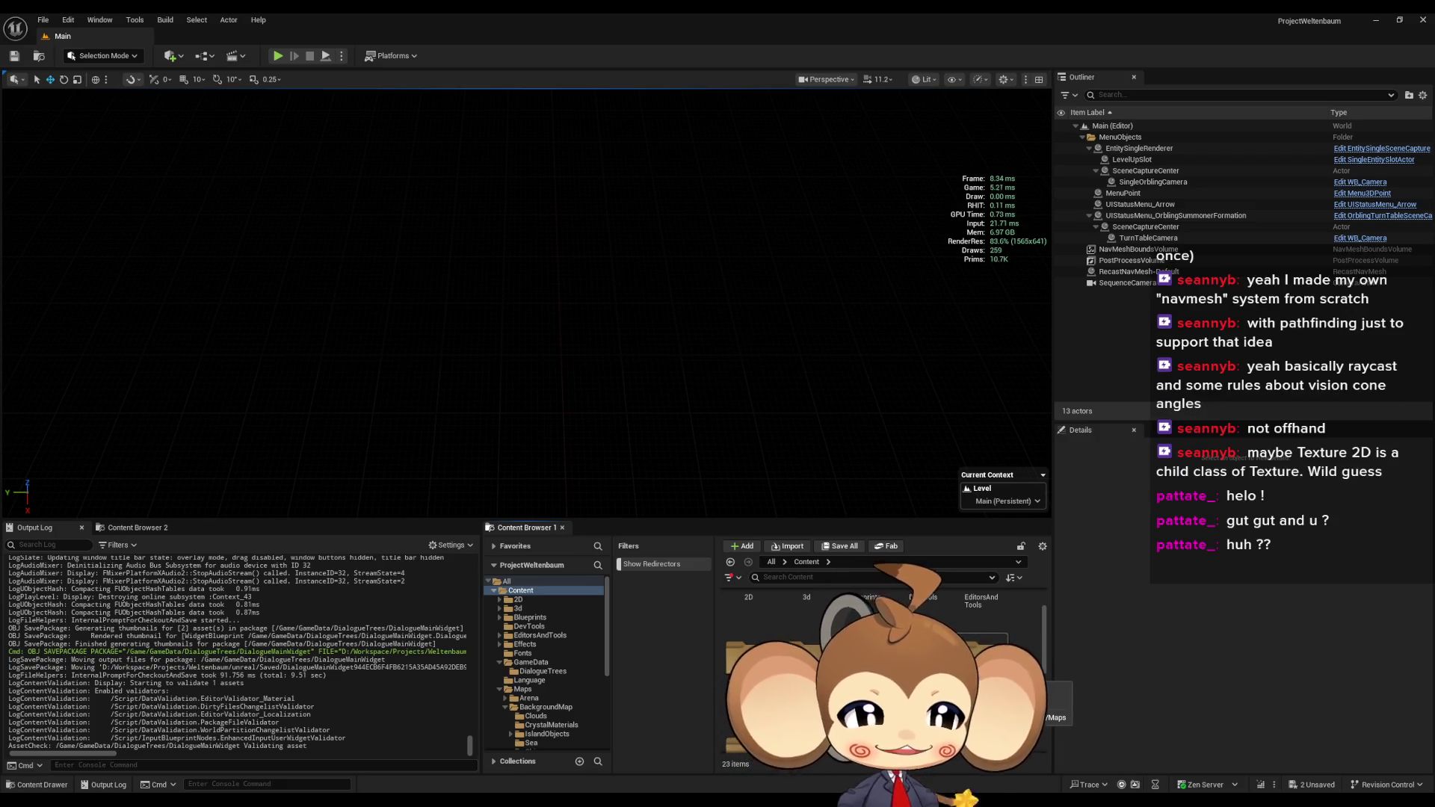
{"action": "scroll", "coordinate": [882, 657], "scroll_direction": "up", "scroll_amount": 1}
{"action": "scroll", "coordinate": [980, 616], "scroll_direction": "up", "scroll_amount": 2}
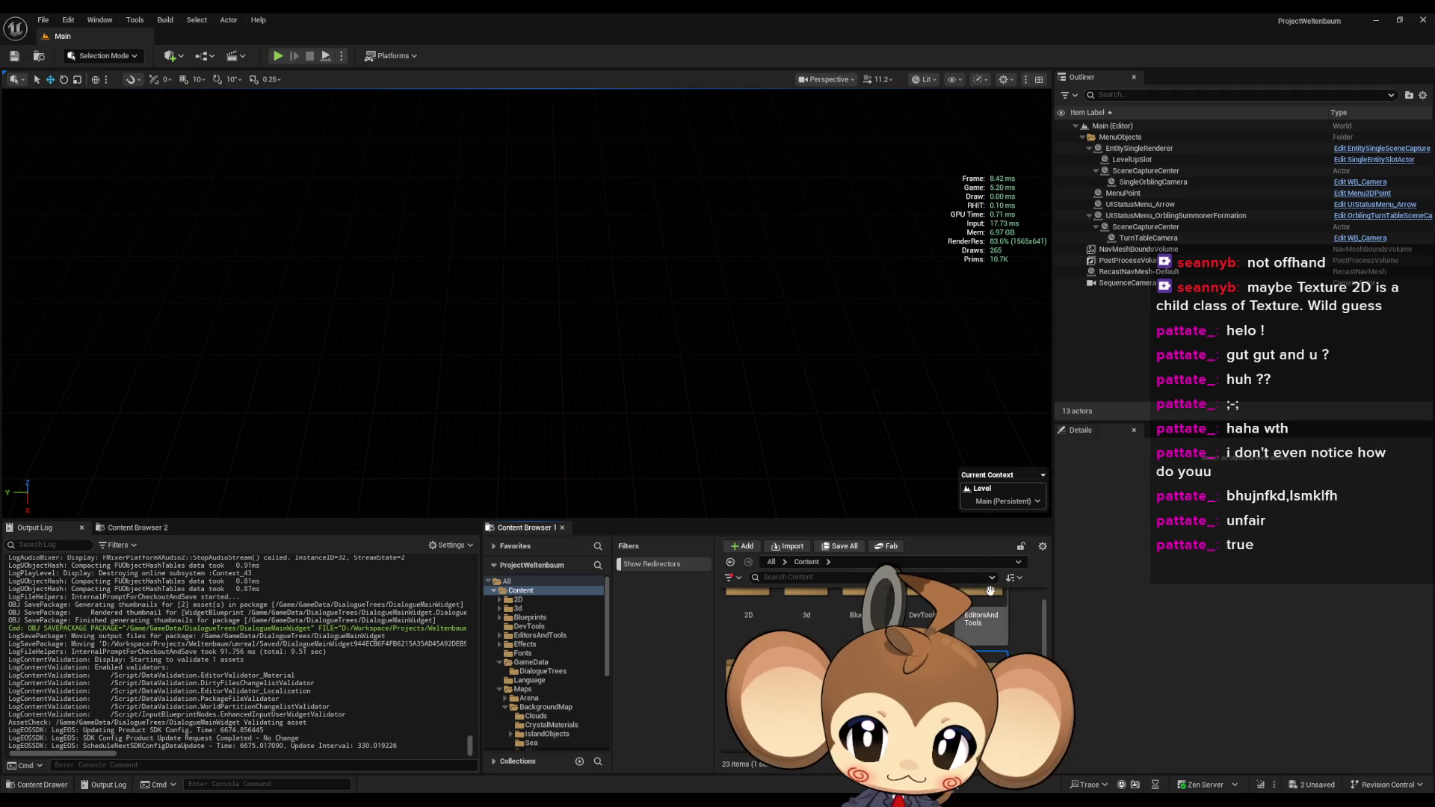
- Browse to Content > Blueprints > Dialogue and select the Dialogue Nodeold asset
{"action": "scroll", "coordinate": [1012, 614], "scroll_direction": "up", "scroll_amount": 2}
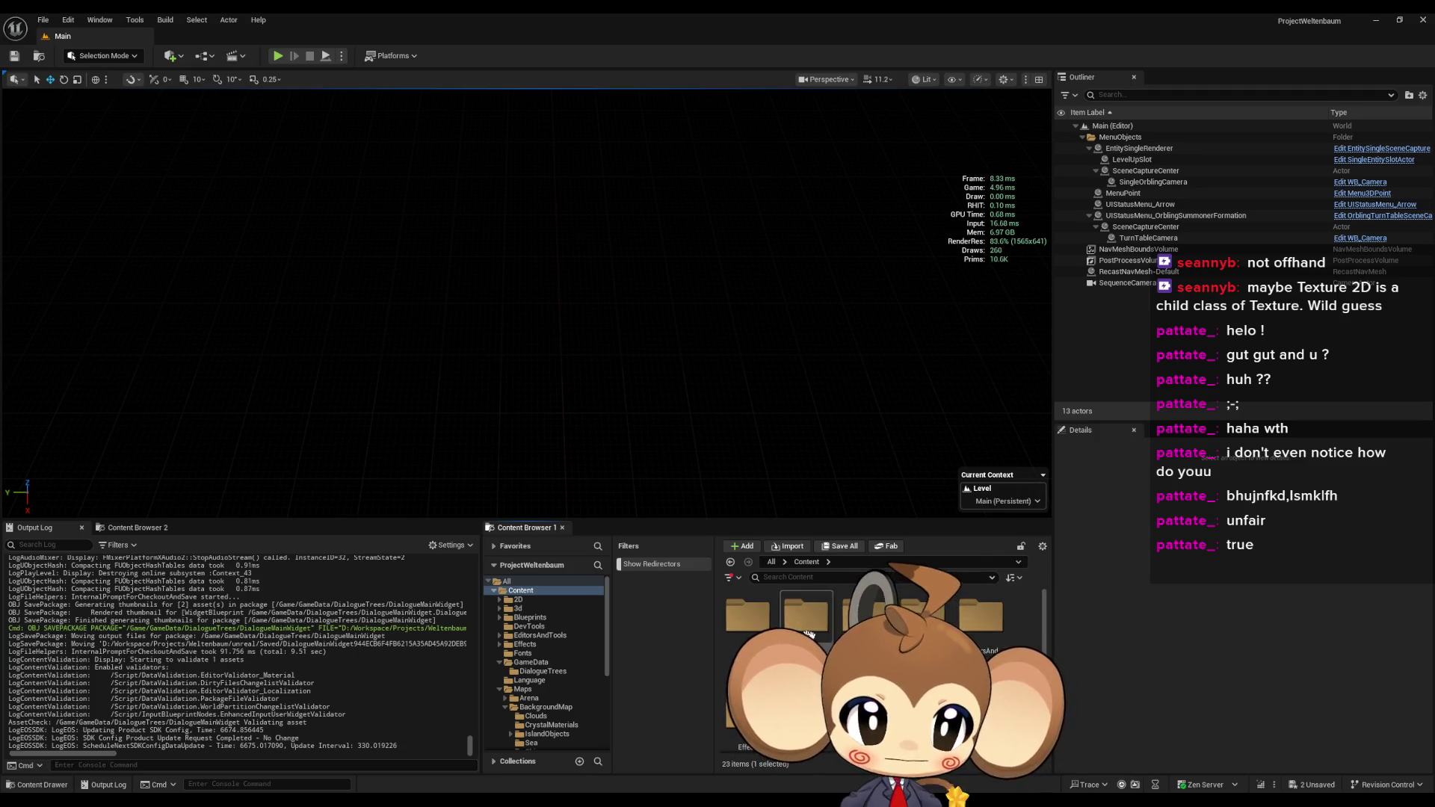
{"action": "left_click", "coordinate": [529, 617]}
{"action": "double_click", "coordinate": [922, 614]}
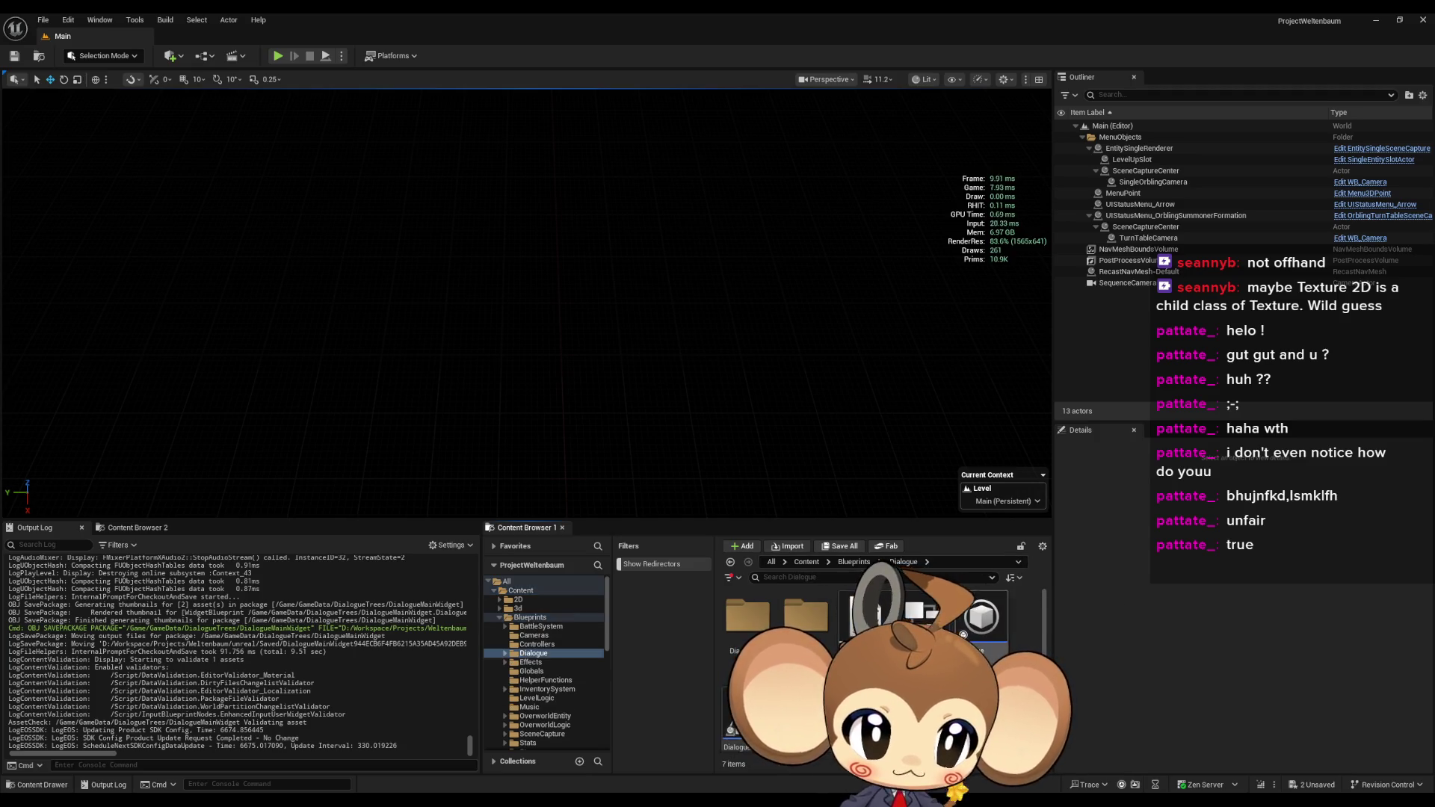
{"action": "left_click", "coordinate": [981, 617]}
{"action": "left_click", "coordinate": [736, 702]}
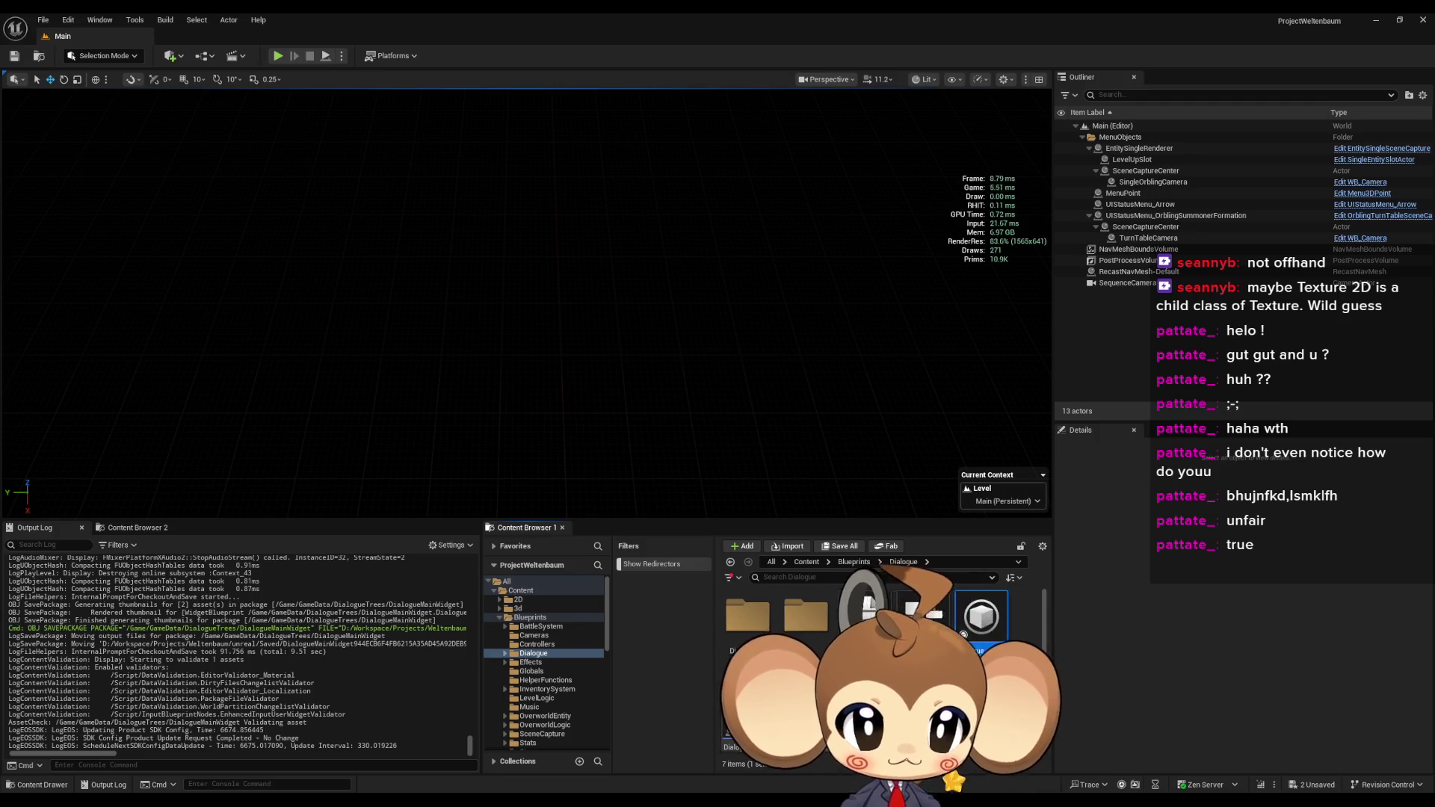
{"action": "left_click", "coordinate": [809, 619]}
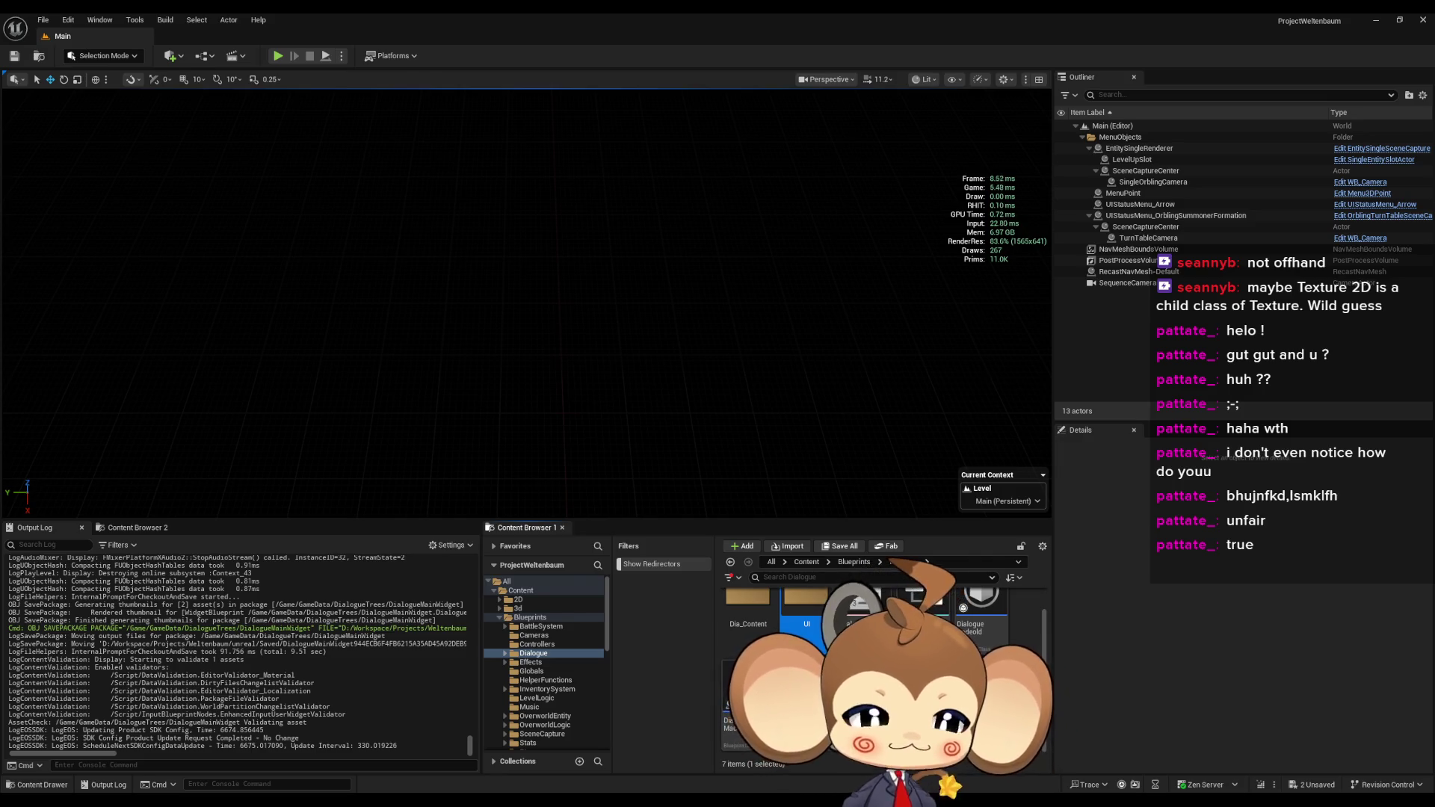
{"action": "left_click", "coordinate": [981, 619]}
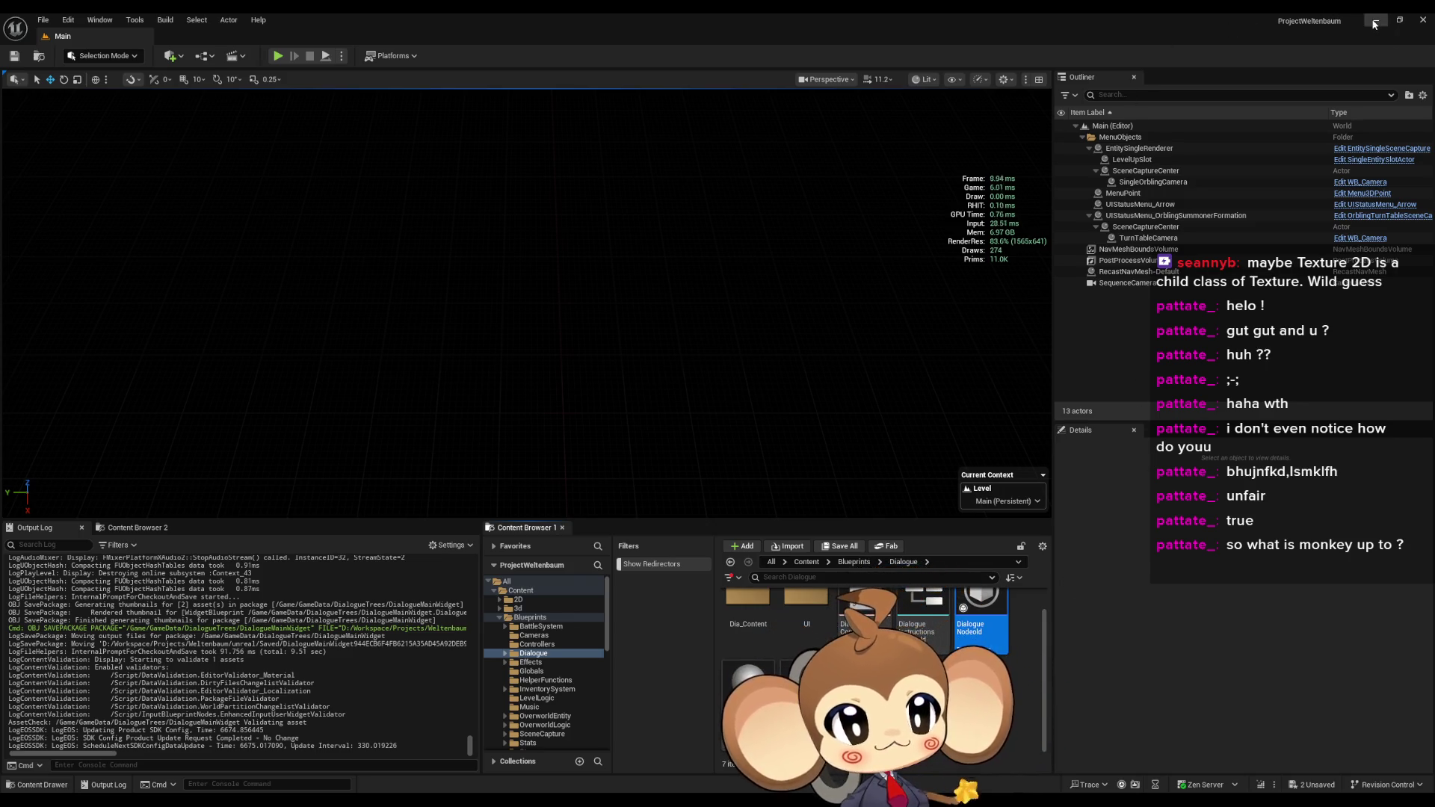
- Play from a loaded save, walk to the white cube, and click through Mira's dialogue before stopping
{"action": "left_click", "coordinate": [278, 56]}
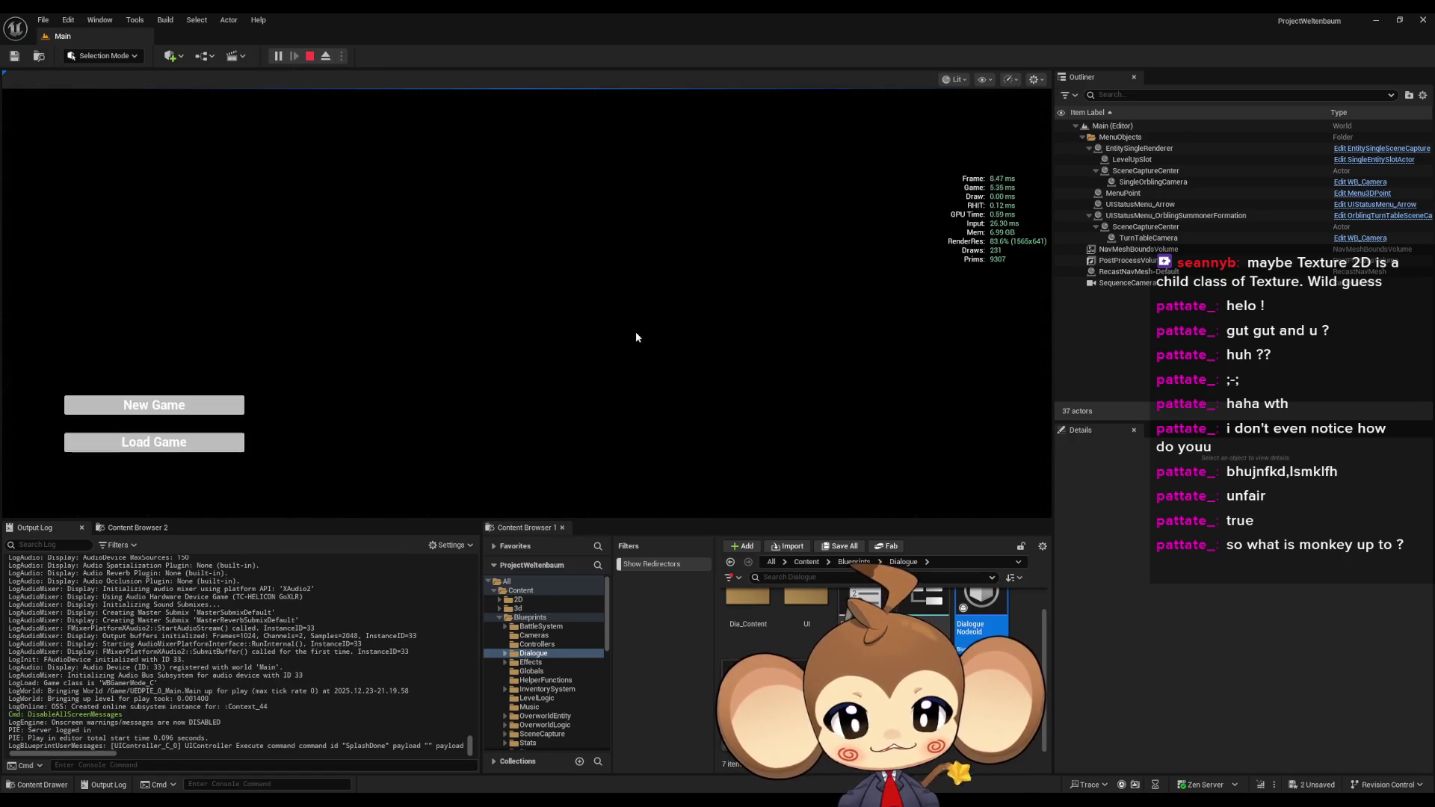
{"action": "left_click", "coordinate": [156, 449]}
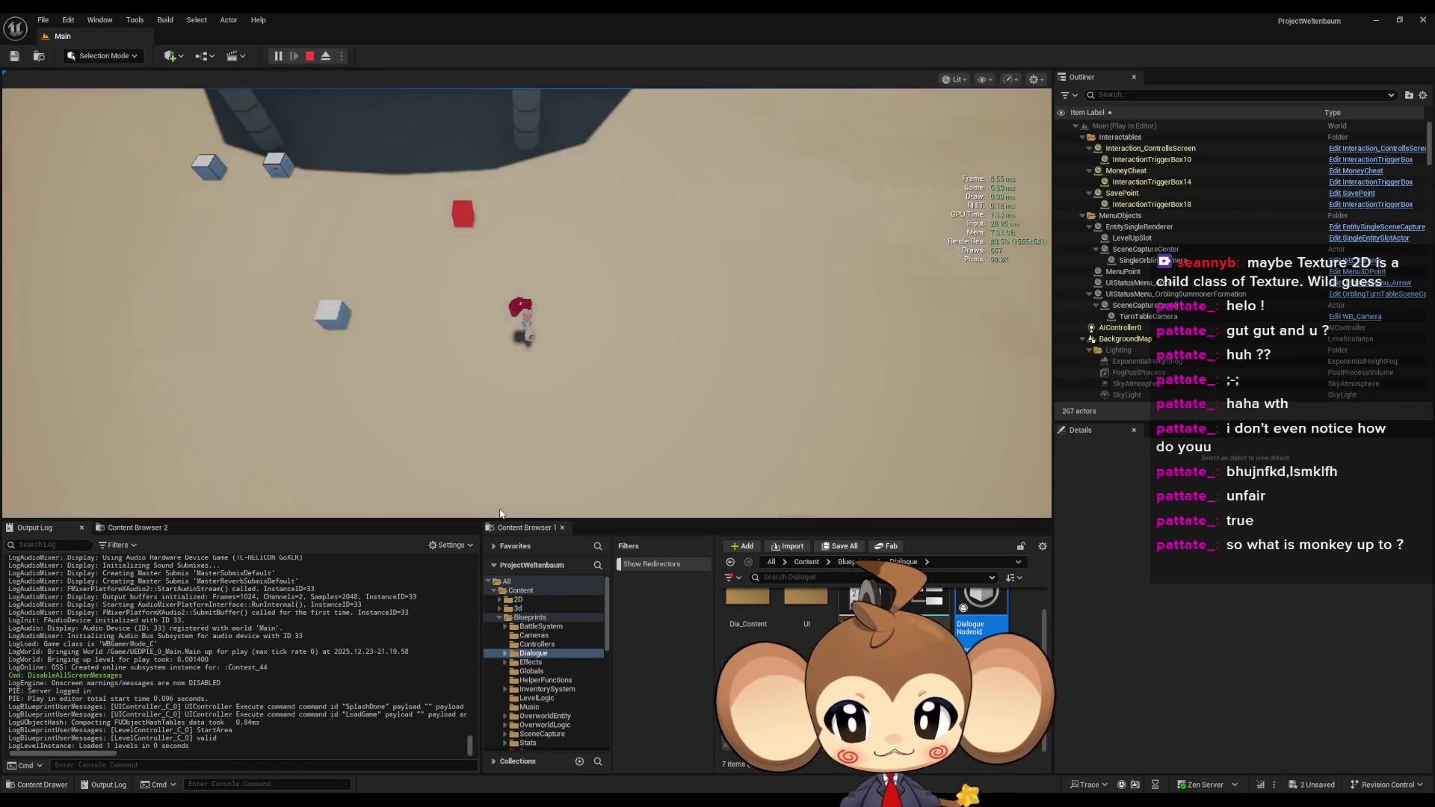
{"action": "key", "text": "a"}
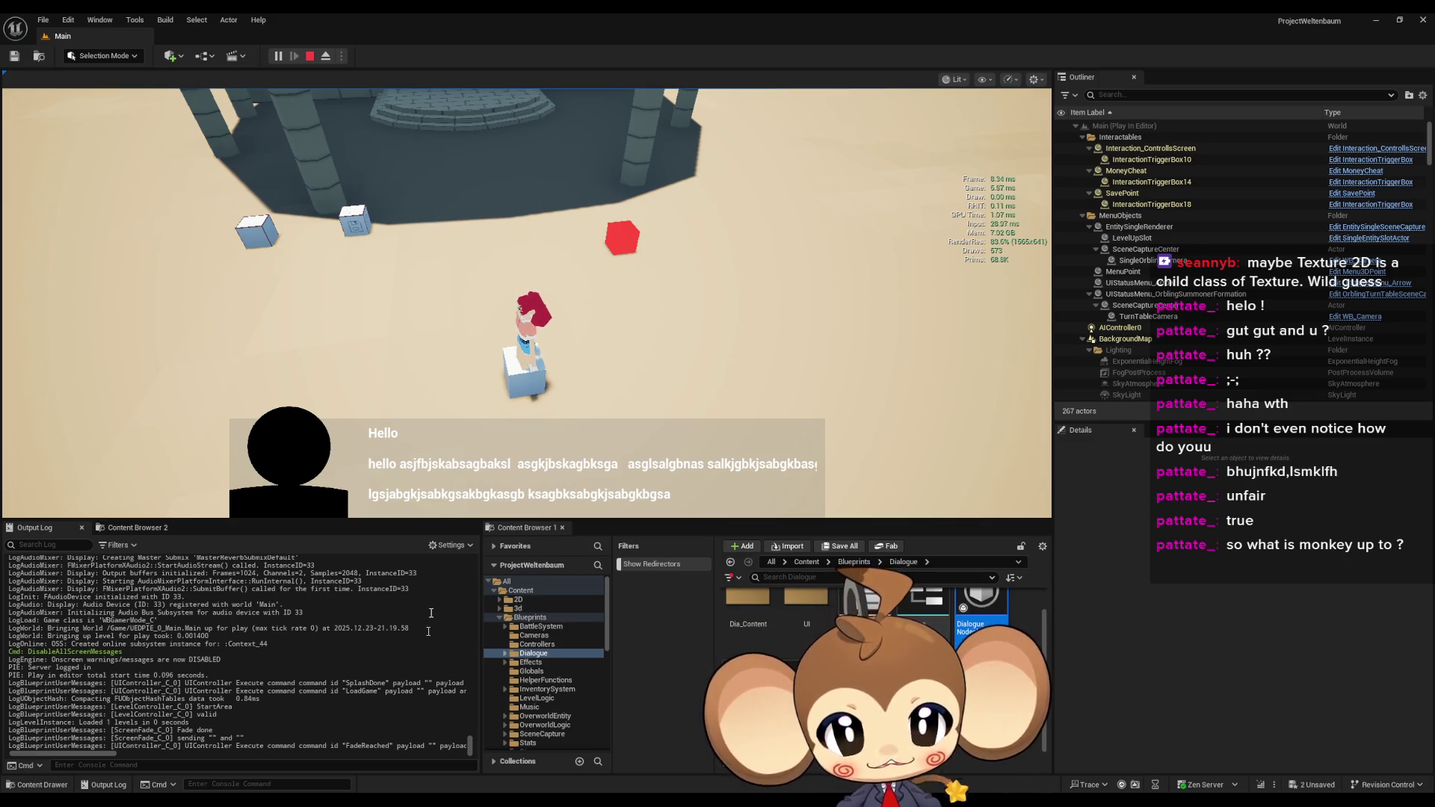
{"action": "left_click", "coordinate": [501, 497]}
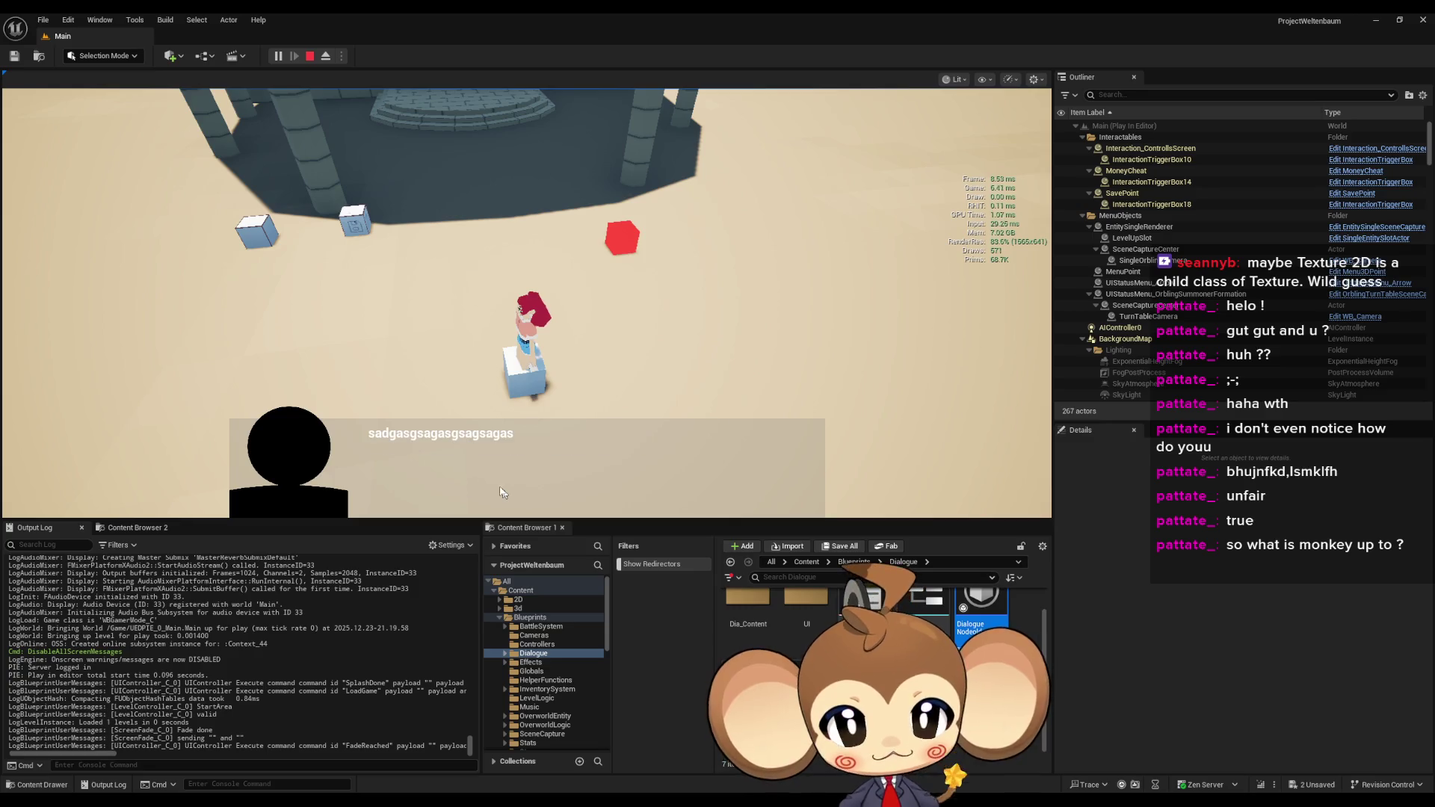
{"action": "left_click", "coordinate": [545, 496]}
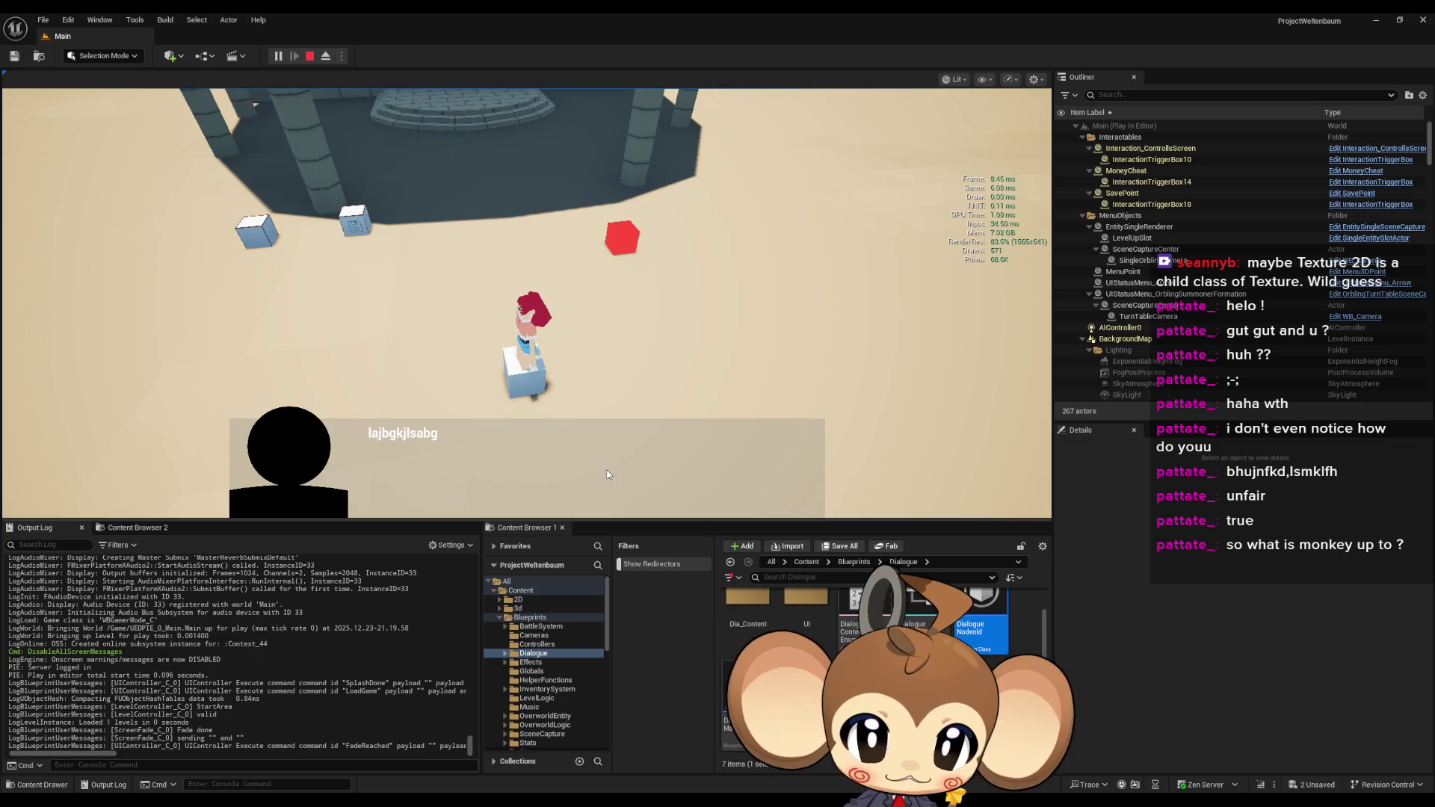
{"action": "left_click", "coordinate": [528, 460]}
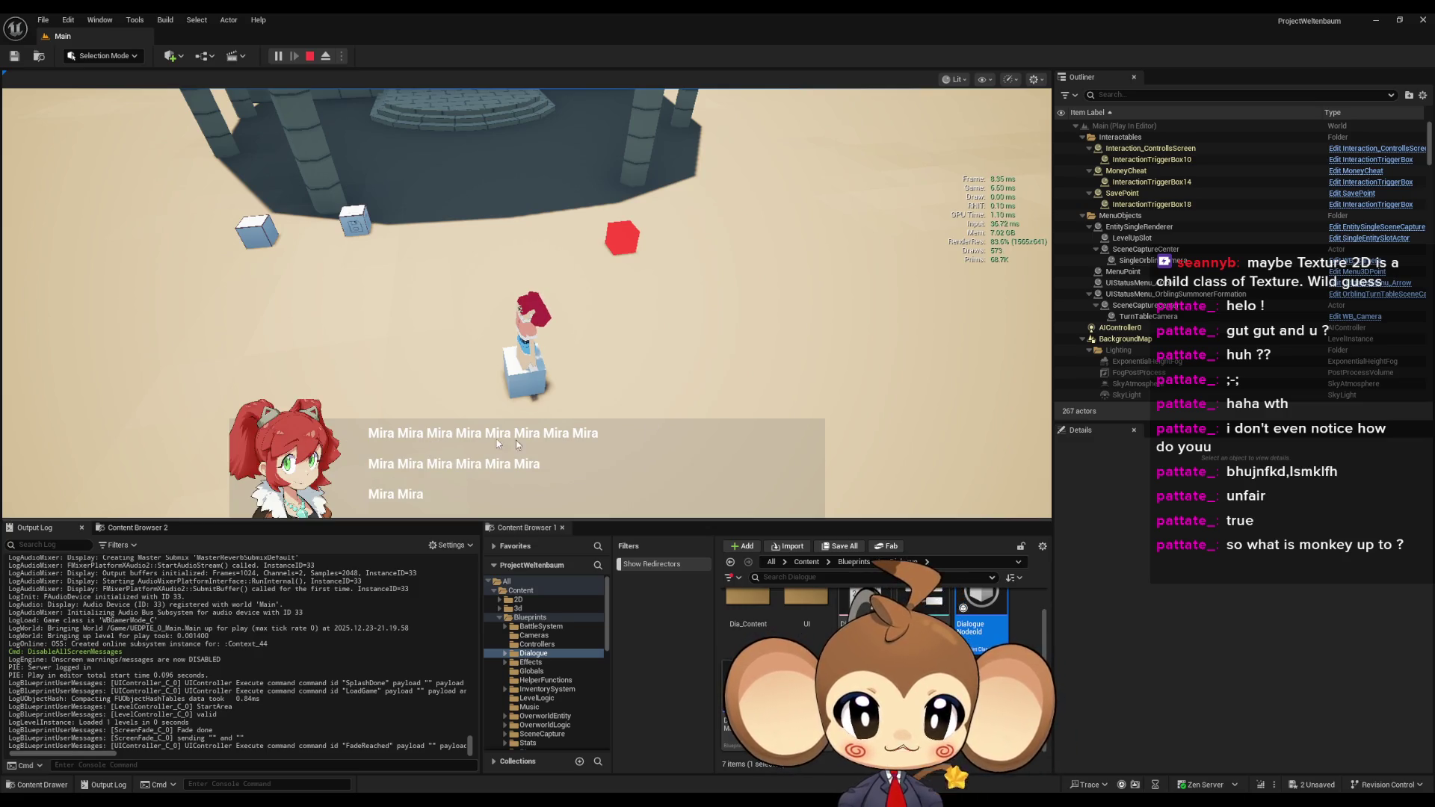
{"action": "left_click", "coordinate": [620, 456]}
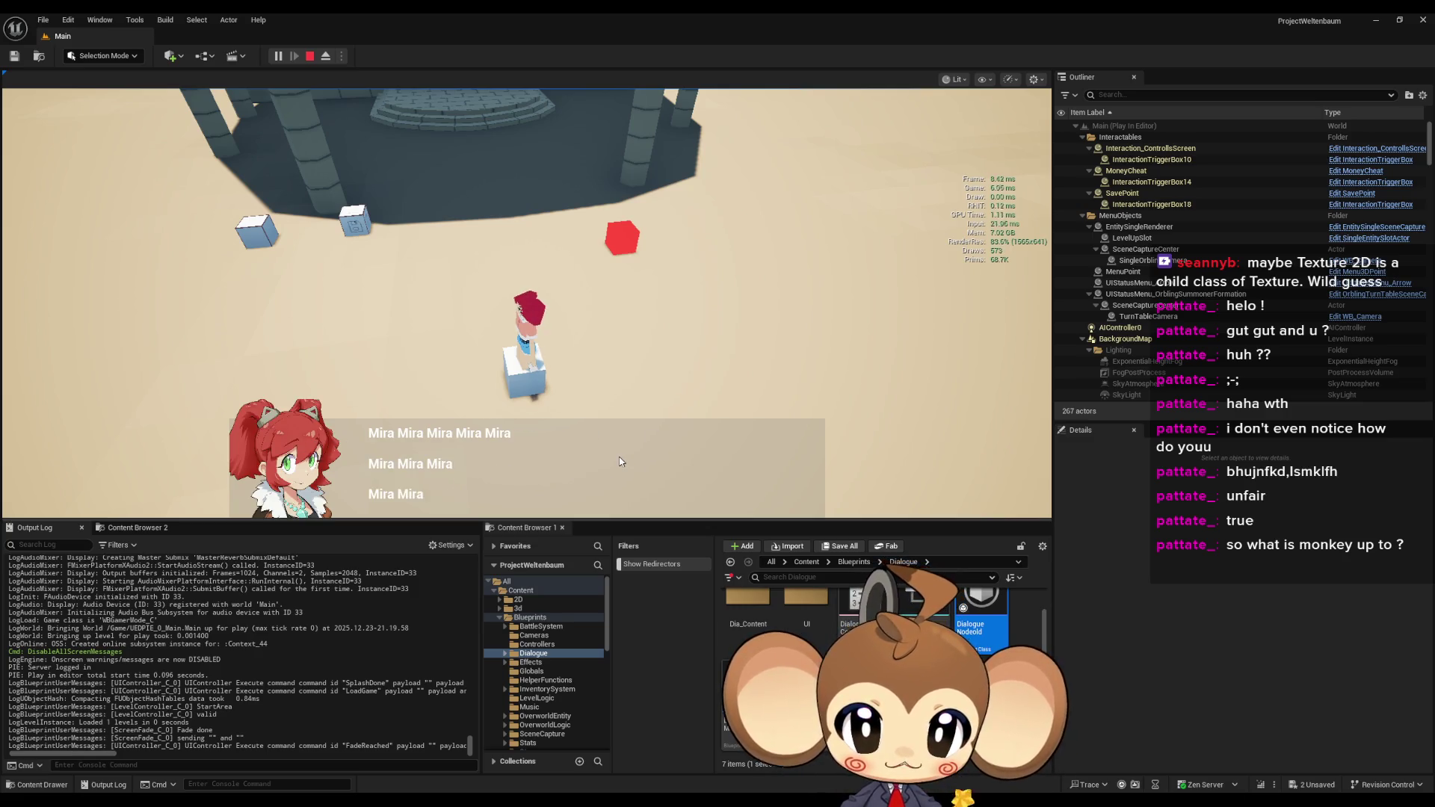
{"action": "left_click", "coordinate": [619, 456]}
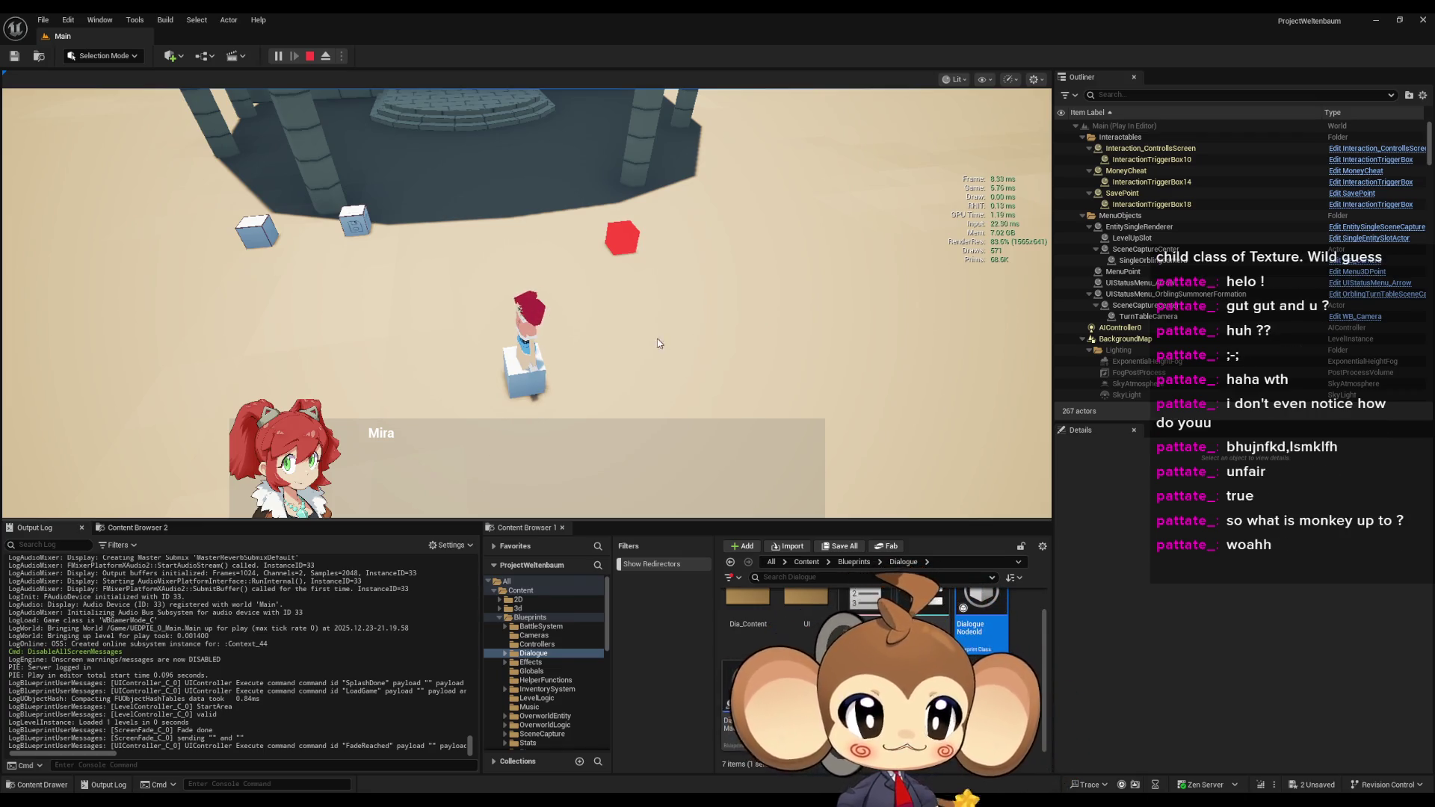
{"action": "left_click", "coordinate": [675, 230]}
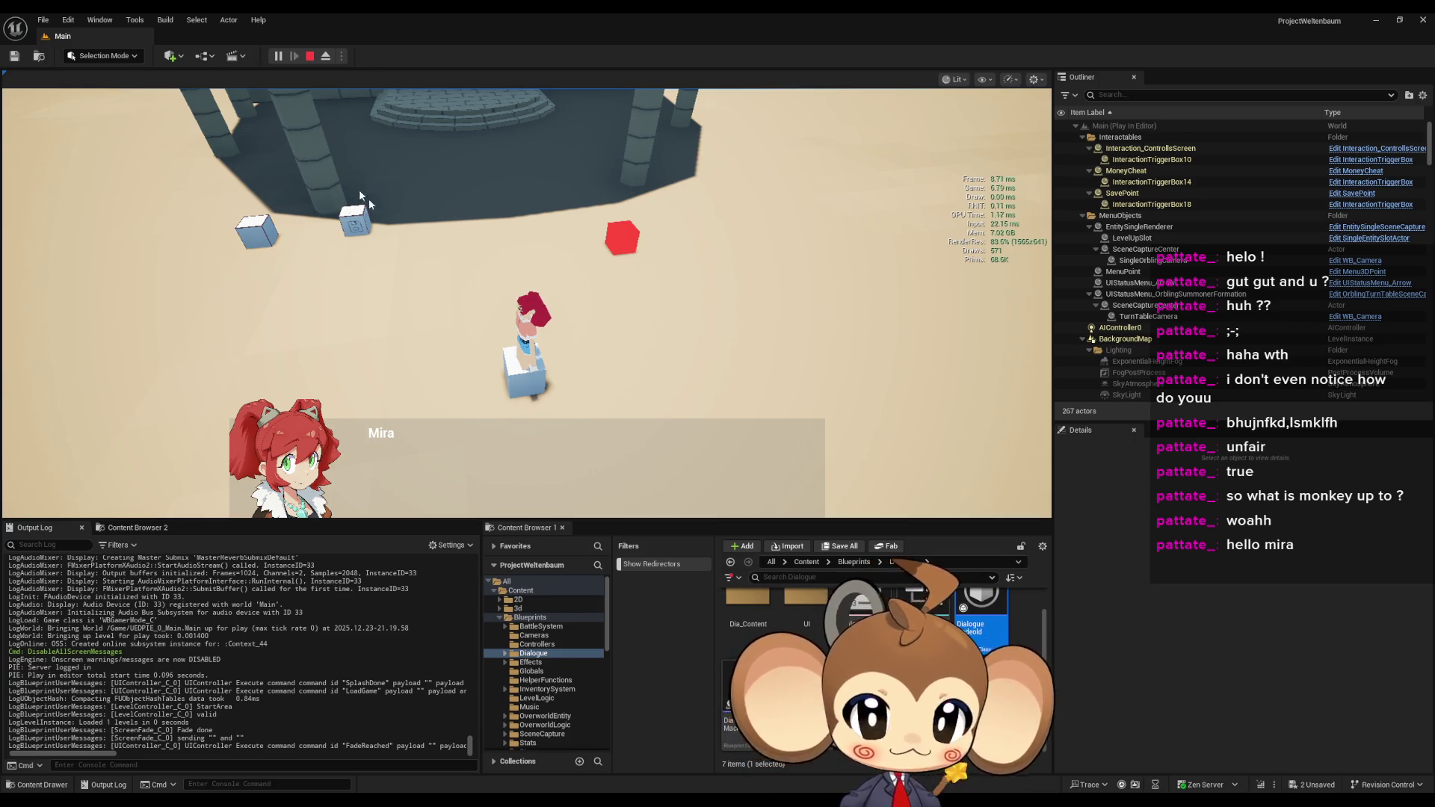
{"action": "left_click", "coordinate": [310, 57]}
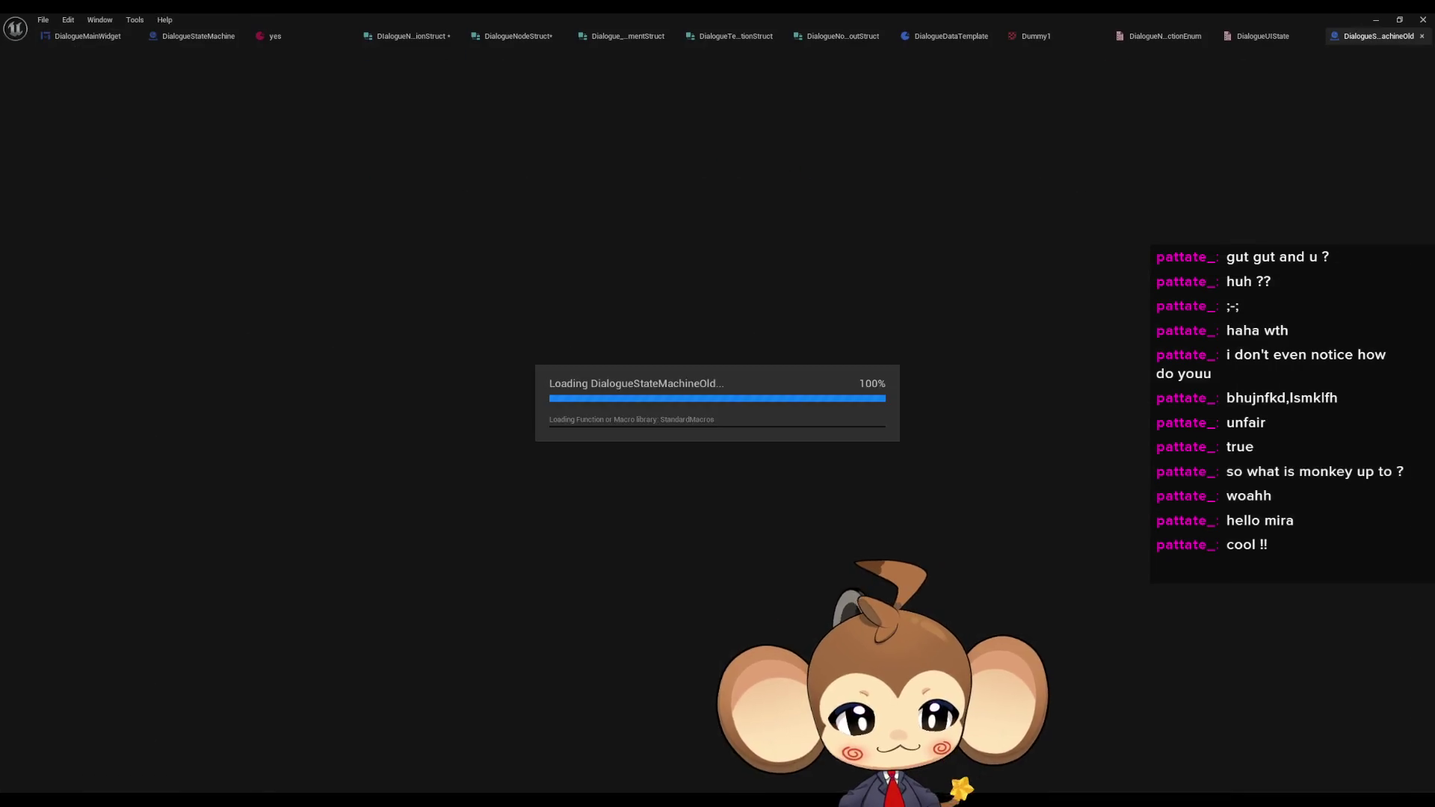
- Zoom and pan the old StartBattle graph, then open InitializeDialogueStateMachine
{"action": "scroll", "coordinate": [676, 515], "scroll_direction": "down", "scroll_amount": 6}
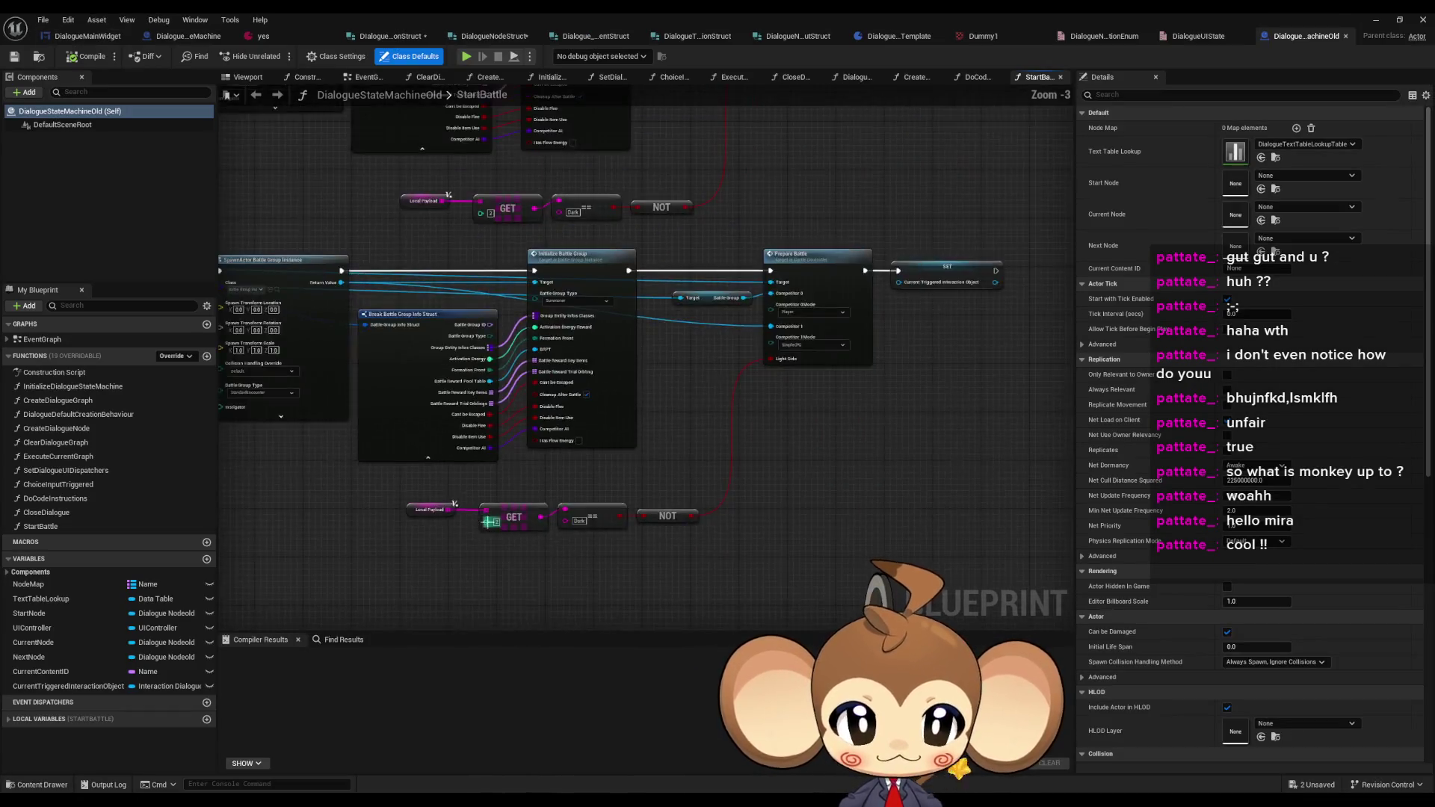
{"action": "scroll", "coordinate": [594, 340], "scroll_direction": "up", "scroll_amount": 6}
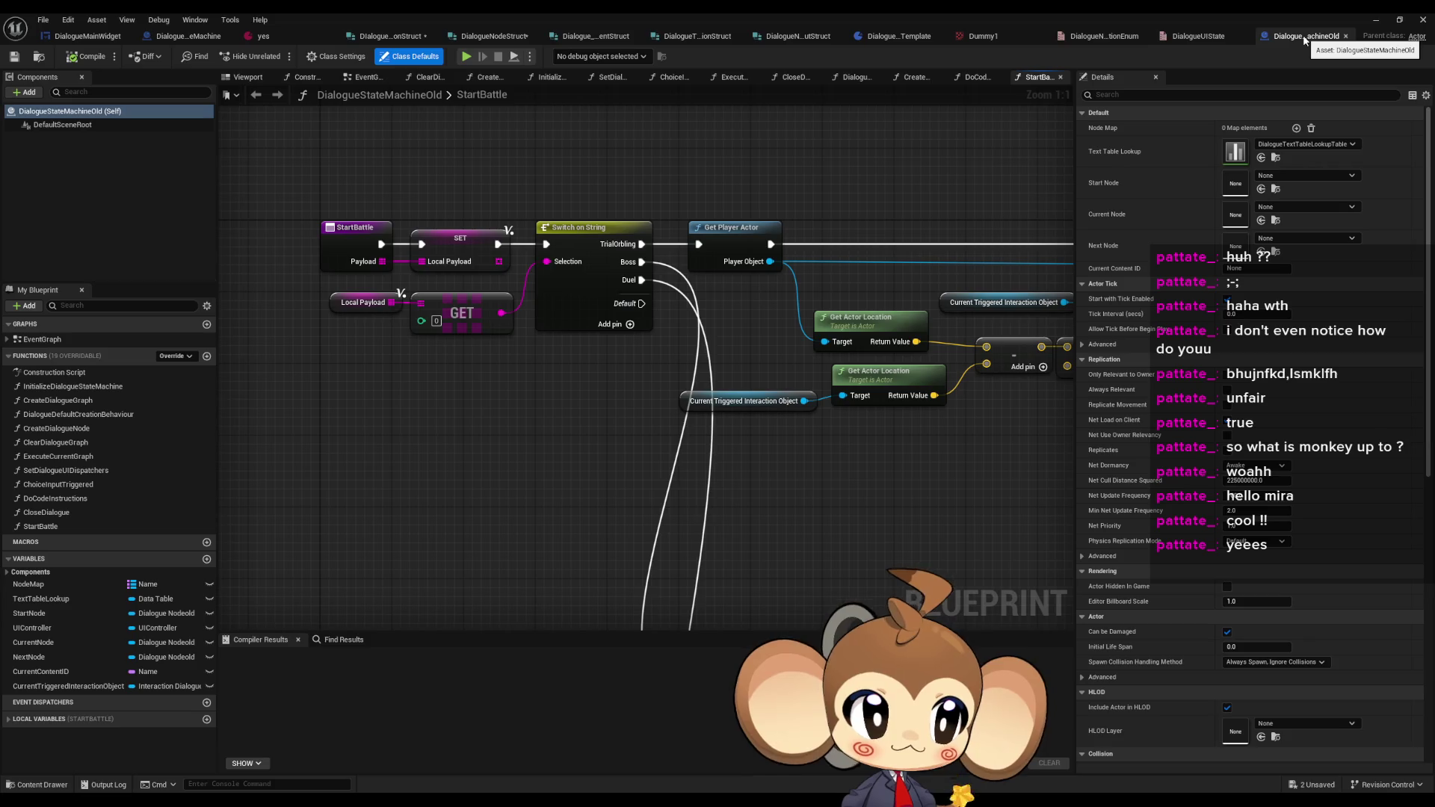
{"action": "left_click_drag", "start_coordinate": [724, 375], "coordinate": [543, 381]}
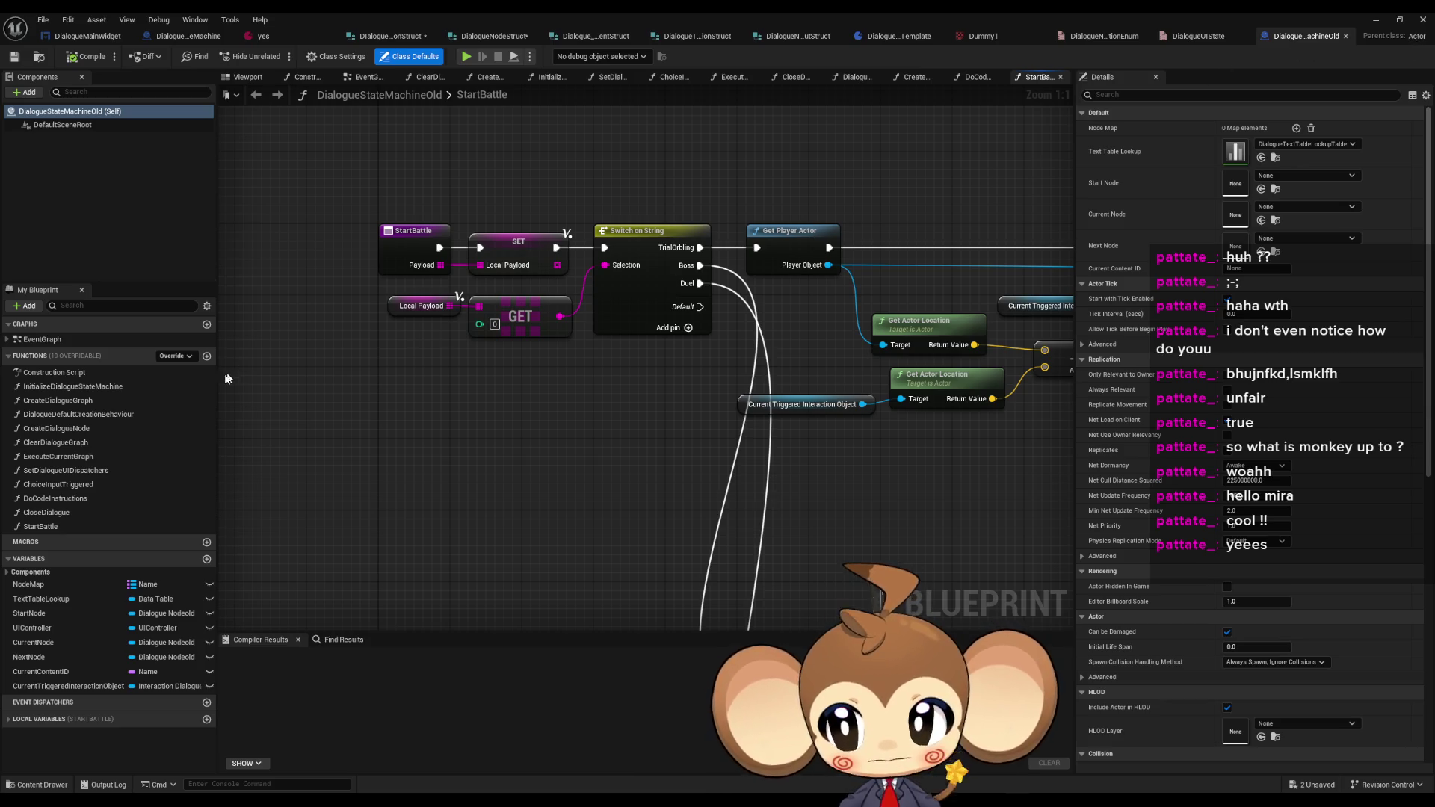
{"action": "double_click", "coordinate": [97, 387]}
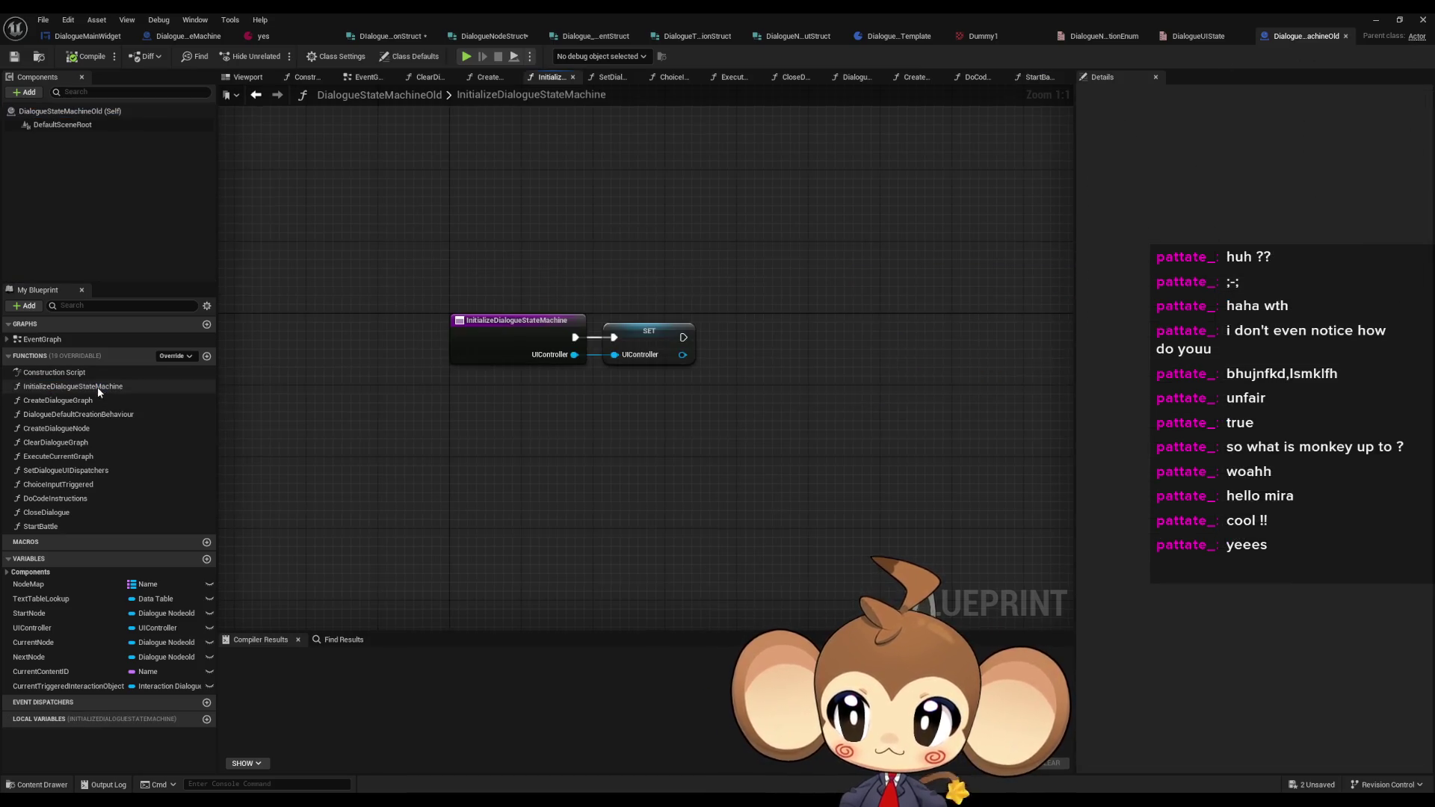
- Inspect the old CreateDialogueGraph function and browse its other functions in My Blueprint
{"action": "double_click", "coordinate": [97, 401]}
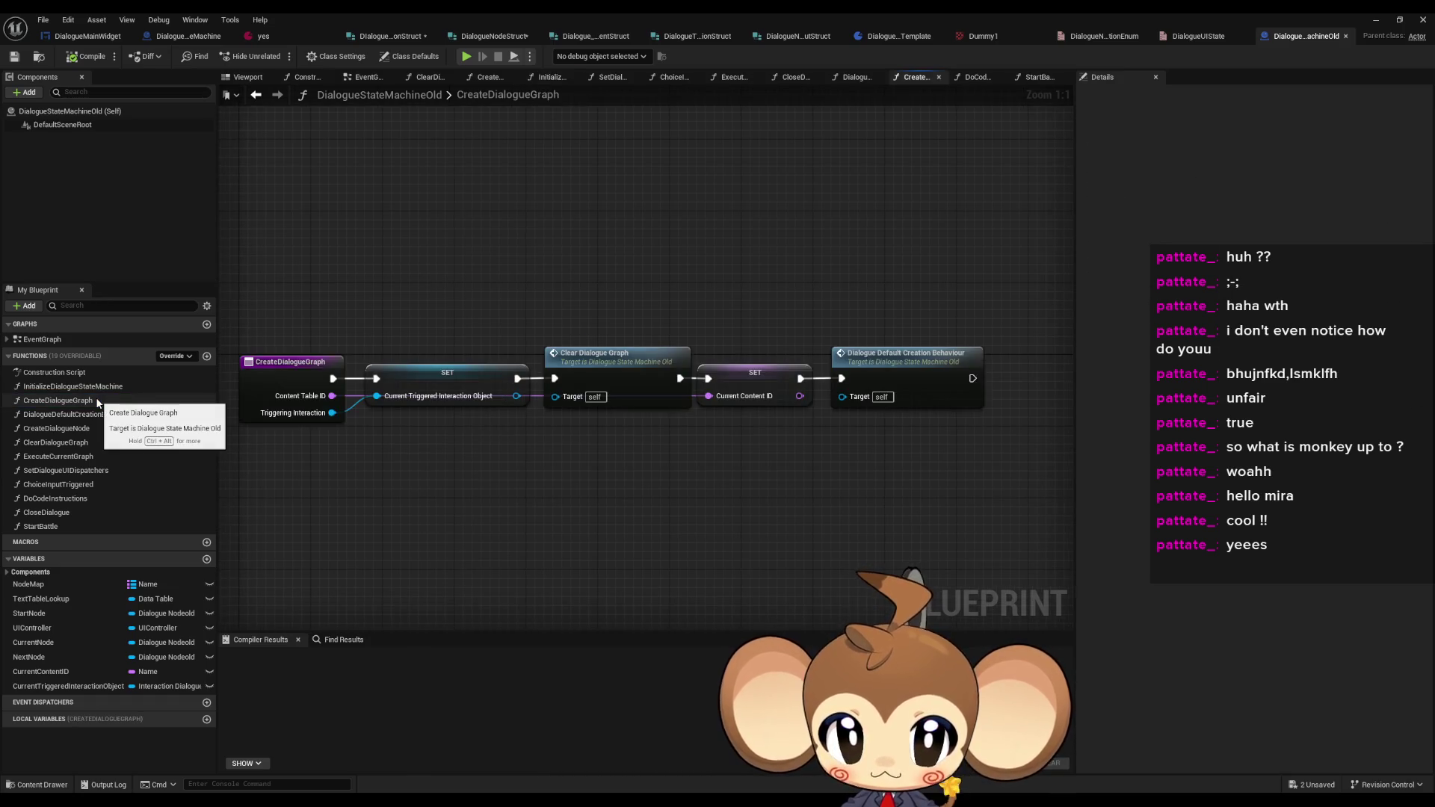
{"action": "left_click", "coordinate": [924, 370]}
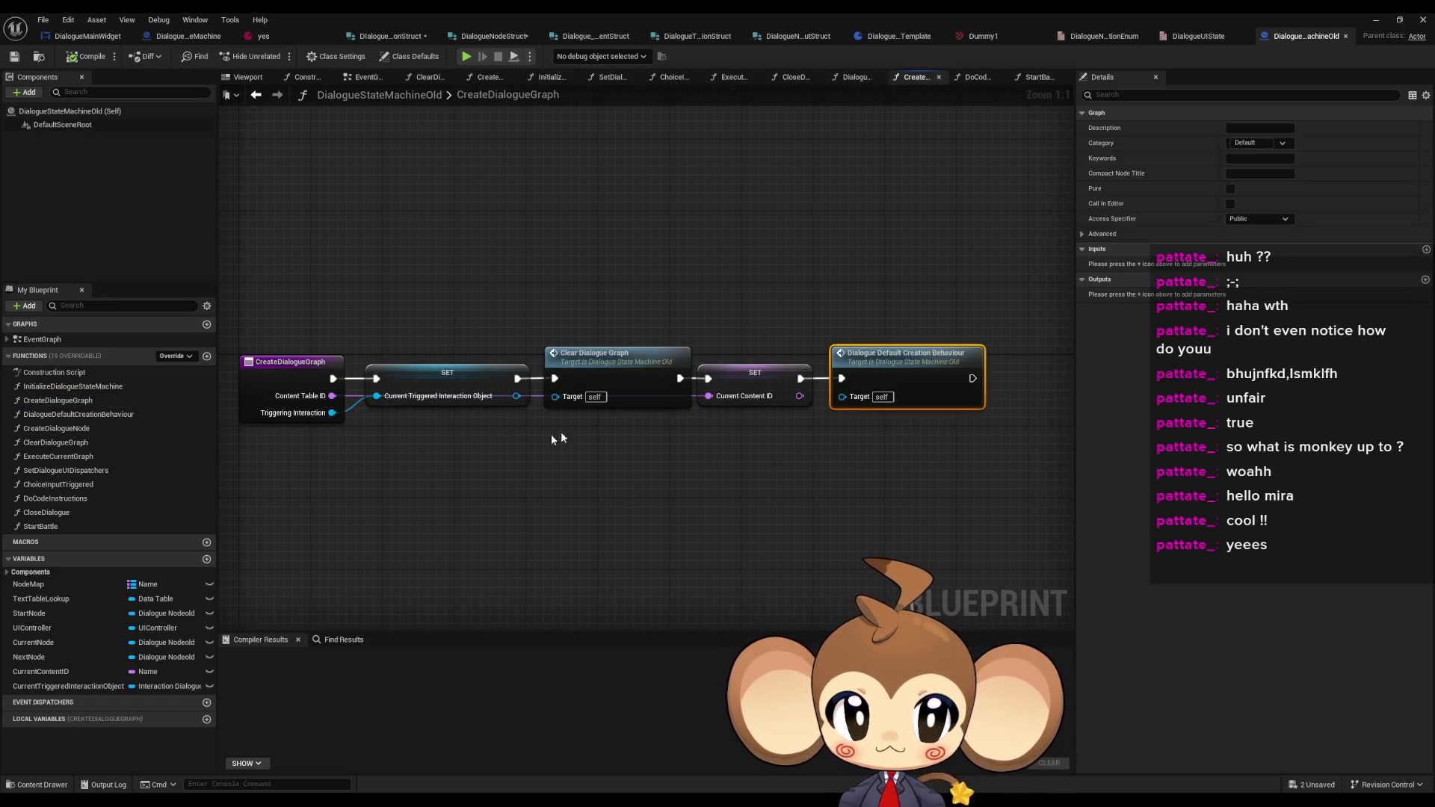
{"action": "left_click_drag", "start_coordinate": [561, 433], "coordinate": [983, 433]}
{"action": "mouse_move", "coordinate": [676, 344]}
{"action": "left_mouse_down"}
{"action": "mouse_move", "coordinate": [788, 439]}
{"action": "mouse_move", "coordinate": [476, 439]}
{"action": "left_mouse_up"}
{"action": "left_click", "coordinate": [774, 329]}
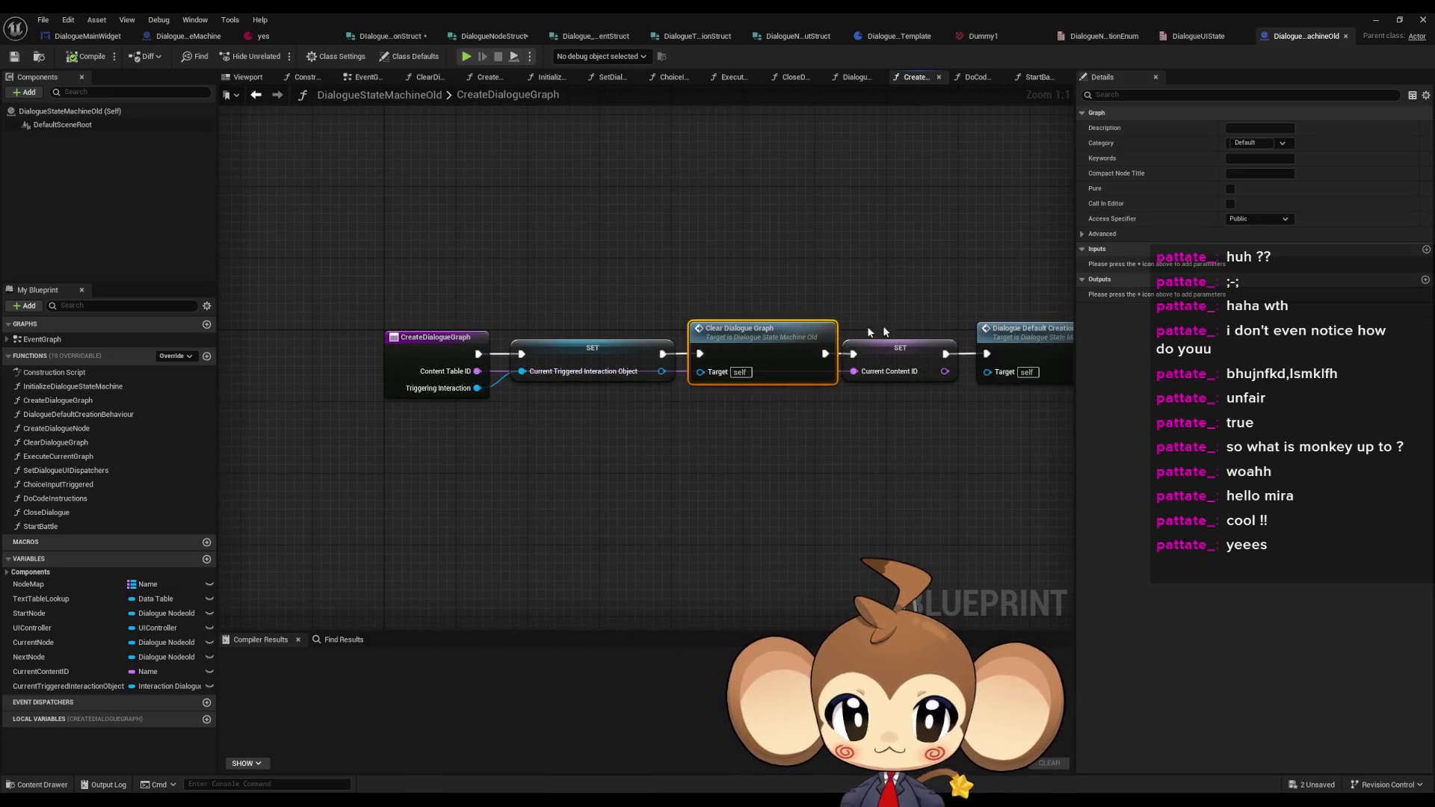
{"action": "left_click_drag", "start_coordinate": [631, 260], "coordinate": [518, 253]}
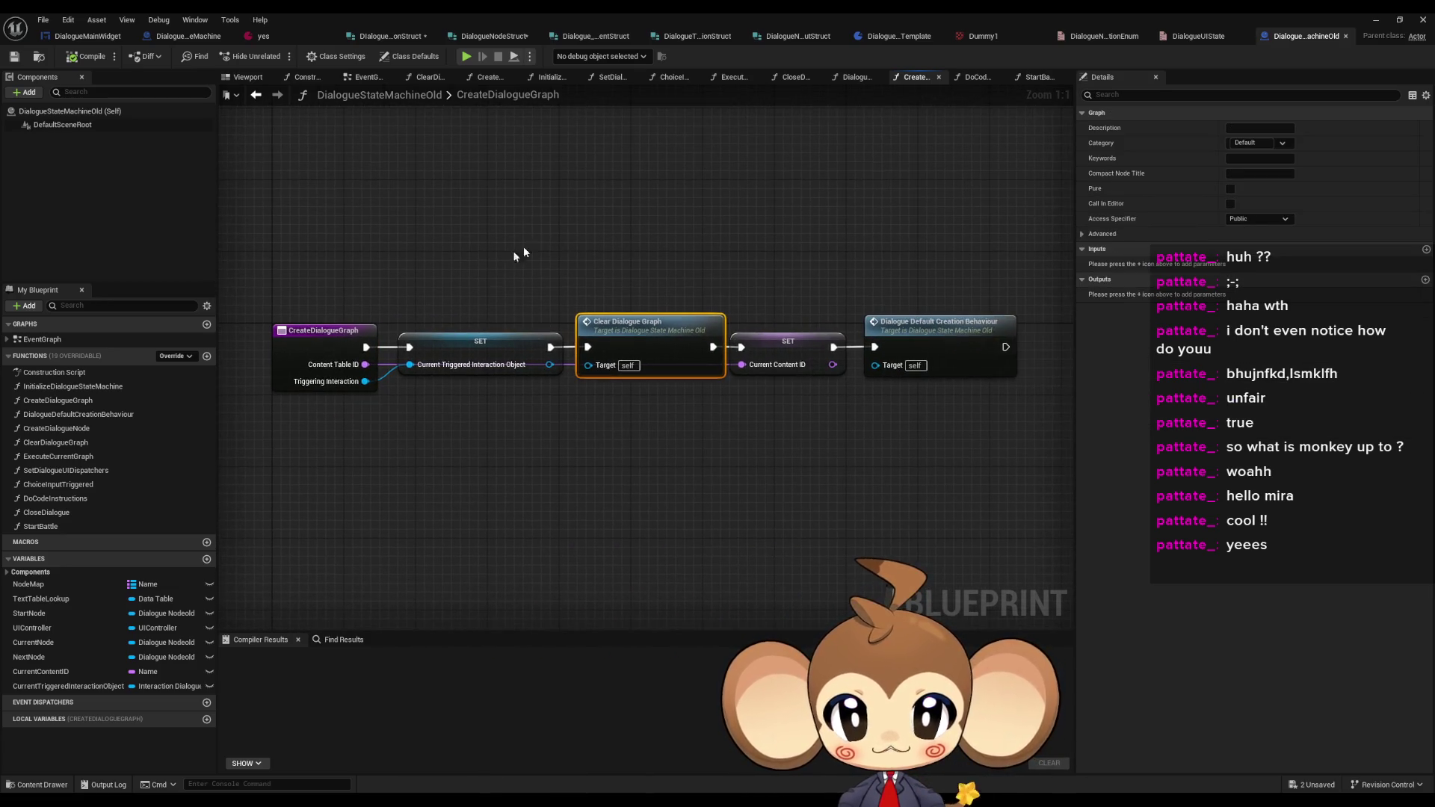
{"action": "left_click", "coordinate": [100, 415]}
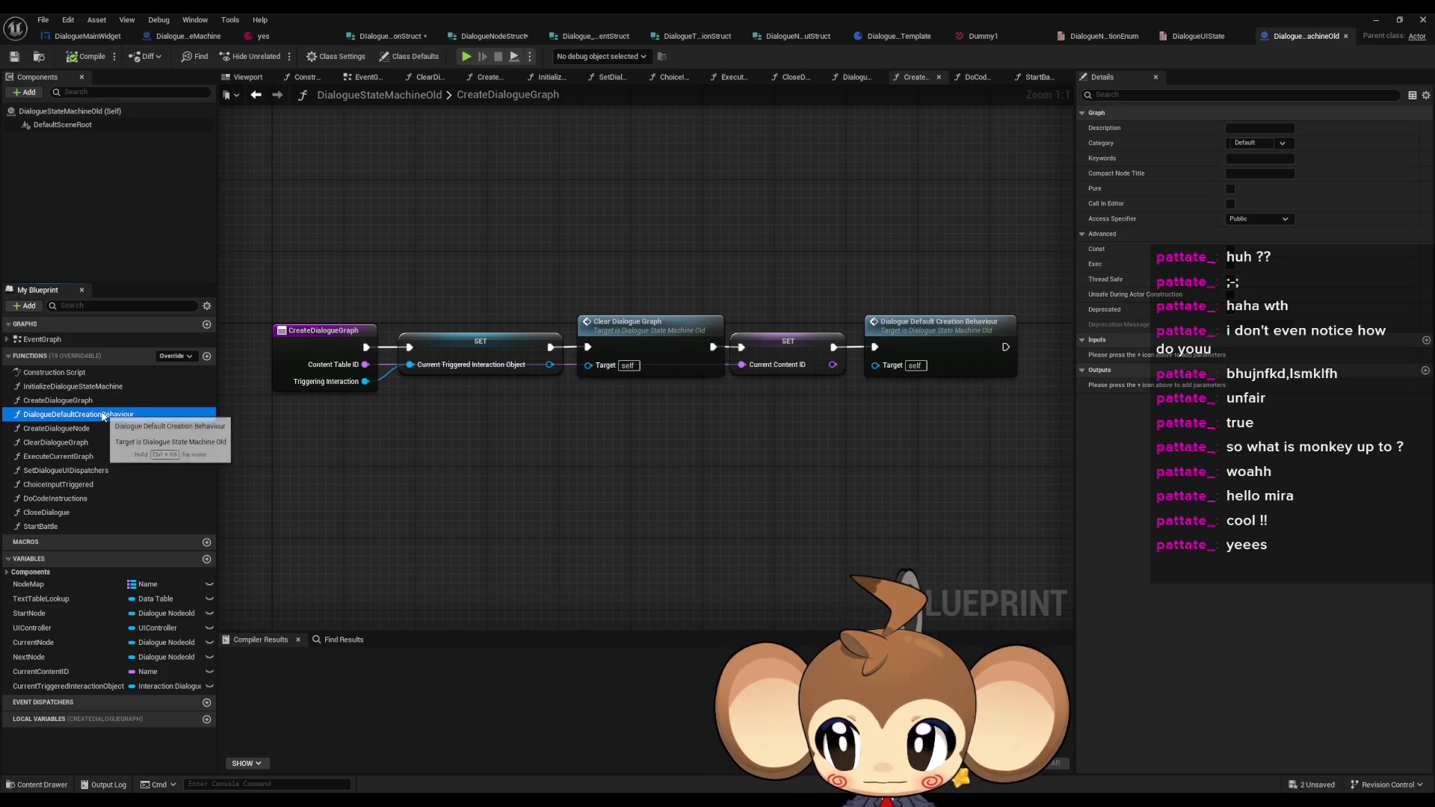
{"action": "left_click", "coordinate": [75, 442]}
{"action": "left_click", "coordinate": [75, 457]}
- Follow the Close Dialogue call in ExecuteCurrentGraph into the CloseDialogue function graph
{"action": "double_click", "coordinate": [75, 457]}
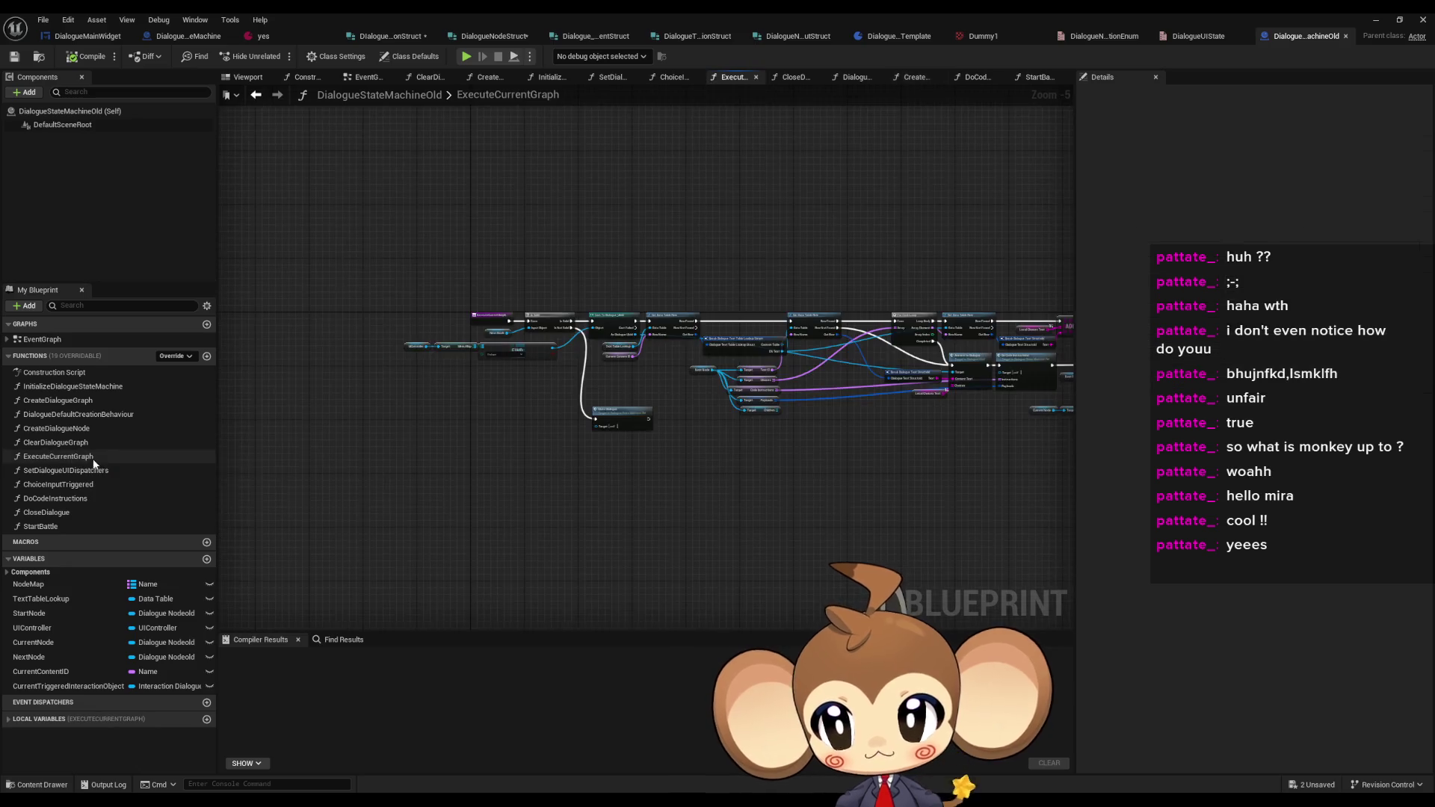
{"action": "scroll", "coordinate": [545, 496], "scroll_direction": "up", "scroll_amount": 5}
{"action": "left_click_drag", "start_coordinate": [622, 381], "coordinate": [643, 621]}
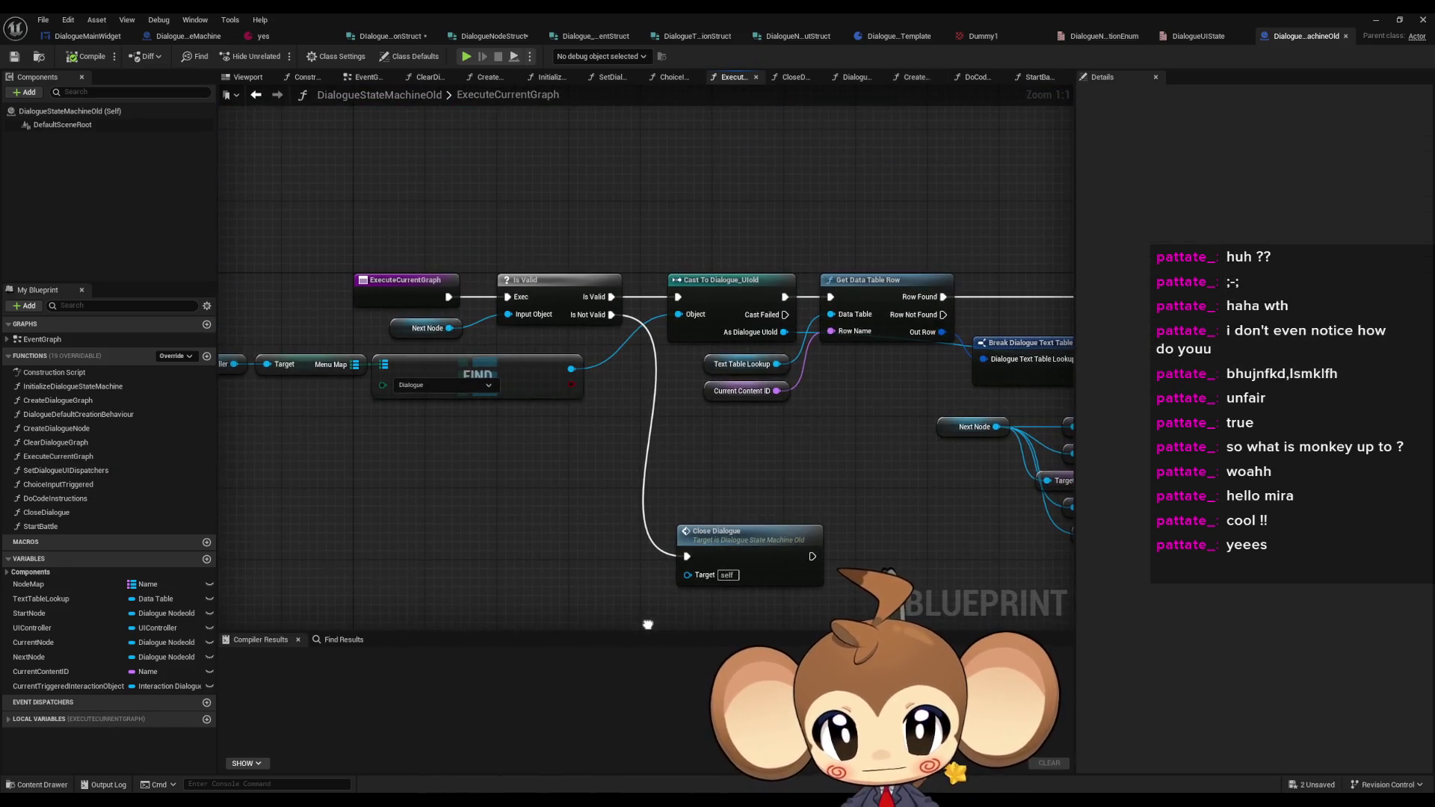
{"action": "mouse_move", "coordinate": [609, 509]}
{"action": "left_mouse_down"}
{"action": "mouse_move", "coordinate": [800, 598]}
{"action": "mouse_move", "coordinate": [774, 550]}
{"action": "left_mouse_up"}
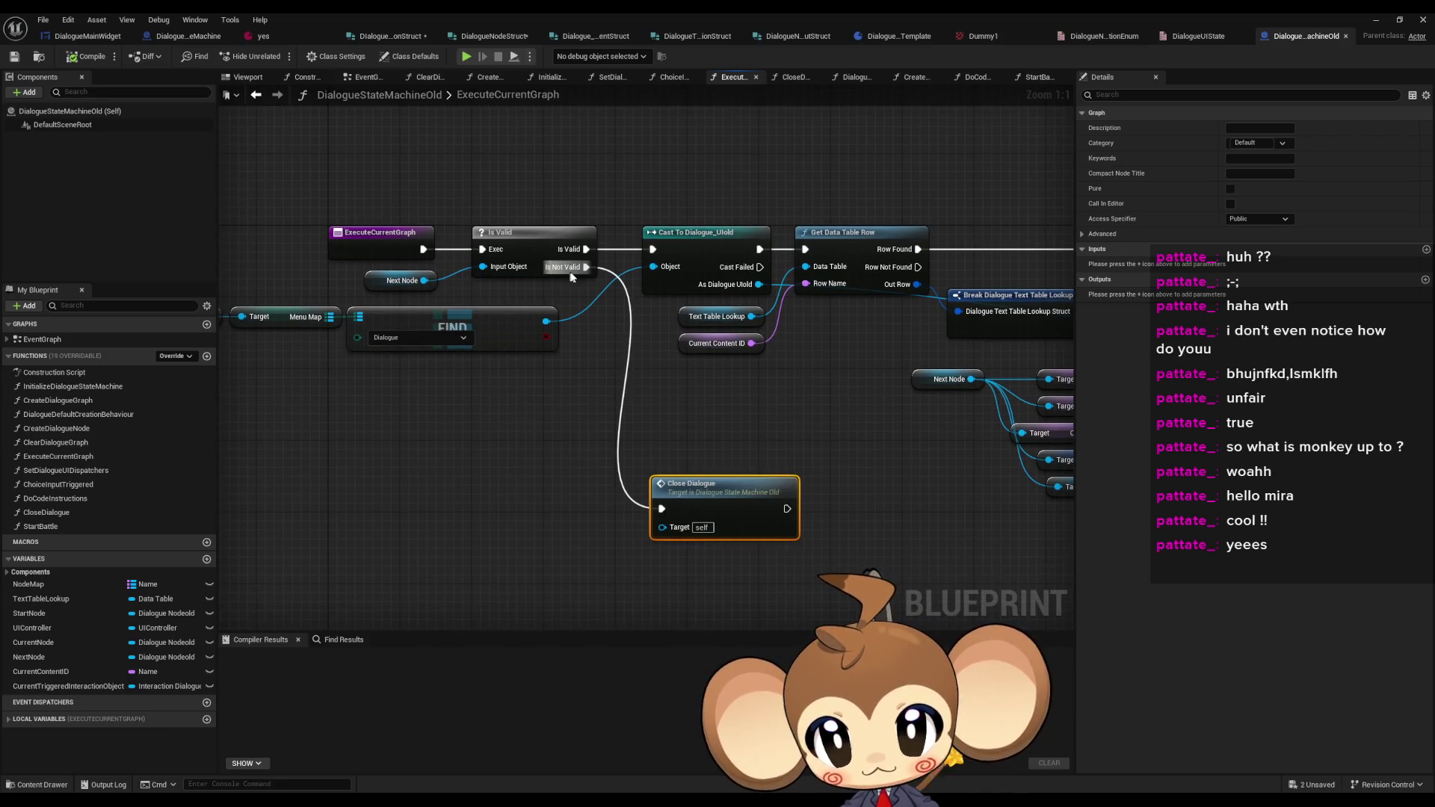
{"action": "double_click", "coordinate": [724, 504]}
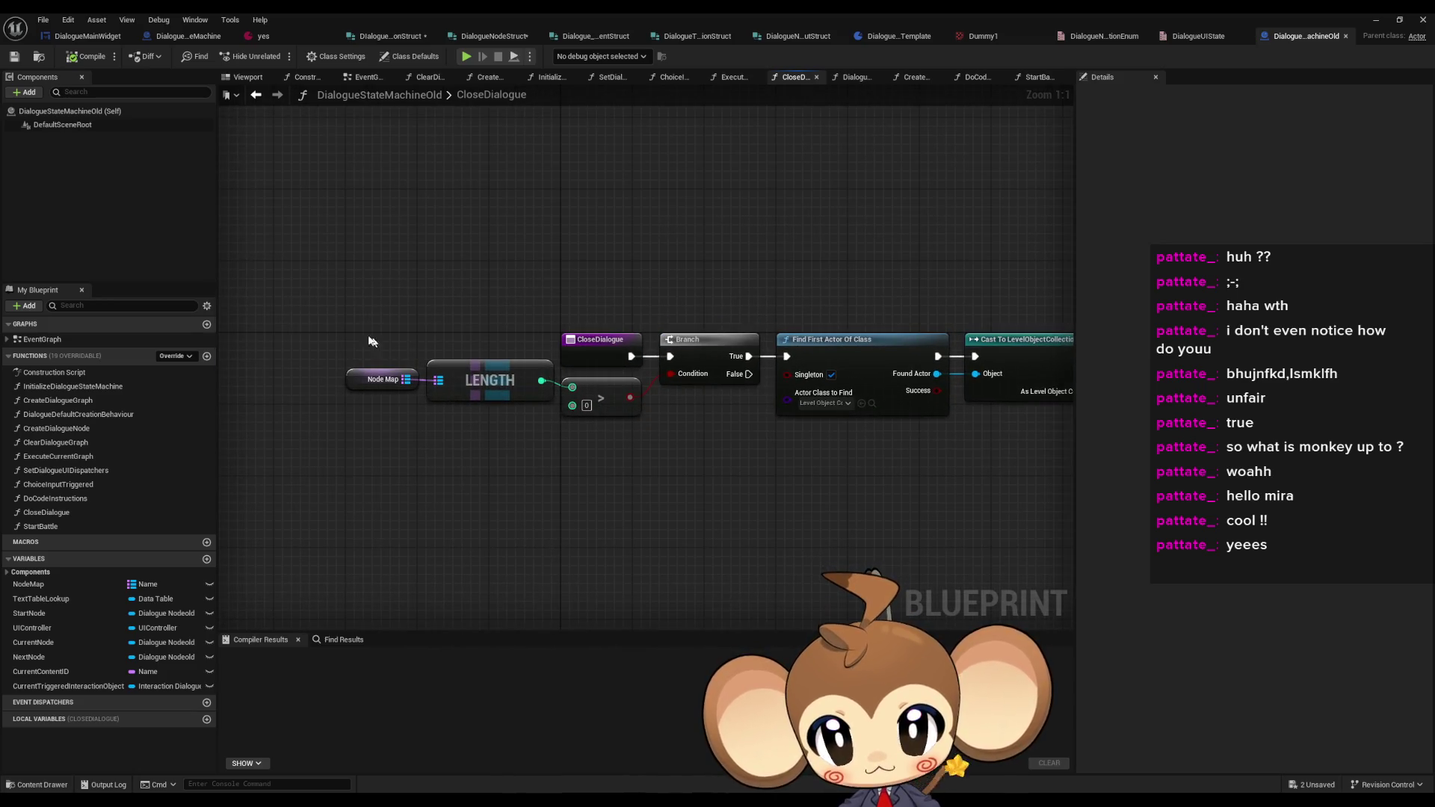
- Select the chain from Find First Actor Of Class through Close Menu and Restore Previous
{"action": "left_click_drag", "start_coordinate": [347, 327], "coordinate": [604, 409]}
{"action": "left_click", "coordinate": [695, 355]}
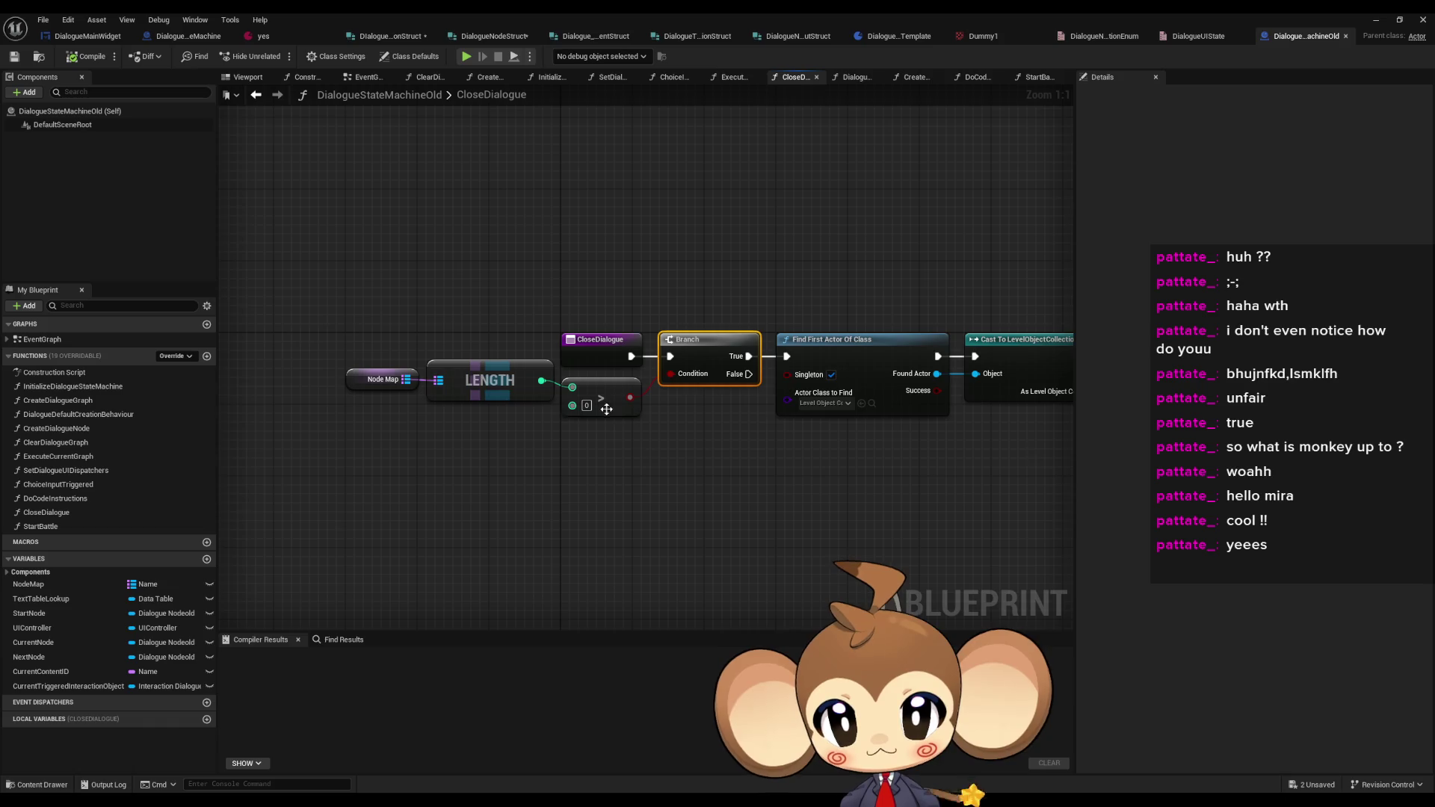
{"action": "left_click_drag", "start_coordinate": [821, 278], "coordinate": [495, 239]}
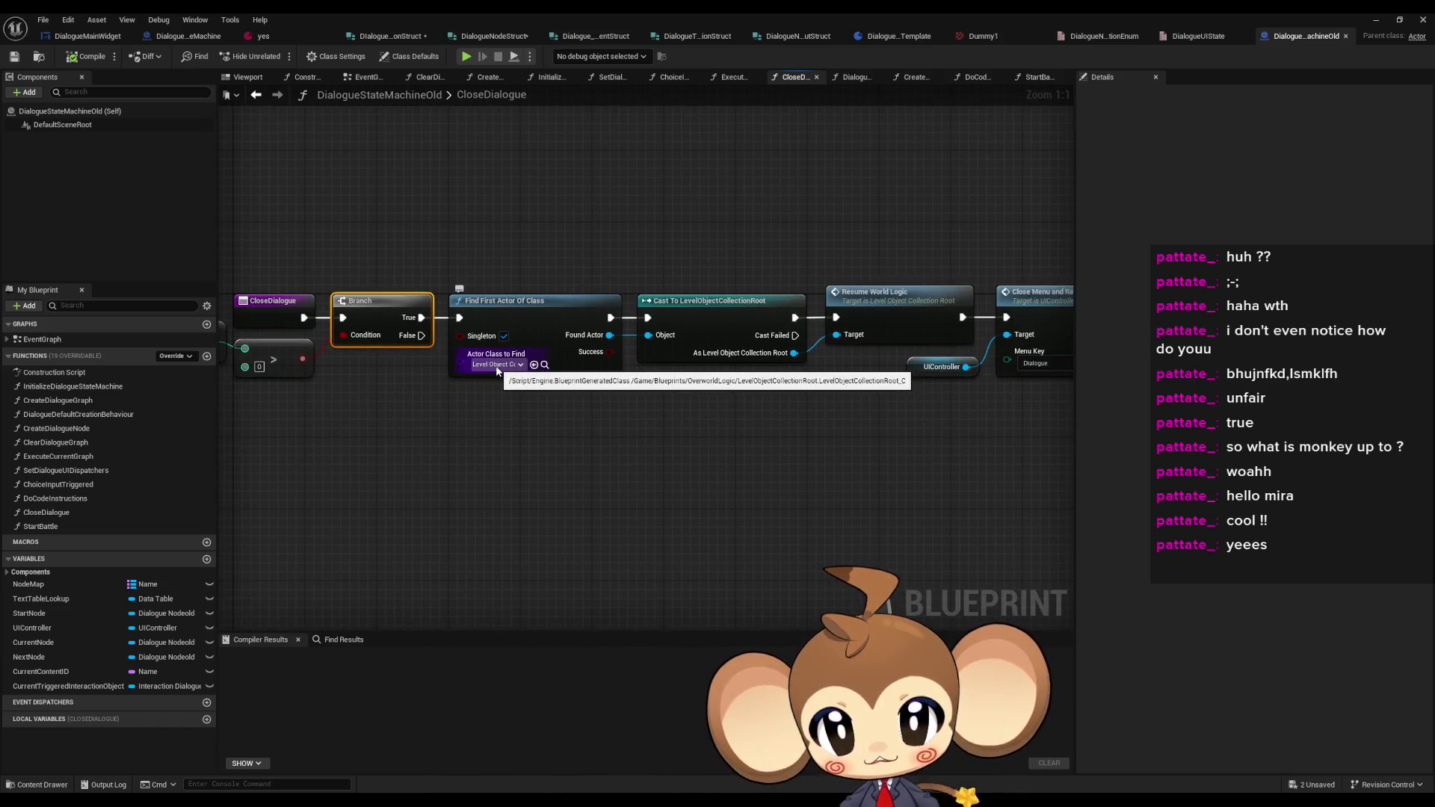
{"action": "mouse_move", "coordinate": [835, 238]}
{"action": "left_mouse_down"}
{"action": "mouse_move", "coordinate": [859, 279]}
{"action": "mouse_move", "coordinate": [881, 410]}
{"action": "mouse_move", "coordinate": [526, 446]}
{"action": "left_mouse_up"}
{"action": "left_click_drag", "start_coordinate": [690, 281], "coordinate": [765, 442]}
{"action": "left_click", "coordinate": [902, 336]}
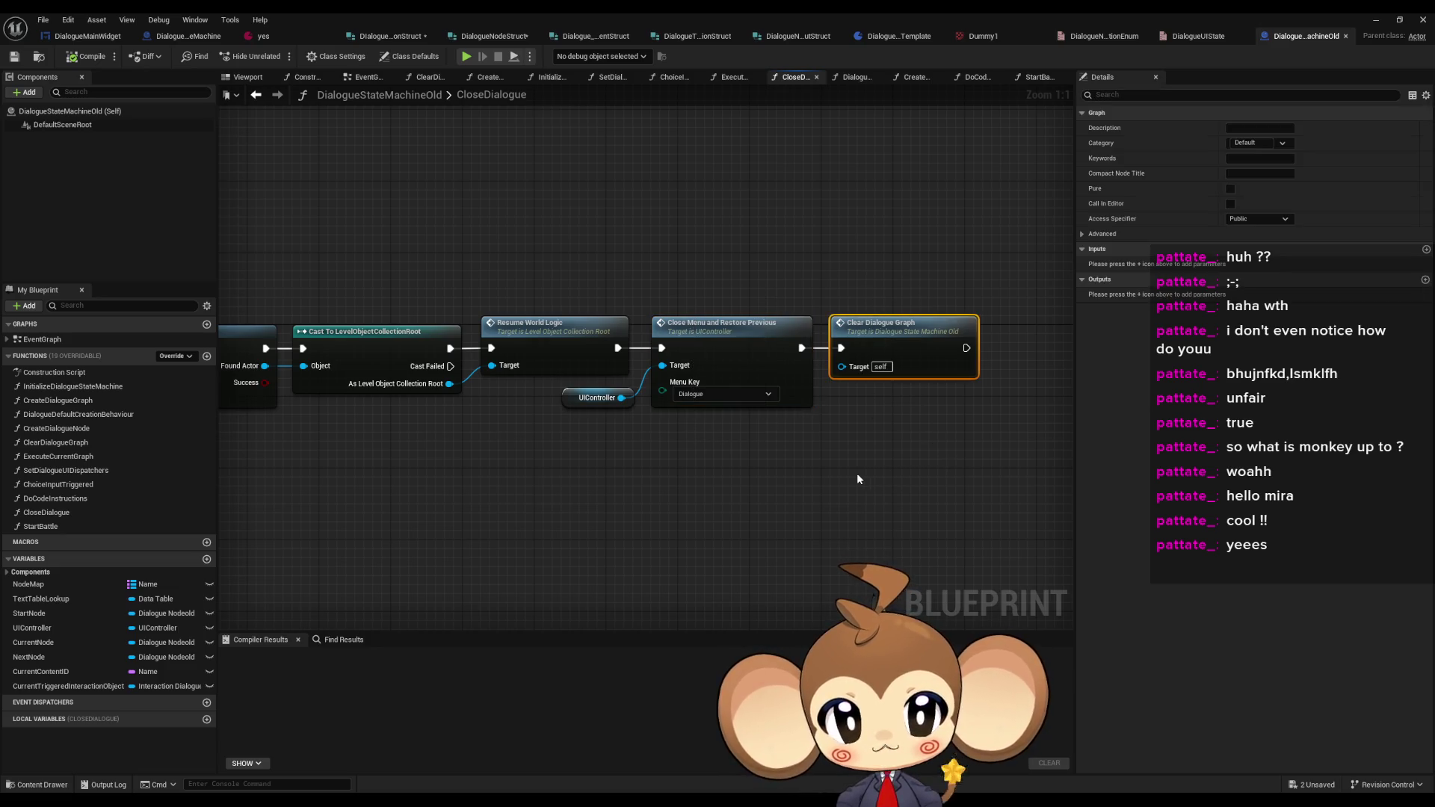
{"action": "scroll", "coordinate": [521, 450], "scroll_direction": "down", "scroll_amount": 2}
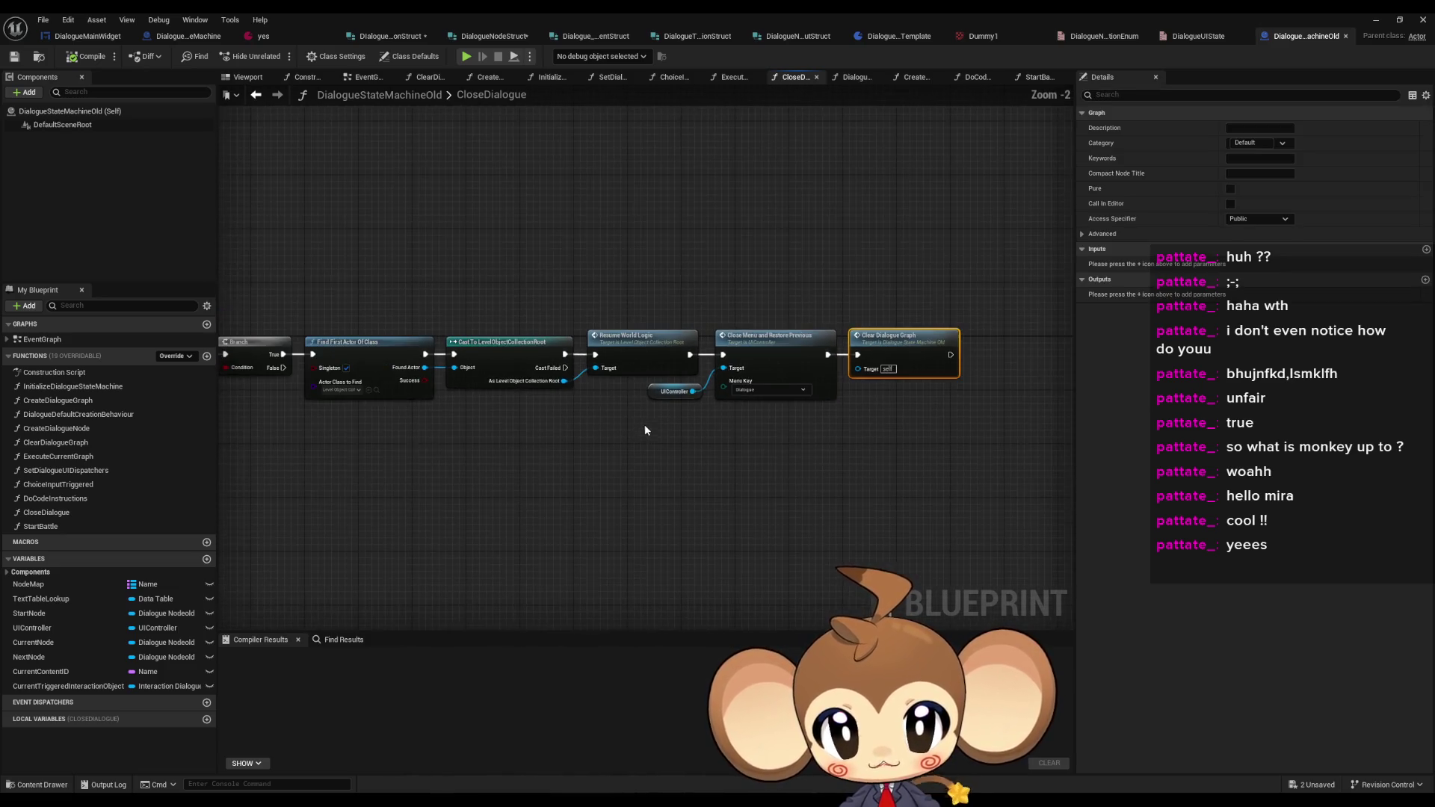
{"action": "mouse_move", "coordinate": [374, 265]}
{"action": "left_mouse_down"}
{"action": "mouse_move", "coordinate": [744, 462]}
{"action": "mouse_move", "coordinate": [890, 468]}
{"action": "left_mouse_up"}
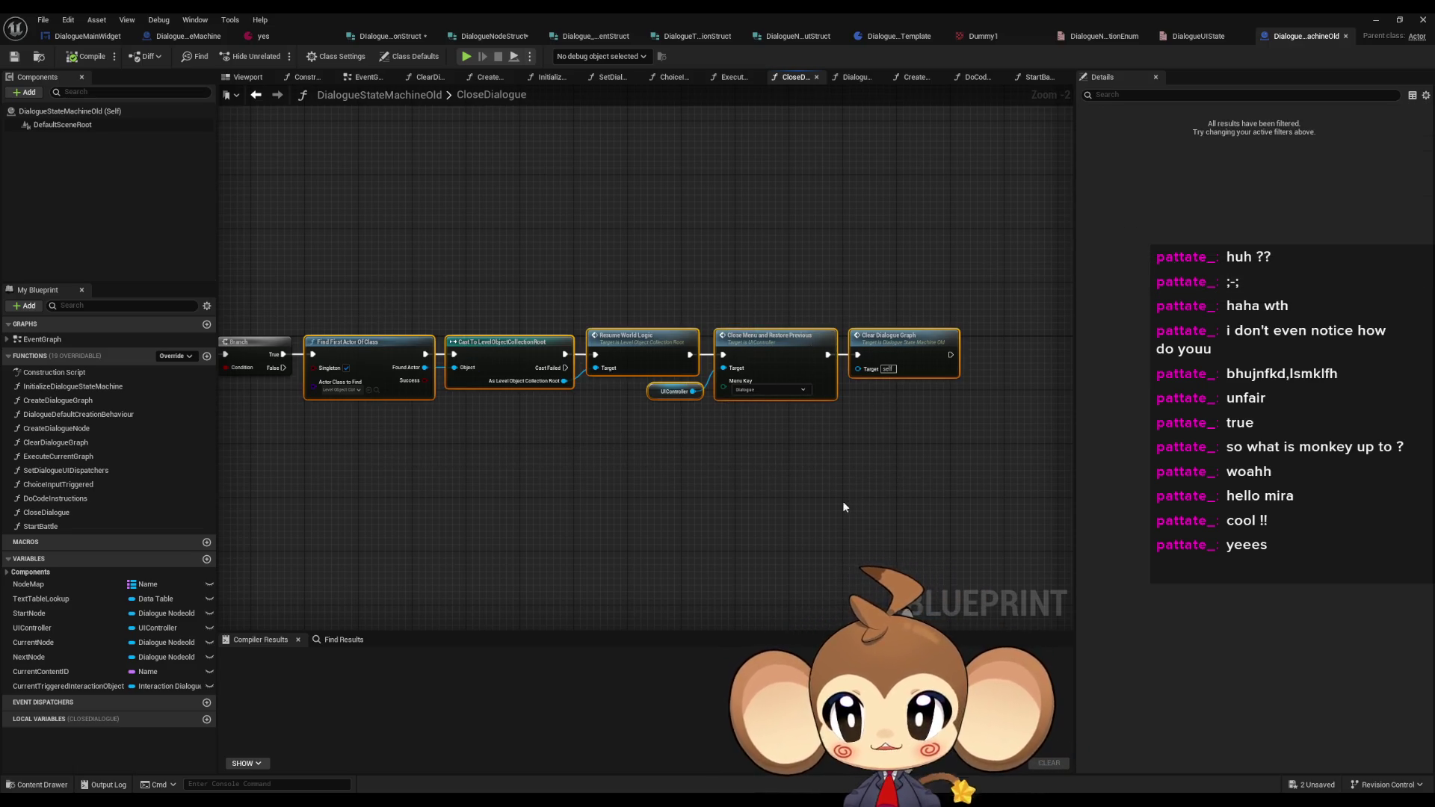
{"action": "left_click", "coordinate": [180, 39]}
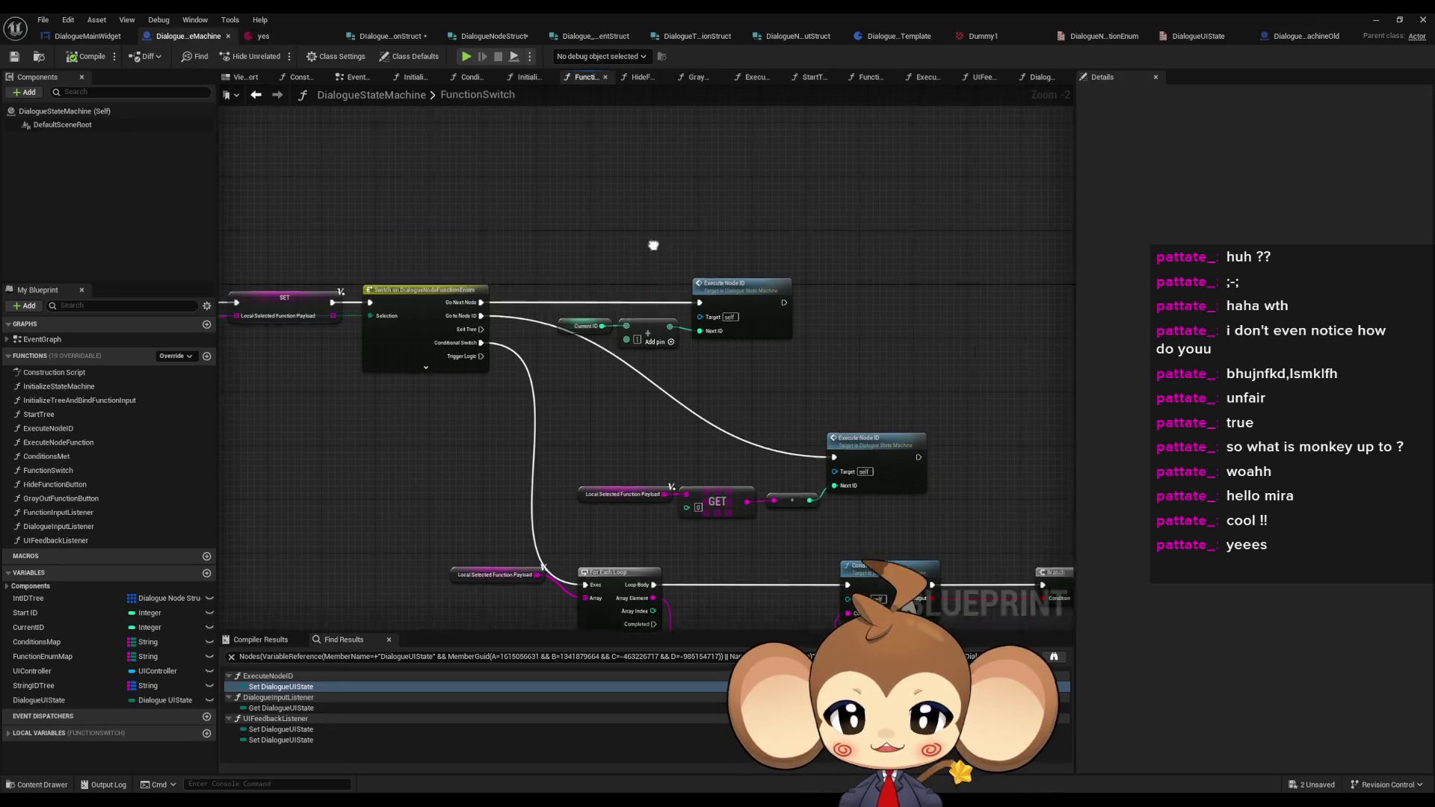
- Paste the exit chain into FunctionSwitch, accepting the Fix Self Context prompt
{"action": "key", "text": "ctrl+v"}
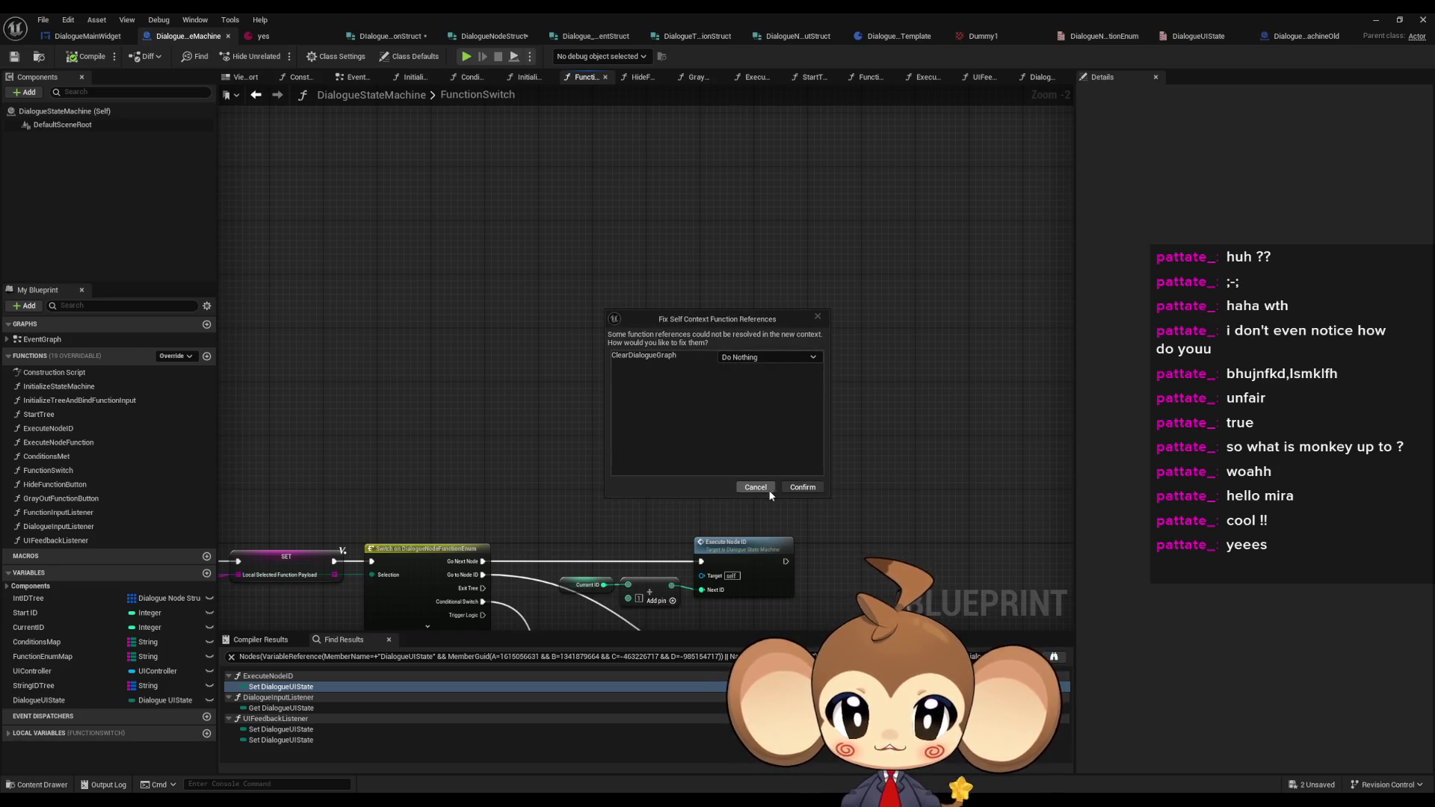
{"action": "left_click", "coordinate": [804, 488]}
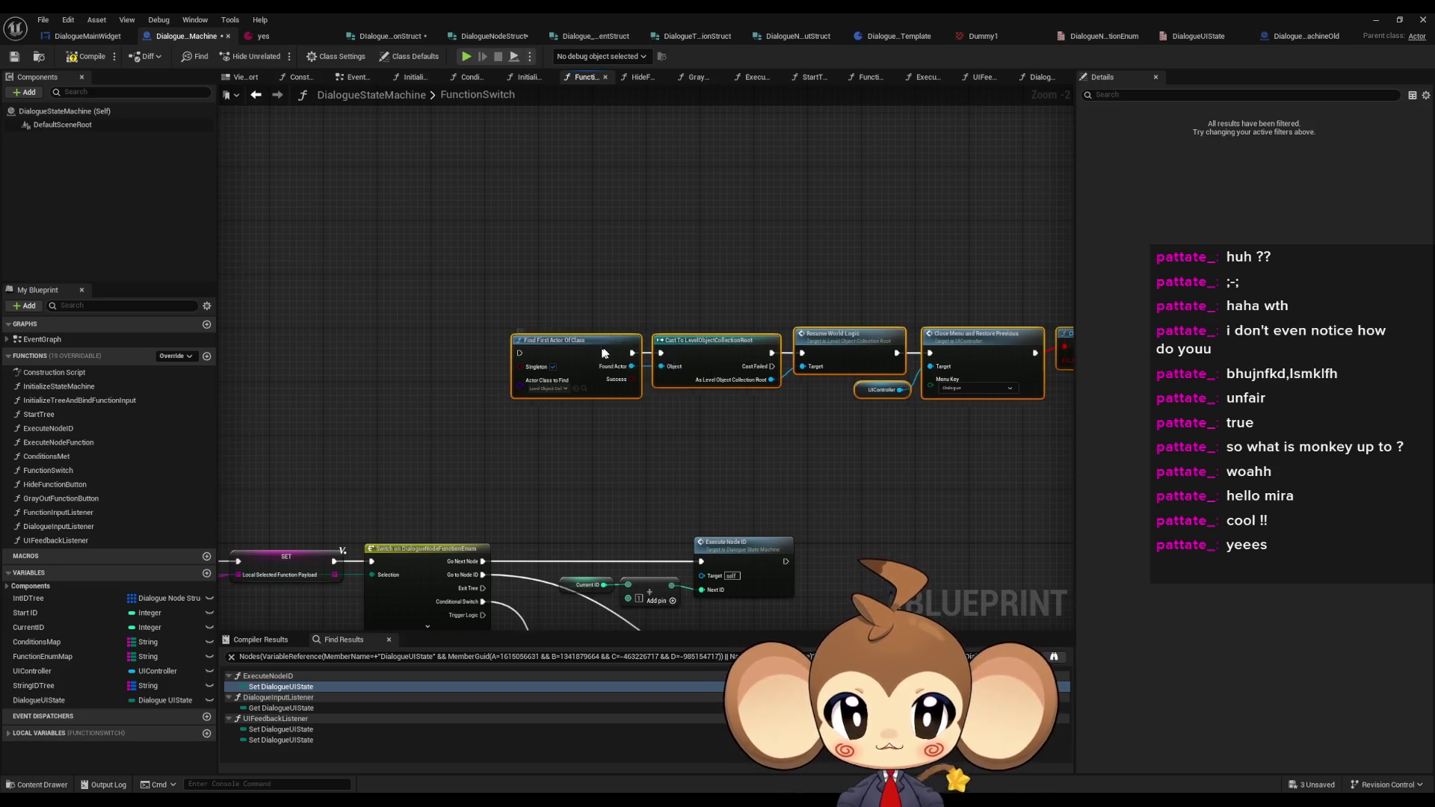
{"action": "scroll", "coordinate": [609, 359], "scroll_direction": "up", "scroll_amount": 2}
{"action": "left_click", "coordinate": [522, 382]}
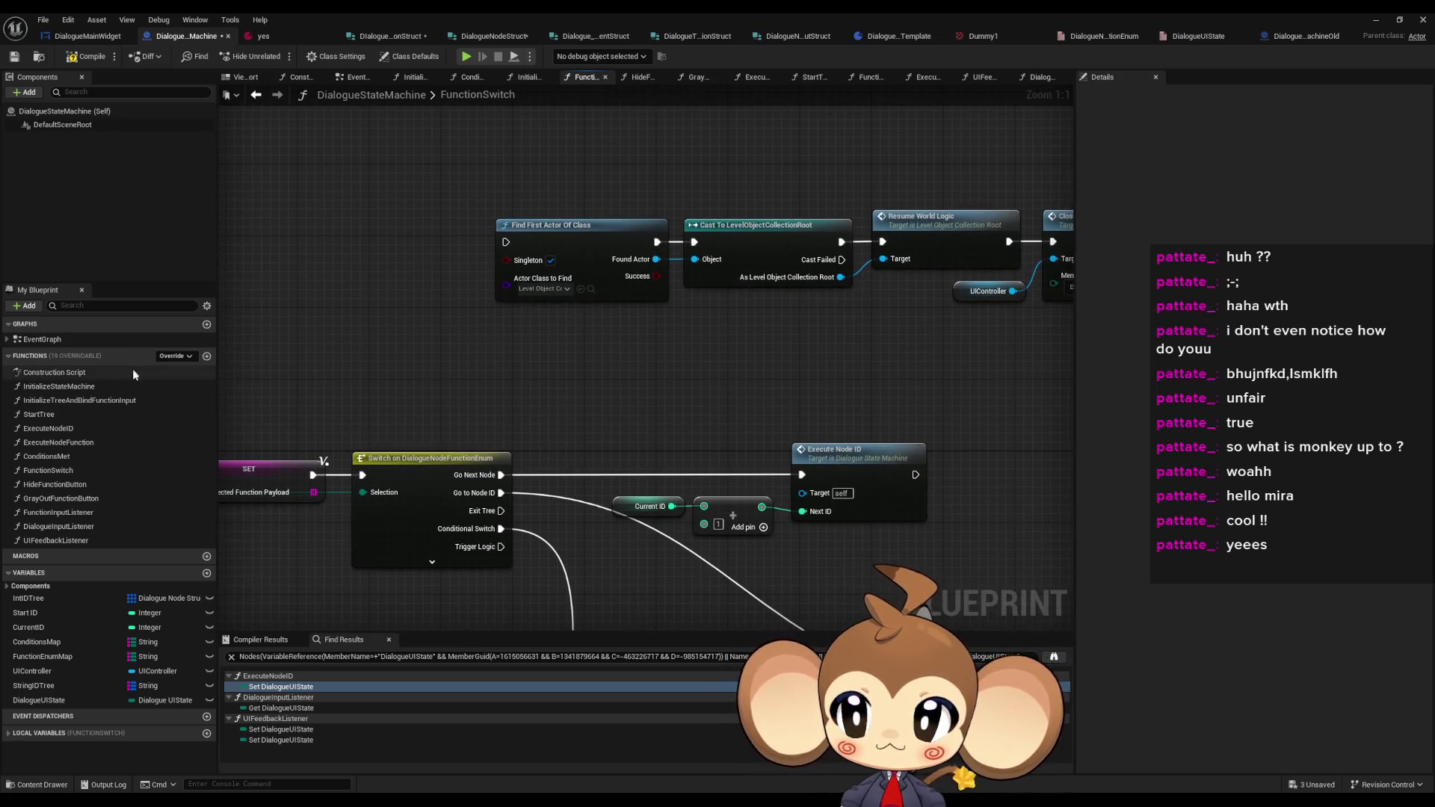
- Drill from StartTree through ExecuteNodeID into DialogueMainWidget's AnimateDialogueText graph
{"action": "double_click", "coordinate": [39, 414]}
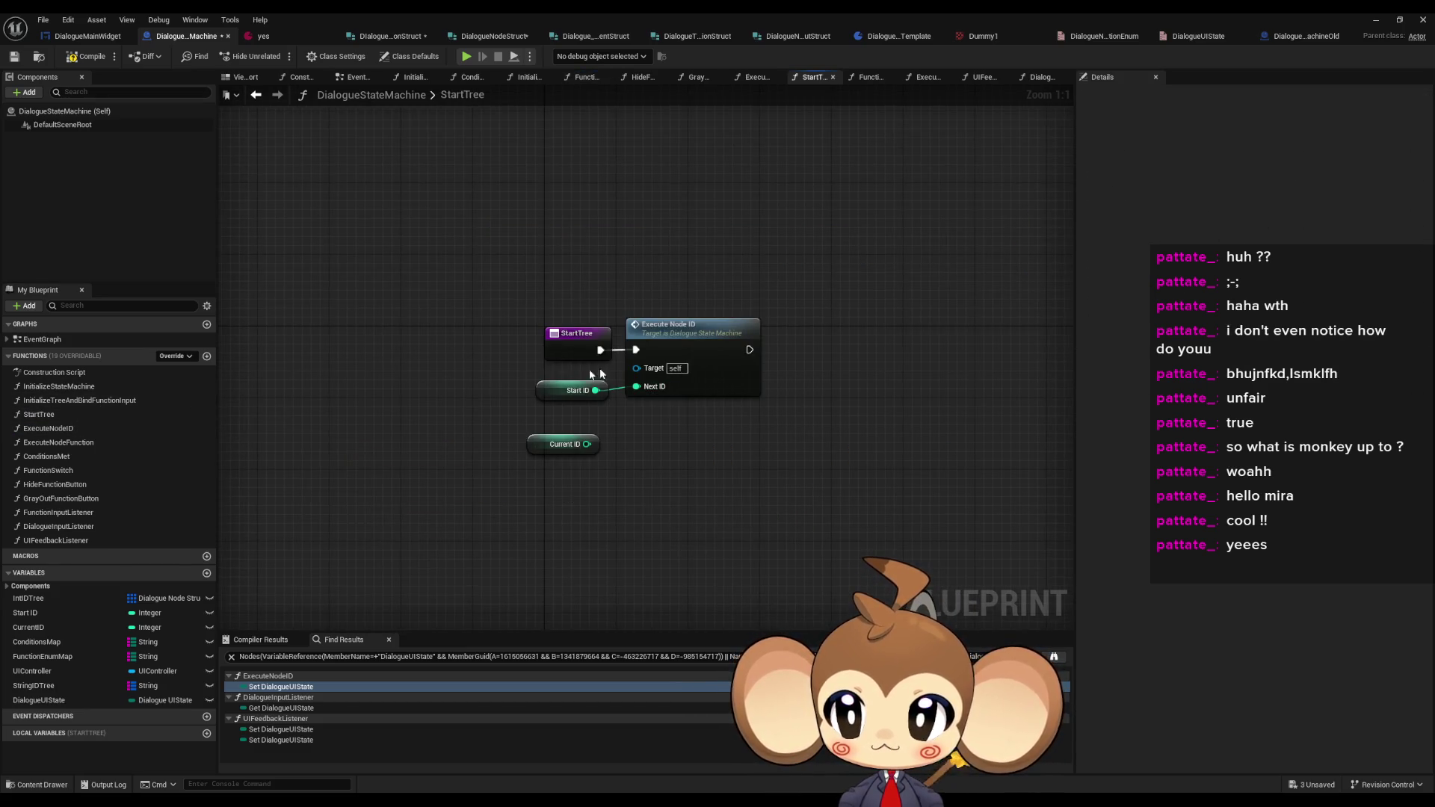
{"action": "left_click_drag", "start_coordinate": [781, 422], "coordinate": [538, 478]}
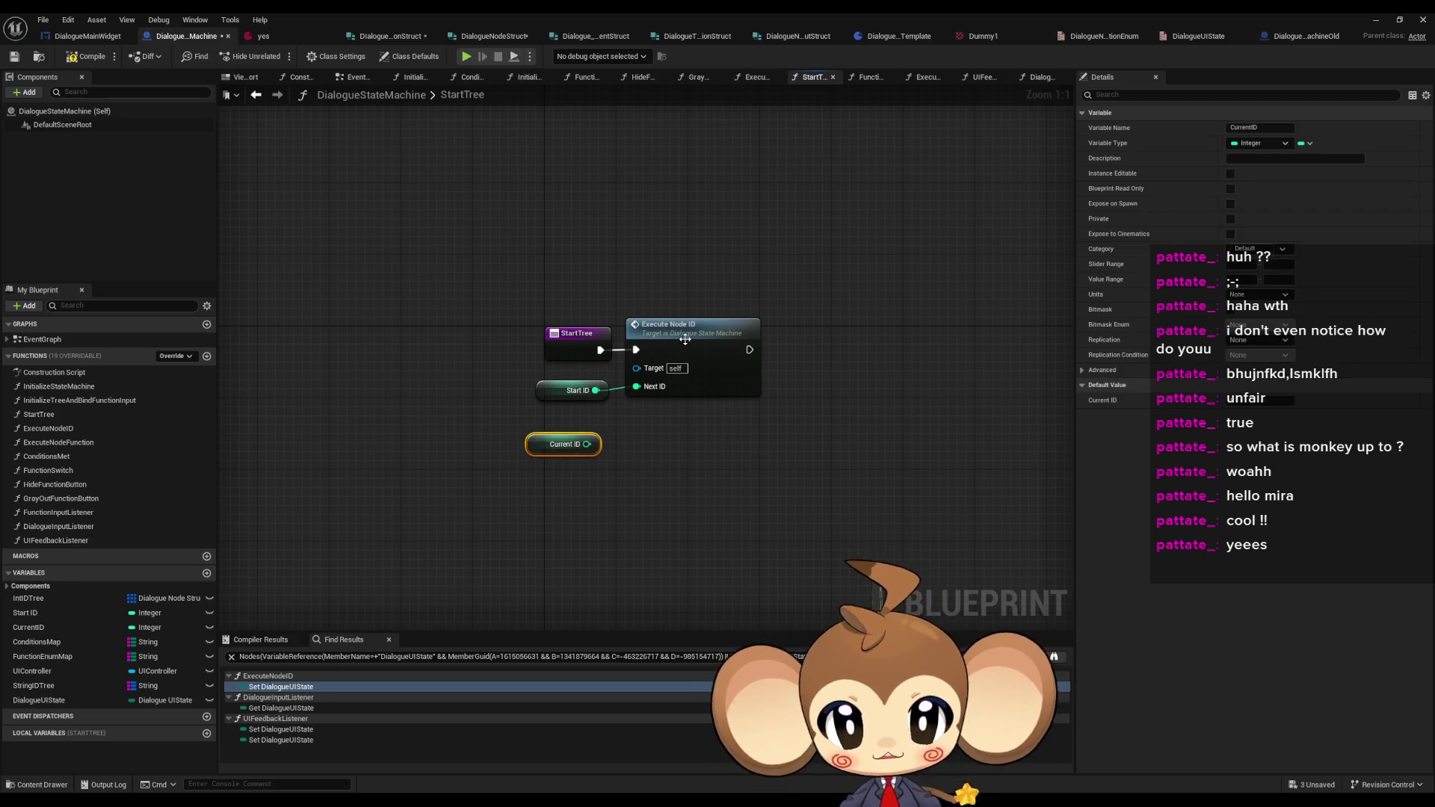
{"action": "double_click", "coordinate": [672, 329]}
{"action": "scroll", "coordinate": [702, 392], "scroll_direction": "down", "scroll_amount": 2}
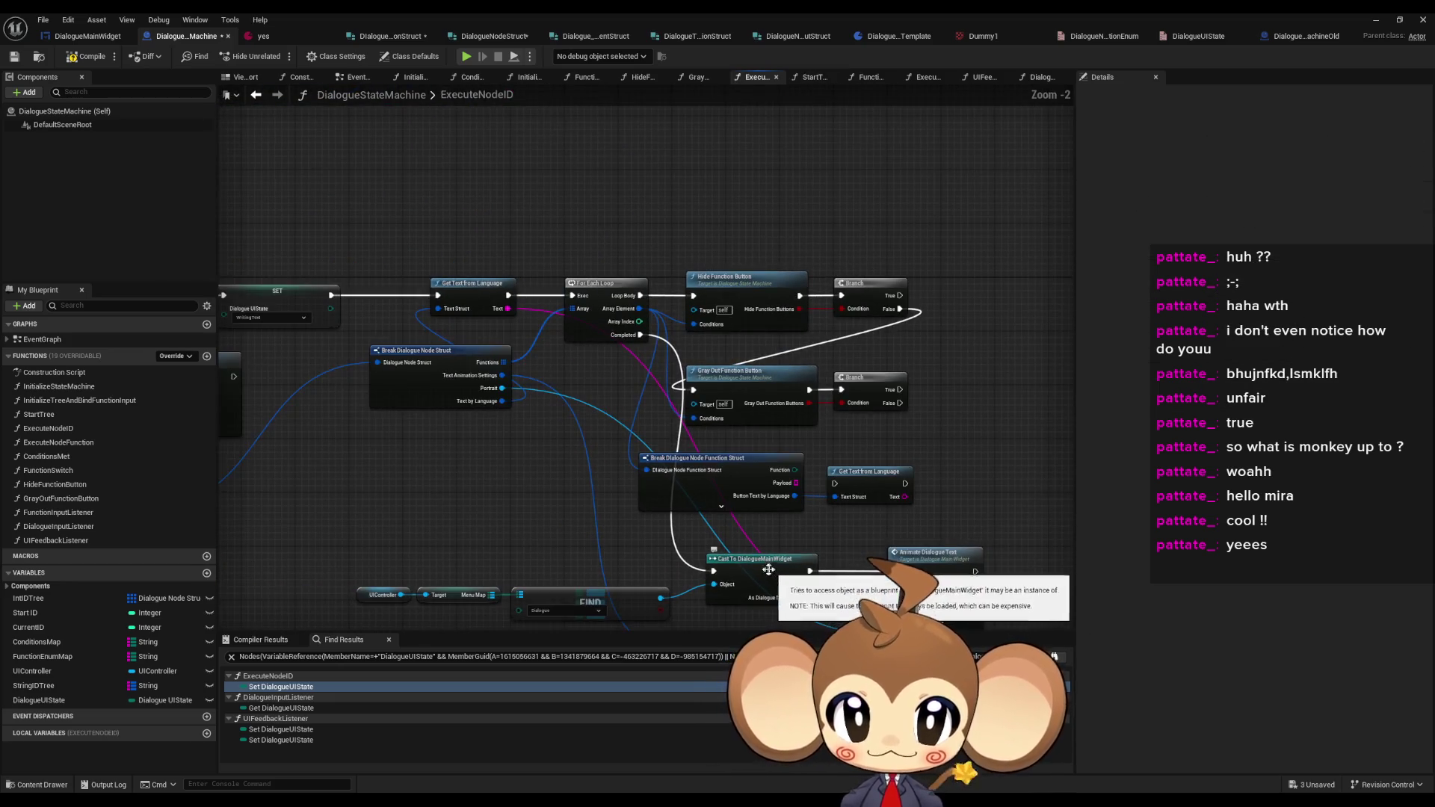
{"action": "scroll", "coordinate": [724, 386], "scroll_direction": "up", "scroll_amount": 2}
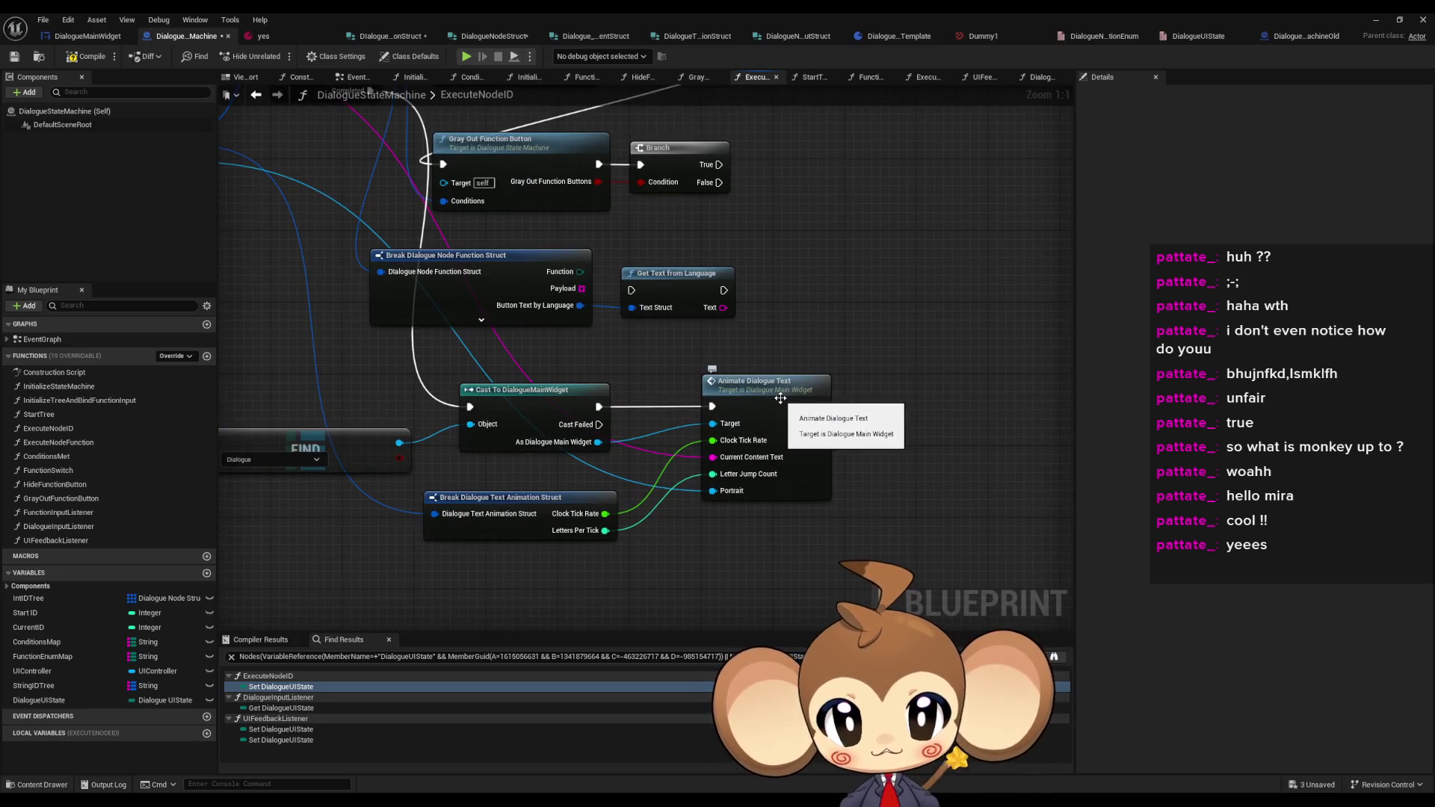
{"action": "double_click", "coordinate": [780, 398]}
{"action": "scroll", "coordinate": [786, 429], "scroll_direction": "up", "scroll_amount": 3}
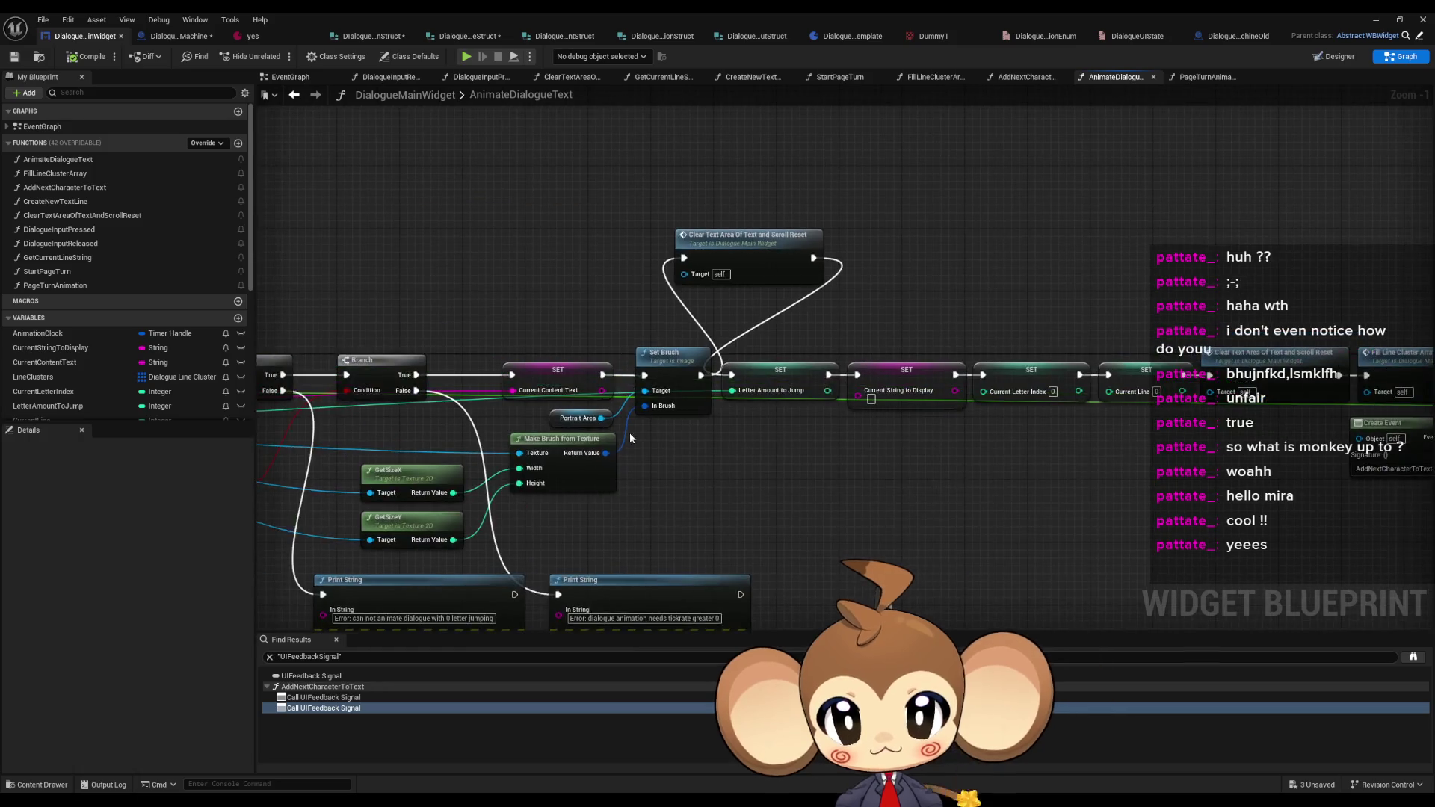
- Review AnimateDialogueText's Branch, SET, Clear Text Area, Fill Line and Set Timer nodes
{"action": "left_click_drag", "start_coordinate": [786, 429], "coordinate": [508, 375]}
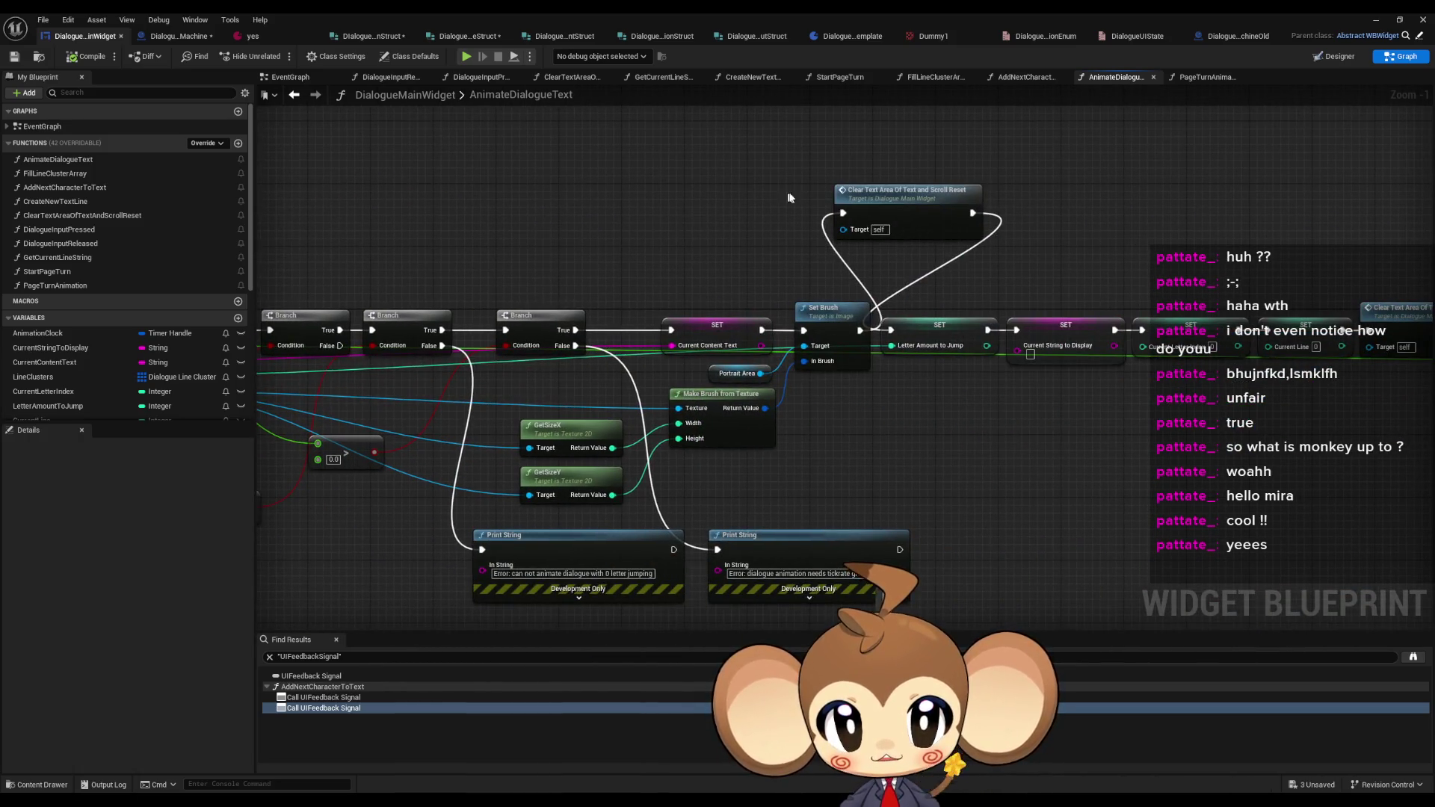
{"action": "left_click_drag", "start_coordinate": [788, 197], "coordinate": [334, 170]}
{"action": "left_click", "coordinate": [1002, 321]}
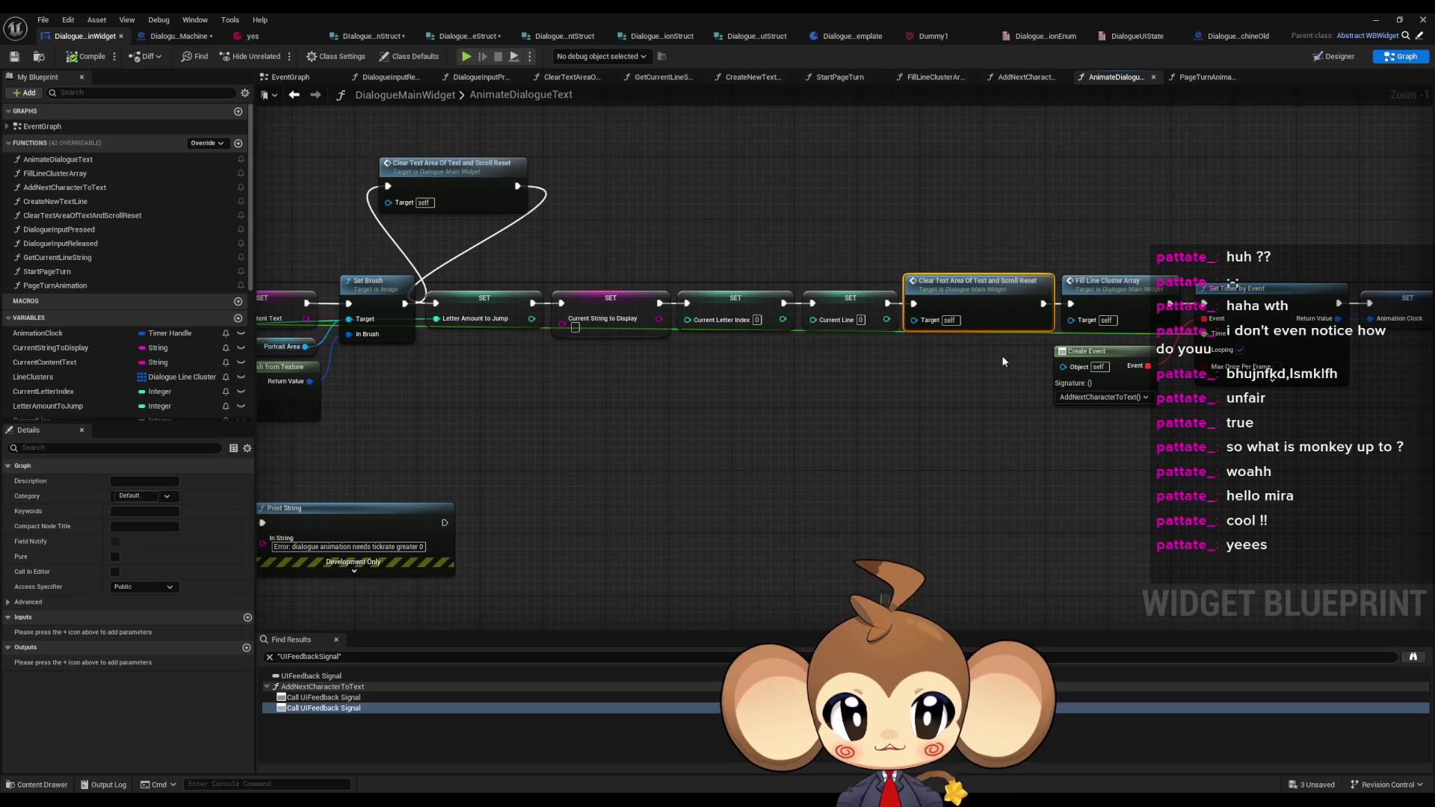
{"action": "mouse_move", "coordinate": [998, 356]}
{"action": "left_mouse_down"}
{"action": "mouse_move", "coordinate": [1121, 208]}
{"action": "mouse_move", "coordinate": [644, 351]}
{"action": "left_mouse_up"}
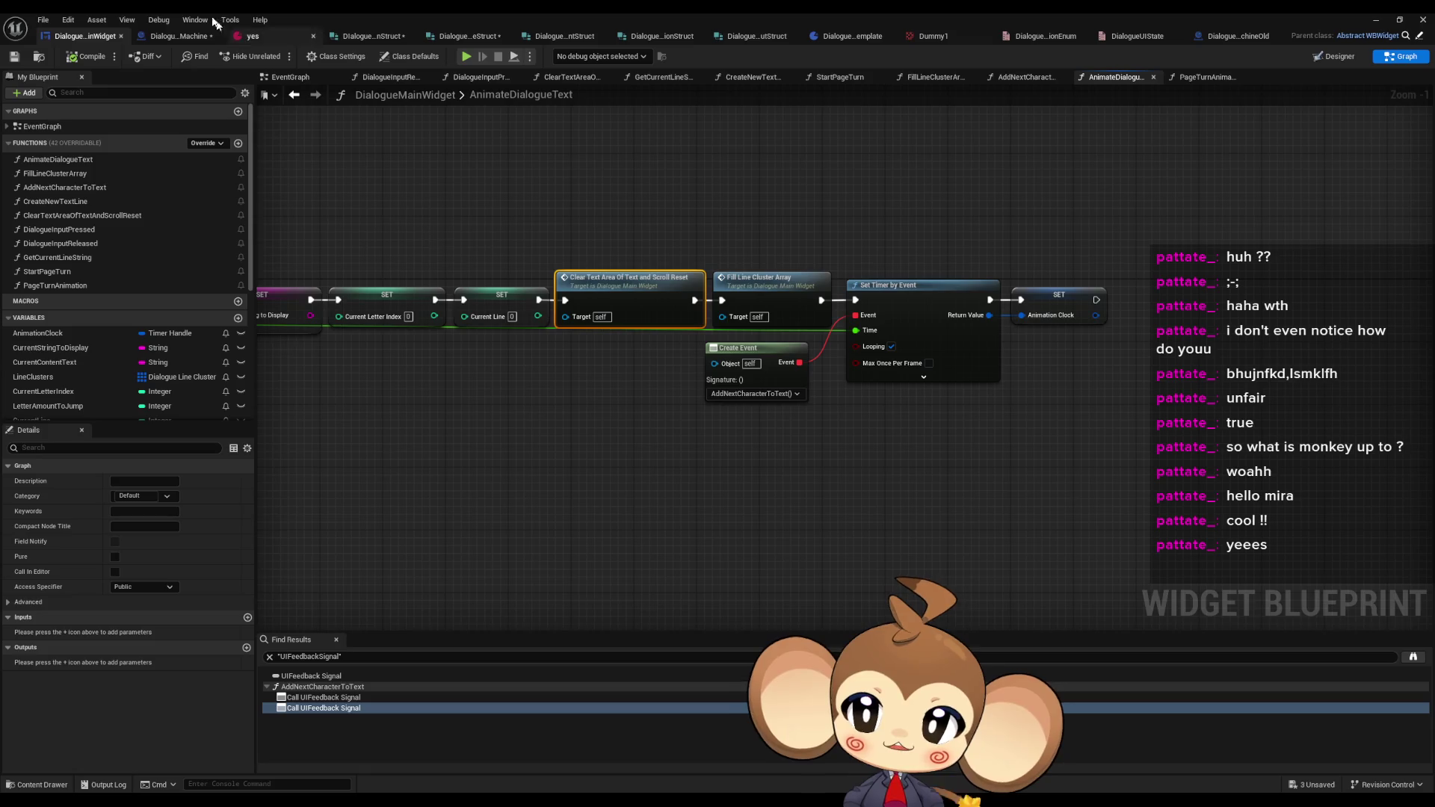
- Frame DialogueStateMachine's ExecuteNodeID graph, shrink the editor aside, and show Content > Blueprints
{"action": "left_click", "coordinate": [154, 38]}
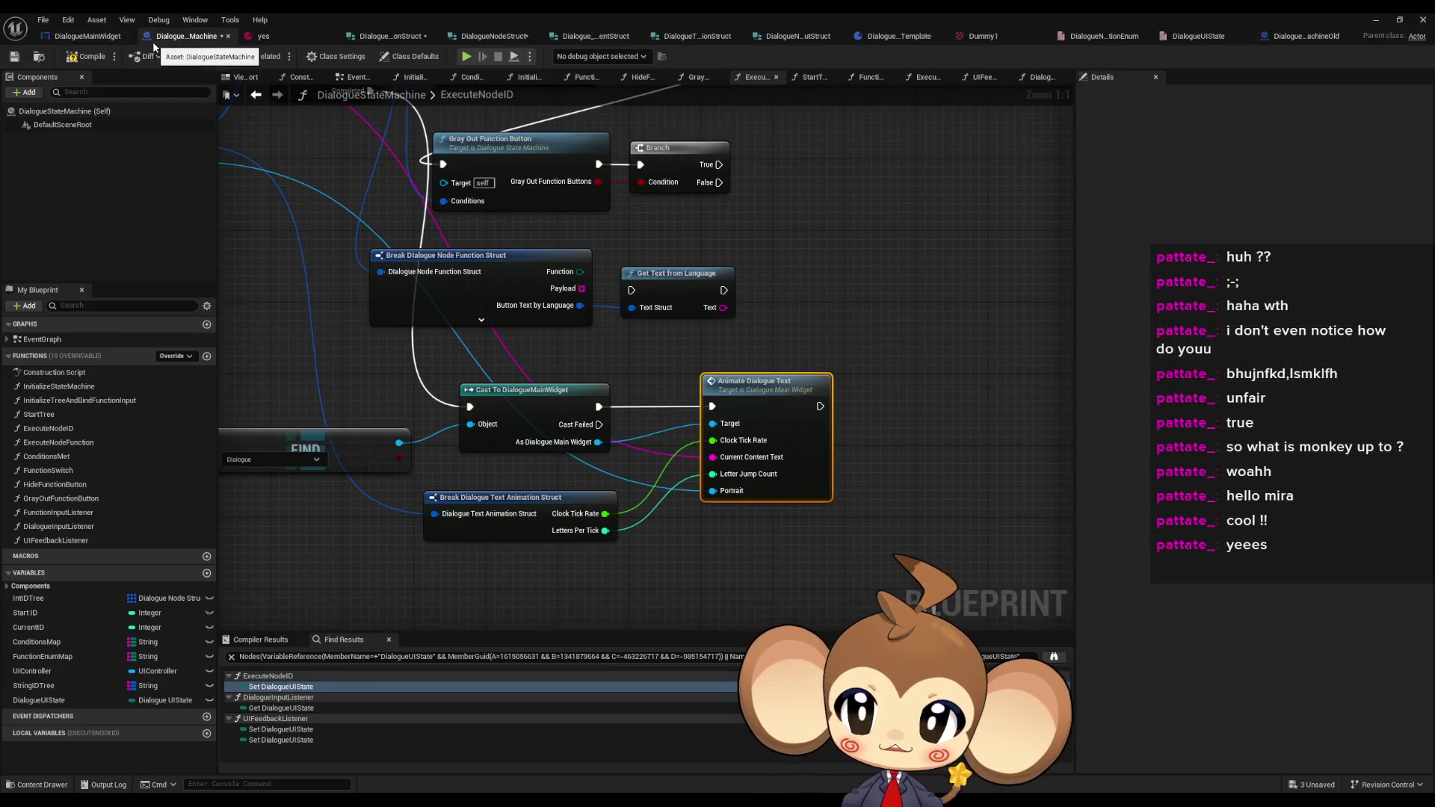
{"action": "key", "text": "Home"}
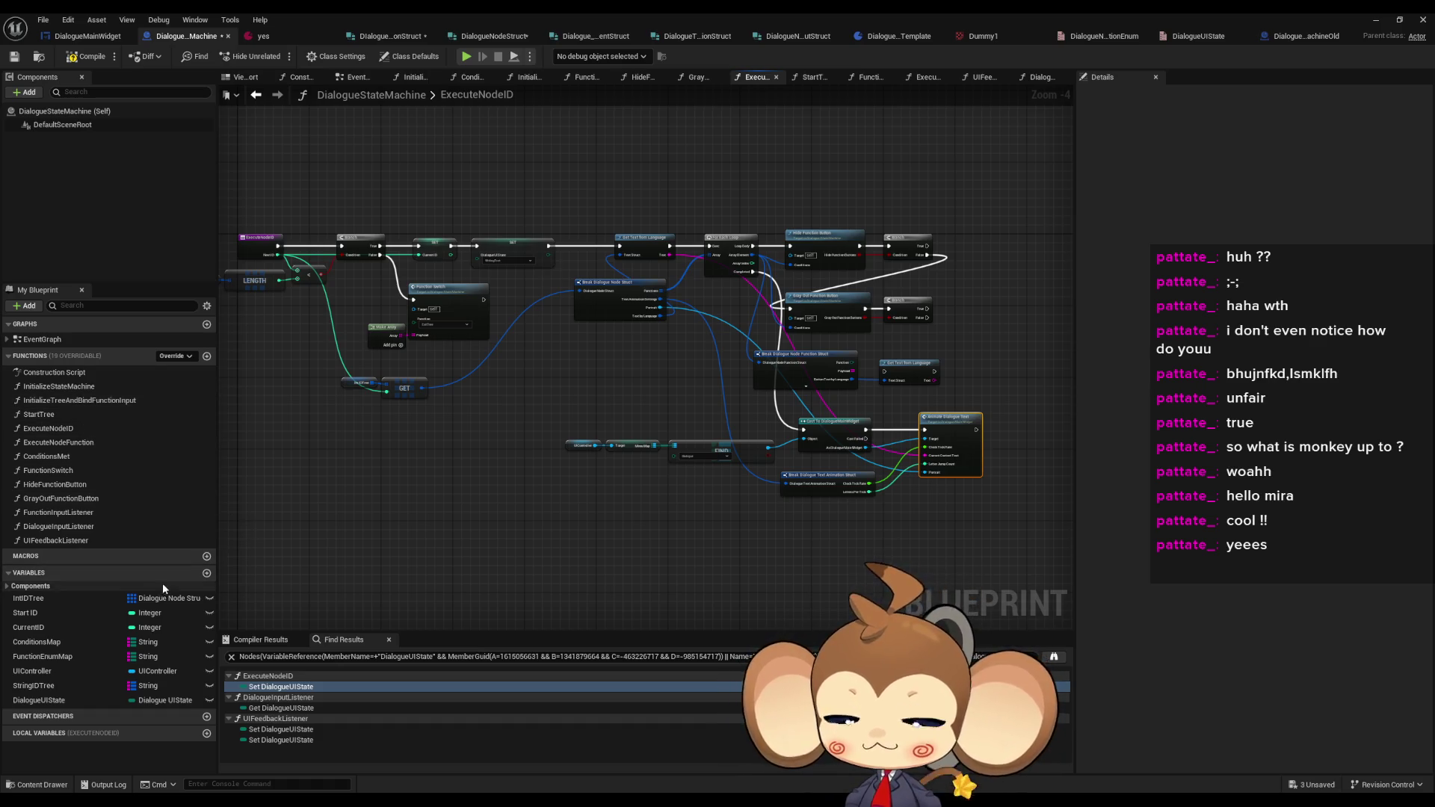
{"action": "double_click", "coordinate": [638, 12]}
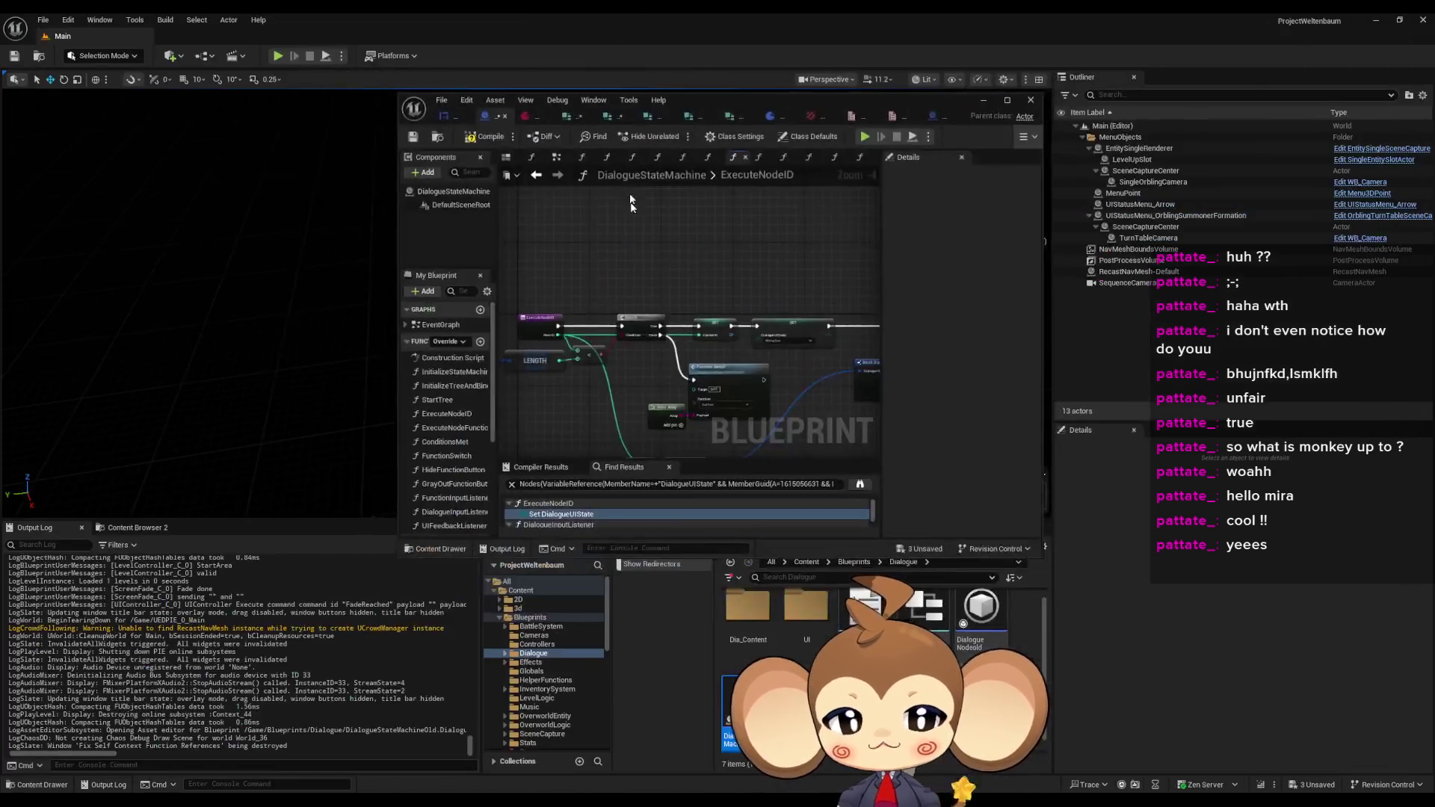
{"action": "left_click_drag", "start_coordinate": [791, 87], "coordinate": [639, 33]}
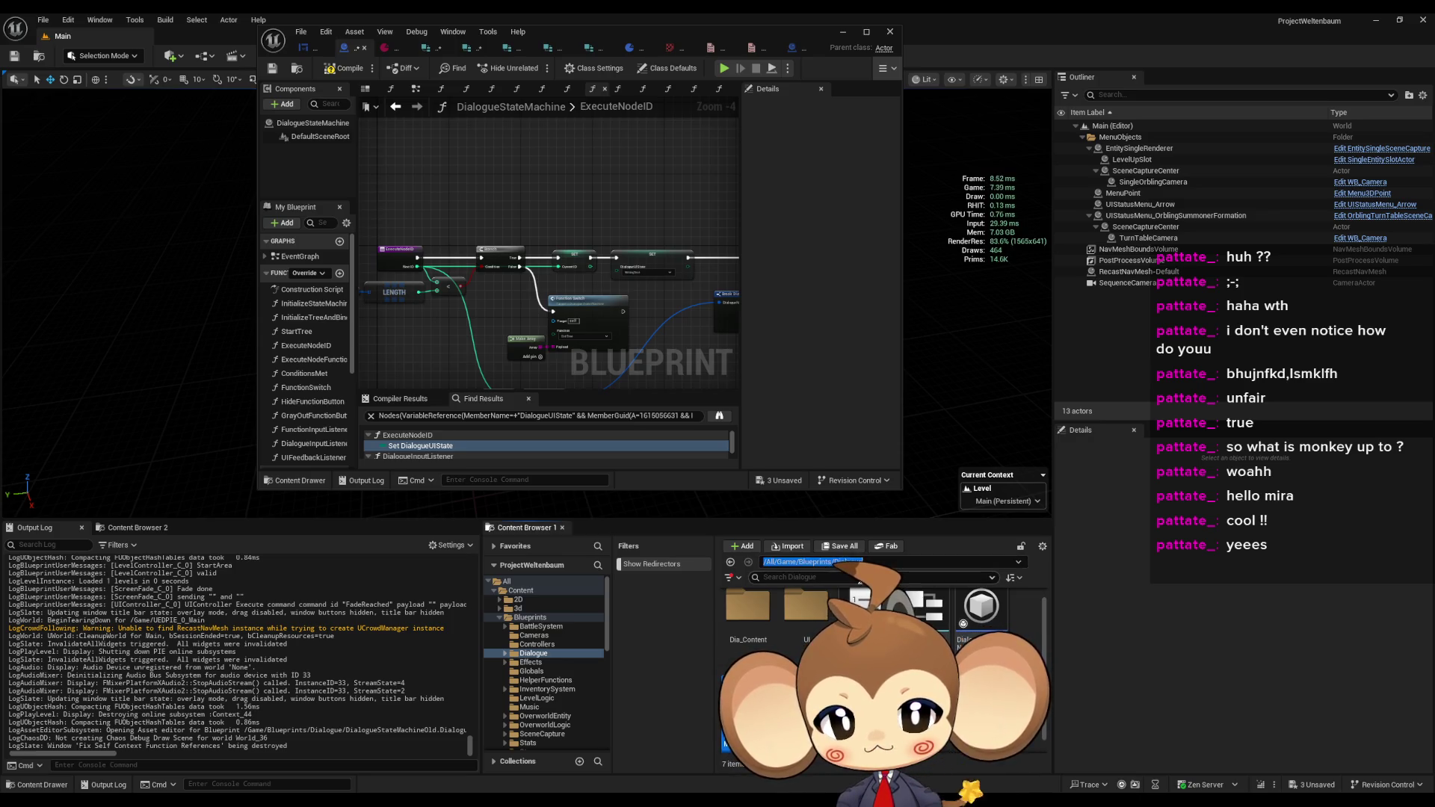
{"action": "left_click", "coordinate": [529, 617]}
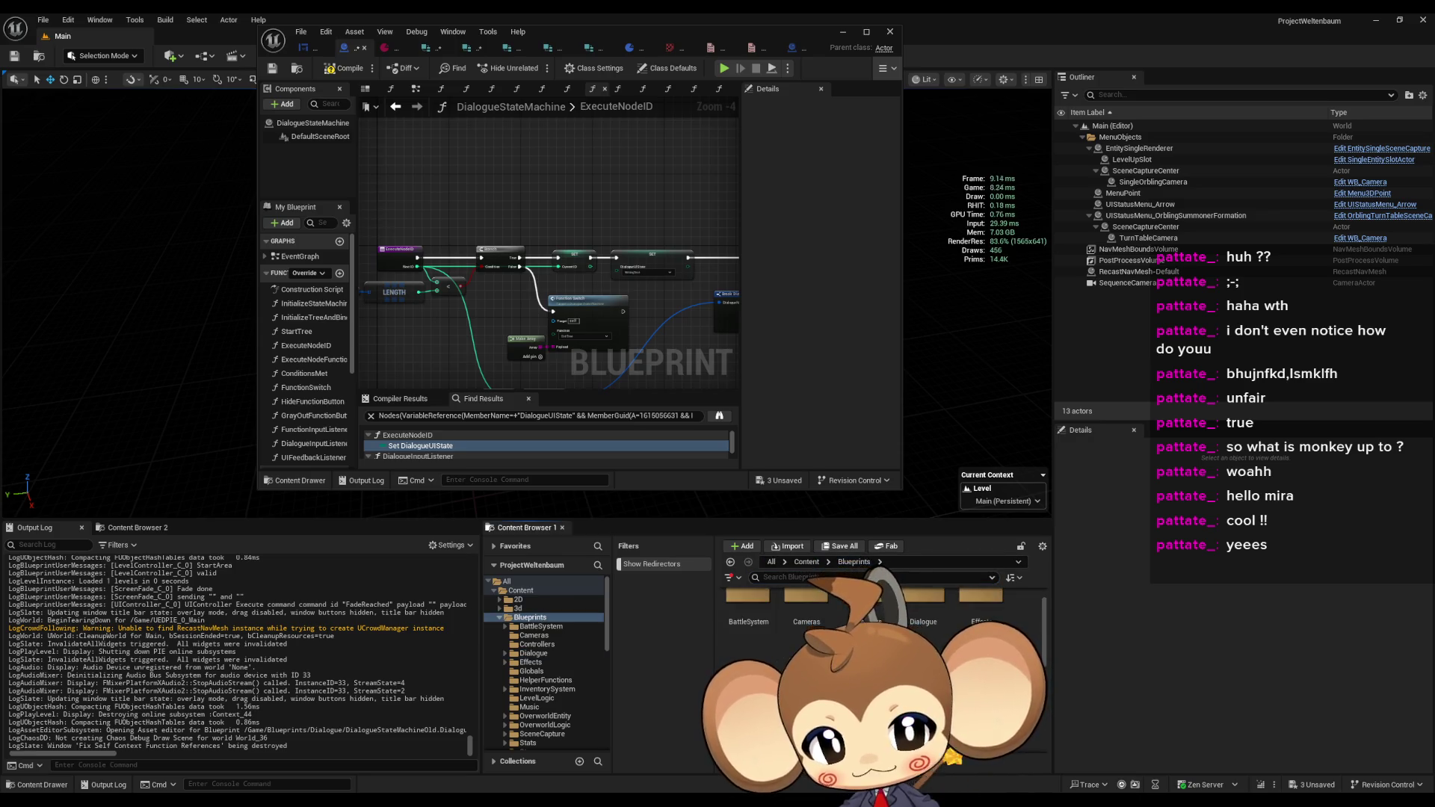
- Browse OverworldLogic > Interactions > DialogueInteraction and open the Interaction_Dialogue blueprint
{"action": "left_click", "coordinate": [545, 725]}
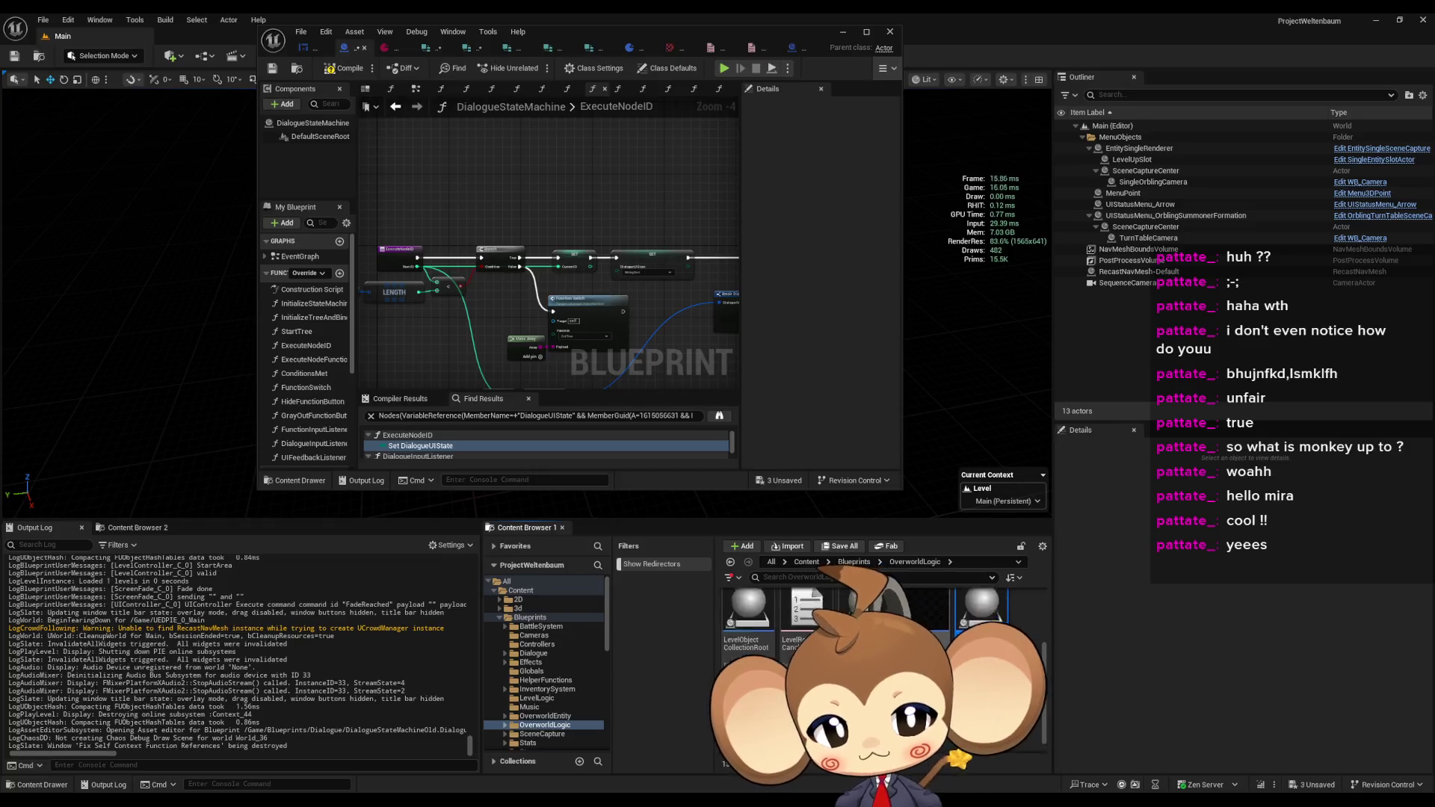
{"action": "scroll", "coordinate": [927, 620], "scroll_direction": "up", "scroll_amount": 2}
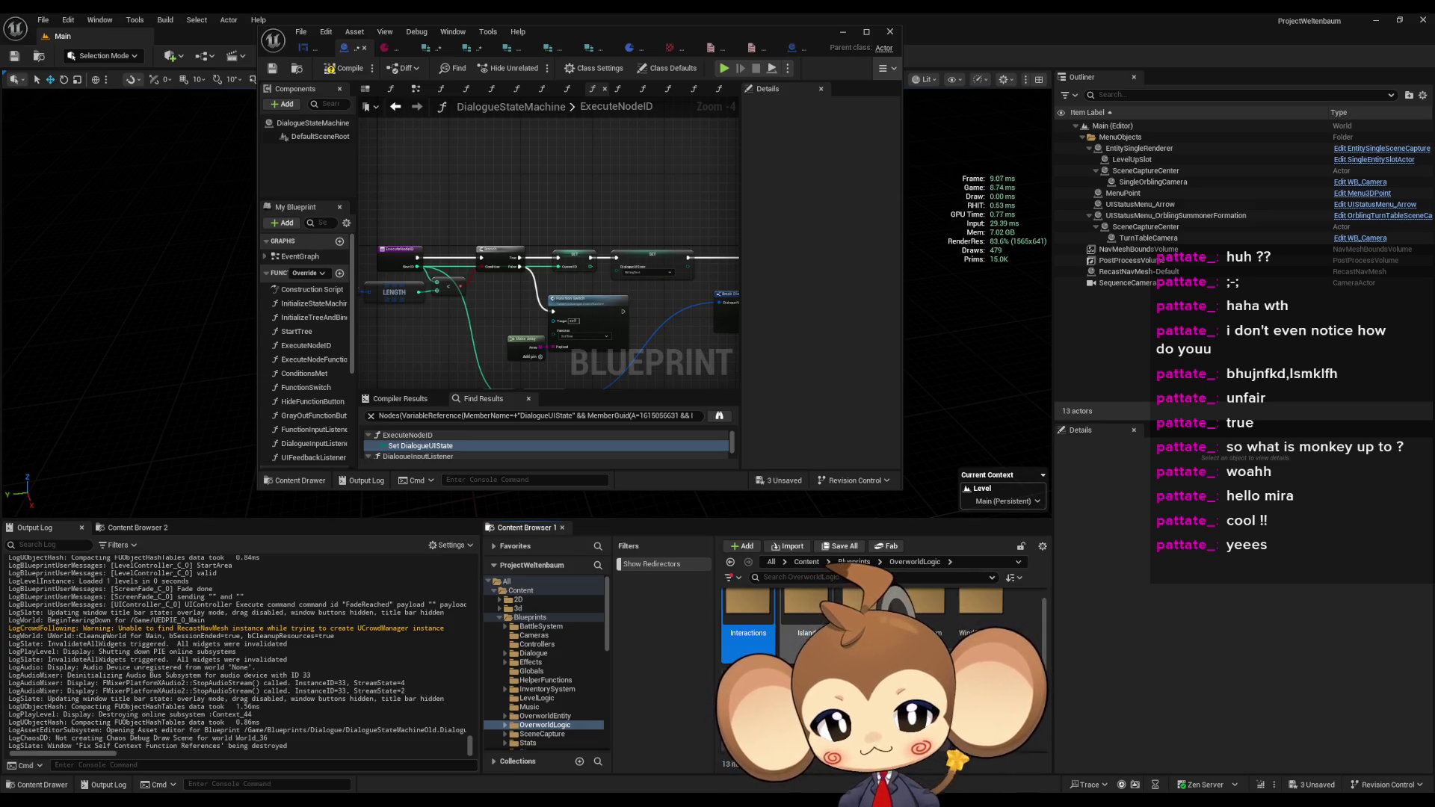
{"action": "scroll", "coordinate": [881, 658], "scroll_direction": "down", "scroll_amount": 1}
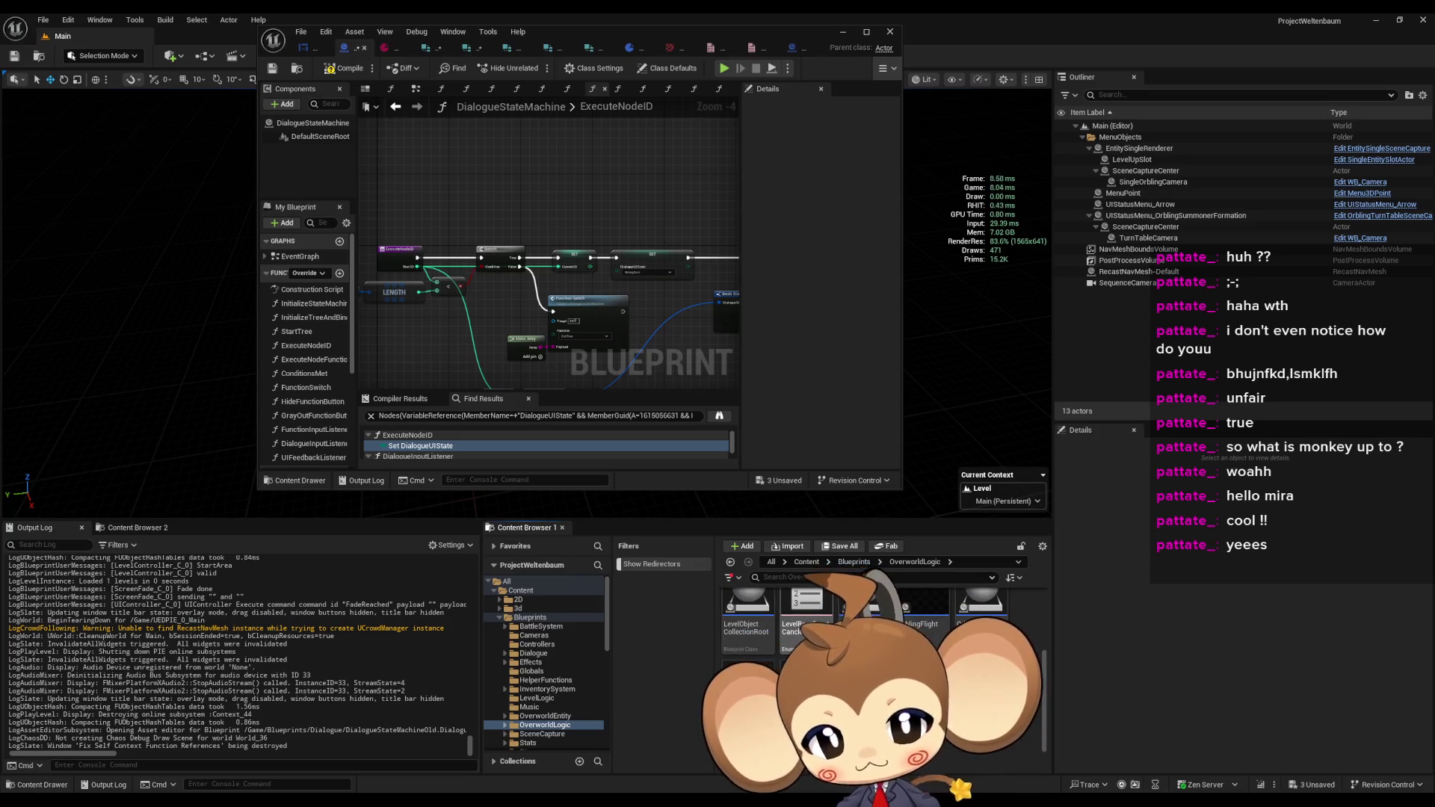
{"action": "double_click", "coordinate": [751, 619]}
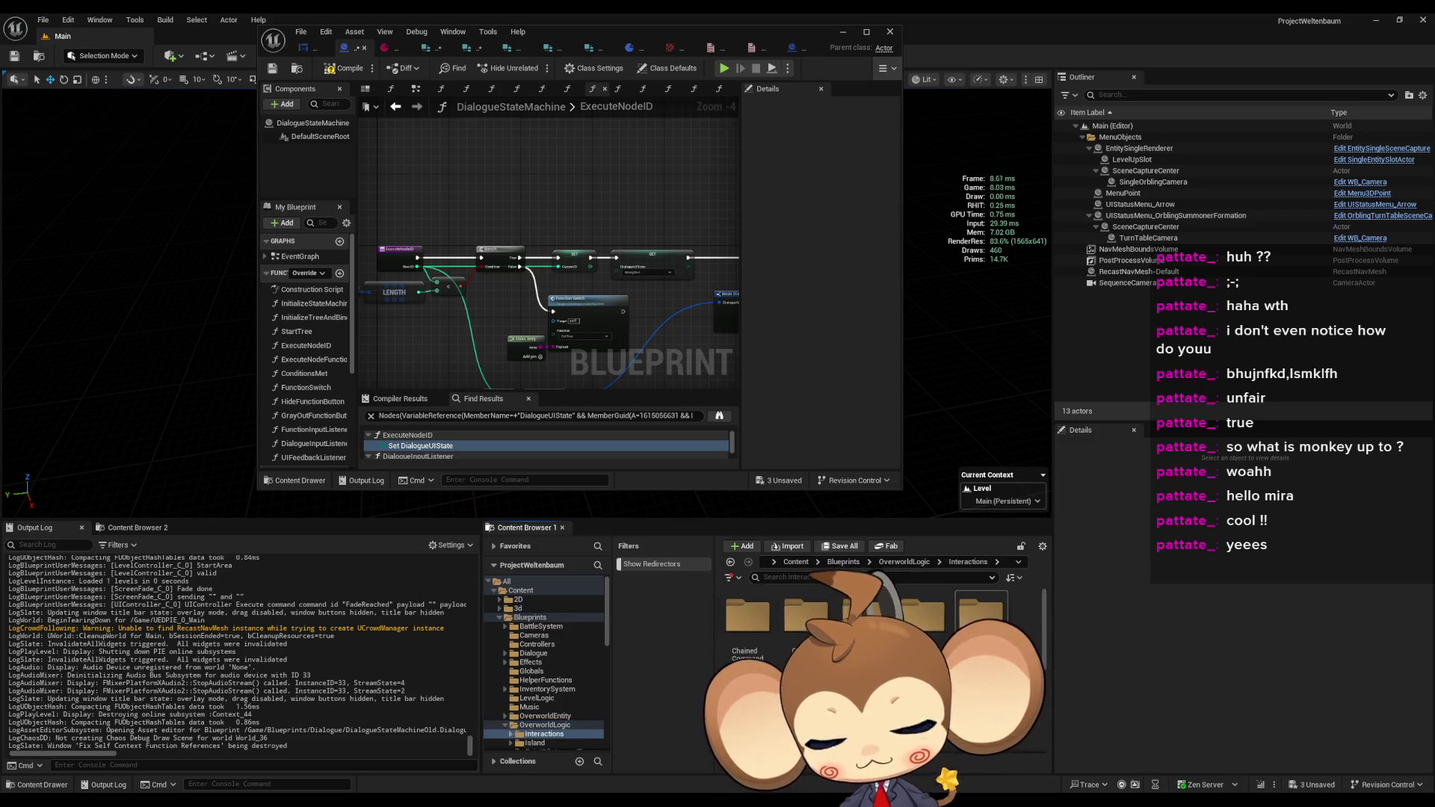
{"action": "scroll", "coordinate": [1001, 635], "scroll_direction": "up", "scroll_amount": 1}
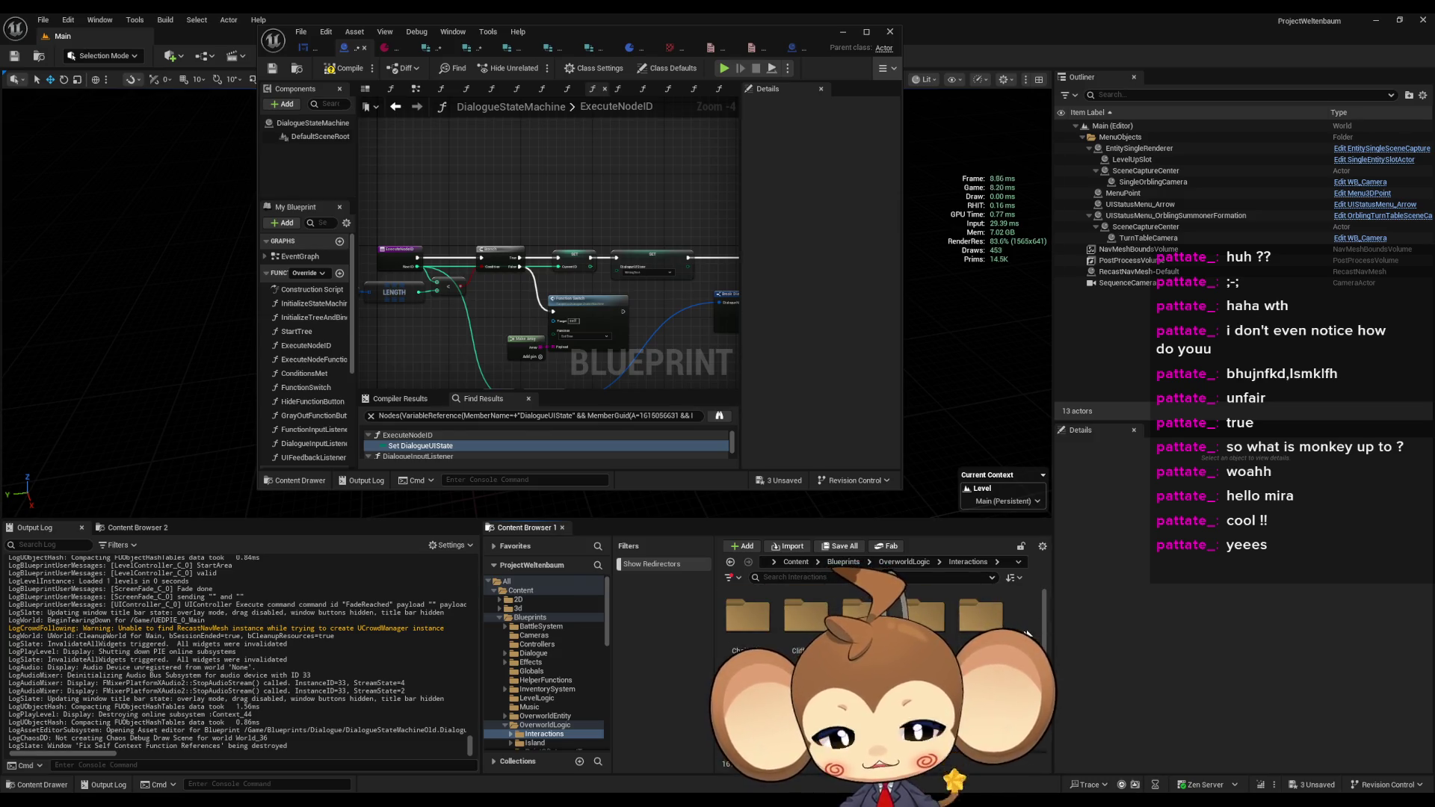
{"action": "left_click", "coordinate": [1001, 624]}
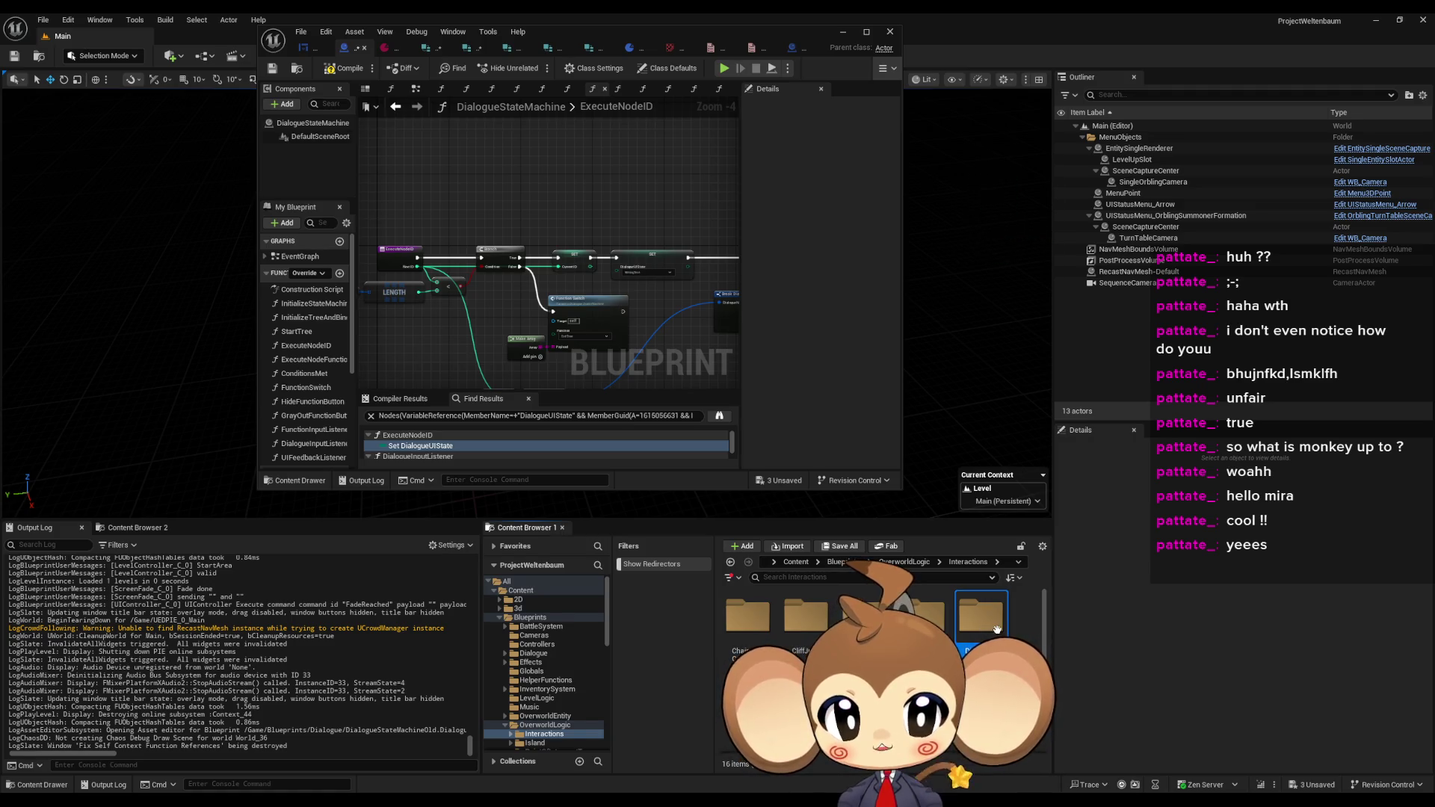
{"action": "double_click", "coordinate": [998, 628]}
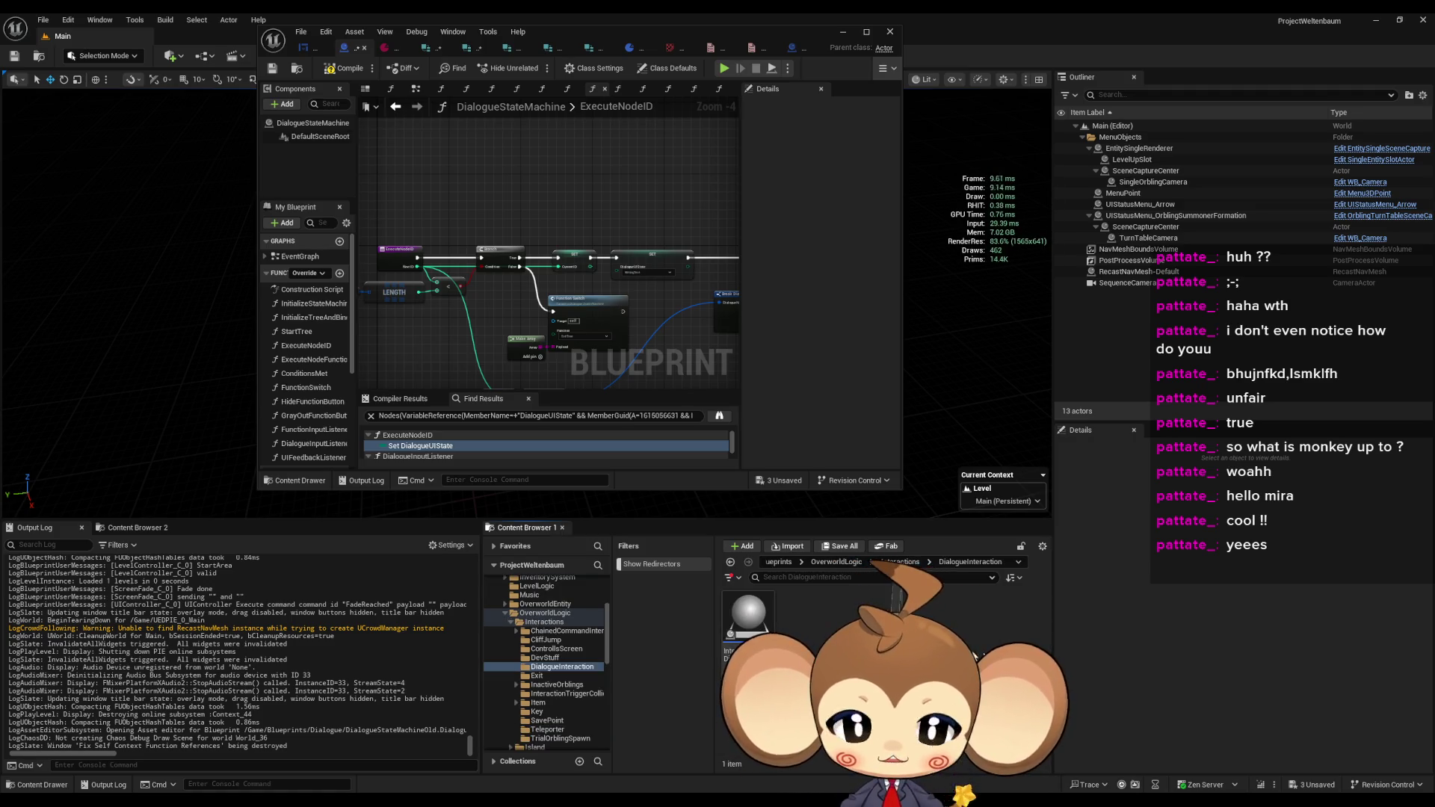
{"action": "double_click", "coordinate": [749, 622]}
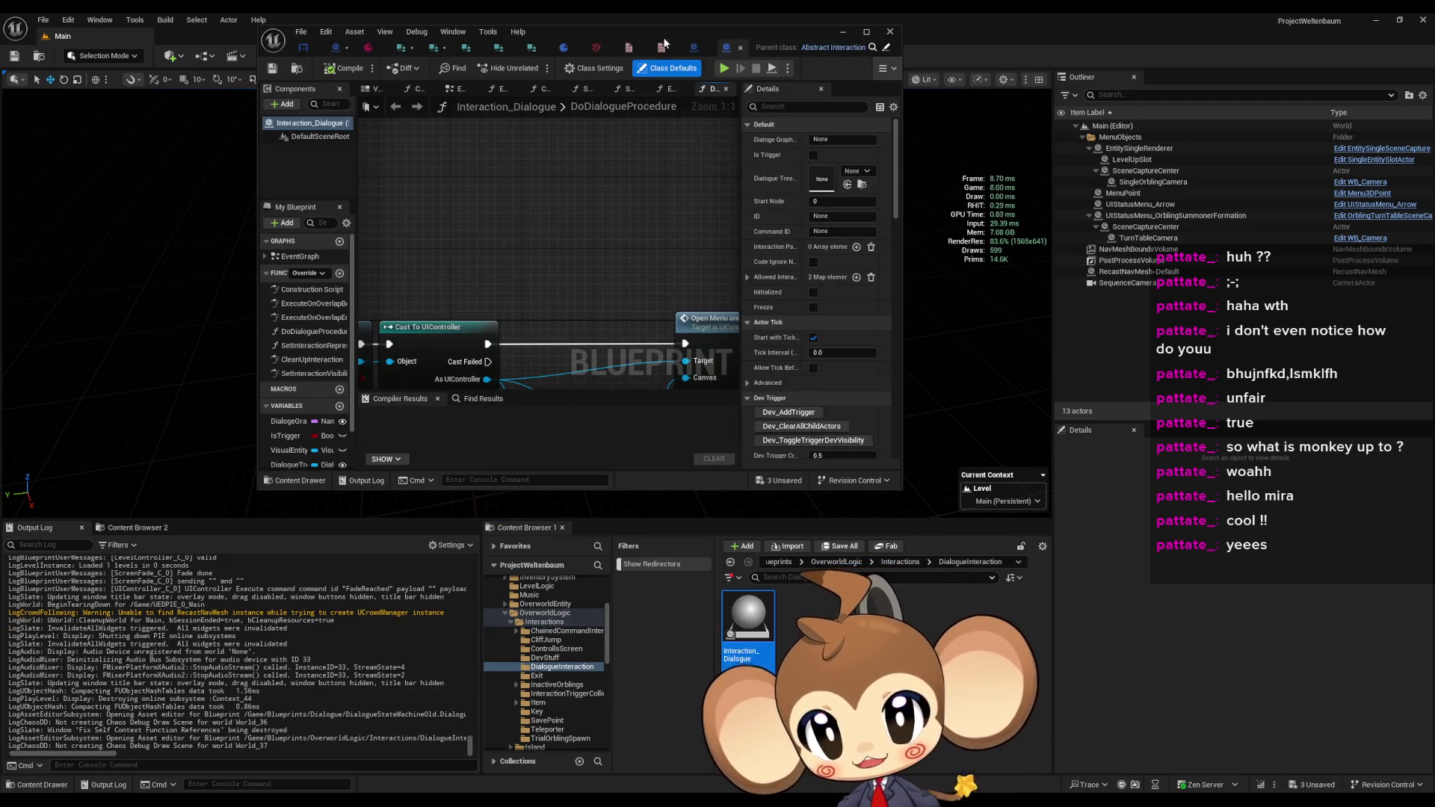
- Maximize the floating Interaction_Dialogue blueprint editor to fill the screen
{"action": "mouse_move", "coordinate": [664, 41]}
{"action": "left_mouse_down"}
{"action": "mouse_move", "coordinate": [596, 140]}
{"action": "mouse_move", "coordinate": [641, 157]}
{"action": "left_mouse_up"}
{"action": "double_click", "coordinate": [641, 157]}
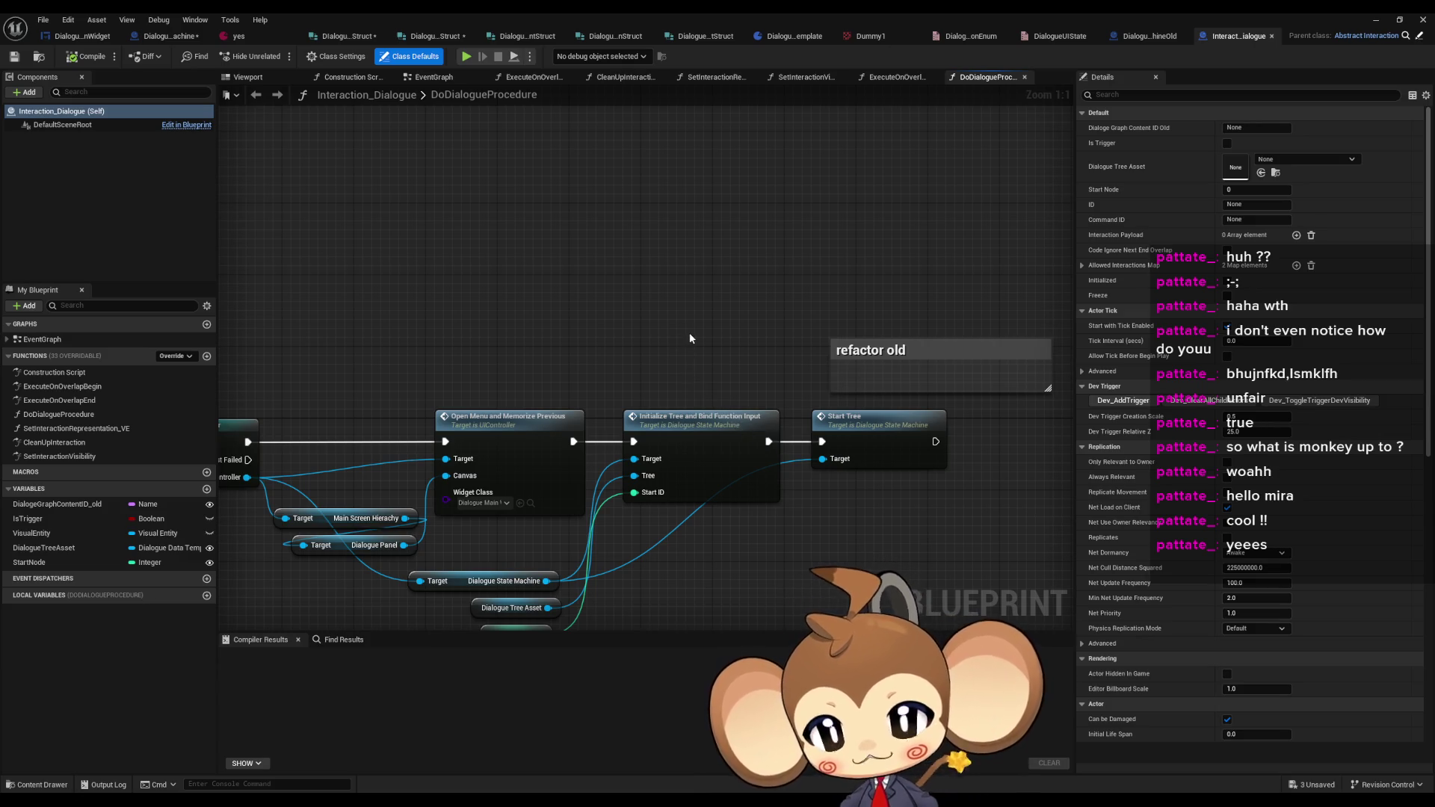
{"action": "scroll", "coordinate": [743, 384], "scroll_direction": "down", "scroll_amount": 1}
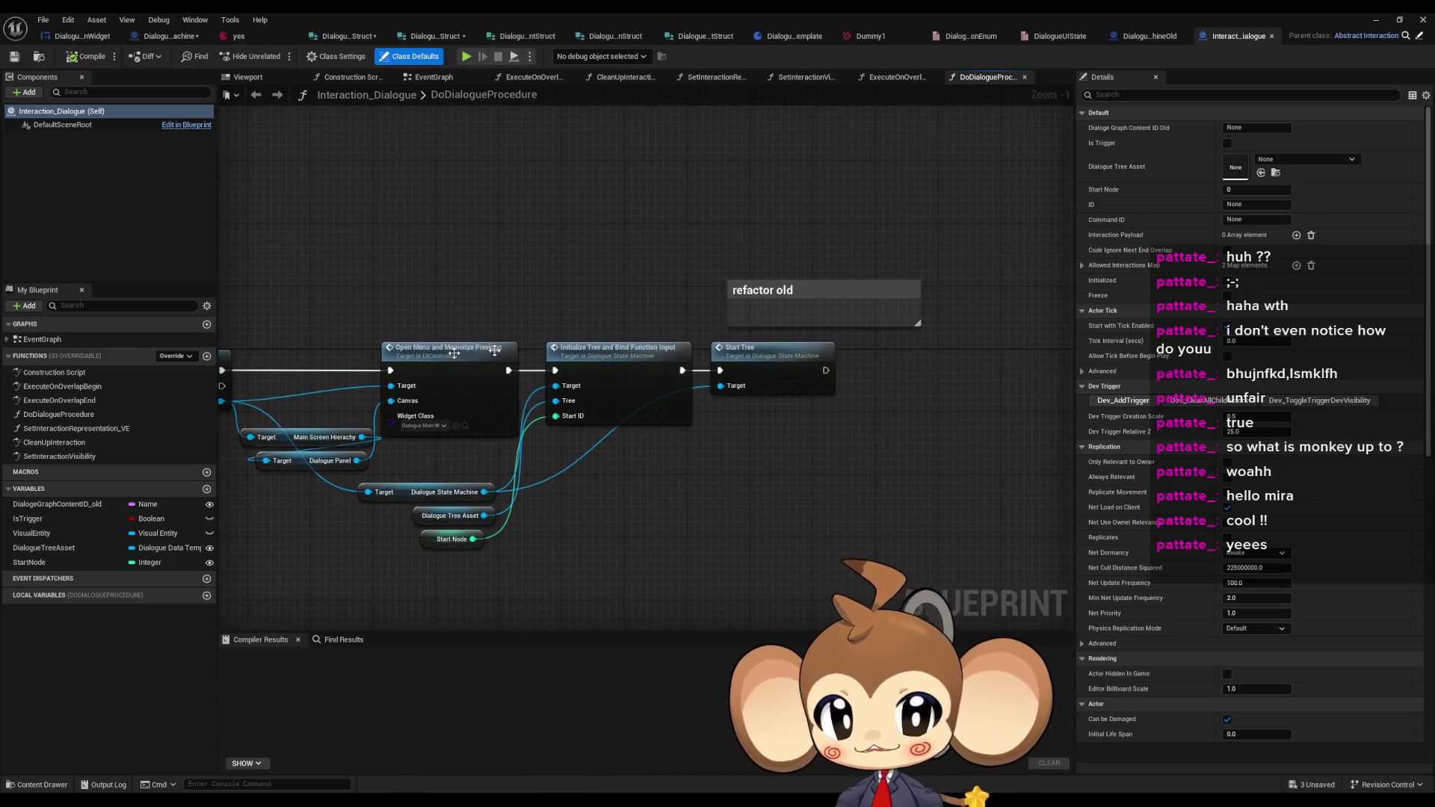
- Look over the DoDialogueProcedure, ExecuteOnOverlapBegin and SetInteractionRepresentation_VE functions, centering DoDialogueProcedure's start
{"action": "left_click", "coordinate": [92, 422]}
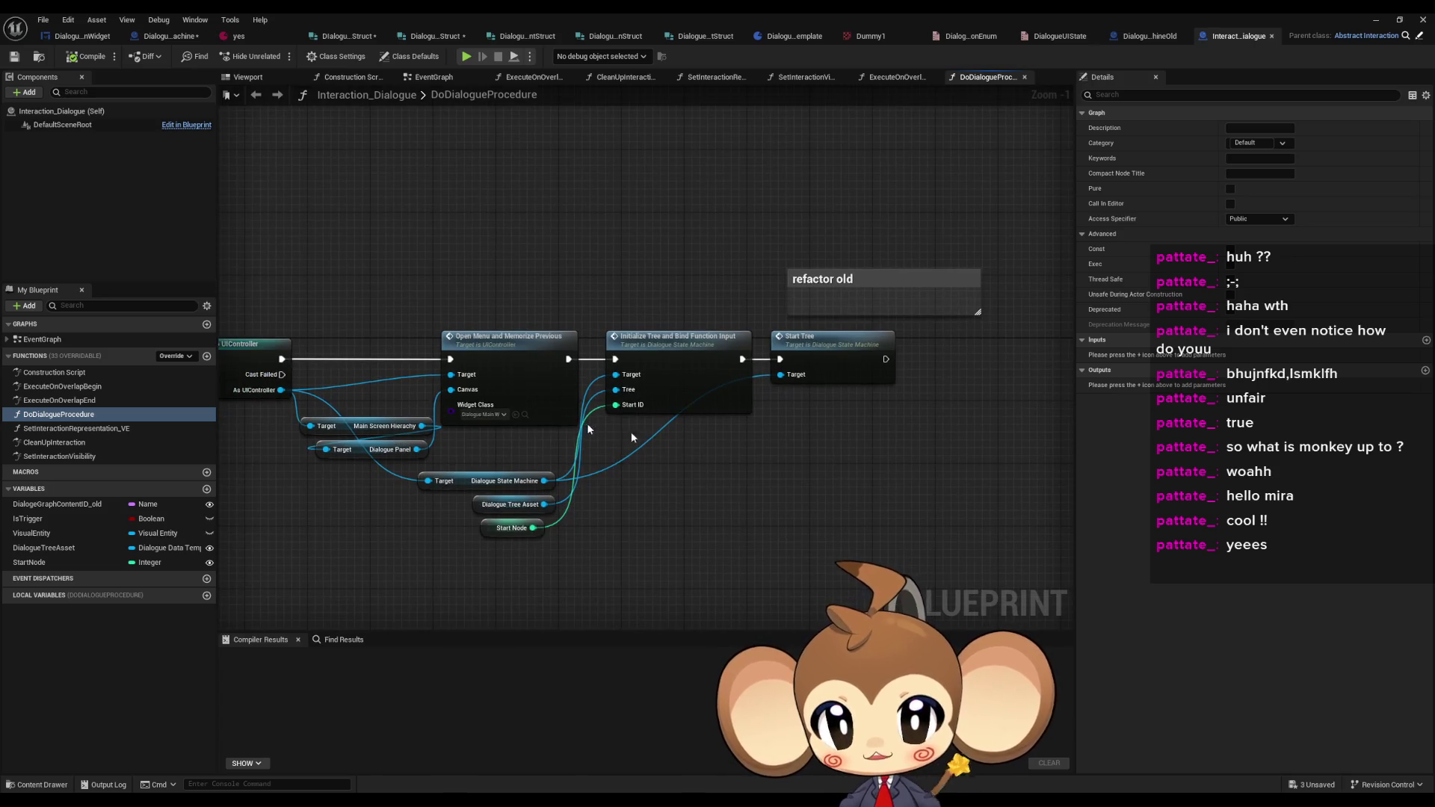
{"action": "left_click", "coordinate": [803, 360]}
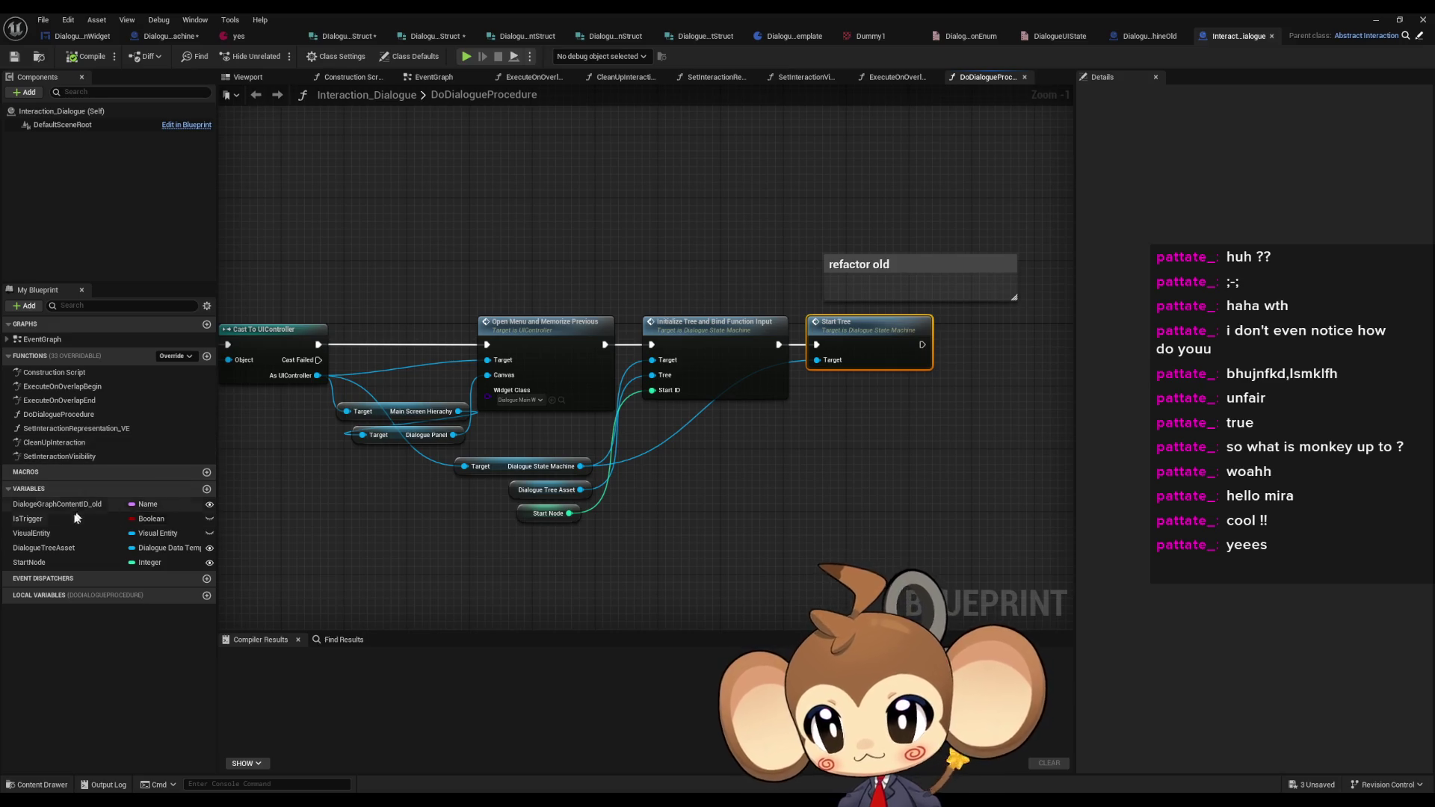
{"action": "left_click", "coordinate": [58, 456]}
{"action": "left_click", "coordinate": [58, 386]}
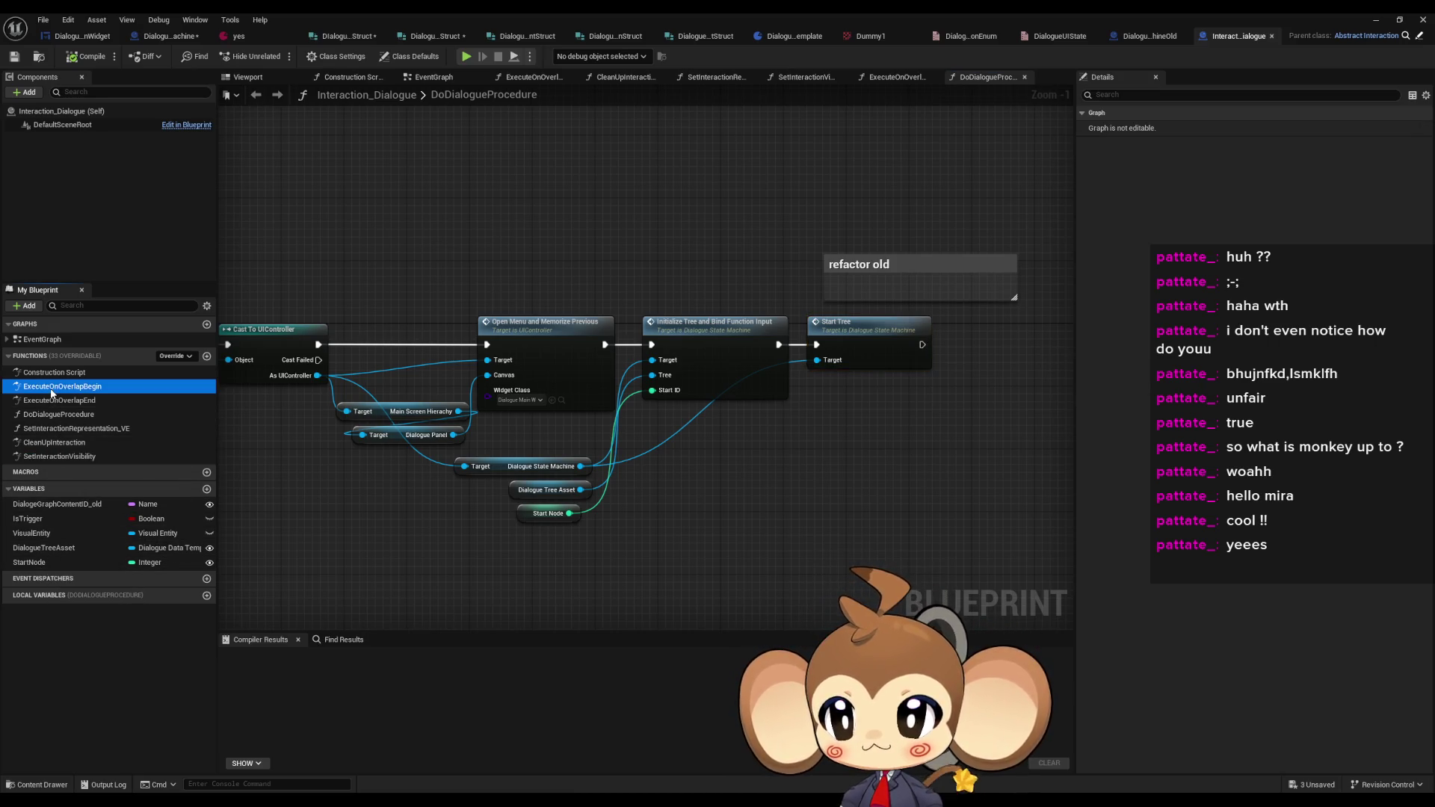
{"action": "left_click", "coordinate": [59, 428]}
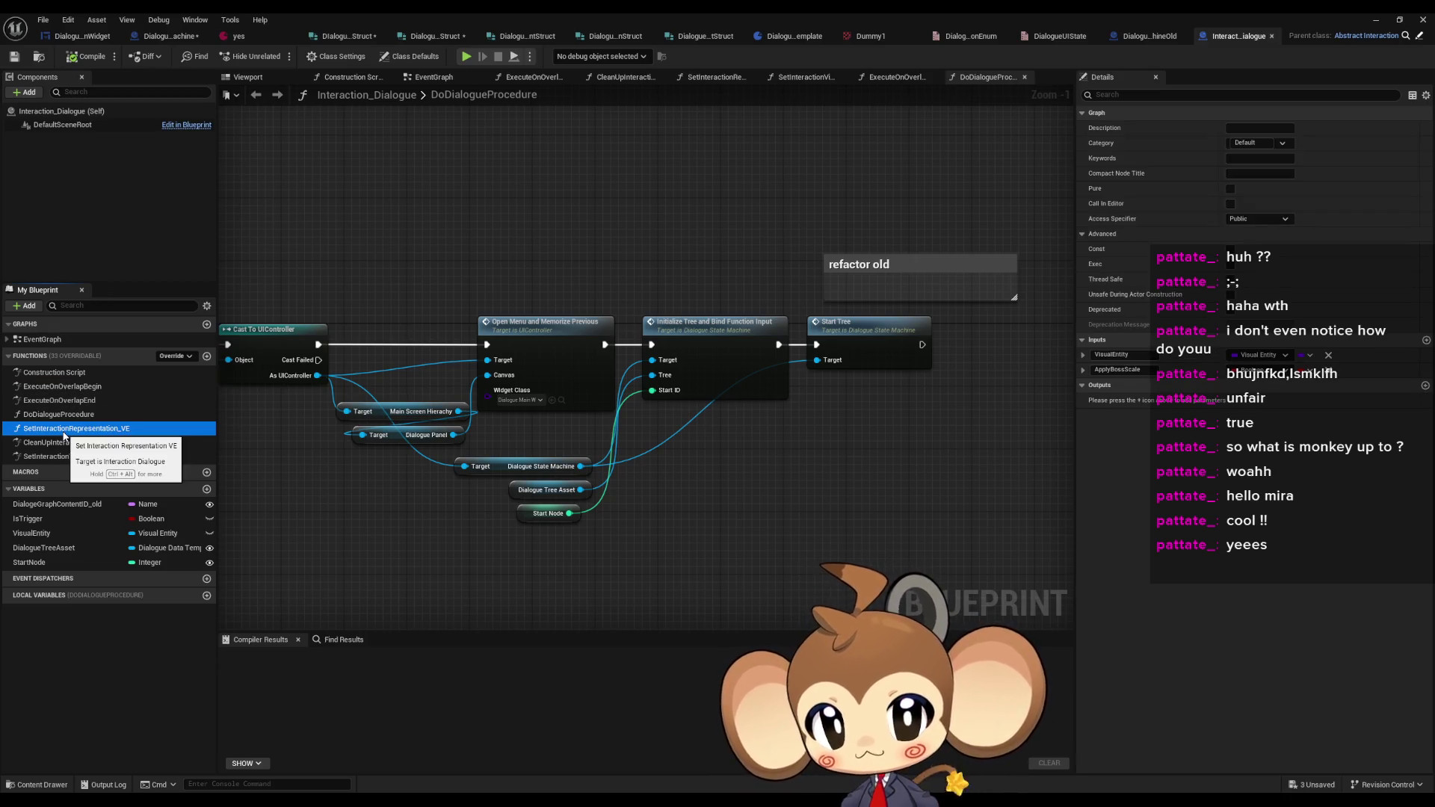
{"action": "left_click_drag", "start_coordinate": [299, 376], "coordinate": [1061, 448]}
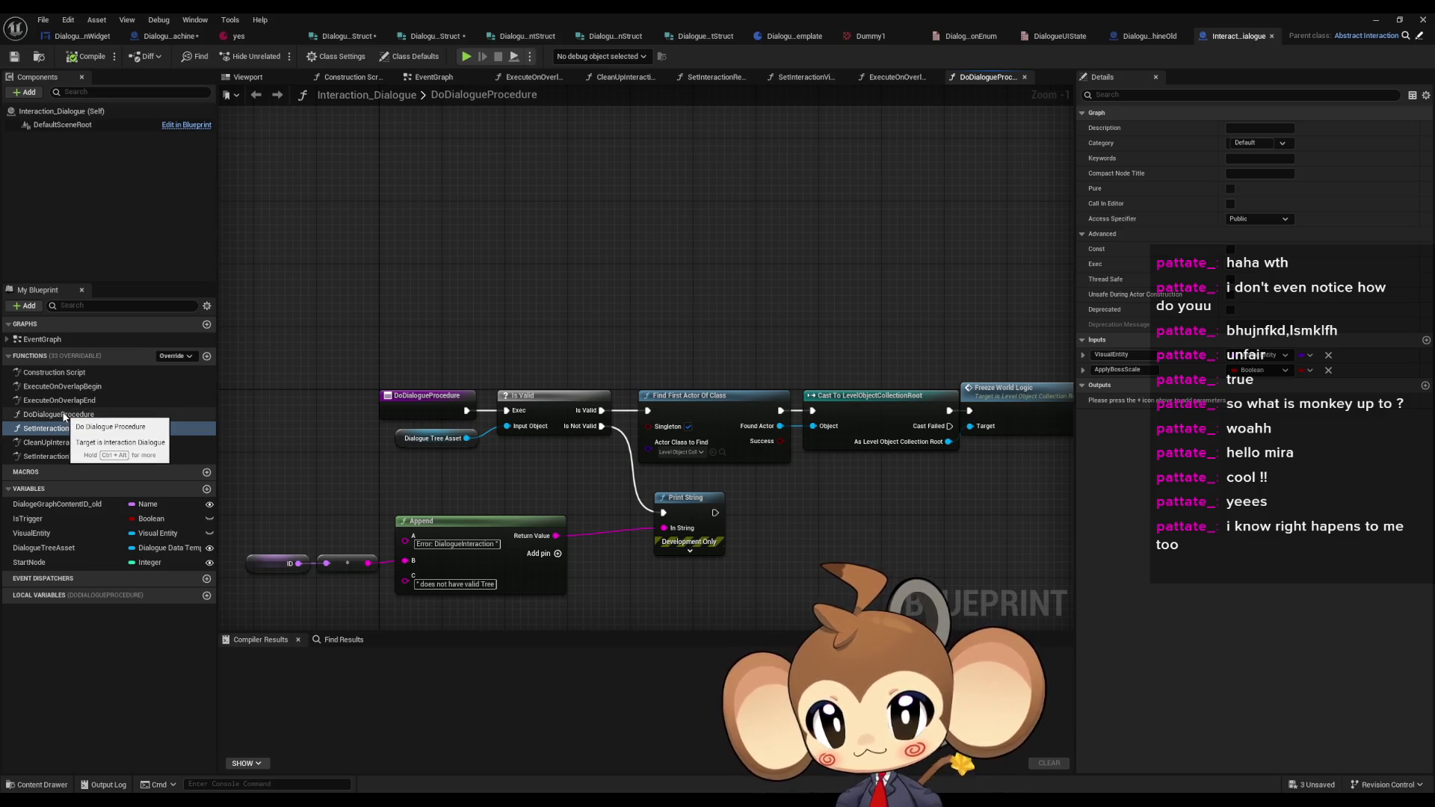
- Review DoDialogueProcedure's Find First Actor, cast and Freeze World Logic nodes
{"action": "left_click", "coordinate": [403, 401]}
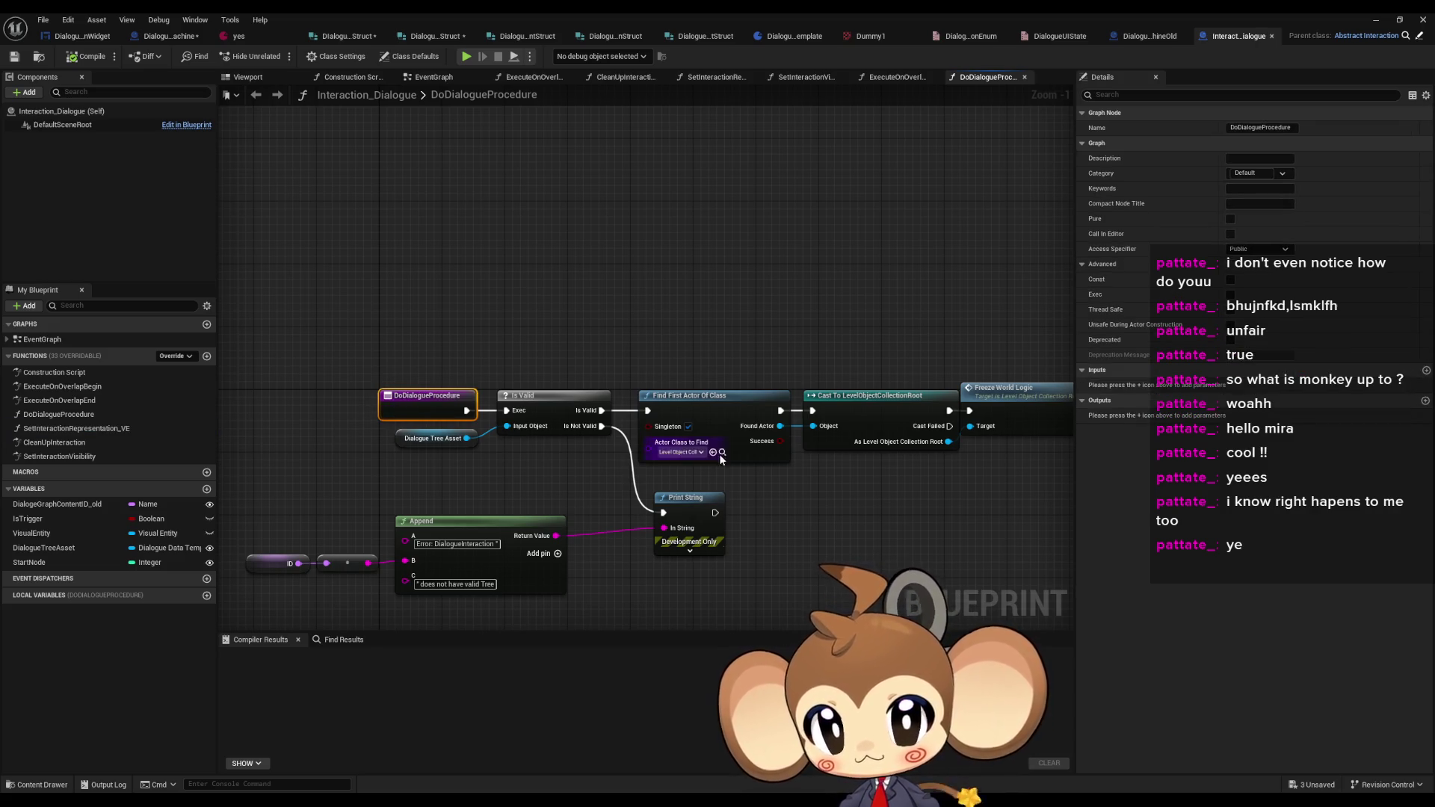
{"action": "mouse_move", "coordinate": [793, 311]}
{"action": "left_mouse_down"}
{"action": "mouse_move", "coordinate": [462, 279]}
{"action": "mouse_move", "coordinate": [770, 417]}
{"action": "left_mouse_up"}
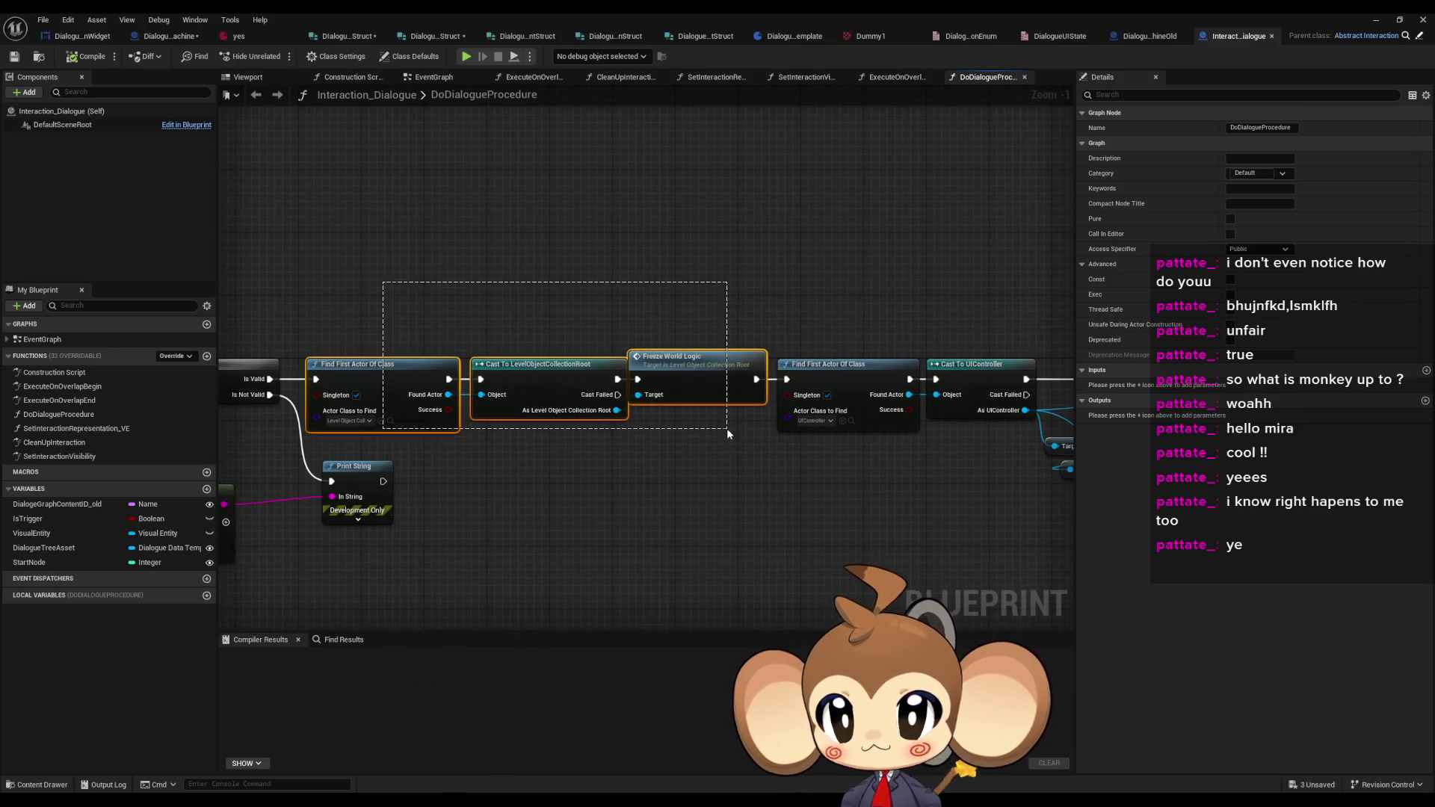
{"action": "left_click_drag", "start_coordinate": [517, 499], "coordinate": [843, 487]}
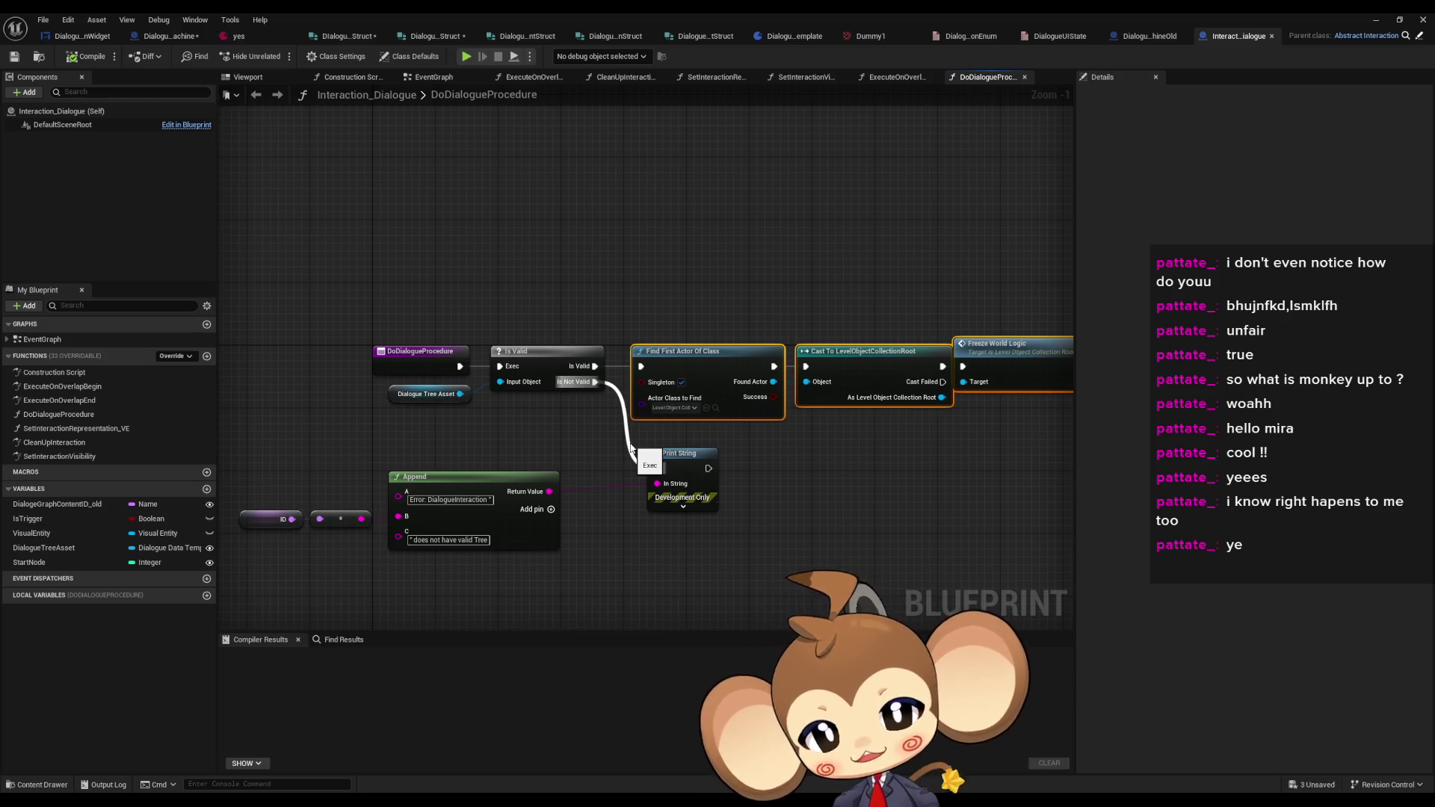
{"action": "left_click_drag", "start_coordinate": [630, 448], "coordinate": [289, 397]}
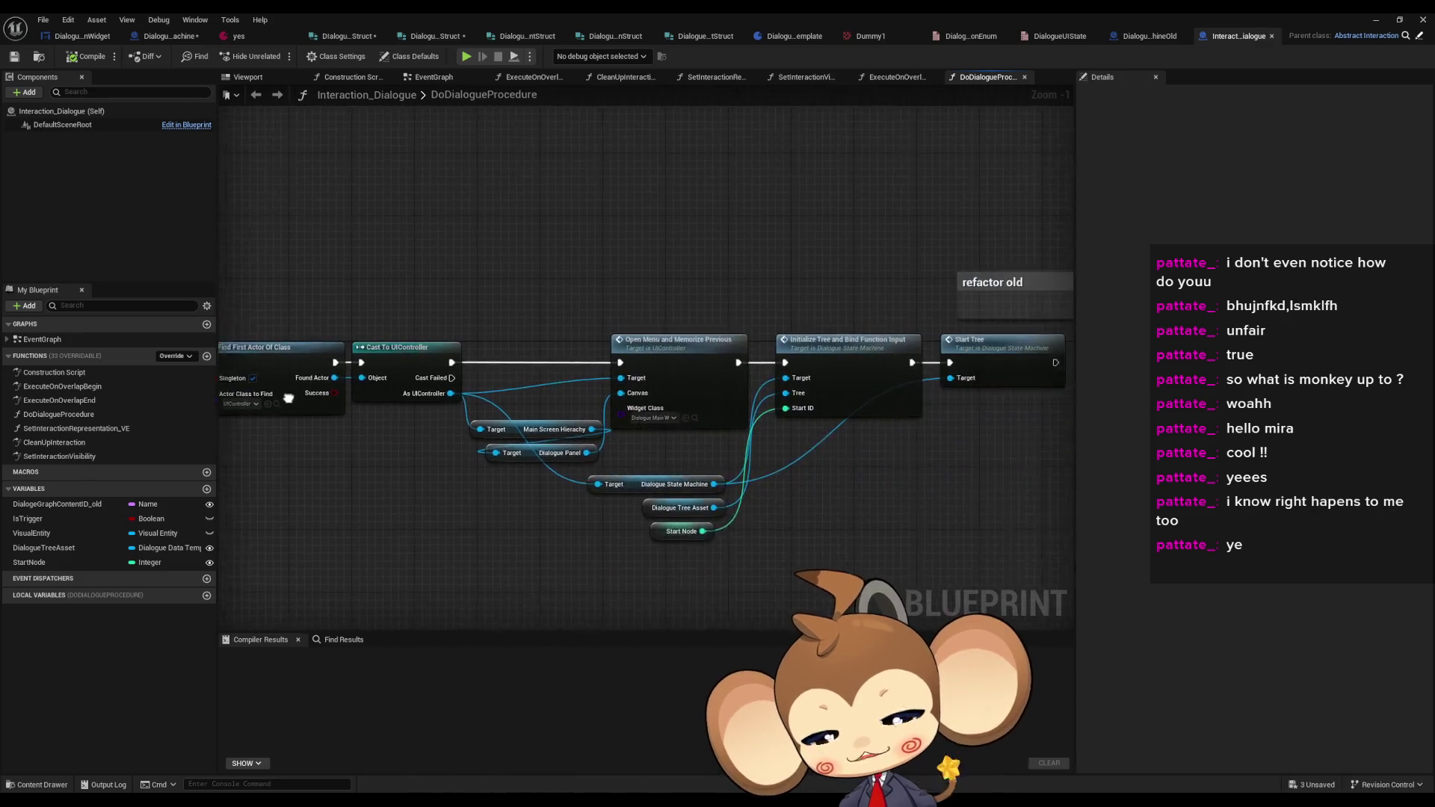
{"action": "mouse_move", "coordinate": [615, 288]}
{"action": "left_mouse_down"}
{"action": "mouse_move", "coordinate": [452, 281]}
{"action": "mouse_move", "coordinate": [443, 301]}
{"action": "mouse_move", "coordinate": [525, 259]}
{"action": "mouse_move", "coordinate": [1067, 275]}
{"action": "left_mouse_up"}
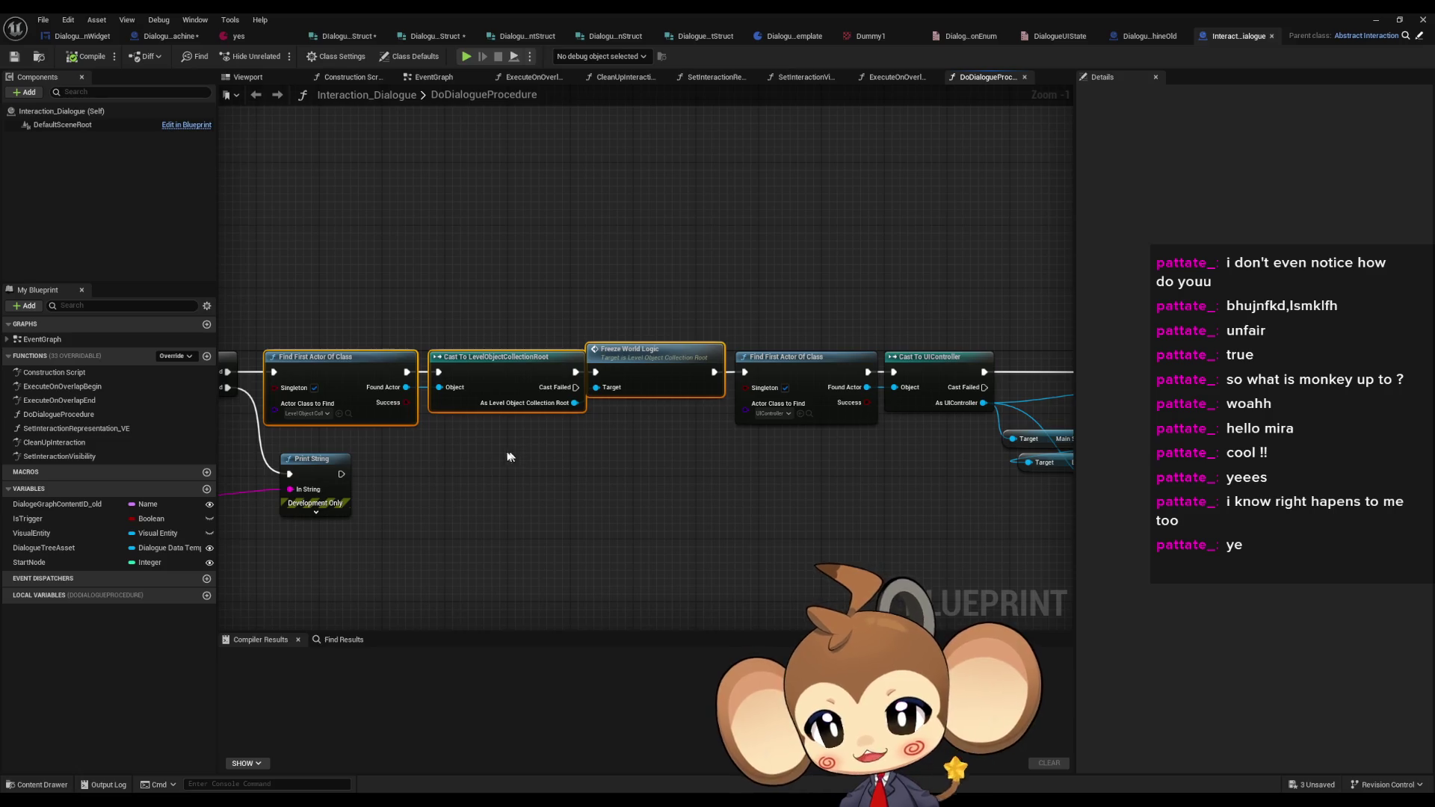
{"action": "mouse_move", "coordinate": [351, 295]}
{"action": "left_mouse_down"}
{"action": "mouse_move", "coordinate": [523, 423]}
{"action": "mouse_move", "coordinate": [626, 404]}
{"action": "left_mouse_up"}
{"action": "left_click_drag", "start_coordinate": [703, 473], "coordinate": [586, 471]}
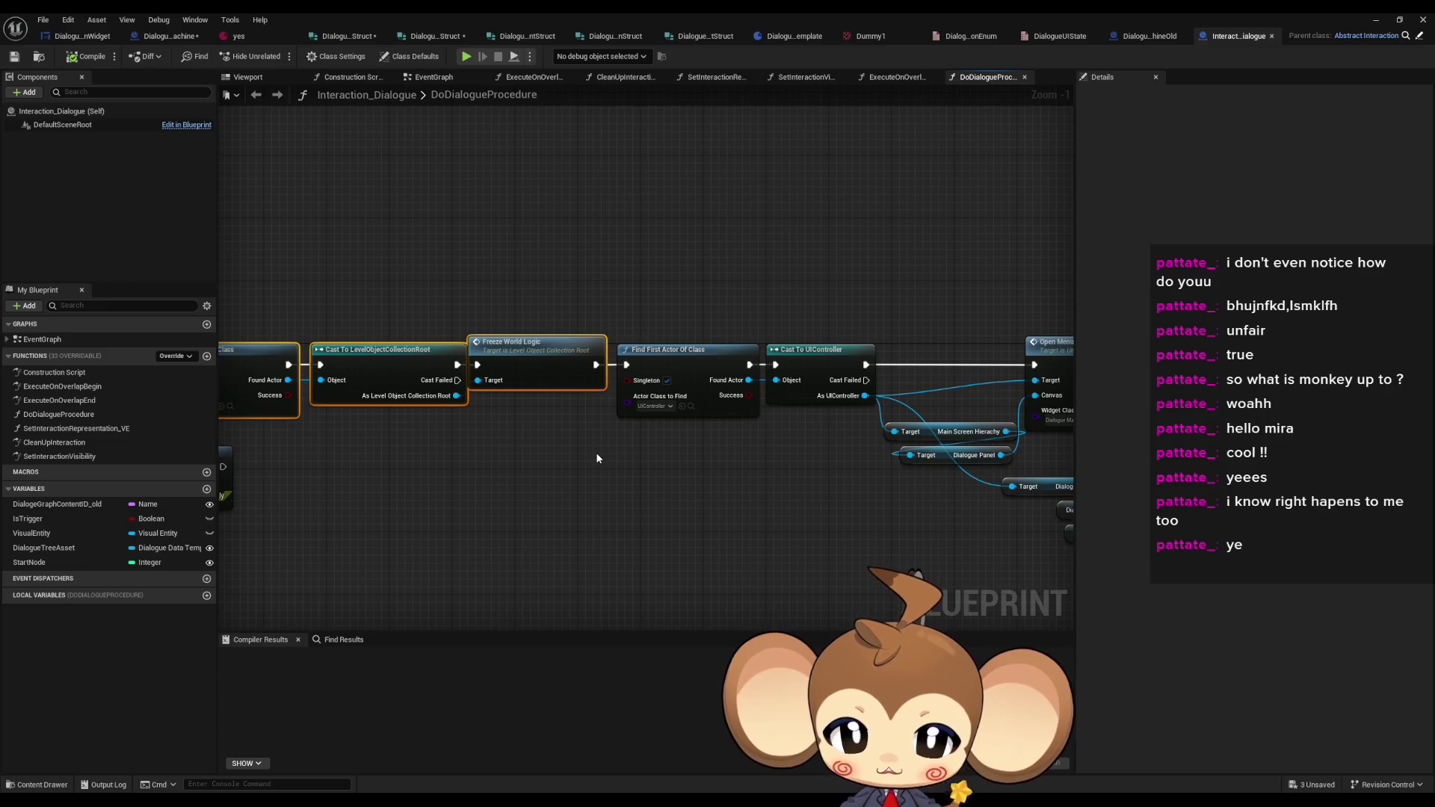
- Inspect Open Menu, Initialize Tree and Start Tree, then return to the DialogueStateMachine blueprint
{"action": "left_click_drag", "start_coordinate": [733, 464], "coordinate": [284, 431]}
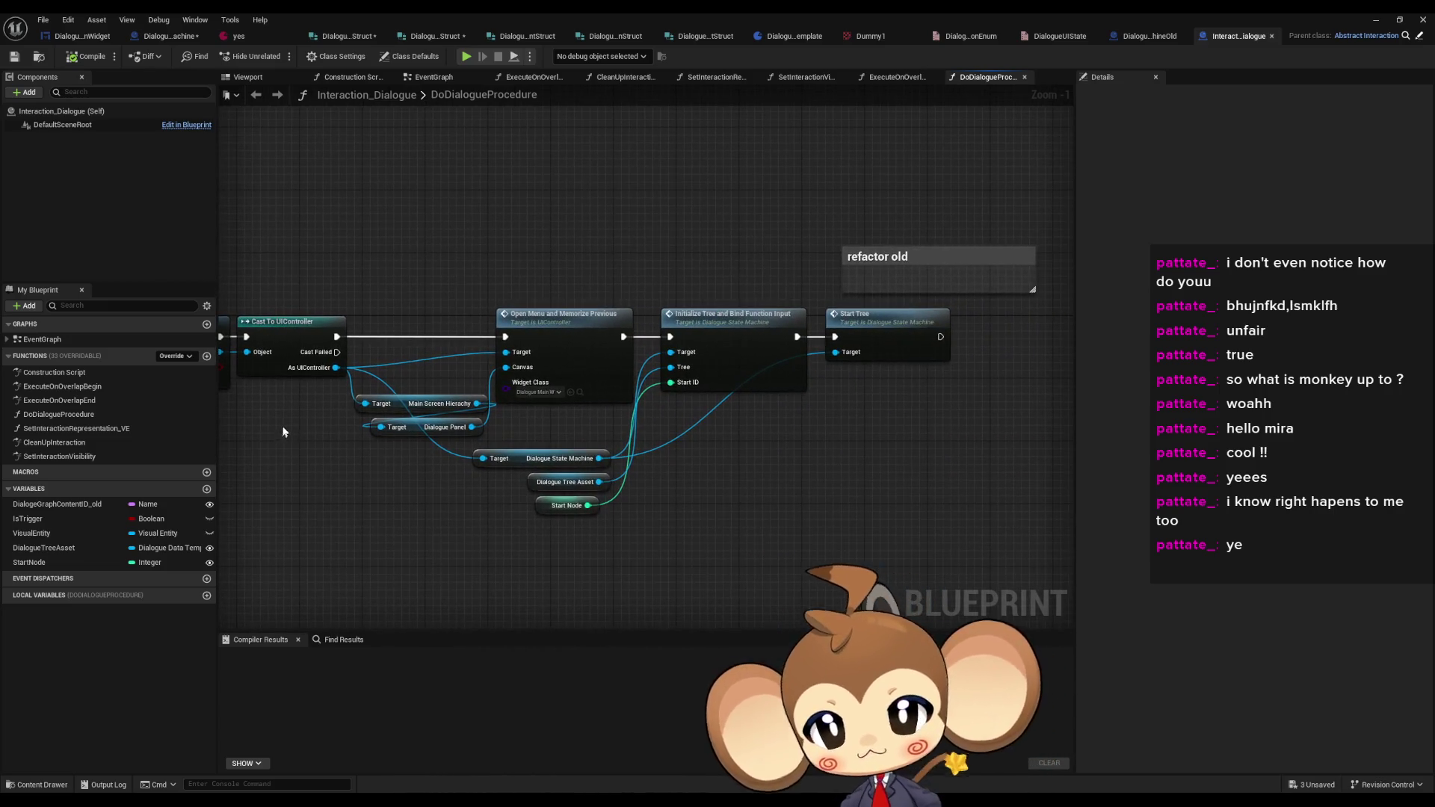
{"action": "left_click_drag", "start_coordinate": [523, 287], "coordinate": [525, 295]}
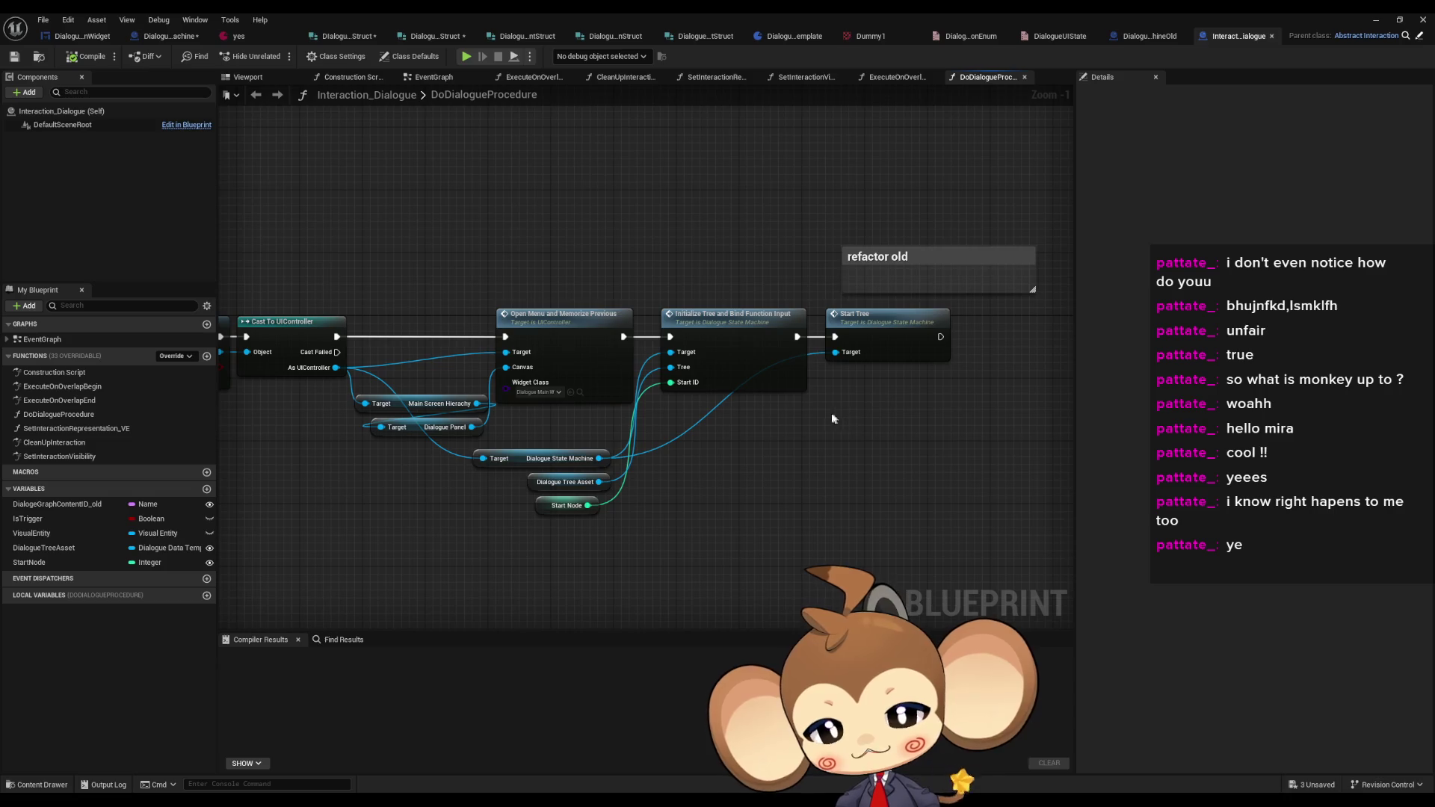
{"action": "left_click", "coordinate": [742, 387]}
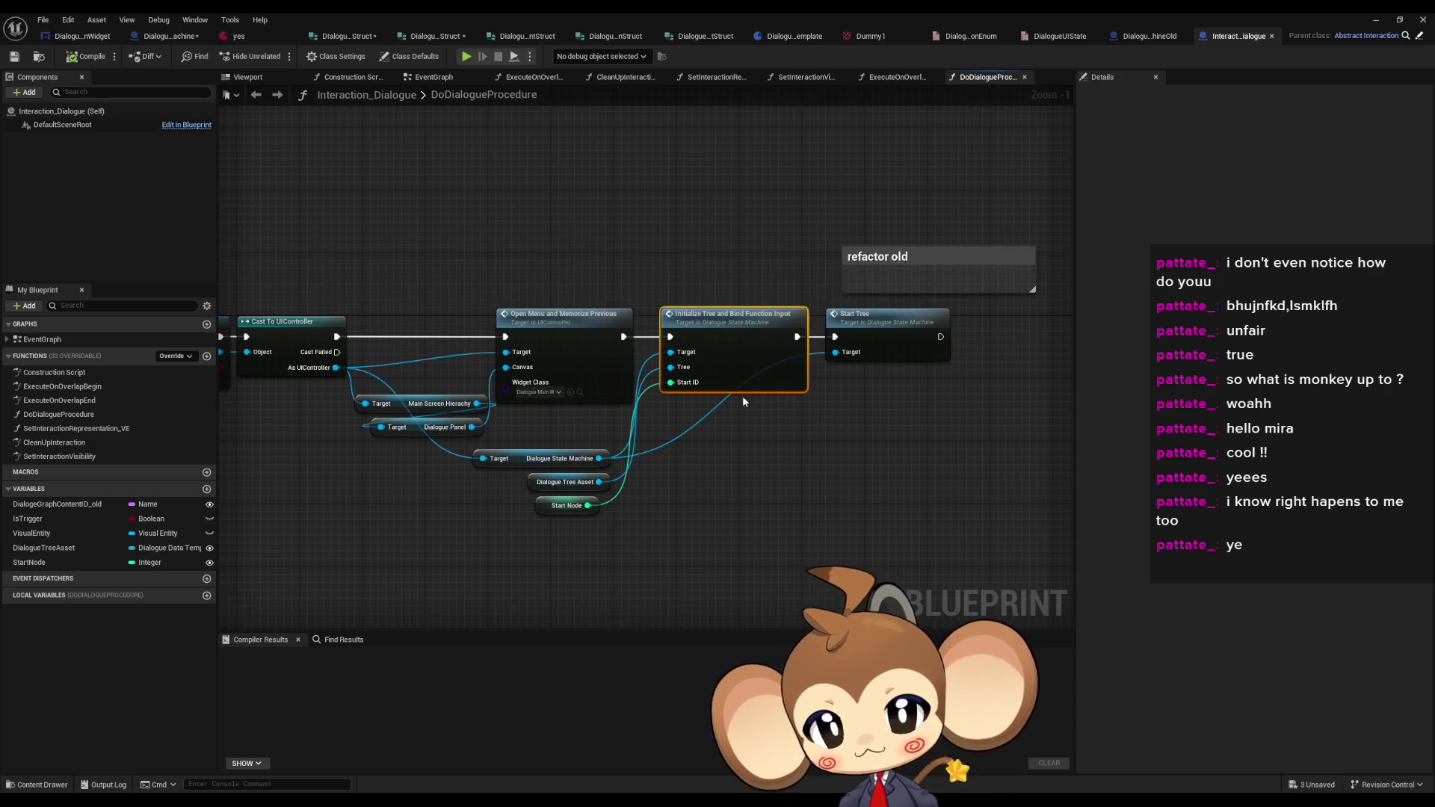
{"action": "left_click", "coordinate": [817, 441]}
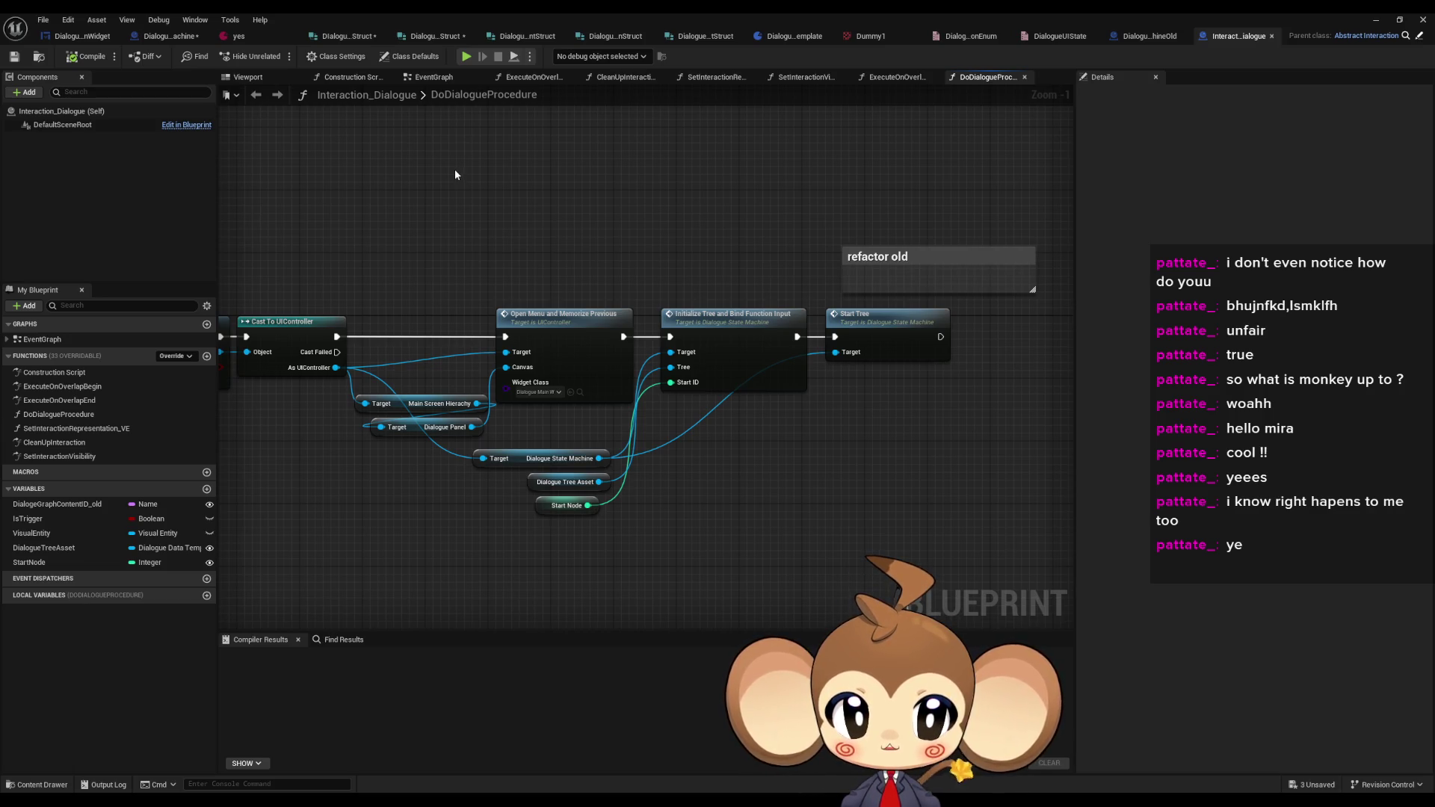
{"action": "left_click", "coordinate": [185, 39]}
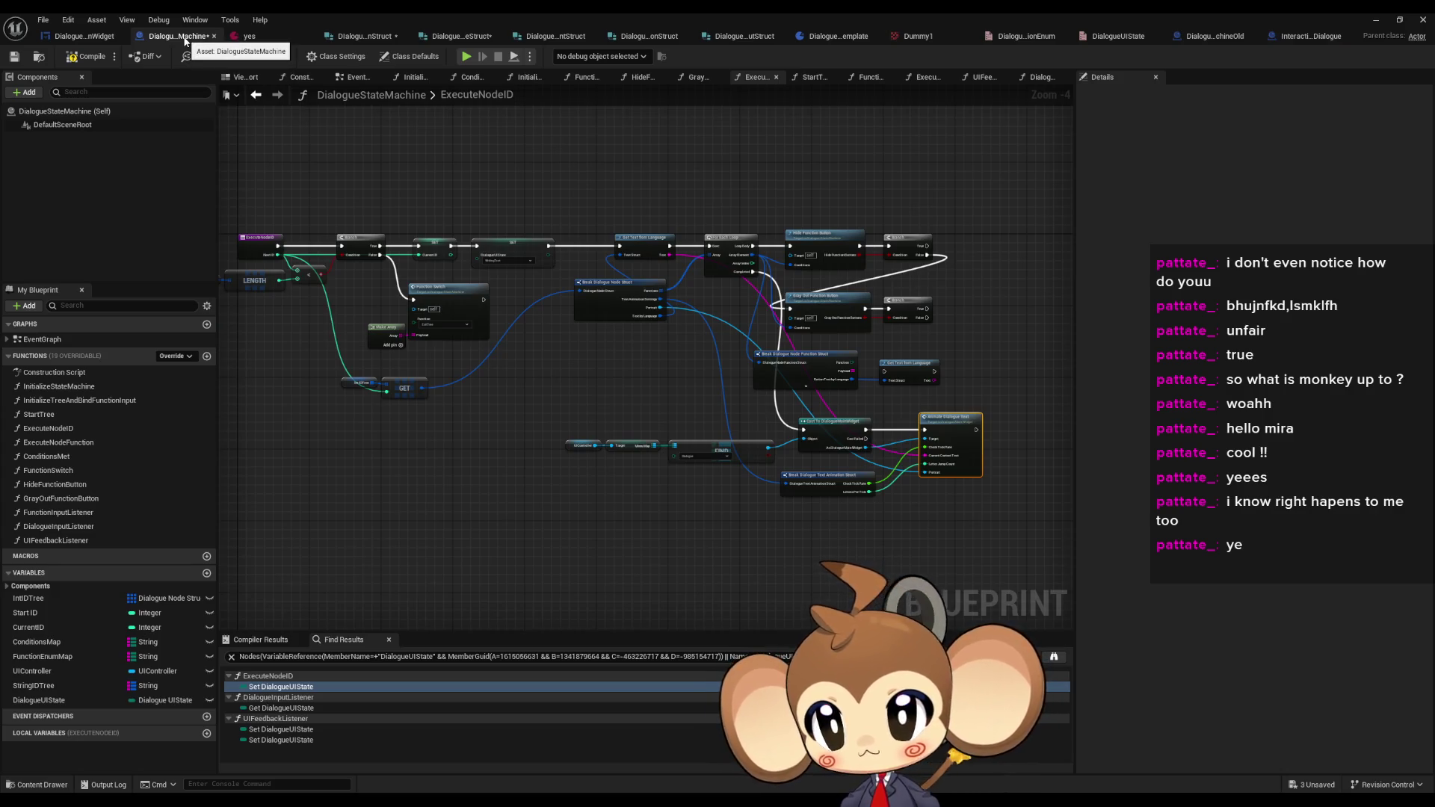
- Inspect FunctionSwitch's Resume World Logic, Clear Dialogue Graph and Switch nodes, then open InitializeTreeAndBindFunctionInput
{"action": "scroll", "coordinate": [736, 392], "scroll_direction": "up", "scroll_amount": 5}
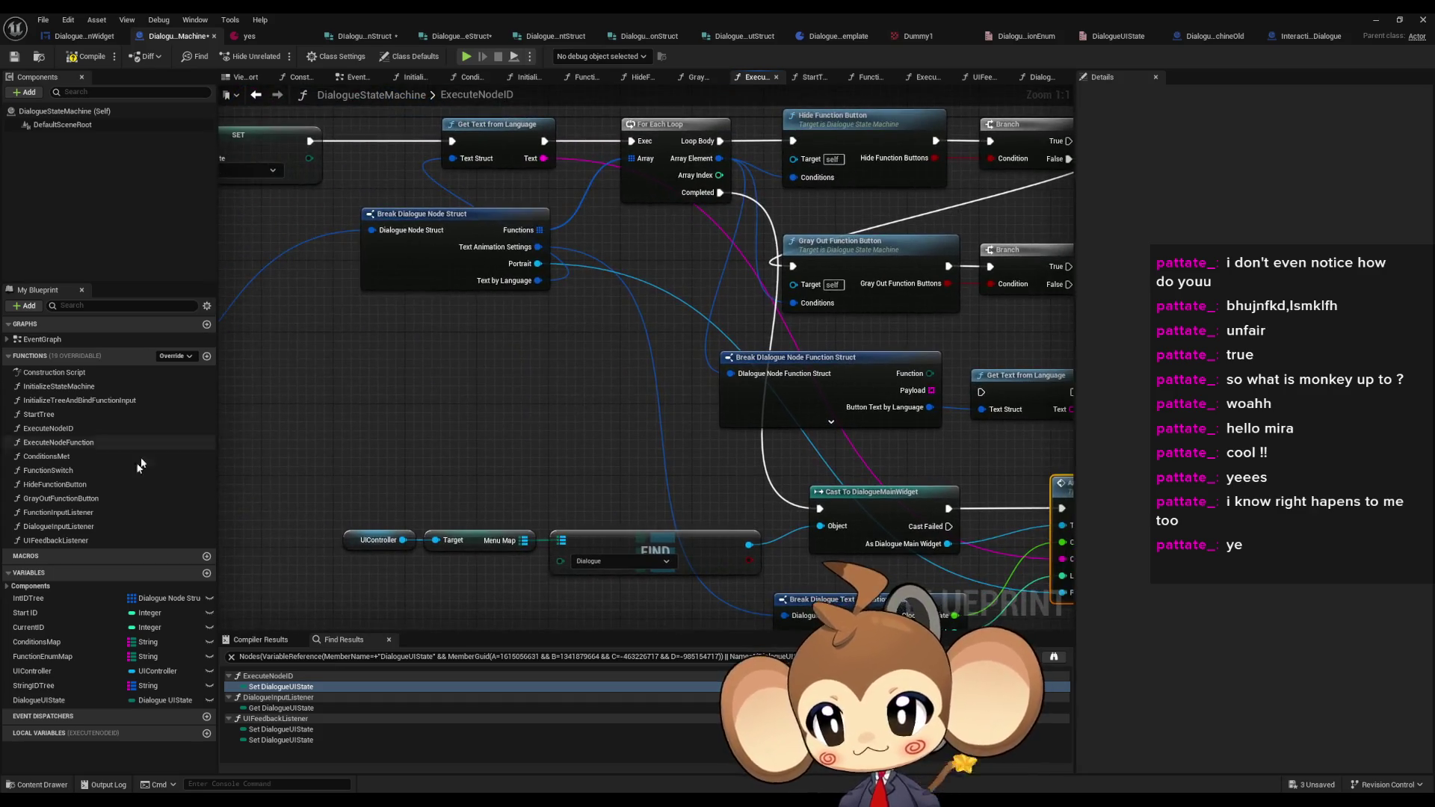
{"action": "double_click", "coordinate": [64, 468]}
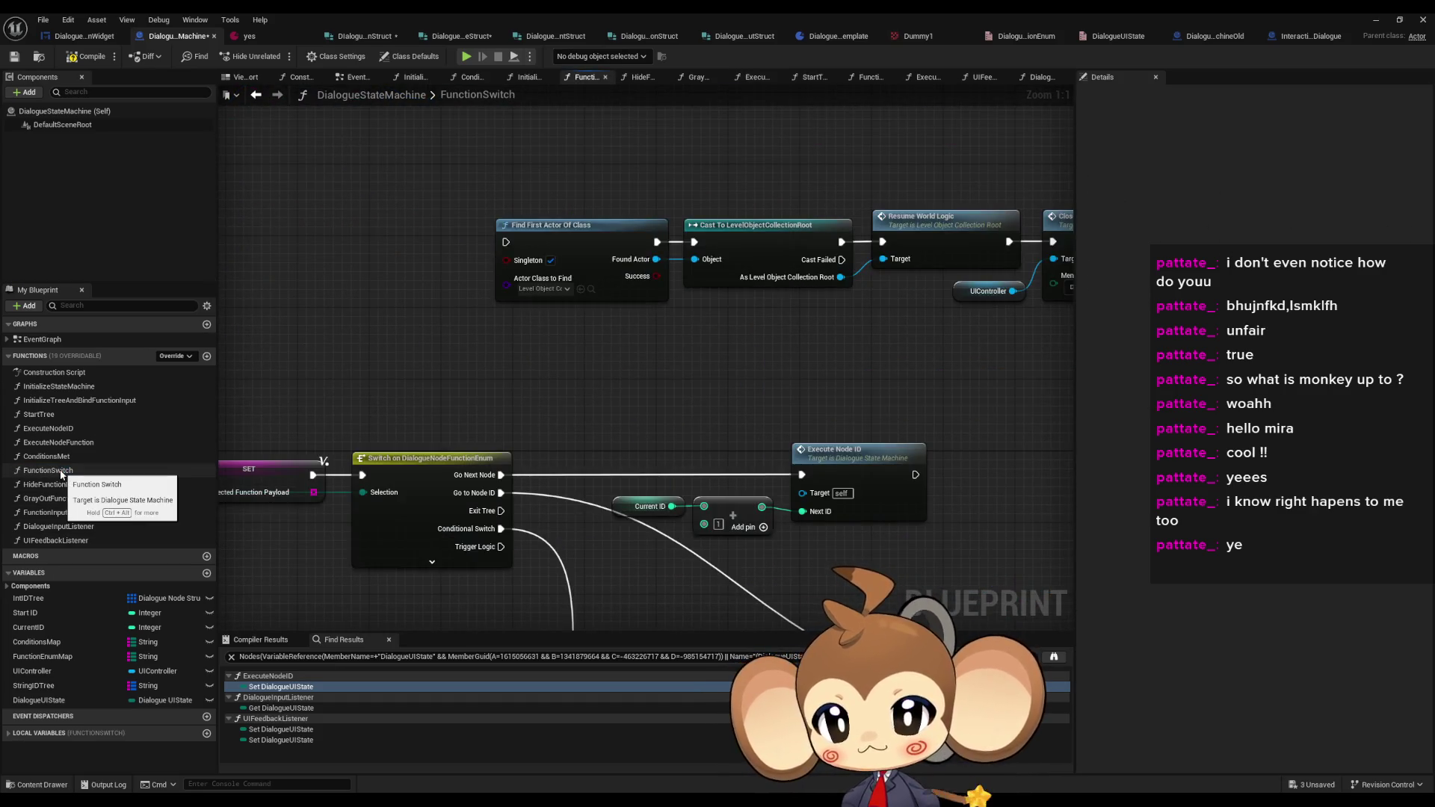
{"action": "mouse_move", "coordinate": [322, 183]}
{"action": "left_mouse_down"}
{"action": "mouse_move", "coordinate": [474, 328]}
{"action": "mouse_move", "coordinate": [729, 334]}
{"action": "mouse_move", "coordinate": [673, 307]}
{"action": "mouse_move", "coordinate": [715, 476]}
{"action": "mouse_move", "coordinate": [546, 429]}
{"action": "left_mouse_up"}
{"action": "left_click_drag", "start_coordinate": [684, 213], "coordinate": [746, 420]}
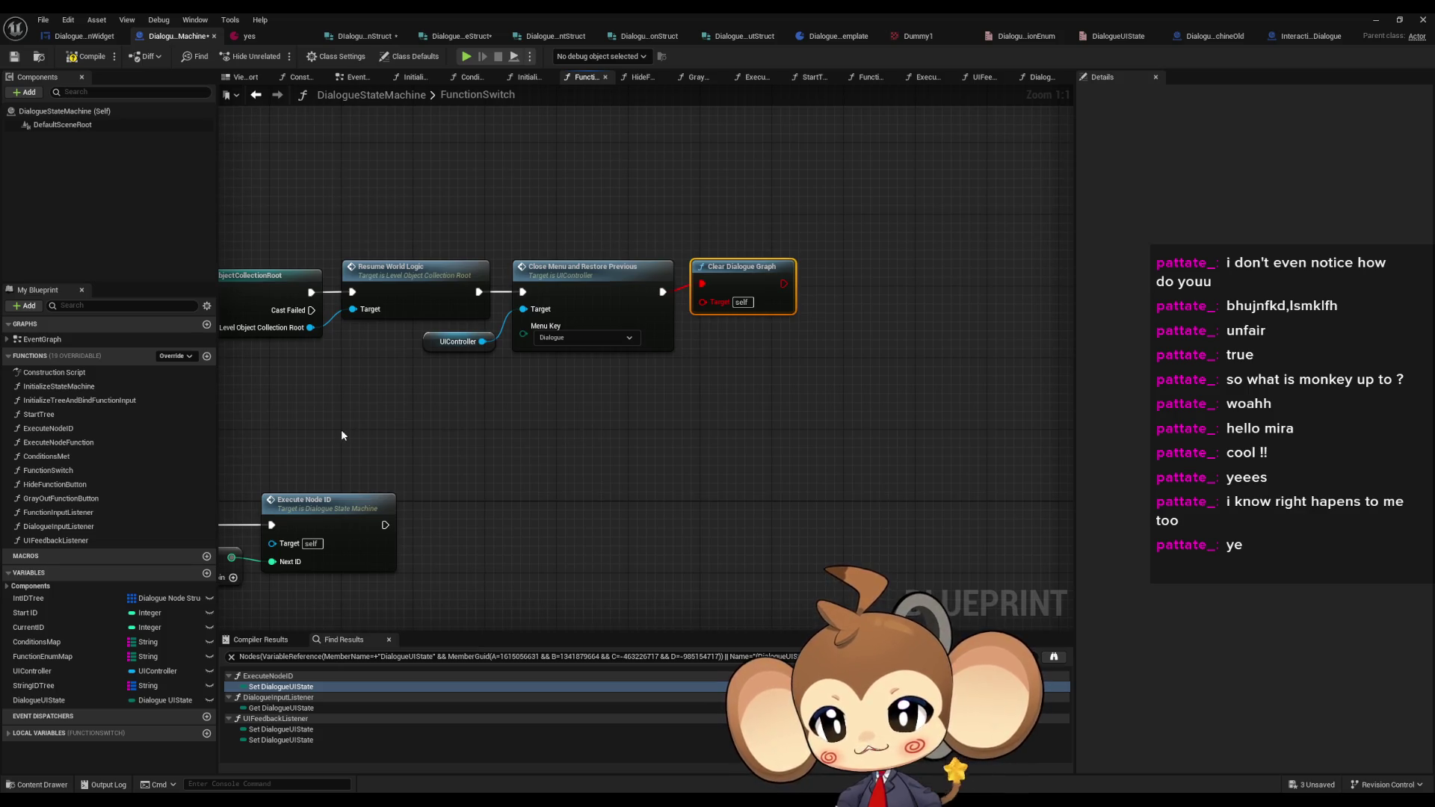
{"action": "mouse_move", "coordinate": [345, 428]}
{"action": "left_mouse_down"}
{"action": "mouse_move", "coordinate": [868, 273]}
{"action": "mouse_move", "coordinate": [951, 269]}
{"action": "left_mouse_up"}
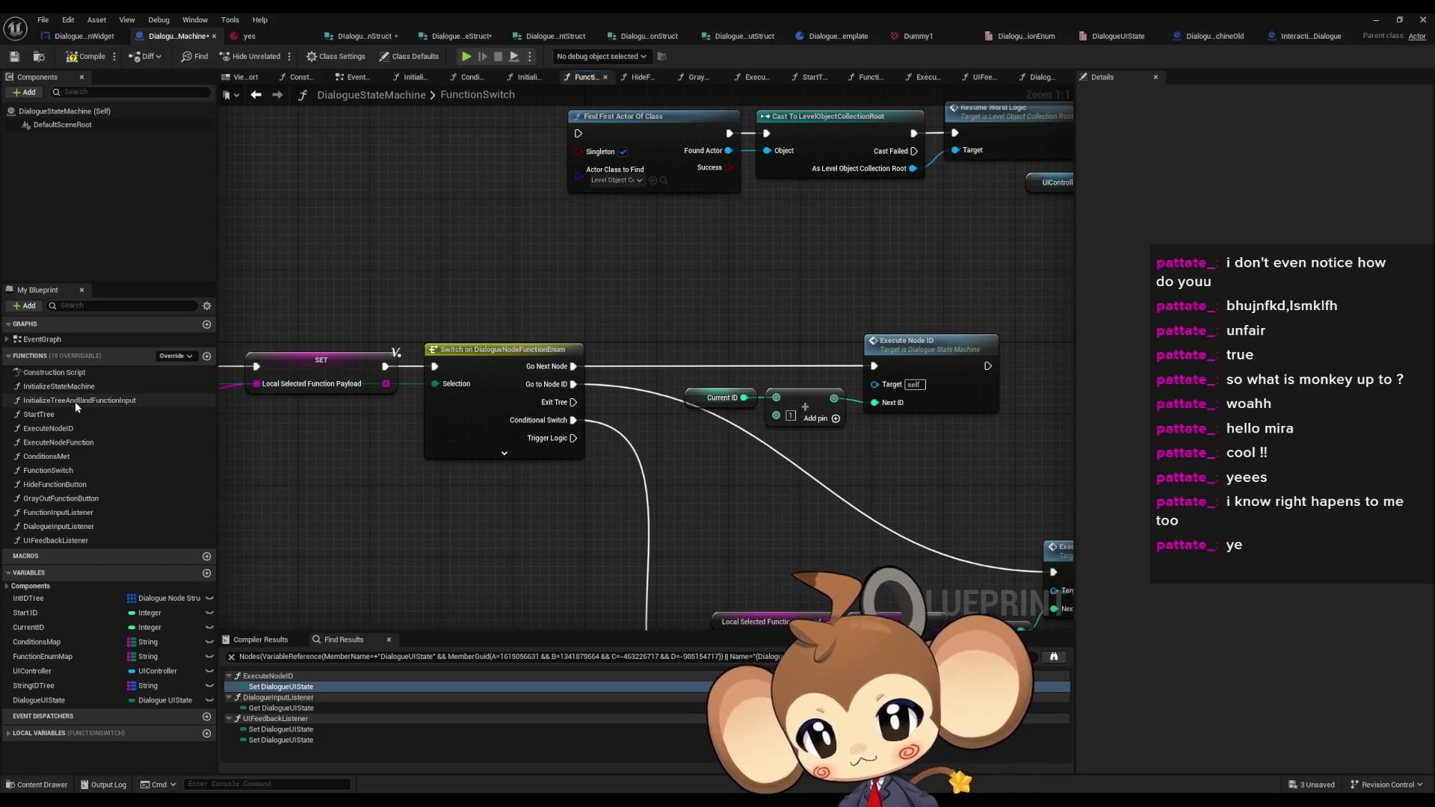
{"action": "left_click", "coordinate": [100, 402]}
{"action": "double_click", "coordinate": [100, 403]}
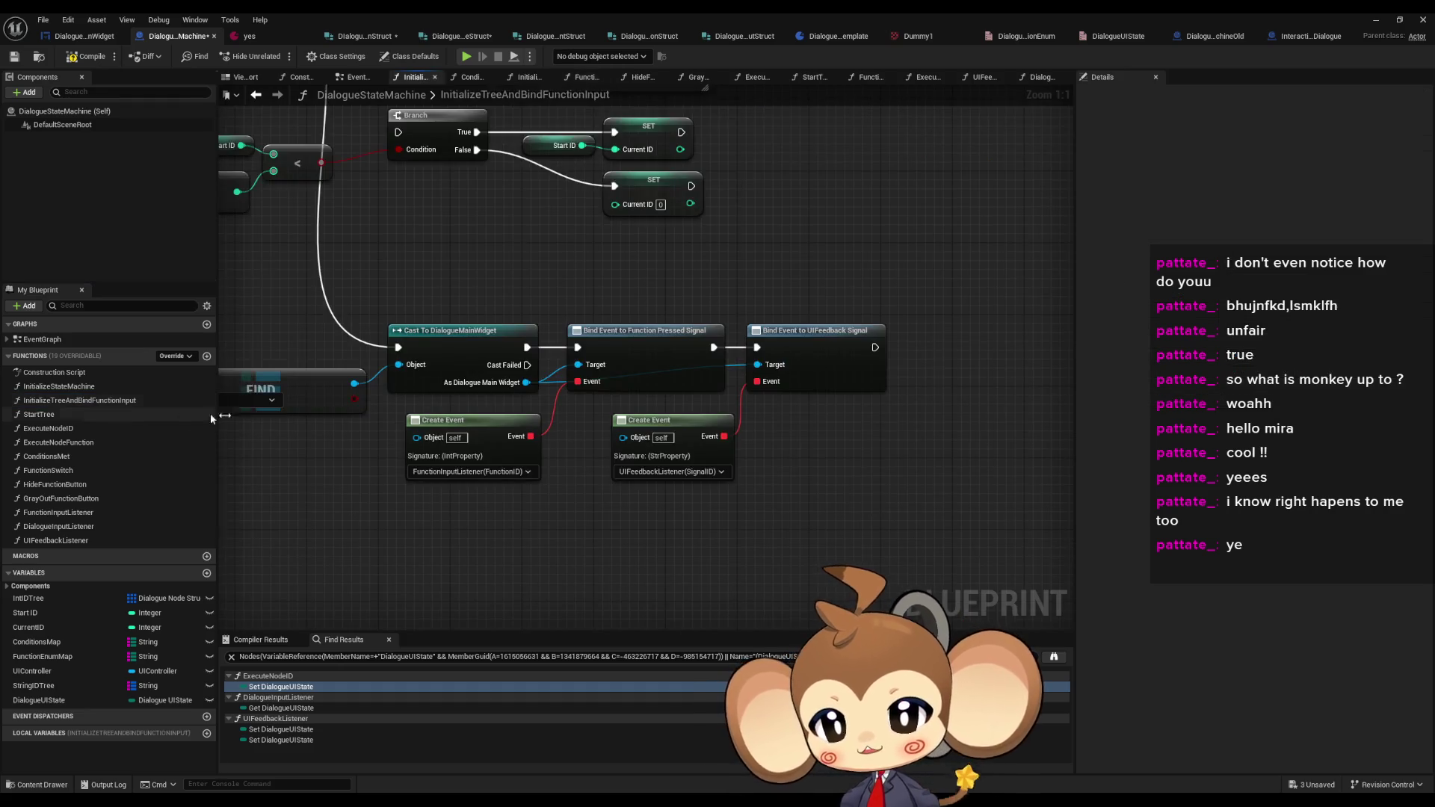
- Copy the SET Int IDTree node in InitializeTreeAndBindFunctionInput
{"action": "scroll", "coordinate": [823, 448], "scroll_direction": "down", "scroll_amount": 3}
{"action": "left_click_drag", "start_coordinate": [823, 449], "coordinate": [584, 437]}
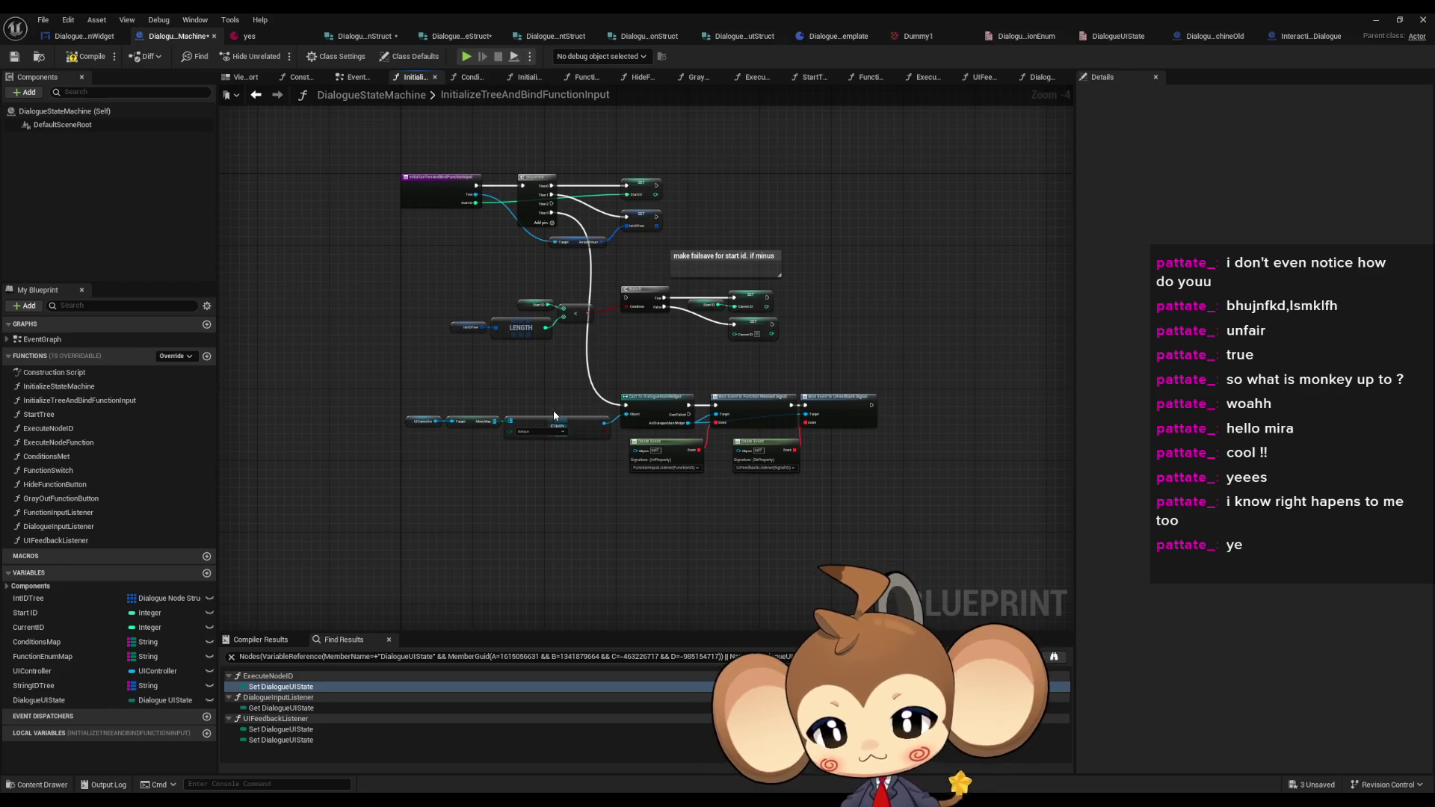
{"action": "scroll", "coordinate": [592, 285], "scroll_direction": "up", "scroll_amount": 4}
{"action": "left_click", "coordinate": [658, 255]}
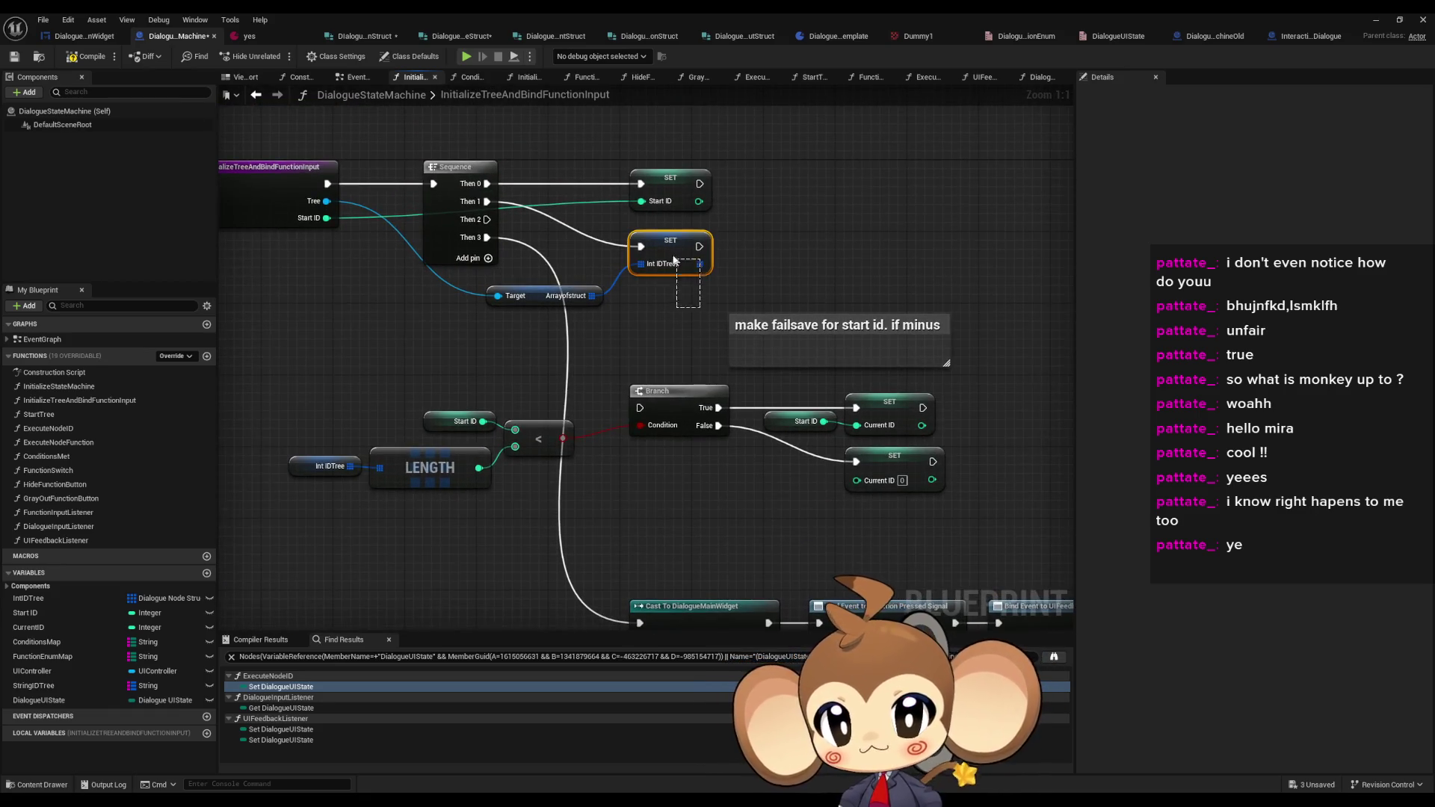
{"action": "scroll", "coordinate": [730, 529], "scroll_direction": "down", "scroll_amount": 3}
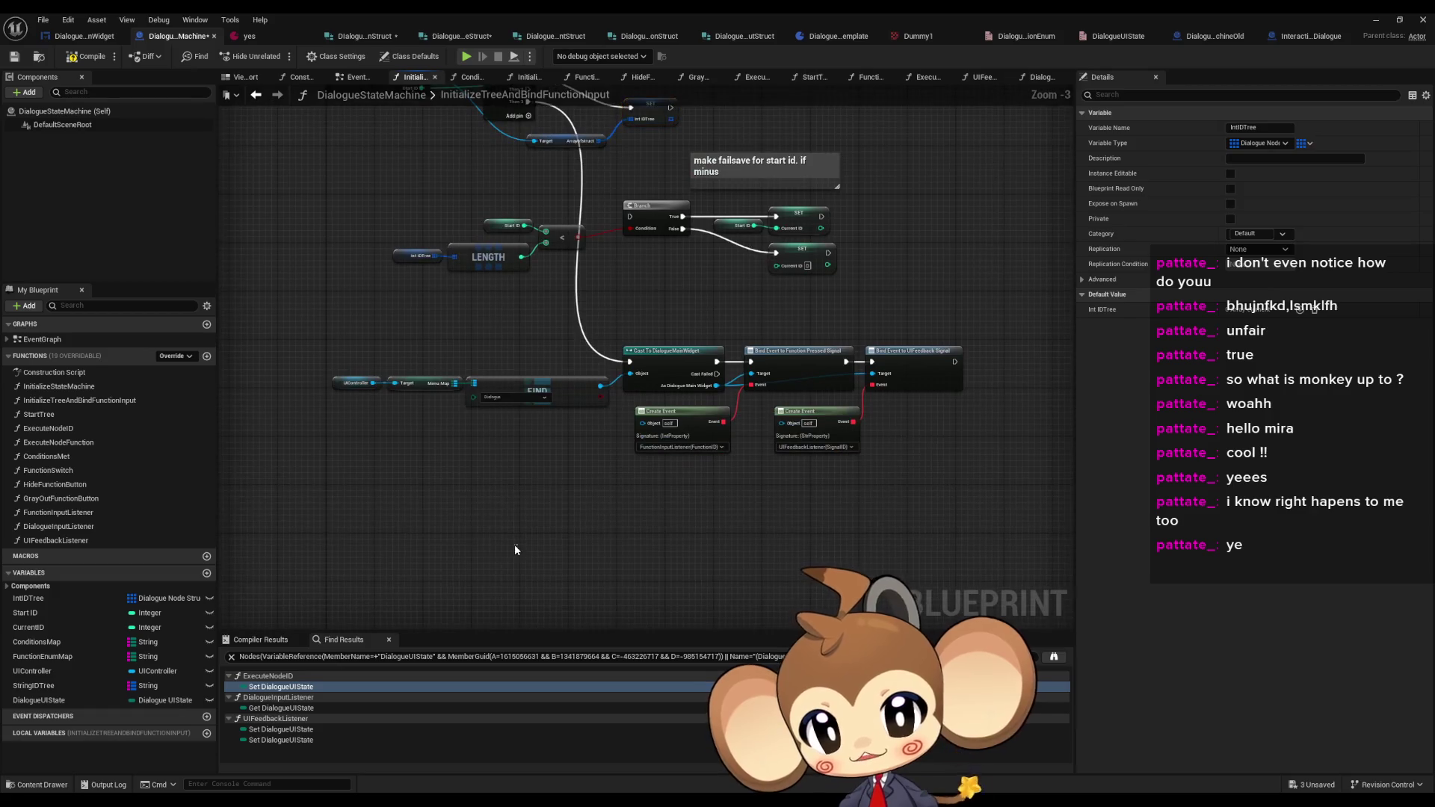
{"action": "key", "text": "ctrl+c"}
{"action": "key", "text": "ctrl+v"}
{"action": "scroll", "coordinate": [550, 459], "scroll_direction": "up", "scroll_amount": 2}
{"action": "left_click", "coordinate": [549, 457]}
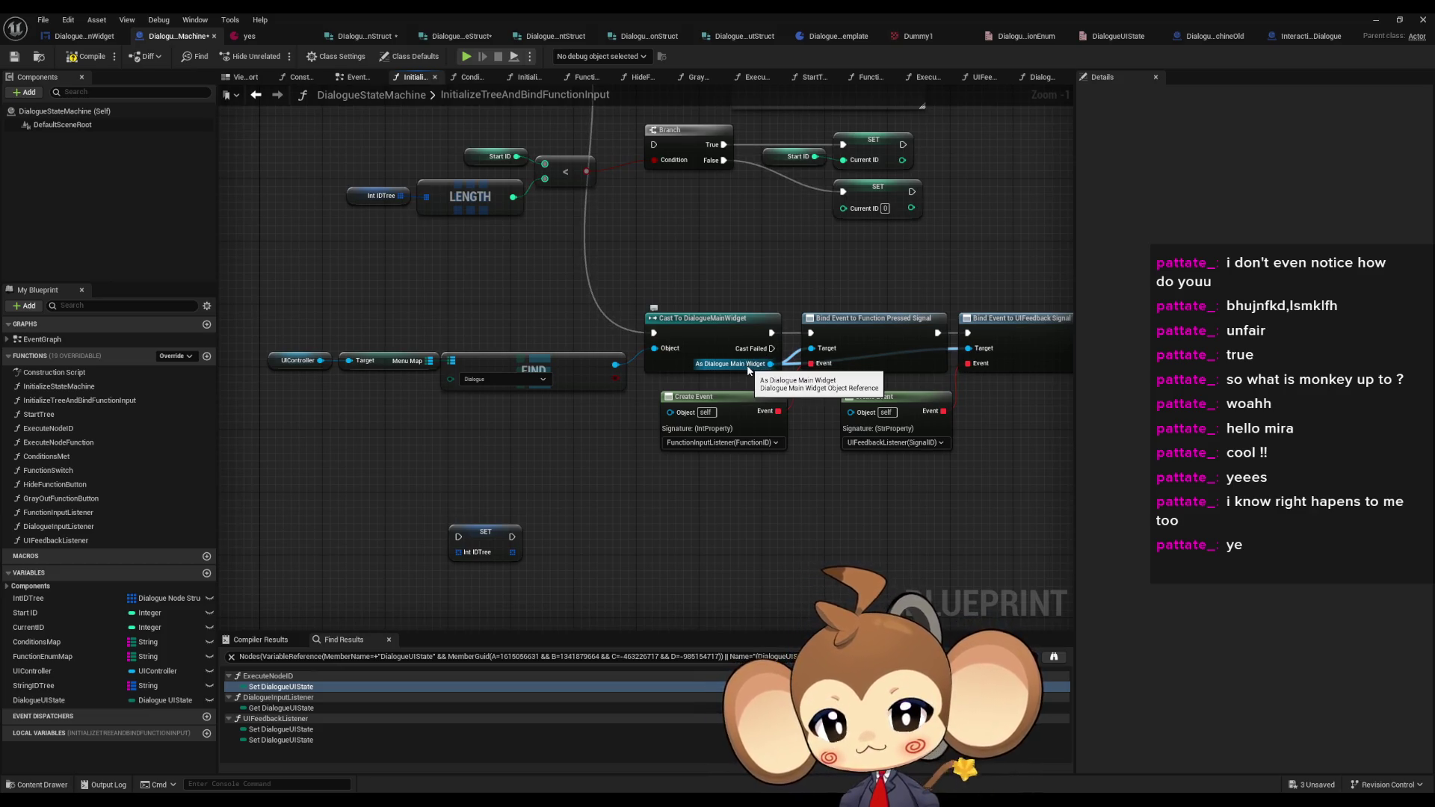
{"action": "scroll", "coordinate": [748, 369], "scroll_direction": "down", "scroll_amount": 3}
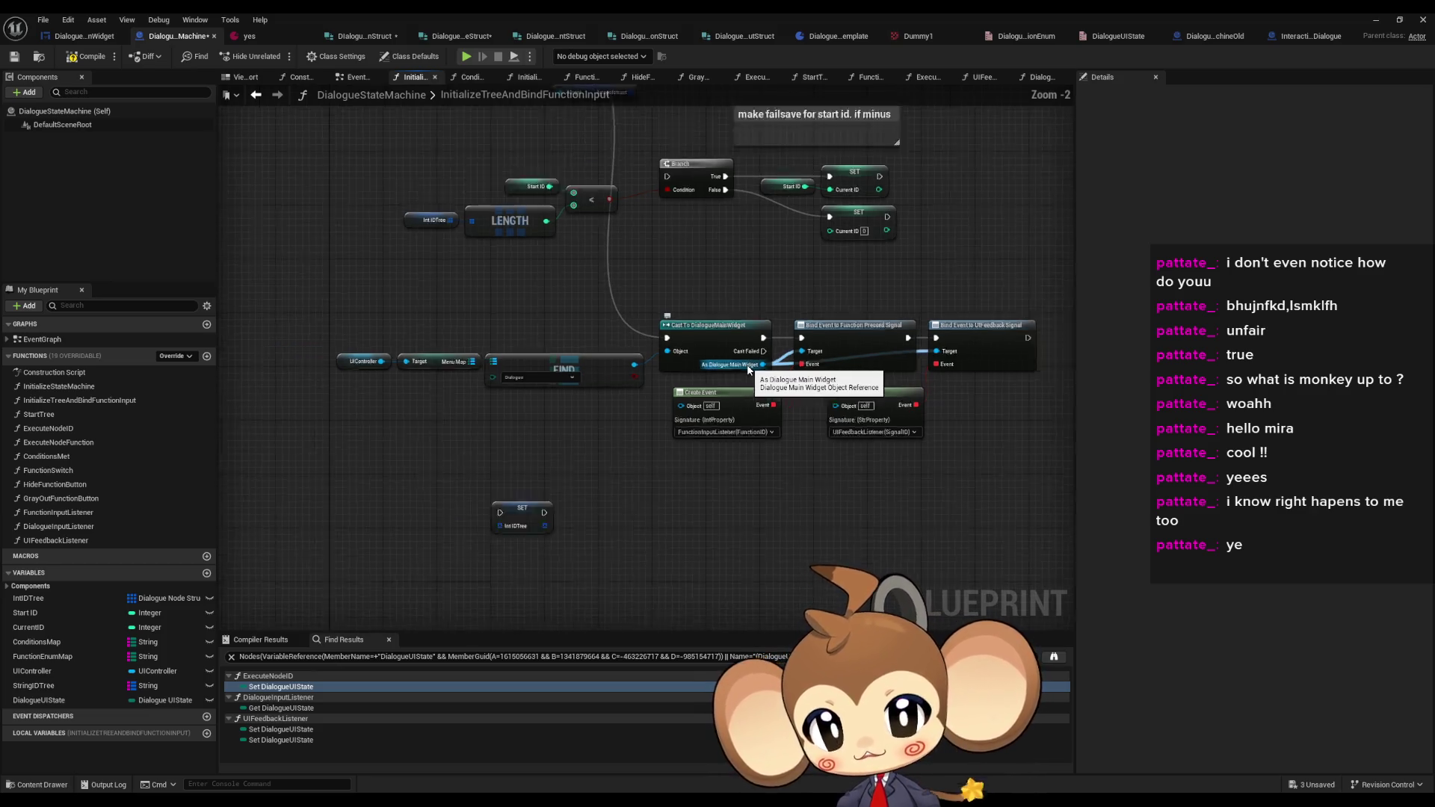
{"action": "scroll", "coordinate": [748, 369], "scroll_direction": "up", "scroll_amount": 2}
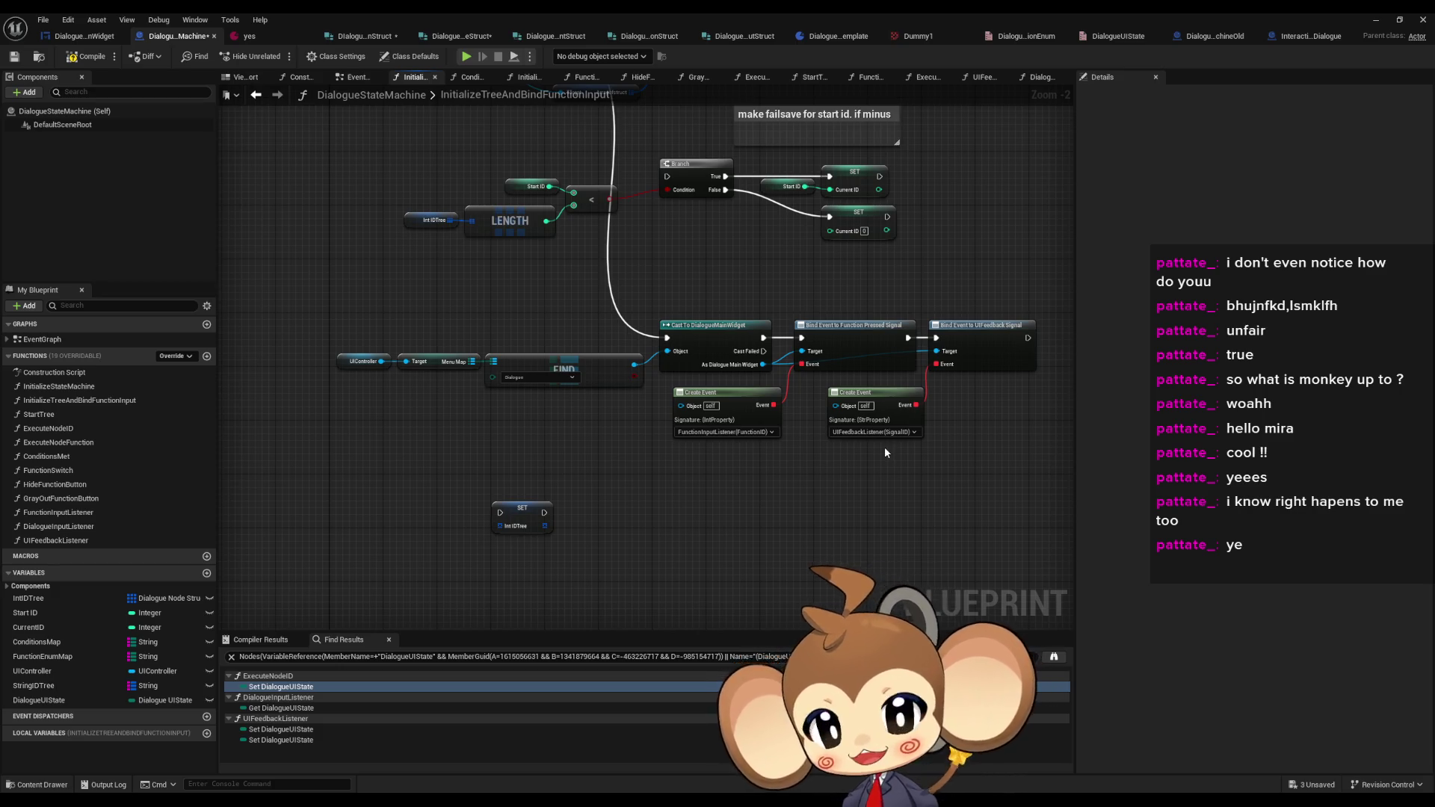
- Select the stray, unconnected SET Int IDTree node and delete it
{"action": "left_click_drag", "start_coordinate": [884, 449], "coordinate": [889, 553]}
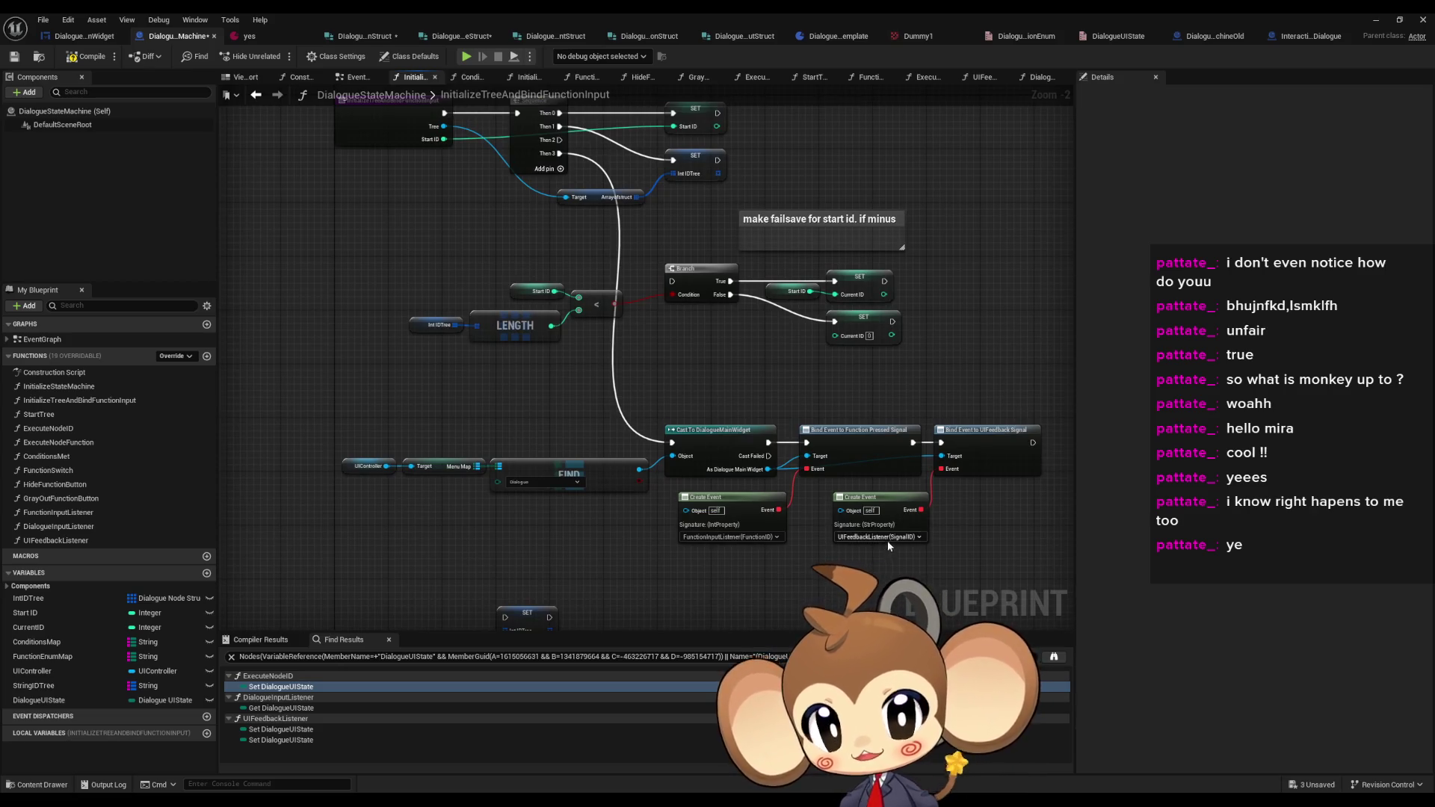
{"action": "left_click_drag", "start_coordinate": [659, 334], "coordinate": [717, 436]}
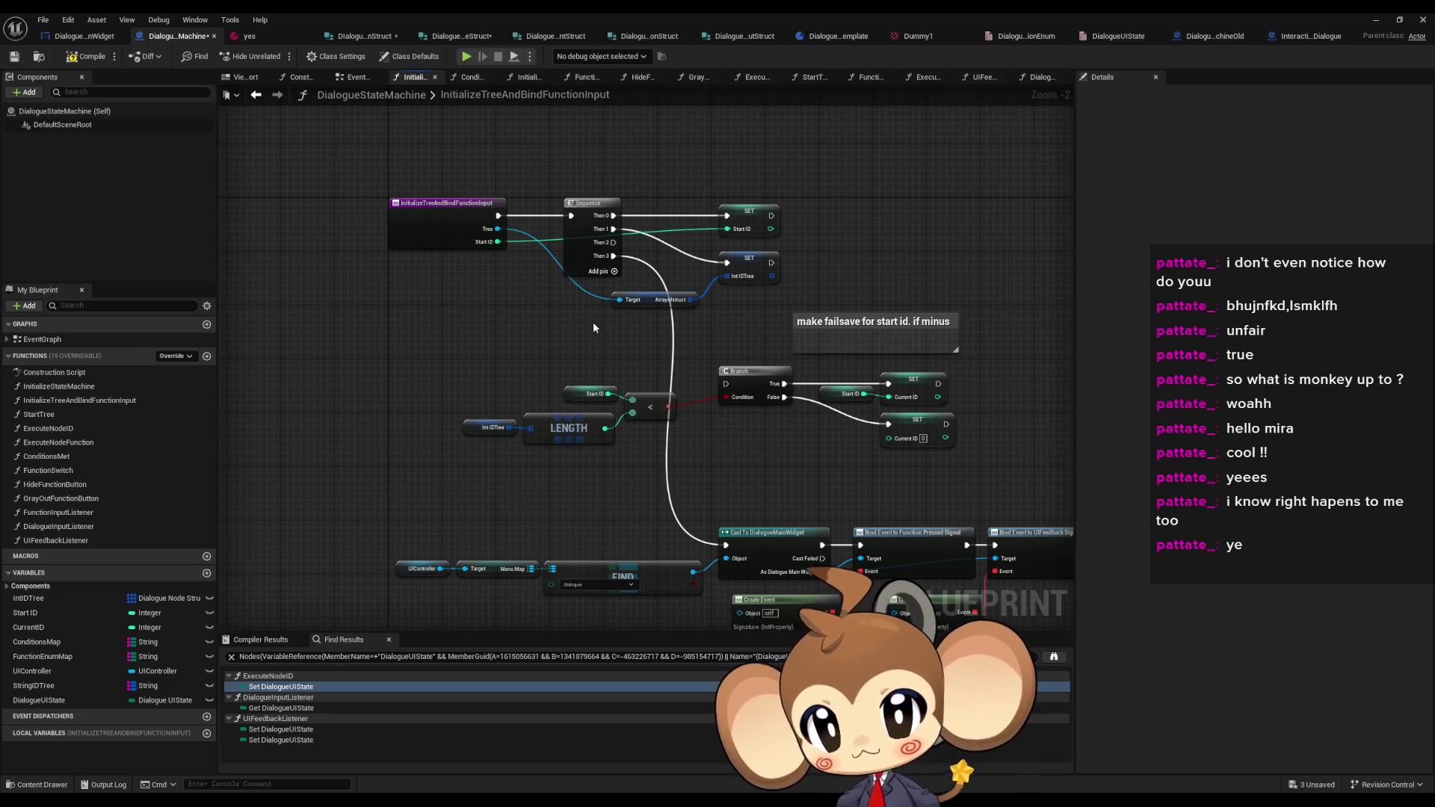
{"action": "left_click_drag", "start_coordinate": [609, 396], "coordinate": [608, 187]}
{"action": "left_click_drag", "start_coordinate": [520, 484], "coordinate": [645, 580]}
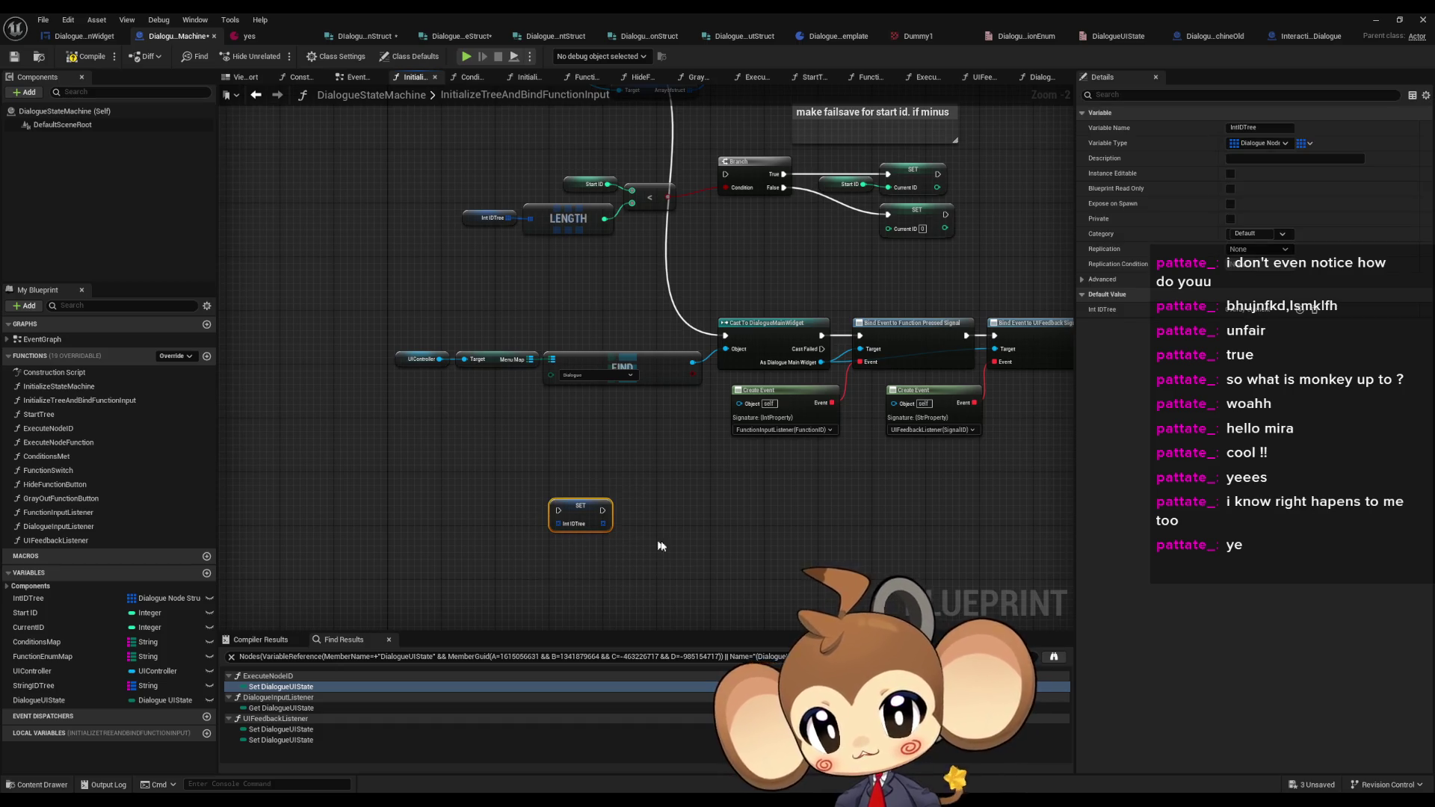
{"action": "left_click_drag", "start_coordinate": [741, 344], "coordinate": [545, 409]}
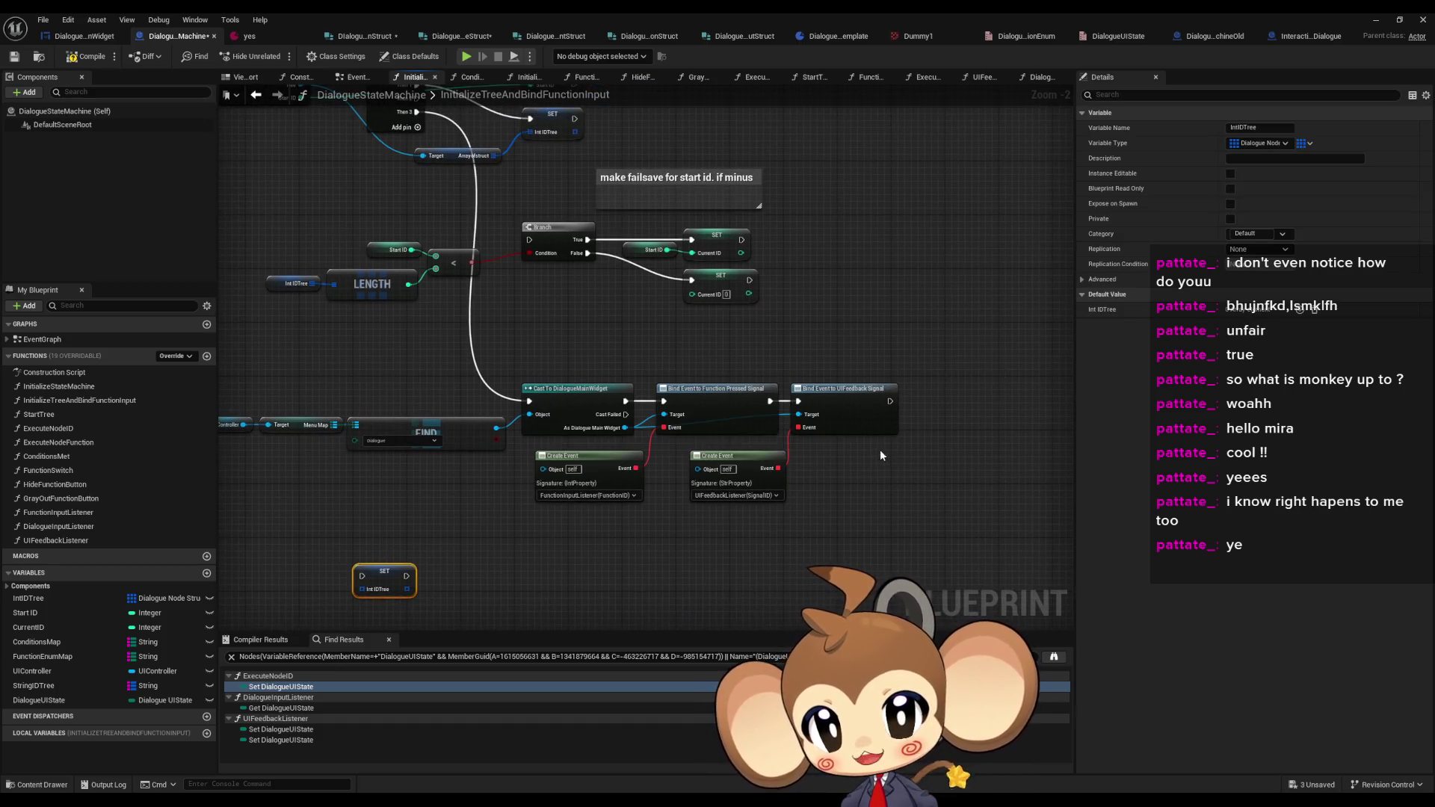
{"action": "scroll", "coordinate": [538, 538], "scroll_direction": "up", "scroll_amount": 2}
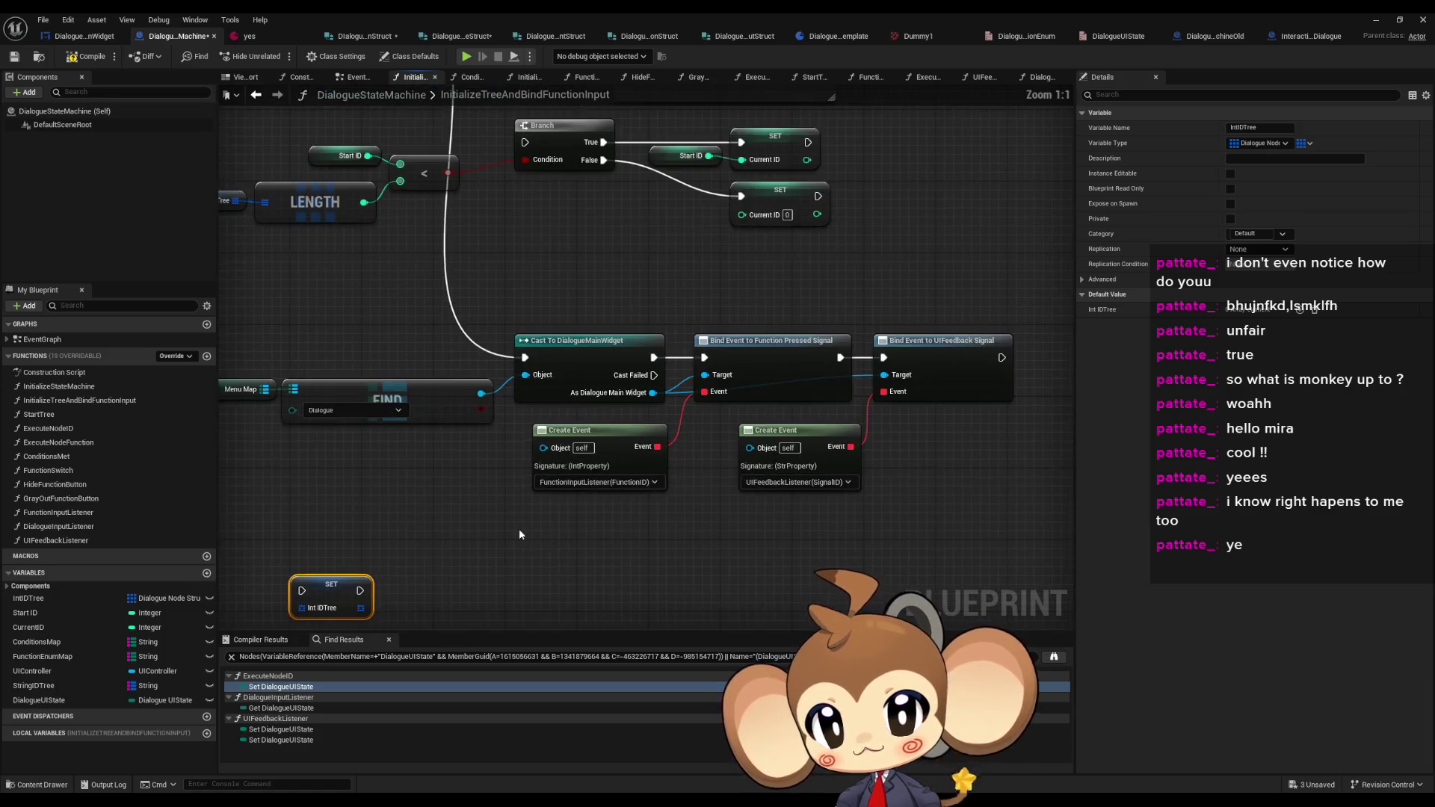
{"action": "mouse_move", "coordinate": [519, 527]}
{"action": "left_mouse_down"}
{"action": "mouse_move", "coordinate": [750, 526]}
{"action": "mouse_move", "coordinate": [628, 491]}
{"action": "left_mouse_up"}
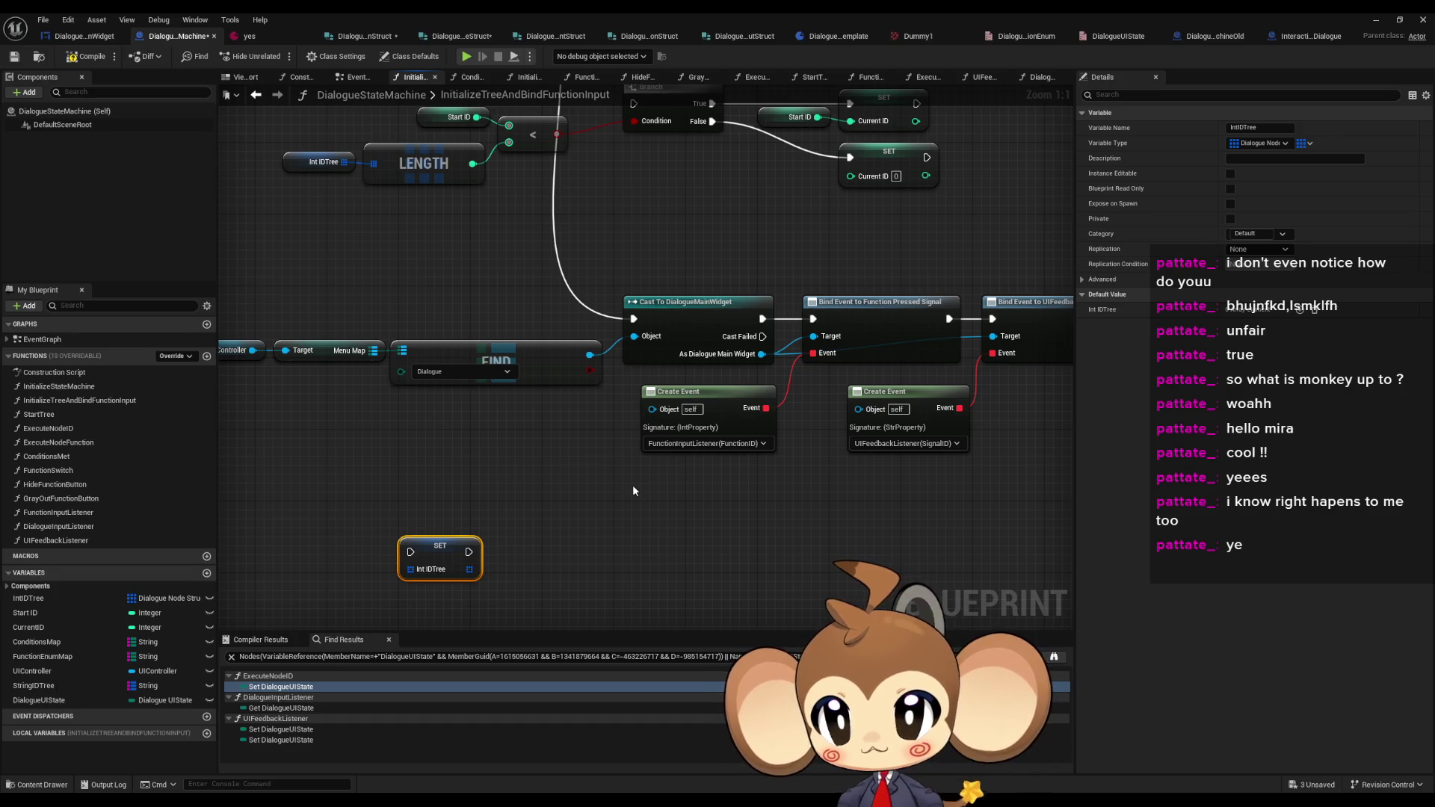
{"action": "key", "text": "Delete"}
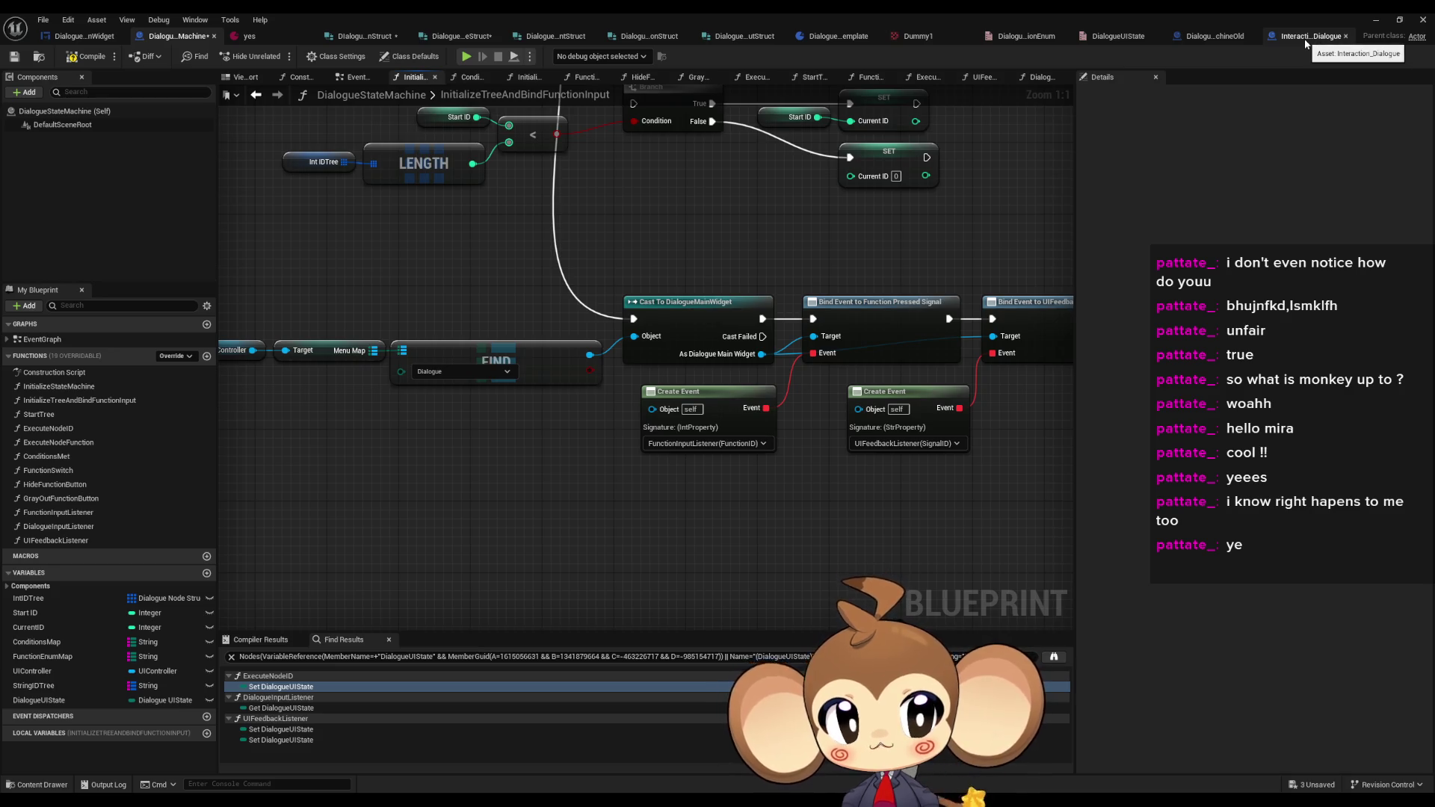
- Glance at the DialogueMainWidget graph, then open the FunctionSwitch graph
{"action": "left_click", "coordinate": [83, 35]}
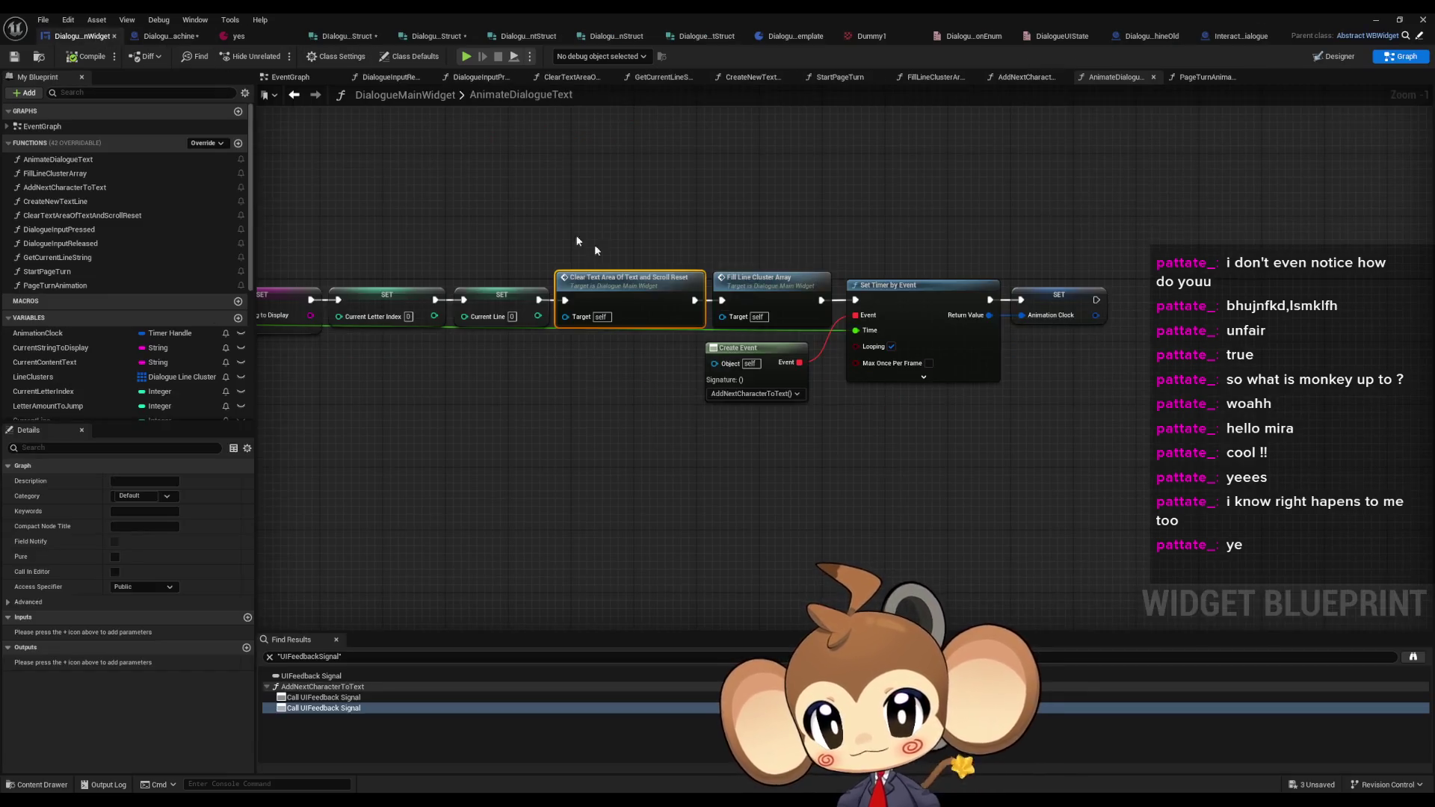
{"action": "left_click", "coordinate": [172, 36]}
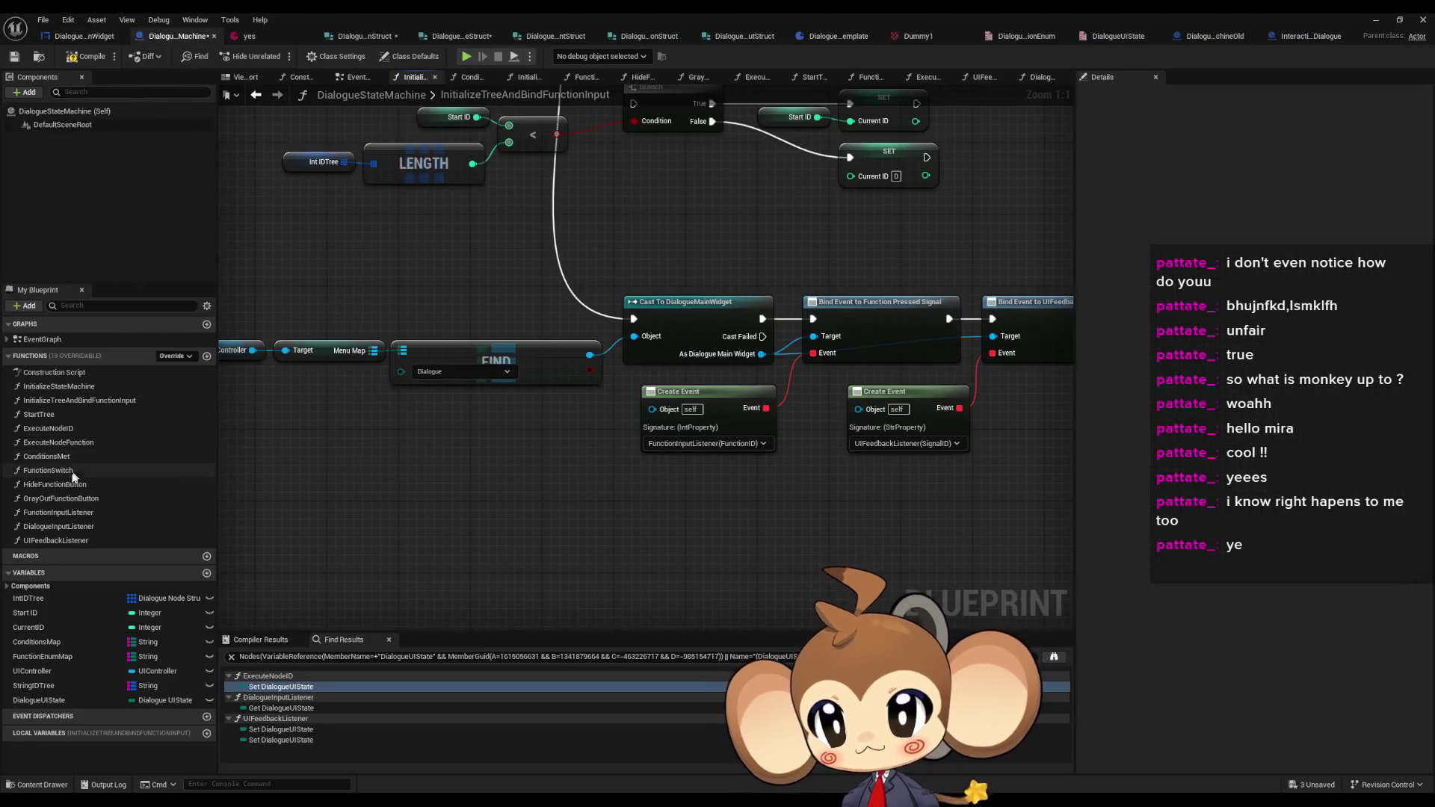
{"action": "double_click", "coordinate": [57, 473]}
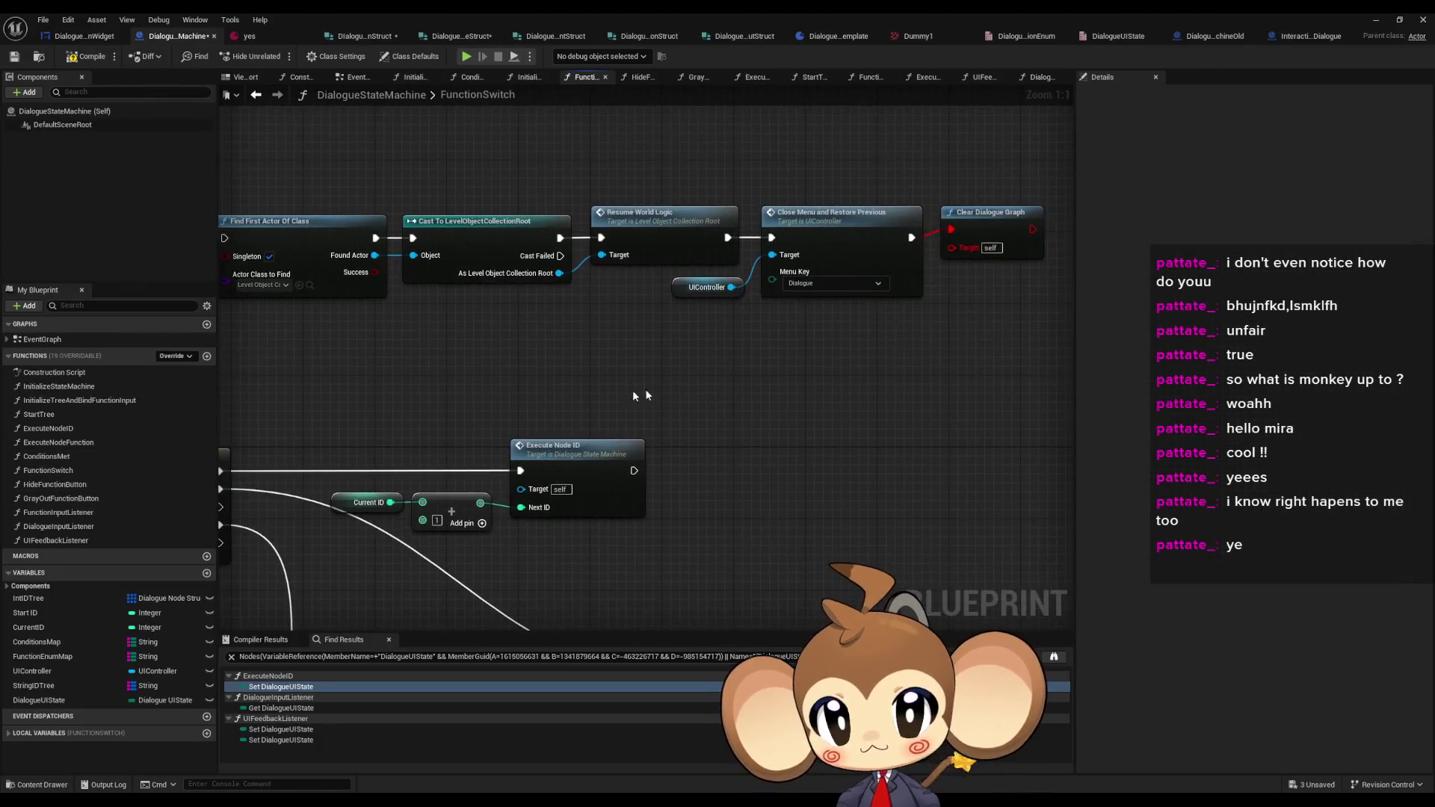
- Add an IntIDTree getter feeding an array Clear node in FunctionSwitch
{"action": "key", "text": "ctrl+v"}
{"action": "left_click_drag", "start_coordinate": [711, 305], "coordinate": [645, 252]}
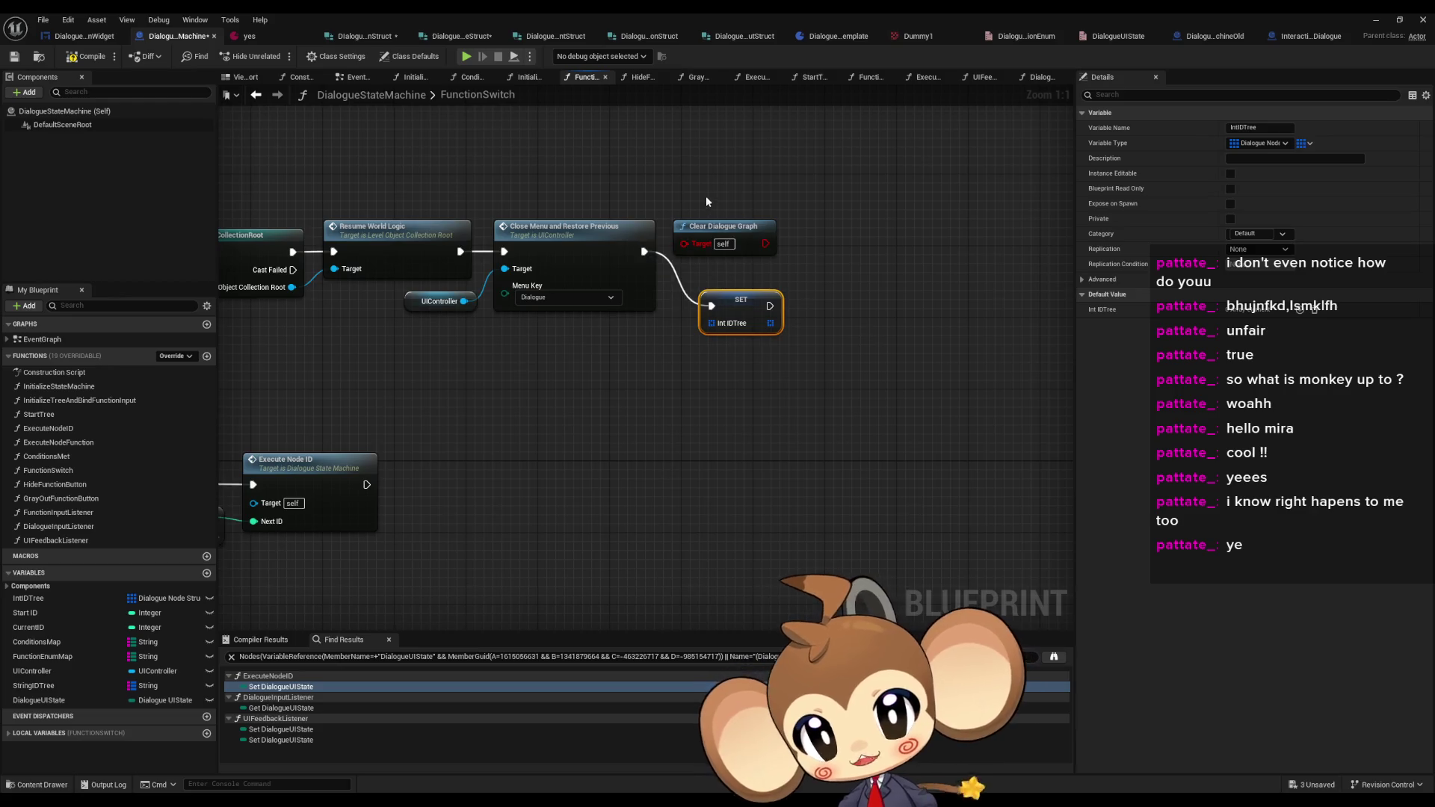
{"action": "mouse_move", "coordinate": [56, 600]}
{"action": "left_mouse_down"}
{"action": "mouse_move", "coordinate": [594, 362]}
{"action": "mouse_move", "coordinate": [686, 366]}
{"action": "mouse_move", "coordinate": [645, 251]}
{"action": "left_mouse_up"}
{"action": "left_click", "coordinate": [625, 380]}
{"action": "type", "text": "clear"}
{"action": "key", "text": "Return"}
- Delete SET IntIDTree and Clear Dialogue Graph, placing CLEAR after Close Menu and Restore Previous
{"action": "left_click", "coordinate": [740, 299]}
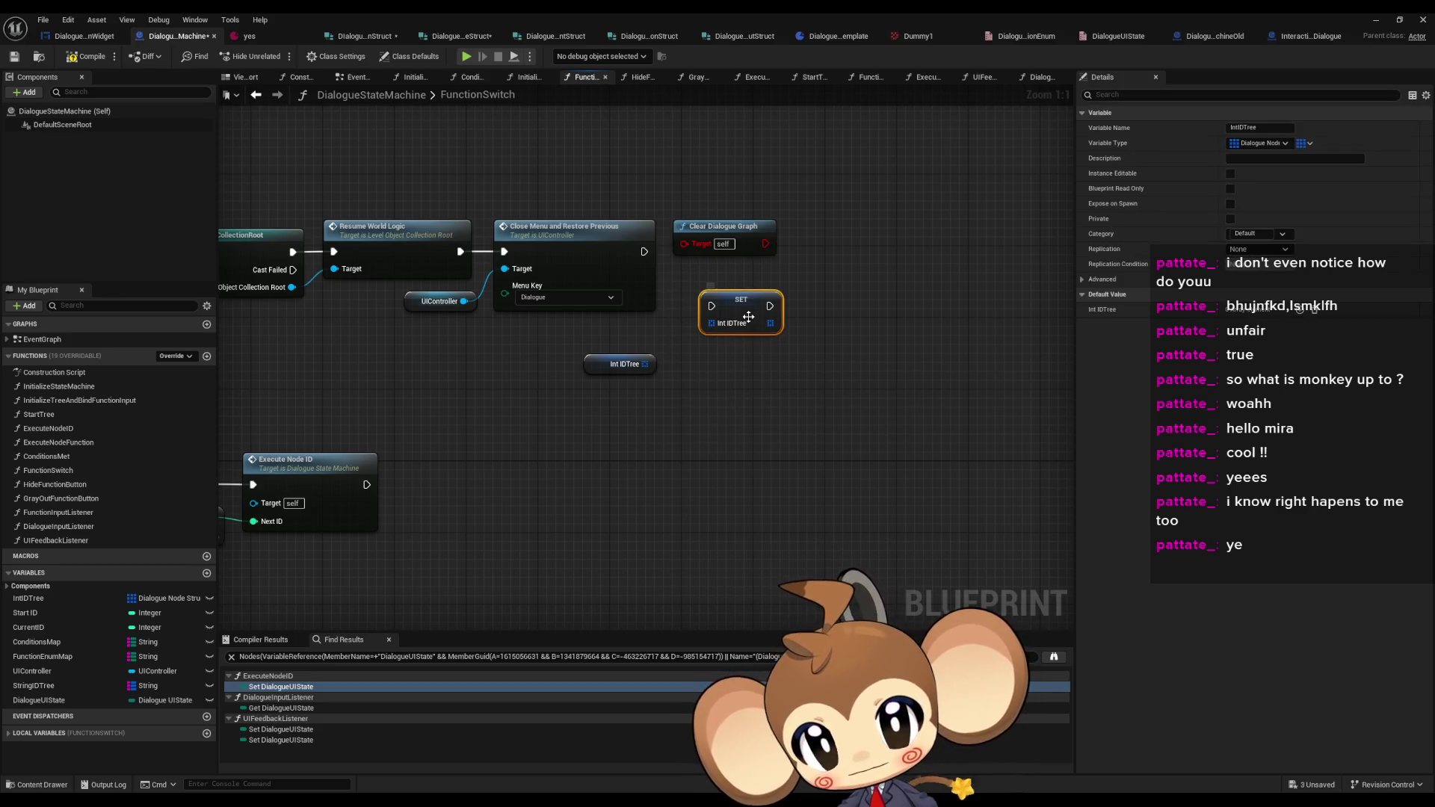
{"action": "key", "text": "ctrl+z"}
{"action": "left_click_drag", "start_coordinate": [785, 340], "coordinate": [673, 166]}
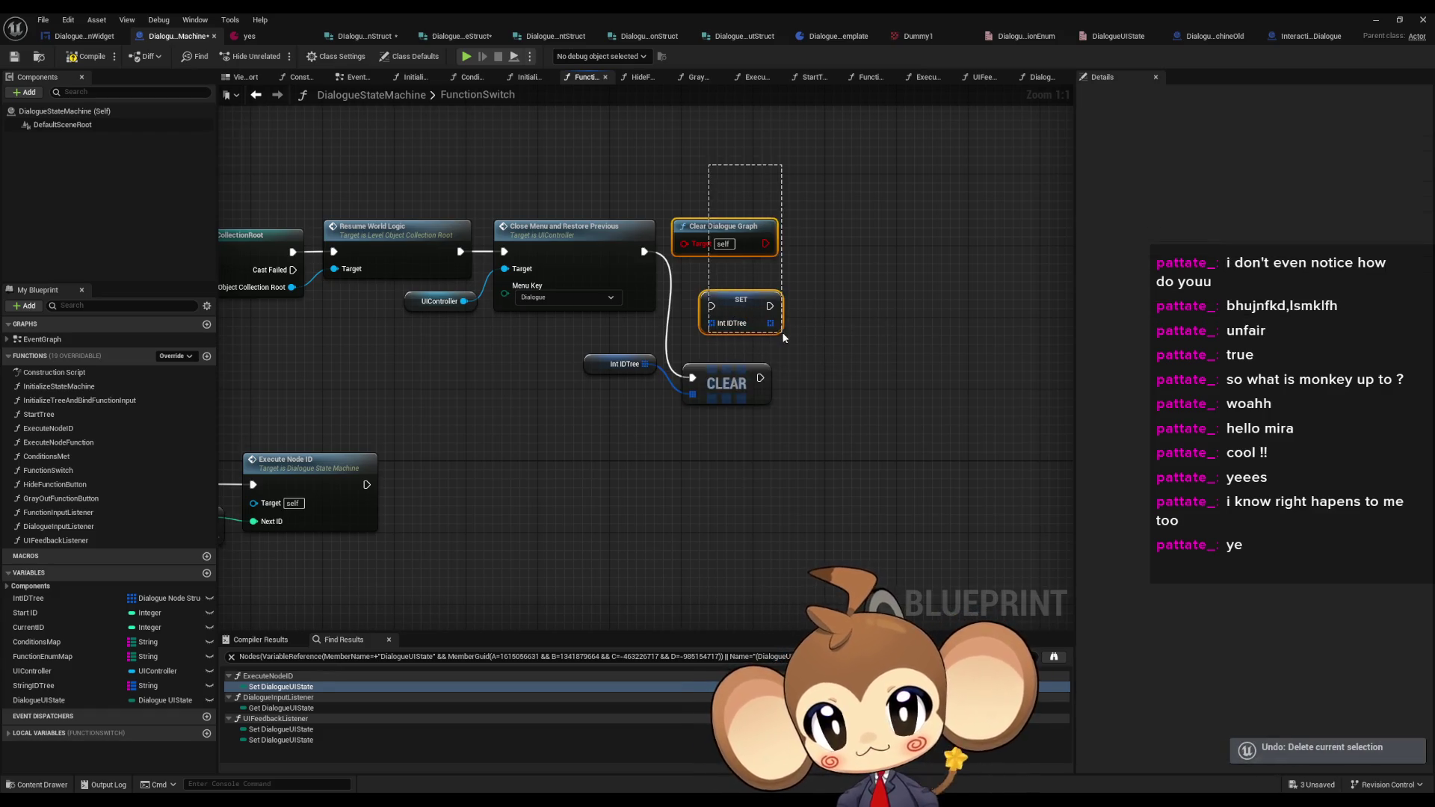
{"action": "key", "text": "Delete"}
{"action": "left_click_drag", "start_coordinate": [725, 383], "coordinate": [708, 258]}
{"action": "left_click_drag", "start_coordinate": [635, 363], "coordinate": [644, 337]}
{"action": "left_click", "coordinate": [554, 253]}
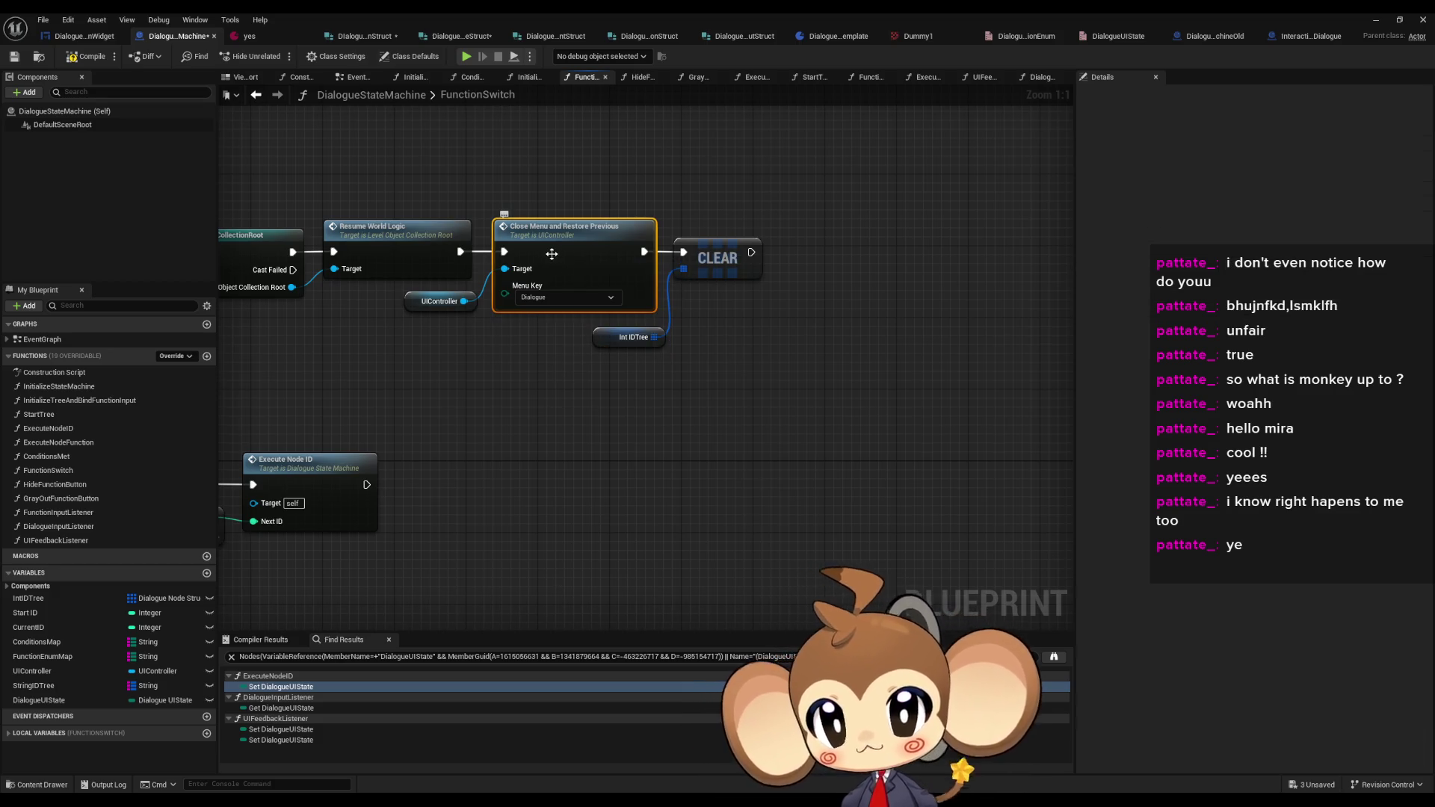
{"action": "double_click", "coordinate": [552, 256]}
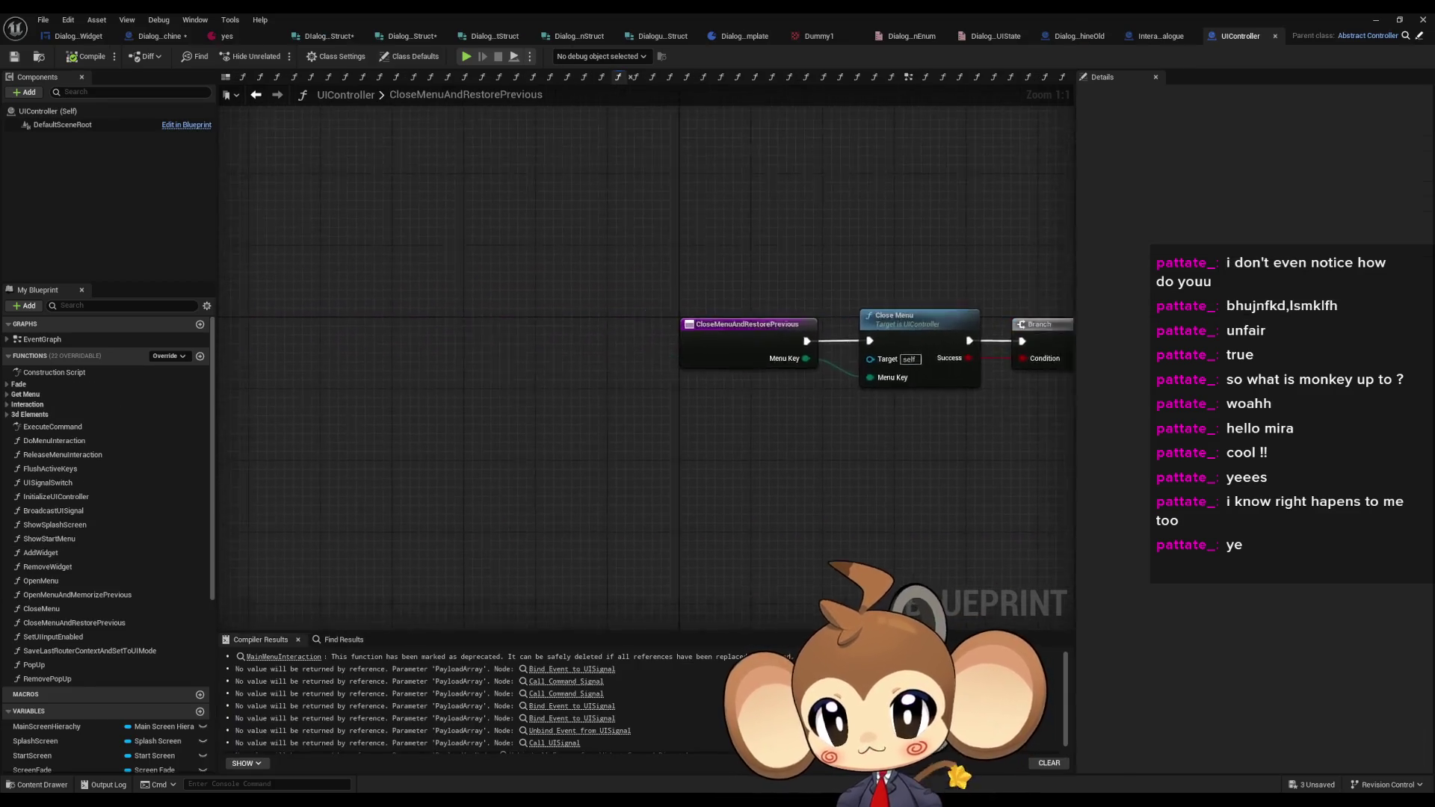
- Inspect the CloseMenu function's Remove Widget and Branch nodes
{"action": "left_click", "coordinate": [576, 351]}
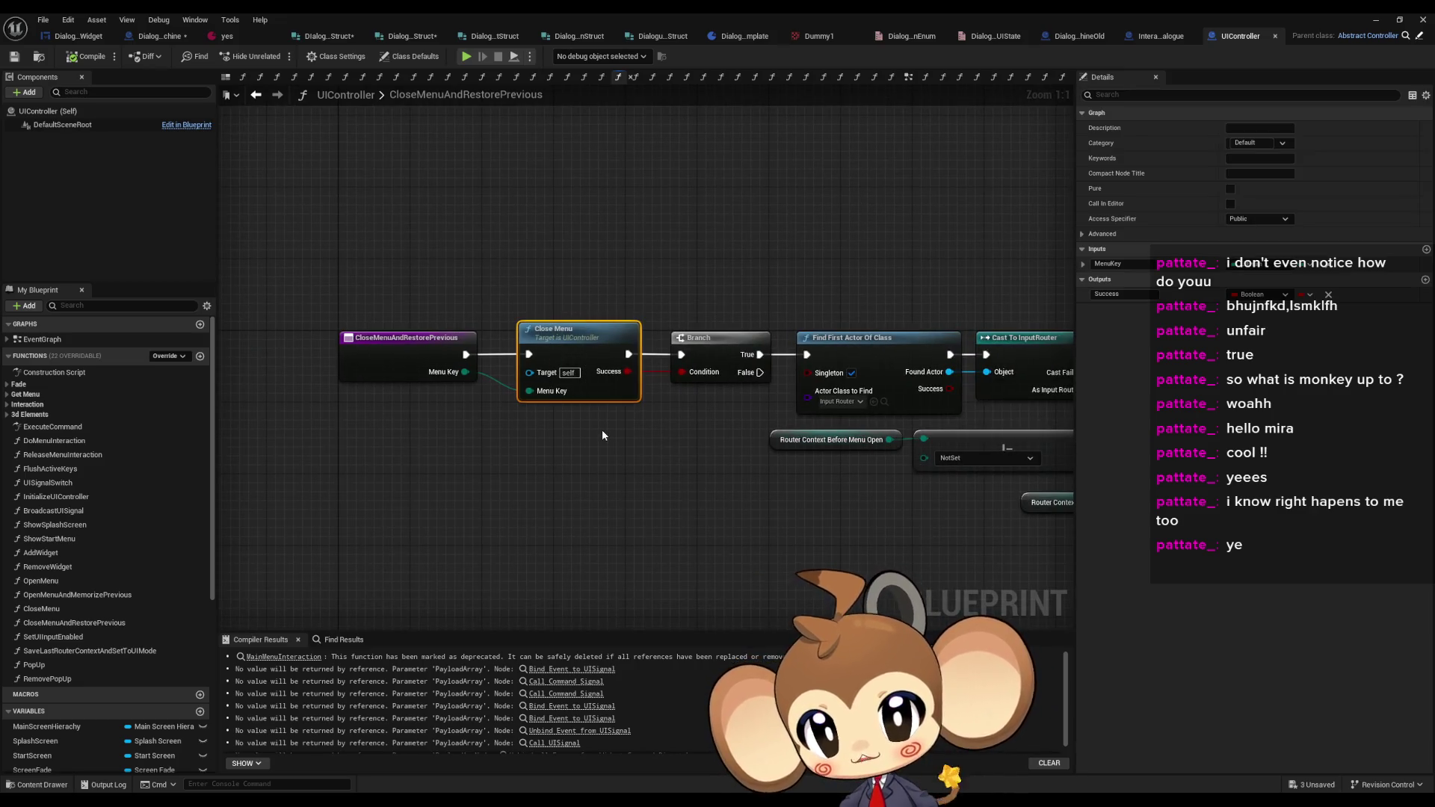
{"action": "double_click", "coordinate": [562, 334]}
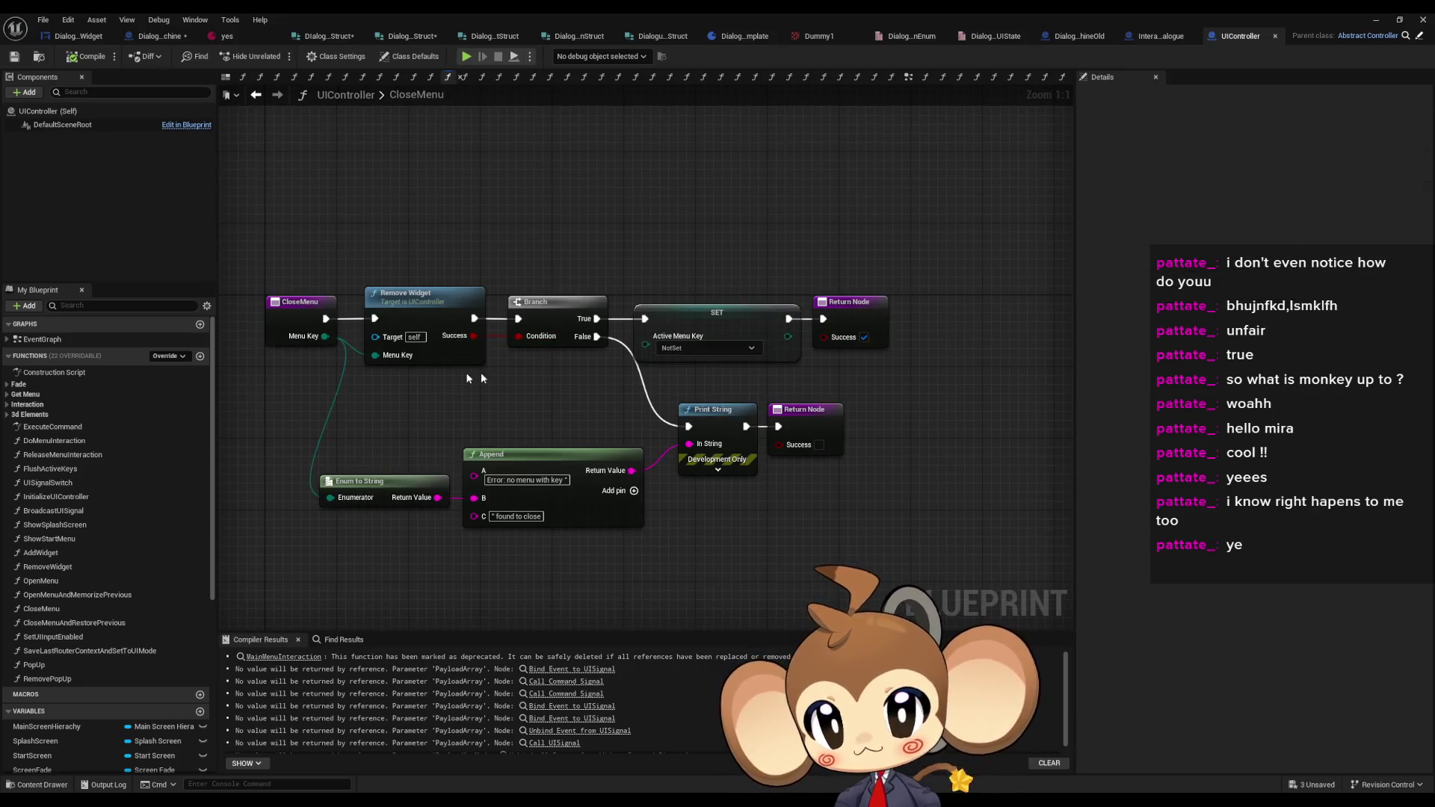
{"action": "left_click", "coordinate": [431, 357]}
{"action": "mouse_move", "coordinate": [541, 254]}
{"action": "left_mouse_down"}
{"action": "mouse_move", "coordinate": [567, 272]}
{"action": "mouse_move", "coordinate": [584, 378]}
{"action": "left_mouse_up"}
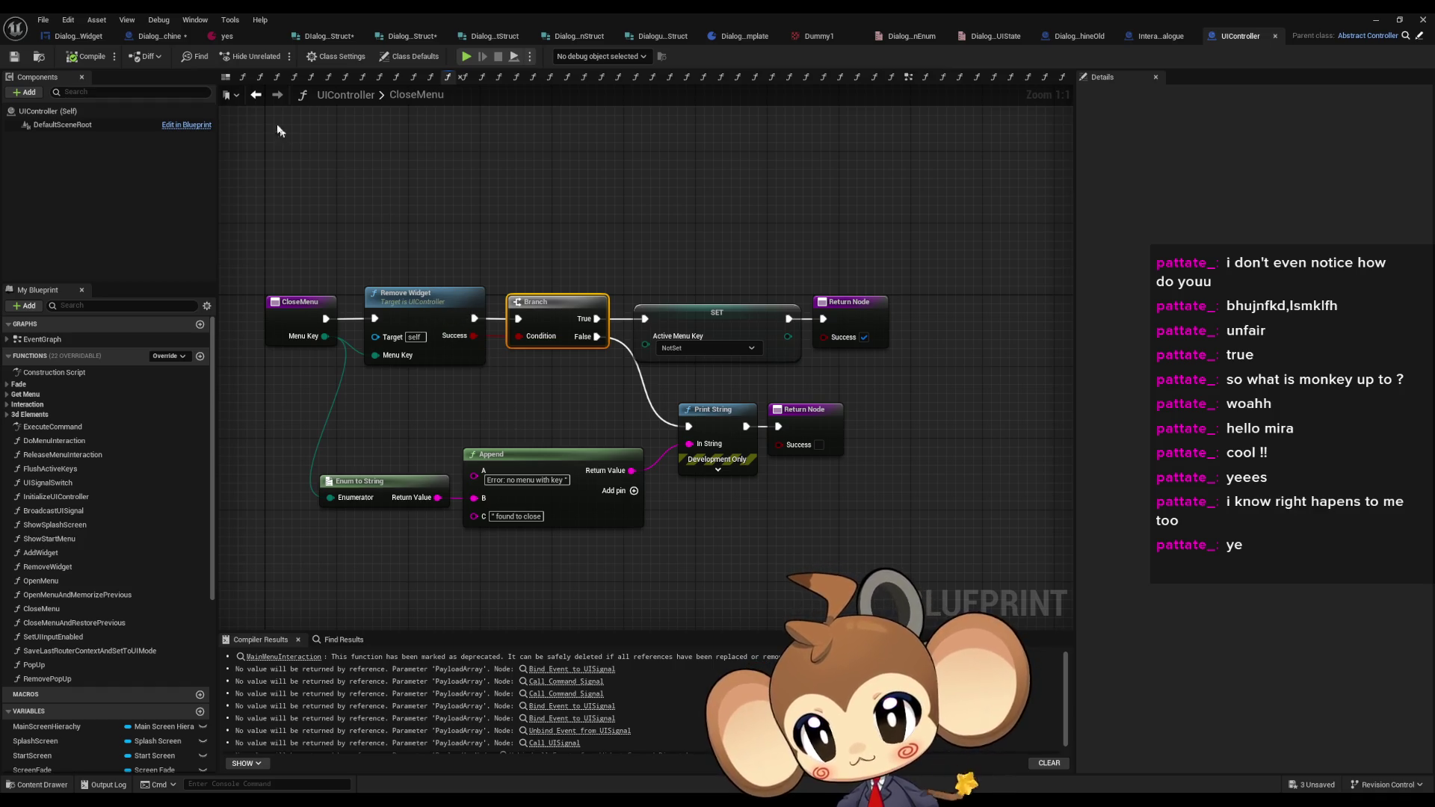
- Follow the CloseMenuAndRestorePrevious restore chain, then return to DialogueStateMachine's FunctionSwitch
{"action": "left_click", "coordinate": [248, 96]}
{"action": "left_click_drag", "start_coordinate": [672, 162], "coordinate": [497, 178]}
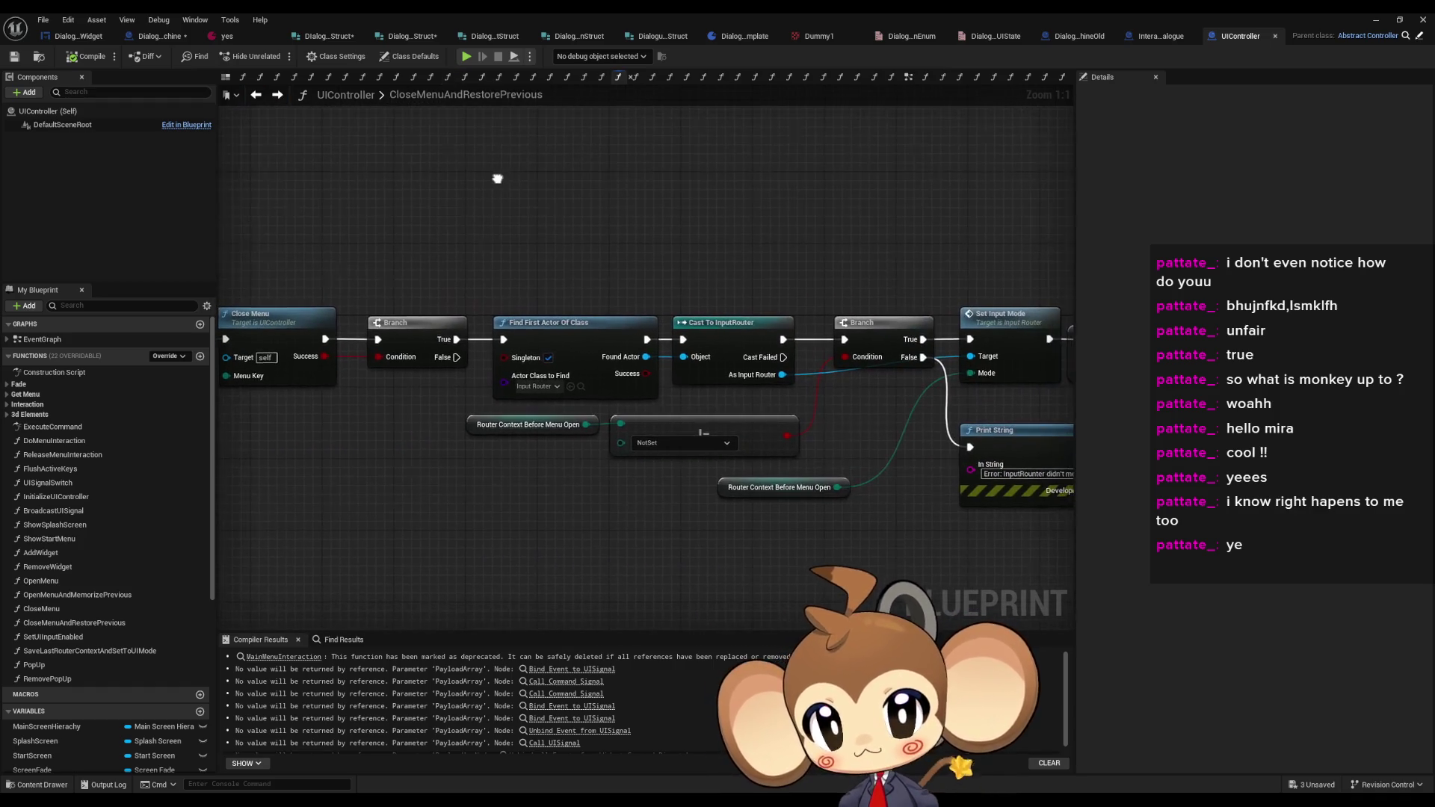
{"action": "left_click", "coordinate": [589, 359]}
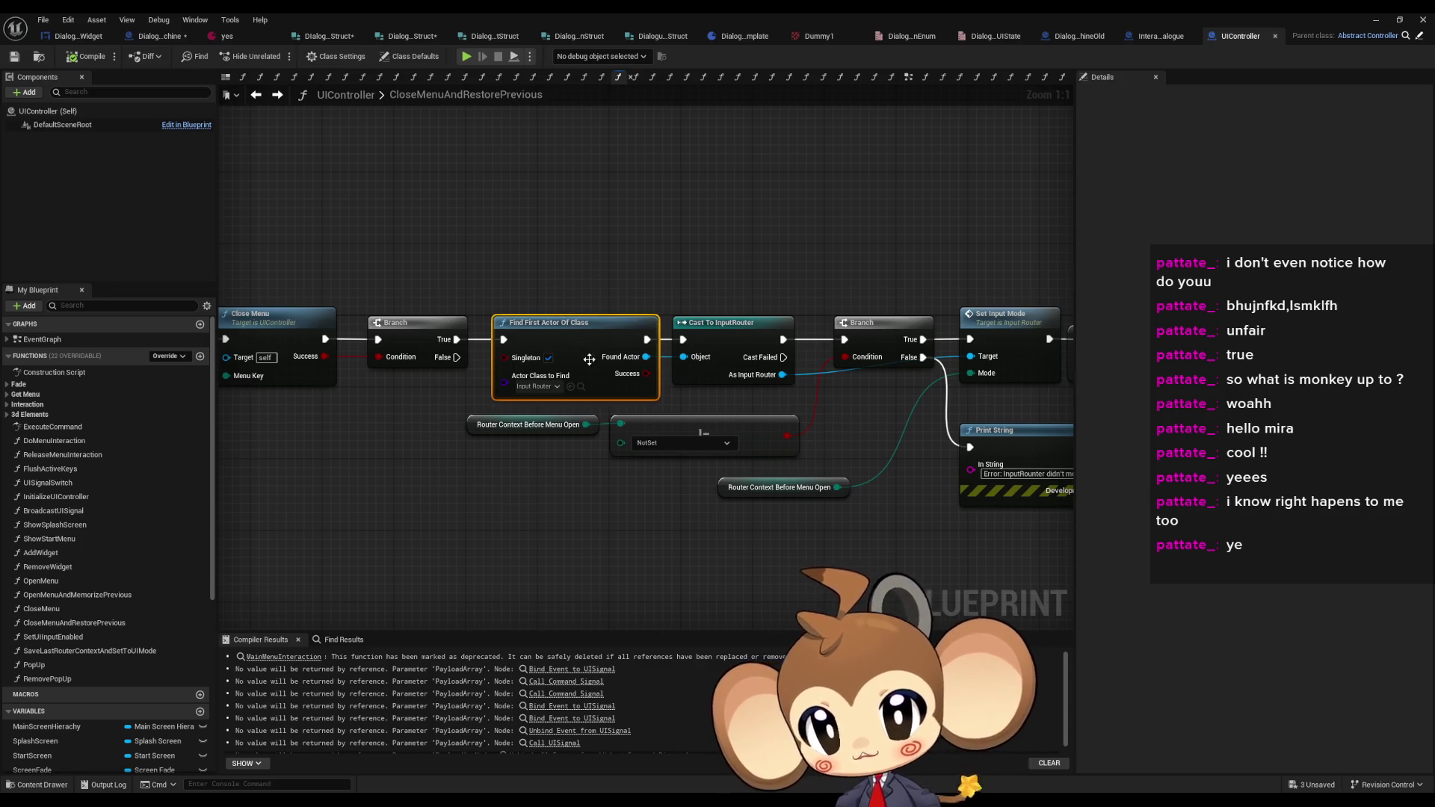
{"action": "mouse_move", "coordinate": [738, 274]}
{"action": "left_mouse_down"}
{"action": "mouse_move", "coordinate": [533, 248]}
{"action": "mouse_move", "coordinate": [805, 257]}
{"action": "left_mouse_up"}
{"action": "left_click", "coordinate": [533, 249]}
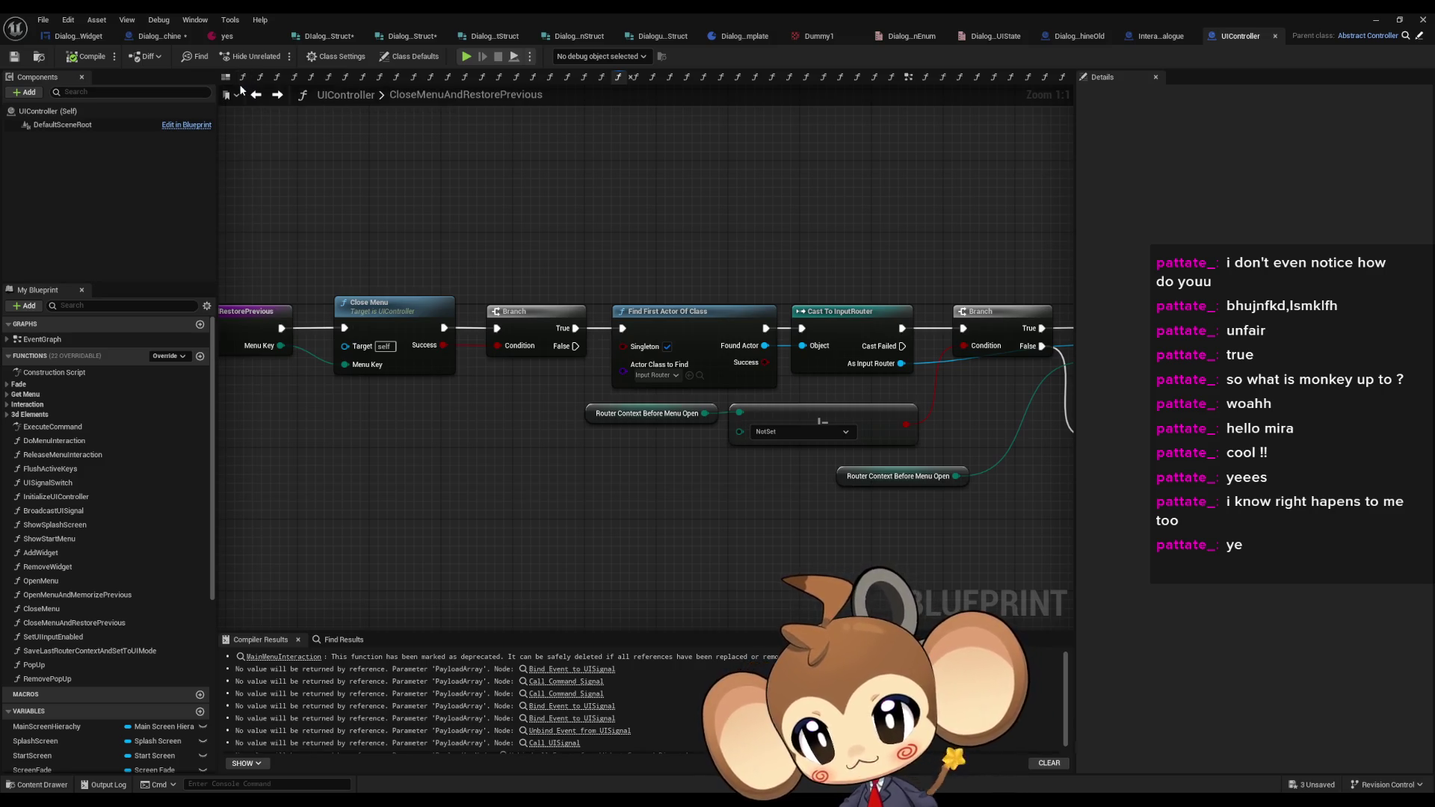
{"action": "left_click", "coordinate": [257, 96]}
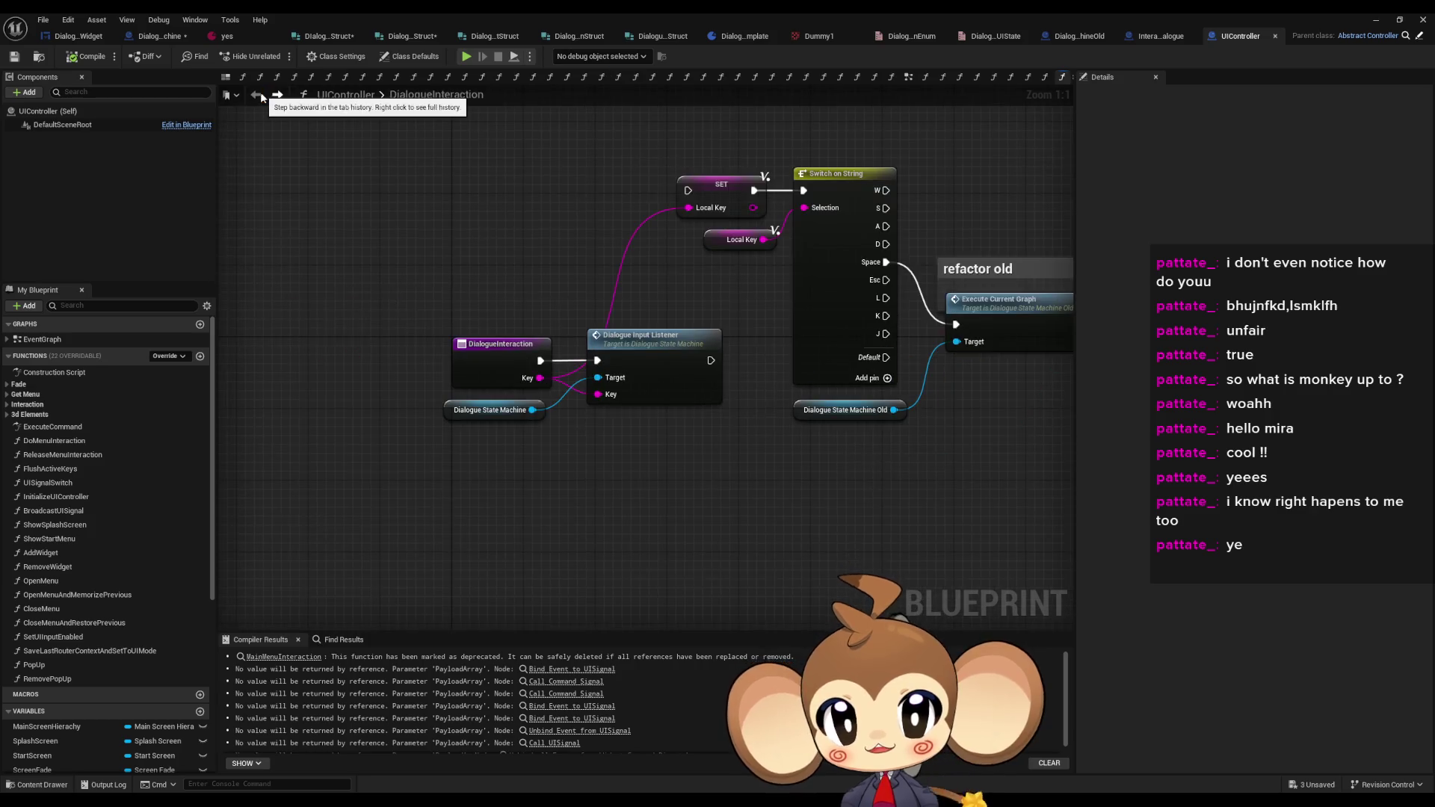
{"action": "left_click", "coordinate": [164, 36]}
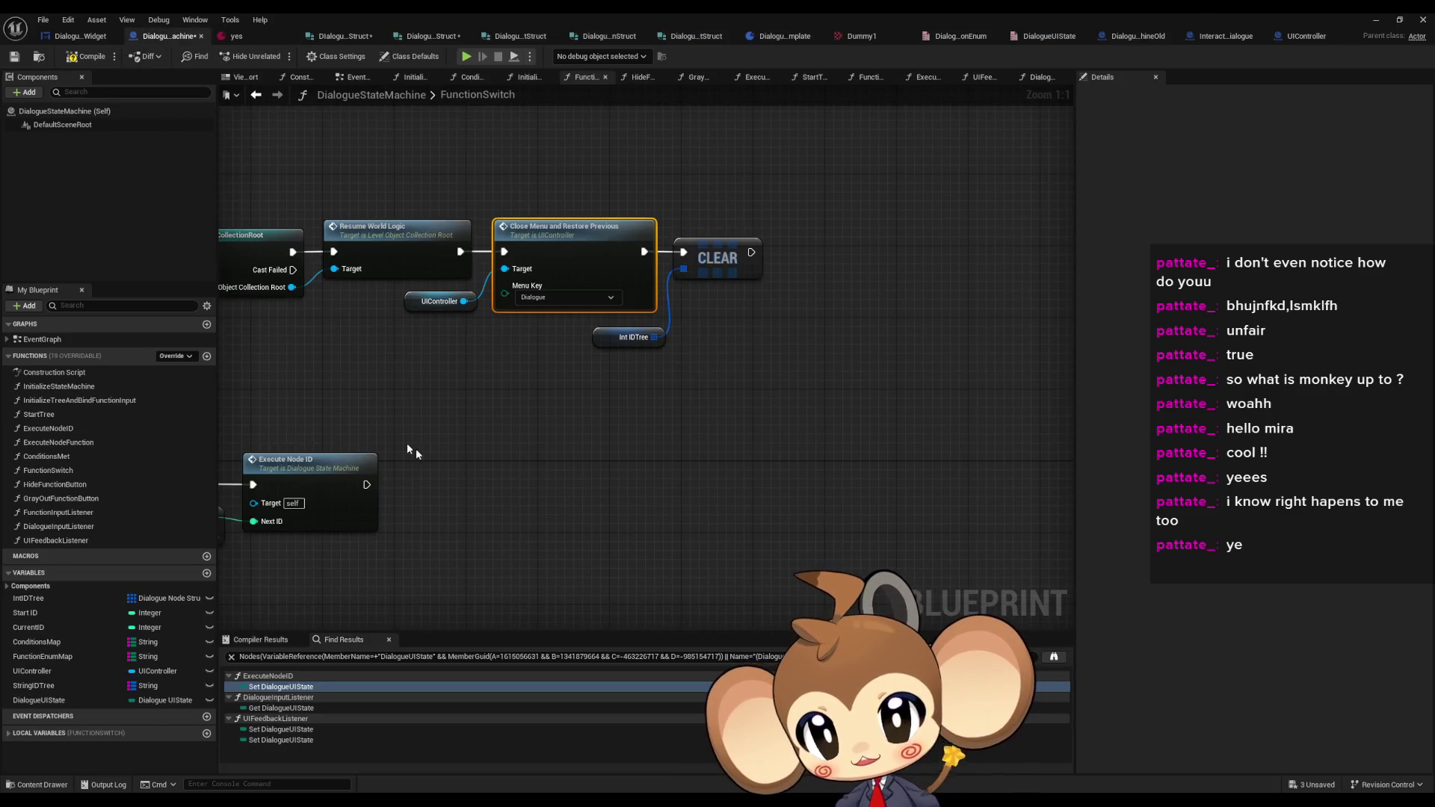
- Copy the UIController lookup, widget Cast and both Bind Event nodes into FunctionSwitch above the exit chain
{"action": "mouse_move", "coordinate": [752, 505]}
{"action": "left_mouse_down"}
{"action": "mouse_move", "coordinate": [663, 442]}
{"action": "mouse_move", "coordinate": [653, 362]}
{"action": "mouse_move", "coordinate": [909, 369]}
{"action": "mouse_move", "coordinate": [992, 257]}
{"action": "mouse_move", "coordinate": [579, 256]}
{"action": "mouse_move", "coordinate": [741, 263]}
{"action": "left_mouse_up"}
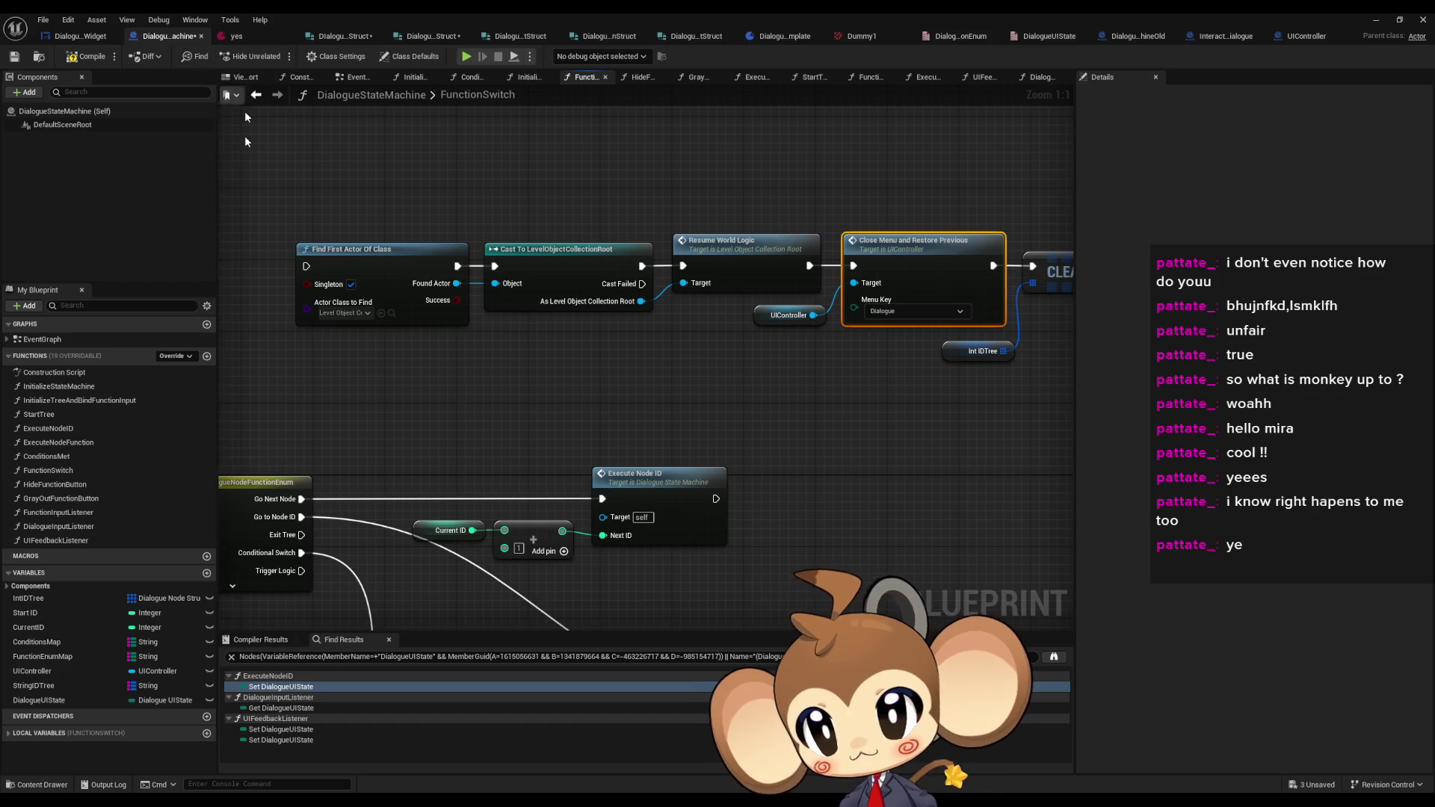
{"action": "double_click", "coordinate": [78, 400]}
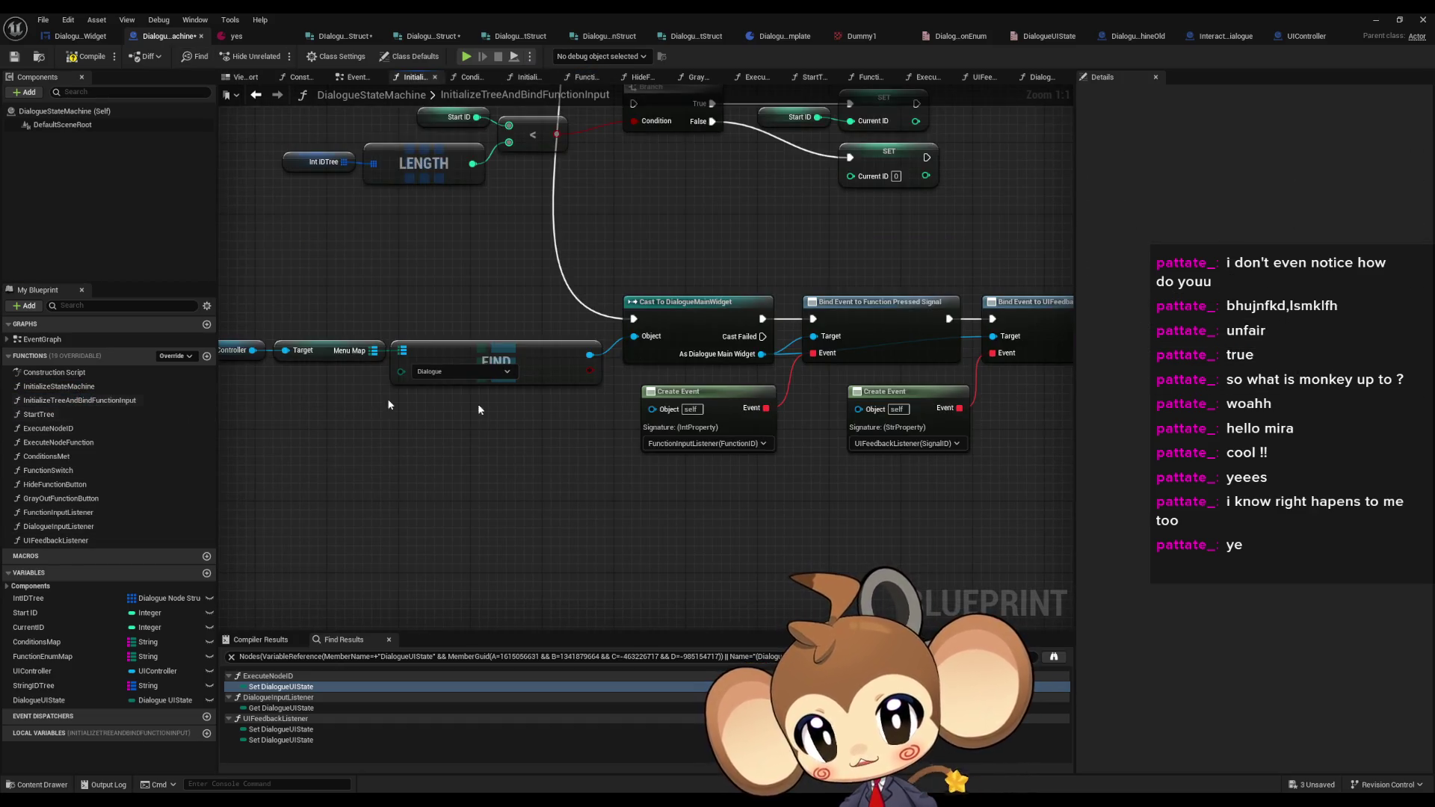
{"action": "scroll", "coordinate": [387, 397], "scroll_direction": "down", "scroll_amount": 2}
{"action": "left_click_drag", "start_coordinate": [322, 327], "coordinate": [913, 492]}
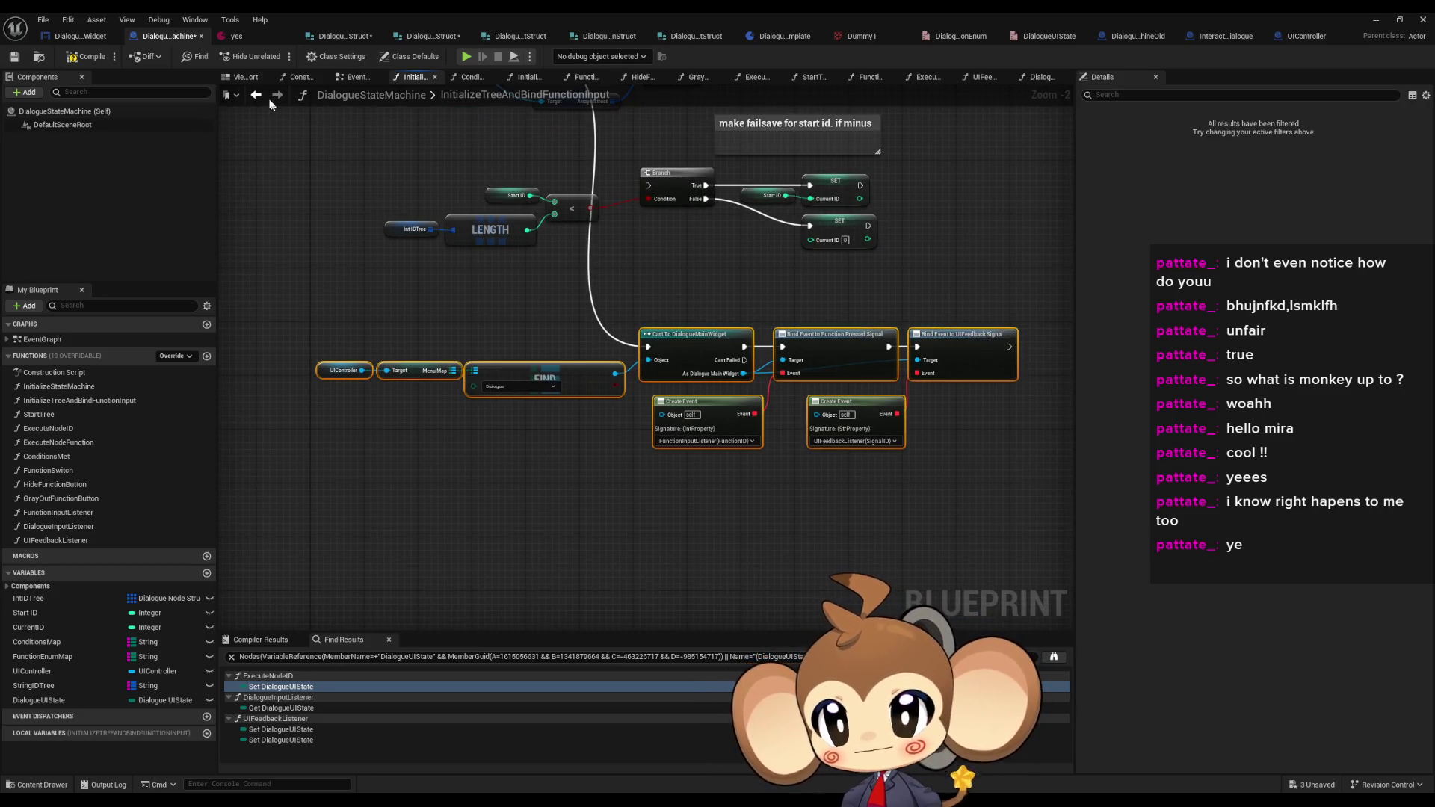
{"action": "double_click", "coordinate": [48, 470]}
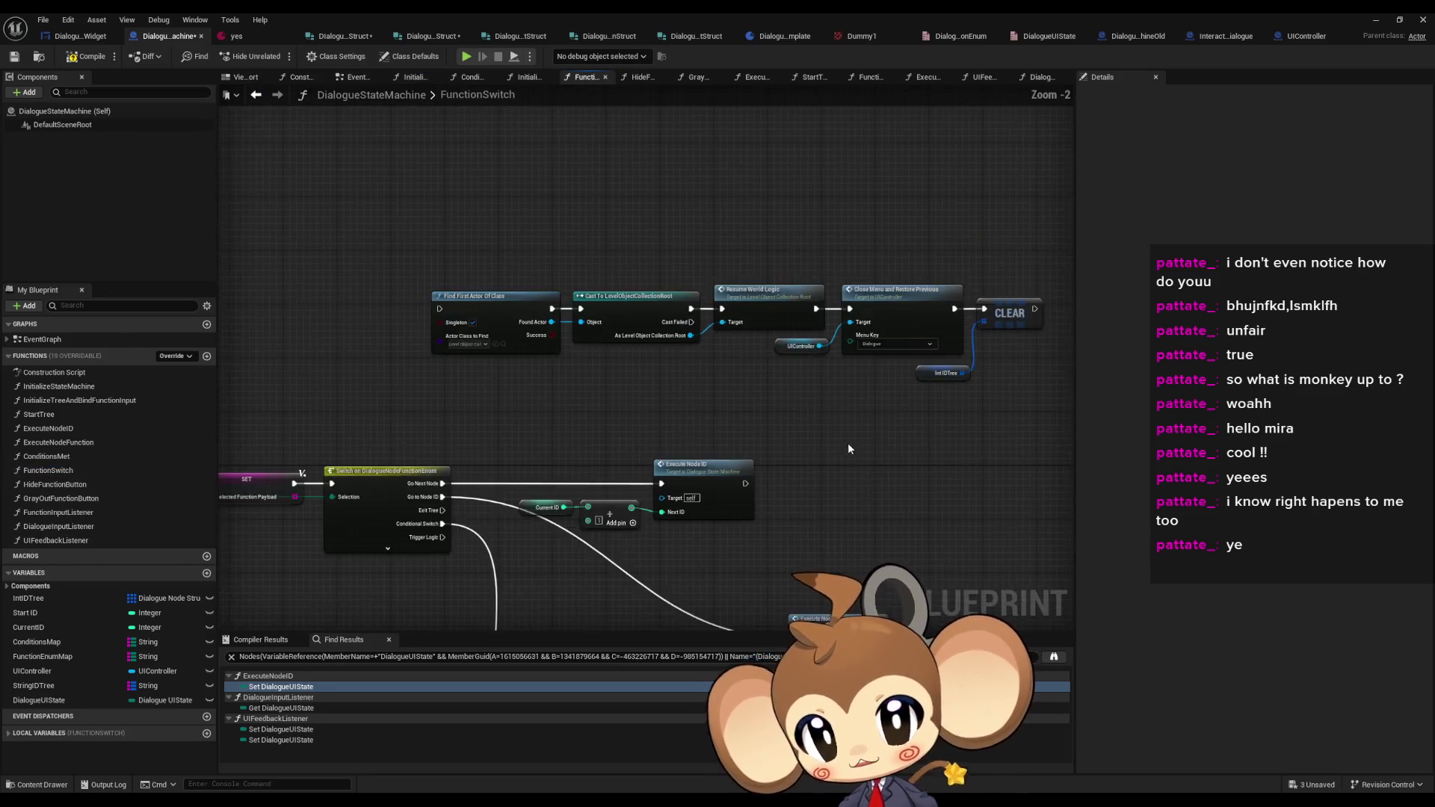
{"action": "key", "text": "ctrl+v"}
{"action": "scroll", "coordinate": [675, 315], "scroll_direction": "up", "scroll_amount": 2}
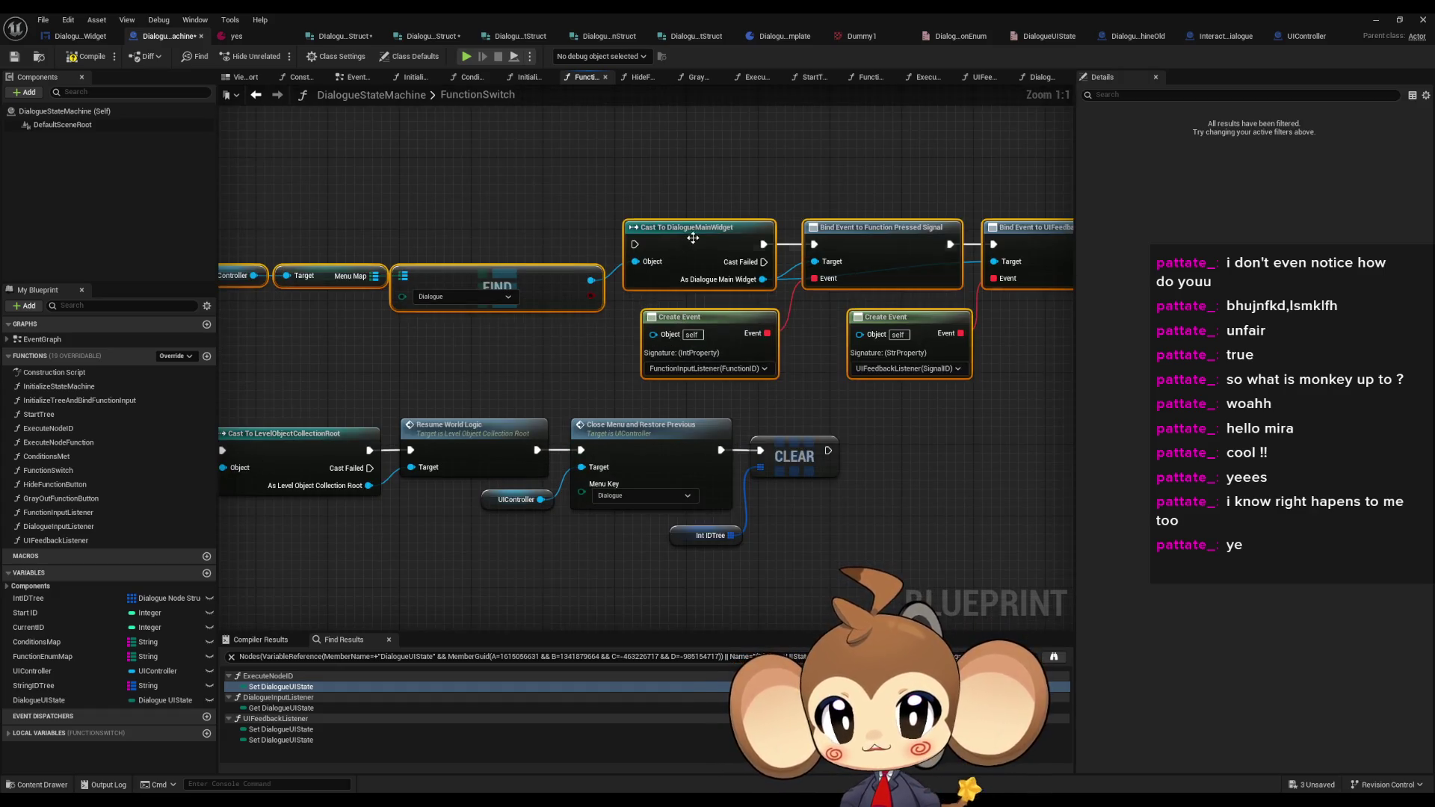
{"action": "left_click_drag", "start_coordinate": [694, 253], "coordinate": [695, 170]}
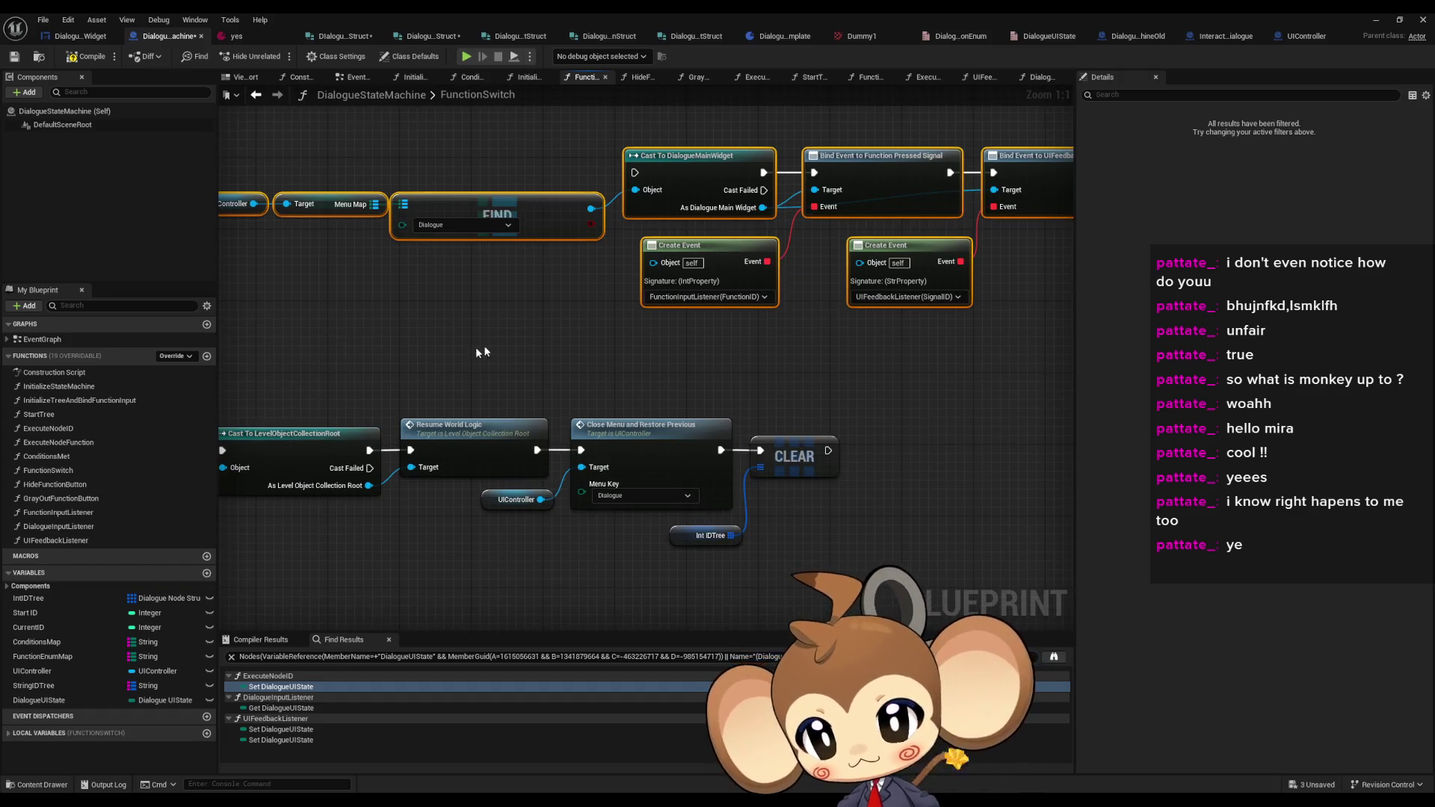
{"action": "left_click", "coordinate": [657, 326]}
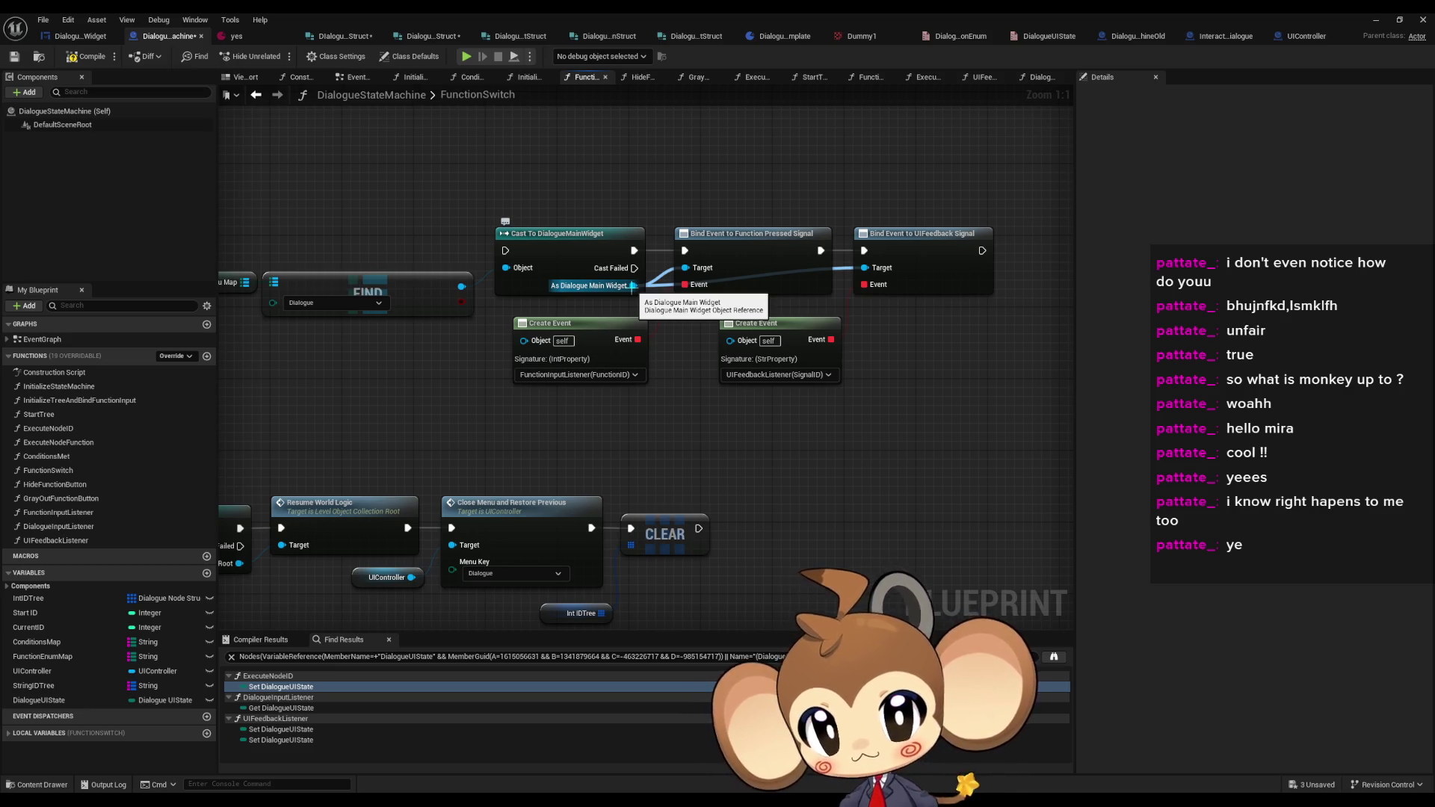
- Add an Unbind Function Pressed Signal node after the cast, fed by the created event
{"action": "left_click_drag", "start_coordinate": [633, 285], "coordinate": [703, 423]}
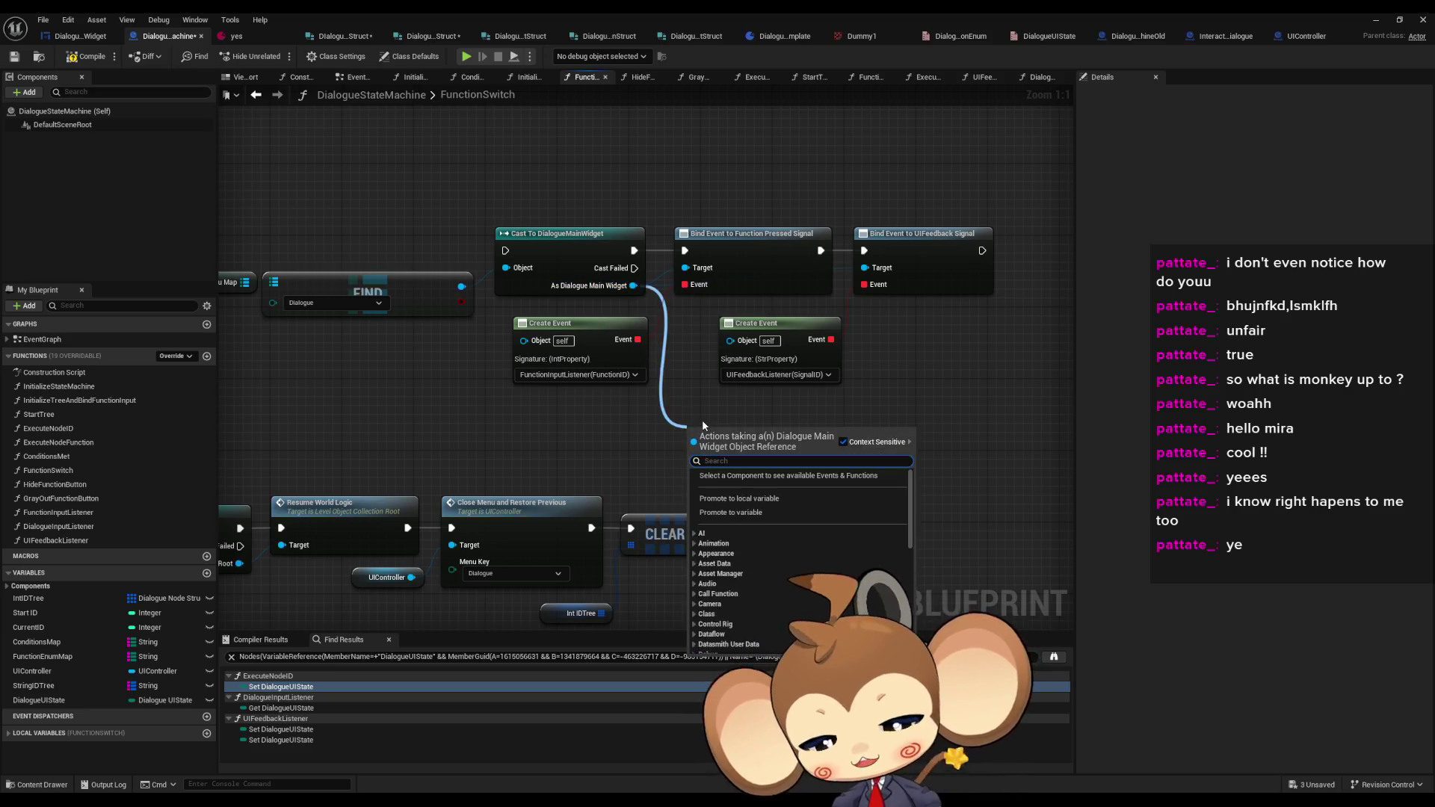
{"action": "type", "text": "unbind"}
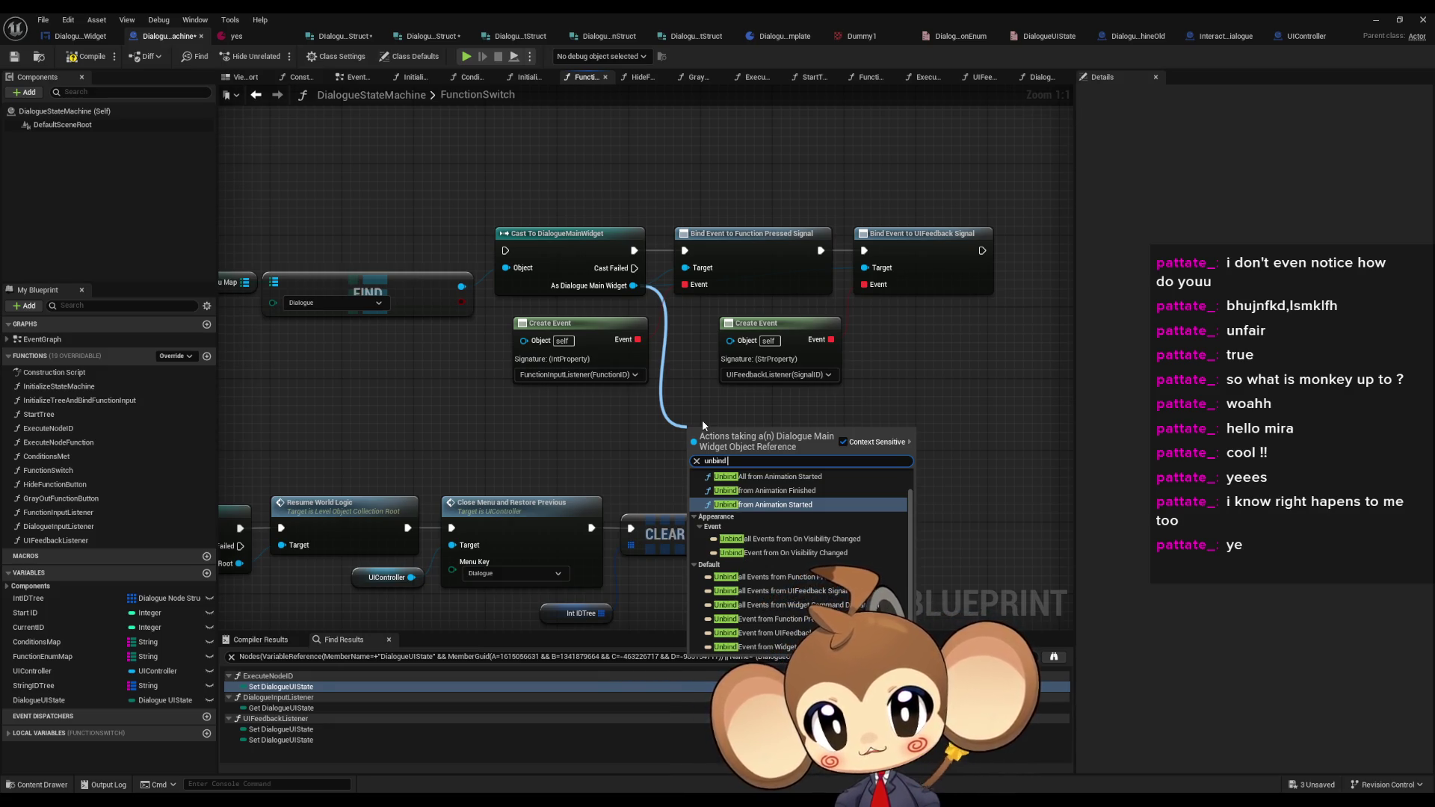
{"action": "type", "text": " func "}
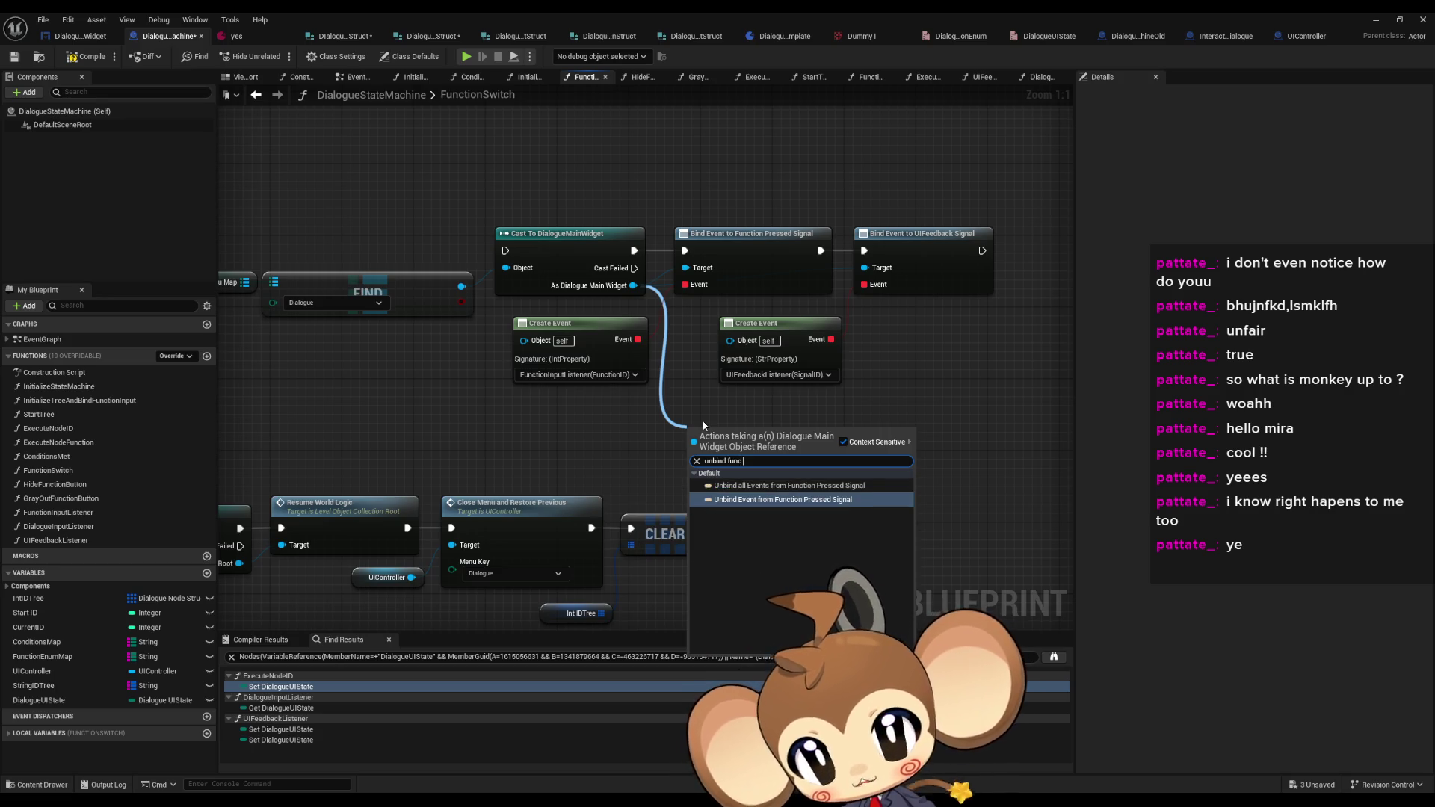
{"action": "type", "text": "pressed"}
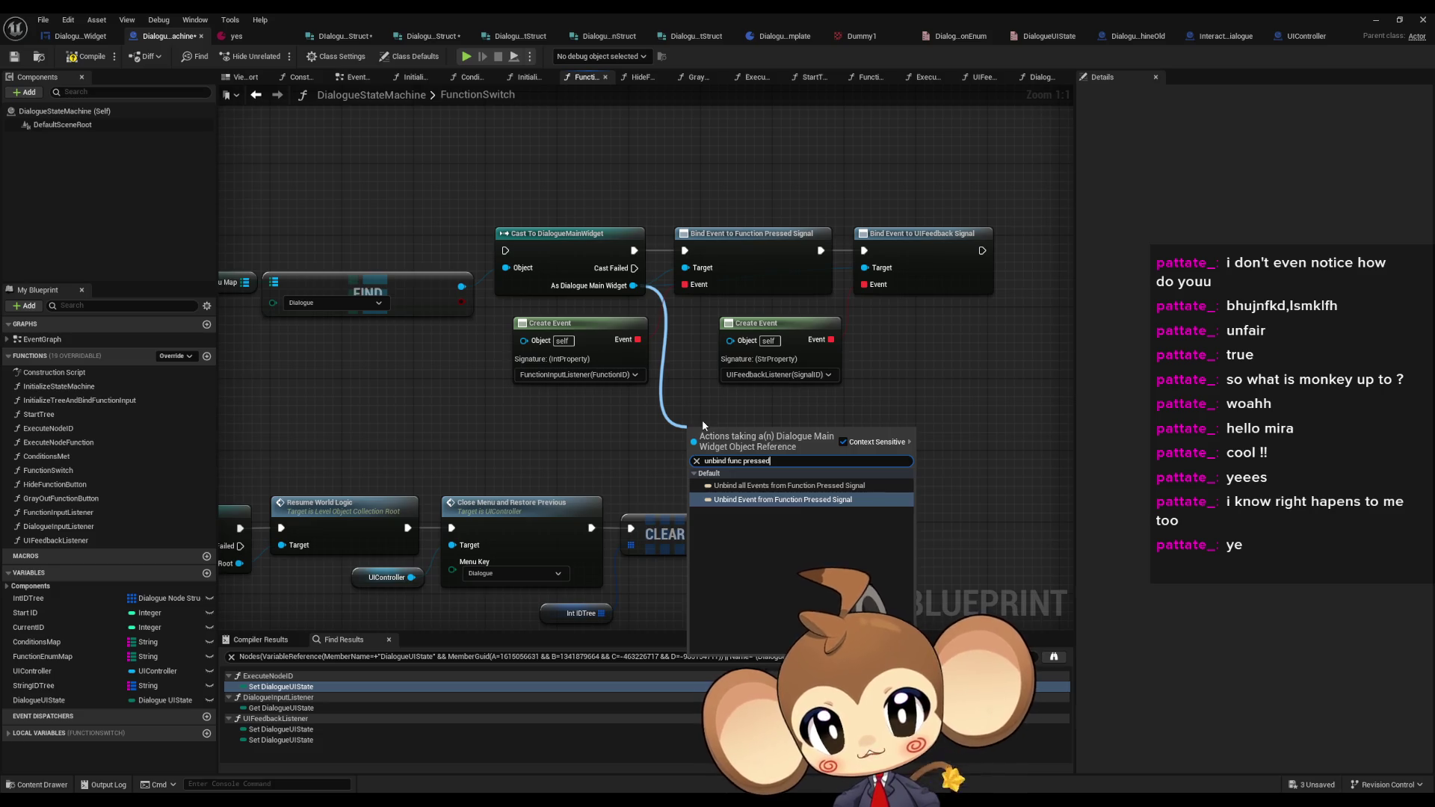
{"action": "key", "text": "Return"}
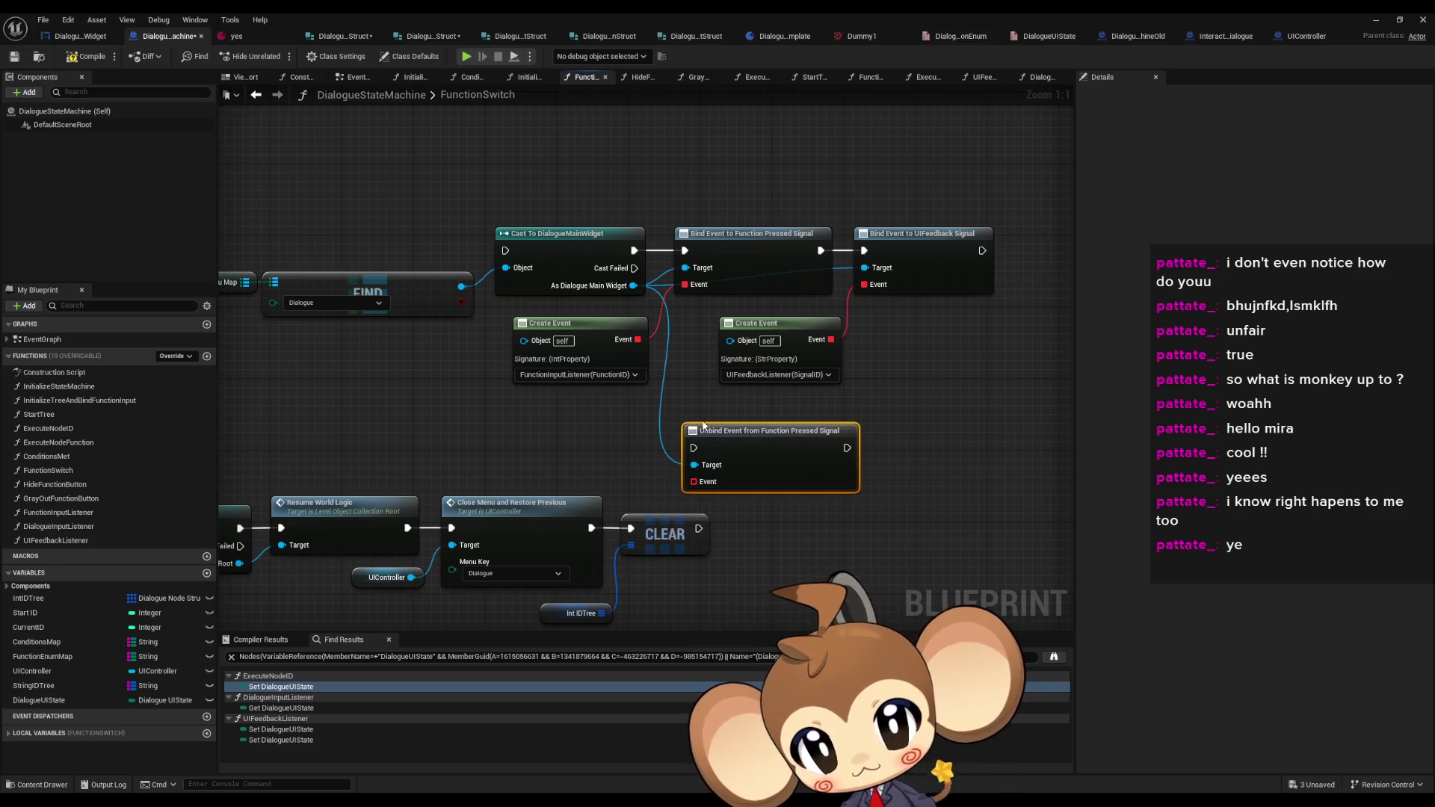
{"action": "left_click_drag", "start_coordinate": [693, 481], "coordinate": [636, 341]}
{"action": "mouse_move", "coordinate": [693, 446]}
{"action": "left_mouse_down"}
{"action": "mouse_move", "coordinate": [657, 280]}
{"action": "mouse_move", "coordinate": [634, 250]}
{"action": "left_mouse_up"}
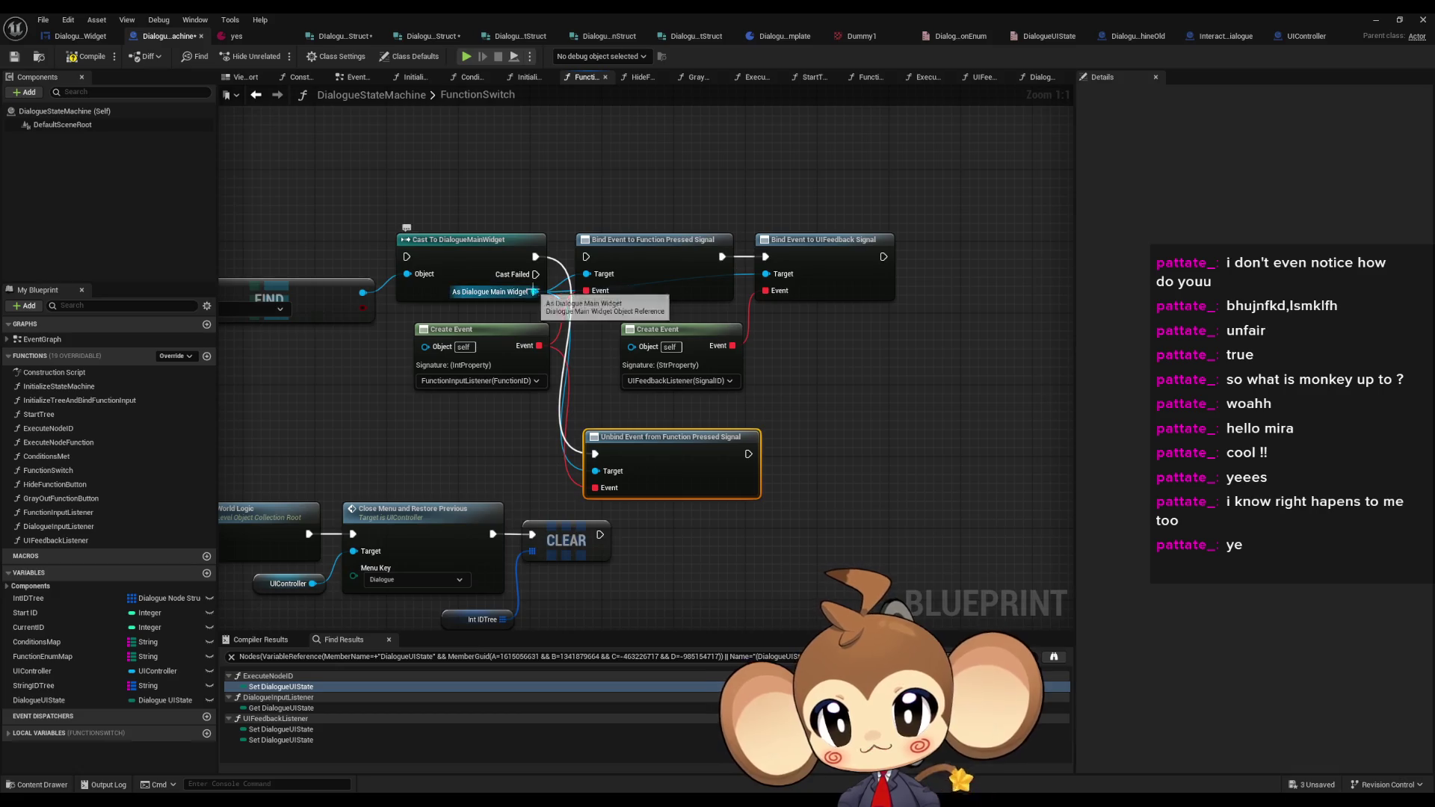
- Chain an Unbind UIFeedback Signal node after it and delete the two old Bind Event nodes
{"action": "left_click_drag", "start_coordinate": [534, 291], "coordinate": [880, 420]}
{"action": "type", "text": "ui feed"}
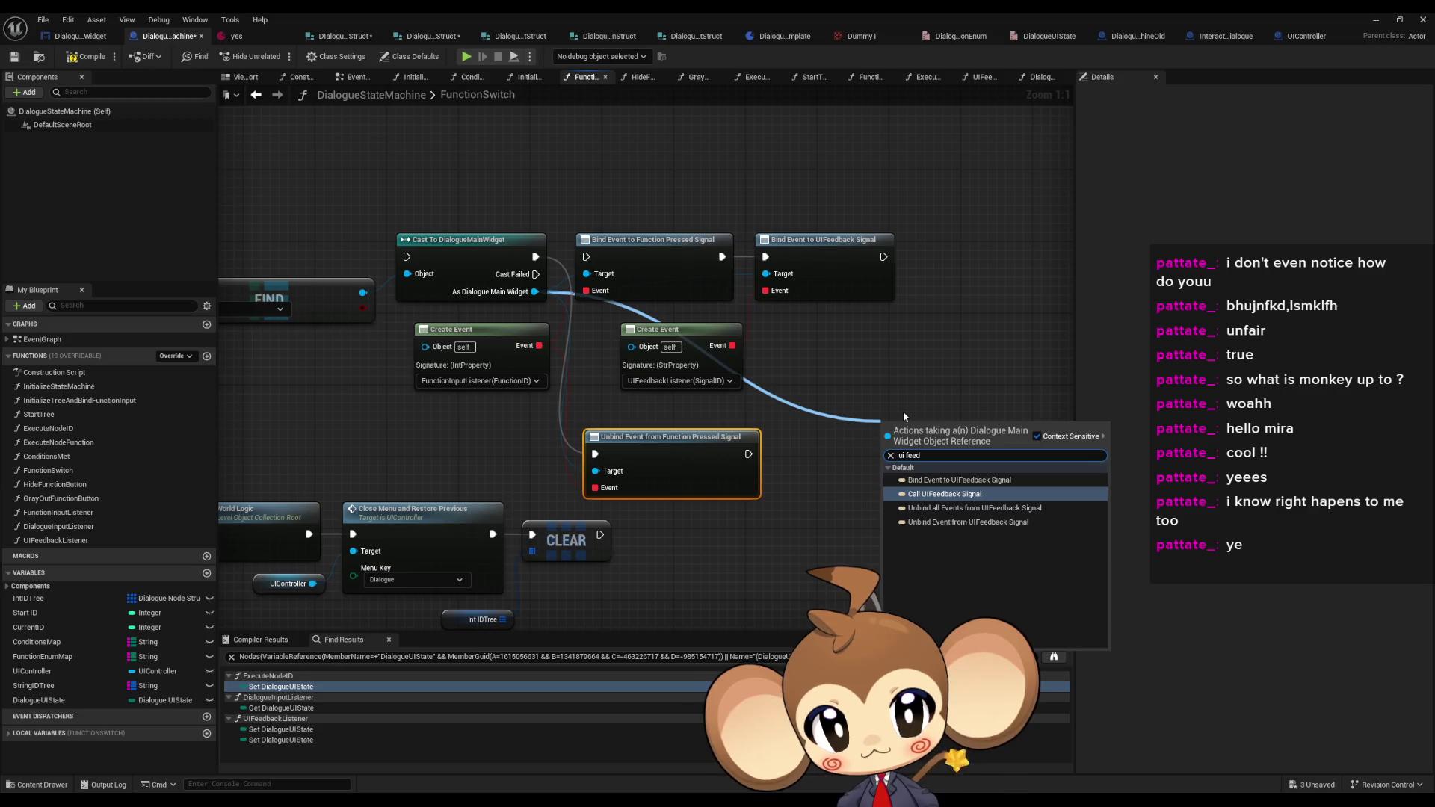
{"action": "key", "text": "Down"}
{"action": "key", "text": "Down"}
{"action": "key", "text": "Return"}
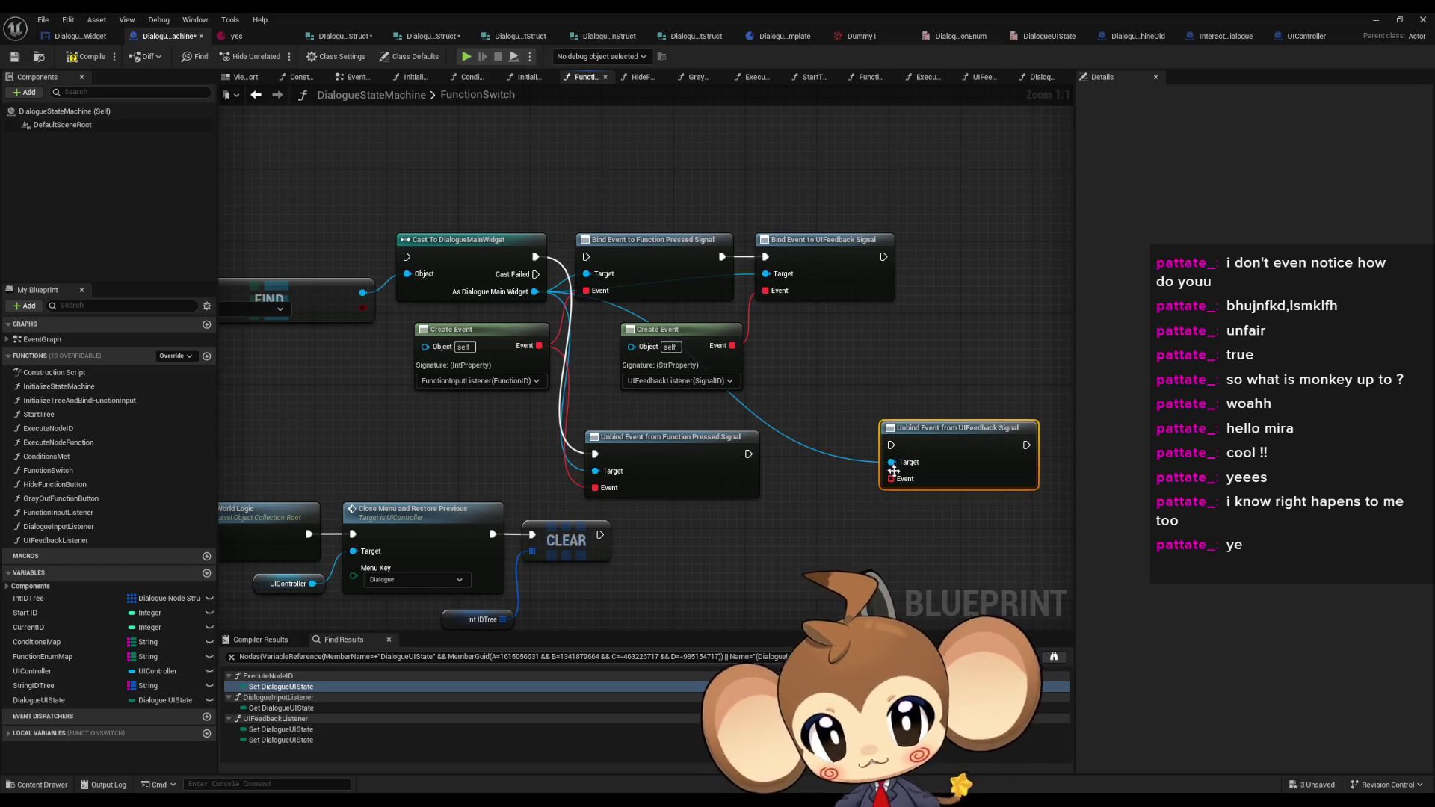
{"action": "mouse_move", "coordinate": [891, 478]}
{"action": "left_mouse_down"}
{"action": "mouse_move", "coordinate": [766, 391]}
{"action": "mouse_move", "coordinate": [733, 346]}
{"action": "left_mouse_up"}
{"action": "left_click_drag", "start_coordinate": [748, 454], "coordinate": [891, 447]}
{"action": "left_click_drag", "start_coordinate": [942, 428], "coordinate": [845, 437]}
{"action": "key", "text": "Delete"}
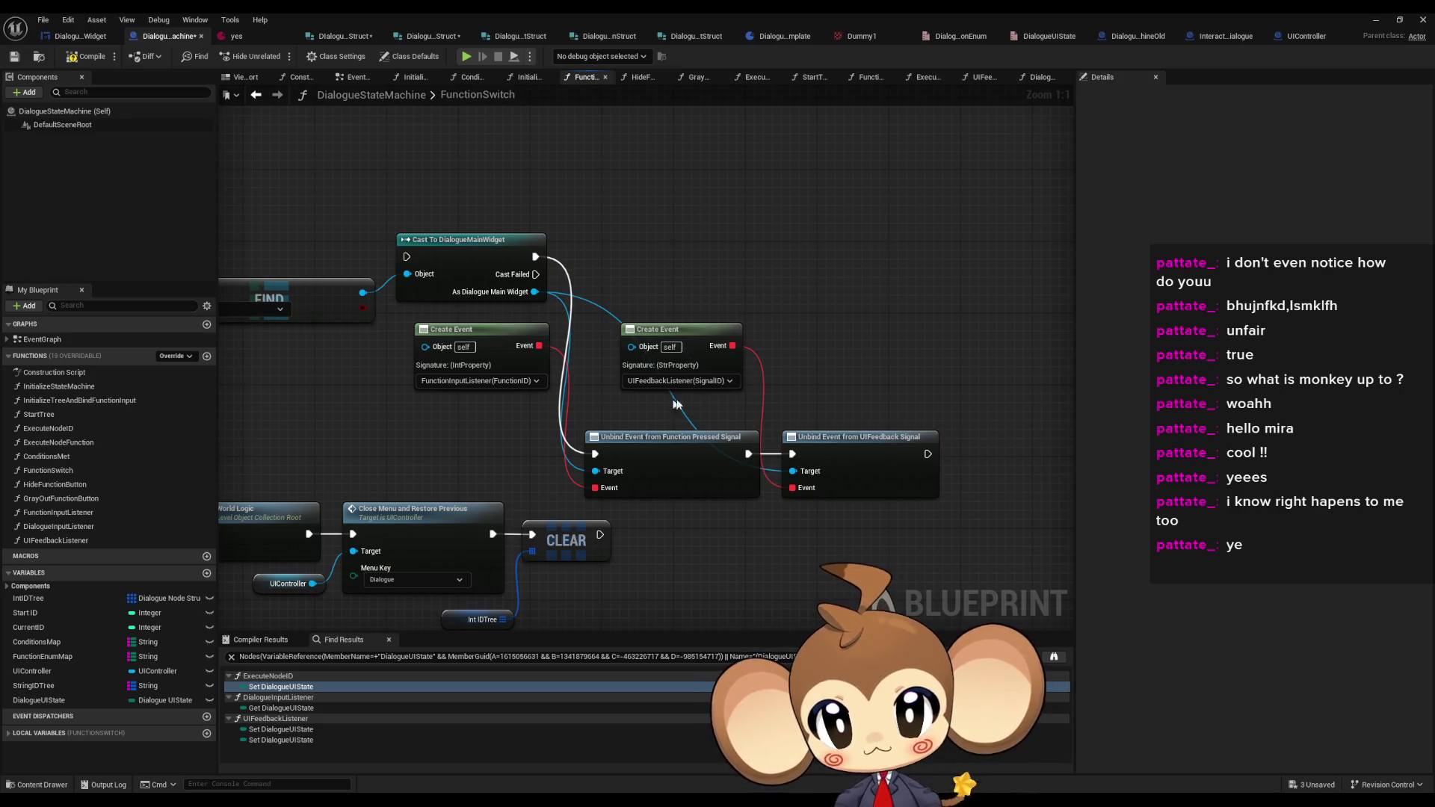
{"action": "left_click_drag", "start_coordinate": [677, 404], "coordinate": [800, 448]}
{"action": "mouse_move", "coordinate": [680, 447]}
{"action": "left_mouse_down"}
{"action": "mouse_move", "coordinate": [660, 250]}
{"action": "mouse_move", "coordinate": [778, 228]}
{"action": "left_mouse_up"}
- Run Close Menu after the unbinds and the cast after Resume World Logic
{"action": "left_click_drag", "start_coordinate": [660, 522], "coordinate": [660, 552]}
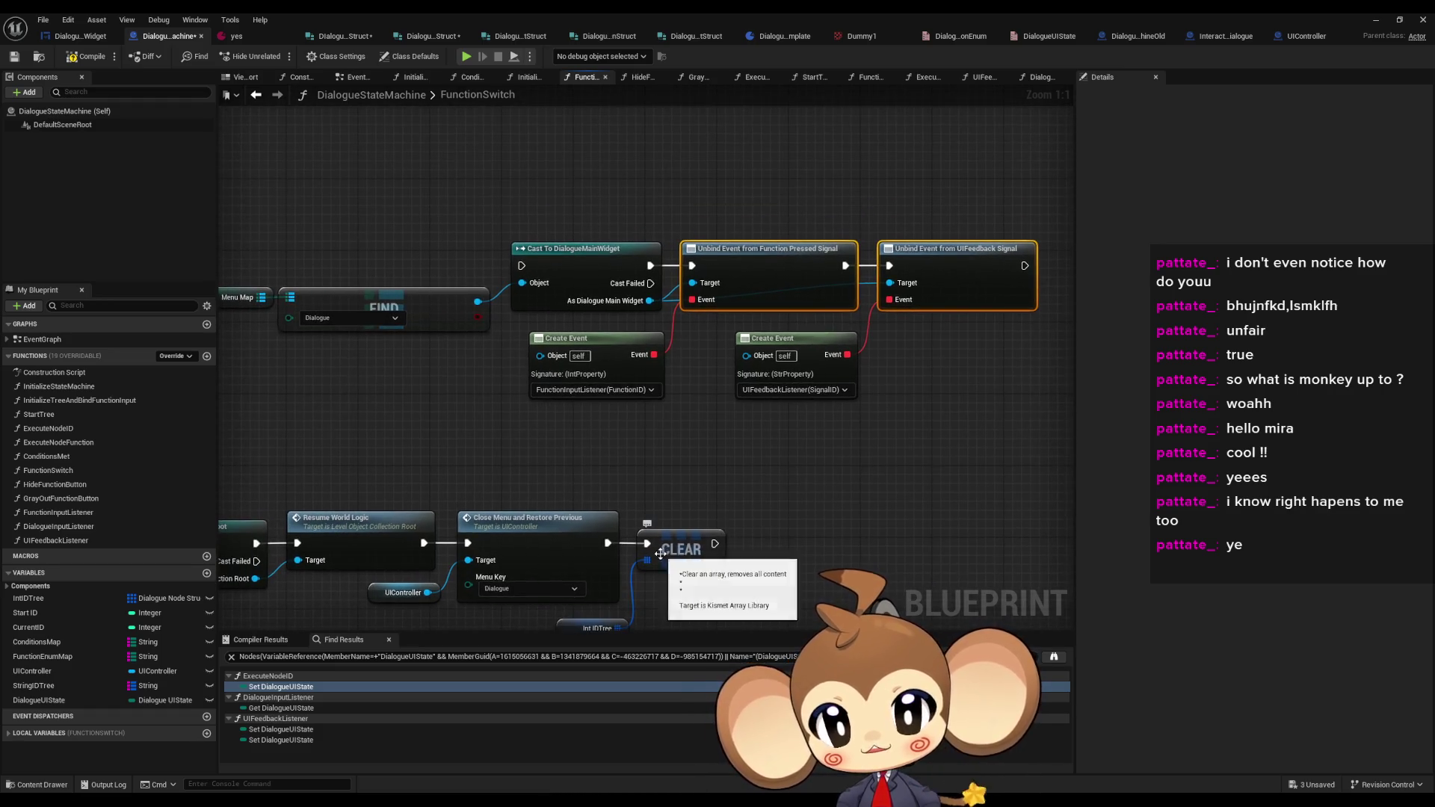
{"action": "mouse_move", "coordinate": [536, 282]}
{"action": "left_mouse_down"}
{"action": "mouse_move", "coordinate": [726, 281]}
{"action": "mouse_move", "coordinate": [727, 256]}
{"action": "left_mouse_up"}
{"action": "mouse_move", "coordinate": [766, 463]}
{"action": "left_mouse_down"}
{"action": "mouse_move", "coordinate": [613, 456]}
{"action": "mouse_move", "coordinate": [911, 259]}
{"action": "mouse_move", "coordinate": [351, 515]}
{"action": "mouse_move", "coordinate": [354, 534]}
{"action": "left_mouse_up"}
{"action": "left_click_drag", "start_coordinate": [310, 534], "coordinate": [408, 257]}
{"action": "left_click_drag", "start_coordinate": [453, 491], "coordinate": [701, 434]}
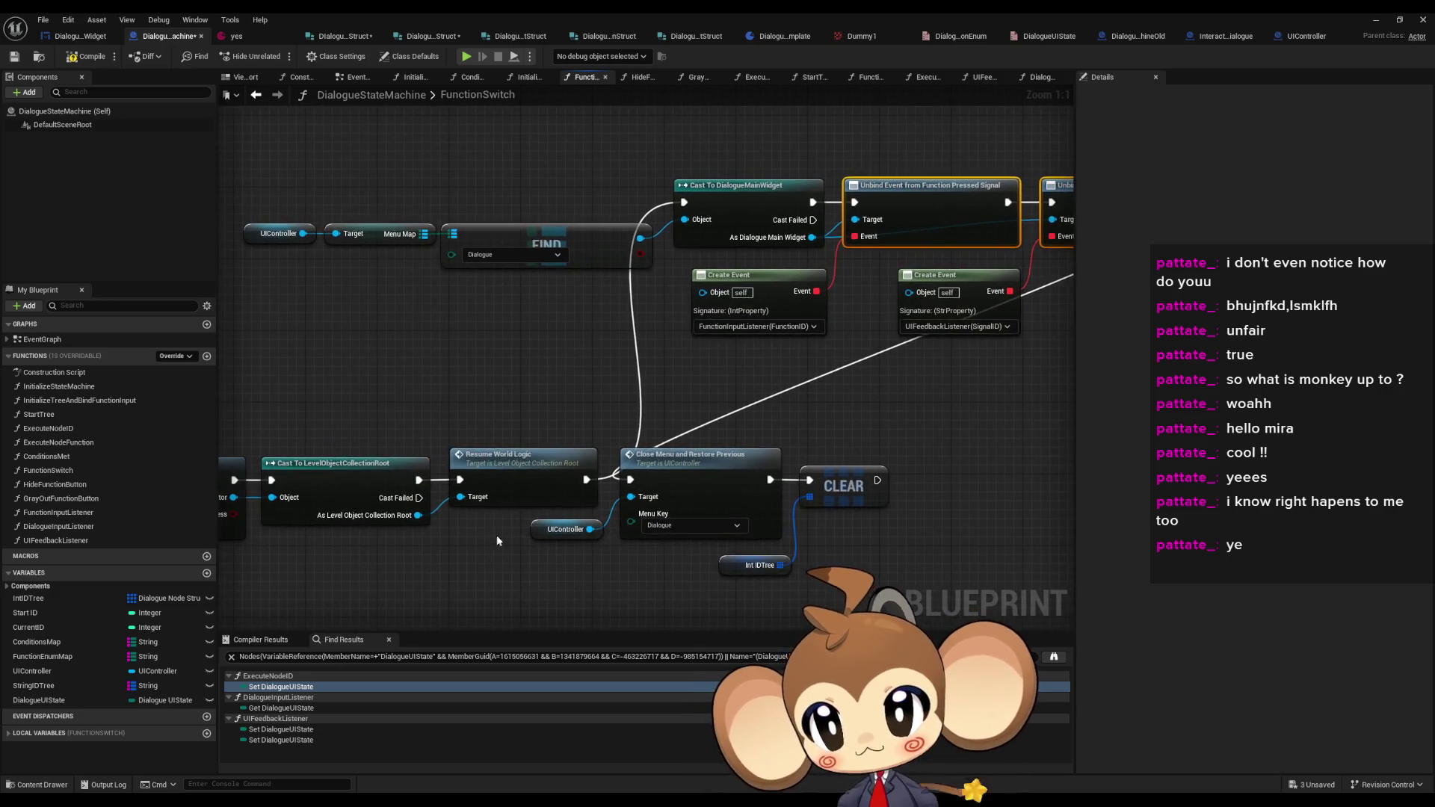
- Move the cast-and-unbind chain below FIND and connect Switch's Exit Tree to Find First Actor
{"action": "mouse_move", "coordinate": [448, 566]}
{"action": "left_mouse_down"}
{"action": "mouse_move", "coordinate": [675, 564]}
{"action": "mouse_move", "coordinate": [816, 488]}
{"action": "mouse_move", "coordinate": [762, 508]}
{"action": "mouse_move", "coordinate": [567, 502]}
{"action": "mouse_move", "coordinate": [1049, 304]}
{"action": "mouse_move", "coordinate": [954, 242]}
{"action": "mouse_move", "coordinate": [865, 238]}
{"action": "mouse_move", "coordinate": [798, 254]}
{"action": "left_mouse_up"}
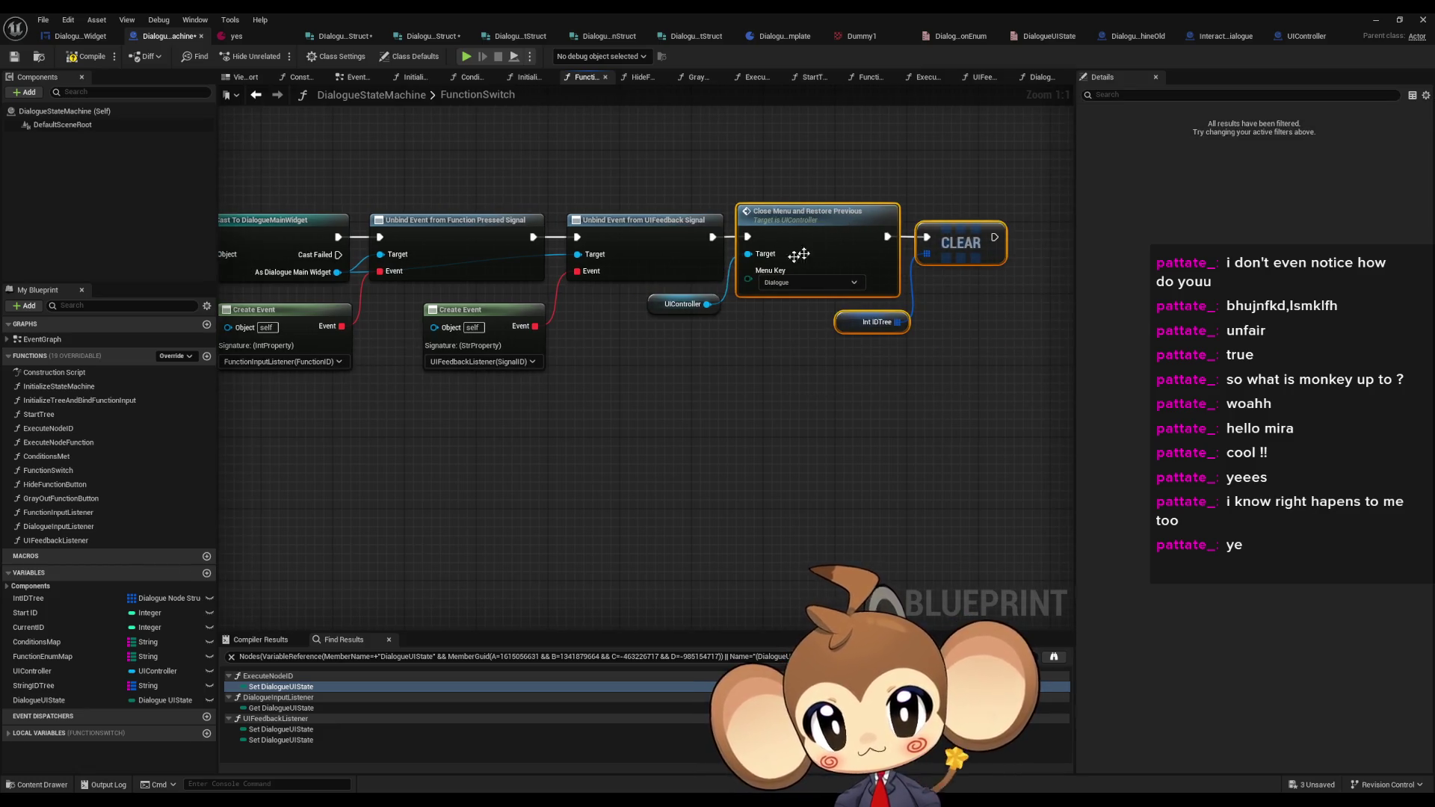
{"action": "scroll", "coordinate": [496, 375], "scroll_direction": "down", "scroll_amount": 3}
{"action": "left_click_drag", "start_coordinate": [487, 231], "coordinate": [1034, 391]}
{"action": "scroll", "coordinate": [507, 274], "scroll_direction": "up", "scroll_amount": 2}
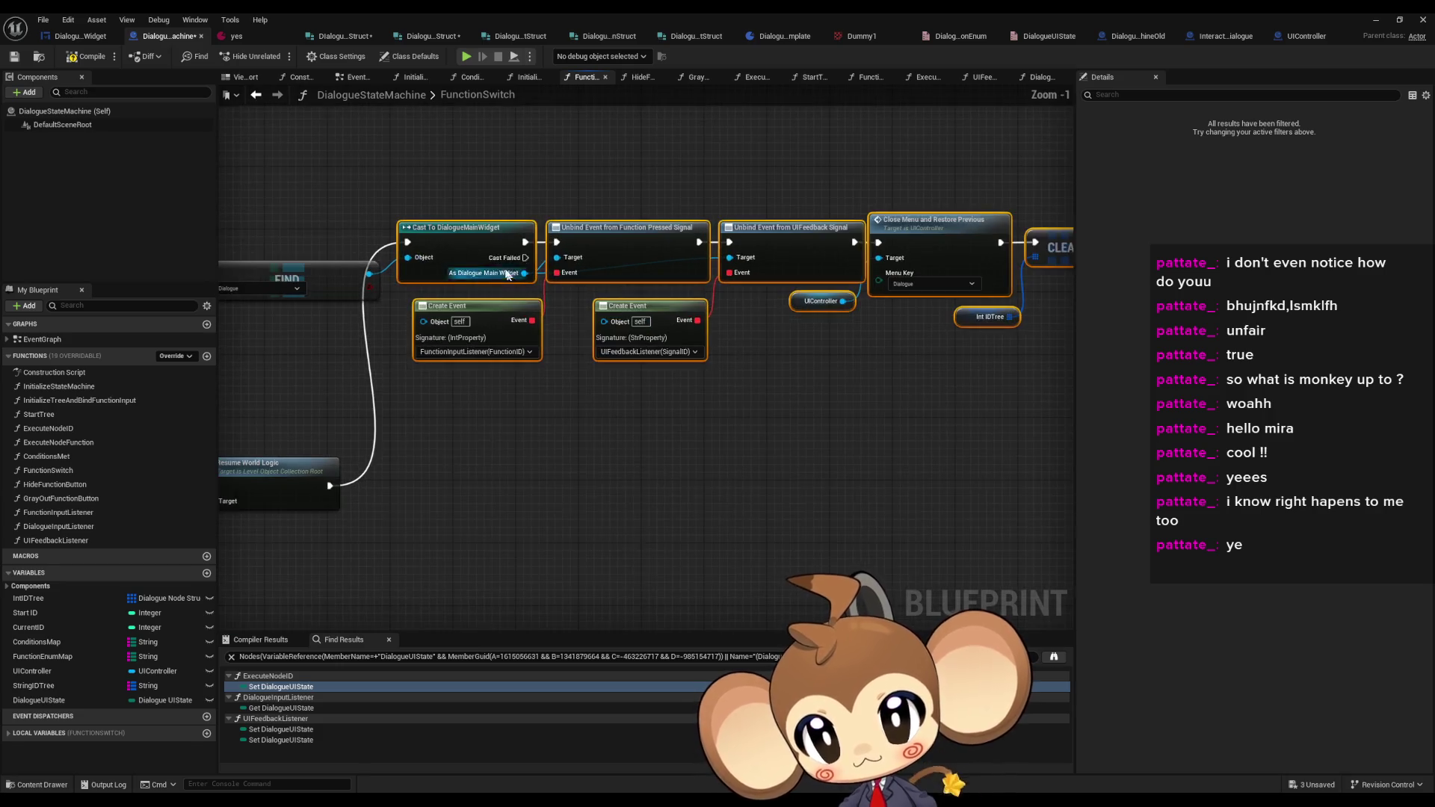
{"action": "mouse_move", "coordinate": [506, 274]}
{"action": "left_mouse_down"}
{"action": "mouse_move", "coordinate": [478, 445]}
{"action": "mouse_move", "coordinate": [436, 481]}
{"action": "mouse_move", "coordinate": [496, 407]}
{"action": "mouse_move", "coordinate": [315, 197]}
{"action": "mouse_move", "coordinate": [478, 280]}
{"action": "mouse_move", "coordinate": [455, 516]}
{"action": "left_mouse_up"}
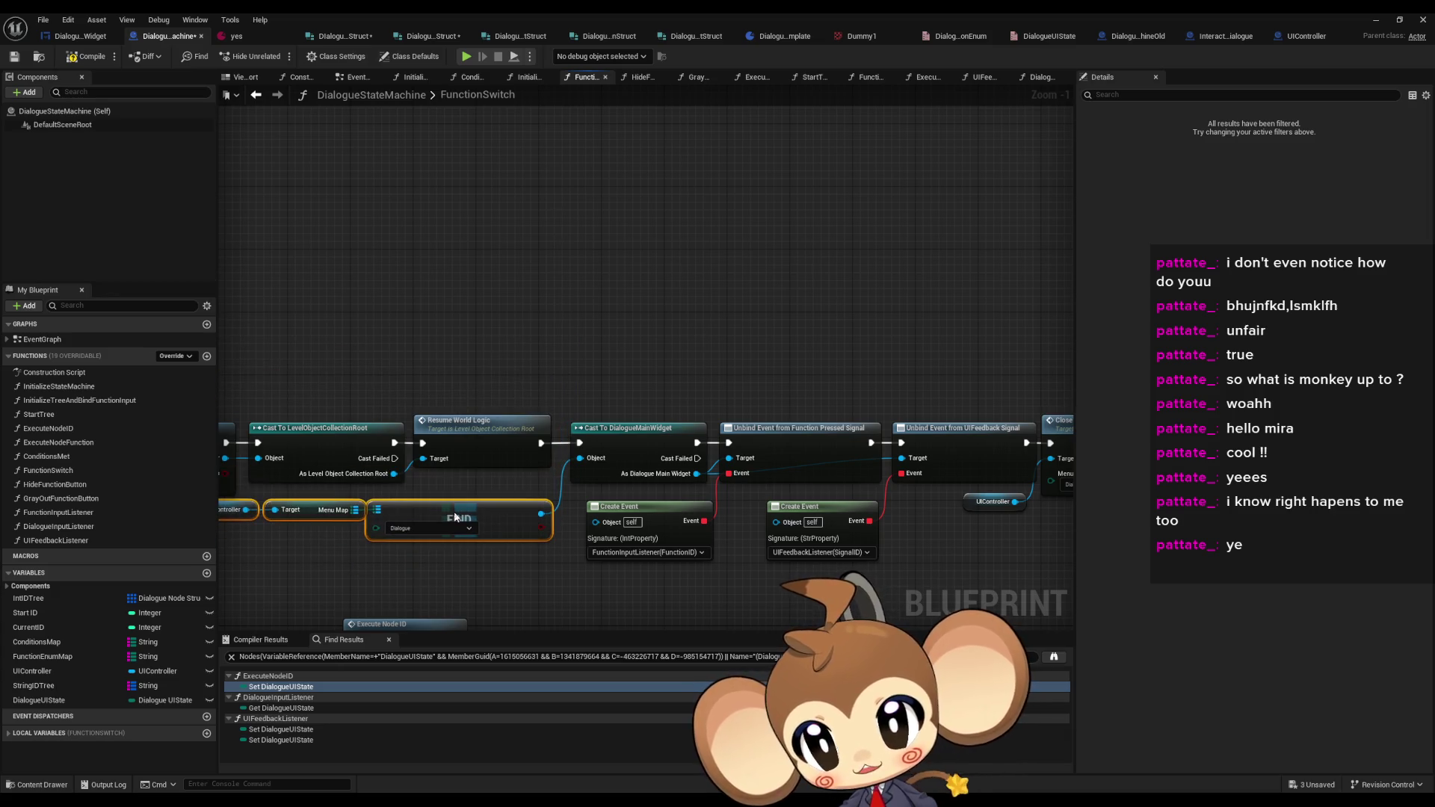
{"action": "mouse_move", "coordinate": [430, 408]}
{"action": "left_mouse_down"}
{"action": "mouse_move", "coordinate": [615, 399]}
{"action": "mouse_move", "coordinate": [645, 249]}
{"action": "left_mouse_up"}
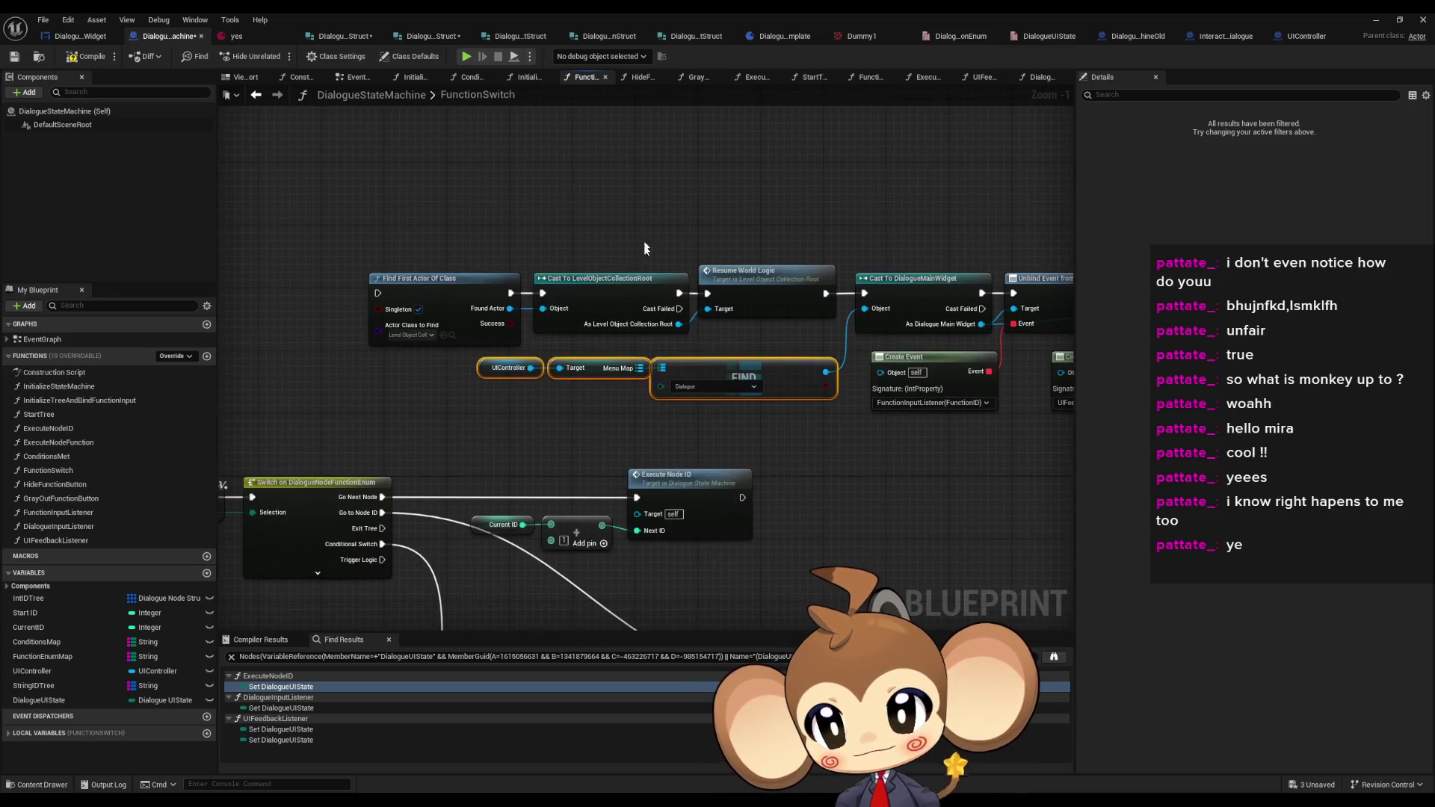
{"action": "left_click_drag", "start_coordinate": [373, 532], "coordinate": [377, 293]}
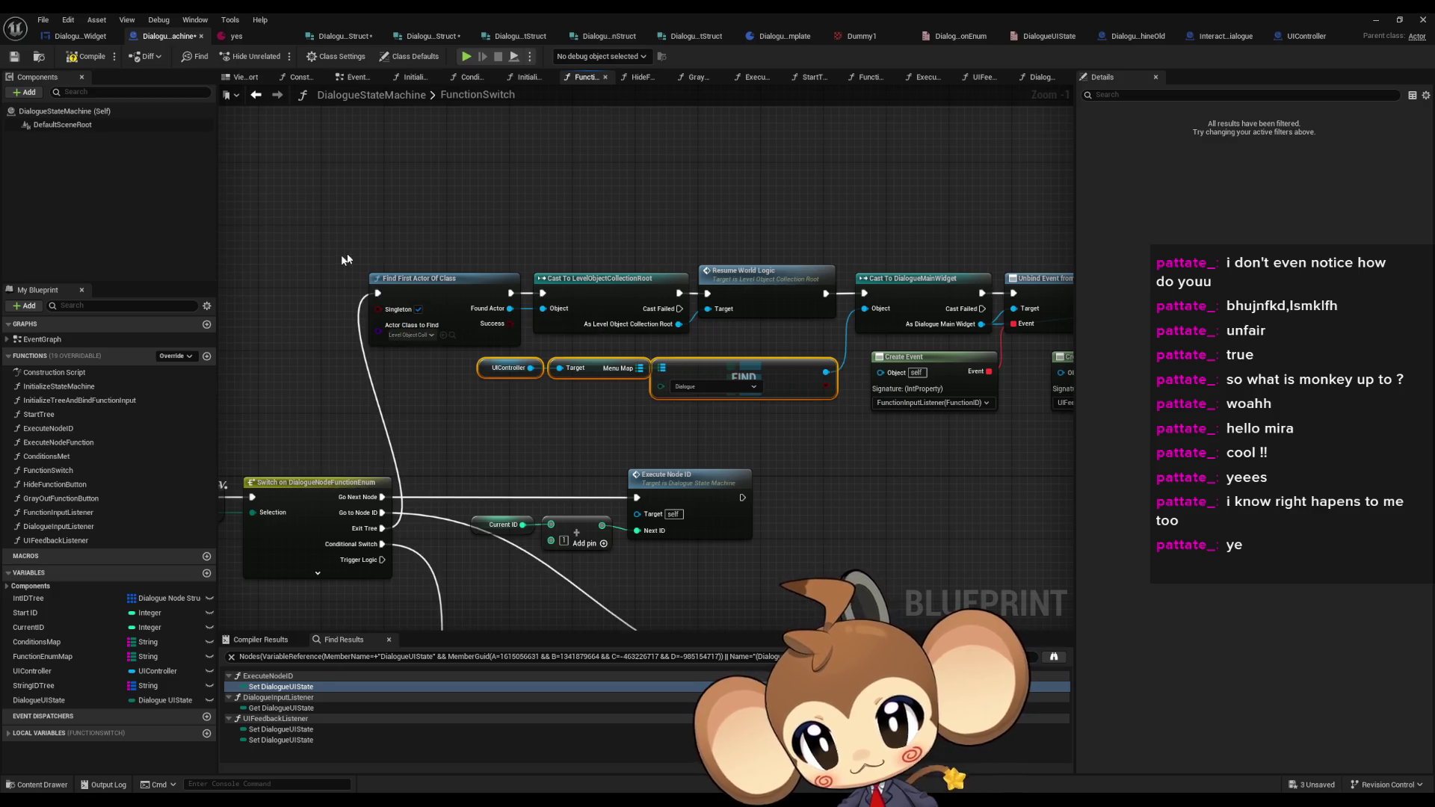
{"action": "left_click", "coordinate": [343, 256]}
{"action": "left_click", "coordinate": [1345, 36]}
- Start a Play session, pass the start menu and walk the character to the dialogue cube
{"action": "left_click", "coordinate": [1375, 20]}
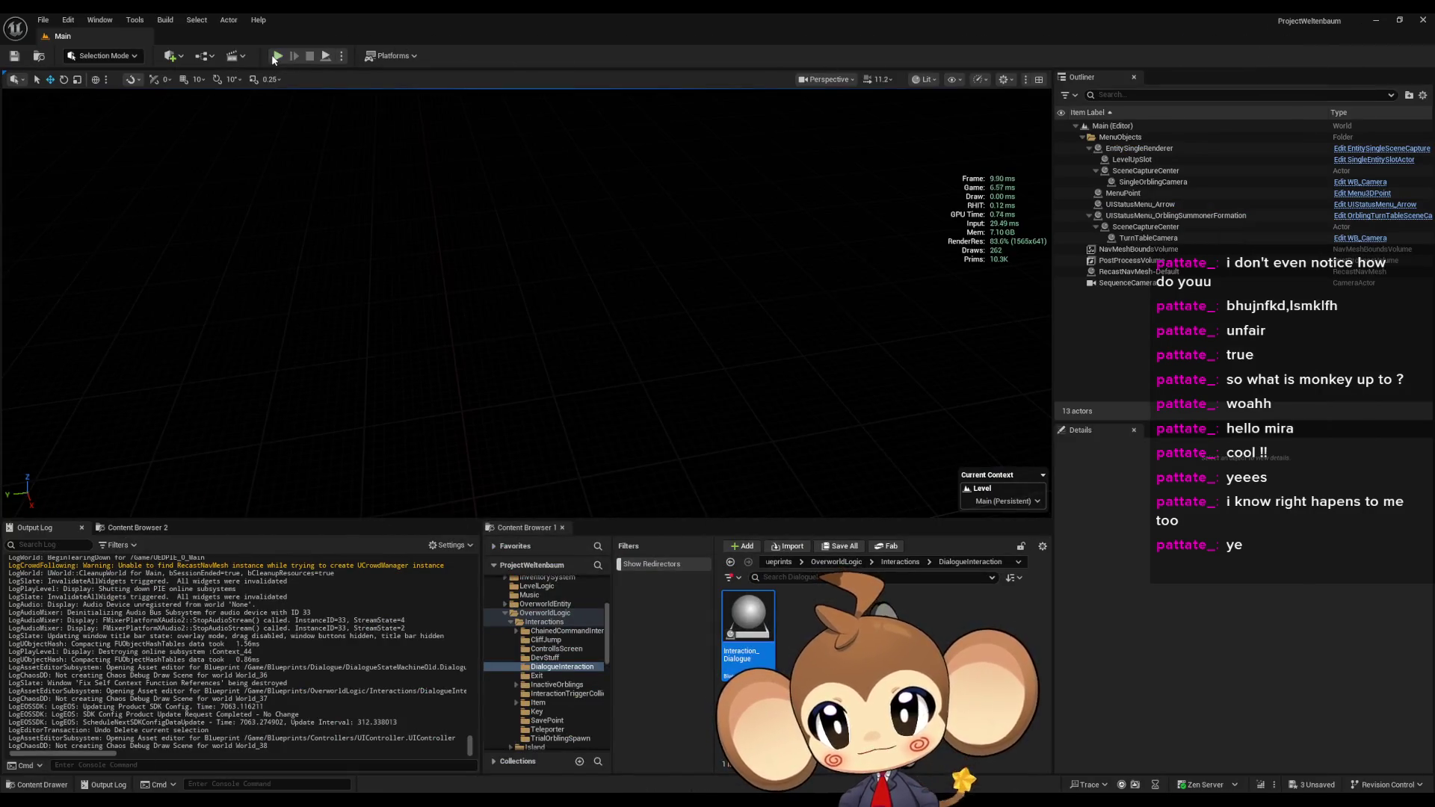
{"action": "left_click", "coordinate": [277, 57]}
{"action": "left_click", "coordinate": [186, 426]}
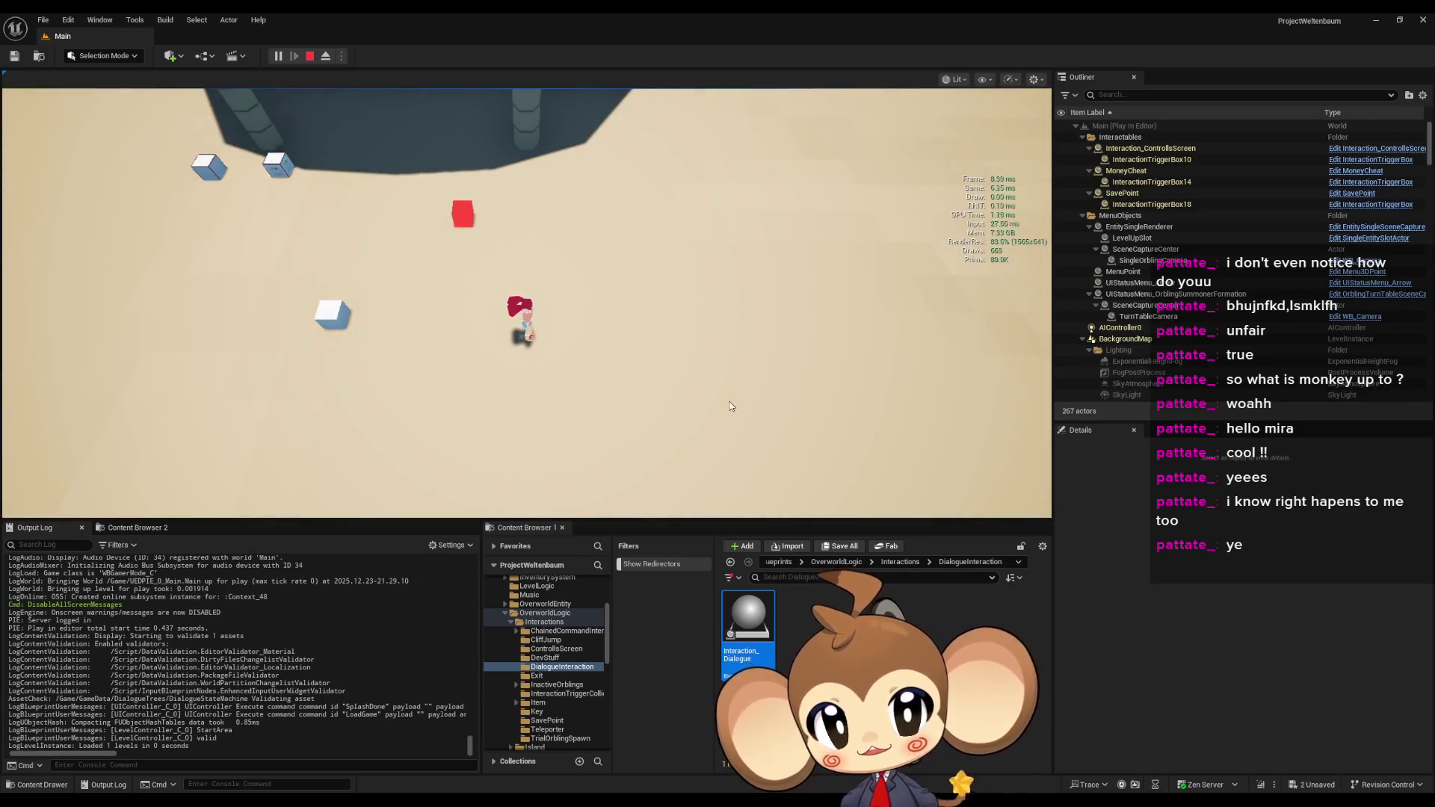
{"action": "key", "text": "a"}
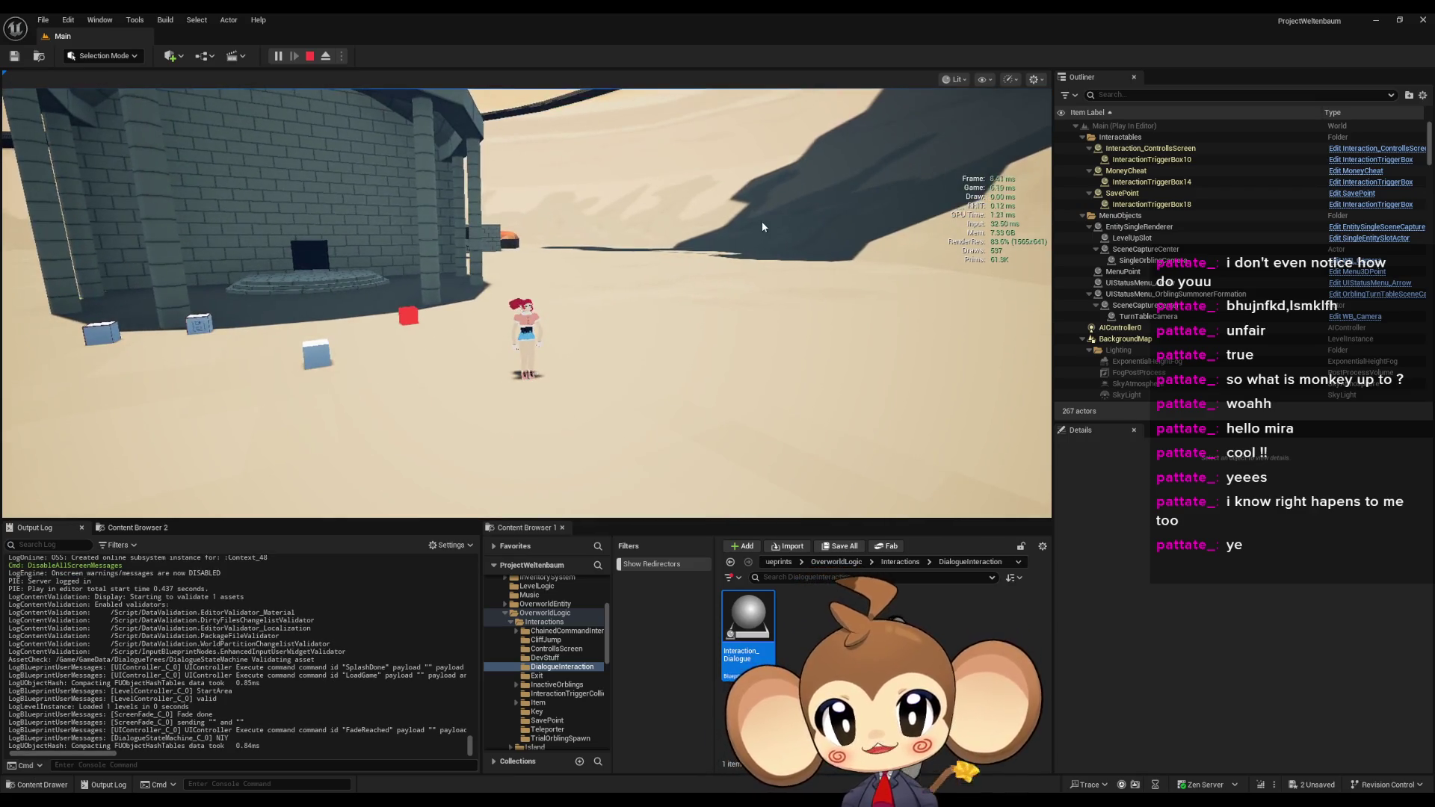
{"action": "key", "text": "a"}
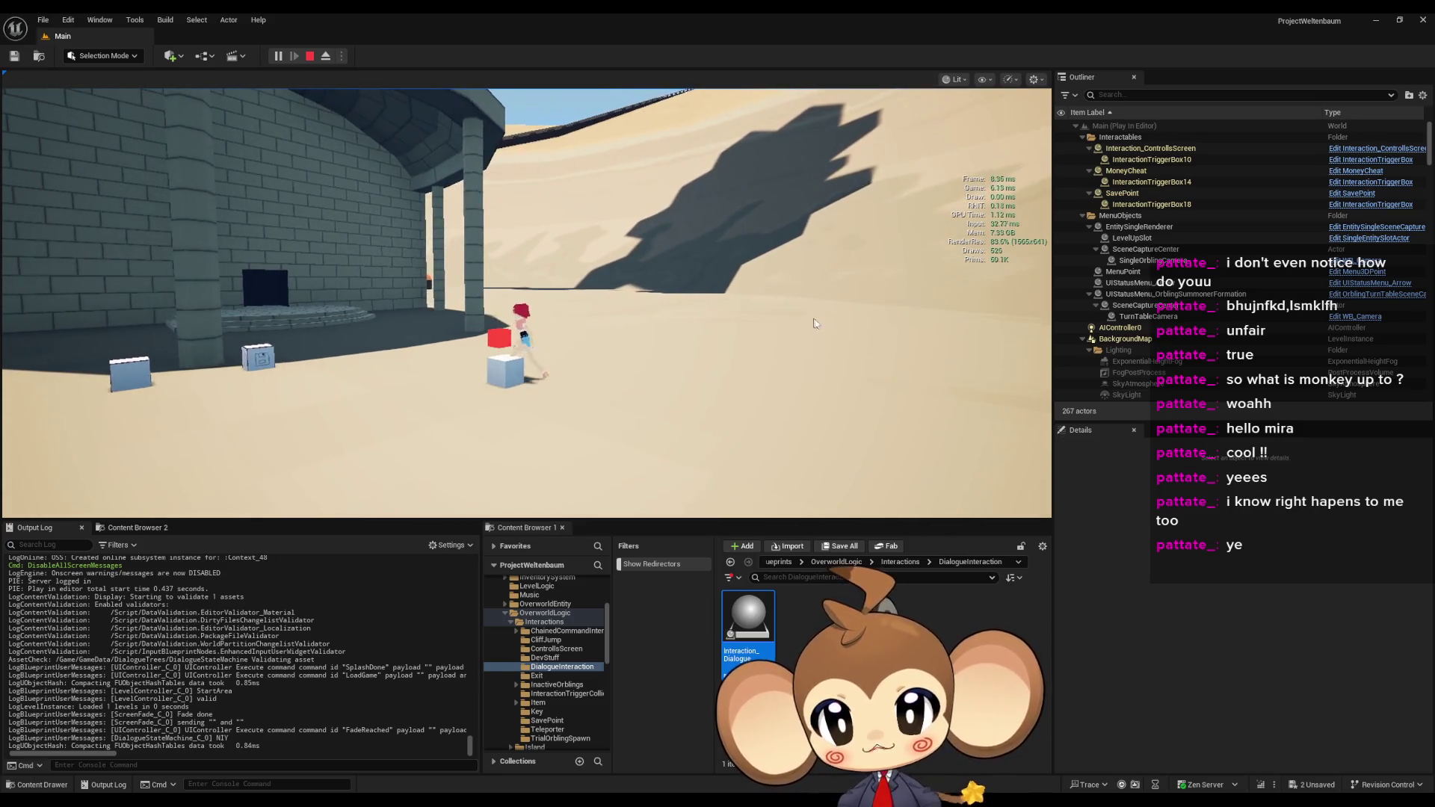
- Talk to the cube and advance through the test dialogue, including the portrait lines
{"action": "key", "text": "e"}
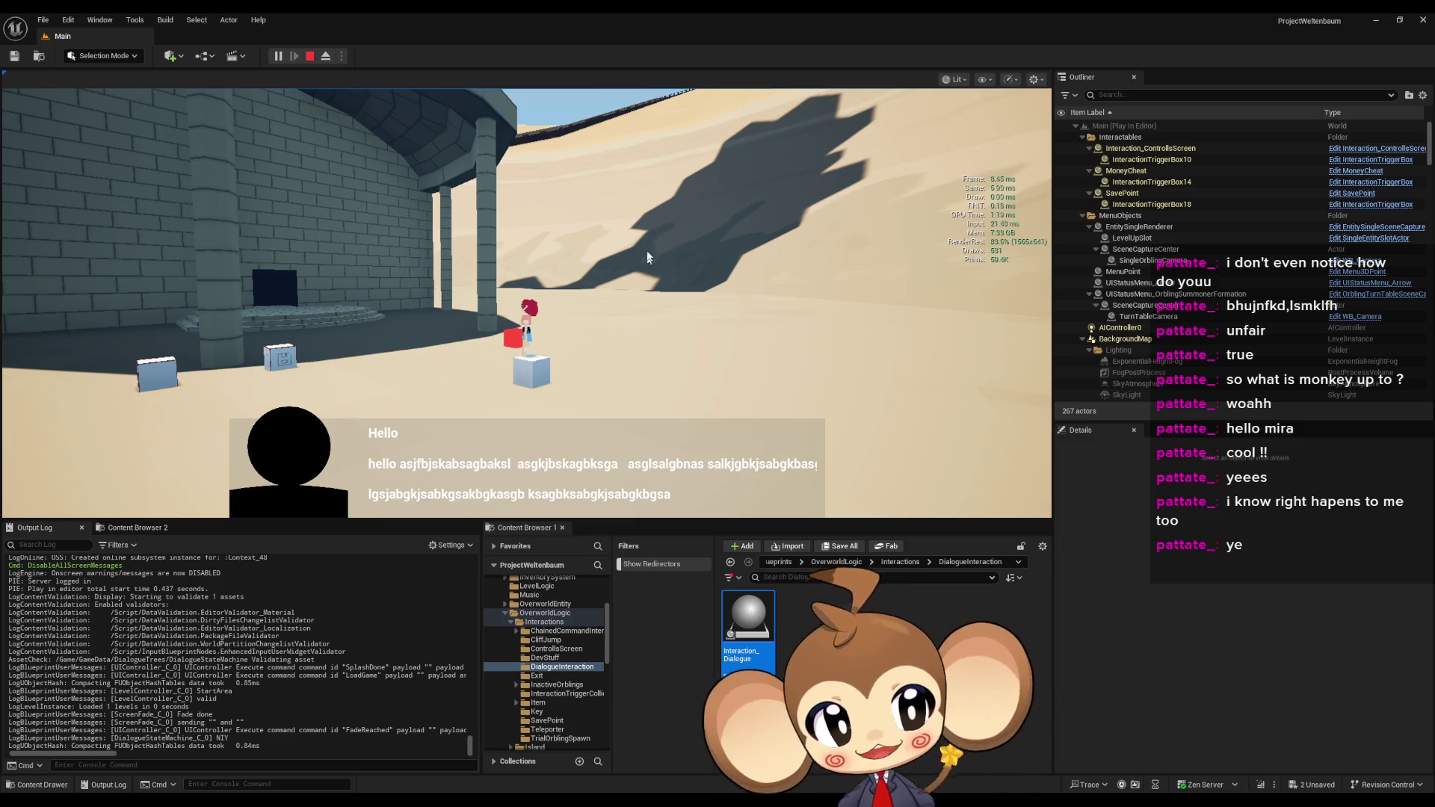
{"action": "key", "text": "e"}
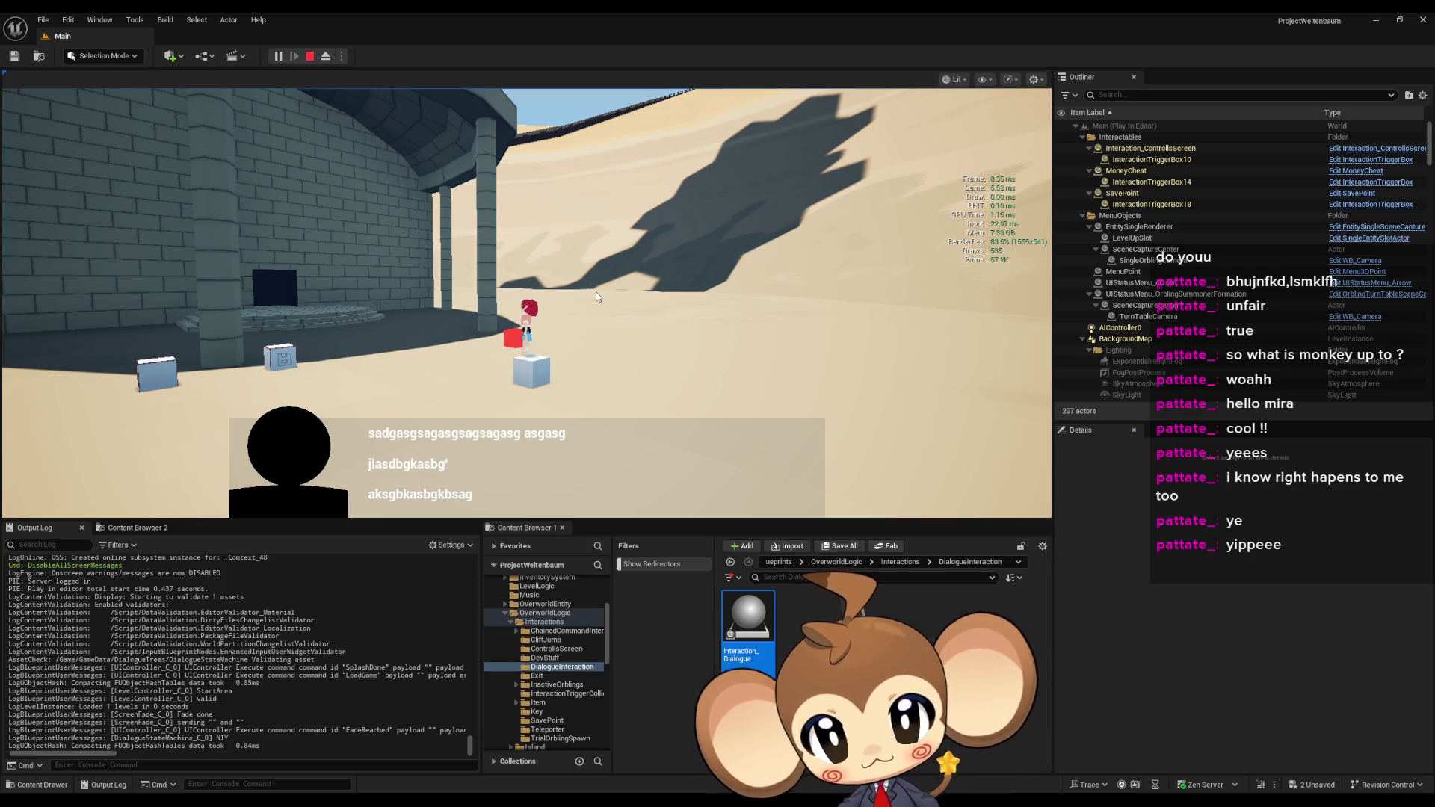
{"action": "key", "text": "e"}
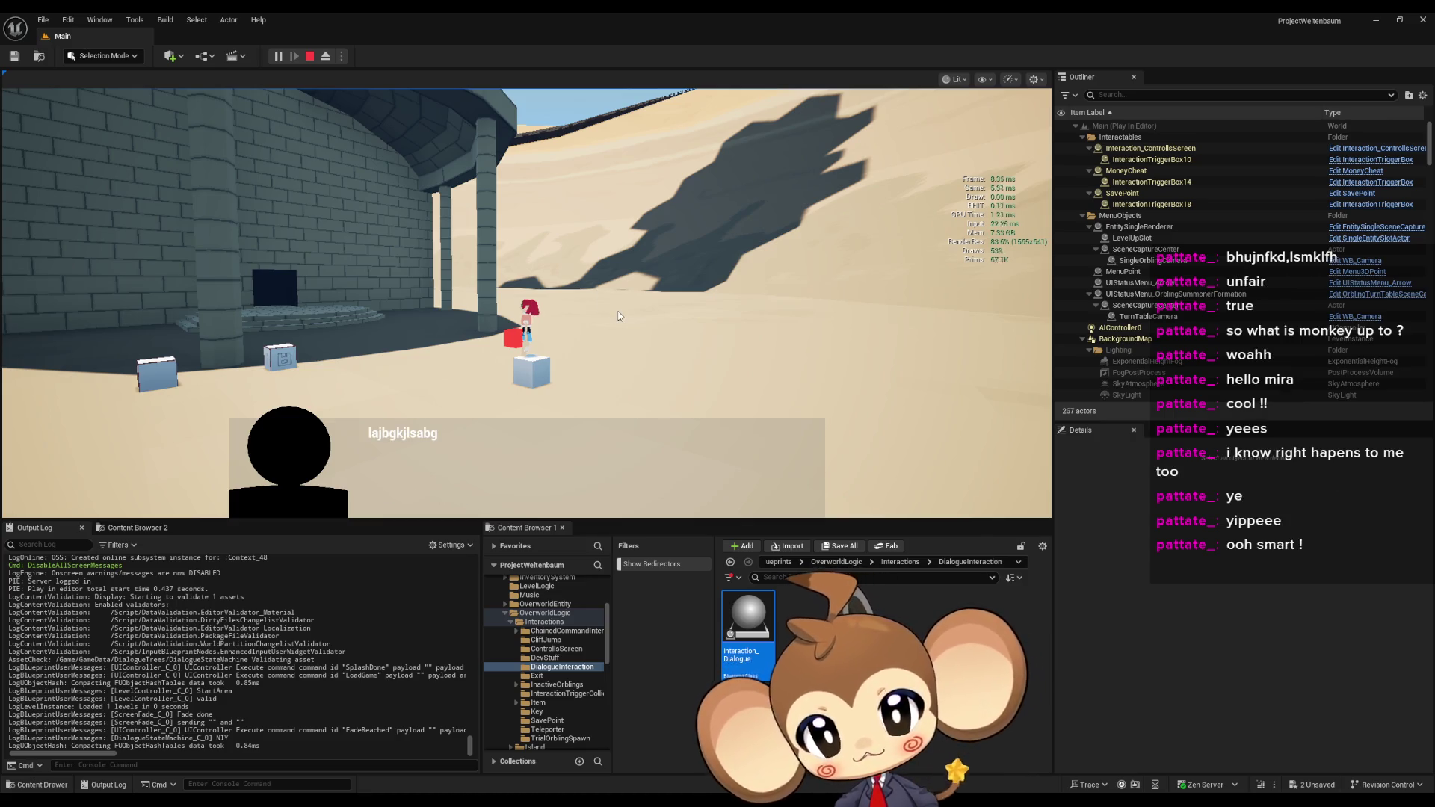
{"action": "key", "text": "e"}
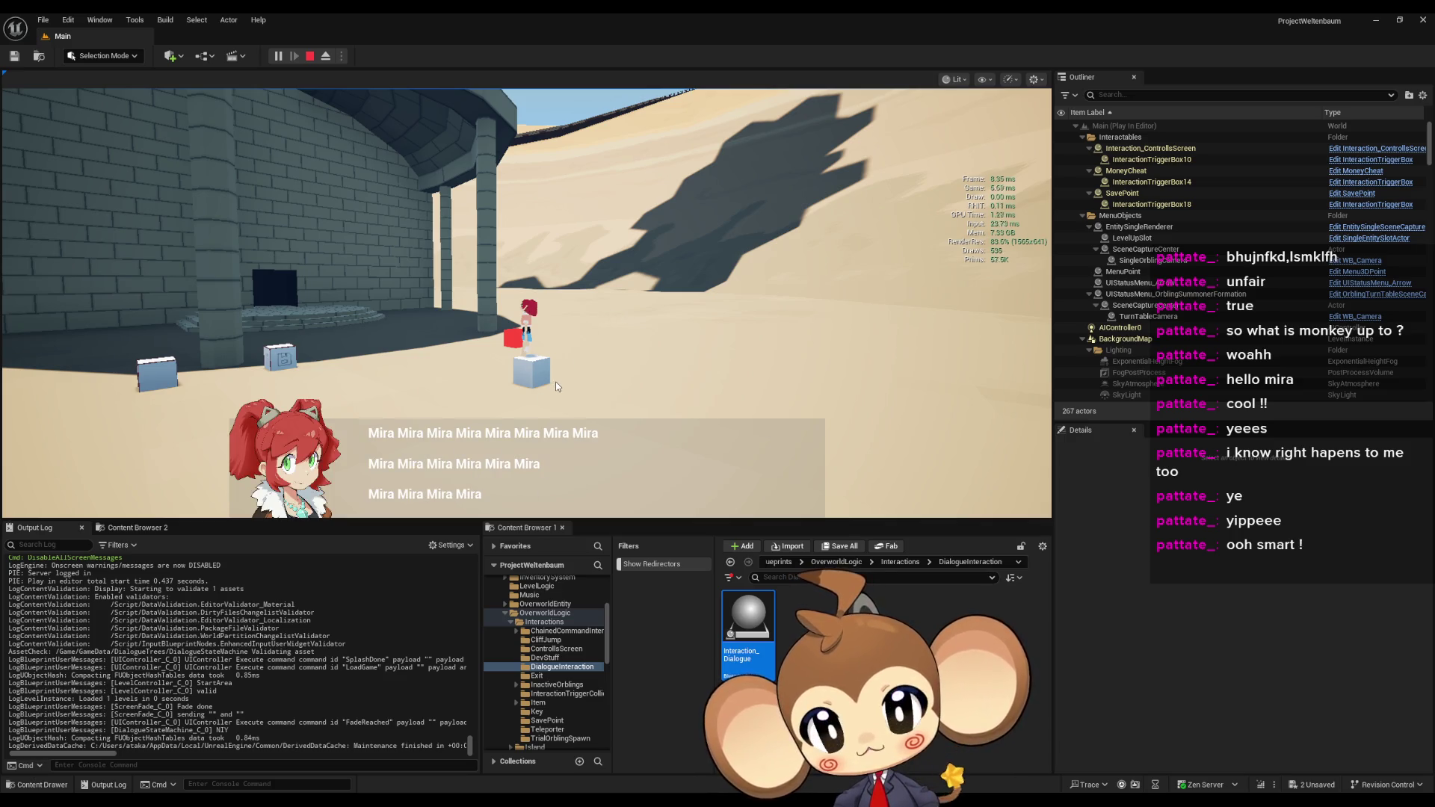
{"action": "key", "text": "e"}
{"action": "key", "text": "e"}
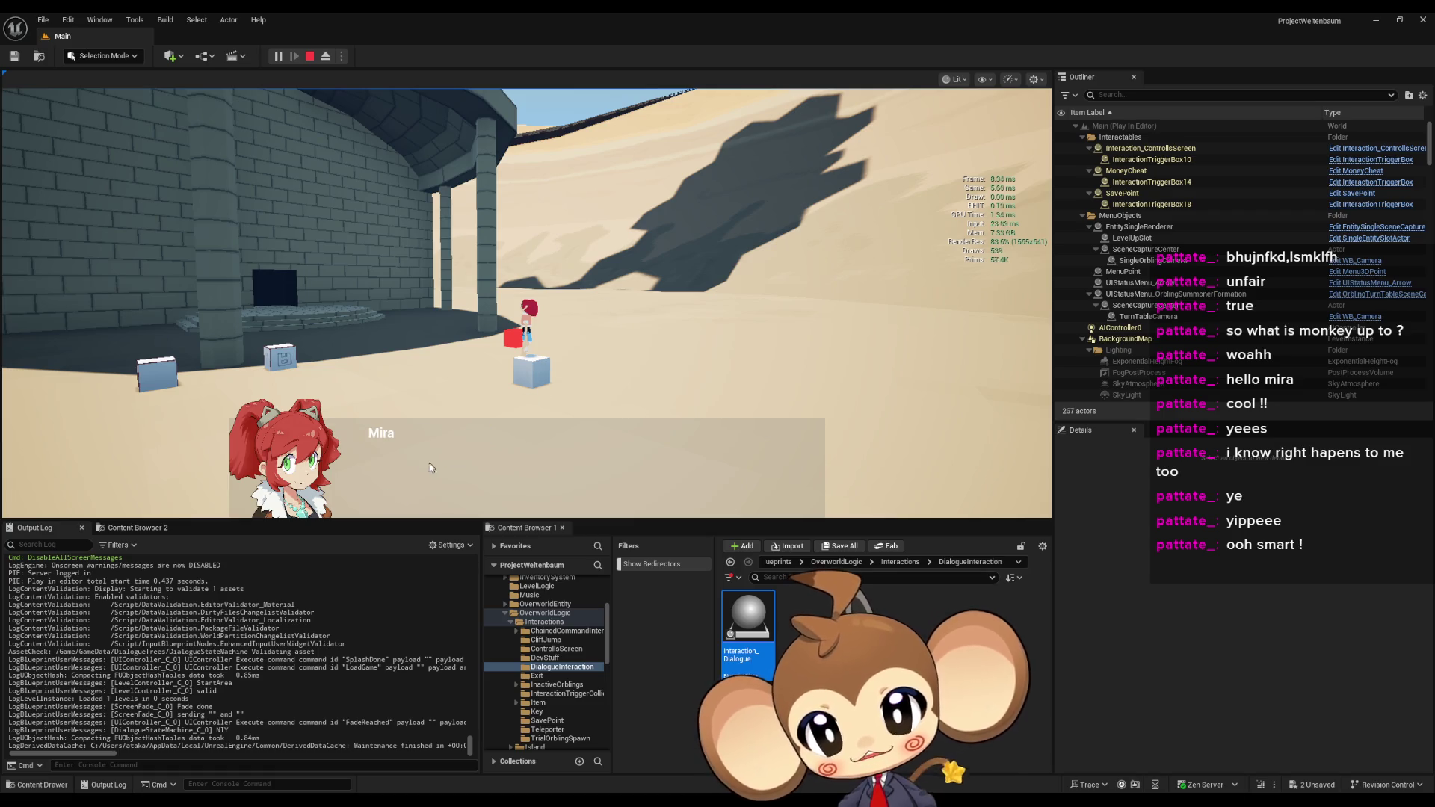
{"action": "key", "text": "e"}
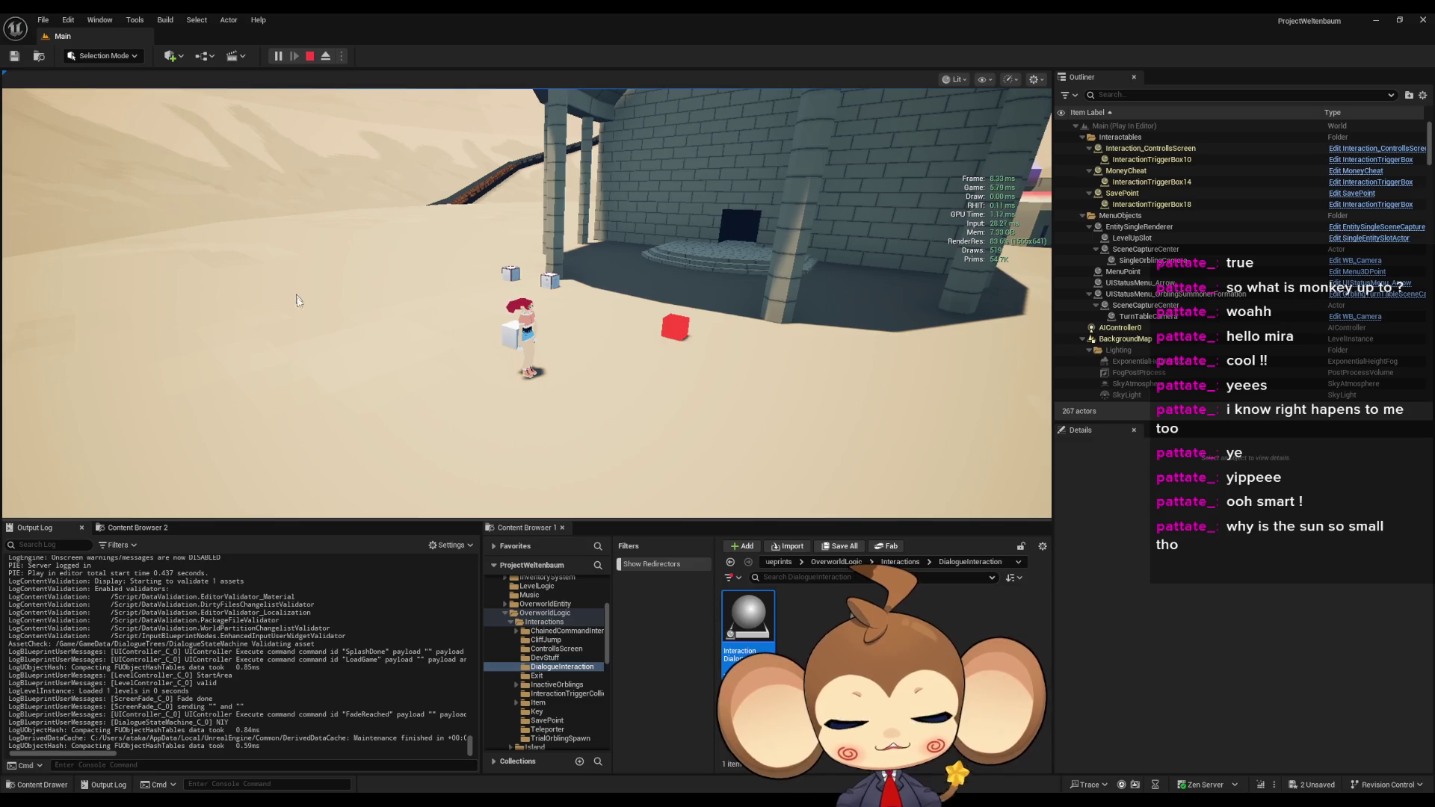
- Look up at the tower in fullscreen play mode, then restore the normal editor layout
{"action": "key", "text": "F11"}
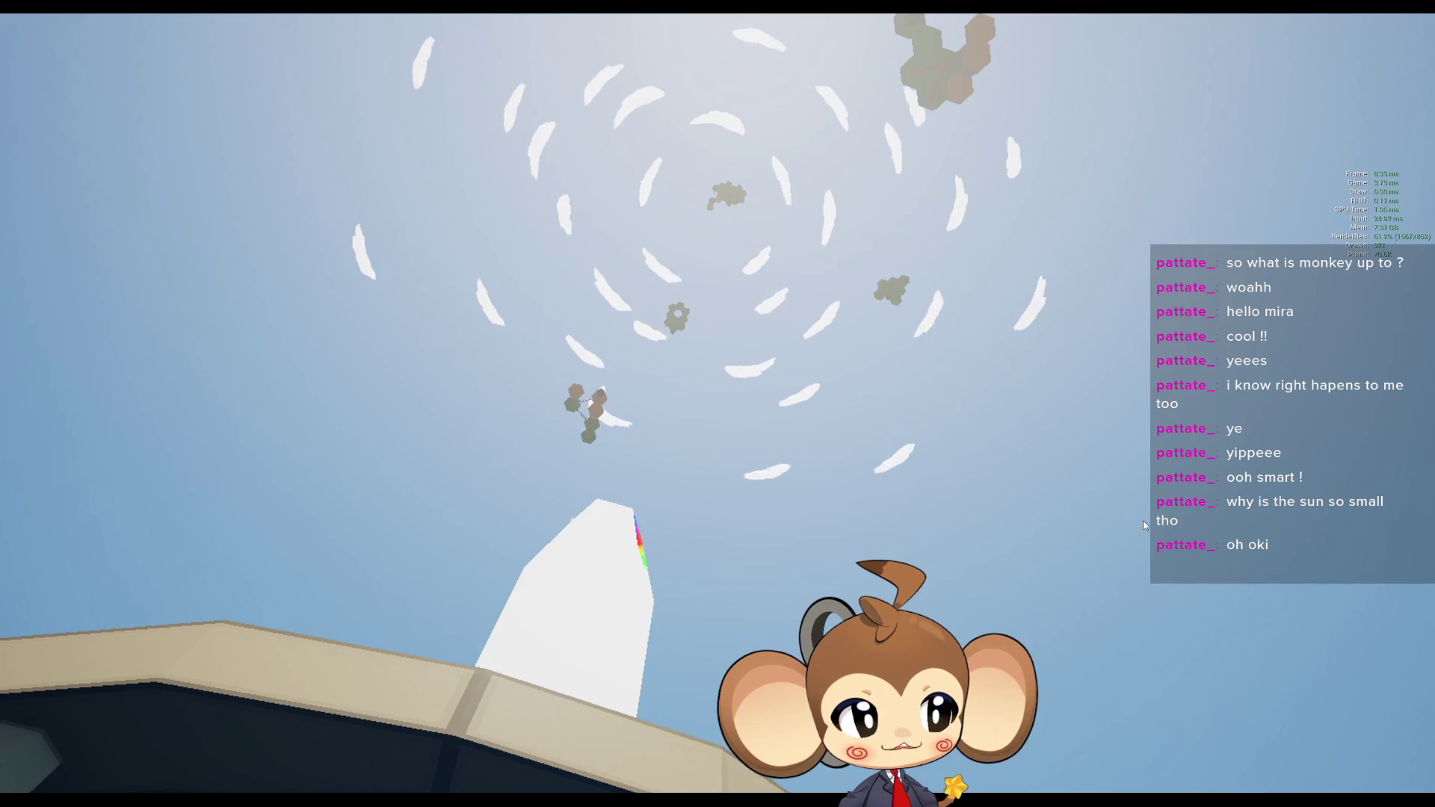
{"action": "mouse_move", "coordinate": [1141, 526]}
{"action": "left_mouse_down"}
{"action": "mouse_move", "coordinate": [1040, 374]}
{"action": "mouse_move", "coordinate": [1073, 393]}
{"action": "mouse_move", "coordinate": [329, 397]}
{"action": "mouse_move", "coordinate": [431, 448]}
{"action": "left_mouse_up"}
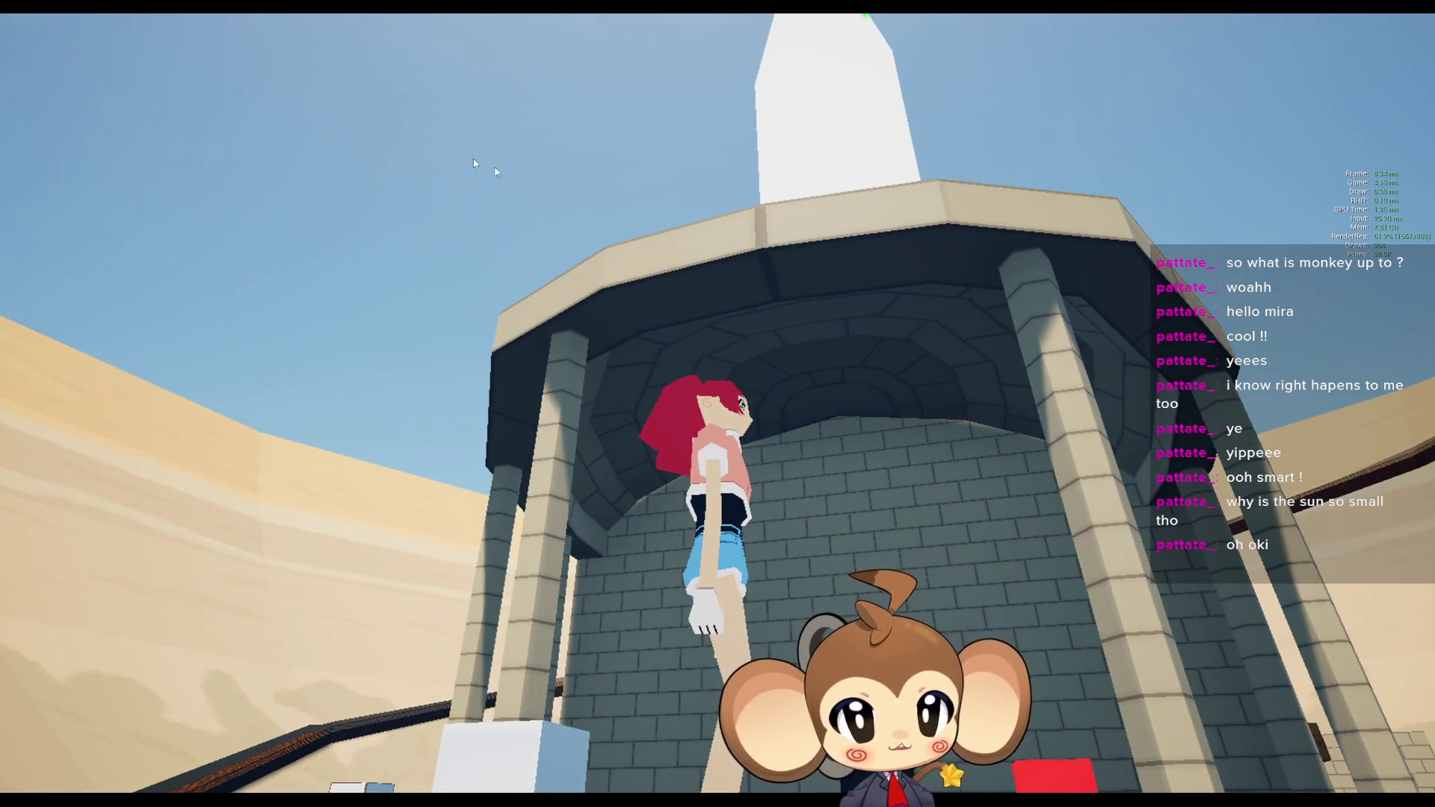
{"action": "key", "text": "F11"}
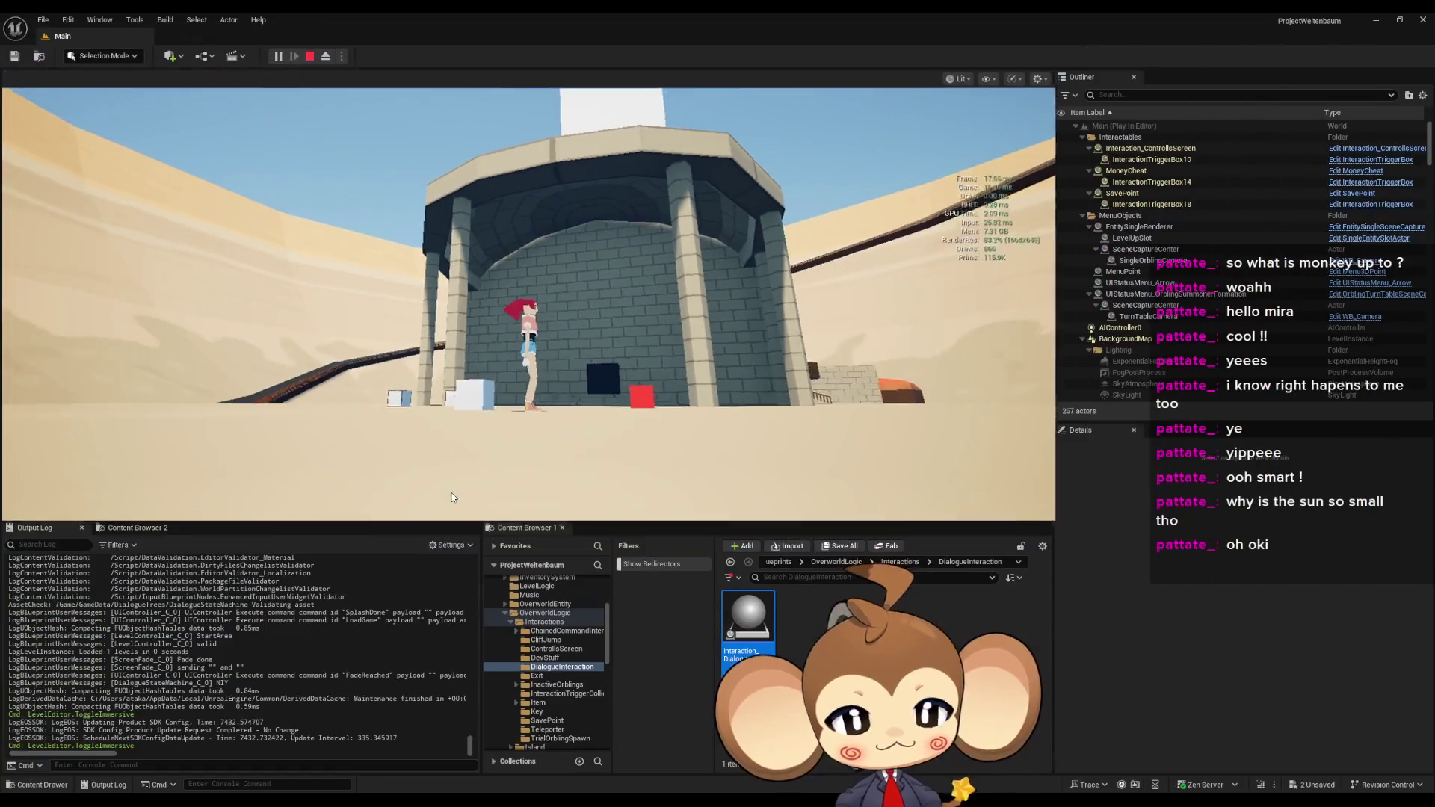
- Eject to a free camera, select the SeaPlane in the level, and stop the play session
{"action": "left_click", "coordinate": [325, 56]}
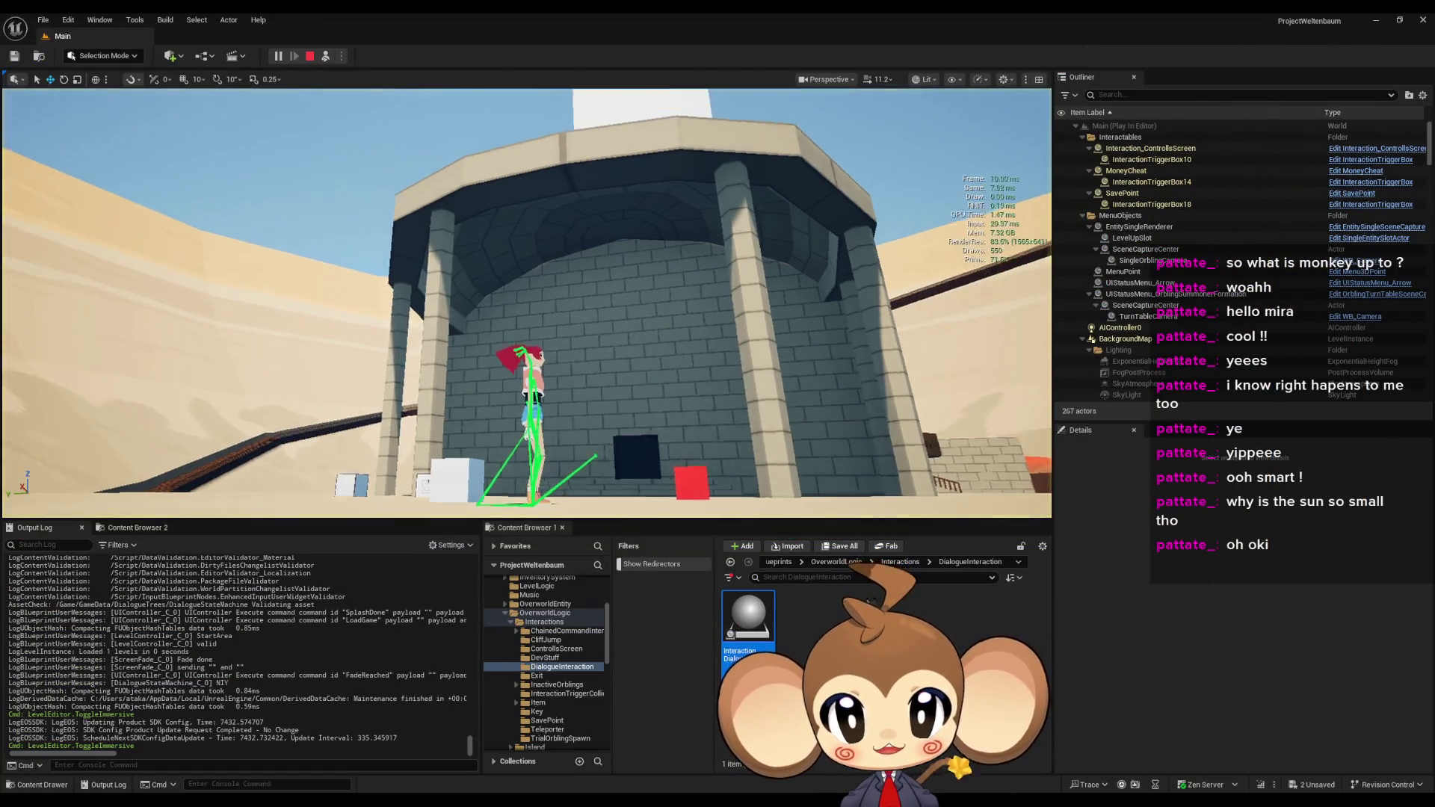
{"action": "left_click_drag", "start_coordinate": [561, 233], "coordinate": [561, 196]}
{"action": "left_click", "coordinate": [598, 306]}
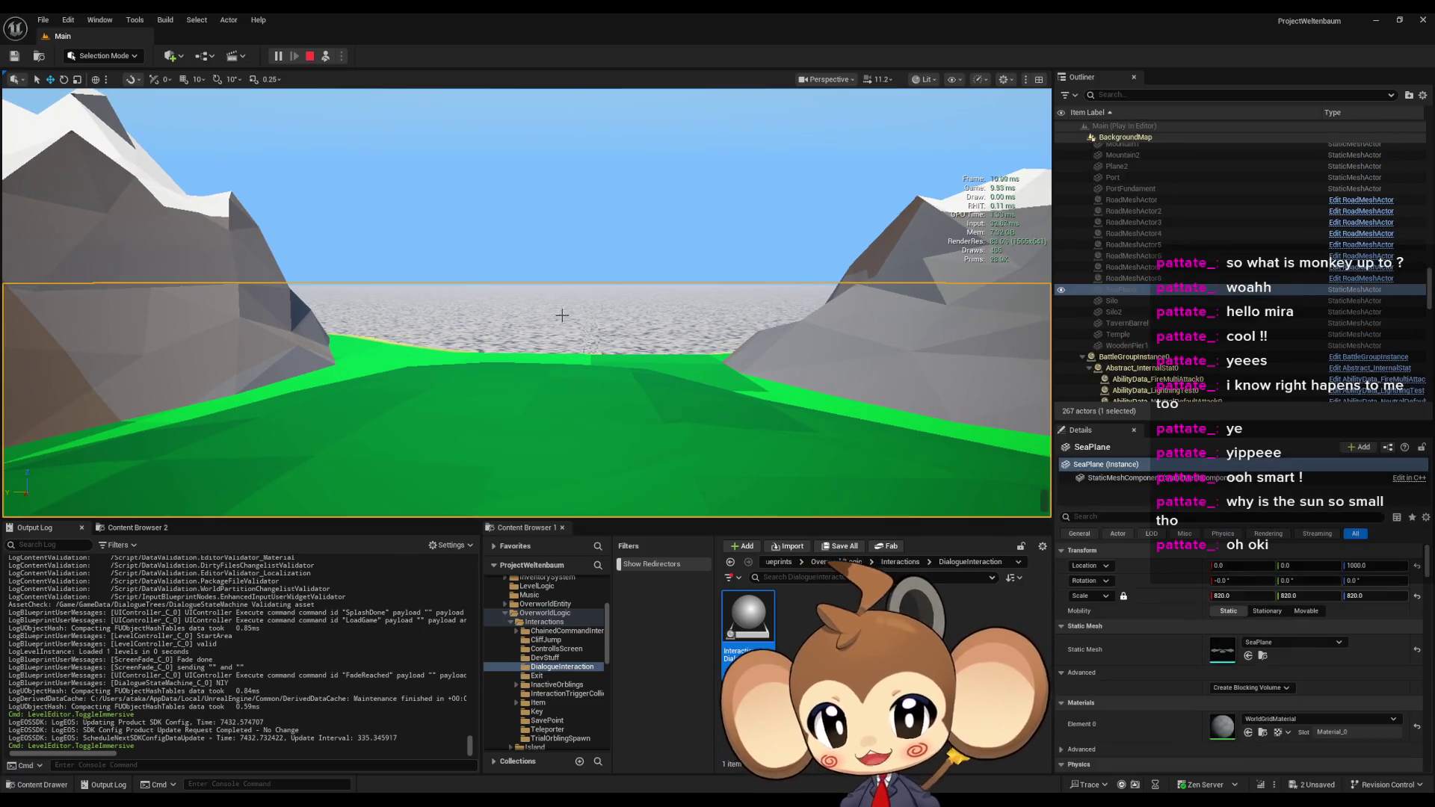
{"action": "left_click", "coordinate": [310, 57]}
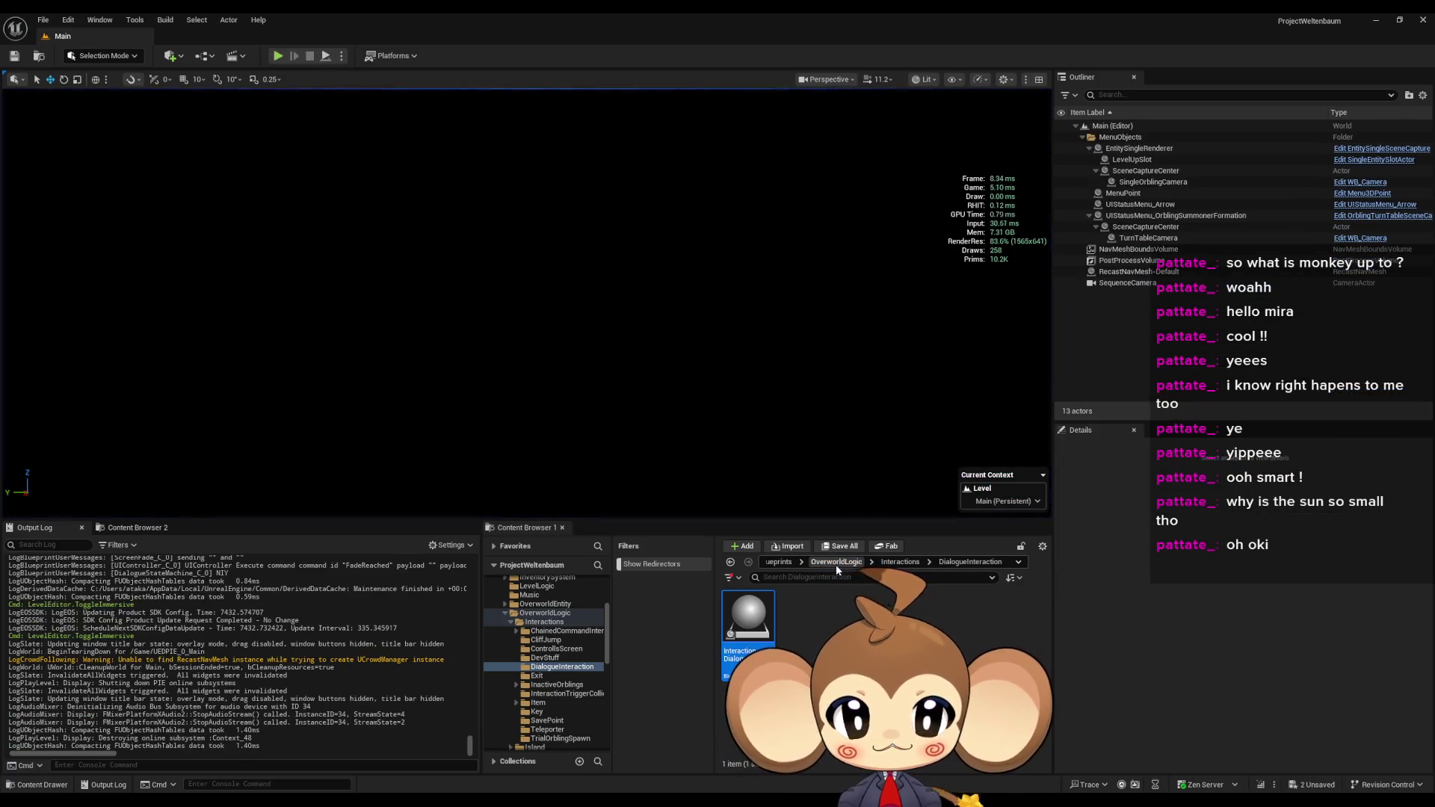
- Open the SeaPlane mesh from Content > Maps > BackgroundMap > Sea
{"action": "left_click", "coordinate": [777, 562]}
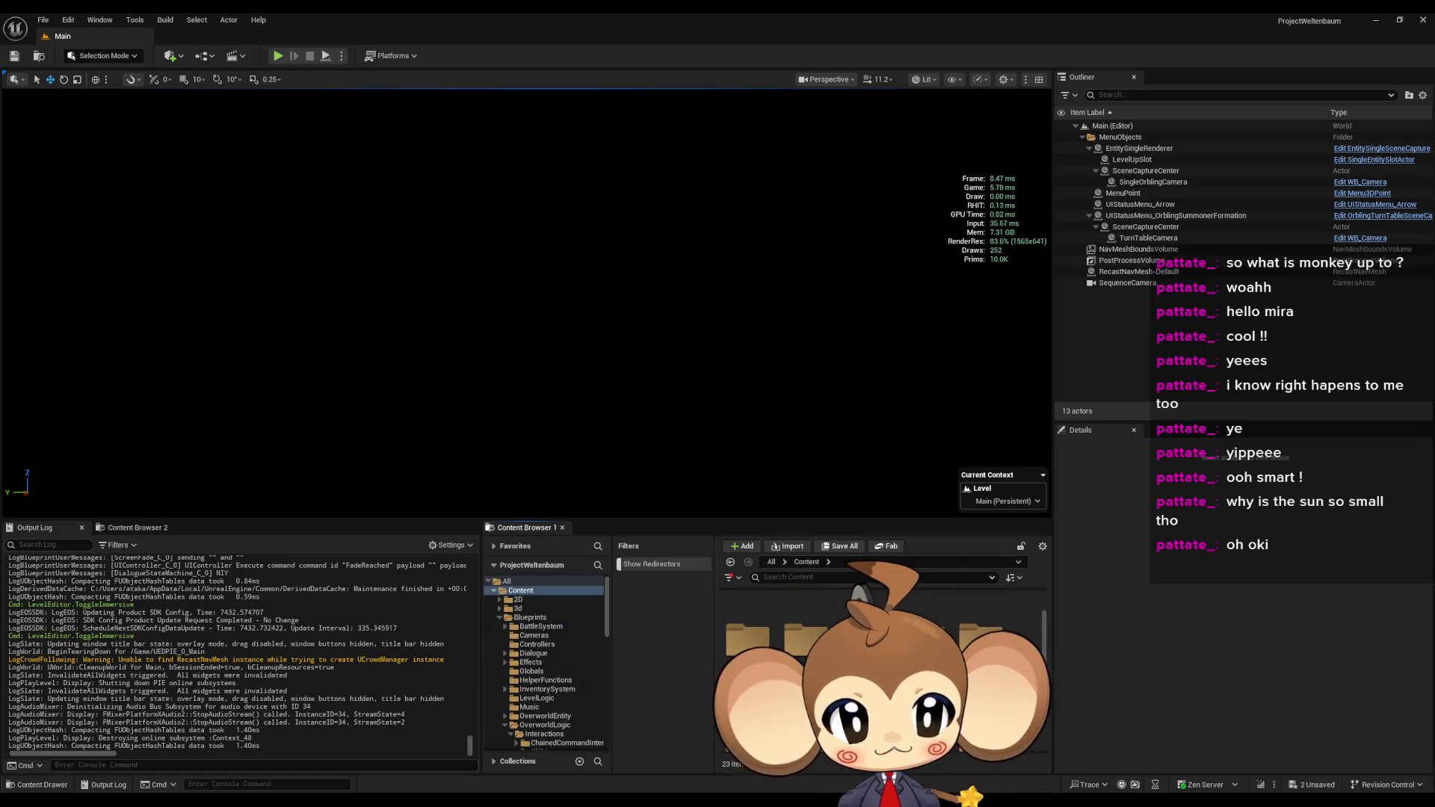
{"action": "left_click", "coordinate": [523, 667]}
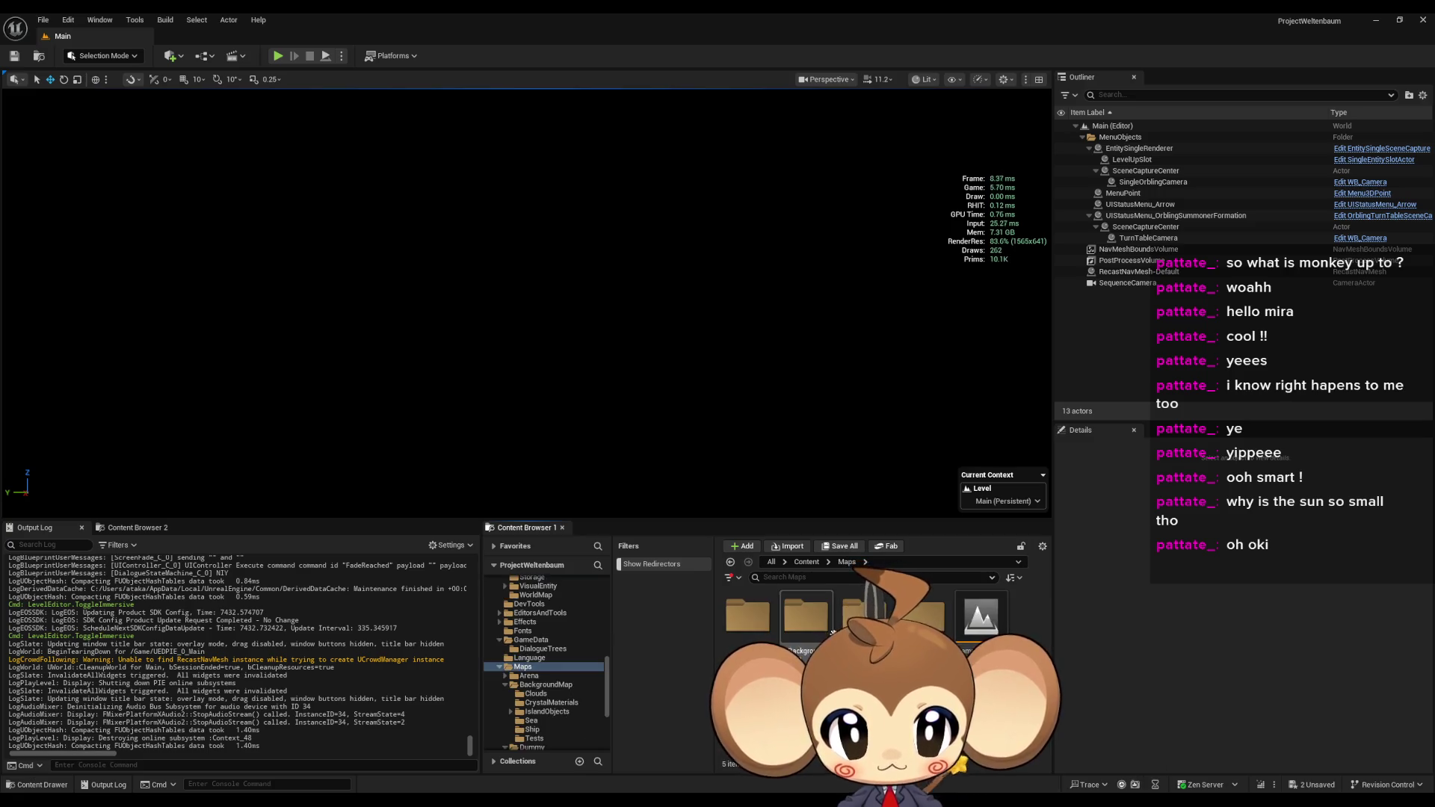
{"action": "left_click", "coordinate": [546, 685]}
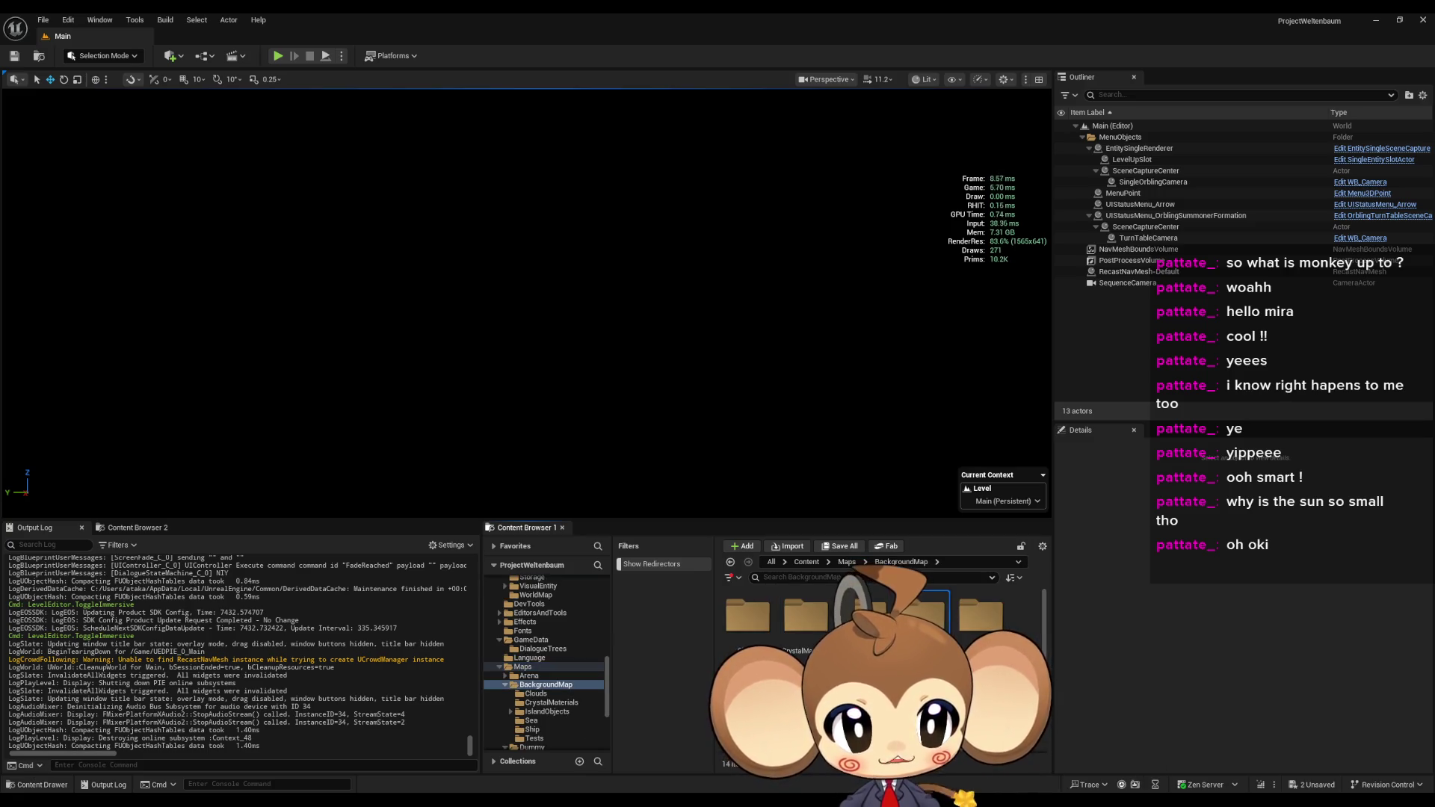
{"action": "left_click", "coordinate": [531, 720]}
{"action": "double_click", "coordinate": [861, 615]}
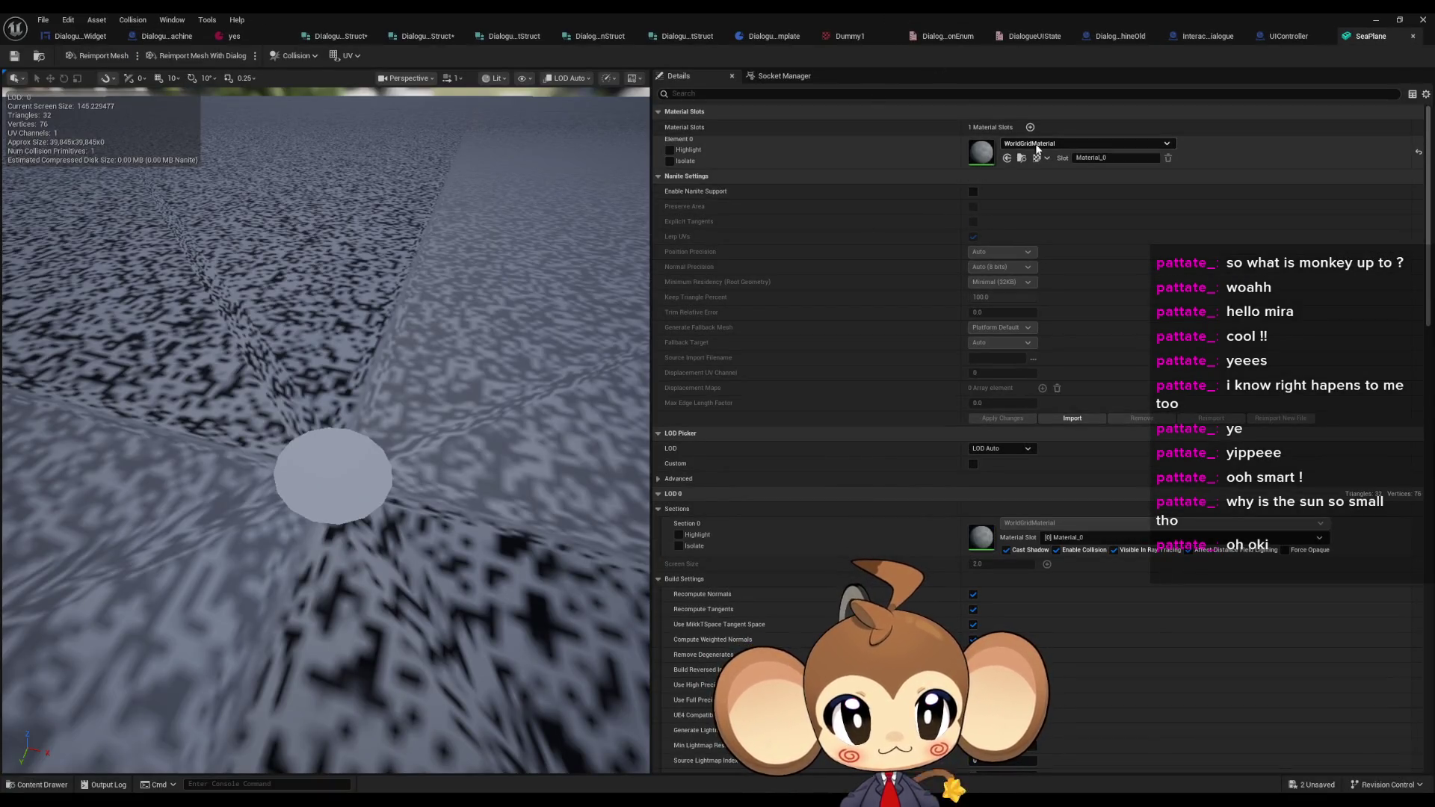
- Assign BG_SeaMaterial_Instance to SeaPlane's Element 0, save the mesh, and close its editor
{"action": "left_click", "coordinate": [1037, 145]}
{"action": "type", "text": "sea"}
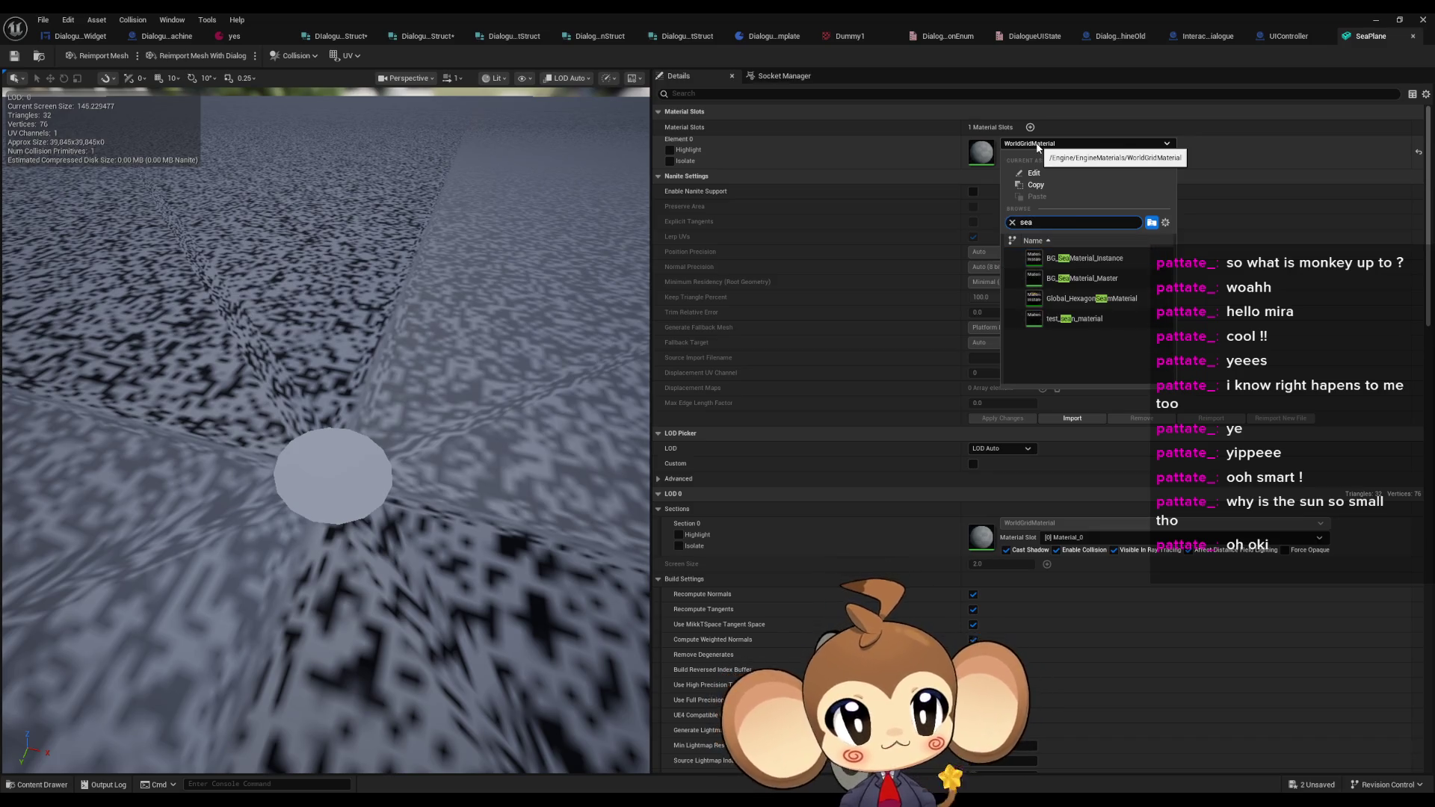
{"action": "left_click", "coordinate": [1093, 258]}
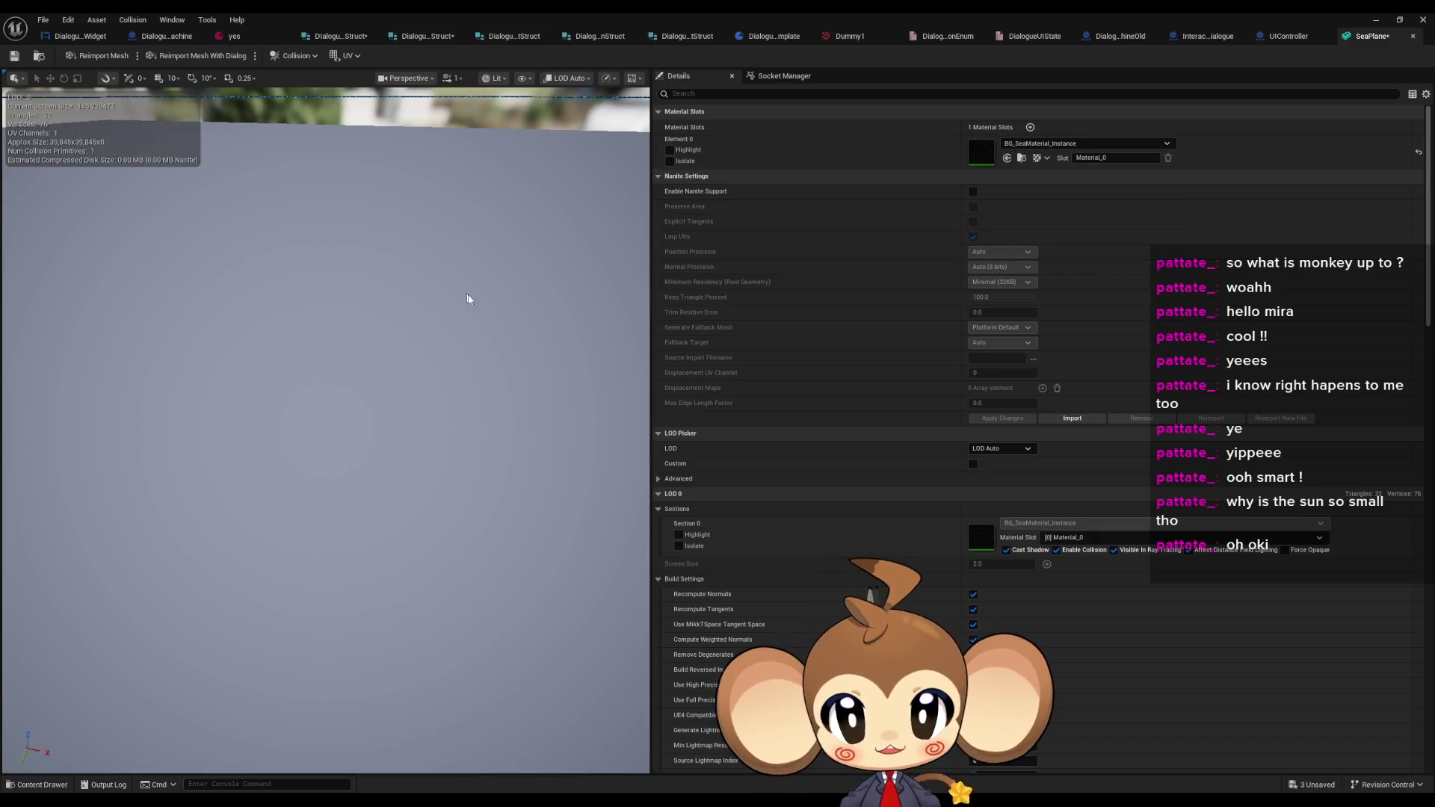
{"action": "mouse_move", "coordinate": [271, 243]}
{"action": "left_mouse_down"}
{"action": "mouse_move", "coordinate": [284, 228]}
{"action": "mouse_move", "coordinate": [257, 221]}
{"action": "mouse_move", "coordinate": [291, 213]}
{"action": "mouse_move", "coordinate": [213, 163]}
{"action": "left_mouse_up"}
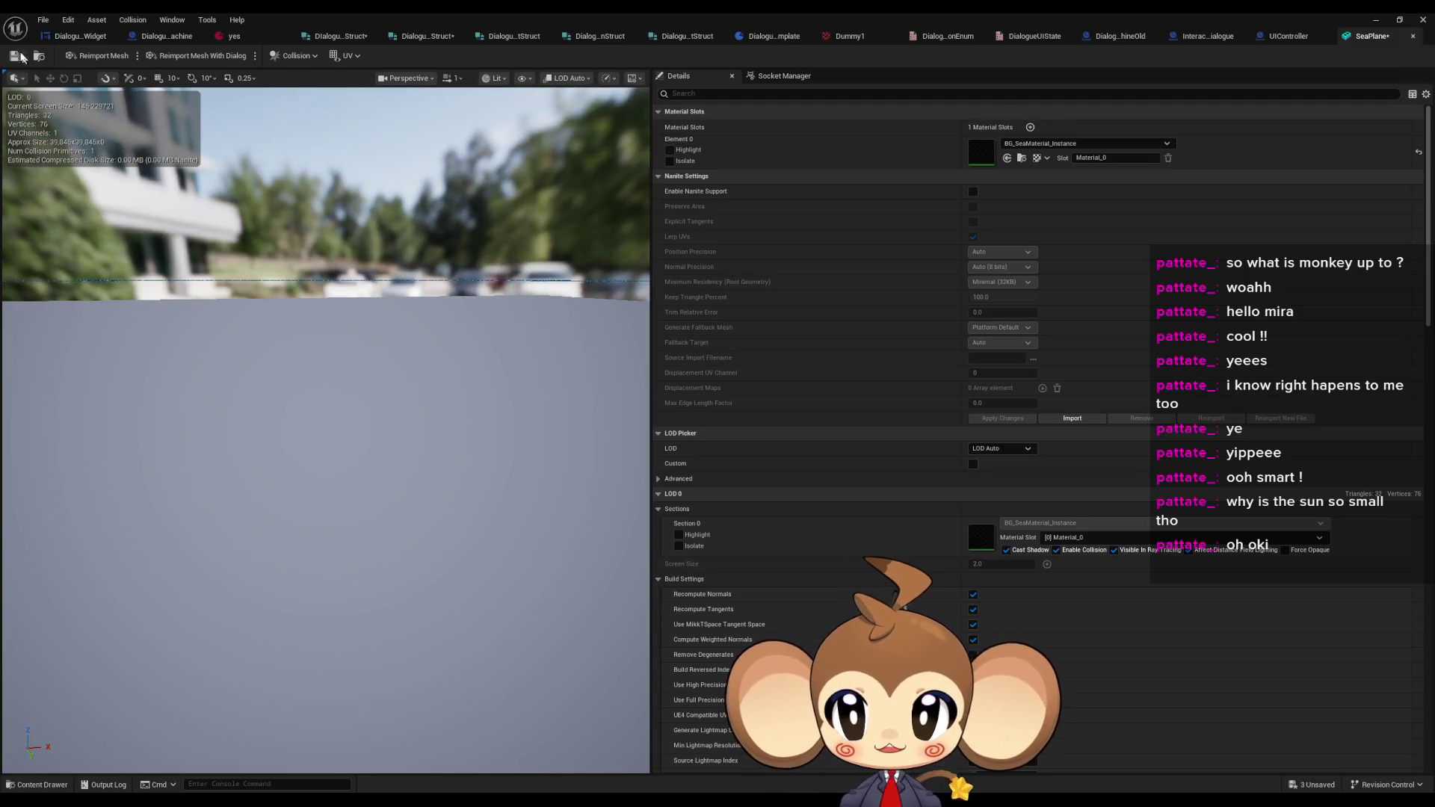
{"action": "left_click", "coordinate": [14, 56]}
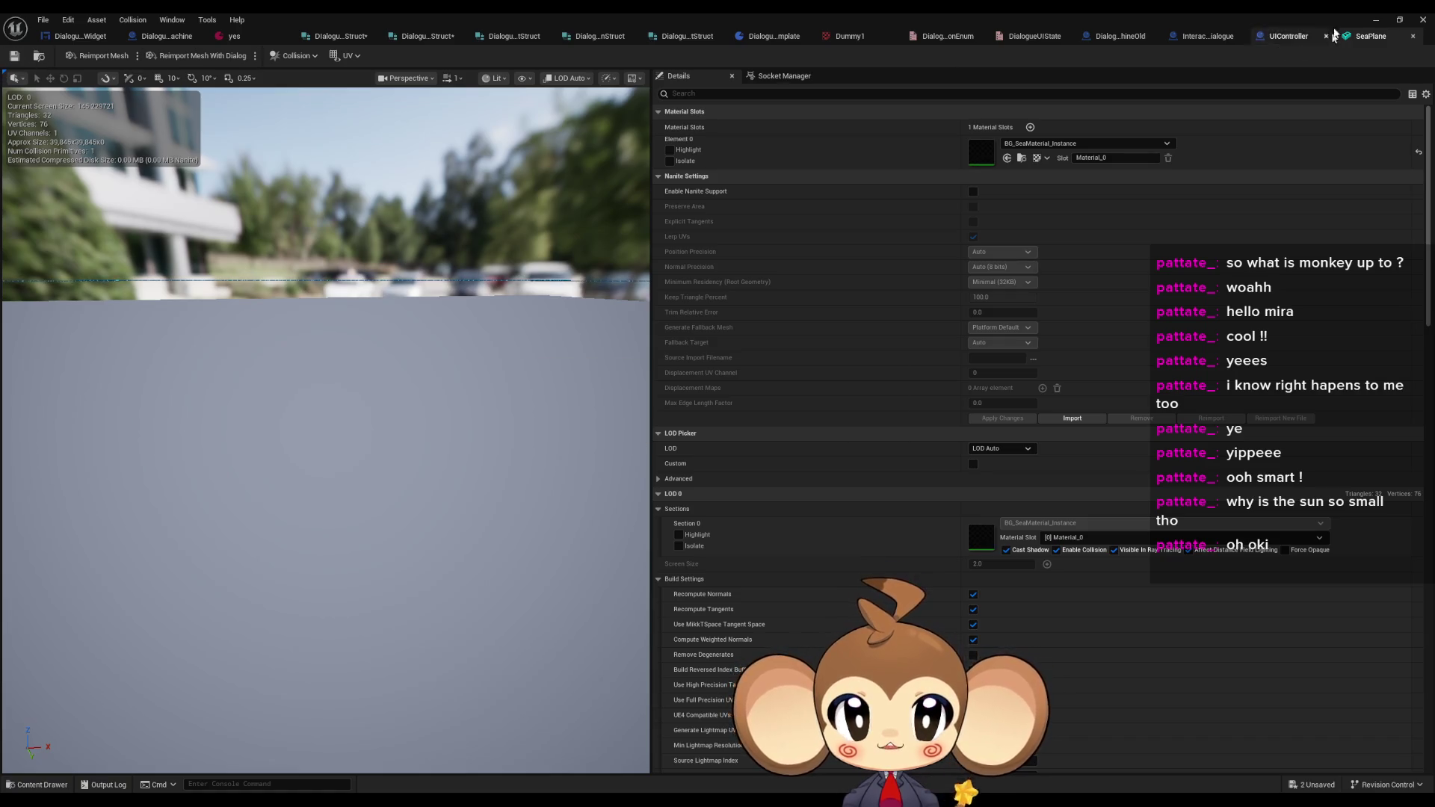
{"action": "left_click", "coordinate": [1378, 21]}
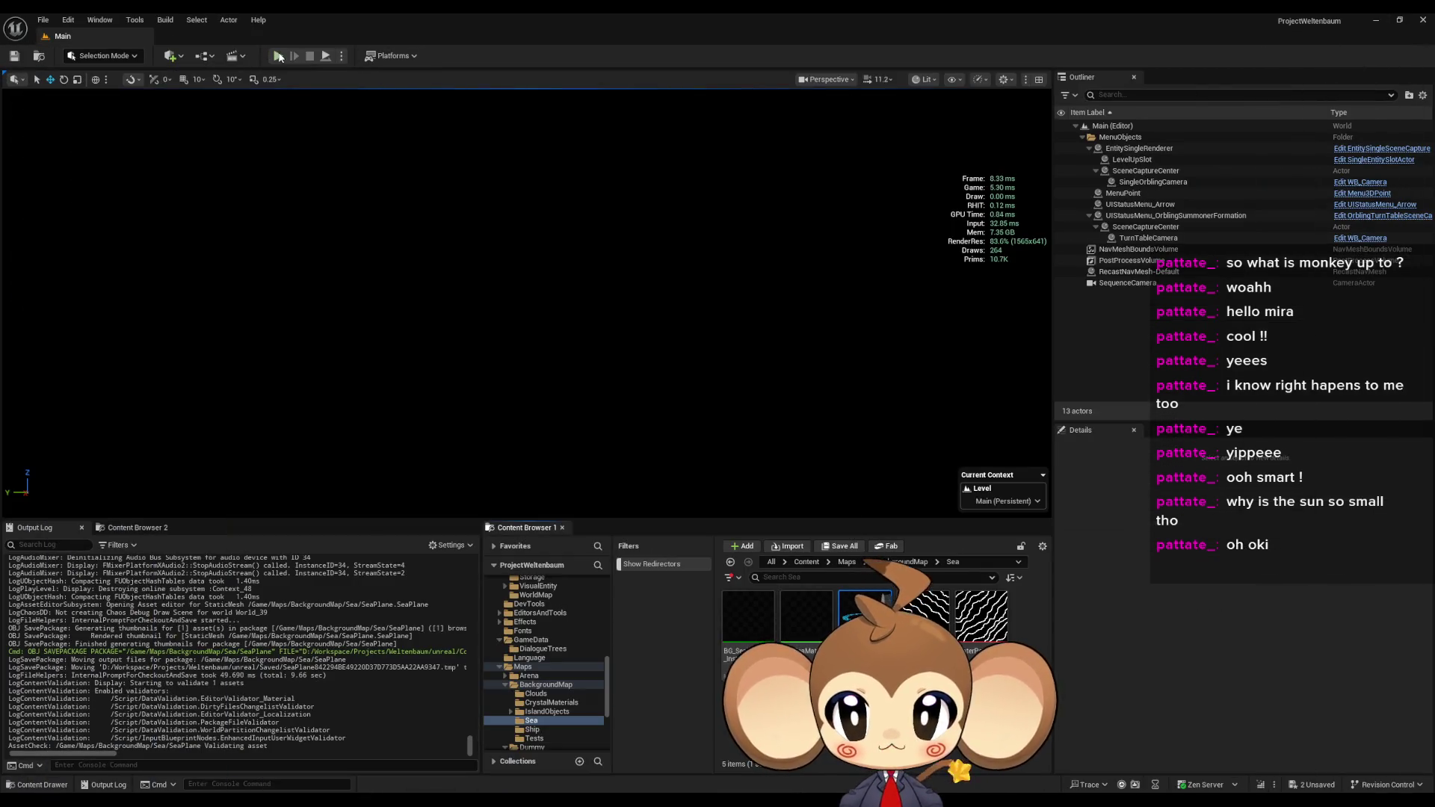
{"action": "left_click", "coordinate": [278, 56]}
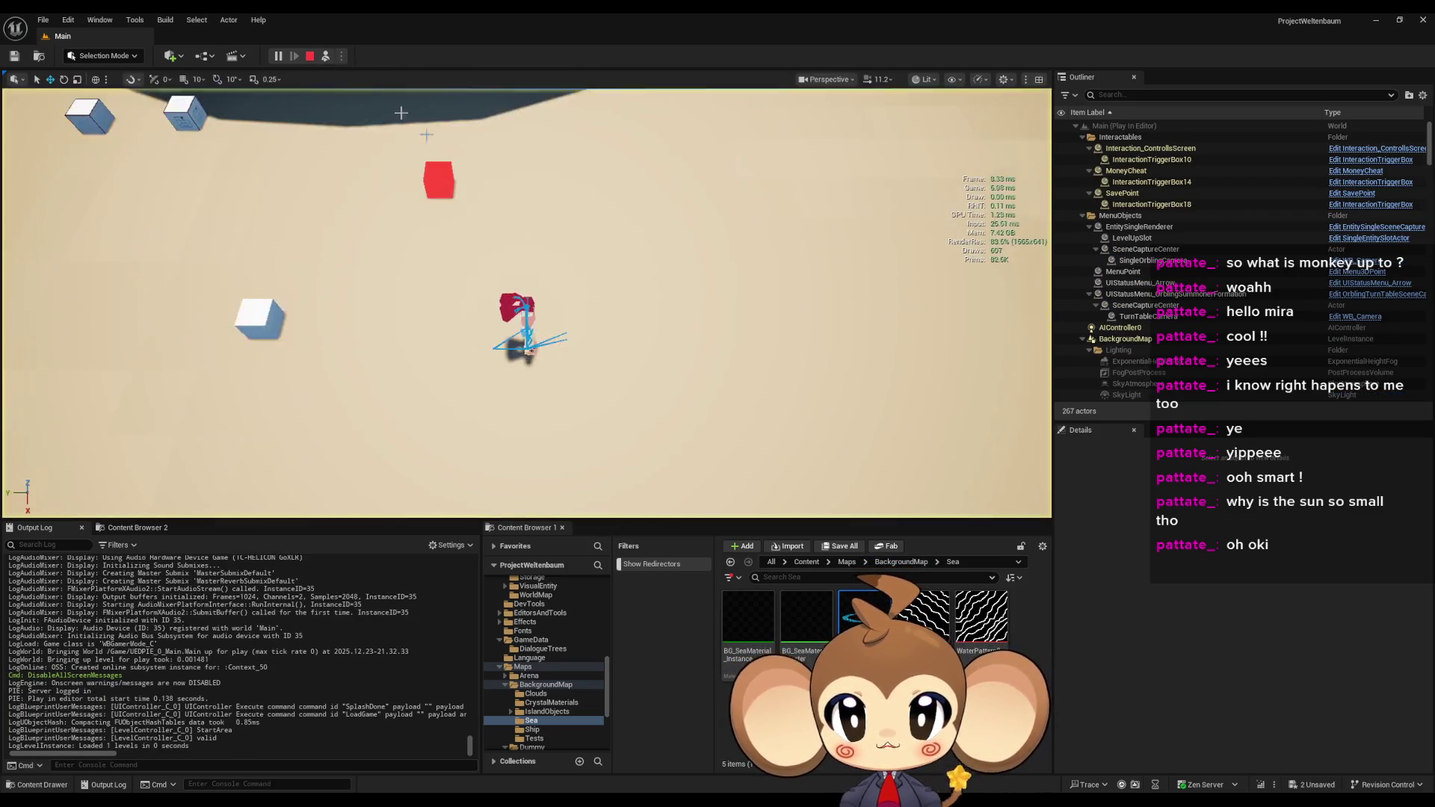
{"action": "left_click", "coordinate": [325, 57]}
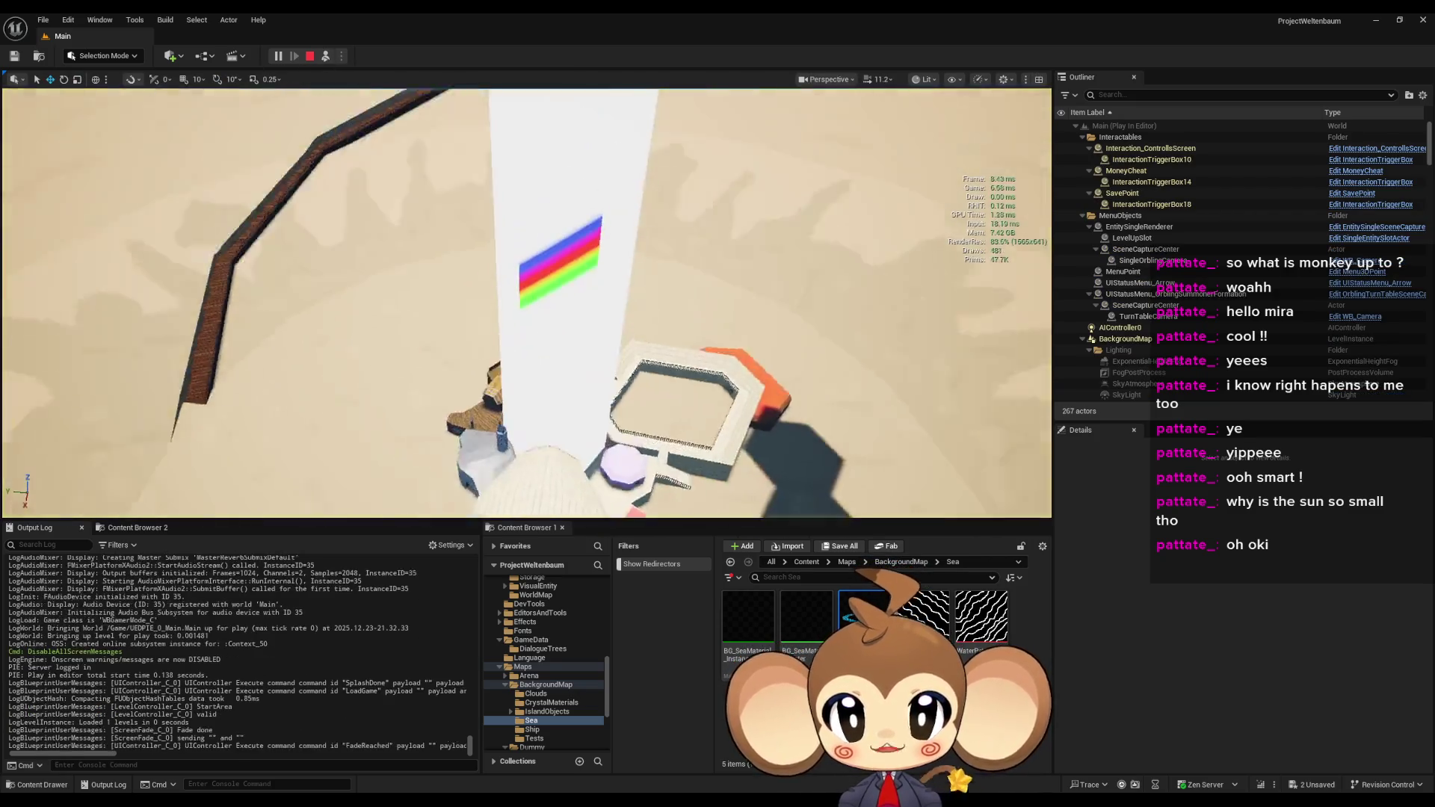
{"action": "key", "text": "s"}
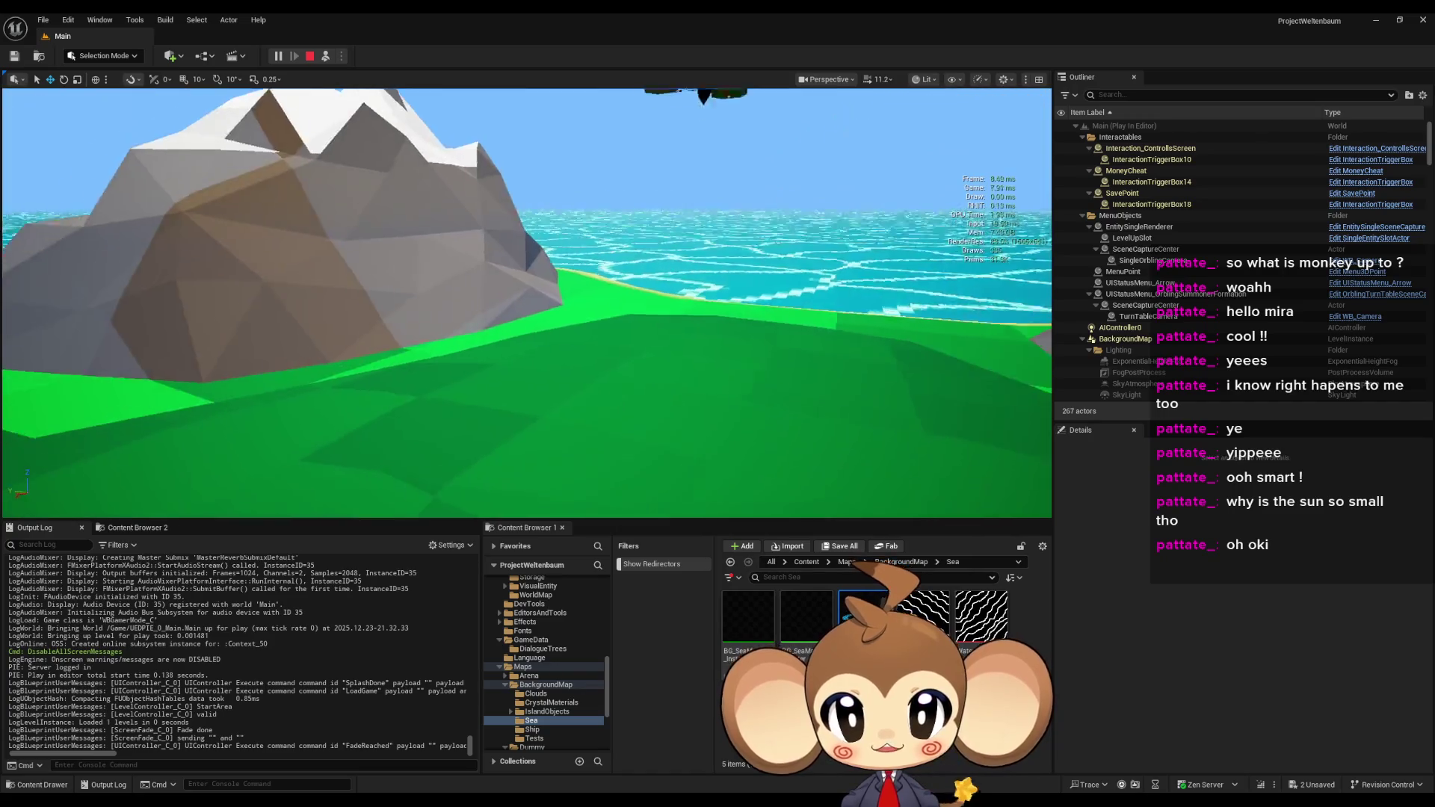
{"action": "key", "text": "w"}
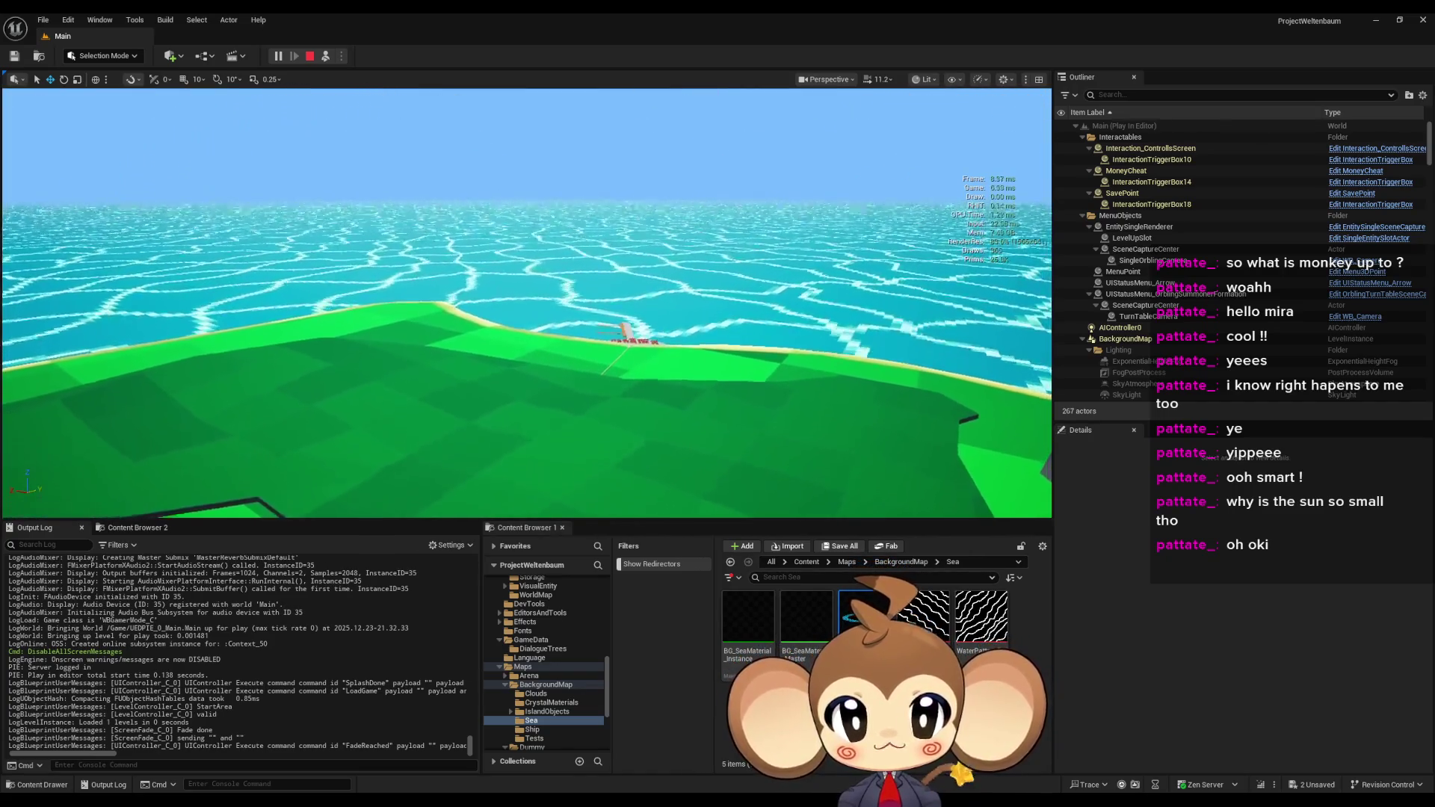
{"action": "key", "text": "e"}
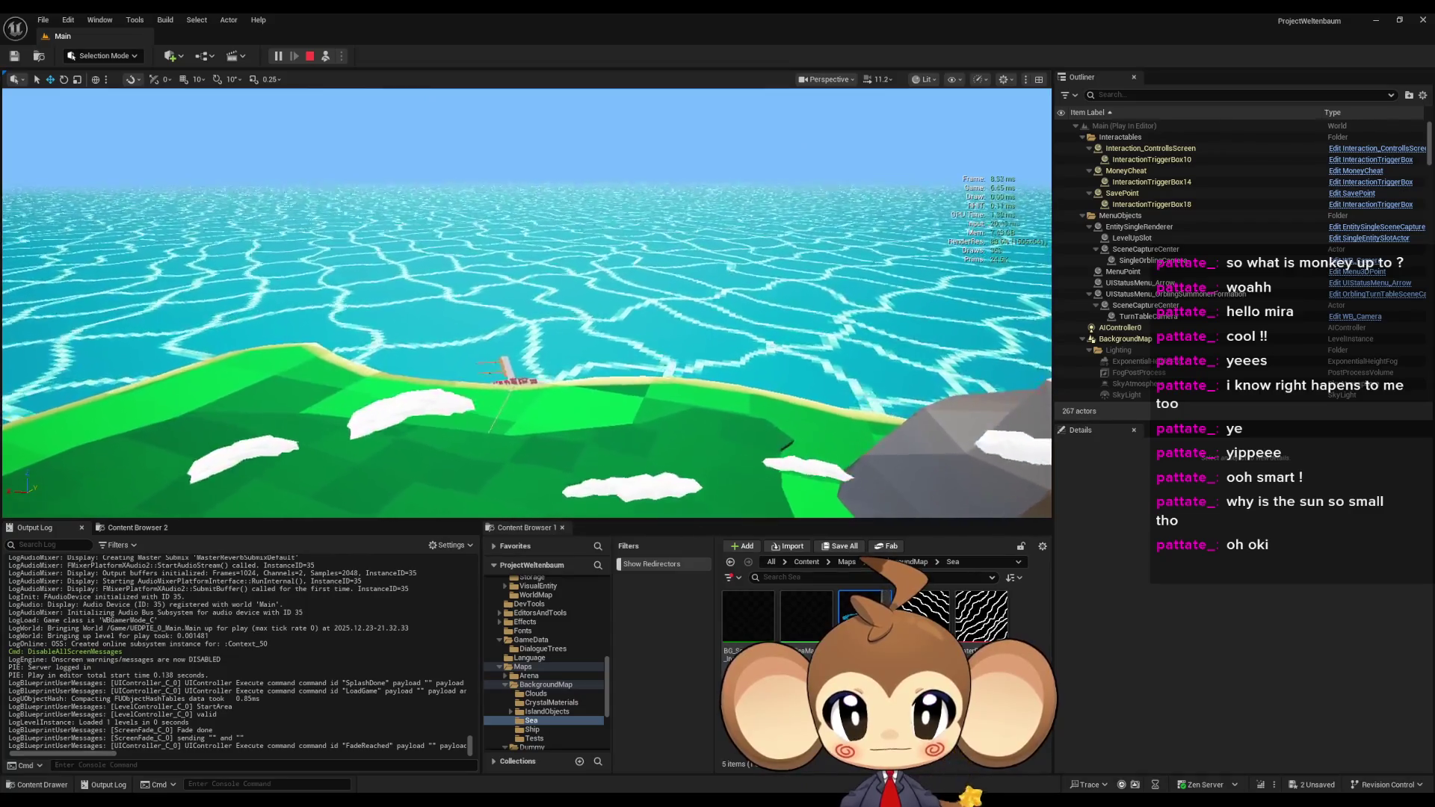
{"action": "key", "text": "d"}
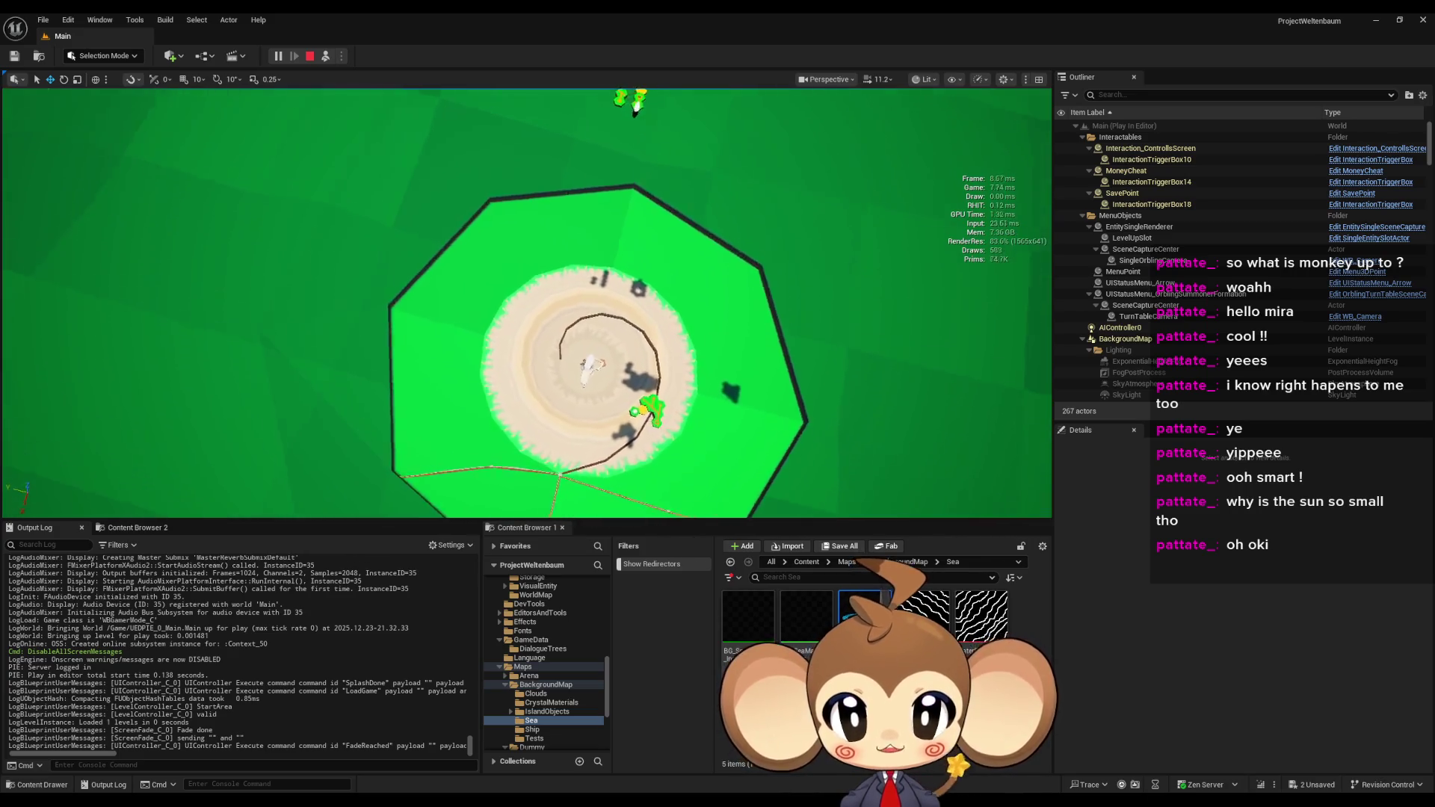
{"action": "left_click", "coordinate": [309, 56]}
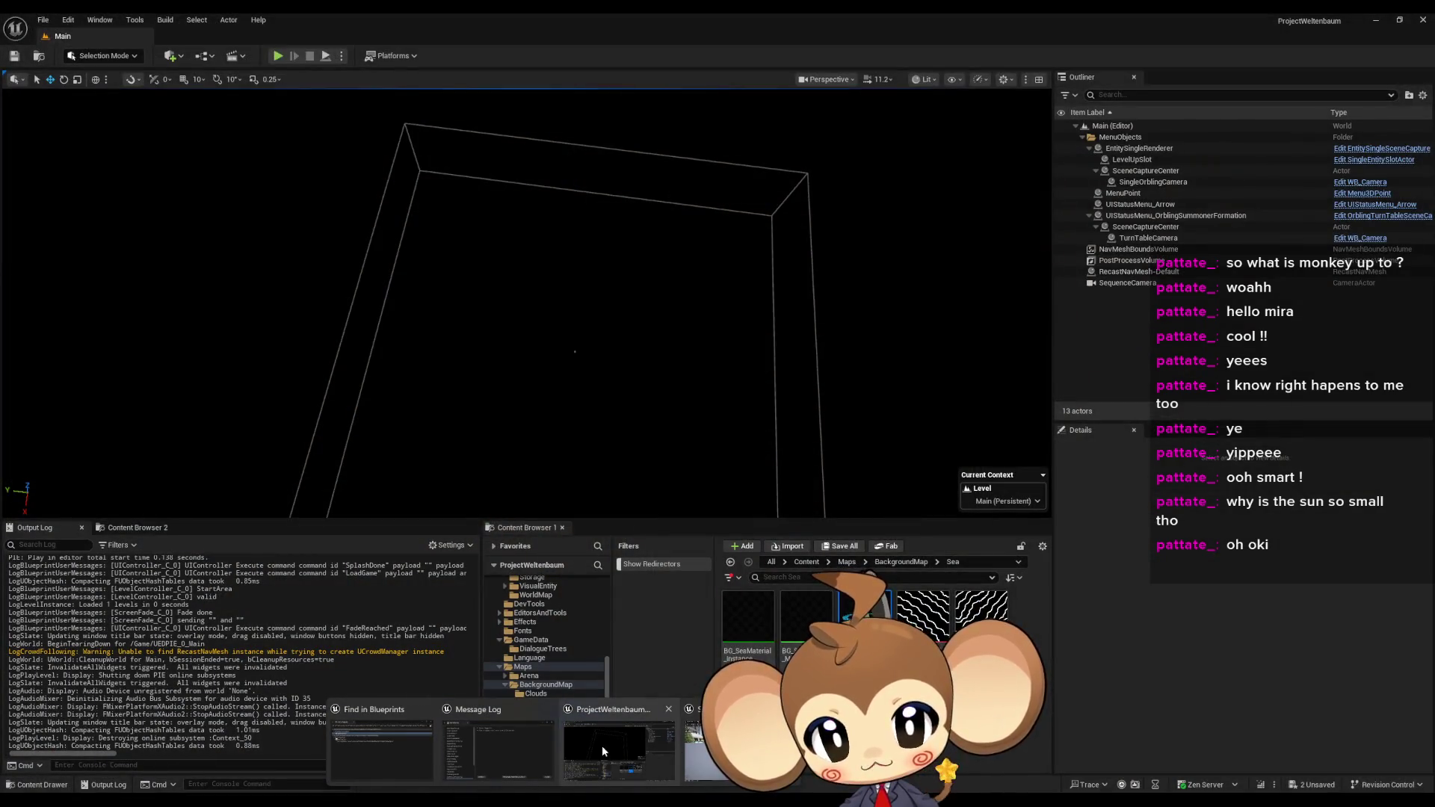
- Bring the ProjectWeltenbaum editor forward, go back up to BackgroundMap, and select the Ship folder
{"action": "mouse_move", "coordinate": [667, 756]}
{"action": "left_click", "coordinate": [621, 747]}
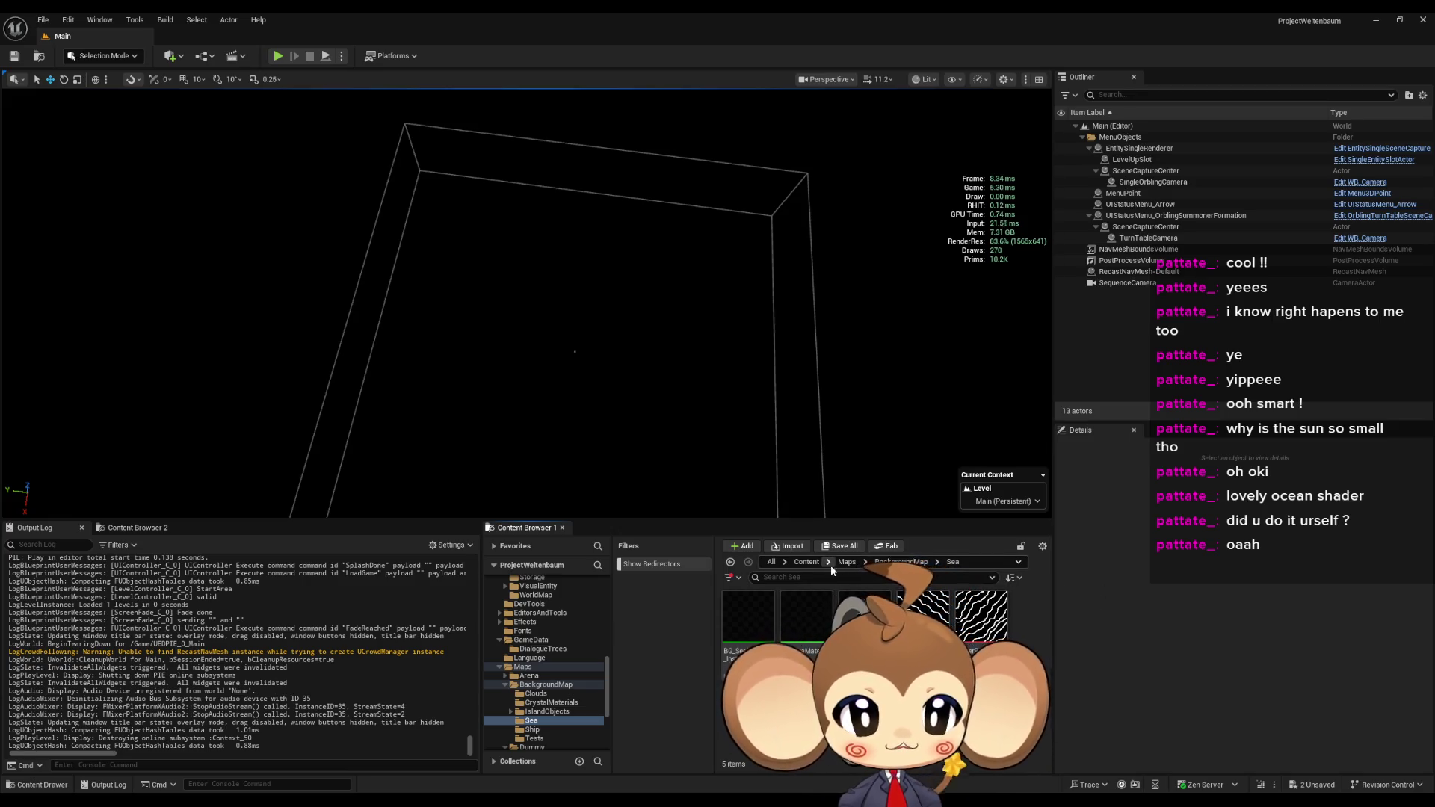
{"action": "left_click", "coordinate": [883, 565]}
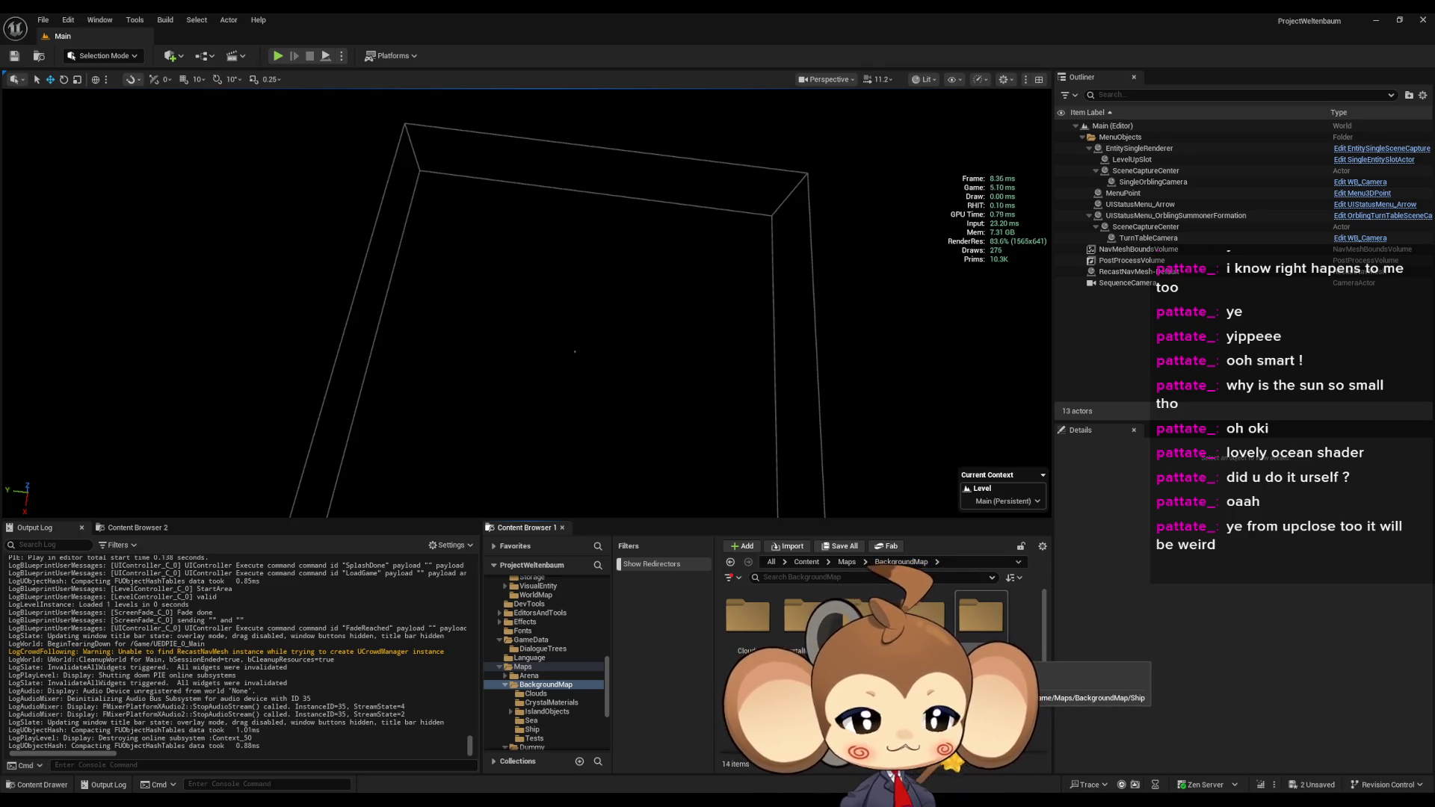
{"action": "left_click", "coordinate": [973, 652]}
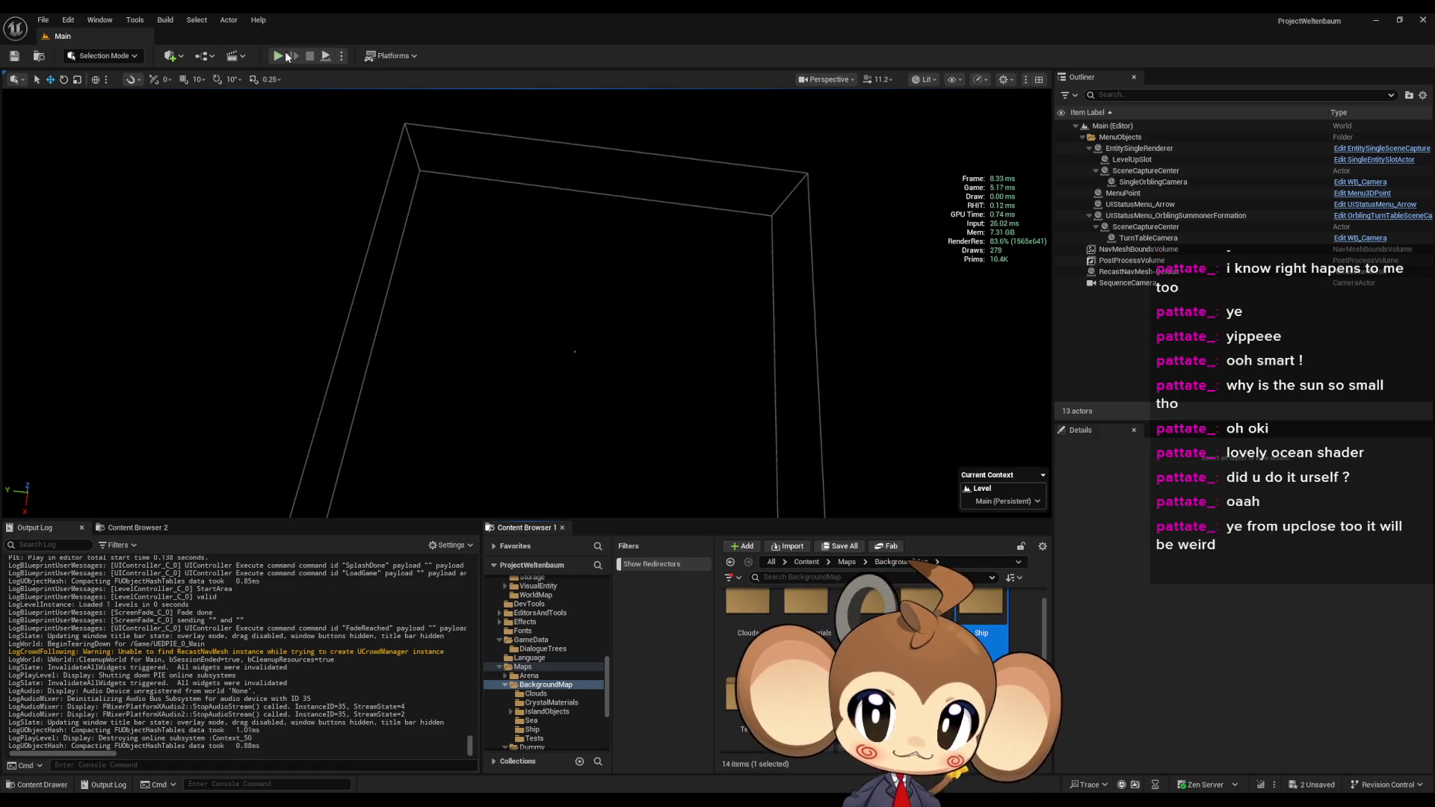
- Start a new play session, get past the title menu, and eject to a free camera
{"action": "left_click", "coordinate": [278, 56]}
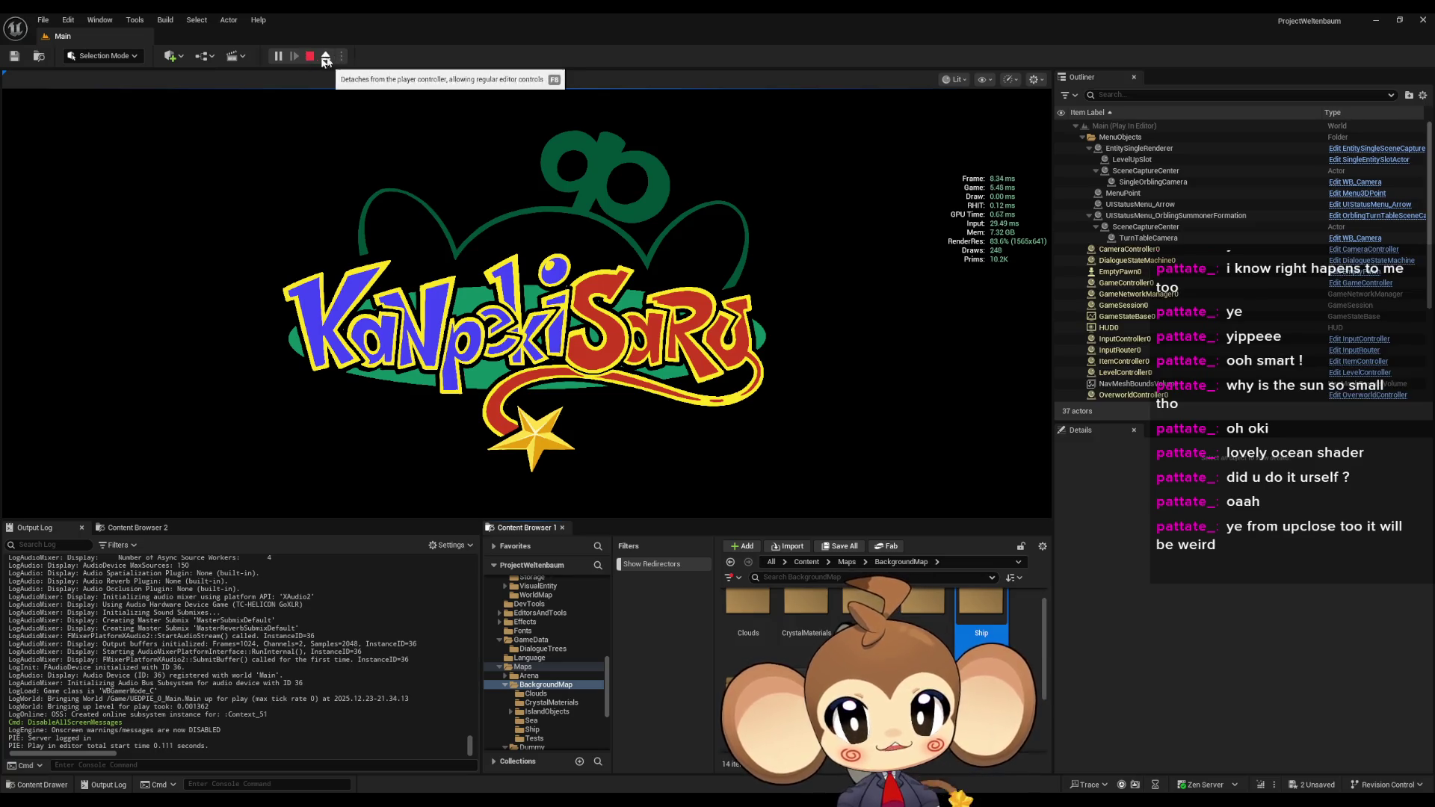
{"action": "left_click", "coordinate": [337, 337]}
{"action": "left_click", "coordinate": [239, 404]}
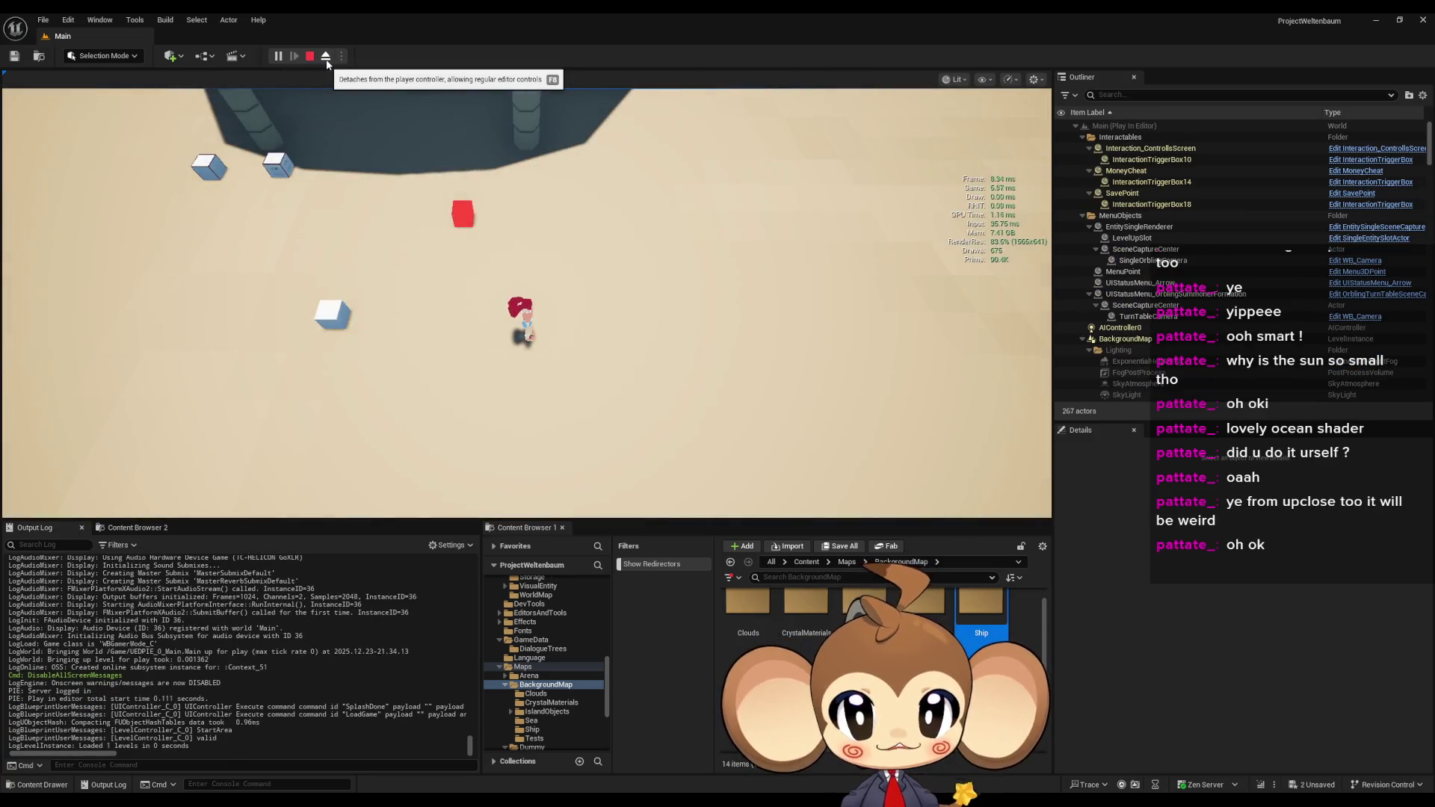
{"action": "left_click", "coordinate": [325, 55]}
- Fly the free camera around to view the green island and surrounding sea
{"action": "scroll", "coordinate": [373, 188], "scroll_direction": "down", "scroll_amount": 5}
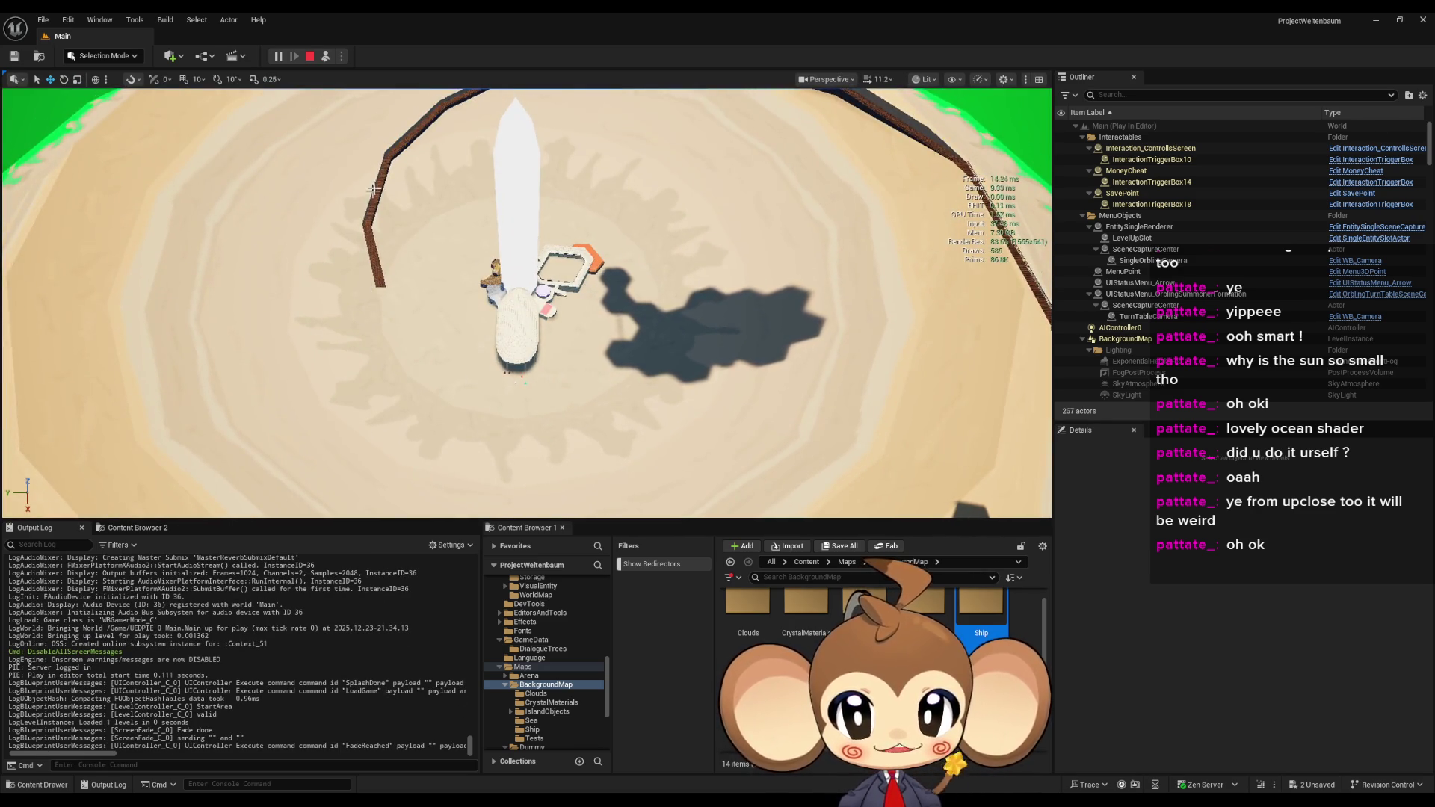
{"action": "scroll", "coordinate": [372, 189], "scroll_direction": "up", "scroll_amount": 10}
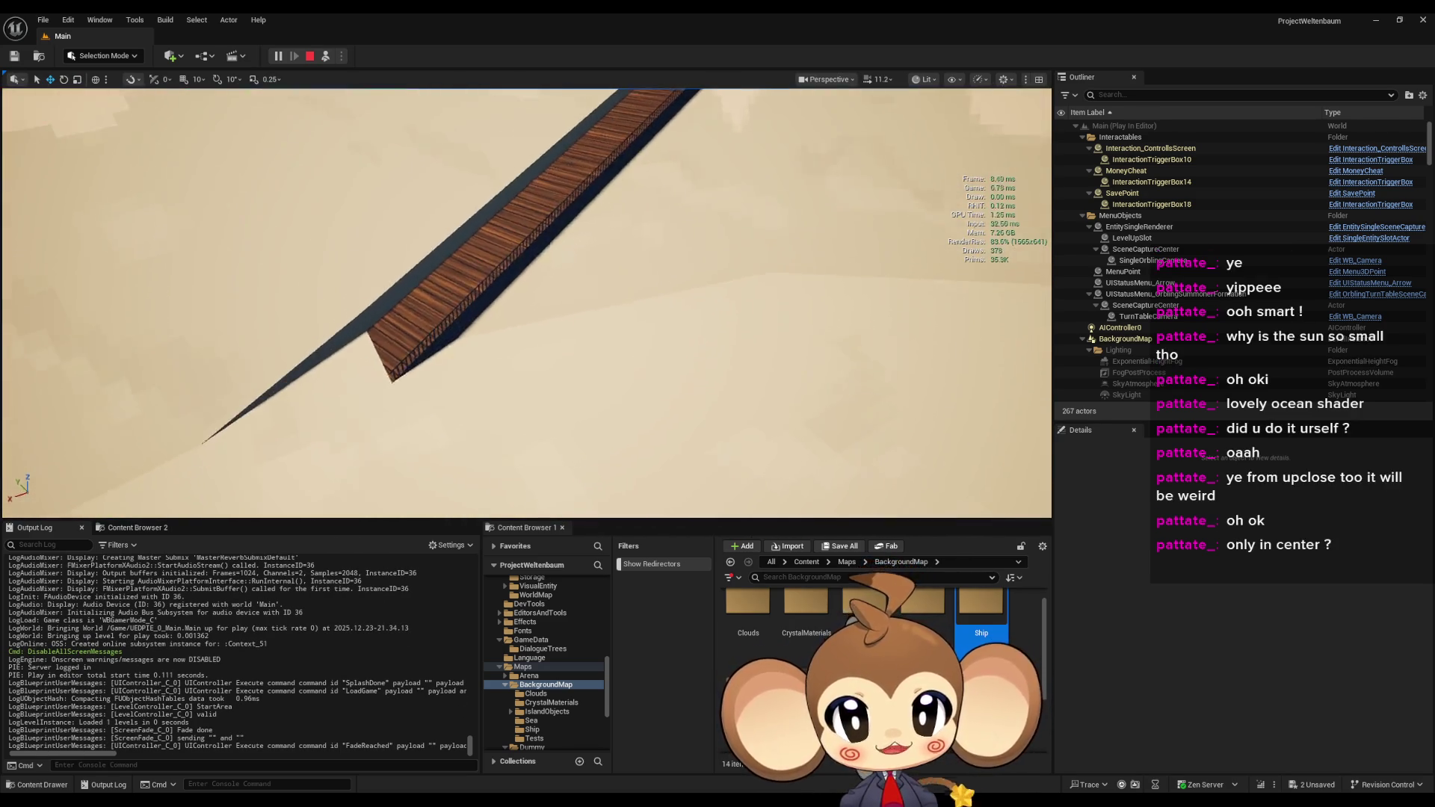
{"action": "mouse_move", "coordinate": [372, 188]}
{"action": "left_mouse_down"}
{"action": "mouse_move", "coordinate": [299, 198]}
{"action": "mouse_move", "coordinate": [291, 217]}
{"action": "left_mouse_up"}
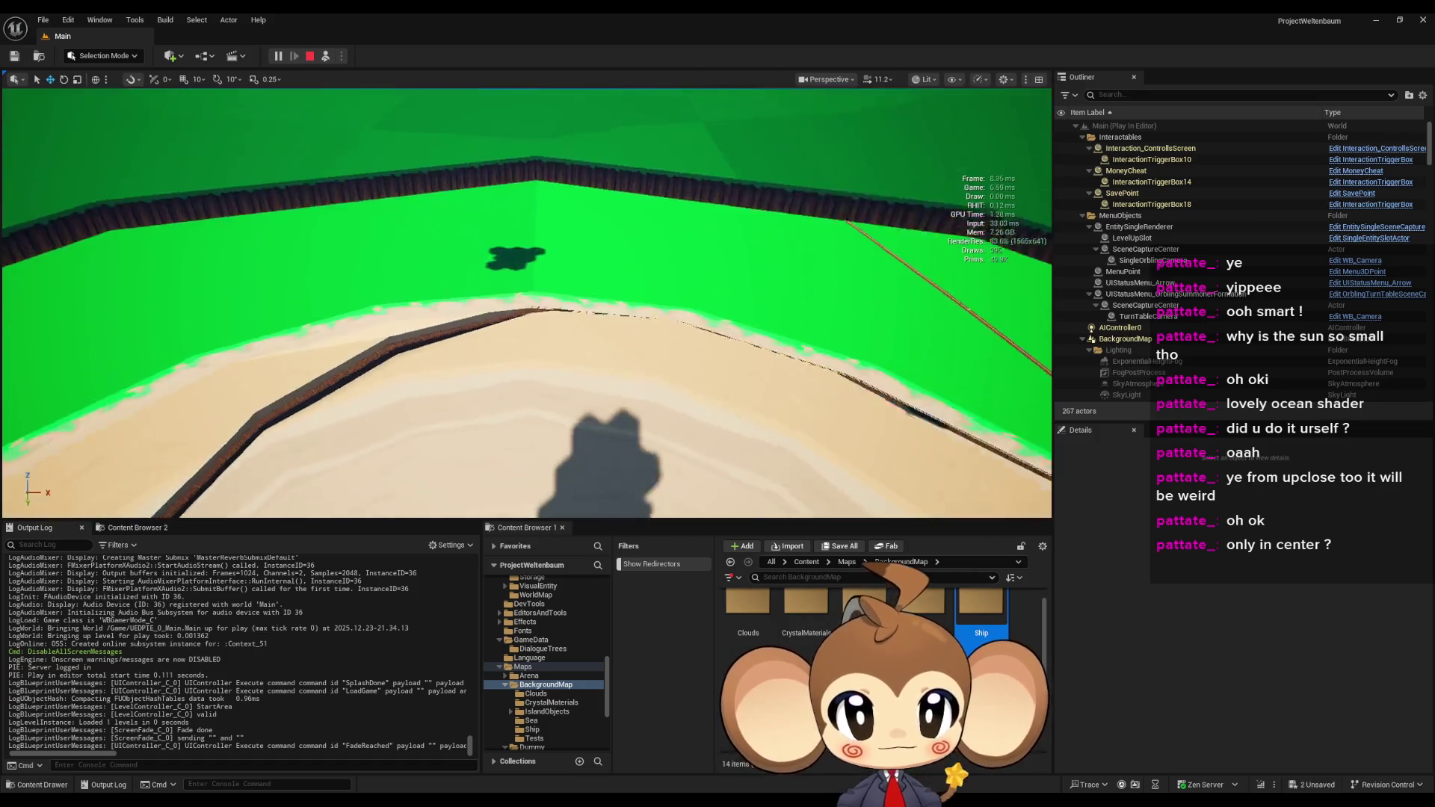
{"action": "scroll", "coordinate": [410, 349], "scroll_direction": "down", "scroll_amount": 10}
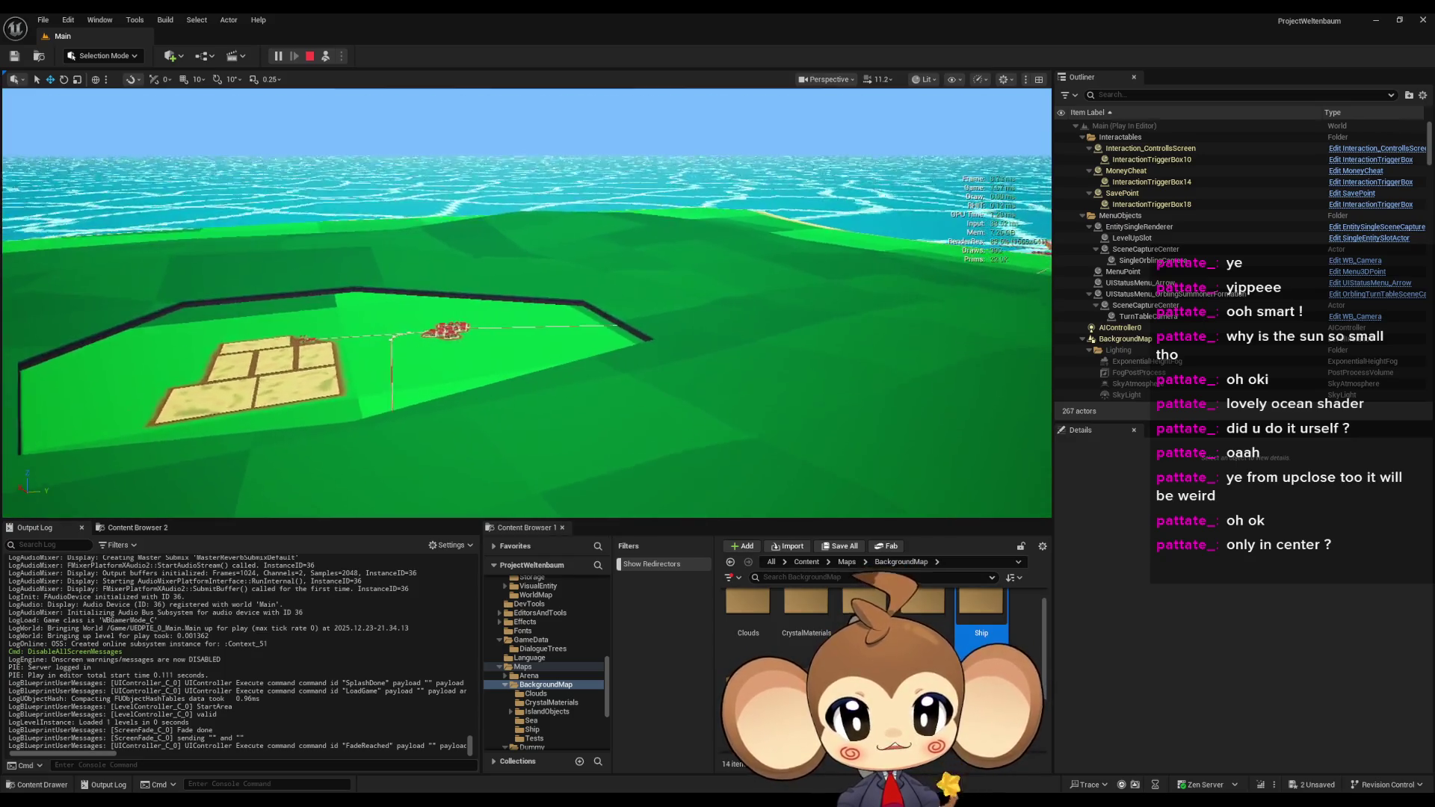
{"action": "scroll", "coordinate": [526, 299], "scroll_direction": "up", "scroll_amount": 3}
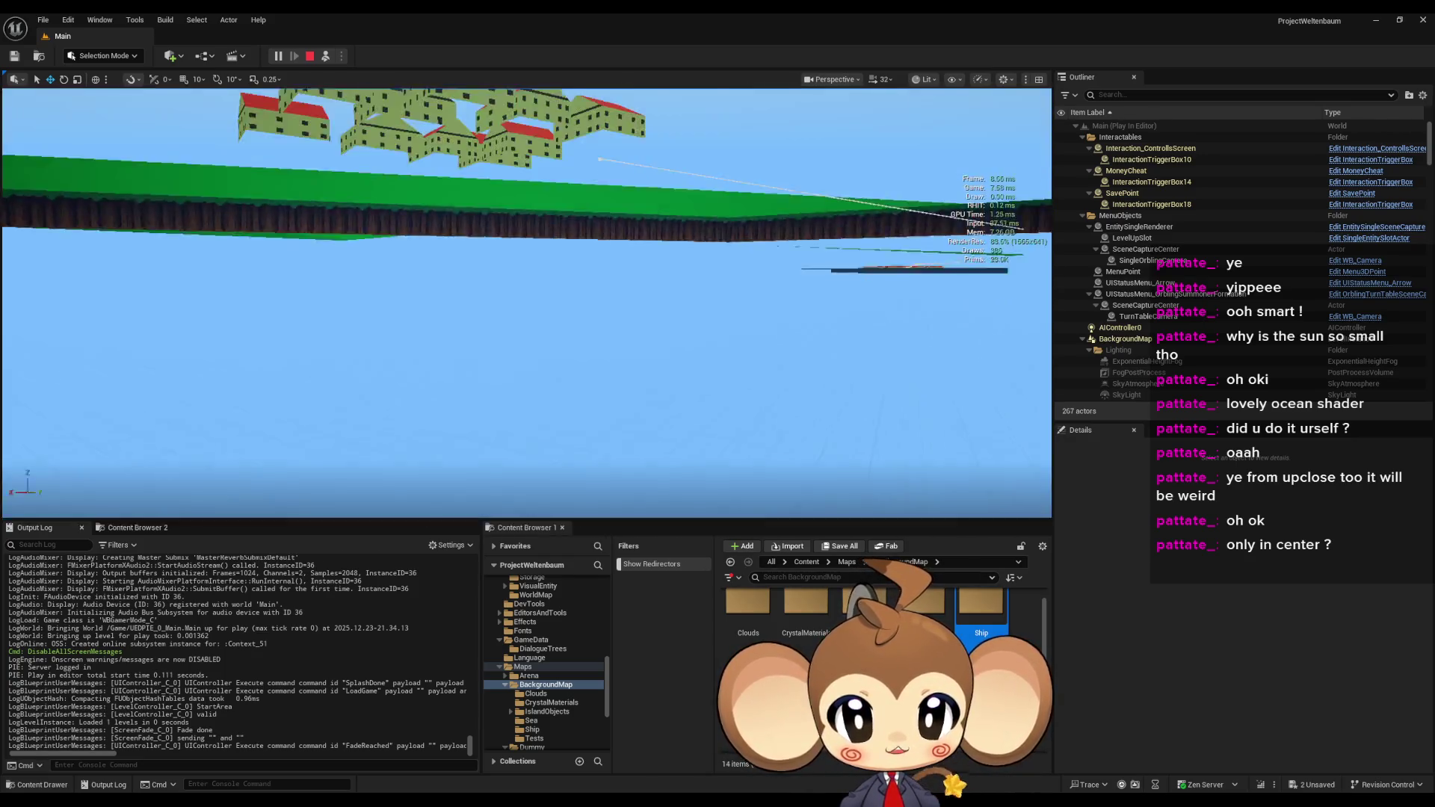
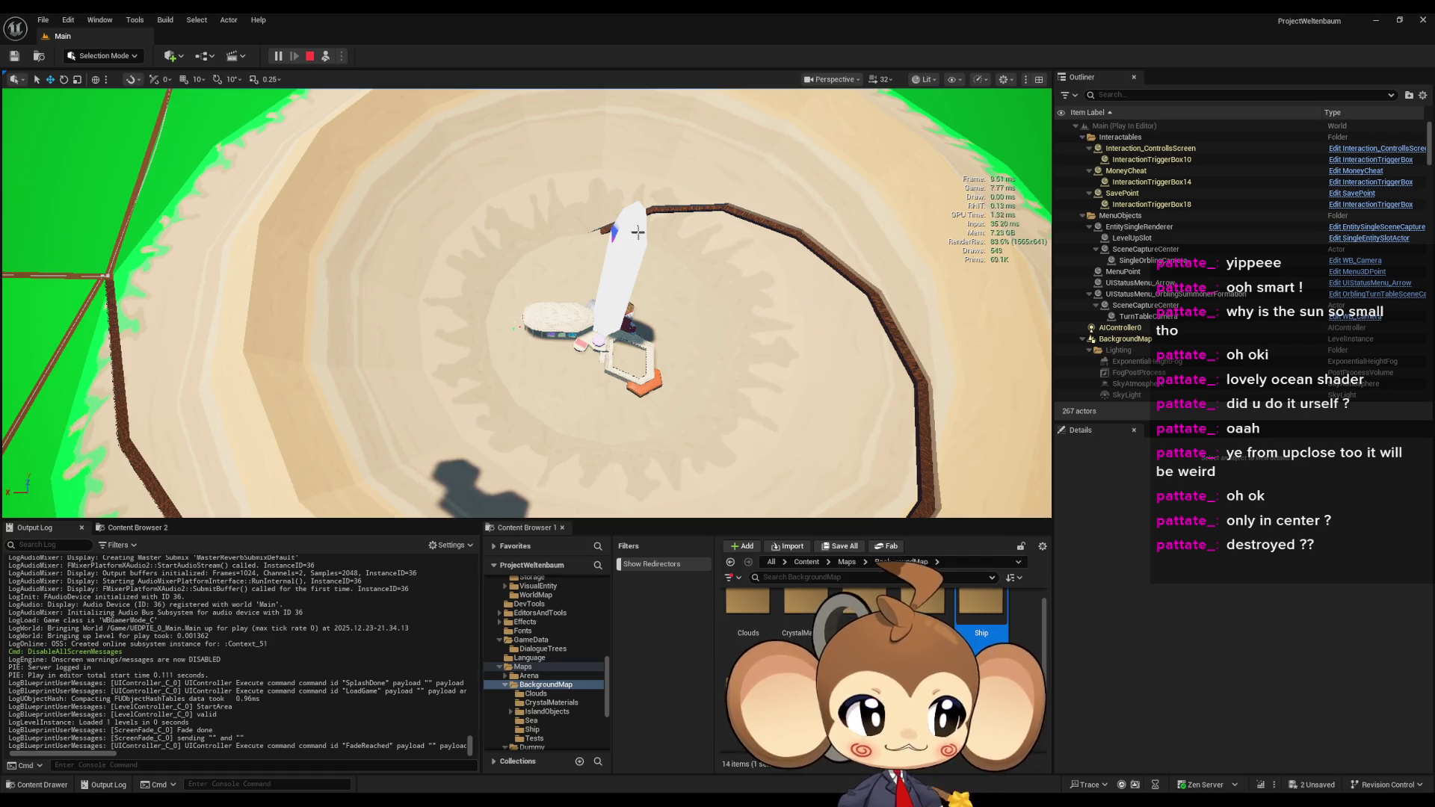
- Stop the running play-in-editor session and launch a fresh one
{"action": "scroll", "coordinate": [641, 263], "scroll_direction": "down", "scroll_amount": 5}
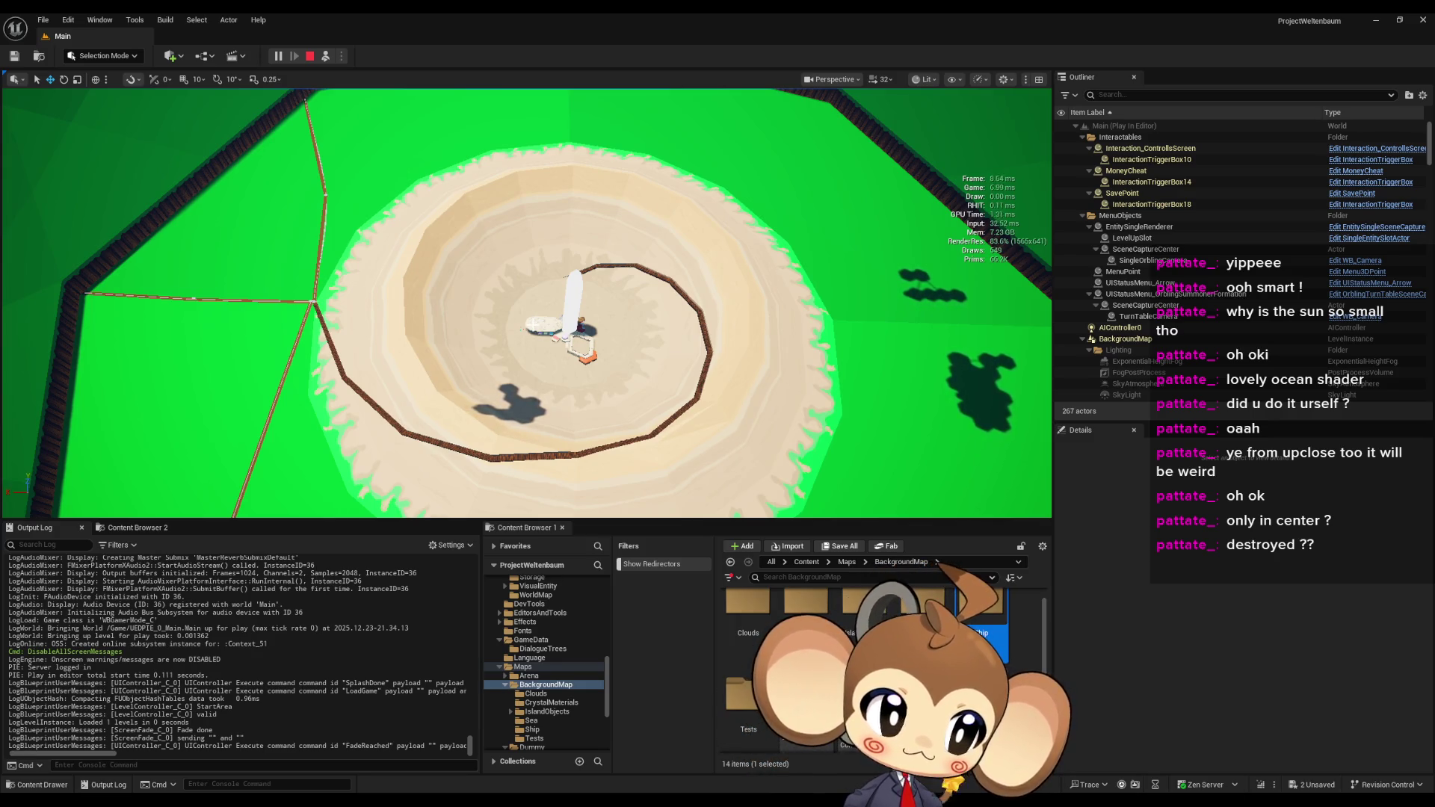
{"action": "scroll", "coordinate": [585, 383], "scroll_direction": "down", "scroll_amount": 2}
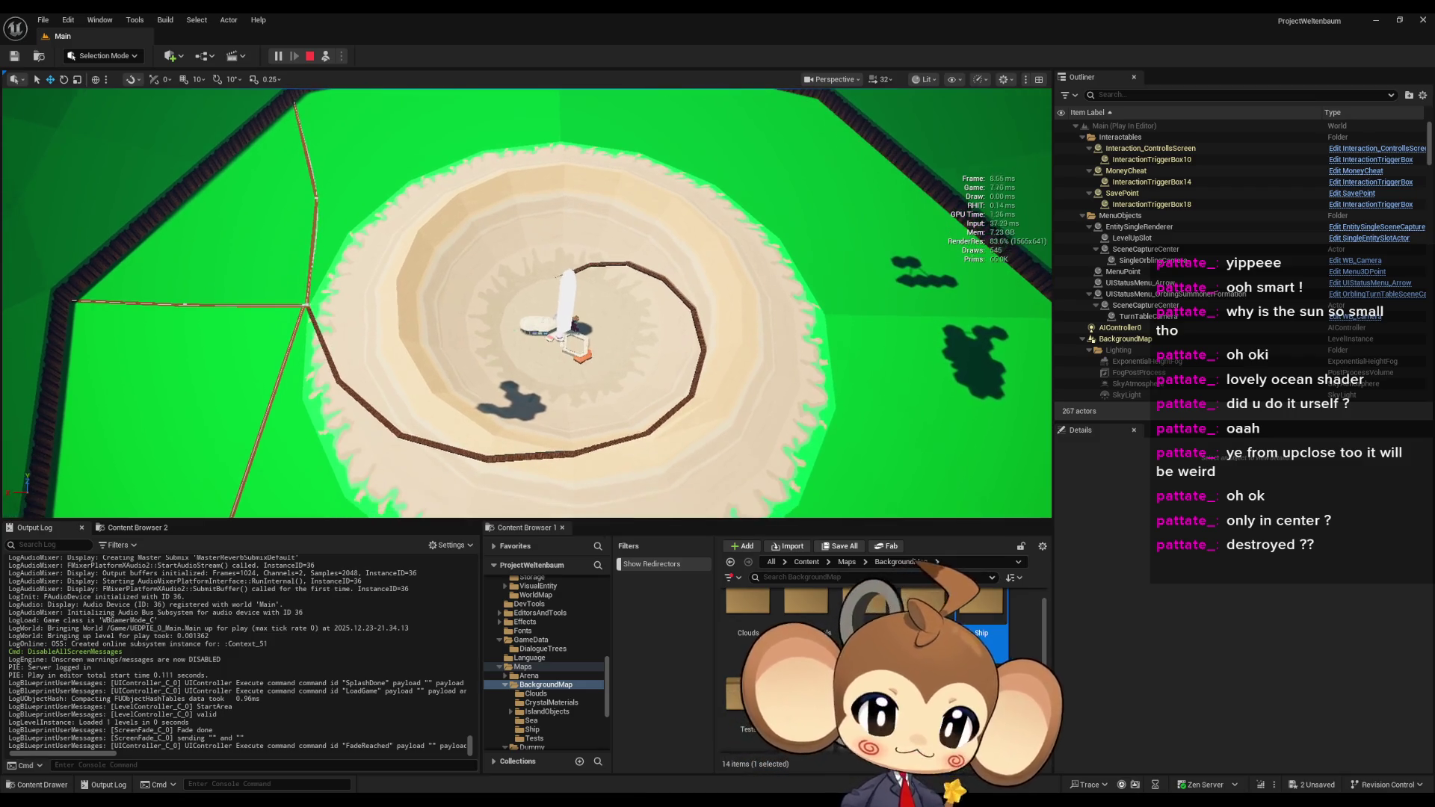
{"action": "scroll", "coordinate": [574, 364], "scroll_direction": "up", "scroll_amount": 5}
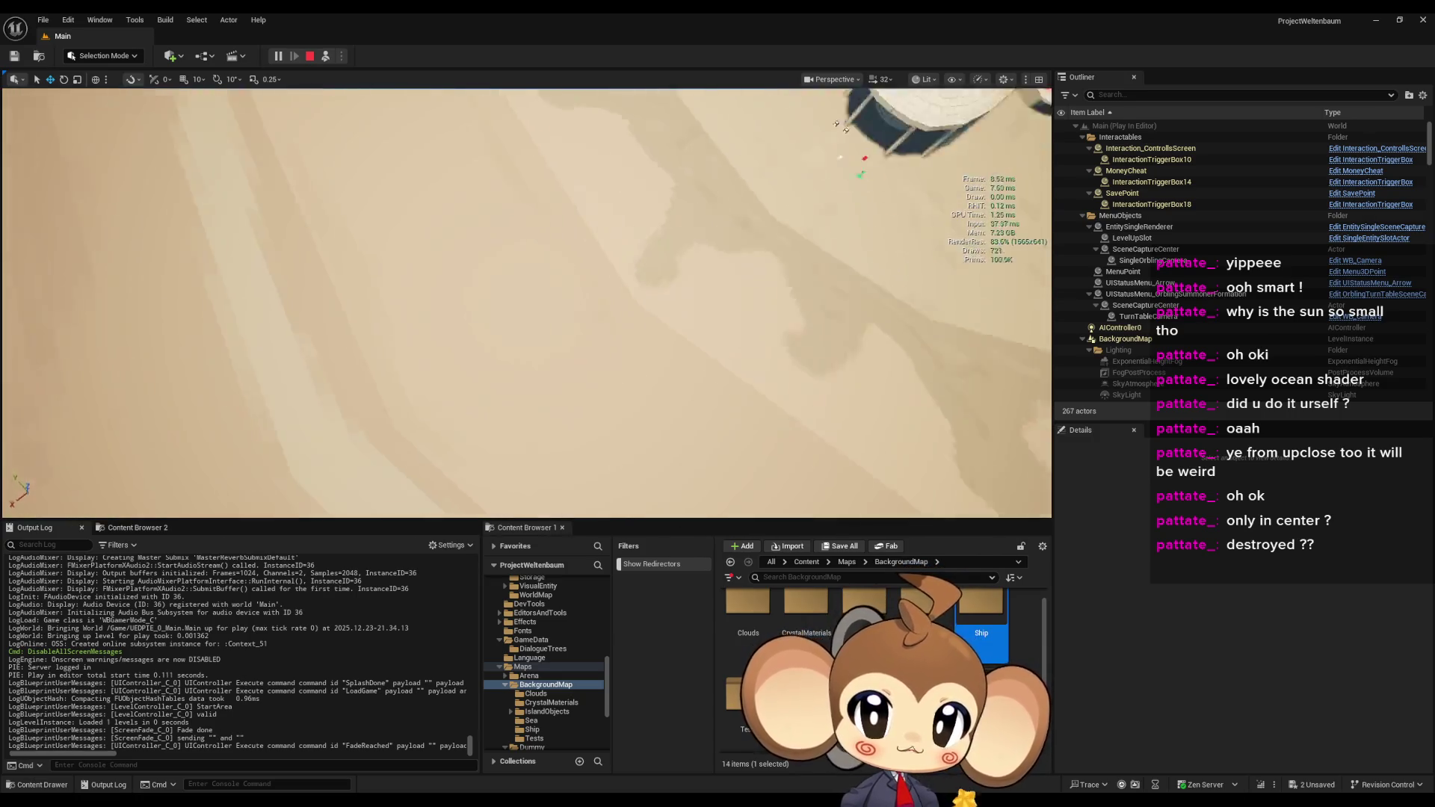
{"action": "scroll", "coordinate": [505, 308], "scroll_direction": "down", "scroll_amount": 3}
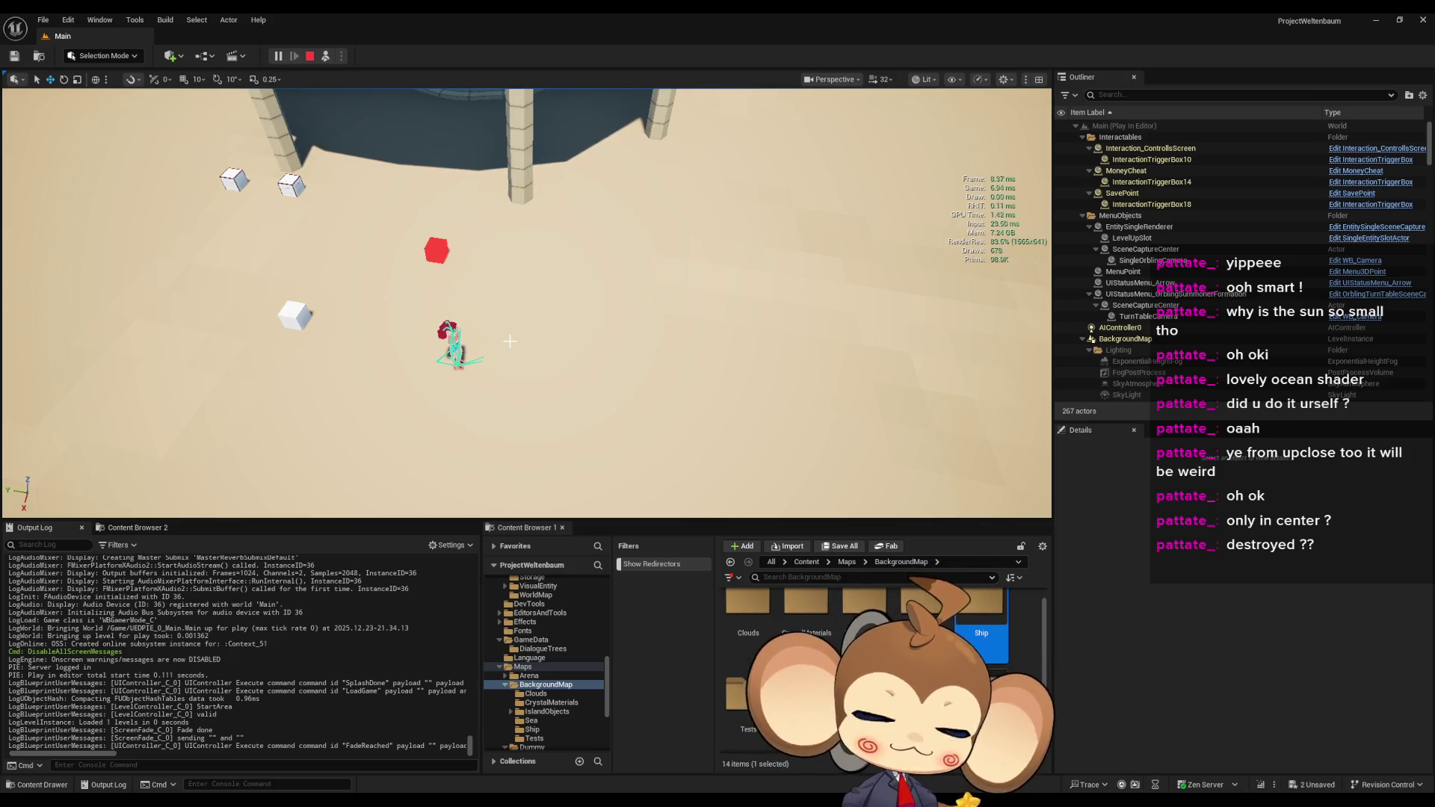
{"action": "left_click", "coordinate": [309, 56]}
{"action": "left_click", "coordinate": [278, 56]}
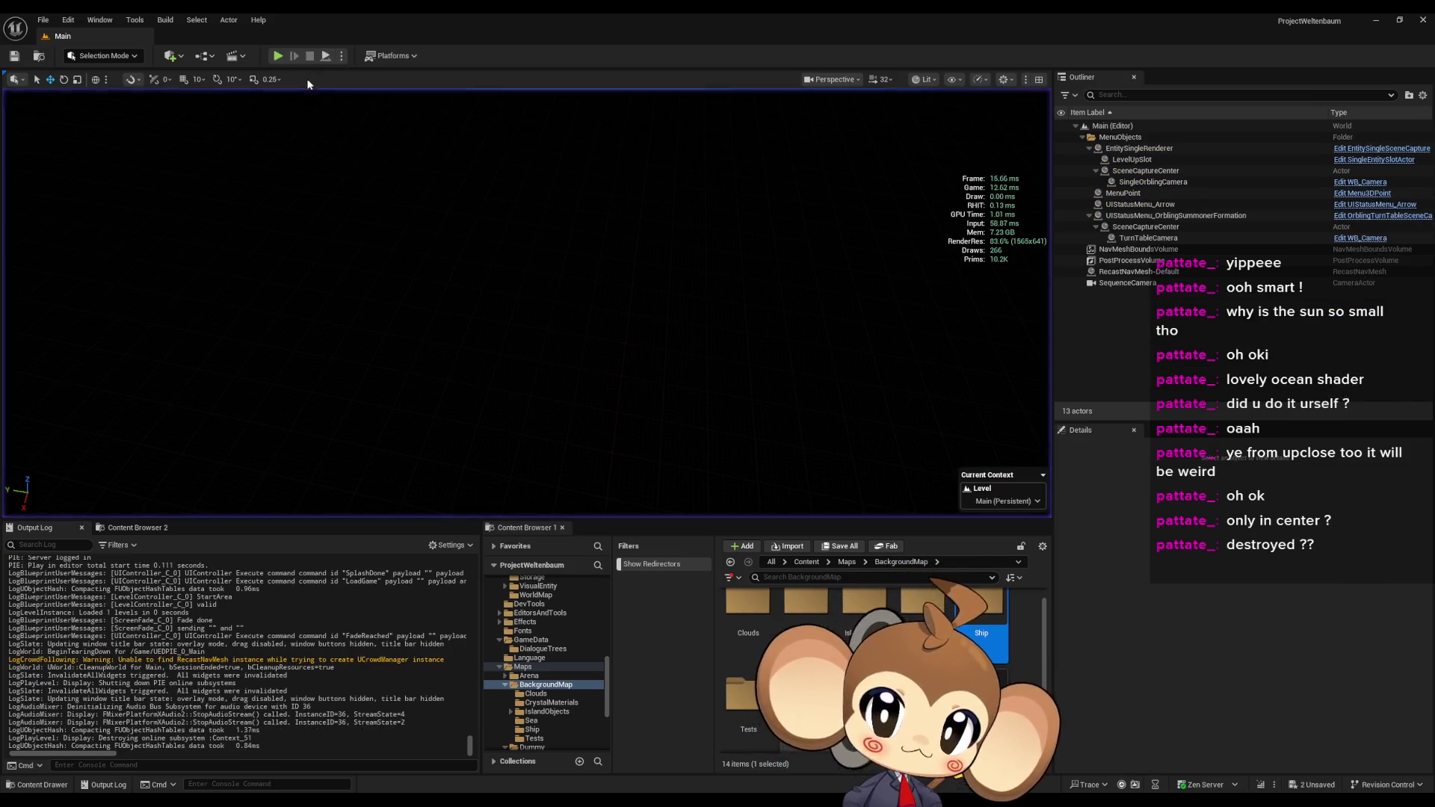
- Load the saved game, walk to the cube and open the 'Hello' dialogue box, then stop play
{"action": "key", "text": "space"}
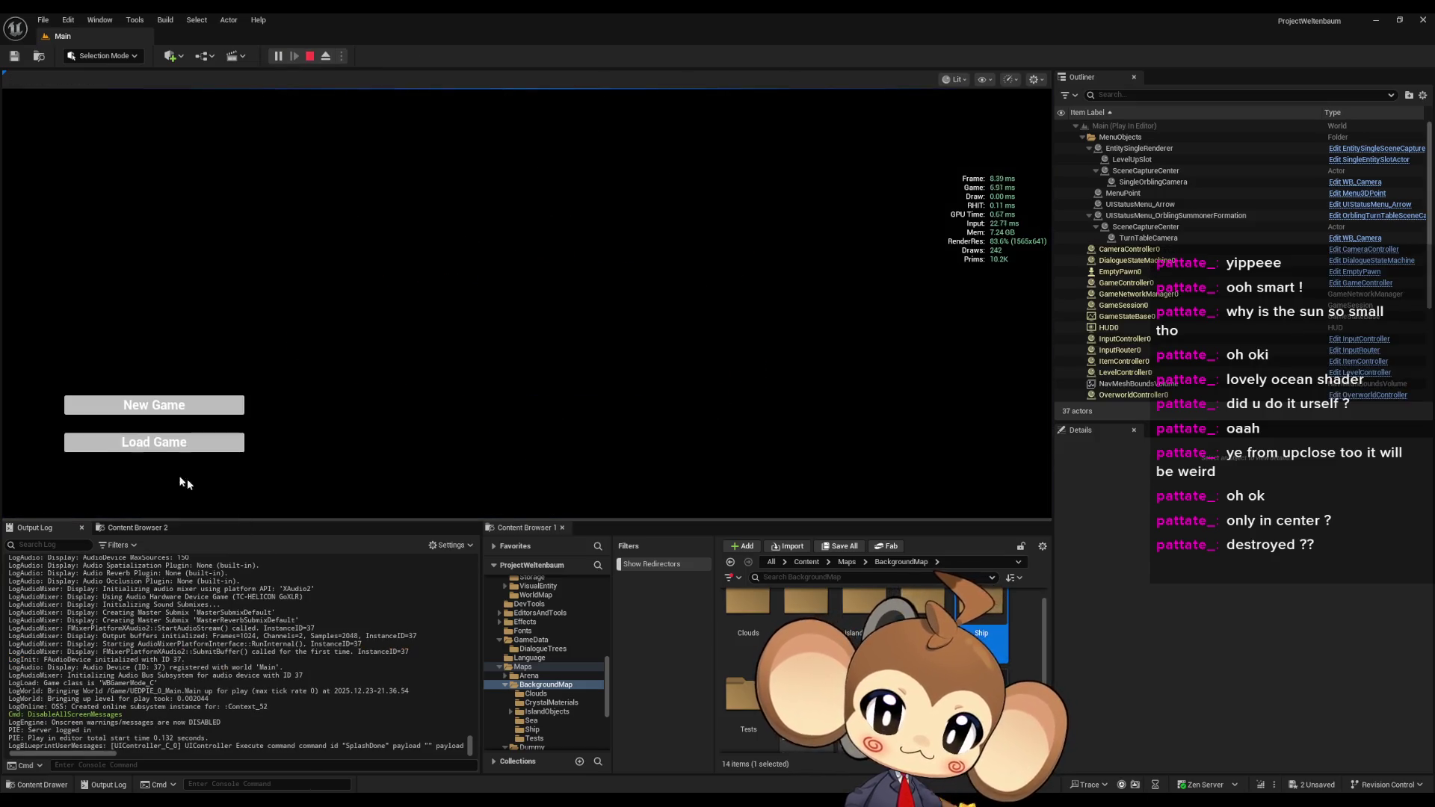
{"action": "left_click", "coordinate": [161, 445]}
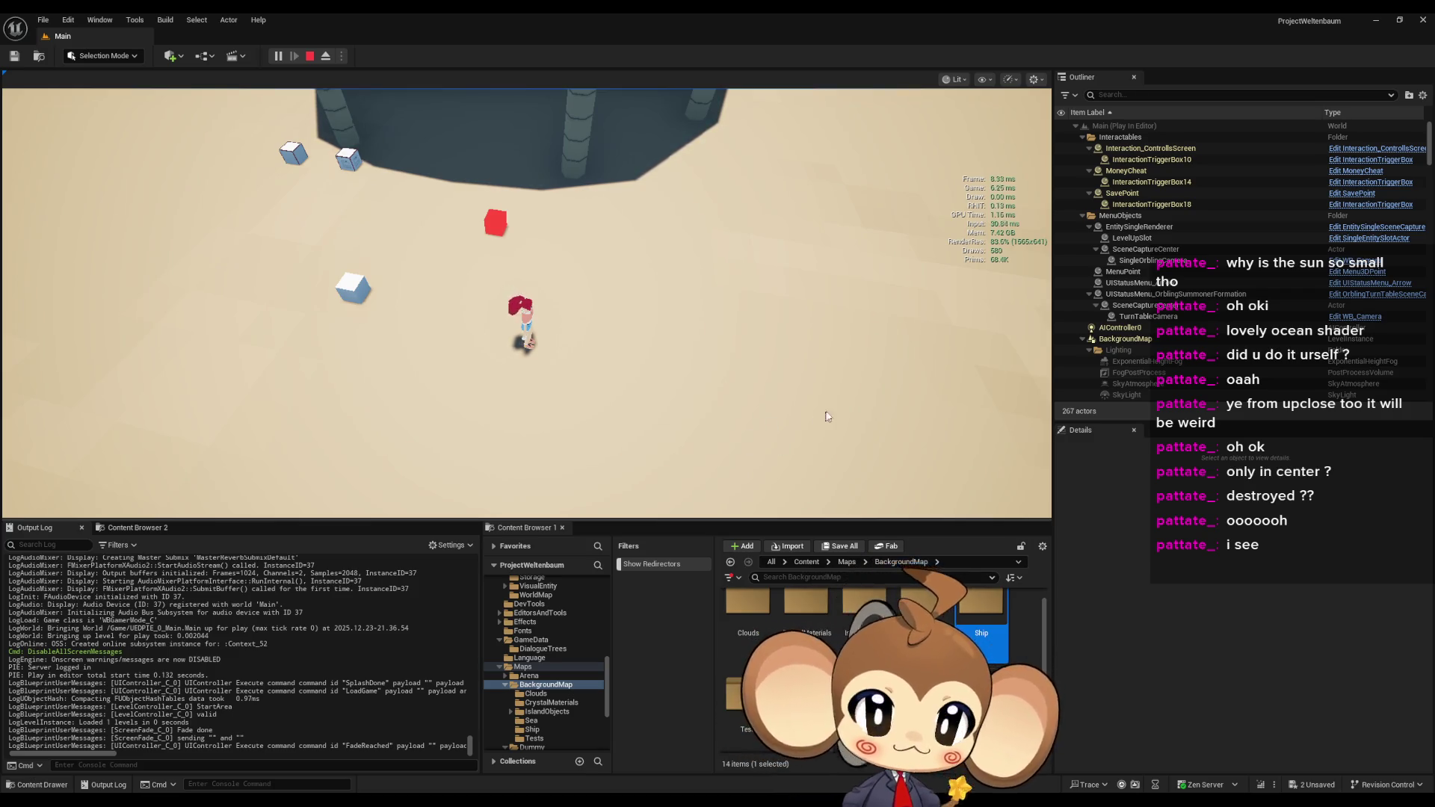
{"action": "scroll", "coordinate": [739, 359], "scroll_direction": "up", "scroll_amount": 3}
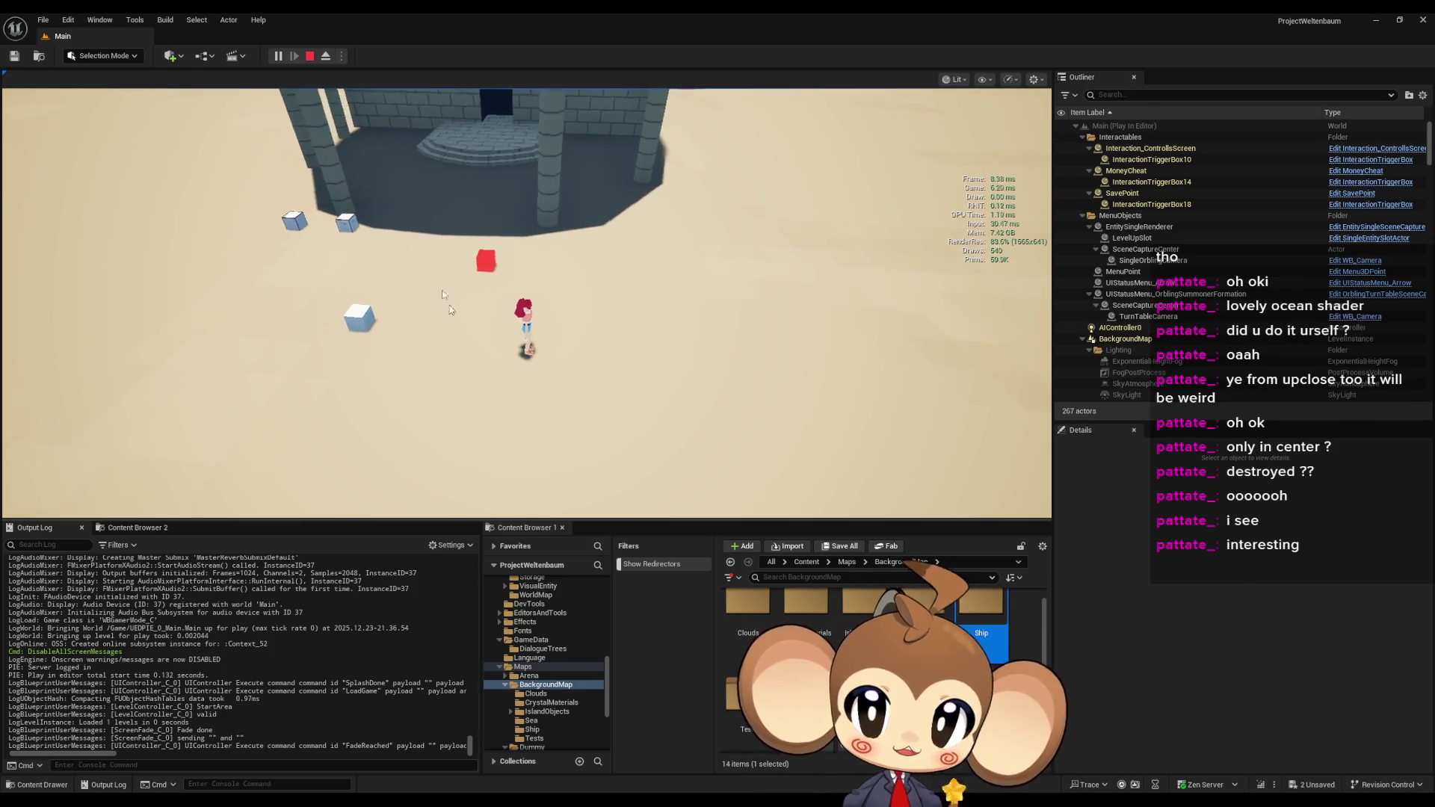
{"action": "key", "text": "a"}
{"action": "key", "text": "e"}
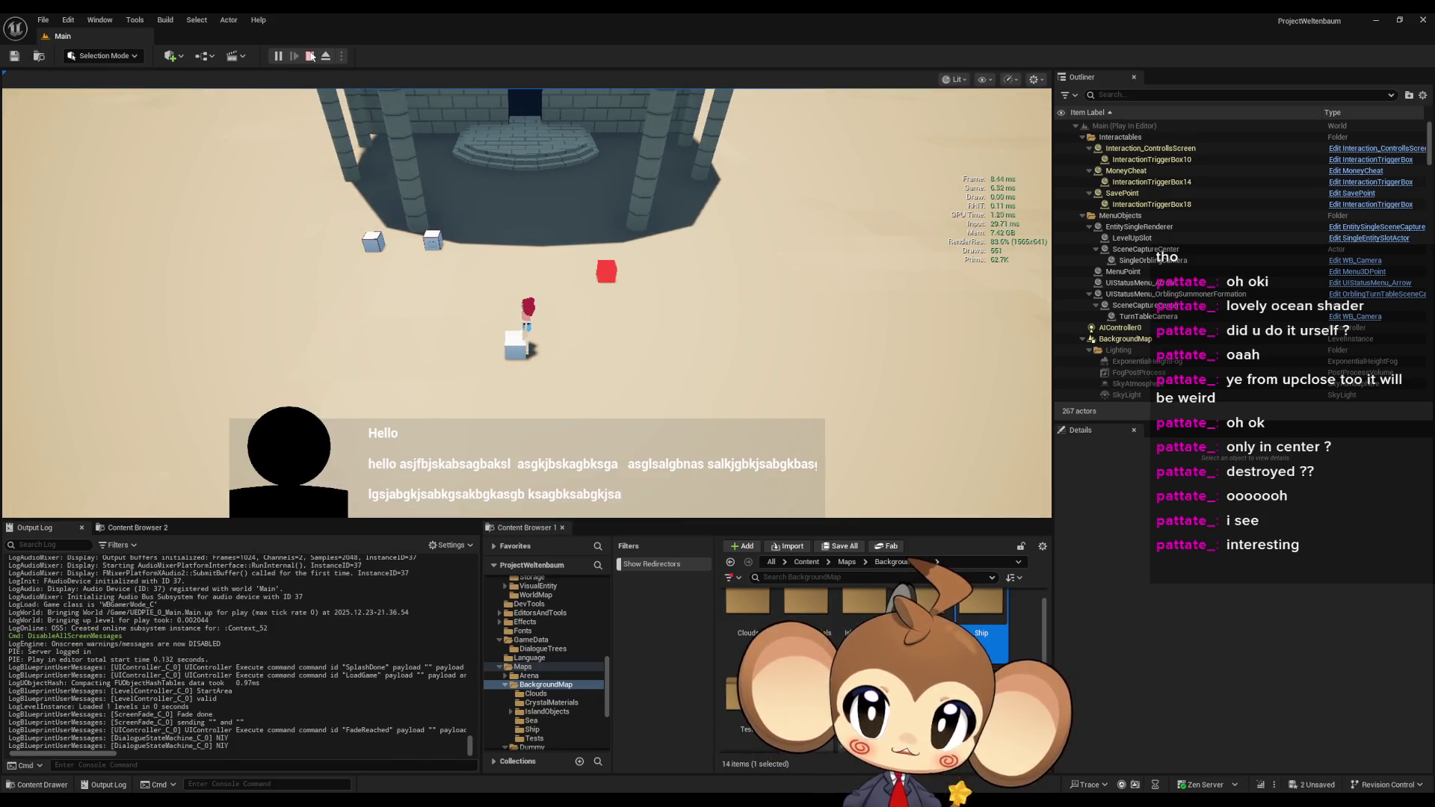
{"action": "left_click", "coordinate": [309, 56]}
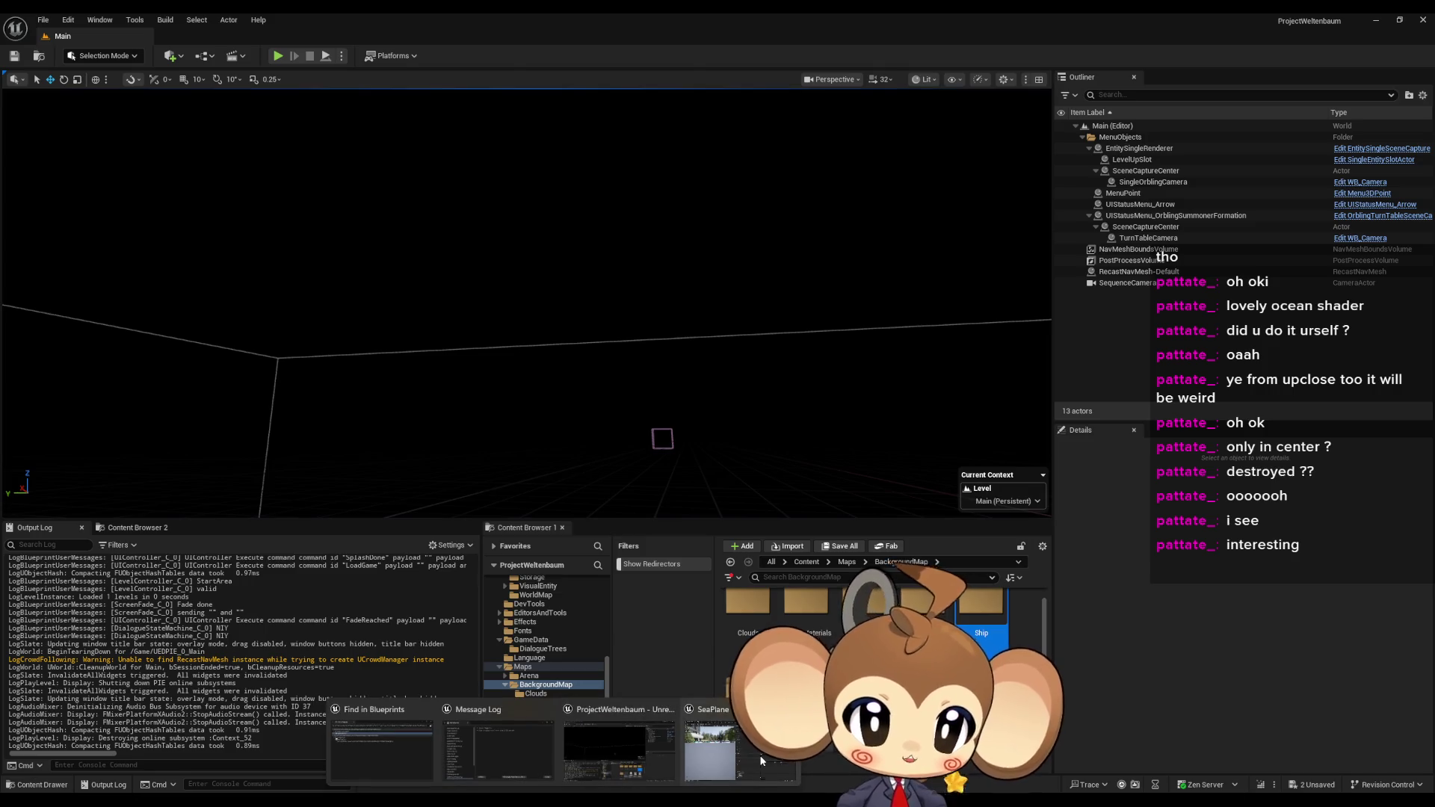
- Close the SeaPlane, UIController and Interaction_Dialogue tabs and show DialogueMainWidget's AnimateDialogueText graph
{"action": "left_click", "coordinate": [762, 760]}
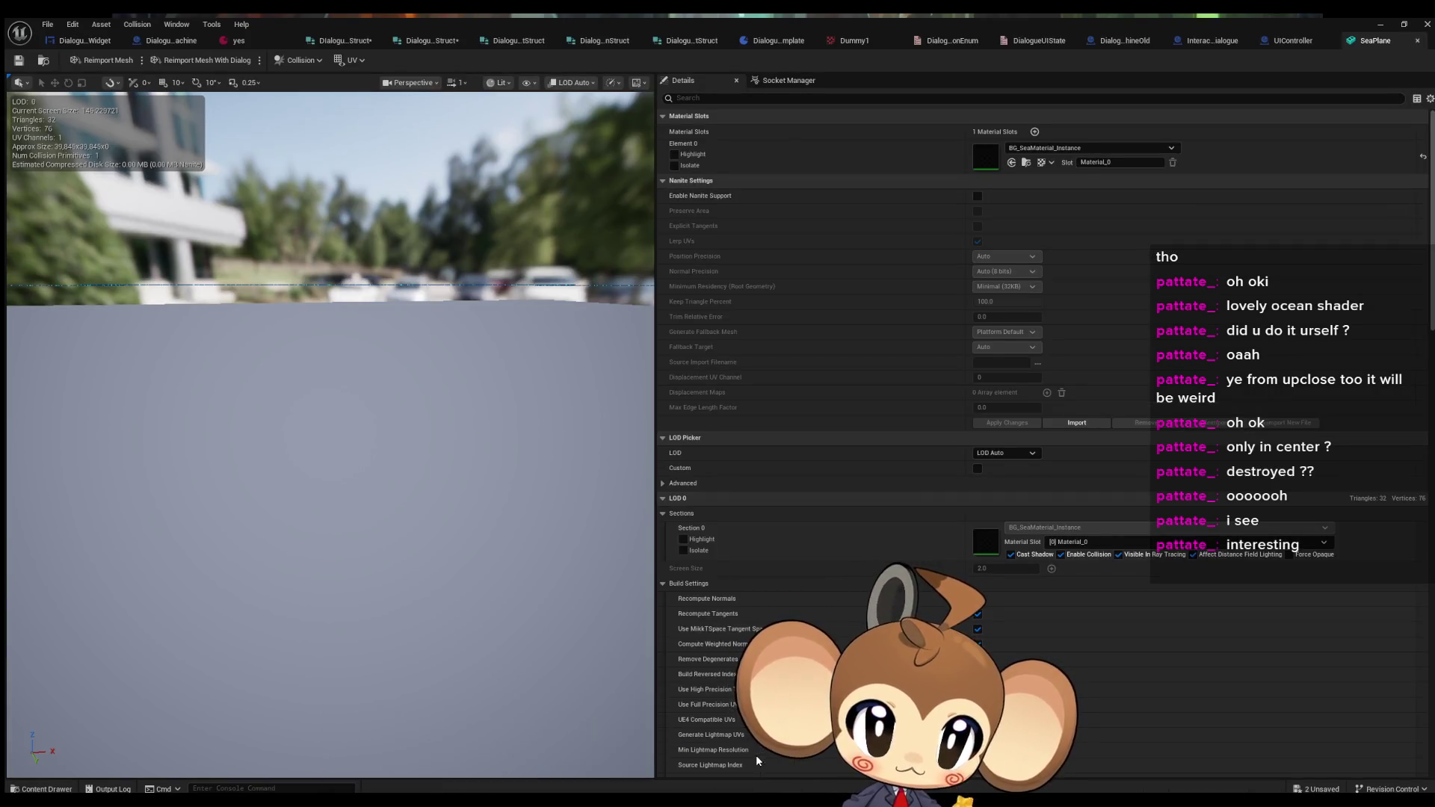
{"action": "mouse_move", "coordinate": [325, 430]}
{"action": "left_mouse_down"}
{"action": "mouse_move", "coordinate": [265, 474]}
{"action": "mouse_move", "coordinate": [217, 480]}
{"action": "mouse_move", "coordinate": [224, 463]}
{"action": "mouse_move", "coordinate": [545, 407]}
{"action": "left_mouse_up"}
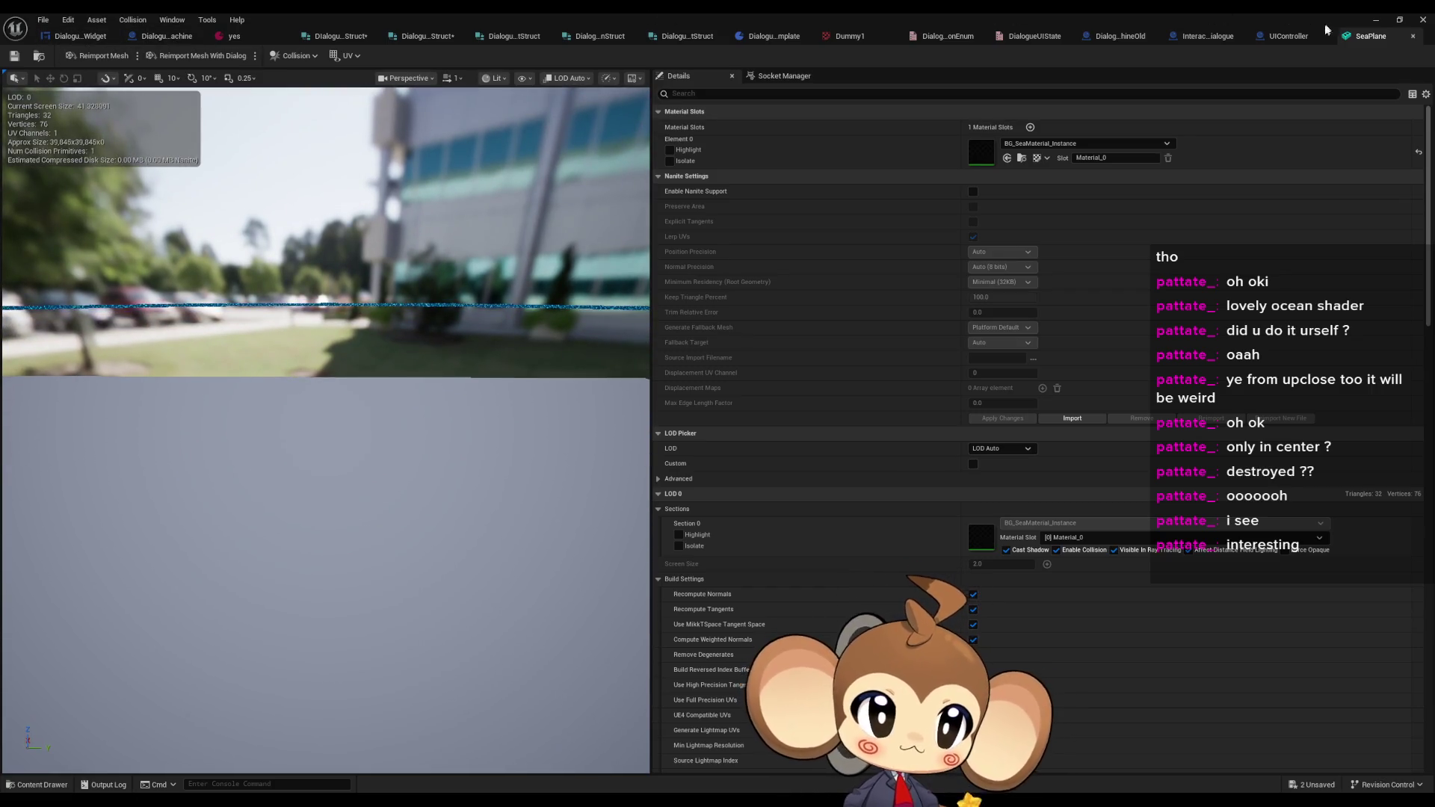
{"action": "middle_click", "coordinate": [1372, 37]}
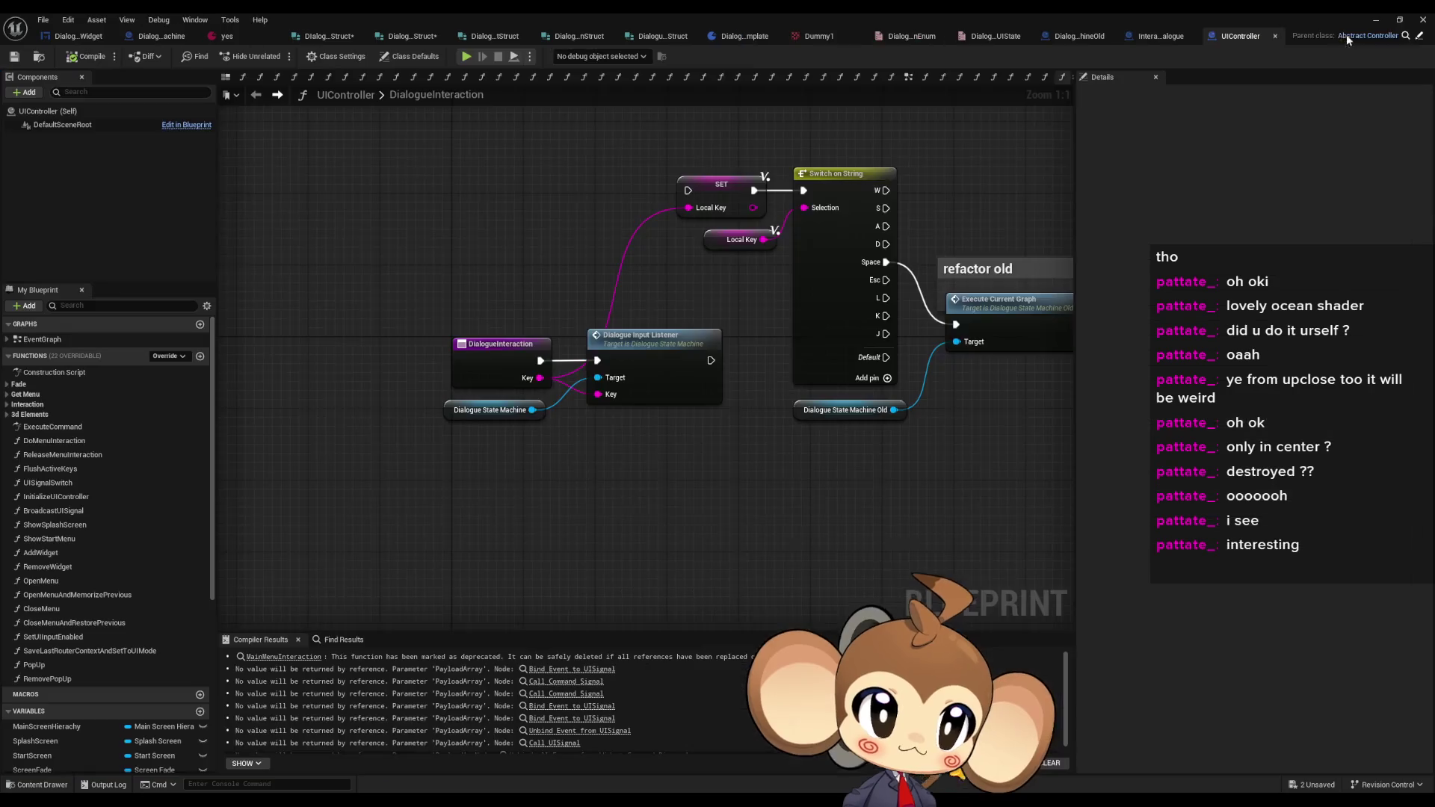
{"action": "middle_click", "coordinate": [1244, 38]}
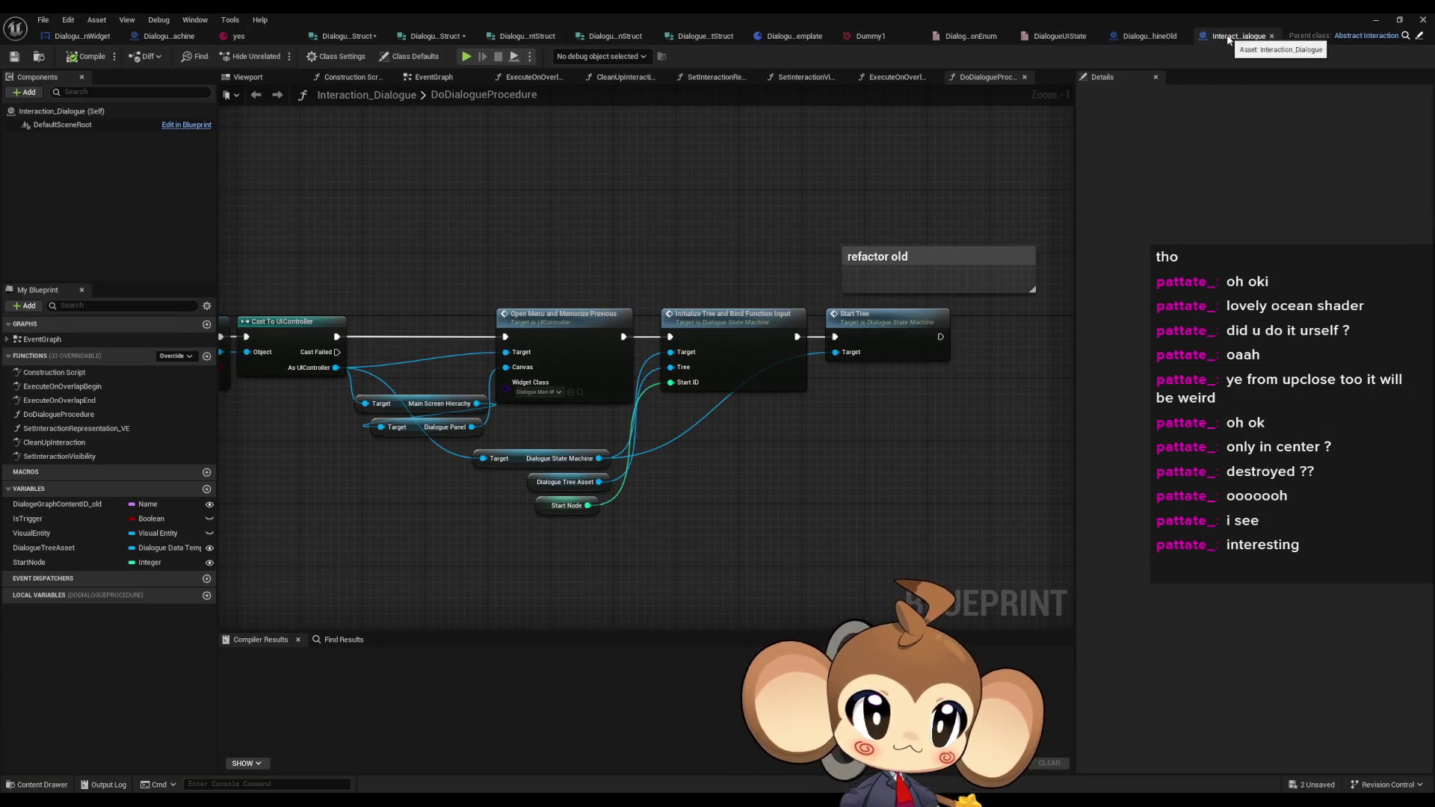
{"action": "middle_click", "coordinate": [1271, 37]}
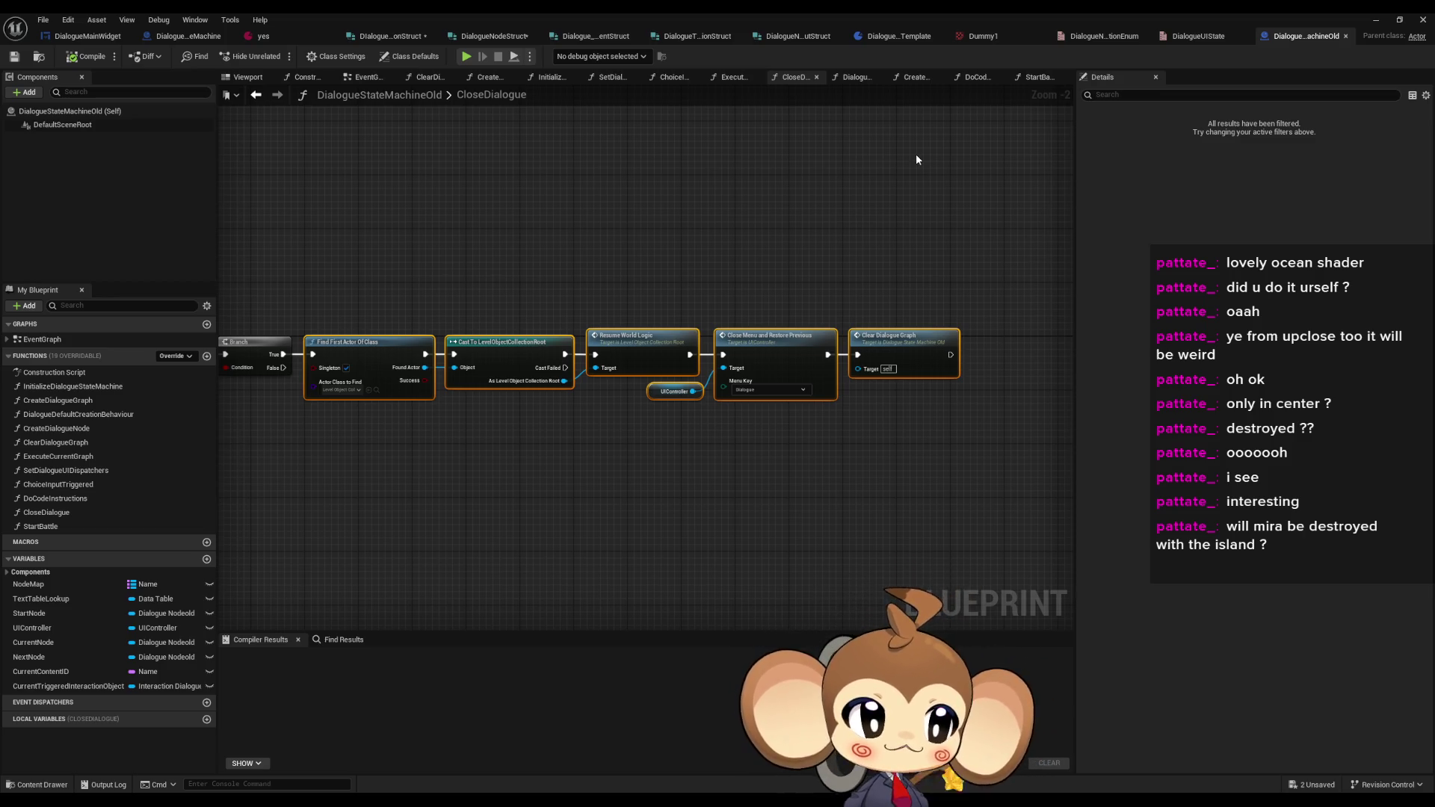
{"action": "left_click", "coordinate": [313, 192]}
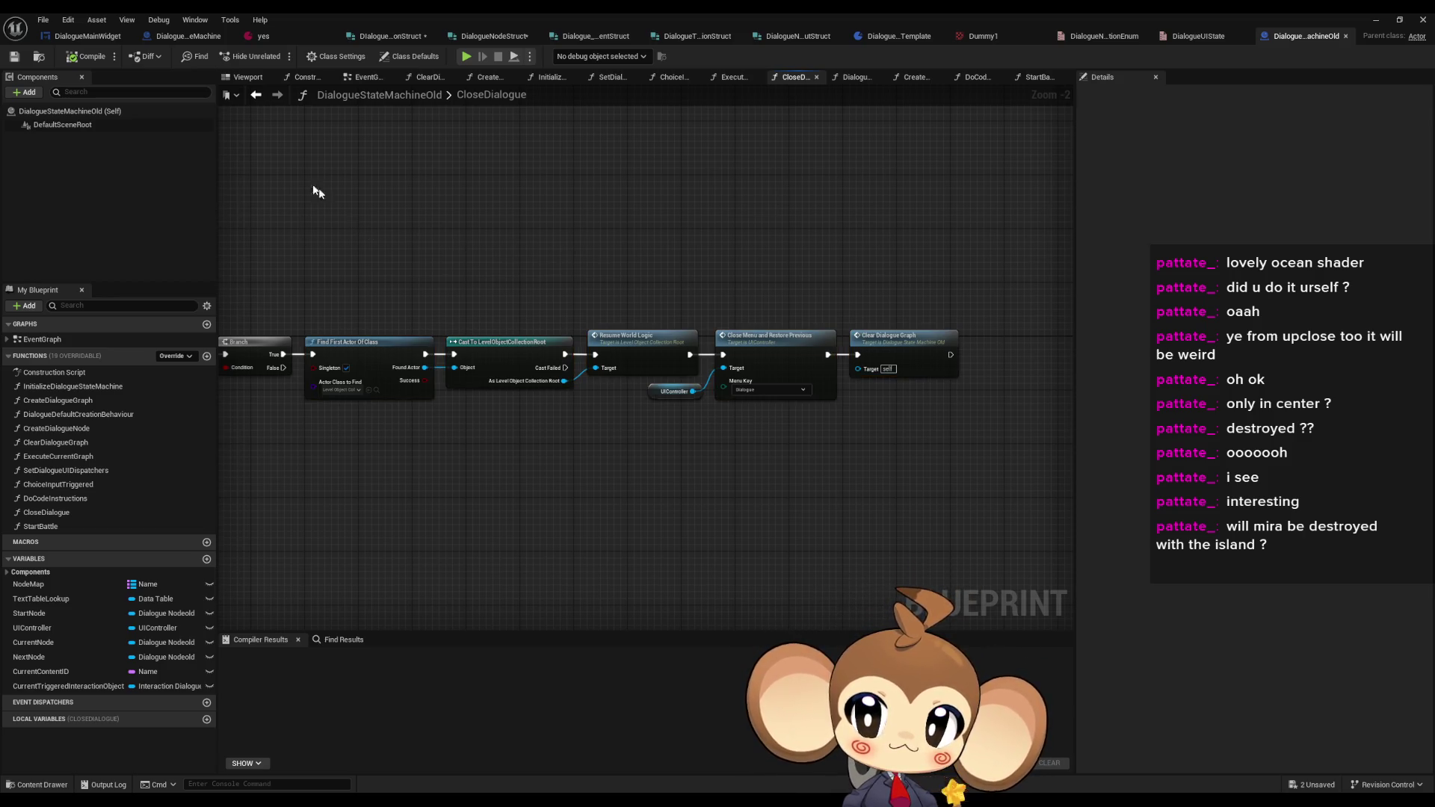
{"action": "left_click", "coordinate": [87, 36]}
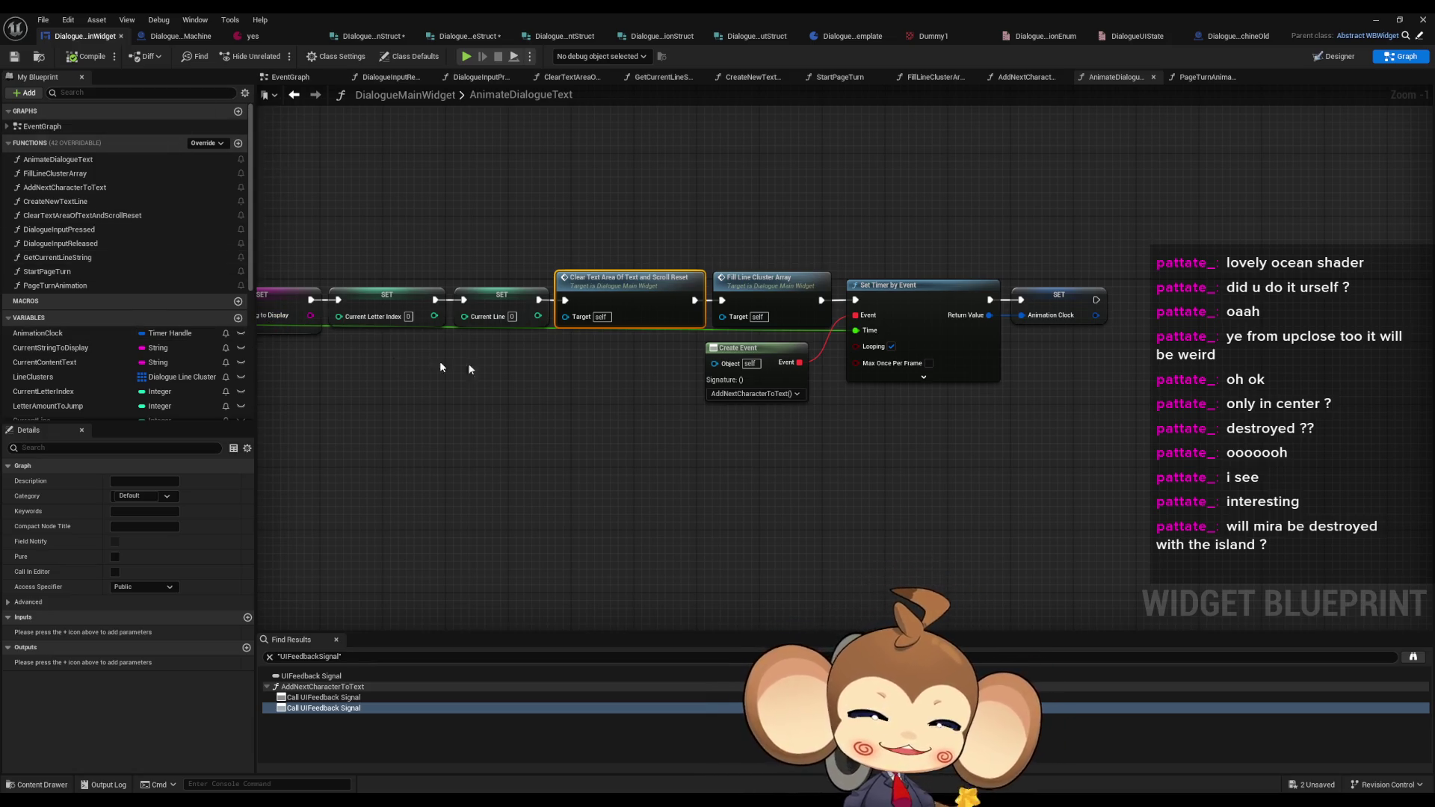
- Move the SET node row and Clear Text Area call into the main chain after Set Brush
{"action": "scroll", "coordinate": [683, 410], "scroll_direction": "down", "scroll_amount": 3}
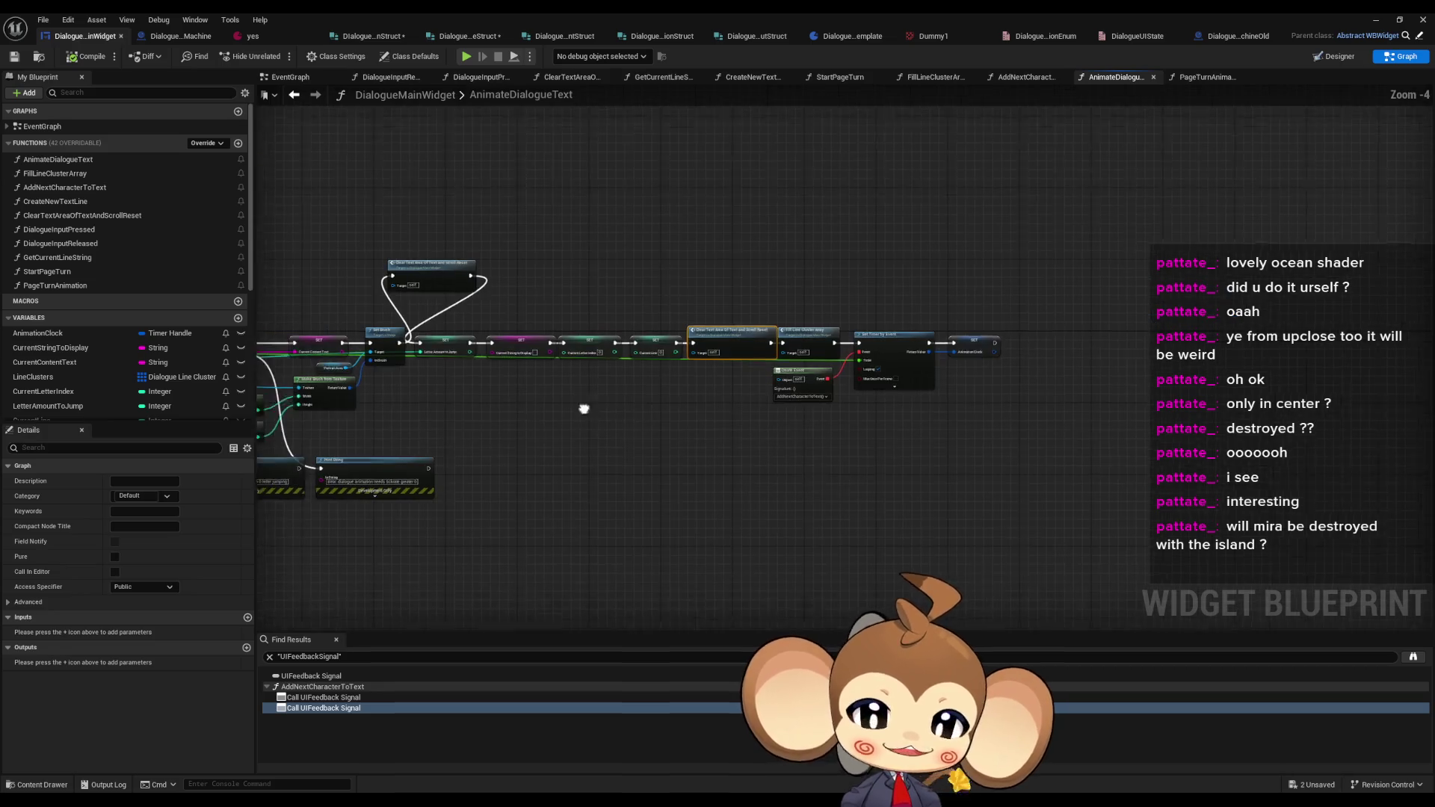
{"action": "left_click_drag", "start_coordinate": [484, 314], "coordinate": [1091, 418]}
{"action": "scroll", "coordinate": [553, 388], "scroll_direction": "up", "scroll_amount": 4}
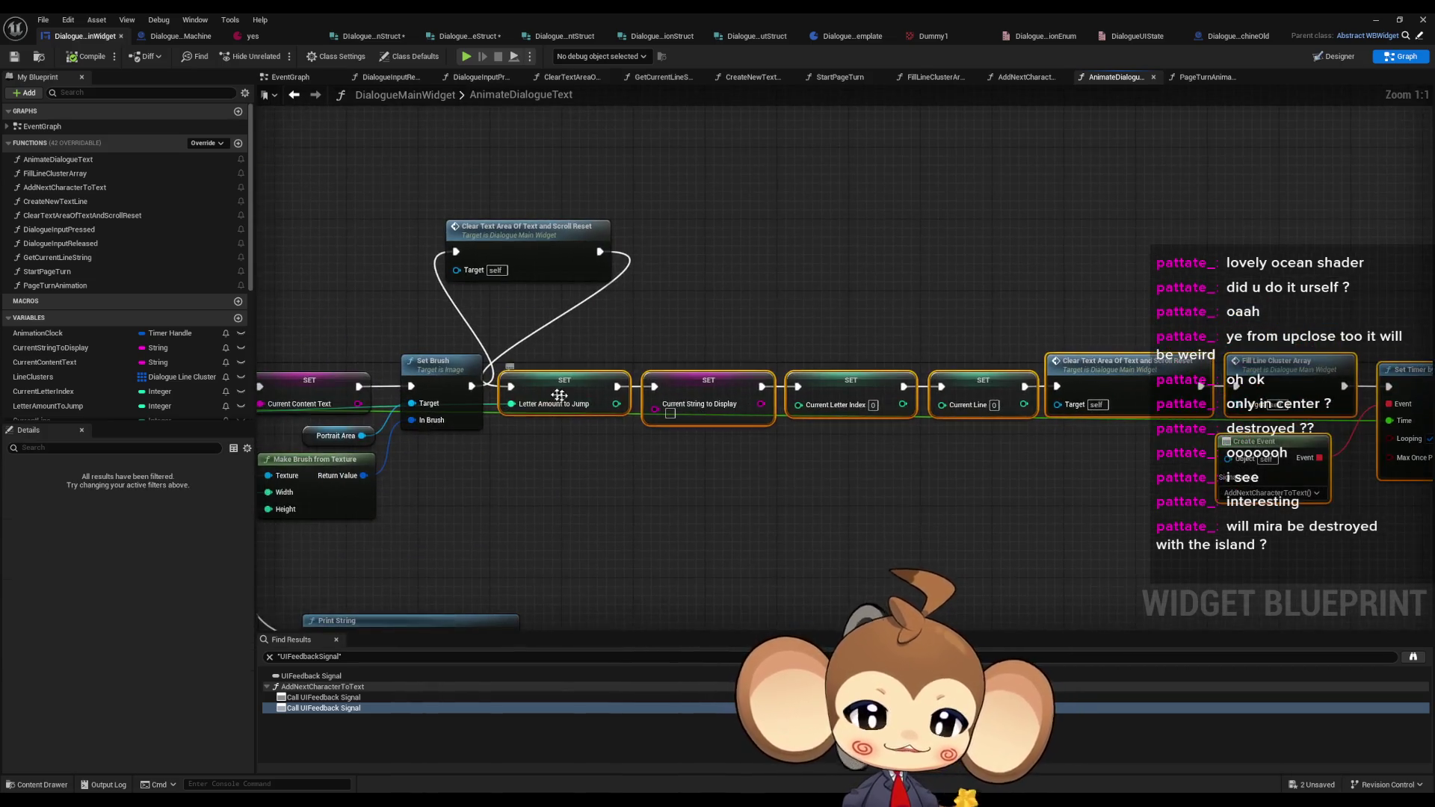
{"action": "left_click_drag", "start_coordinate": [677, 328], "coordinate": [674, 249]}
{"action": "left_click", "coordinate": [538, 267], "text": "shift"}
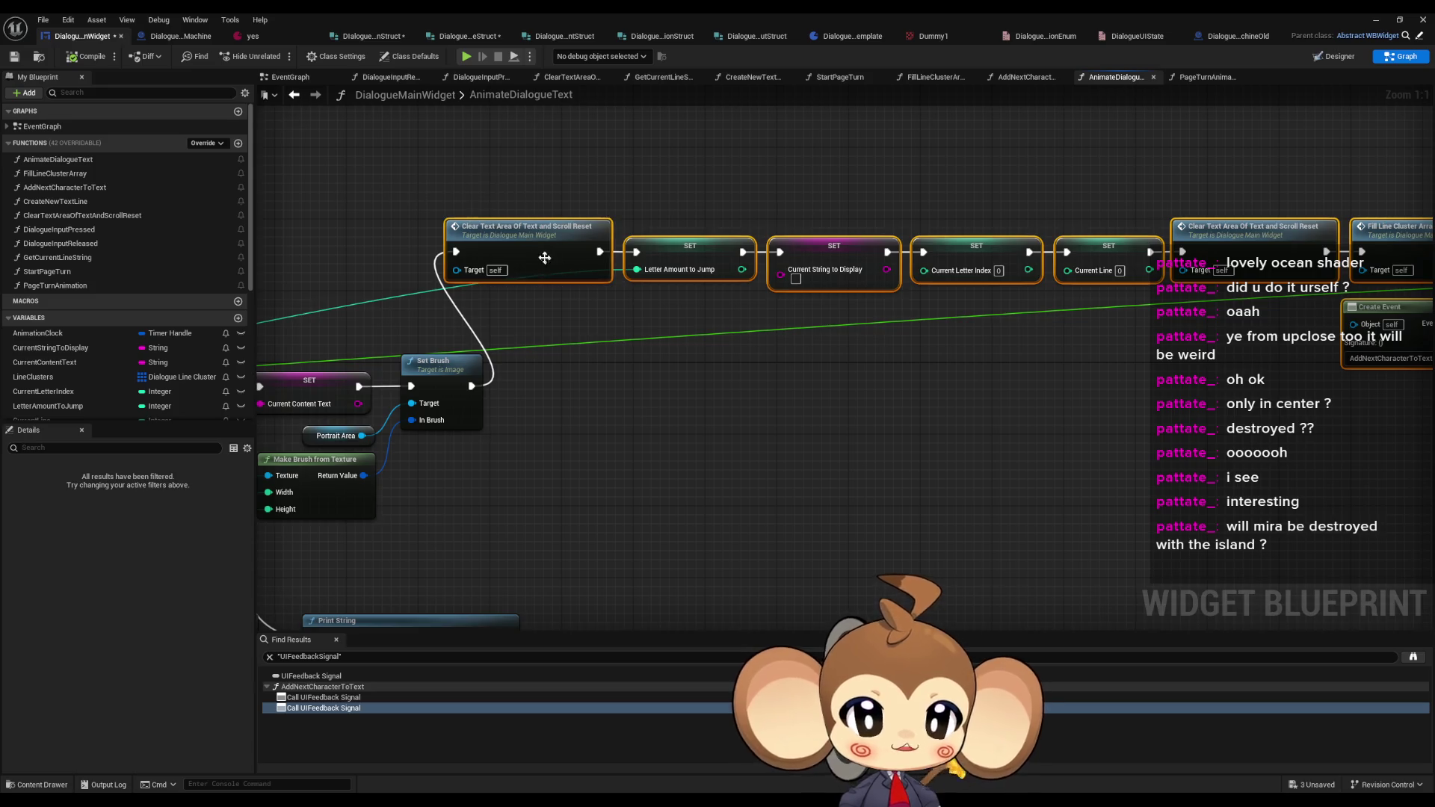
{"action": "mouse_move", "coordinate": [538, 268]}
{"action": "left_mouse_down"}
{"action": "mouse_move", "coordinate": [619, 400]}
{"action": "mouse_move", "coordinate": [593, 398]}
{"action": "left_mouse_up"}
{"action": "left_click", "coordinate": [602, 524]}
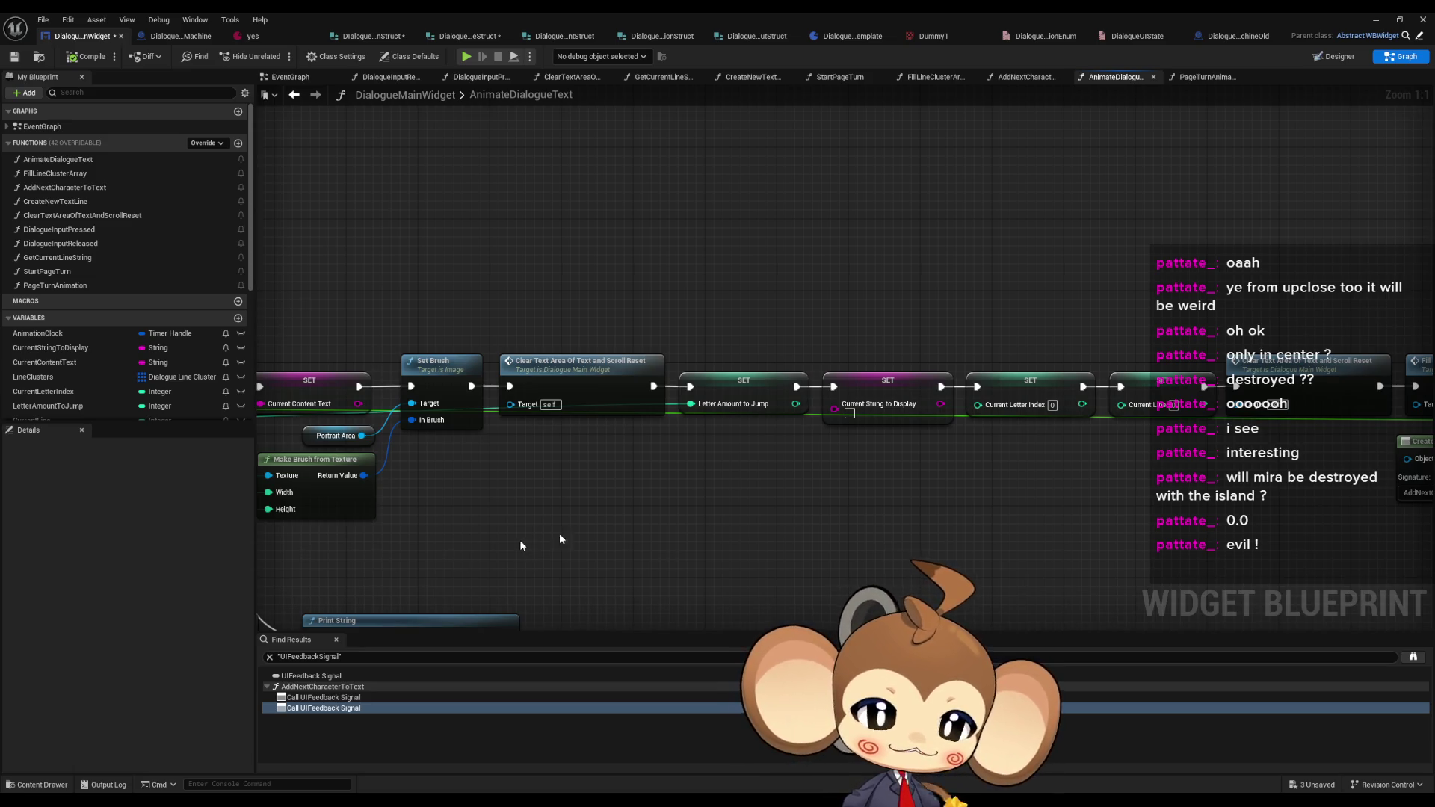
- Pan along the rearranged AnimateDialogueText chain and compile the widget blueprint
{"action": "mouse_move", "coordinate": [559, 532]}
{"action": "left_mouse_down"}
{"action": "mouse_move", "coordinate": [1005, 477]}
{"action": "mouse_move", "coordinate": [598, 472]}
{"action": "mouse_move", "coordinate": [1288, 439]}
{"action": "left_mouse_up"}
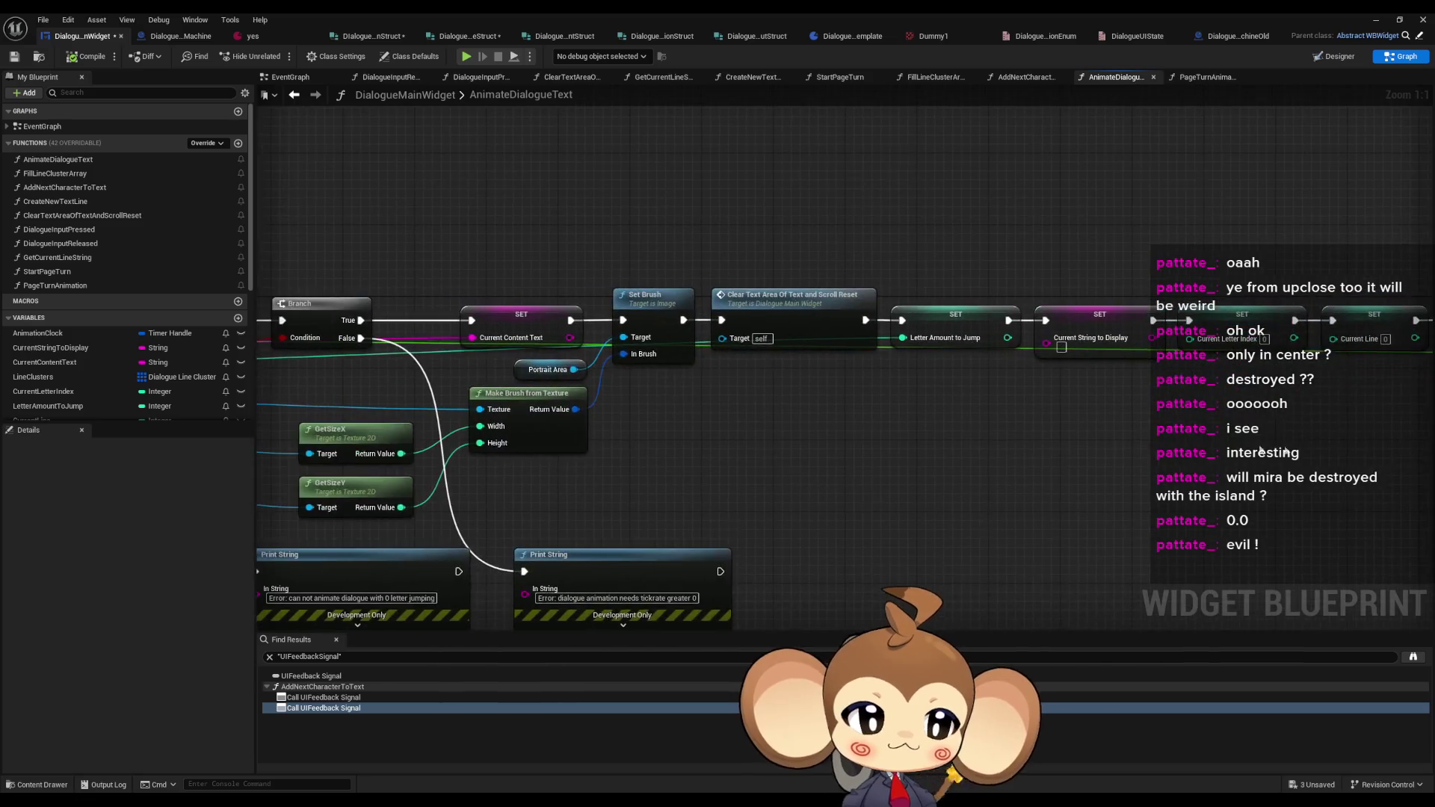
{"action": "left_click_drag", "start_coordinate": [790, 441], "coordinate": [1434, 415]}
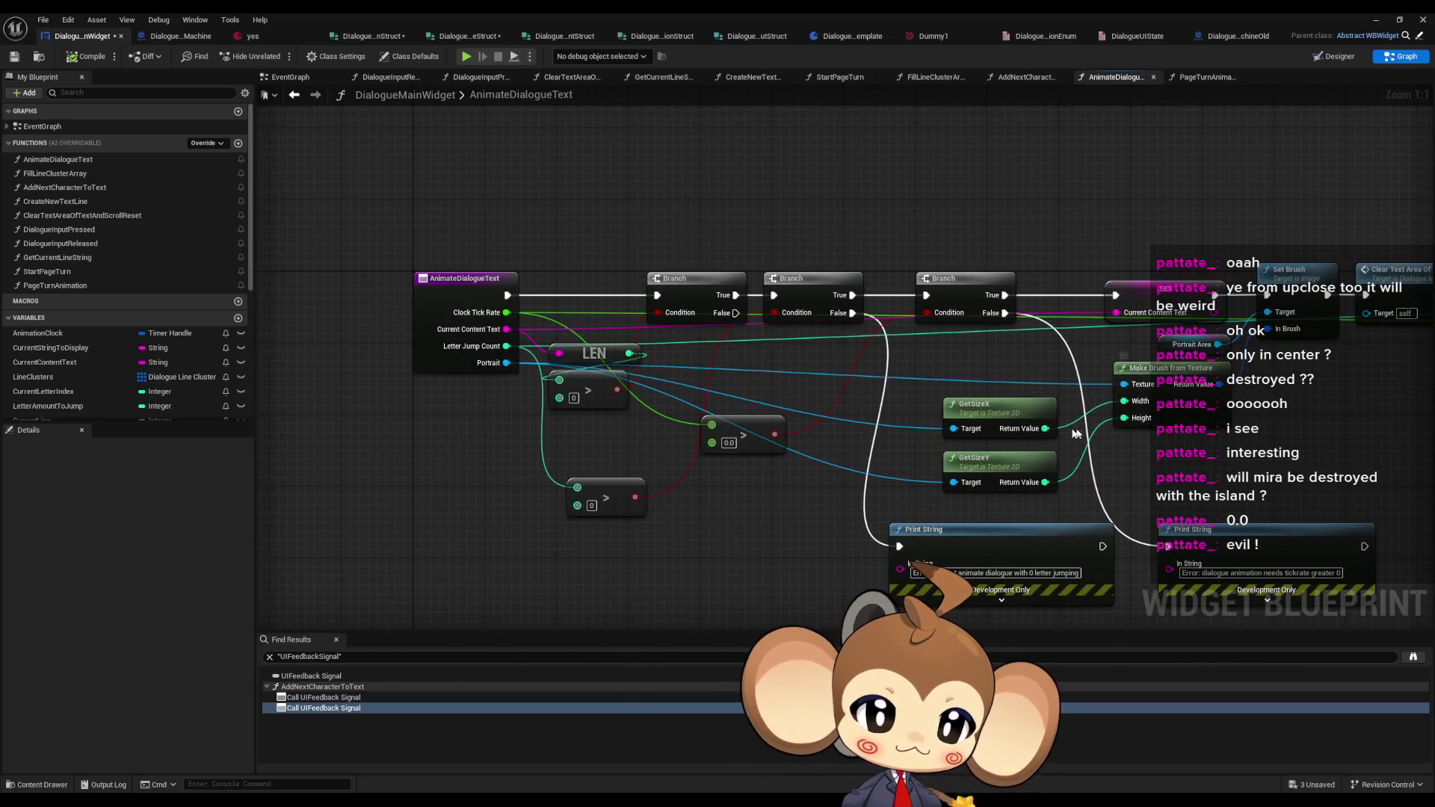
{"action": "left_click_drag", "start_coordinate": [1291, 482], "coordinate": [940, 426]}
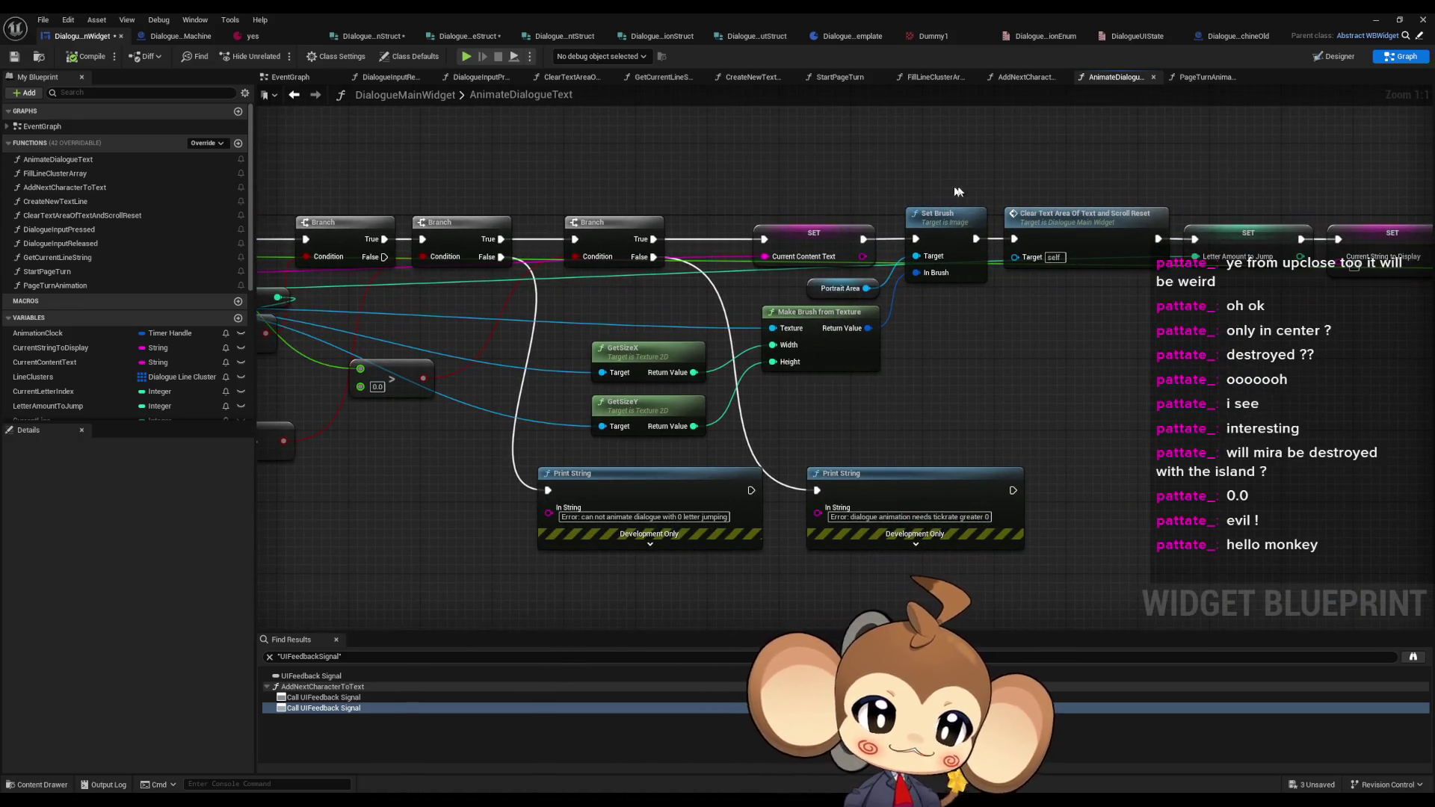
{"action": "left_click_drag", "start_coordinate": [1045, 405], "coordinate": [842, 341]}
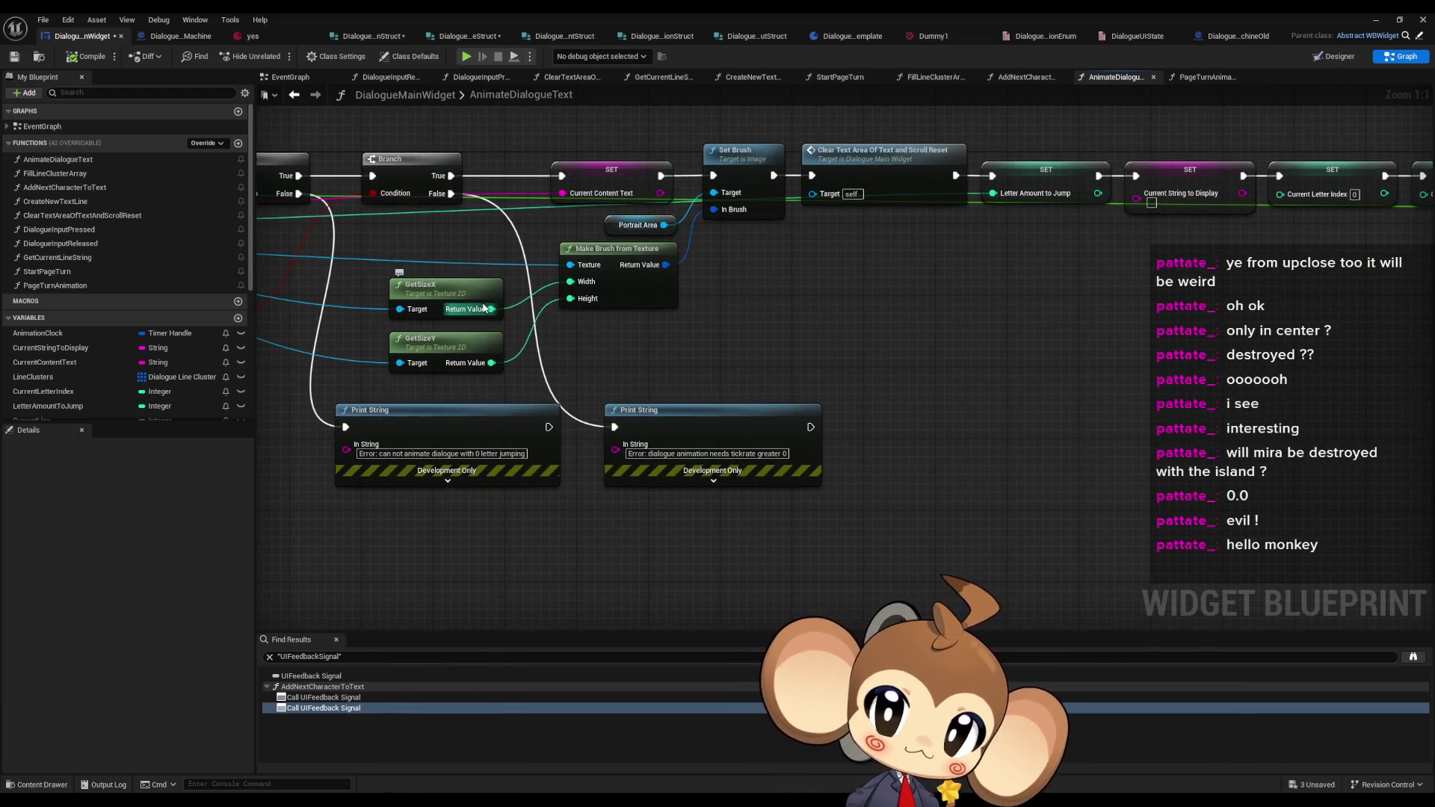
{"action": "left_click", "coordinate": [71, 58]}
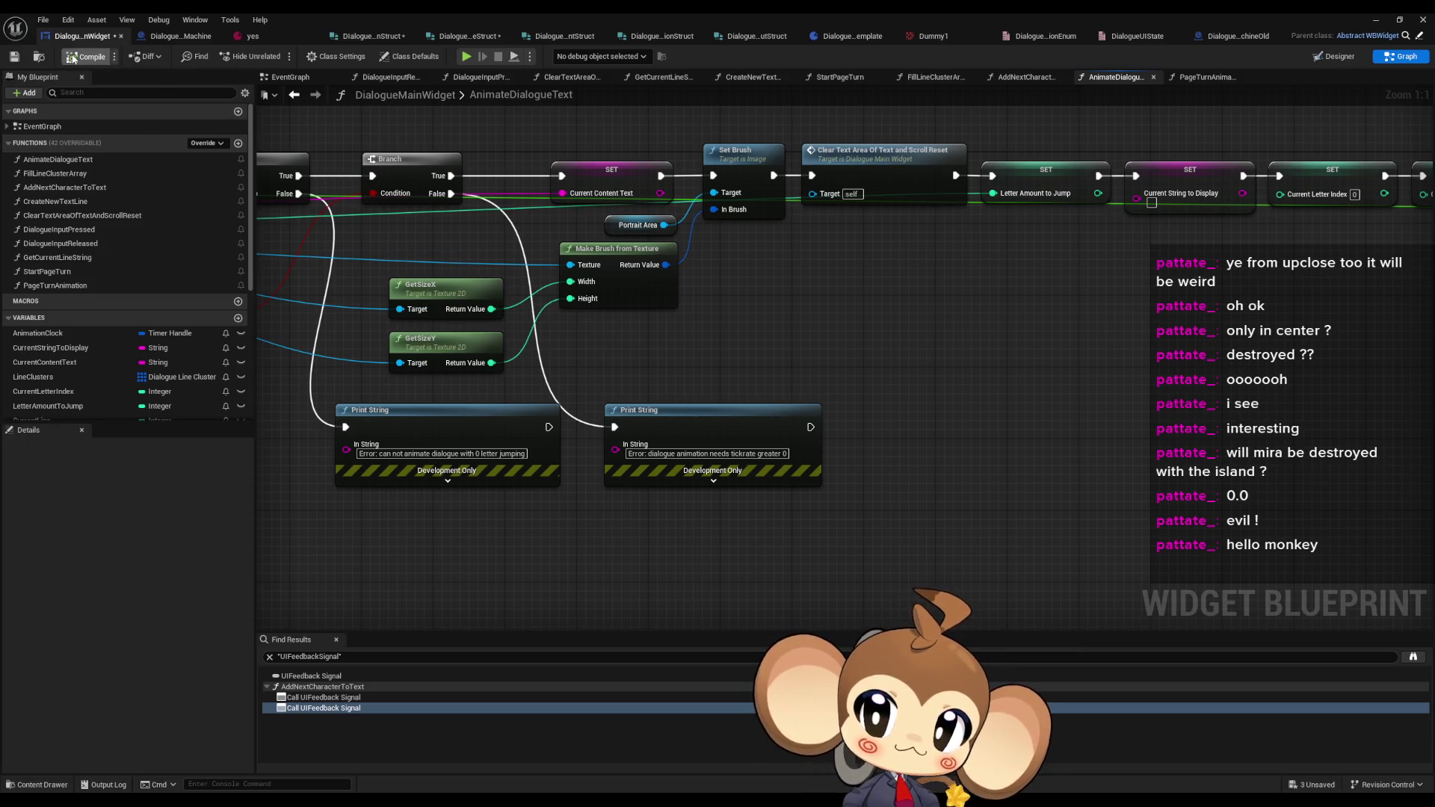
{"action": "left_click", "coordinate": [181, 36]}
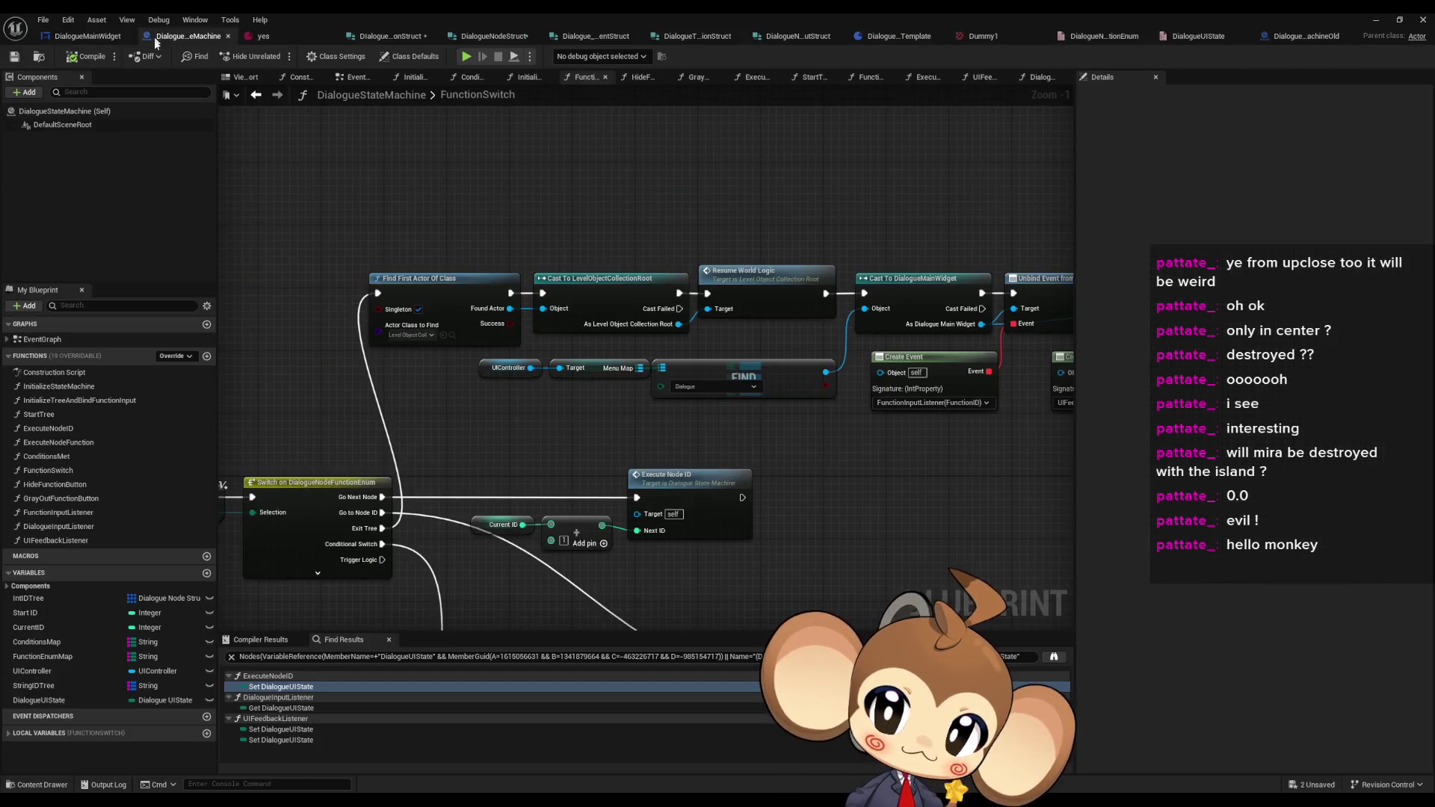
- Browse DialogueStateMachine's function graphs and settle on DialogueInputListener
{"action": "scroll", "coordinate": [715, 421], "scroll_direction": "down", "scroll_amount": 1}
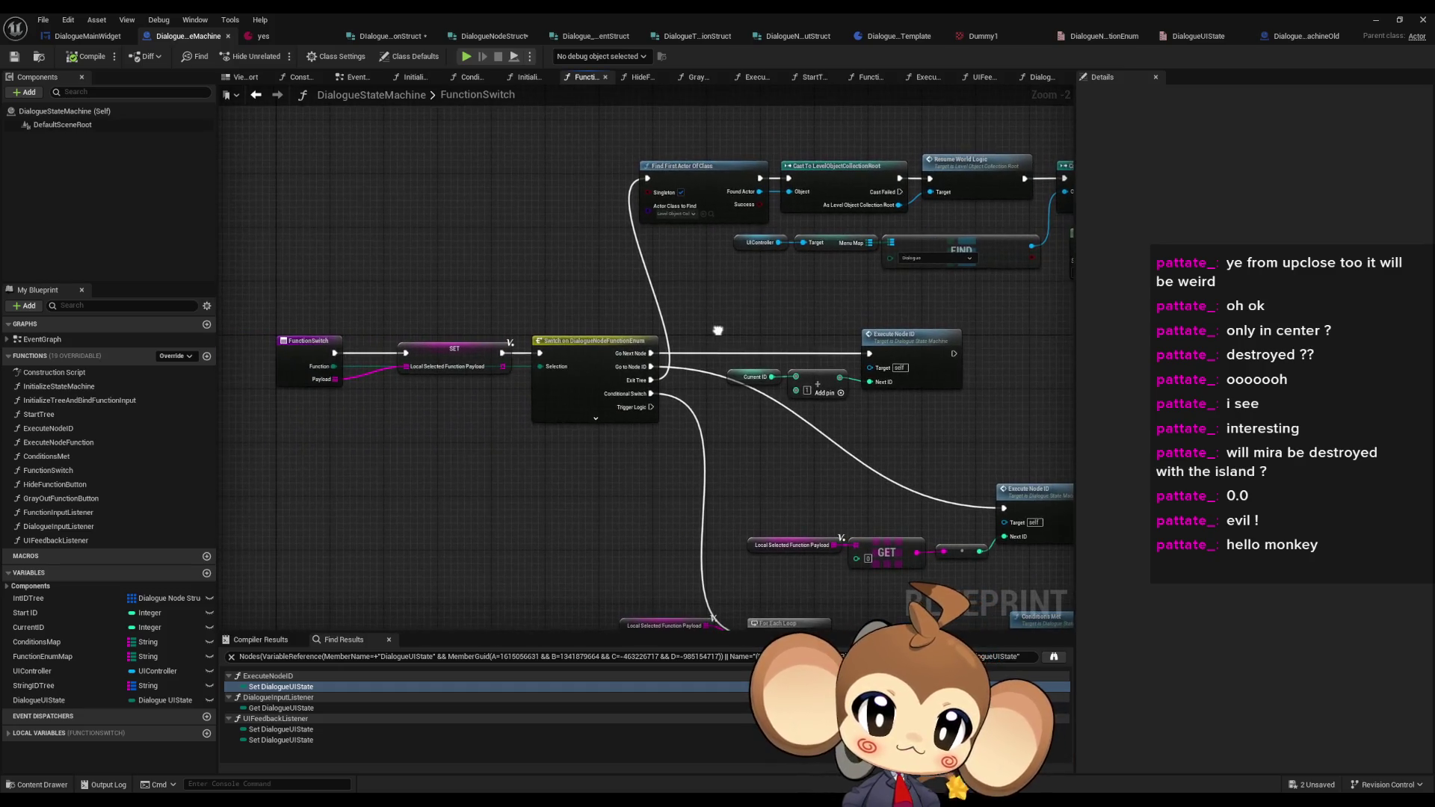
{"action": "scroll", "coordinate": [715, 421], "scroll_direction": "up", "scroll_amount": 1}
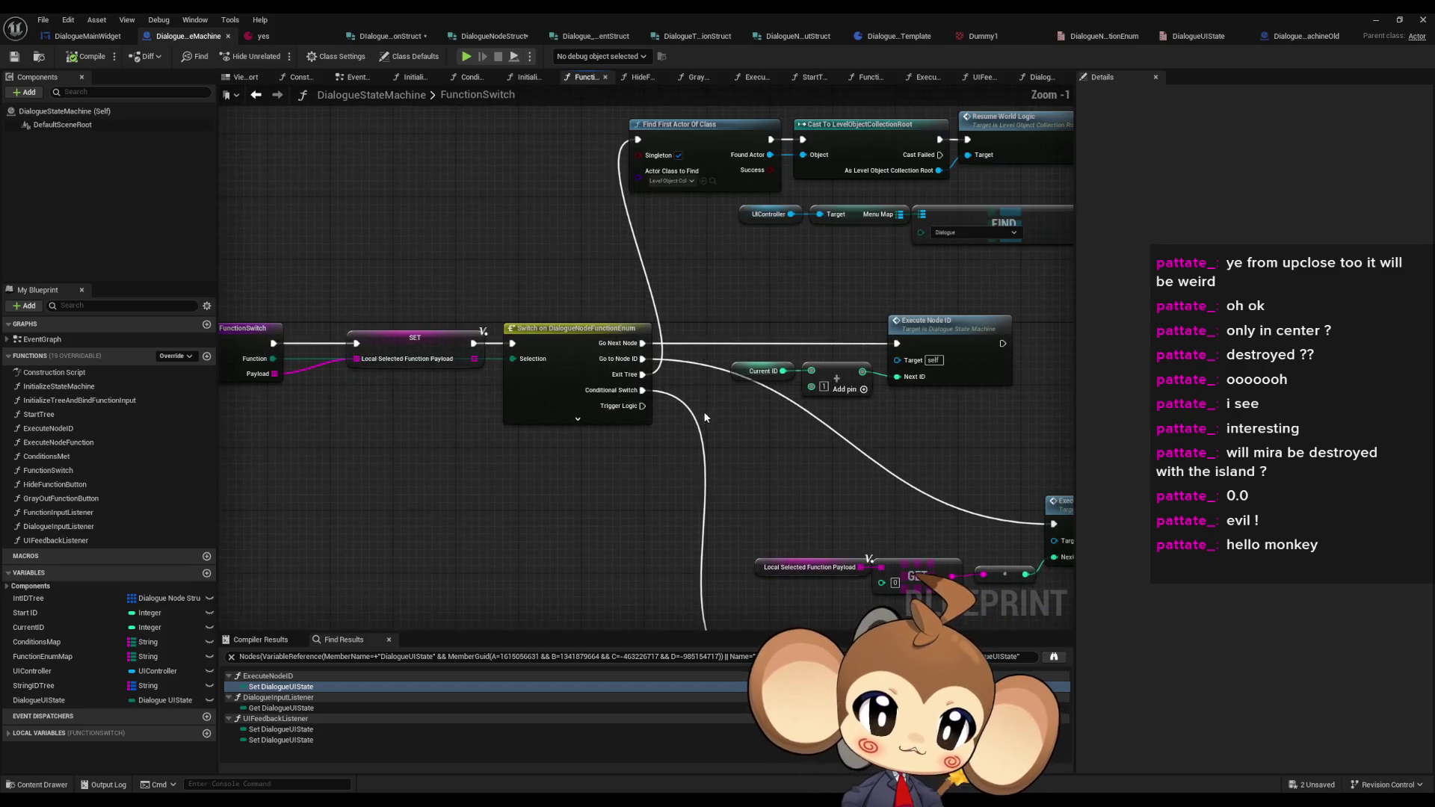
{"action": "double_click", "coordinate": [74, 527]}
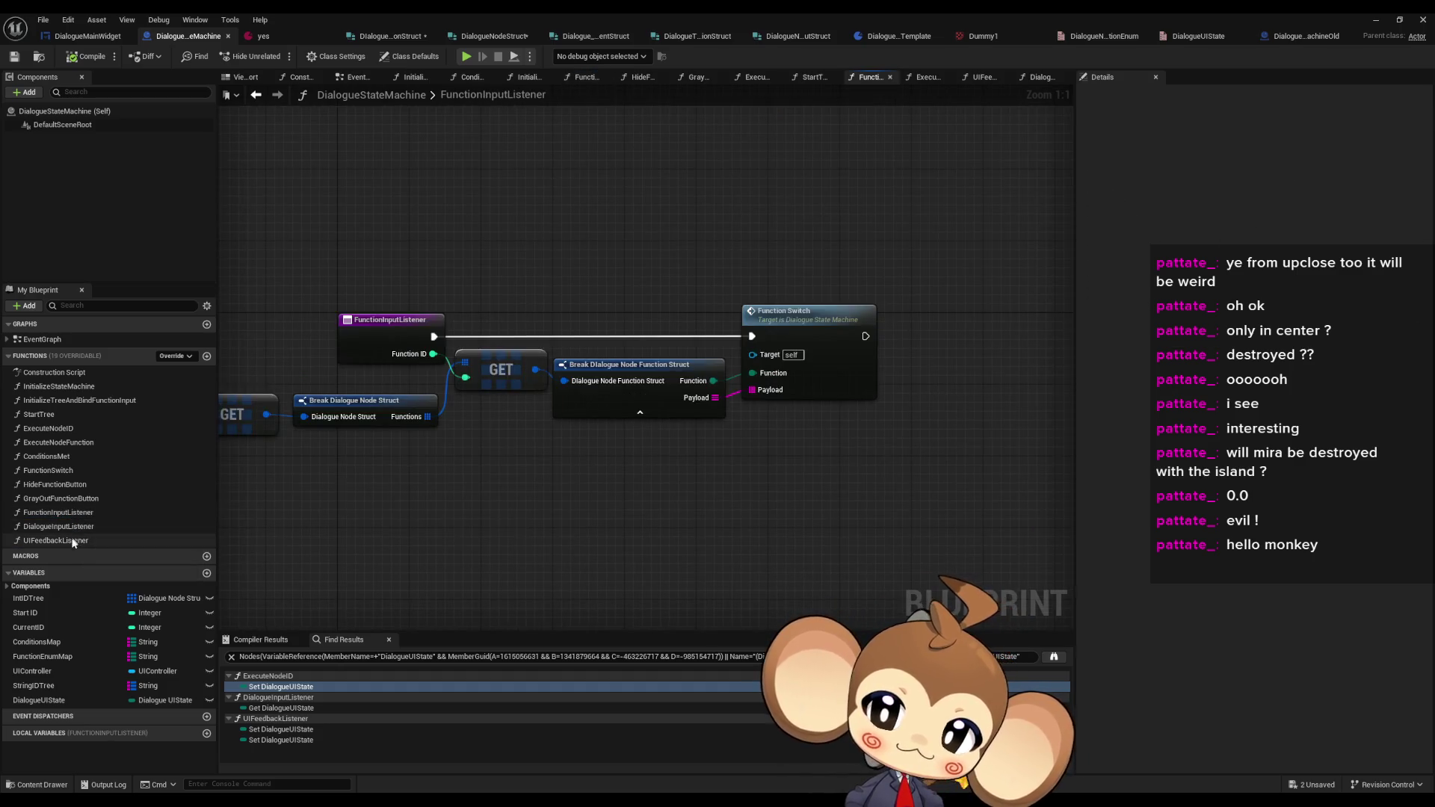
{"action": "double_click", "coordinate": [74, 541]}
{"action": "double_click", "coordinate": [74, 513]}
{"action": "double_click", "coordinate": [74, 527]}
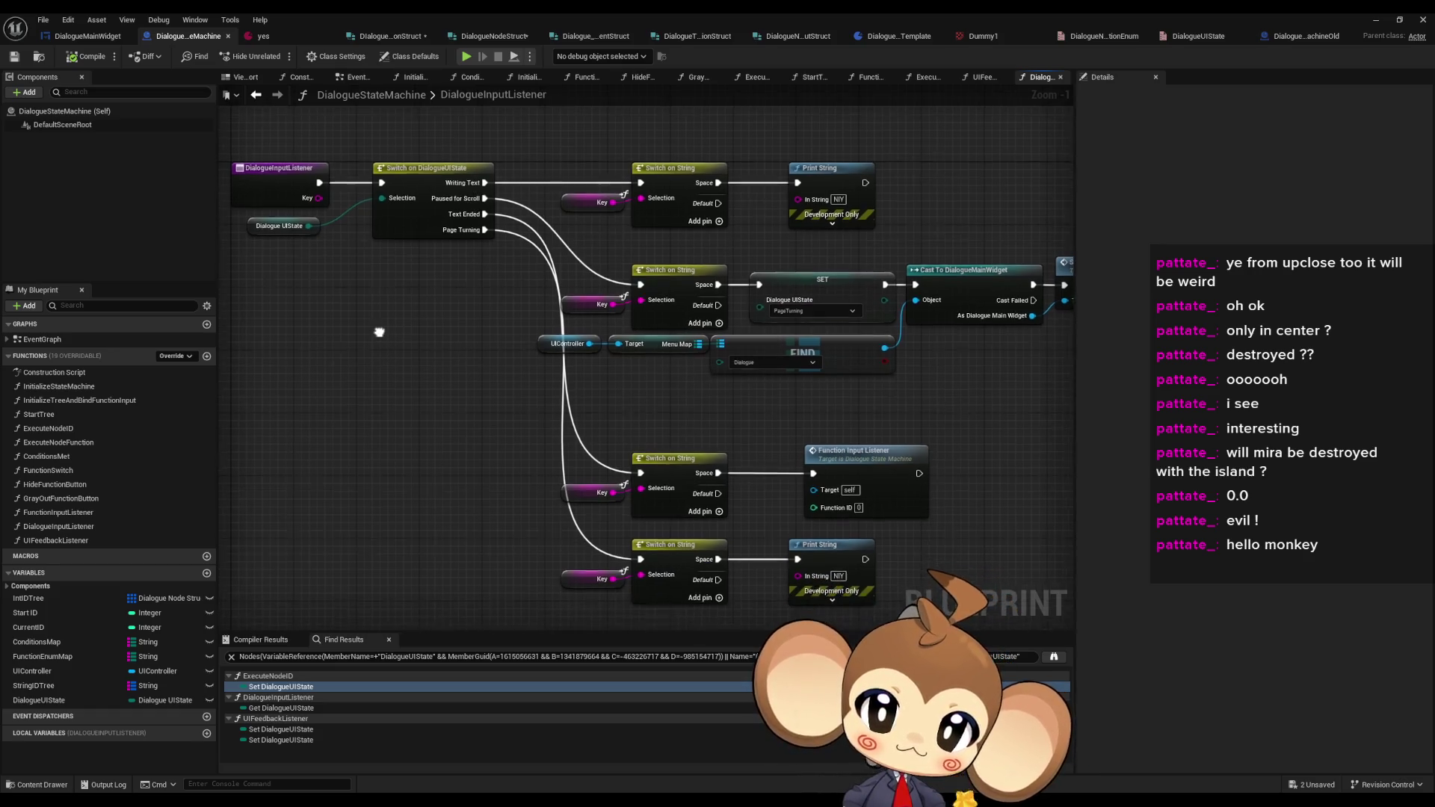
- Duplicate the UIController Find and DialogueMainWidget cast nodes, deleting the copied Start Page Turn call
{"action": "left_click_drag", "start_coordinate": [521, 136], "coordinate": [879, 217]}
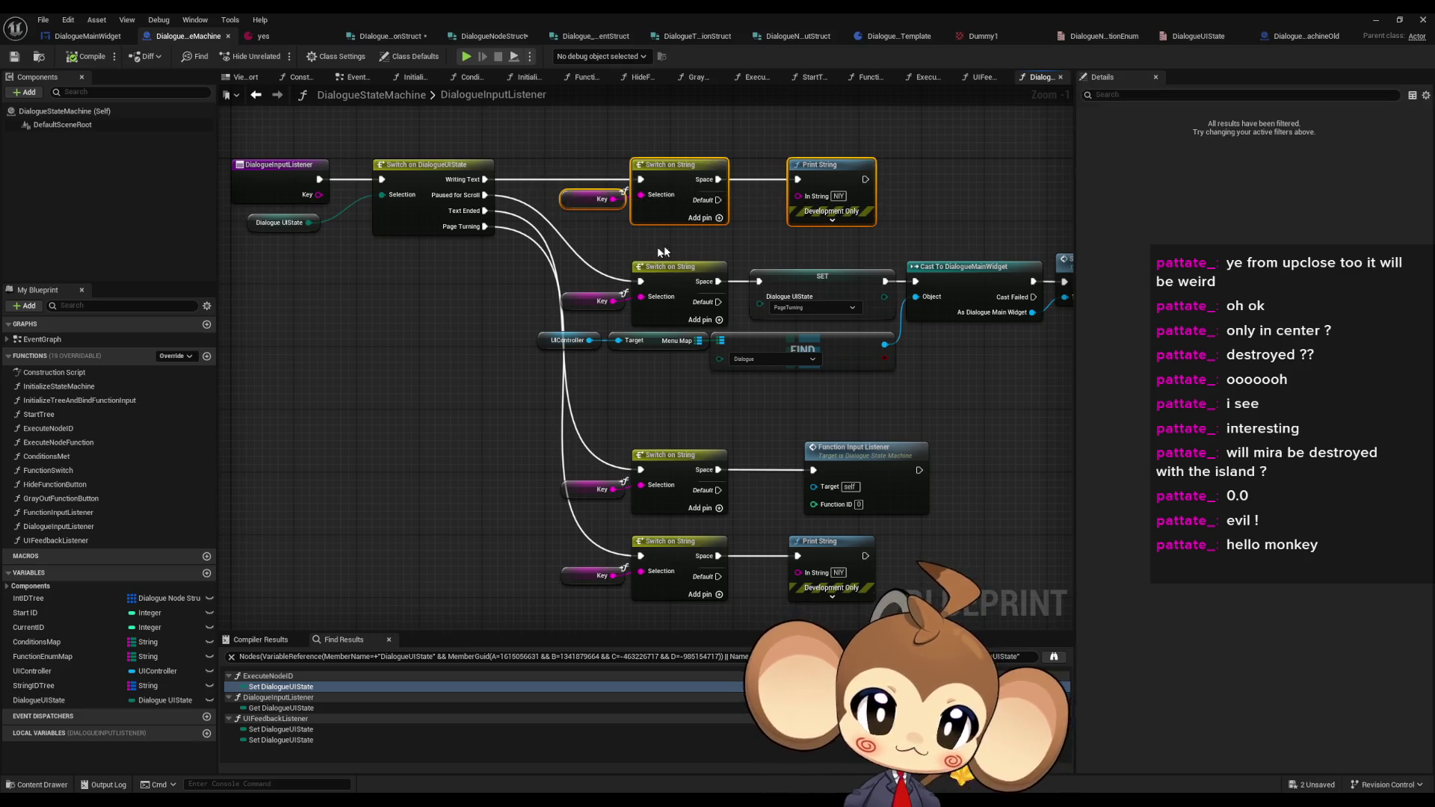
{"action": "mouse_move", "coordinate": [554, 261]}
{"action": "left_mouse_down"}
{"action": "mouse_move", "coordinate": [536, 282]}
{"action": "mouse_move", "coordinate": [416, 284]}
{"action": "mouse_move", "coordinate": [379, 325]}
{"action": "left_mouse_up"}
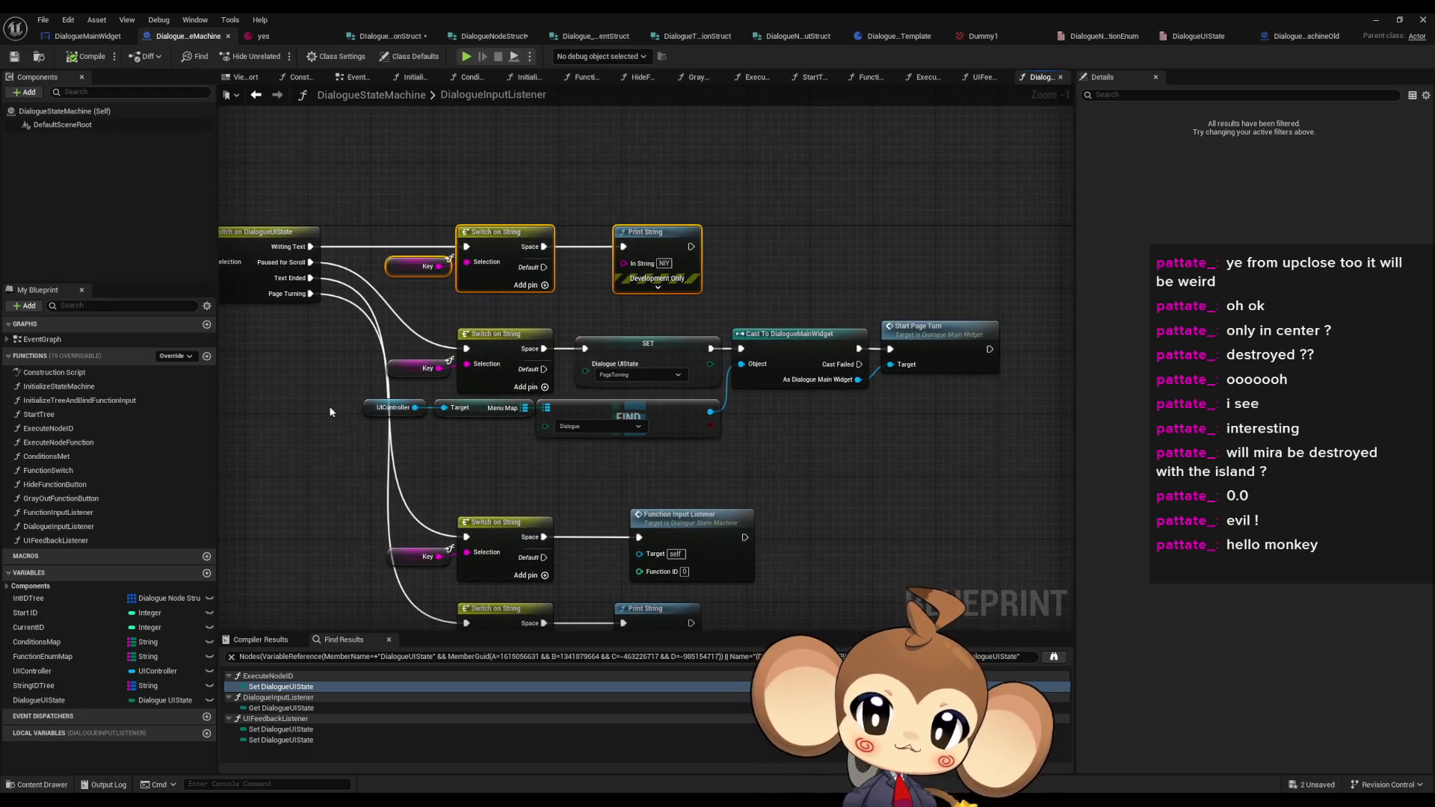
{"action": "mouse_move", "coordinate": [330, 412]}
{"action": "left_mouse_down"}
{"action": "mouse_move", "coordinate": [656, 464]}
{"action": "mouse_move", "coordinate": [764, 340]}
{"action": "mouse_move", "coordinate": [941, 359]}
{"action": "left_mouse_up"}
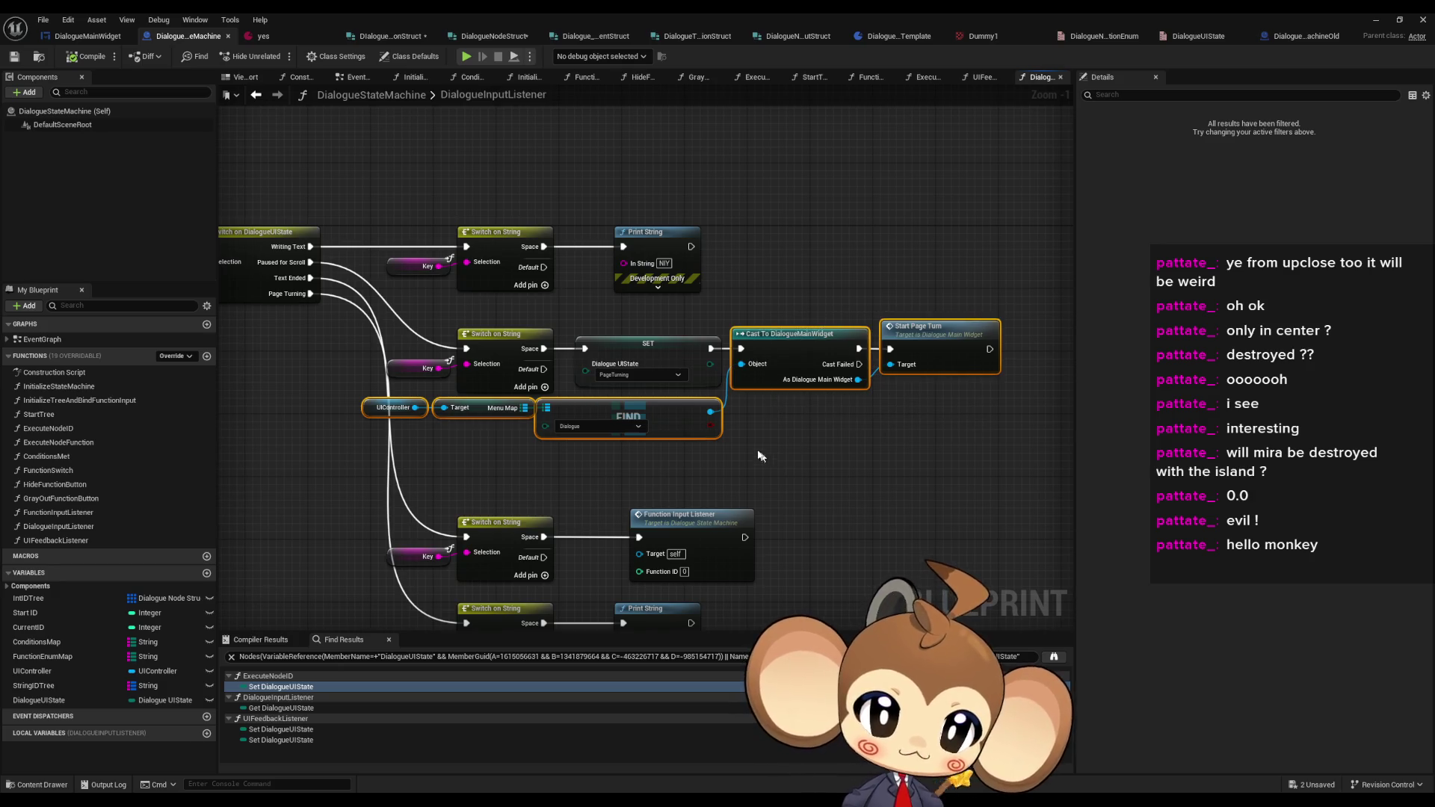
{"action": "left_click_drag", "start_coordinate": [760, 456], "coordinate": [775, 500]}
{"action": "key", "text": "ctrl+v"}
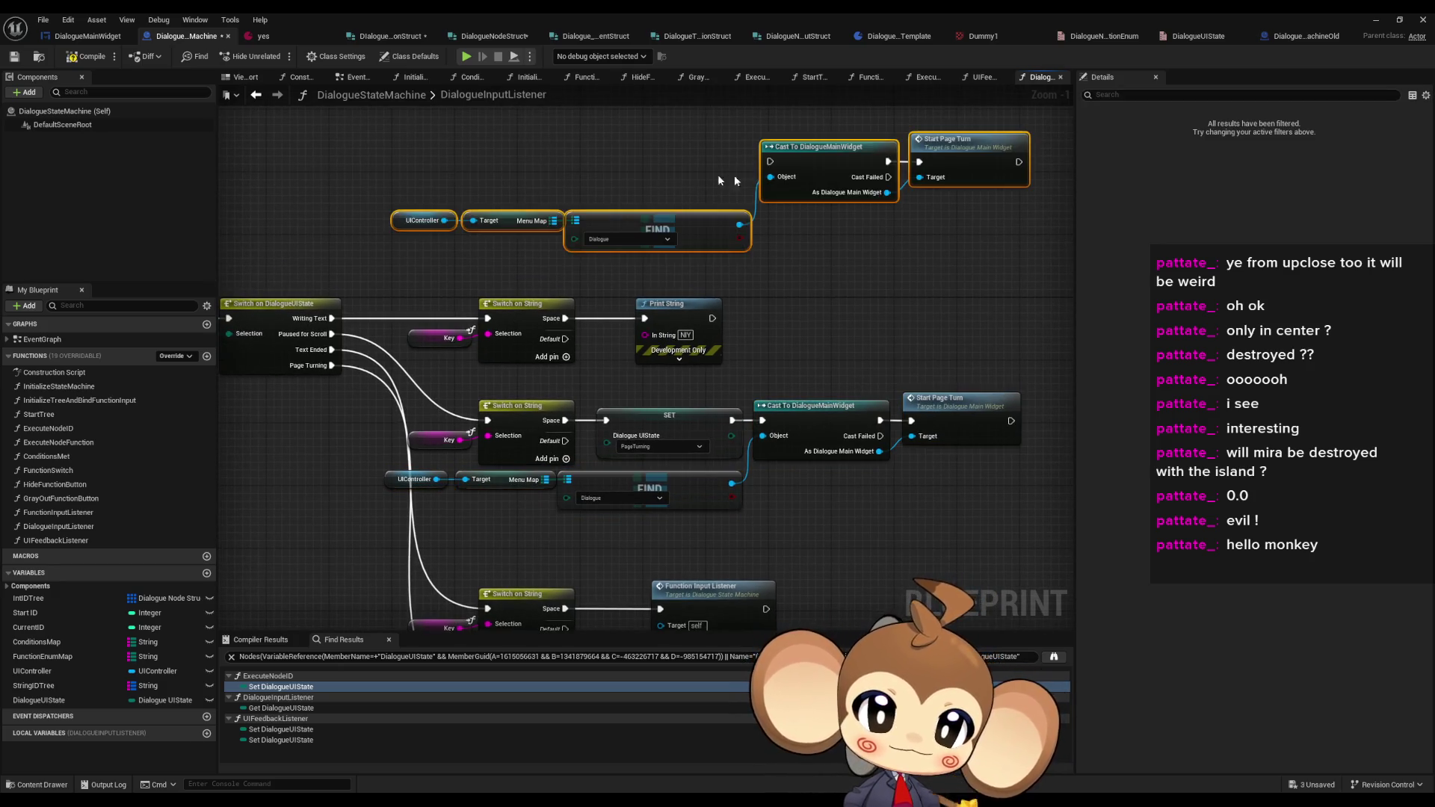
{"action": "left_click", "coordinate": [777, 367]}
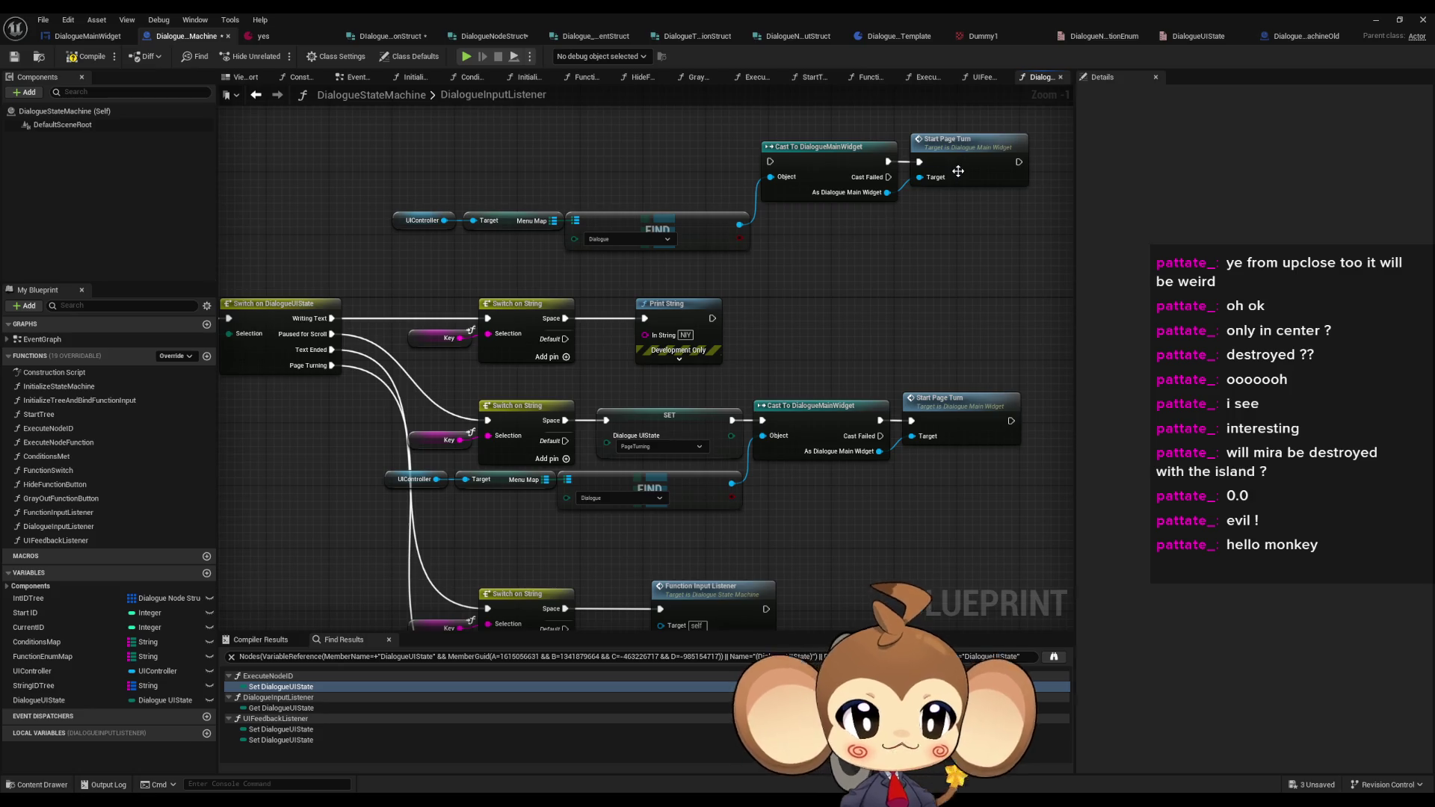
{"action": "left_click_drag", "start_coordinate": [940, 111], "coordinate": [989, 213]}
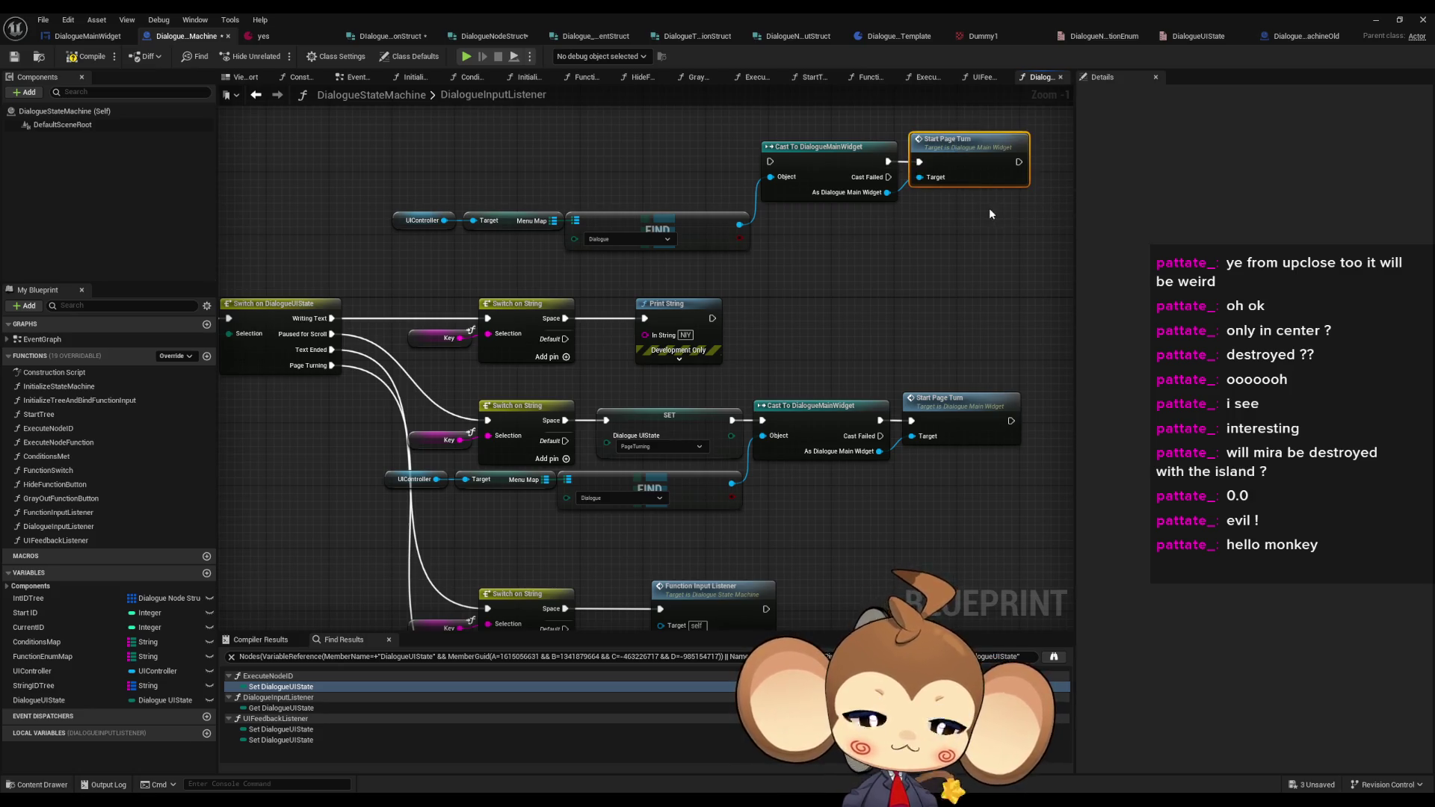
{"action": "key", "text": "Delete"}
{"action": "left_click", "coordinate": [86, 36]}
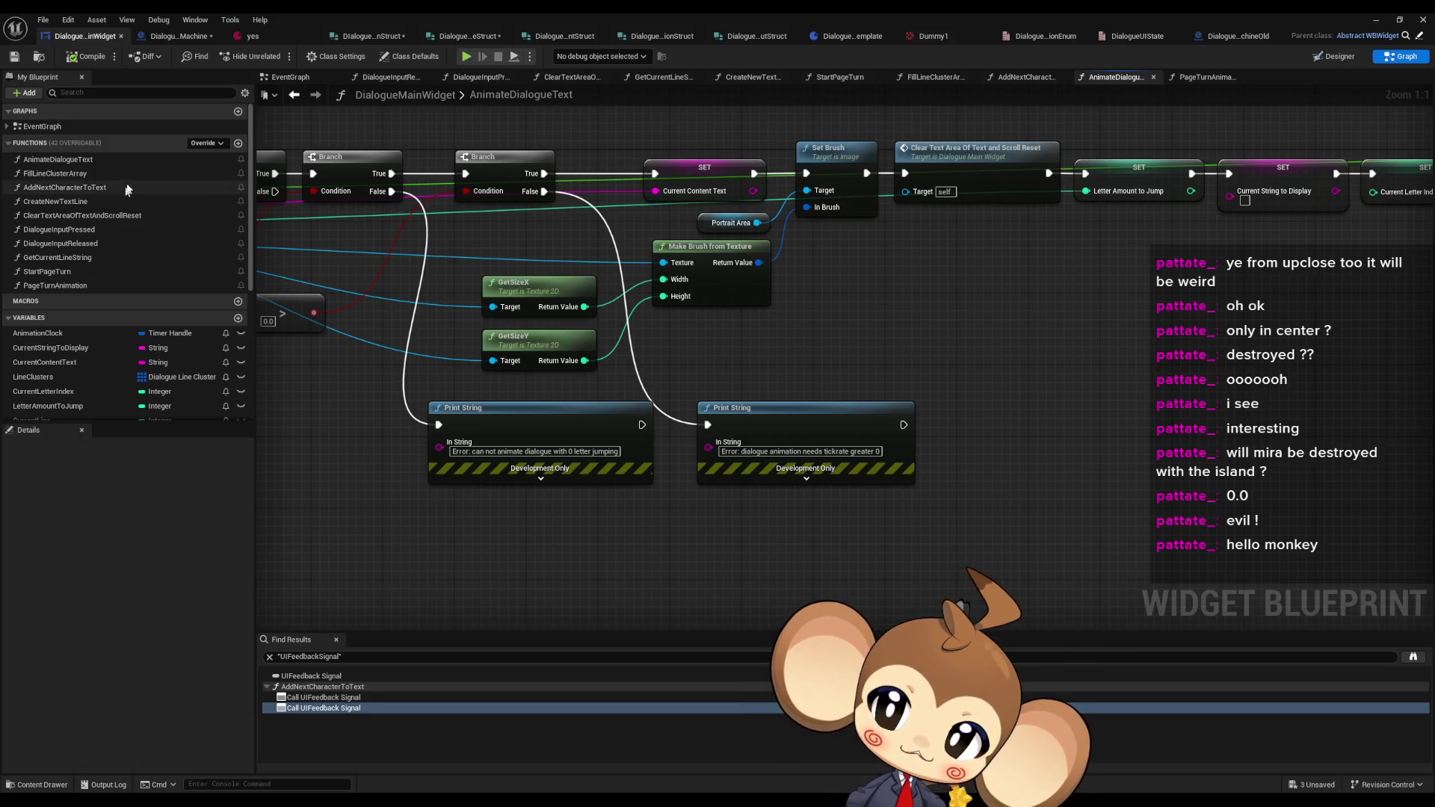
- Add a DialogueMainWidget function named SkipToEndOfTextWhileWriting
{"action": "left_click", "coordinate": [239, 143]}
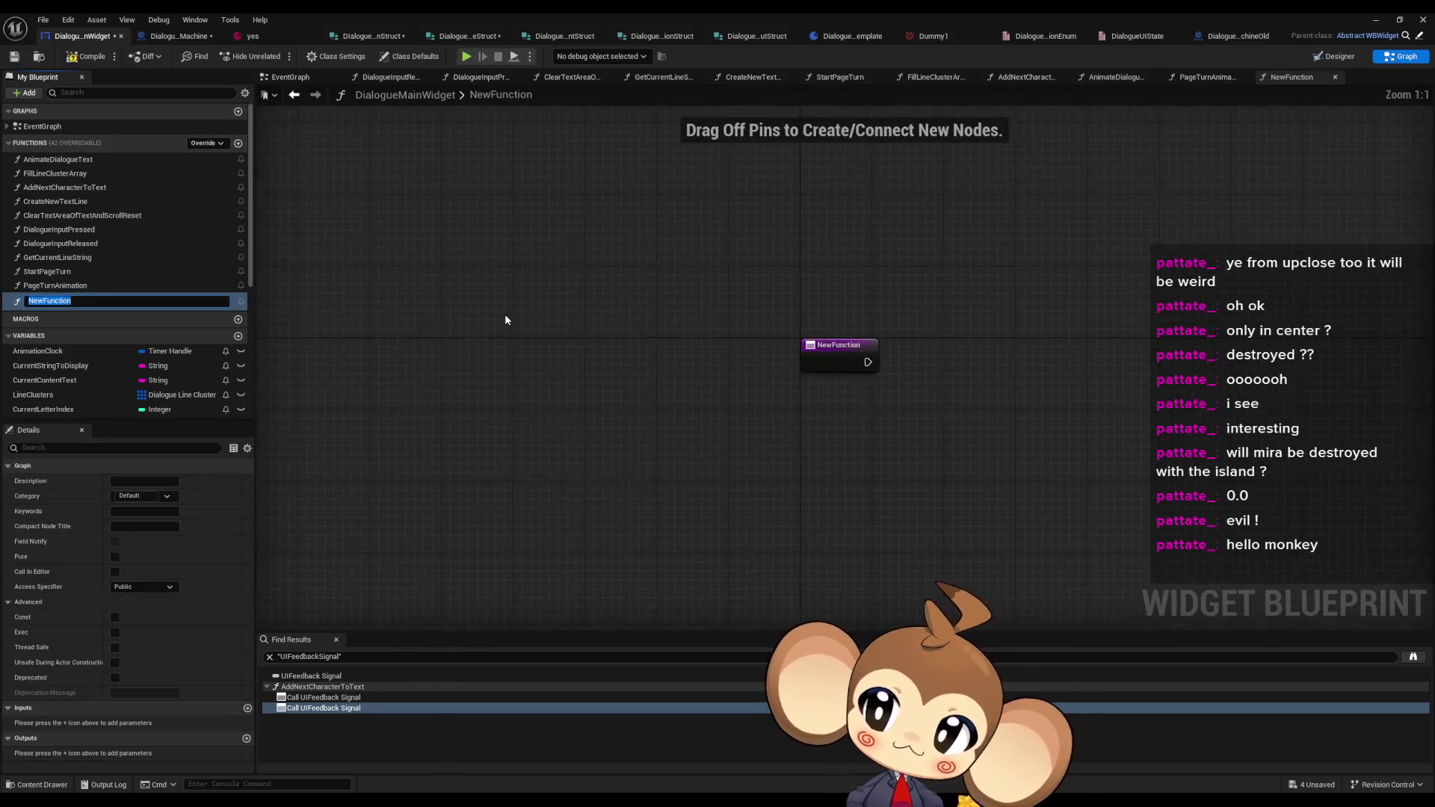
{"action": "type", "text": "SkipToEndOfTextWhi"}
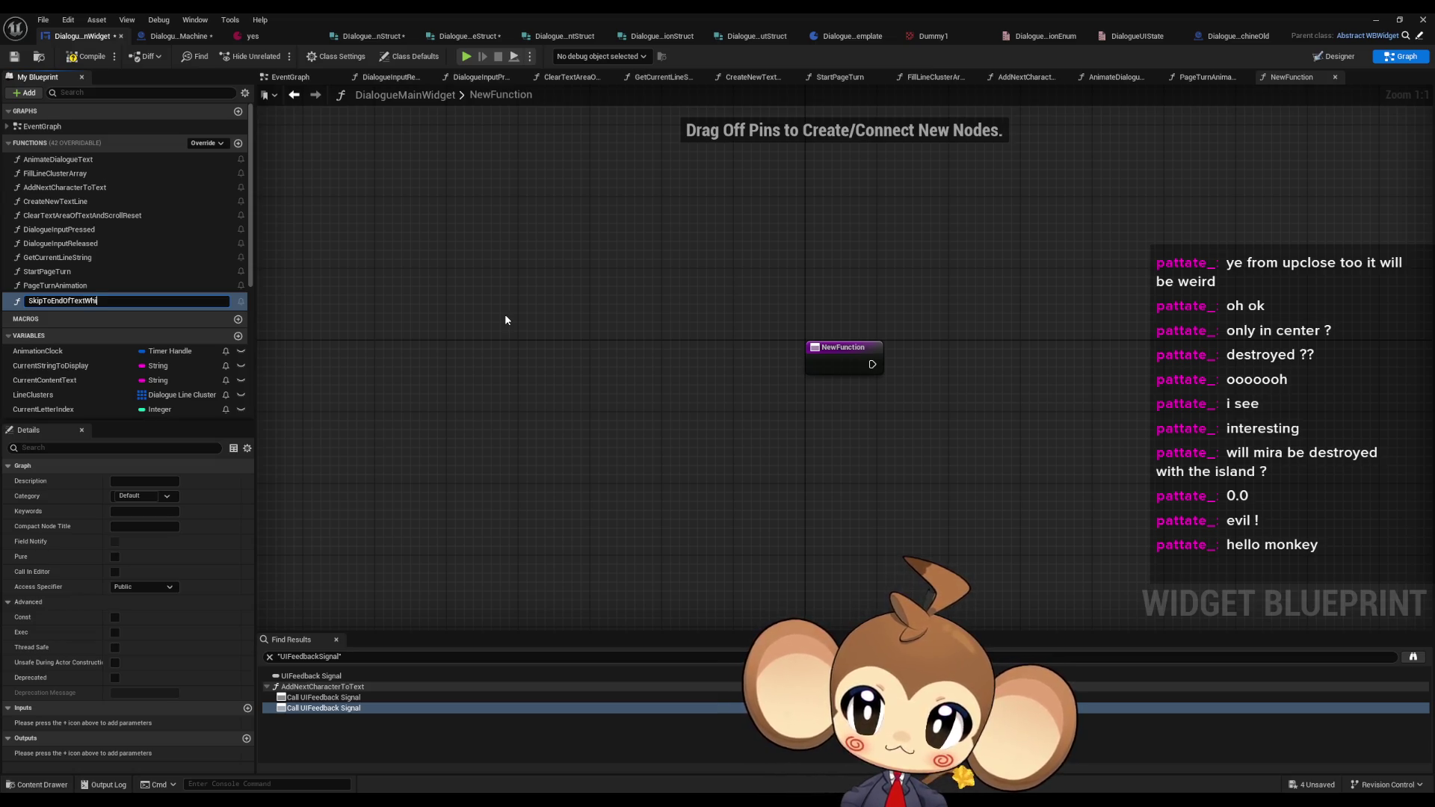
{"action": "type", "text": "leWriting"}
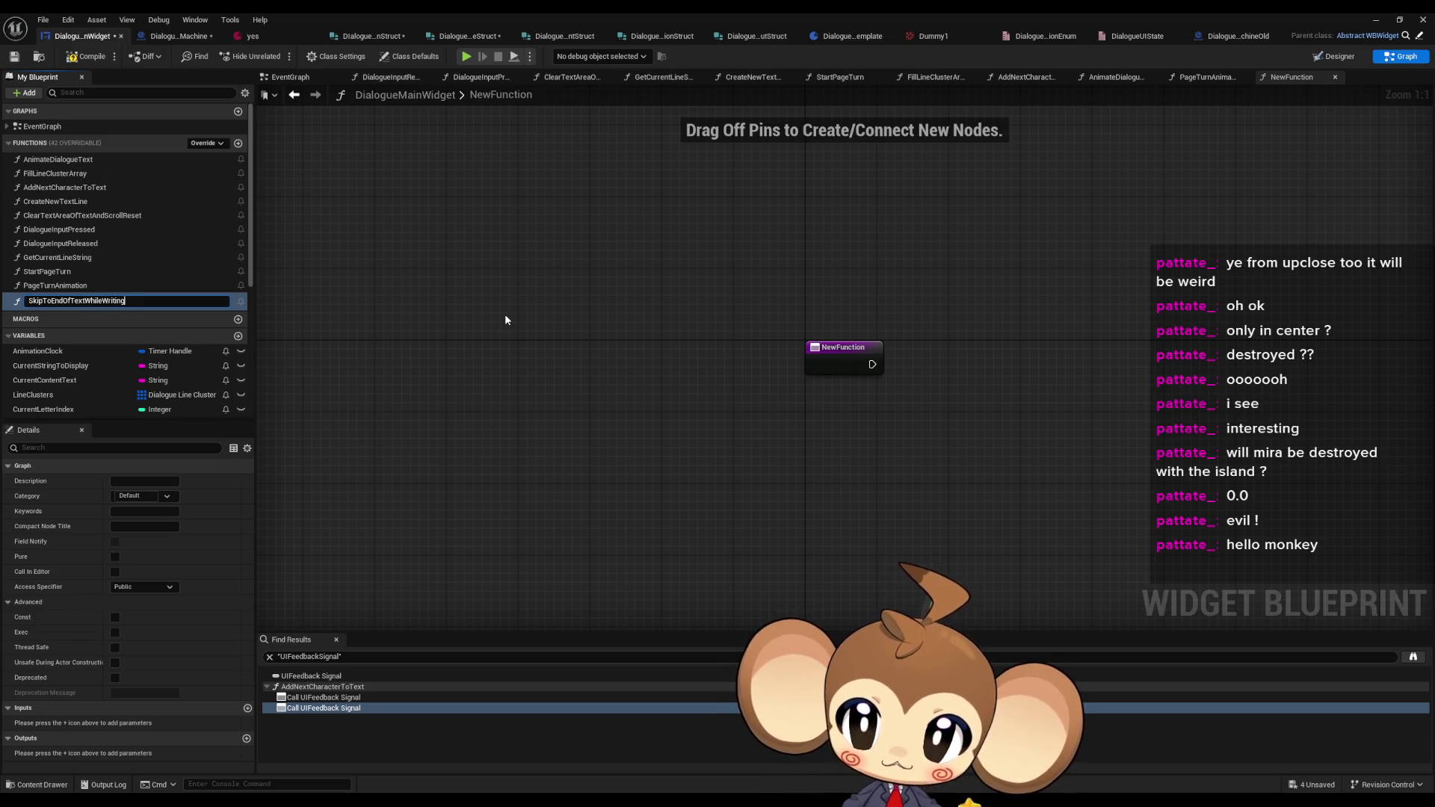
{"action": "key", "text": "Return"}
{"action": "left_click_drag", "start_coordinate": [555, 286], "coordinate": [304, 247]}
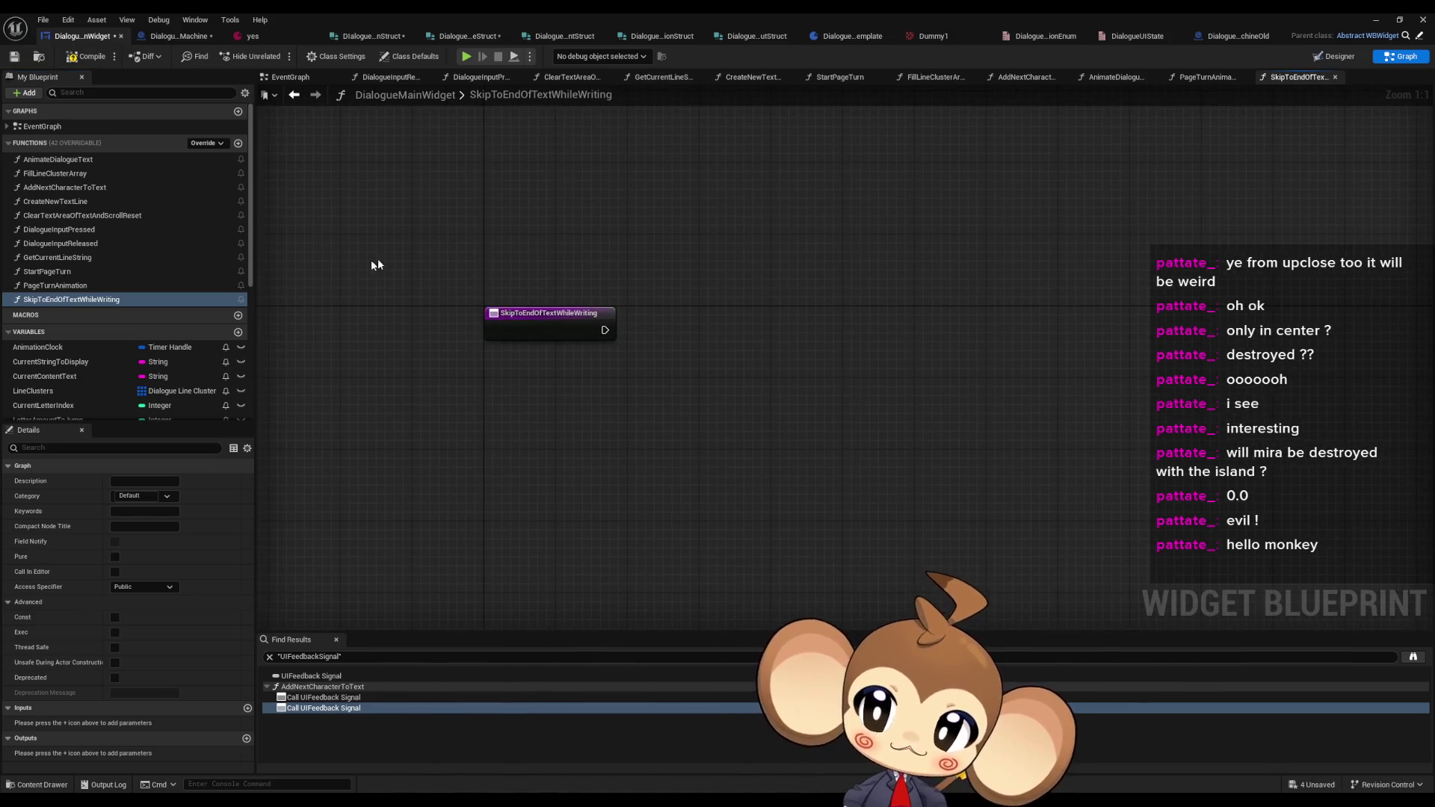
- In AddNextCharacterToText, select the loop's Line Clusters and LENGTH line-count nodes
{"action": "double_click", "coordinate": [90, 188]}
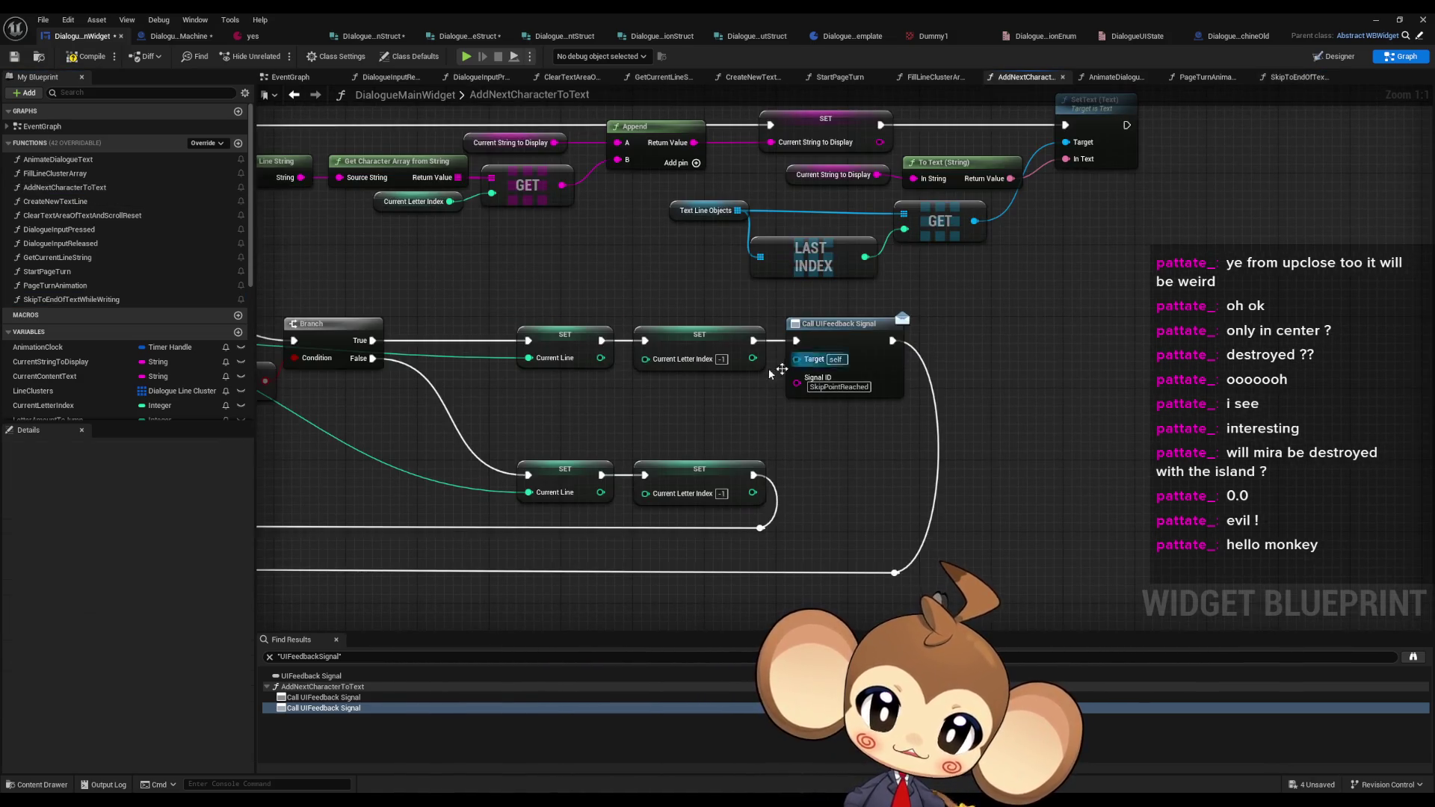
{"action": "scroll", "coordinate": [456, 291], "scroll_direction": "down", "scroll_amount": 2}
{"action": "left_click_drag", "start_coordinate": [595, 382], "coordinate": [1276, 424]}
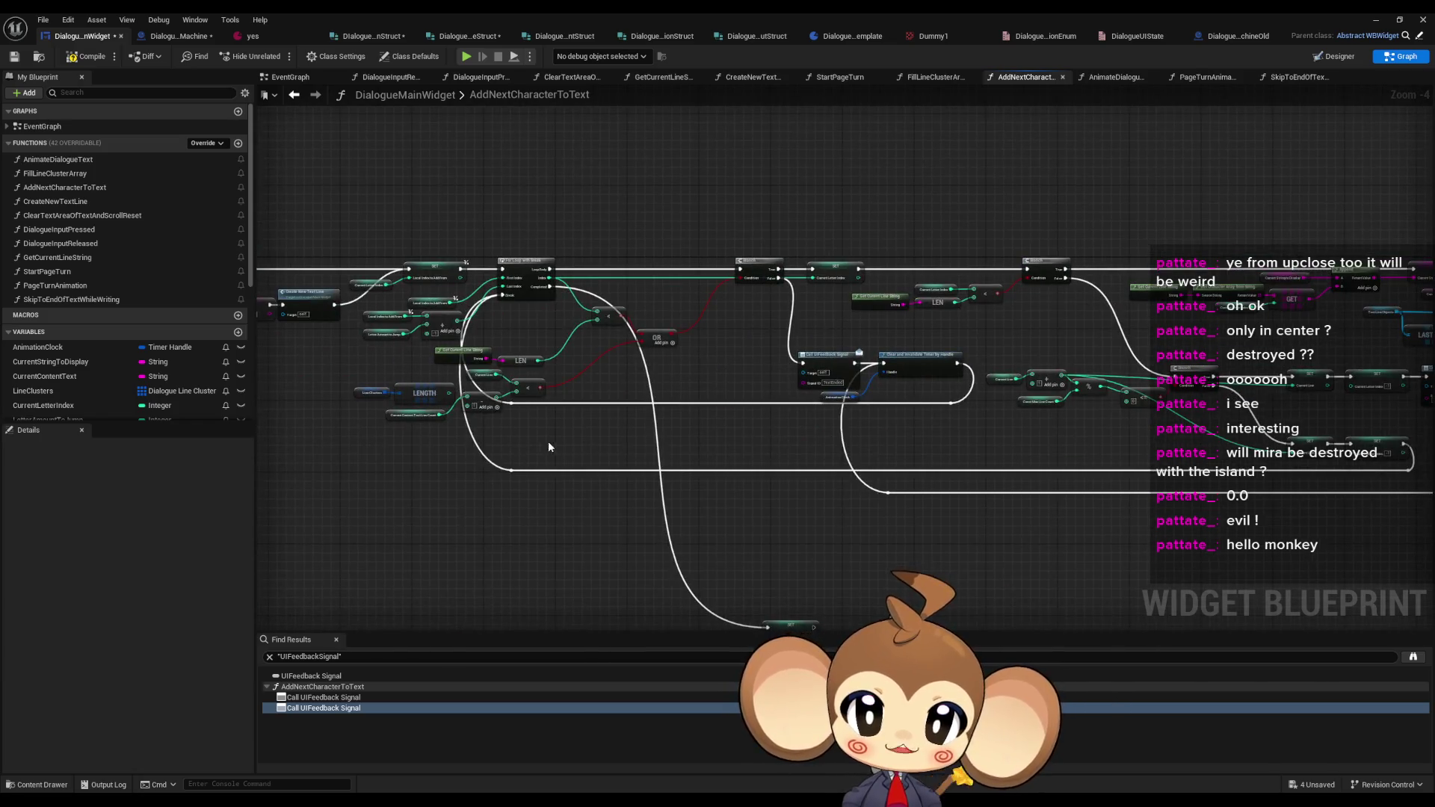
{"action": "mouse_move", "coordinate": [549, 447]}
{"action": "left_mouse_down"}
{"action": "mouse_move", "coordinate": [834, 449]}
{"action": "mouse_move", "coordinate": [661, 435]}
{"action": "left_mouse_up"}
{"action": "scroll", "coordinate": [893, 446], "scroll_direction": "up", "scroll_amount": 3}
{"action": "left_click_drag", "start_coordinate": [630, 319], "coordinate": [583, 390]}
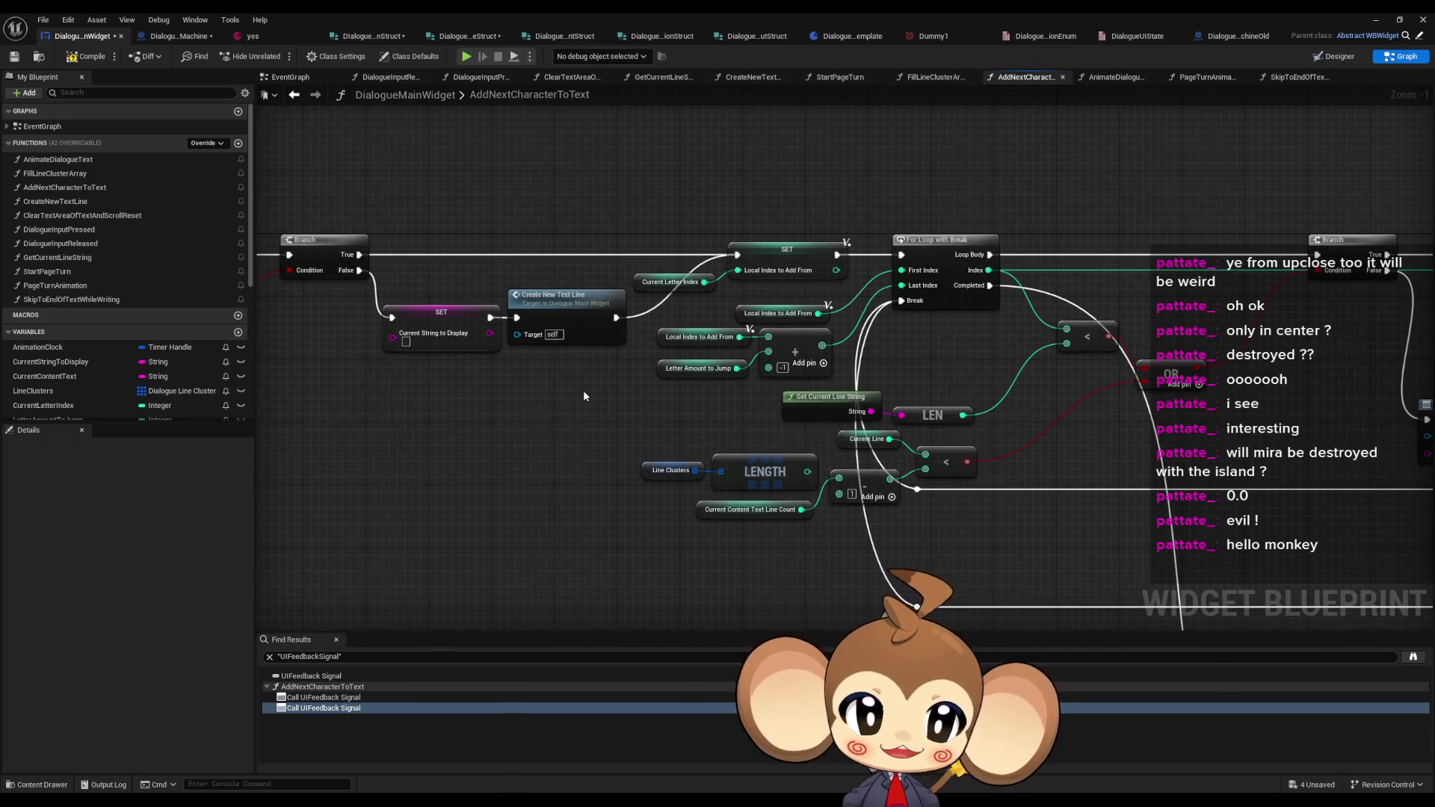
{"action": "scroll", "coordinate": [619, 381], "scroll_direction": "up", "scroll_amount": 1}
{"action": "left_click_drag", "start_coordinate": [867, 410], "coordinate": [651, 373]}
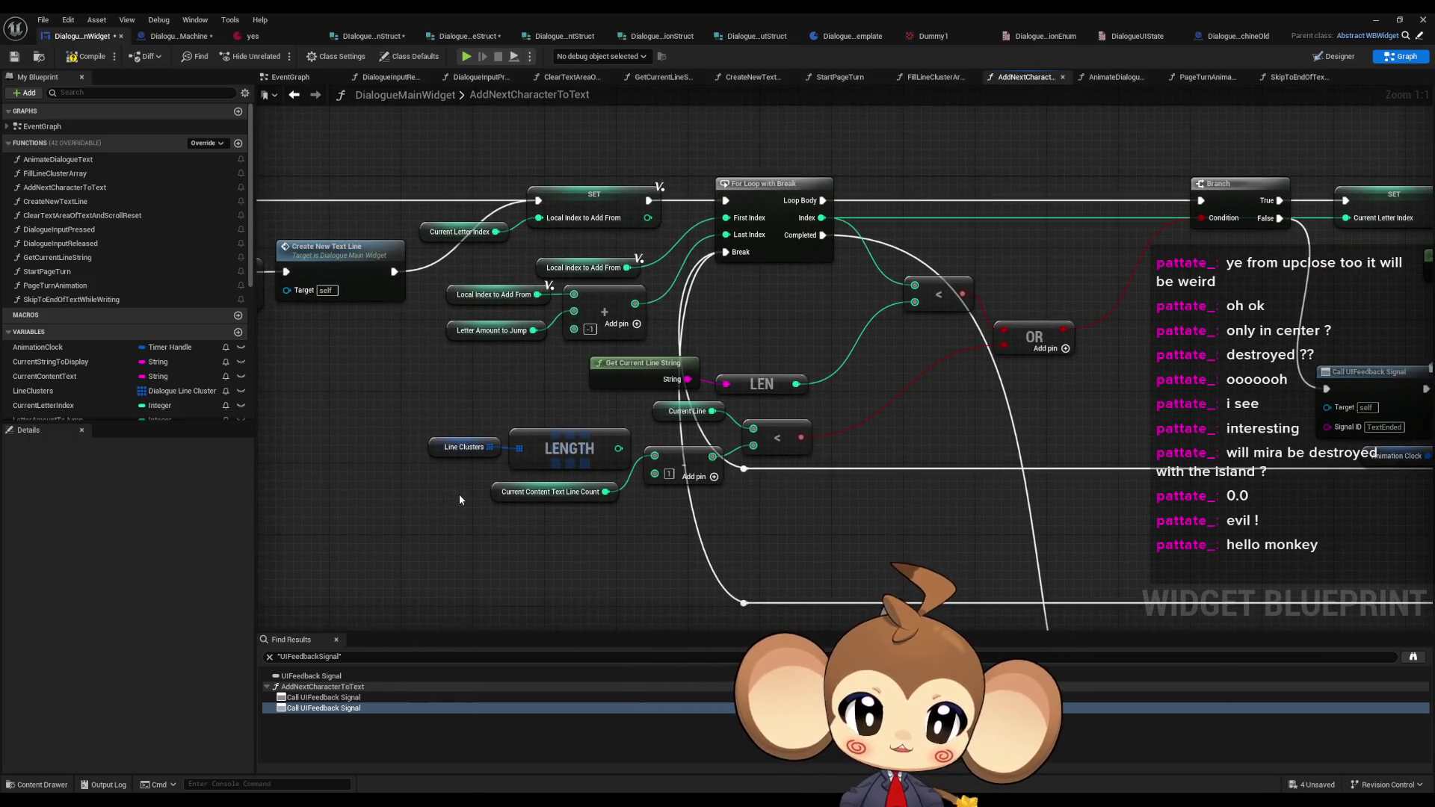
{"action": "left_click_drag", "start_coordinate": [461, 484], "coordinate": [581, 526]}
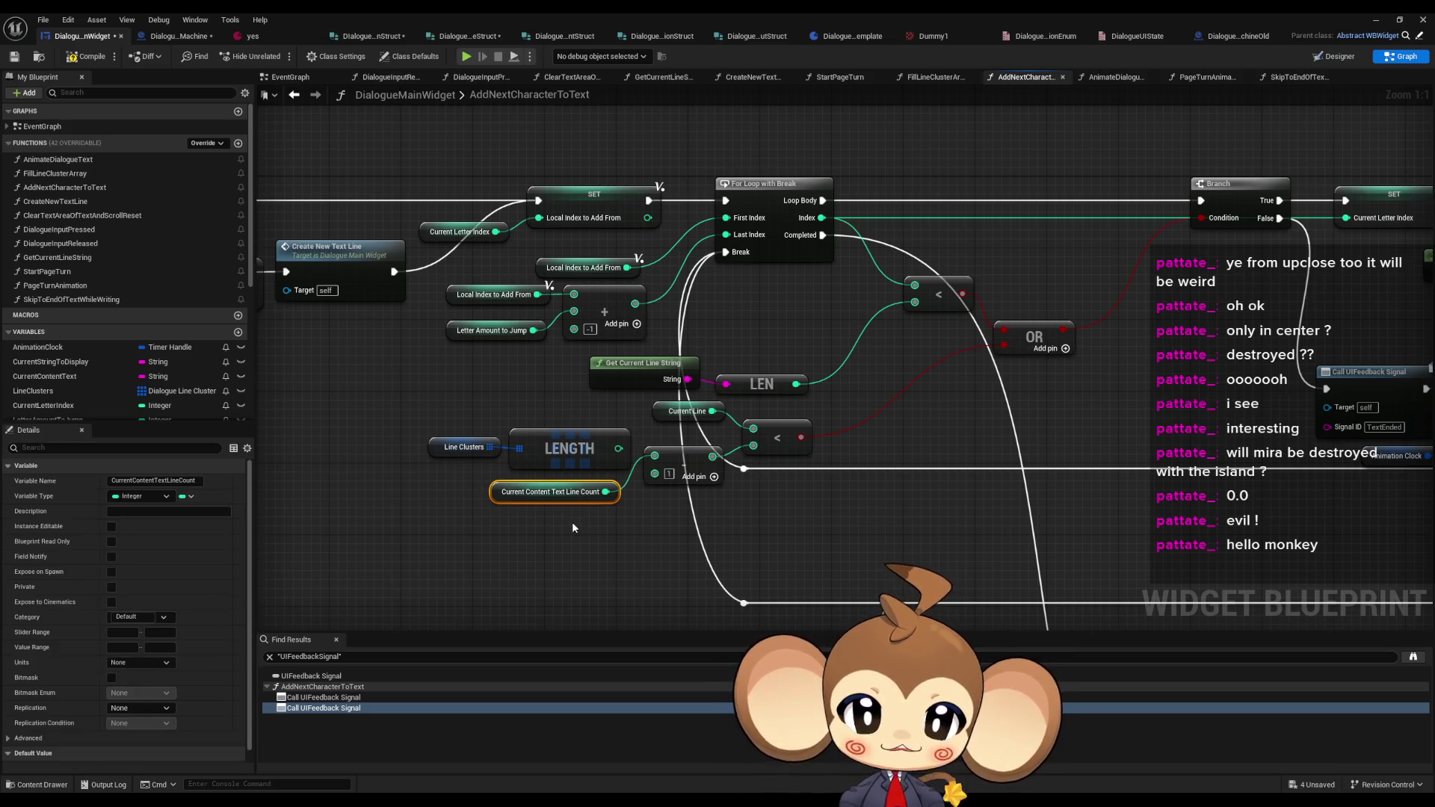
{"action": "mouse_move", "coordinate": [371, 403]}
{"action": "left_mouse_down"}
{"action": "mouse_move", "coordinate": [513, 418]}
{"action": "mouse_move", "coordinate": [573, 444]}
{"action": "left_mouse_up"}
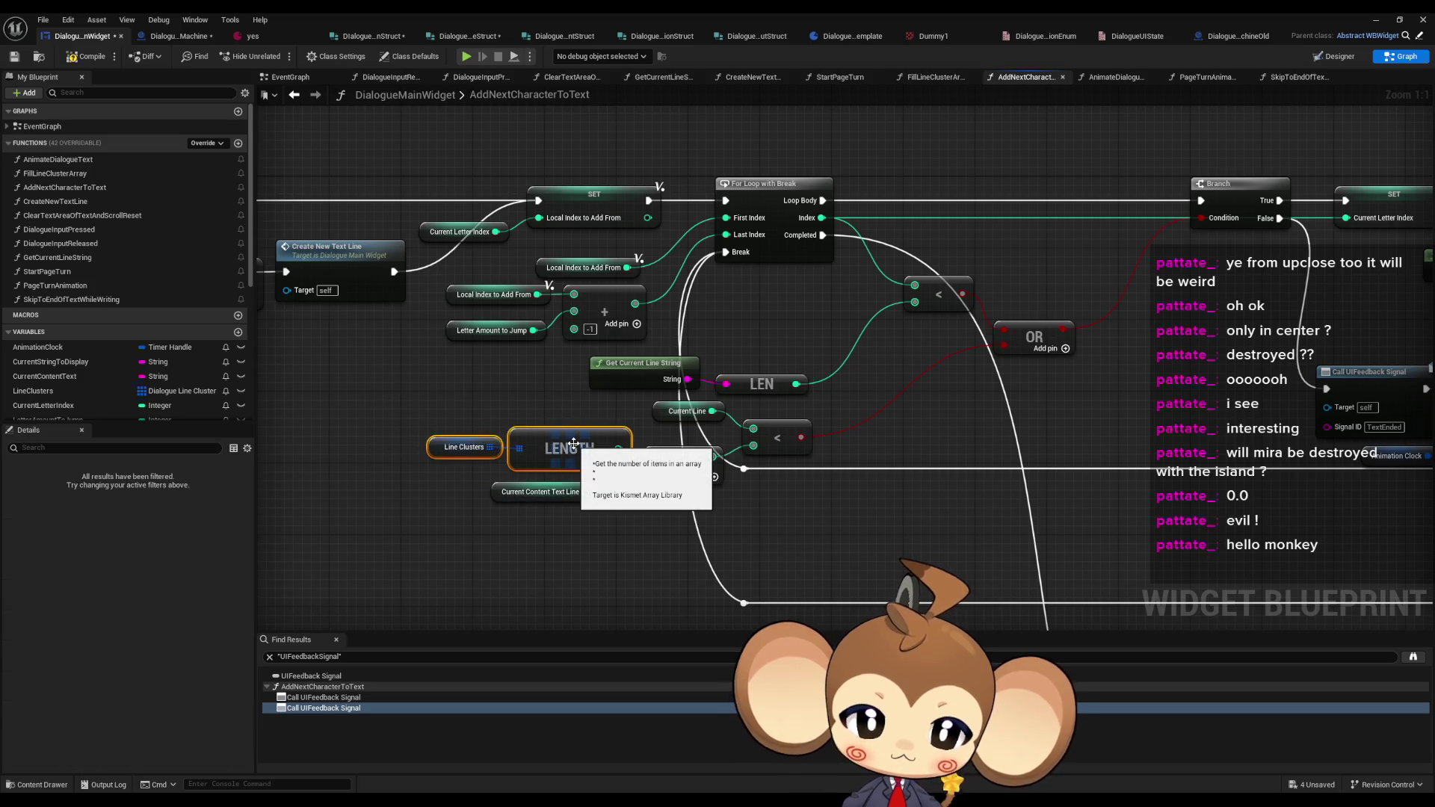
- Delete the Line Clusters and LENGTH nodes and move Current Content Text Line Count beside the add node
{"action": "key", "text": "Delete"}
{"action": "left_click_drag", "start_coordinate": [448, 416], "coordinate": [586, 532]}
{"action": "left_click_drag", "start_coordinate": [554, 494], "coordinate": [553, 458]}
{"action": "mouse_move", "coordinate": [710, 379]}
{"action": "left_mouse_down"}
{"action": "mouse_move", "coordinate": [992, 366]}
{"action": "mouse_move", "coordinate": [777, 396]}
{"action": "mouse_move", "coordinate": [904, 419]}
{"action": "mouse_move", "coordinate": [824, 436]}
{"action": "mouse_move", "coordinate": [490, 438]}
{"action": "left_mouse_up"}
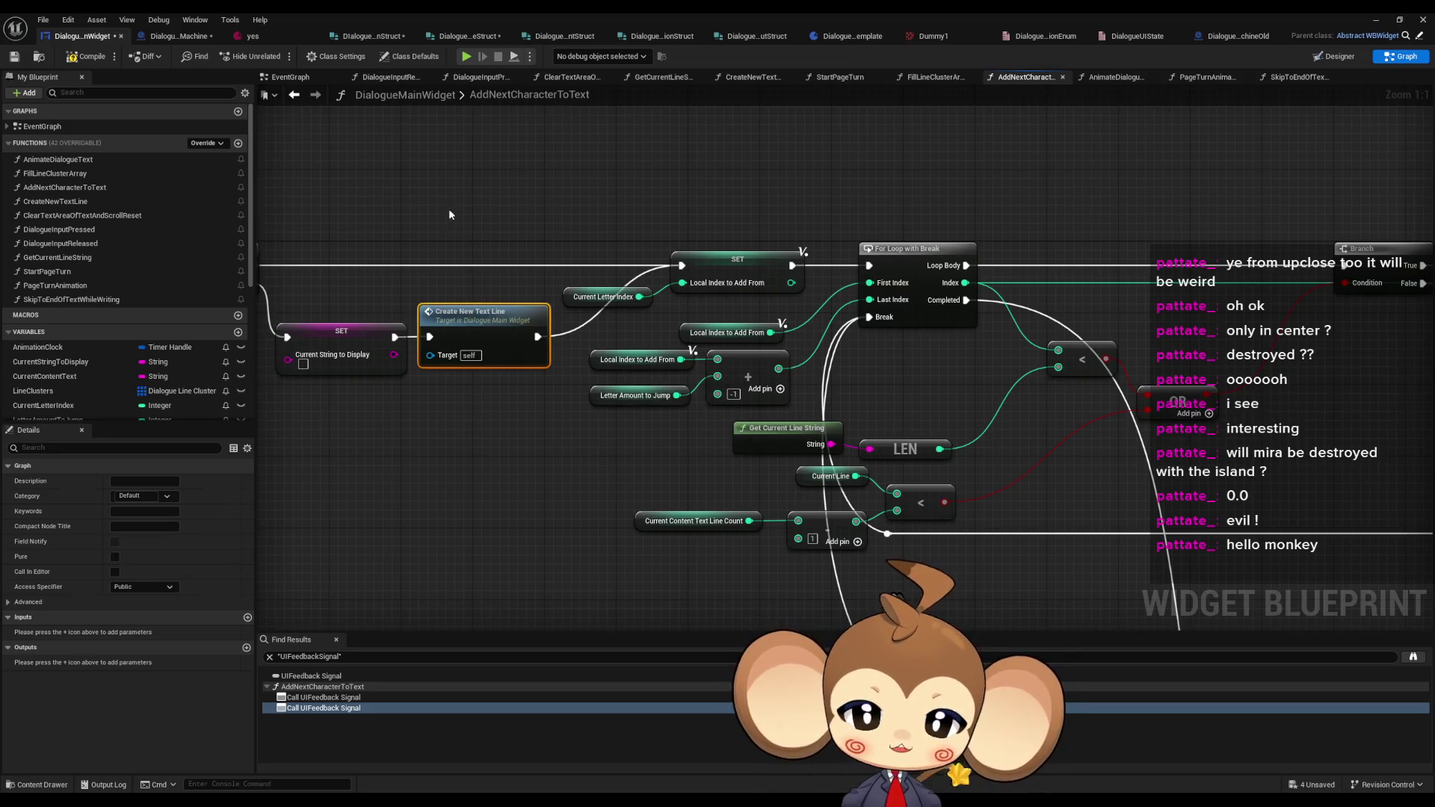
- Select the TextEnded signal, Clear and Invalidate Timer, and Animation Clock nodes for copying
{"action": "mouse_move", "coordinate": [476, 358]}
{"action": "left_mouse_down"}
{"action": "mouse_move", "coordinate": [840, 175]}
{"action": "mouse_move", "coordinate": [568, 125]}
{"action": "mouse_move", "coordinate": [105, 98]}
{"action": "left_mouse_up"}
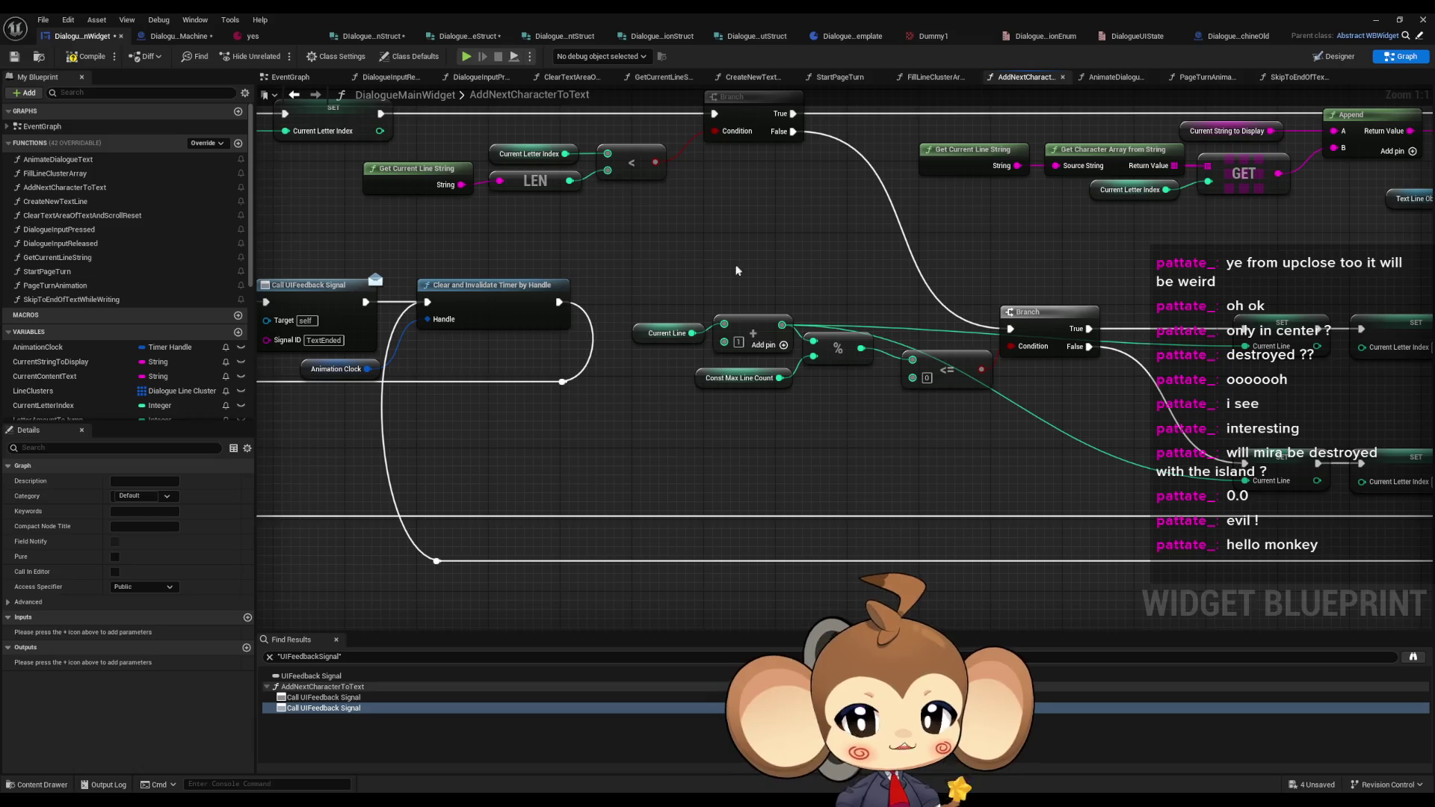
{"action": "mouse_move", "coordinate": [946, 328]}
{"action": "left_mouse_down"}
{"action": "mouse_move", "coordinate": [691, 331]}
{"action": "mouse_move", "coordinate": [837, 351]}
{"action": "mouse_move", "coordinate": [587, 349]}
{"action": "mouse_move", "coordinate": [682, 346]}
{"action": "left_mouse_up"}
{"action": "left_click", "coordinate": [575, 377]}
{"action": "left_click_drag", "start_coordinate": [685, 251], "coordinate": [759, 358]}
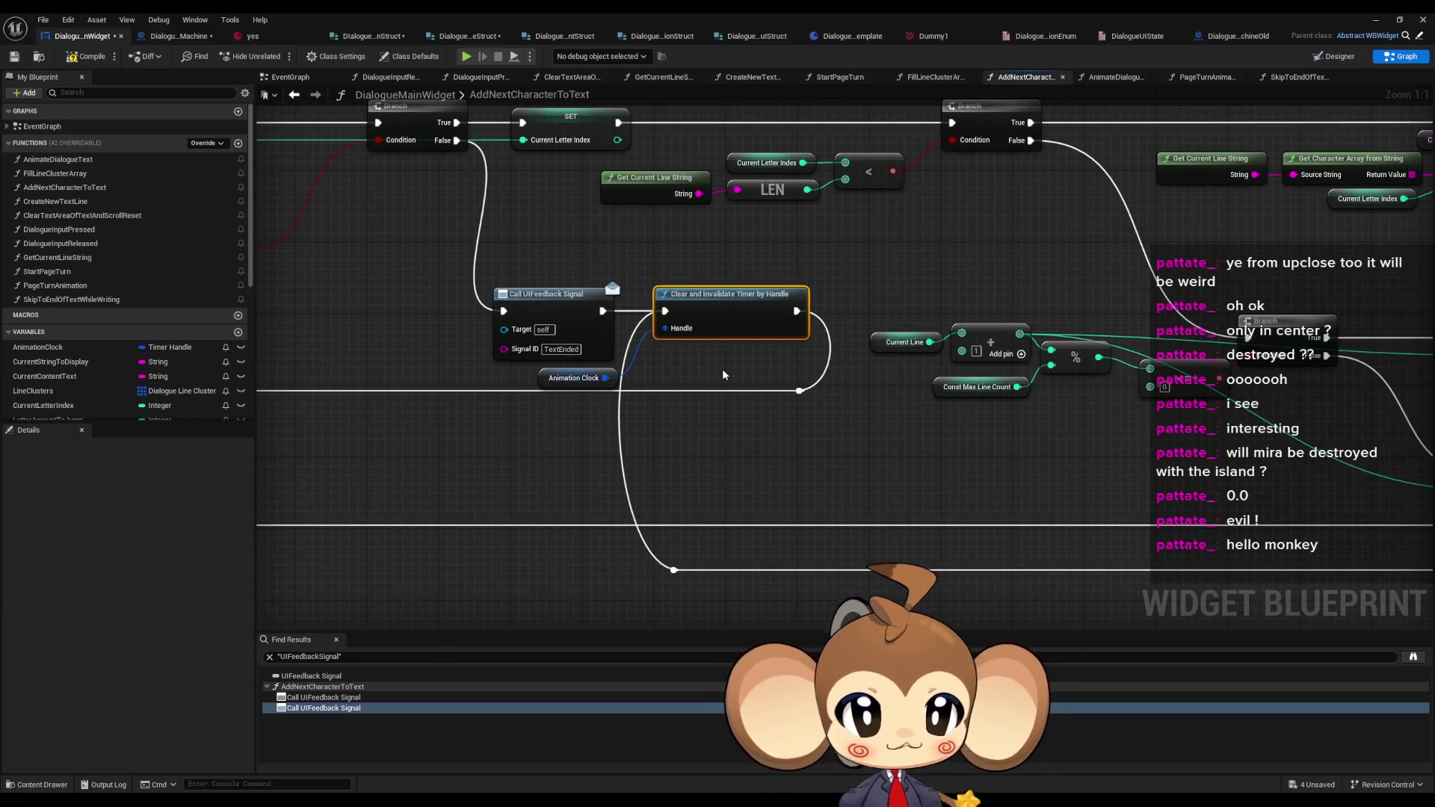
{"action": "left_click_drag", "start_coordinate": [709, 378], "coordinate": [687, 424]}
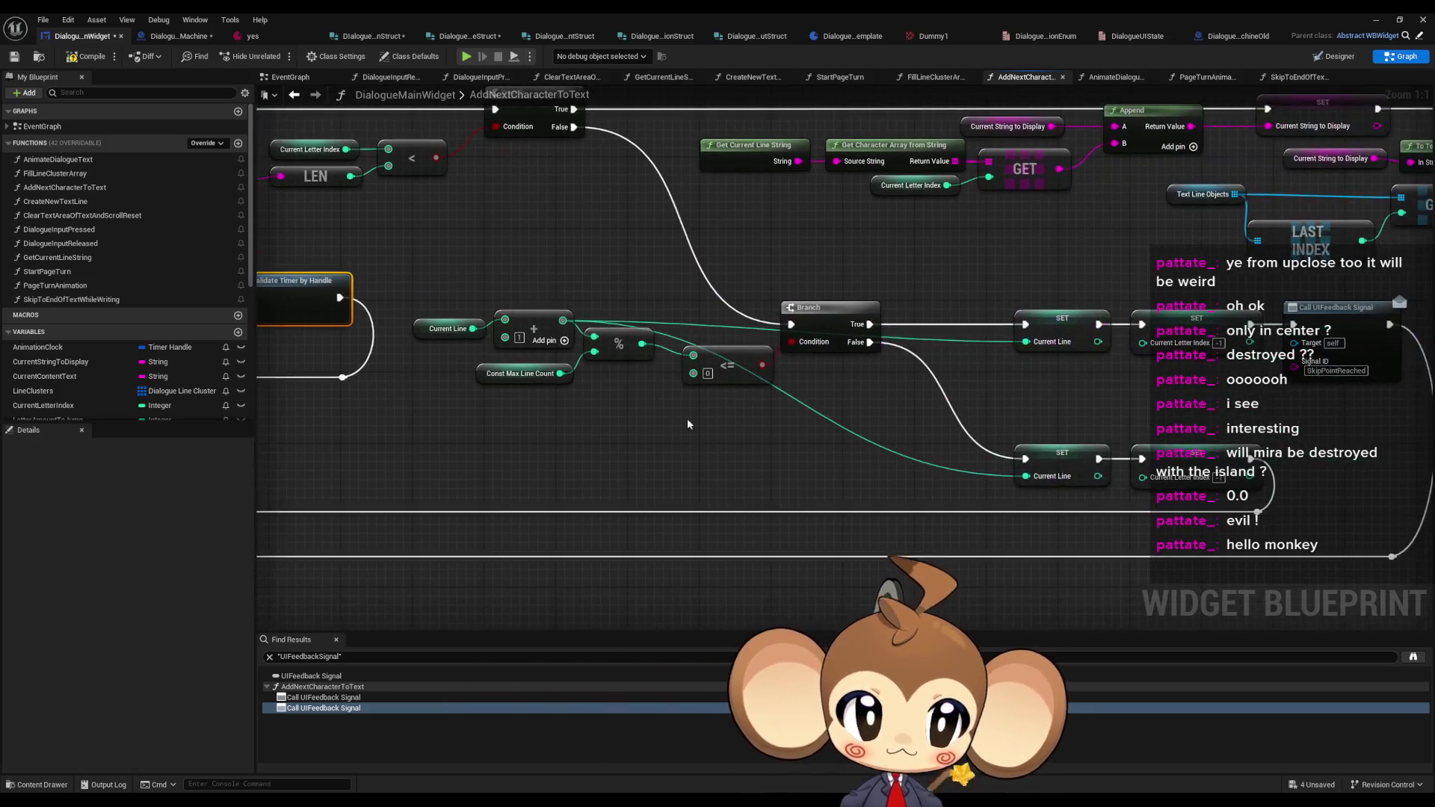
{"action": "key", "text": "Home"}
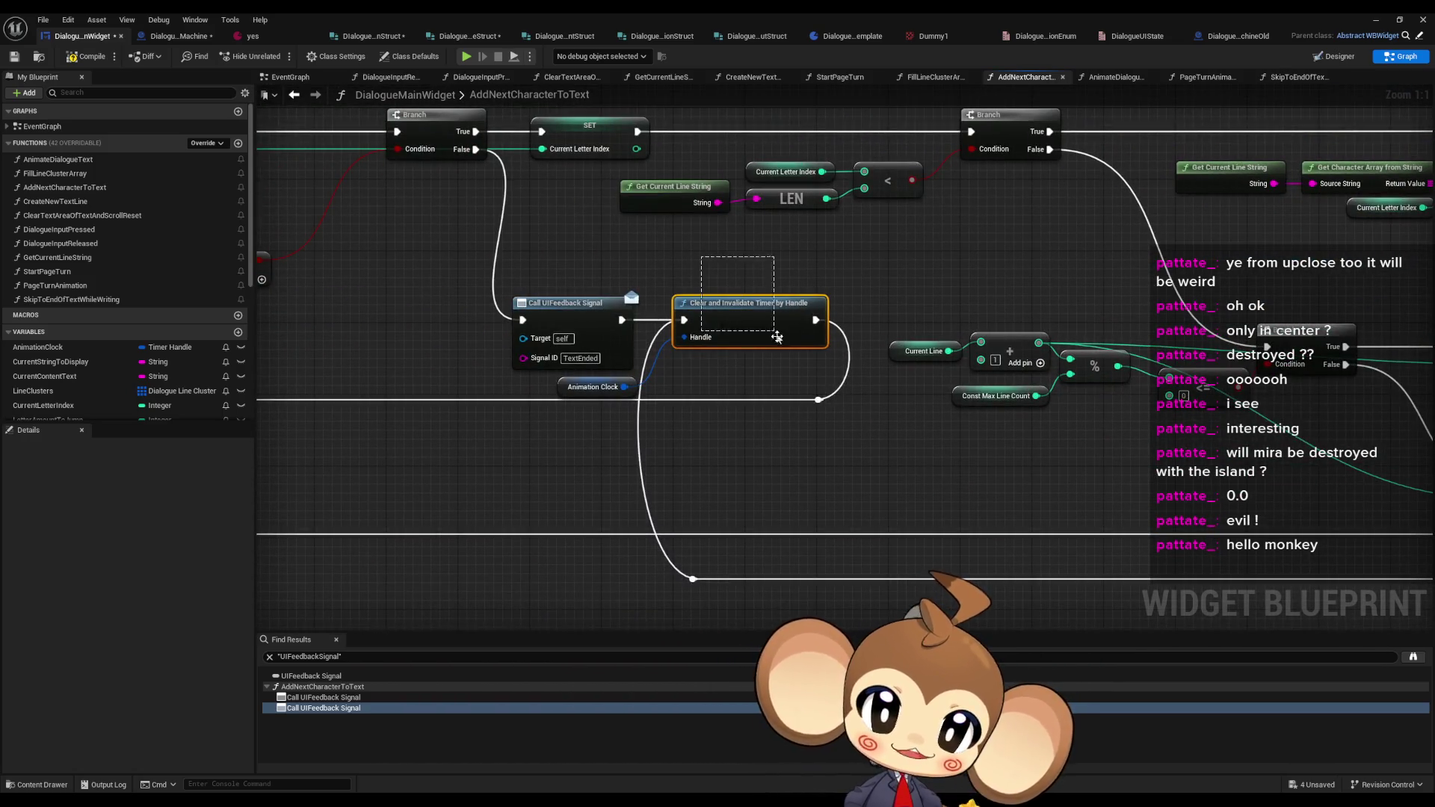
{"action": "left_click_drag", "start_coordinate": [528, 386], "coordinate": [590, 428]}
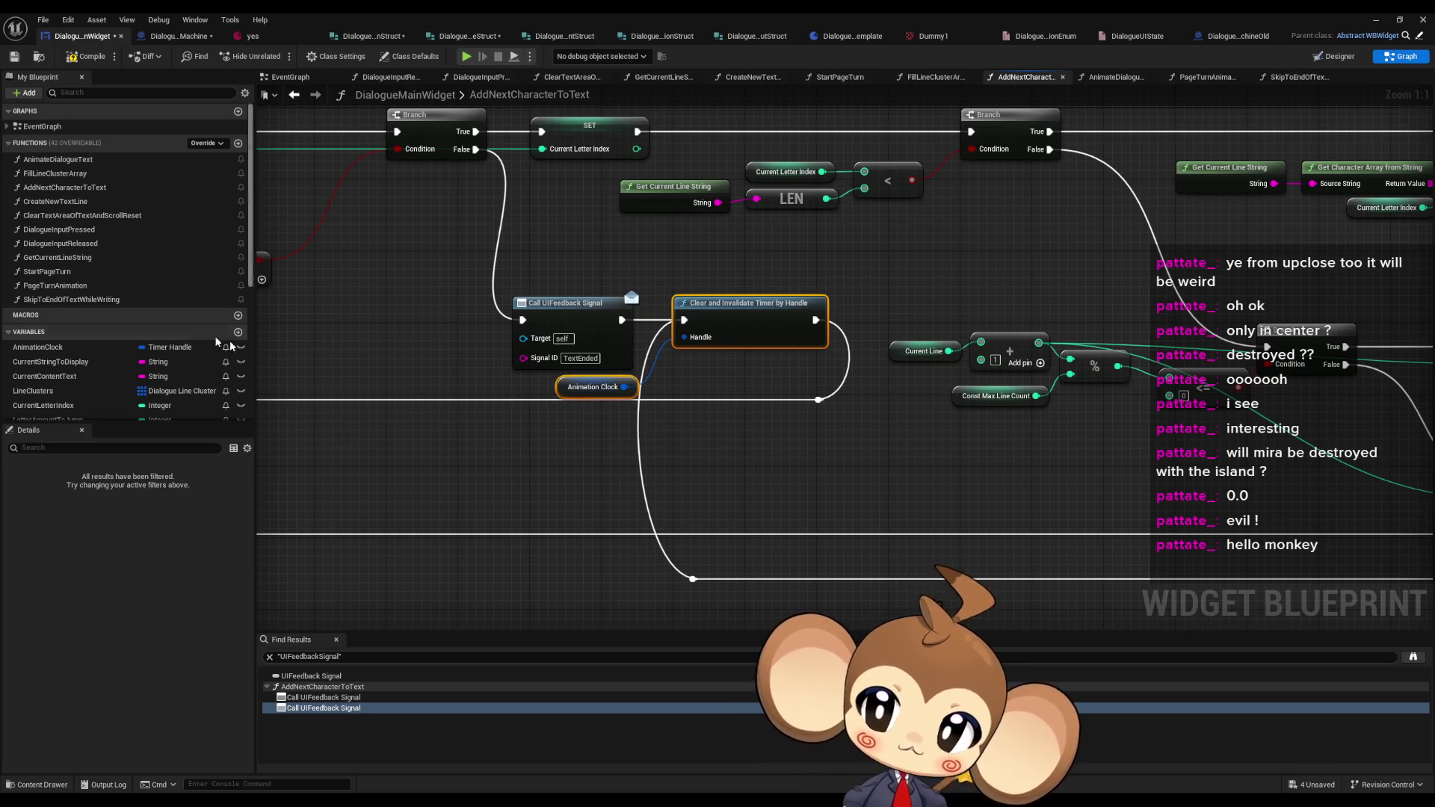
{"action": "left_click_drag", "start_coordinate": [726, 407], "coordinate": [726, 407]}
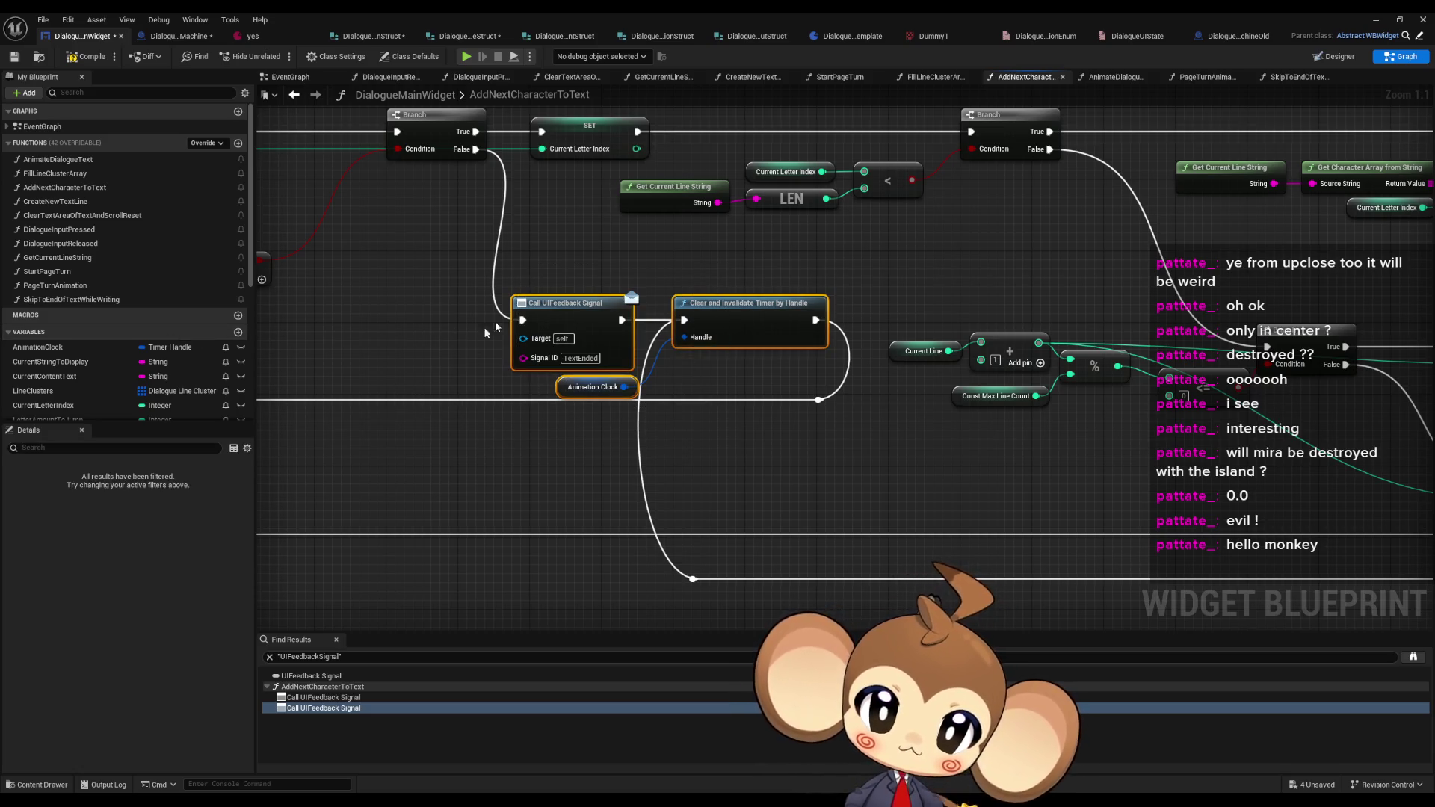
{"action": "scroll", "coordinate": [396, 301], "scroll_direction": "down", "scroll_amount": 3}
{"action": "left_click", "coordinate": [507, 323]}
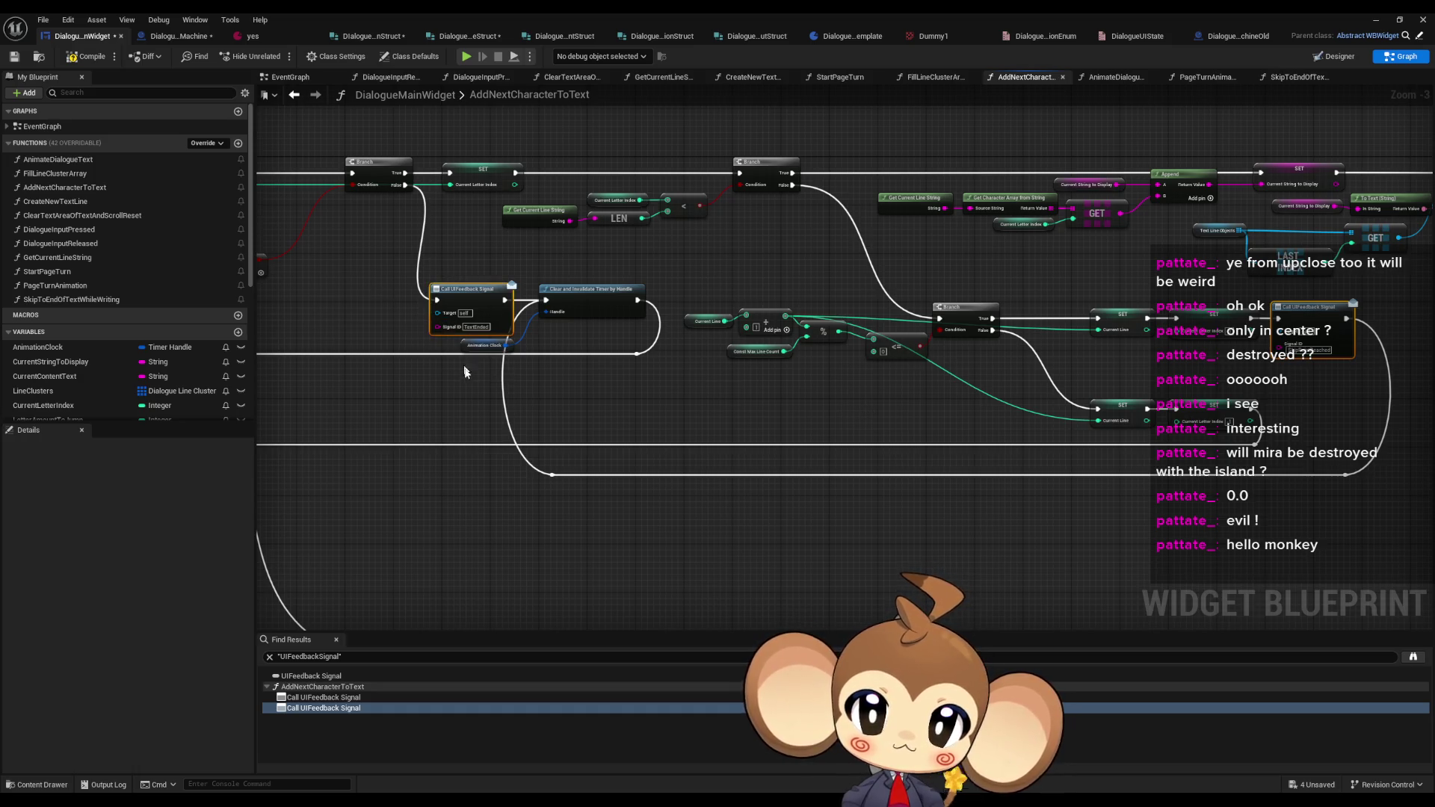
{"action": "left_click_drag", "start_coordinate": [464, 372], "coordinate": [557, 295]}
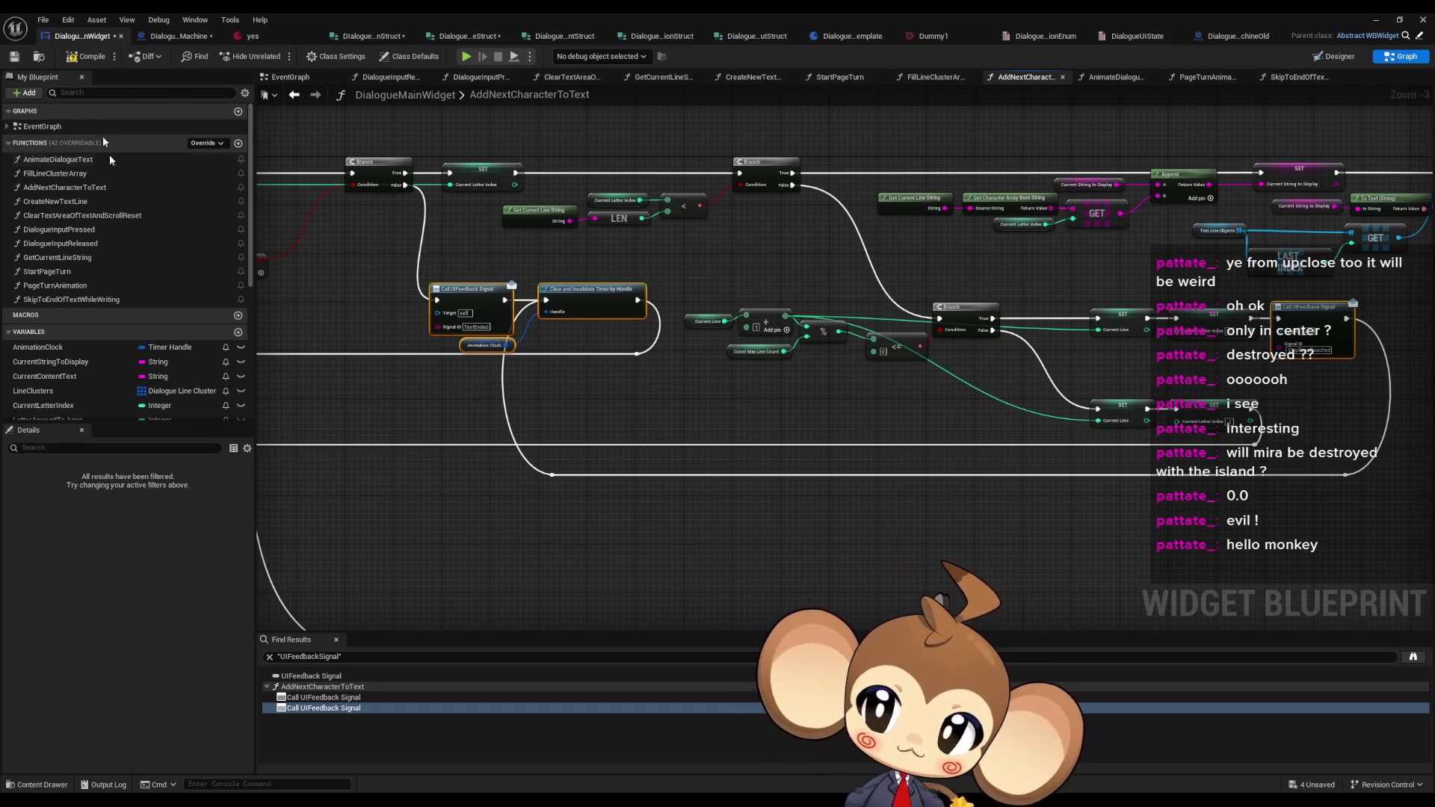
{"action": "double_click", "coordinate": [71, 299]}
- Paste the signal and timer nodes into SkipToEndOfTextWhileWriting beside a SkipPointReached signal node
{"action": "key", "text": "ctrl+v"}
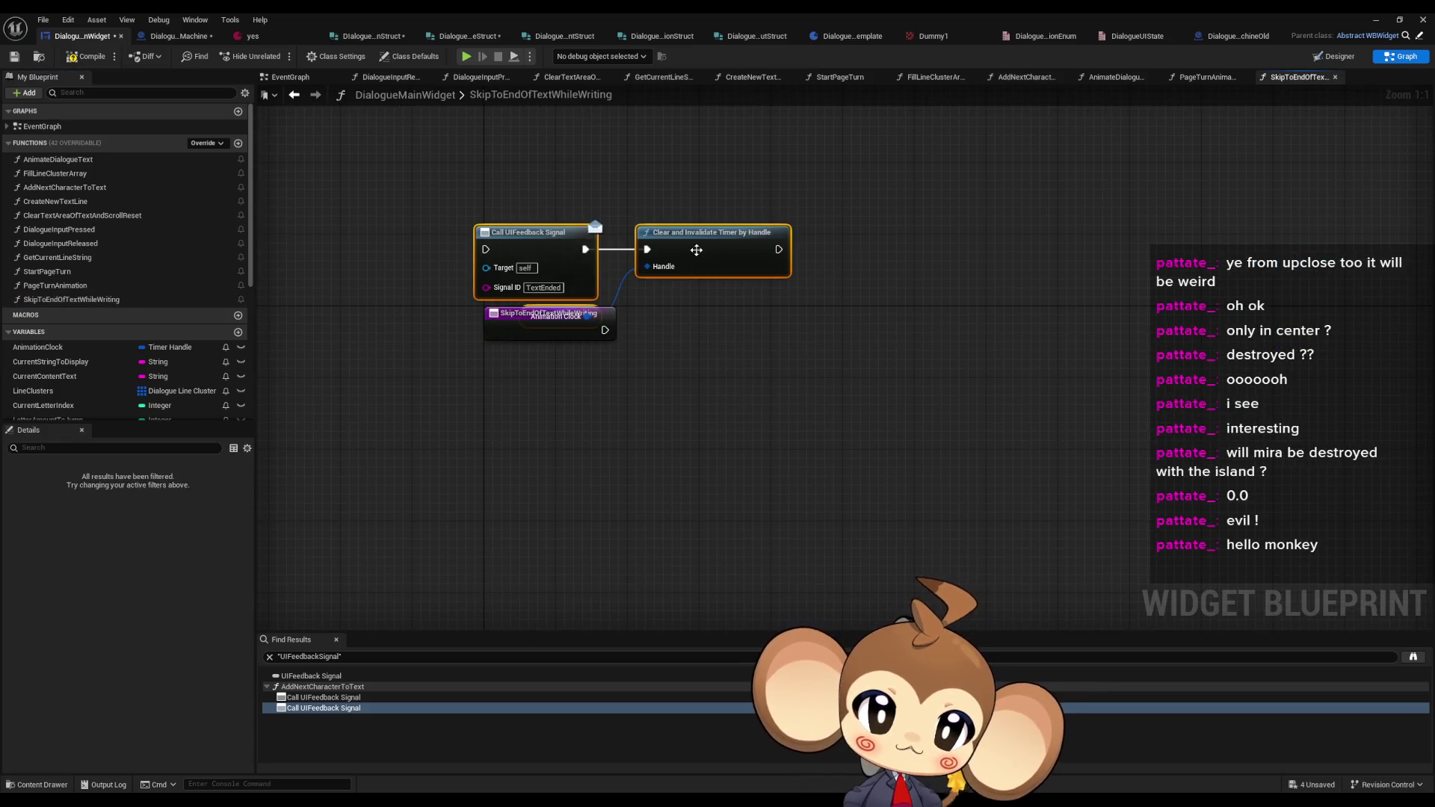
{"action": "mouse_move", "coordinate": [696, 249]}
{"action": "left_mouse_down"}
{"action": "mouse_move", "coordinate": [909, 191]}
{"action": "mouse_move", "coordinate": [1136, 166]}
{"action": "left_mouse_up"}
{"action": "scroll", "coordinate": [872, 310], "scroll_direction": "down", "scroll_amount": 6}
{"action": "scroll", "coordinate": [813, 312], "scroll_direction": "up", "scroll_amount": 3}
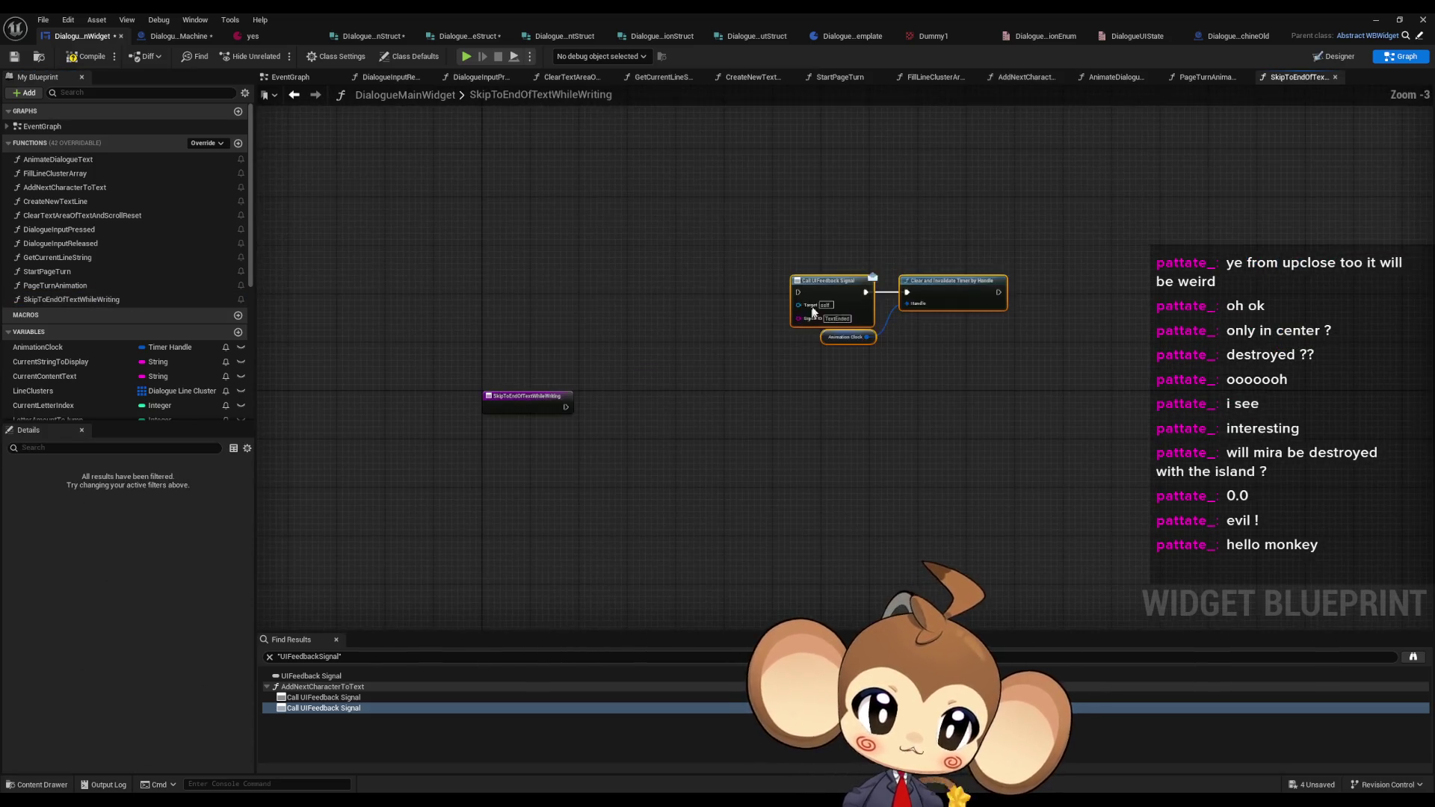
{"action": "left_click_drag", "start_coordinate": [813, 312], "coordinate": [473, 295]}
{"action": "mouse_move", "coordinate": [1302, 290]}
{"action": "left_mouse_down"}
{"action": "mouse_move", "coordinate": [627, 319]}
{"action": "mouse_move", "coordinate": [641, 316]}
{"action": "left_mouse_up"}
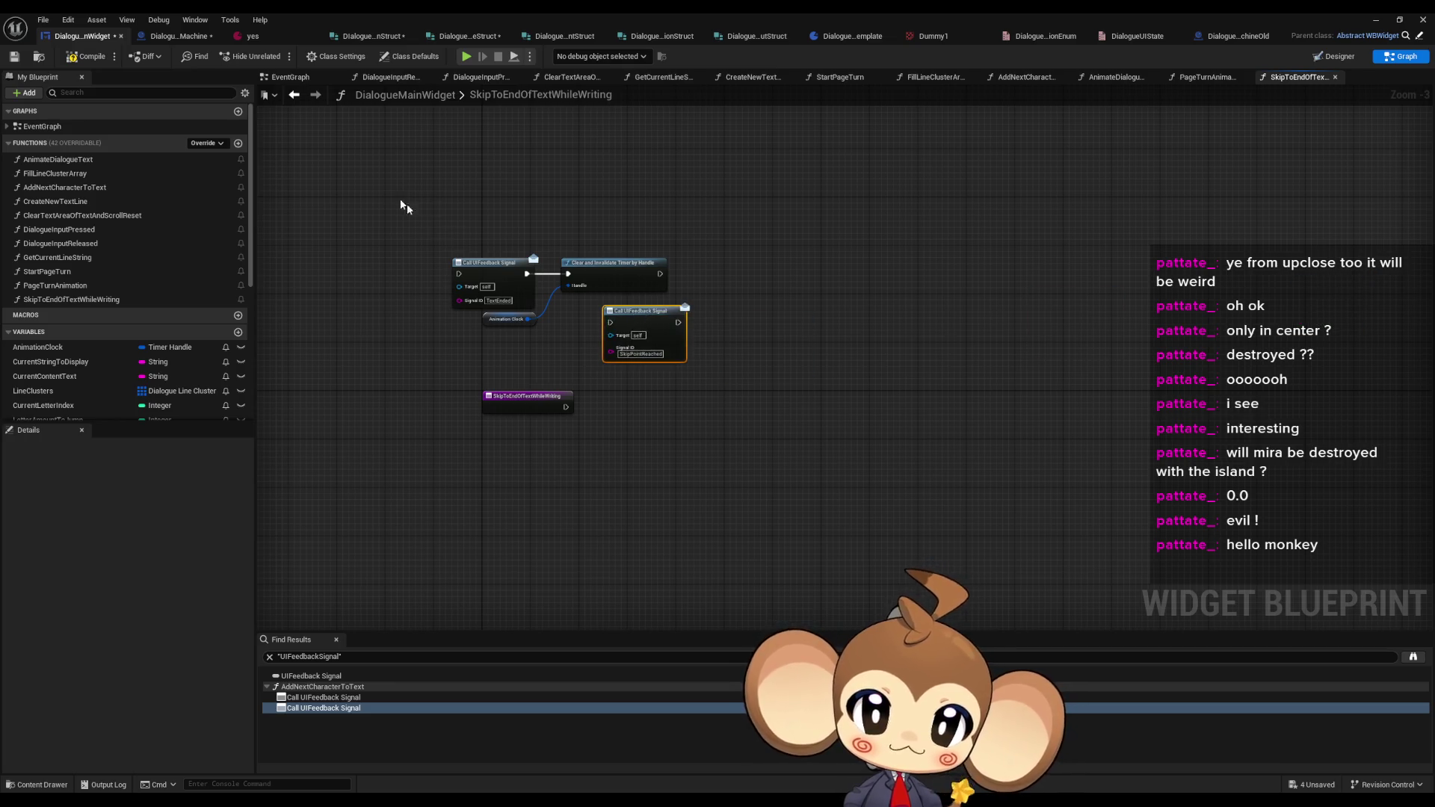
{"action": "left_click_drag", "start_coordinate": [404, 206], "coordinate": [691, 370]}
{"action": "left_click_drag", "start_coordinate": [643, 310], "coordinate": [751, 340]}
{"action": "left_click", "coordinate": [777, 262]}
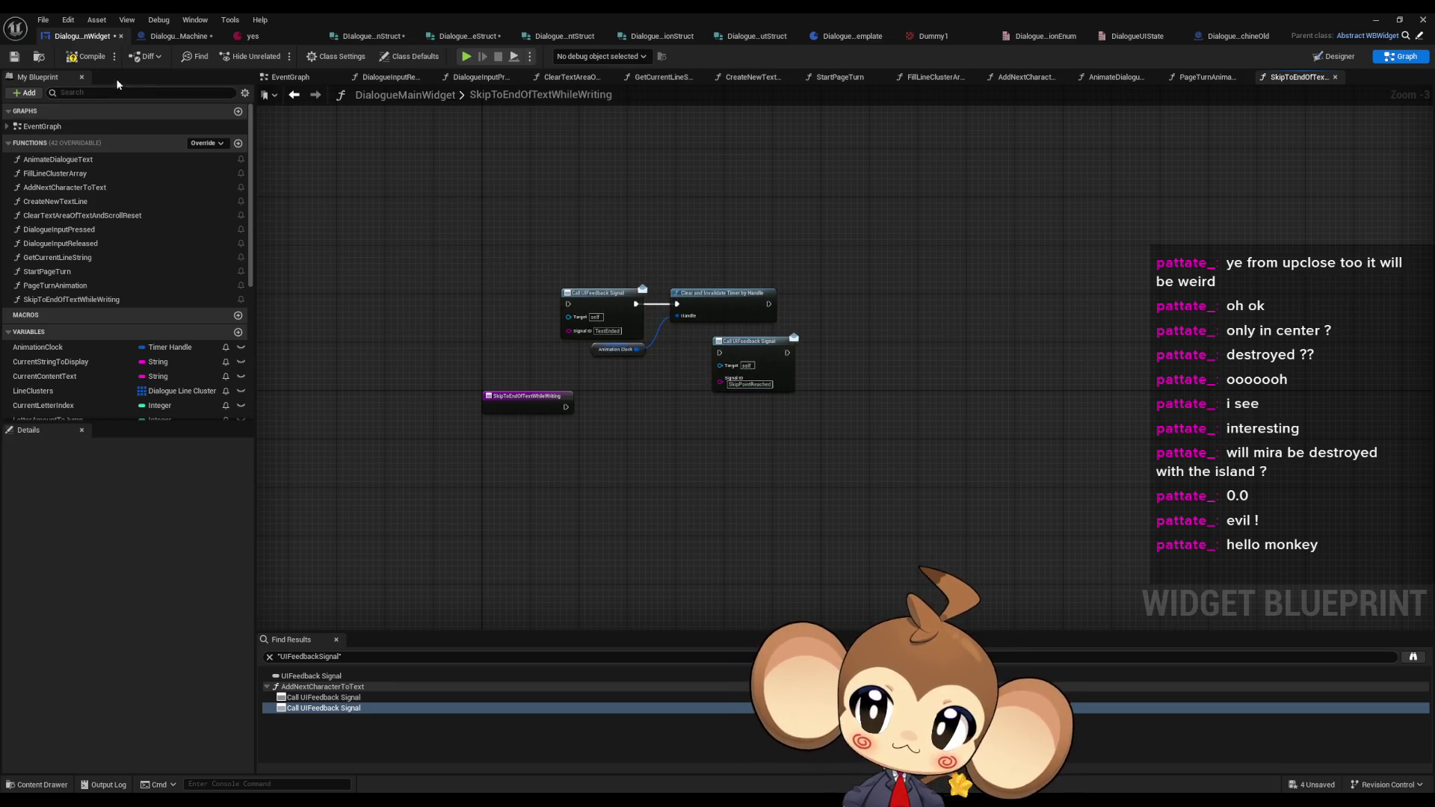
- Select the SetText, To Text, Current String to Display and Text Line Objects nodes in AddNextCharacterToText
{"action": "left_click", "coordinate": [291, 94]}
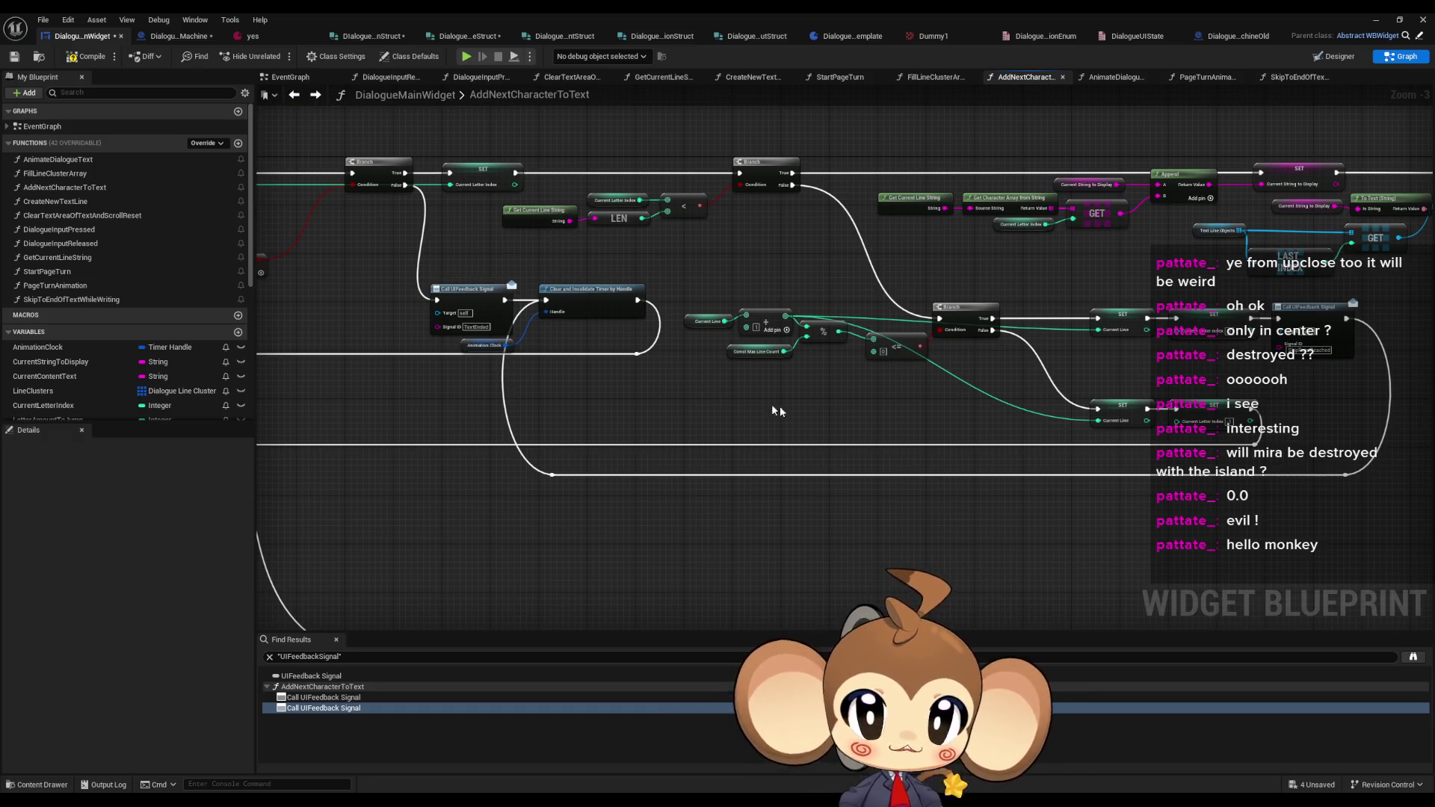
{"action": "scroll", "coordinate": [778, 411], "scroll_direction": "up", "scroll_amount": 3}
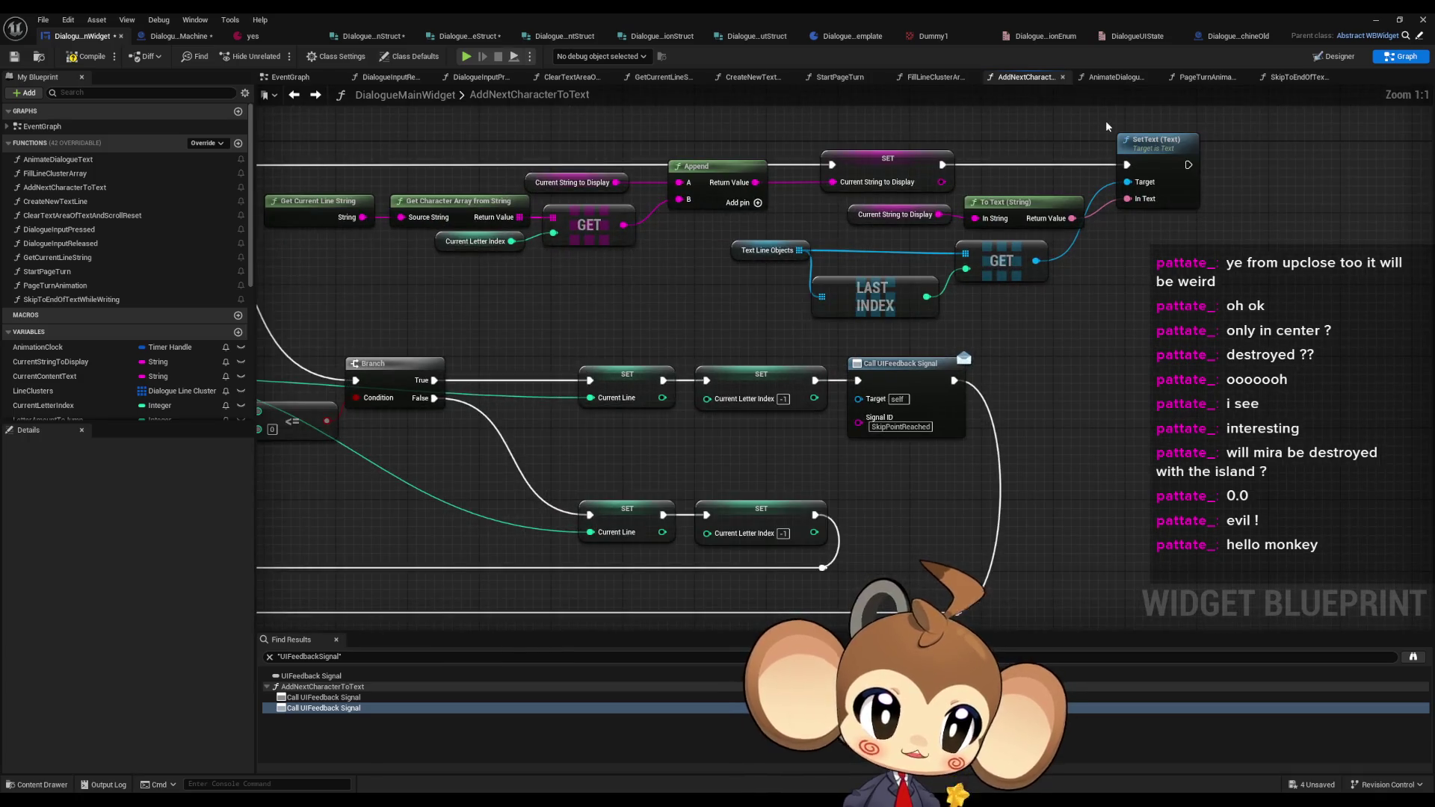
{"action": "left_click_drag", "start_coordinate": [1106, 116], "coordinate": [1208, 265]}
{"action": "left_click_drag", "start_coordinate": [774, 306], "coordinate": [781, 357]}
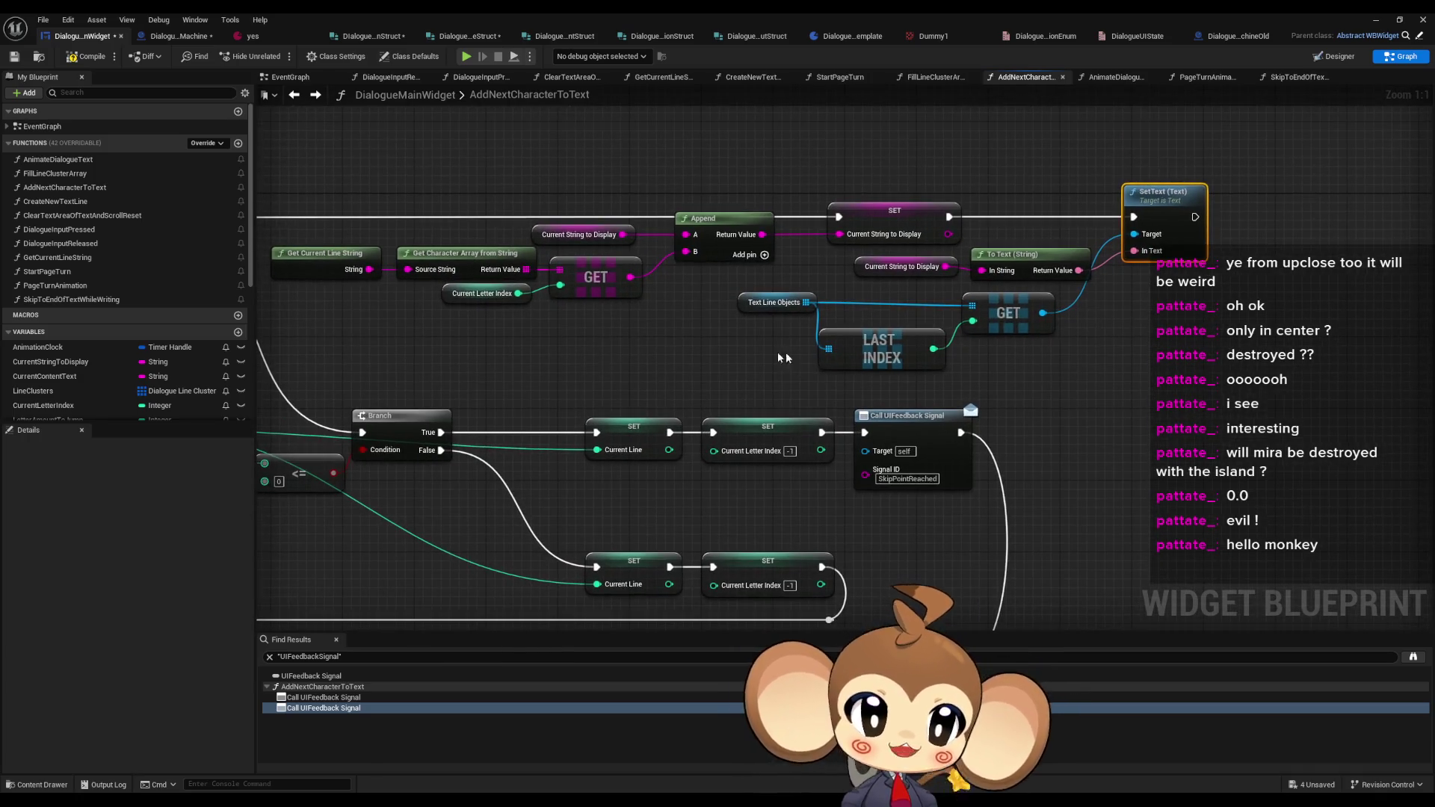
{"action": "mouse_move", "coordinate": [694, 299]}
{"action": "left_mouse_down"}
{"action": "mouse_move", "coordinate": [792, 336]}
{"action": "mouse_move", "coordinate": [1106, 381]}
{"action": "left_mouse_up"}
{"action": "left_click", "coordinate": [1170, 240]}
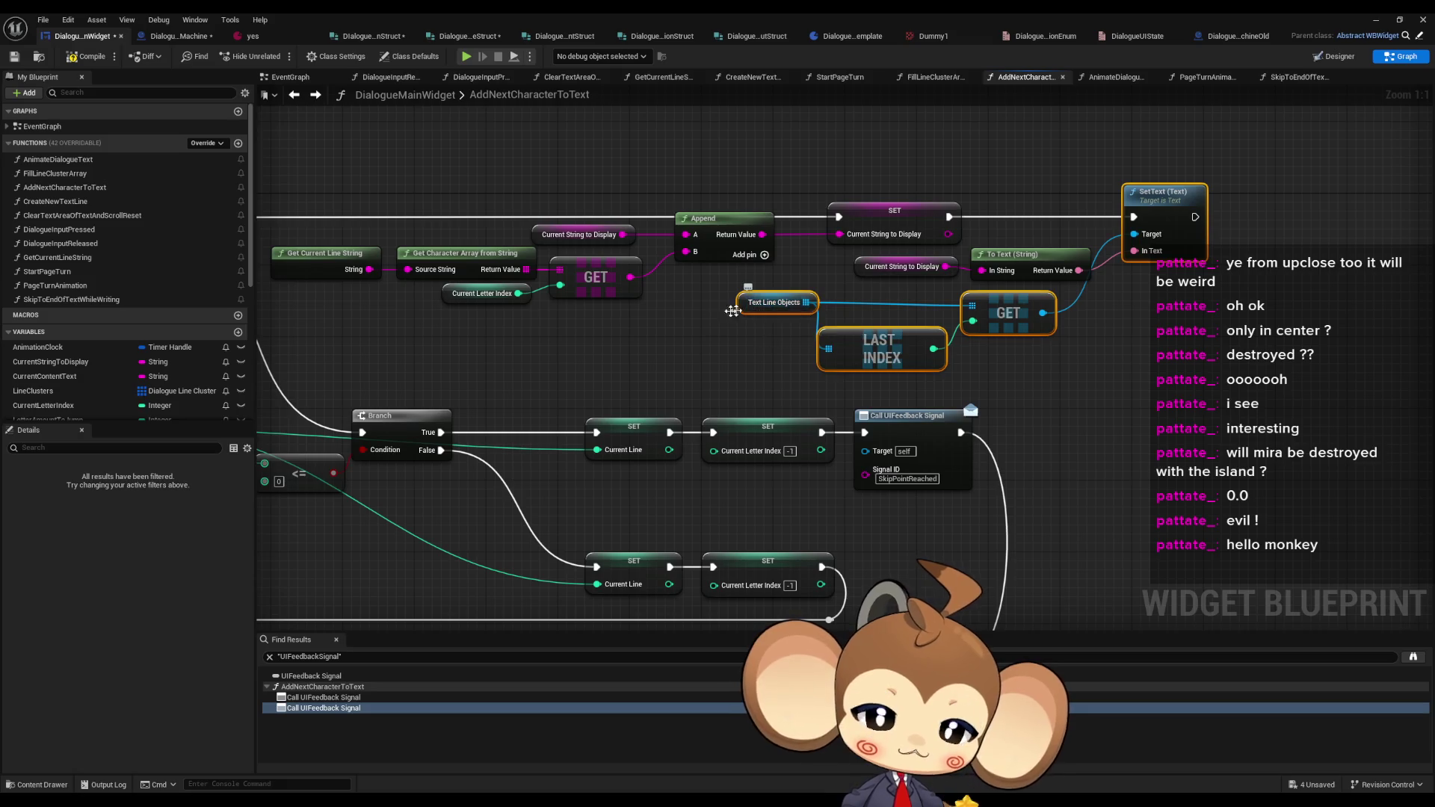
{"action": "left_click_drag", "start_coordinate": [732, 311], "coordinate": [781, 329]}
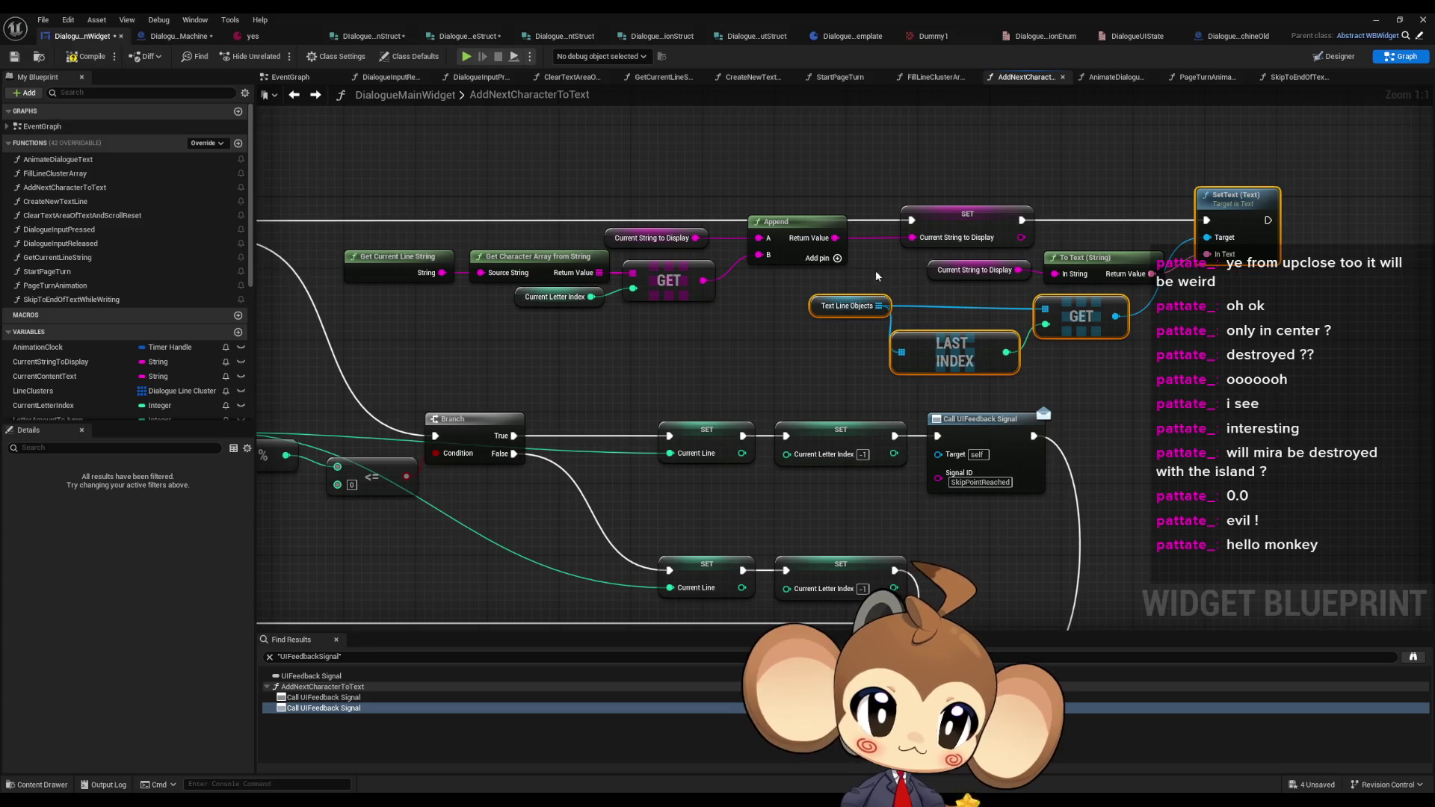
{"action": "mouse_move", "coordinate": [879, 277]}
{"action": "left_mouse_down"}
{"action": "mouse_move", "coordinate": [1166, 370]}
{"action": "mouse_move", "coordinate": [1196, 366]}
{"action": "left_mouse_up"}
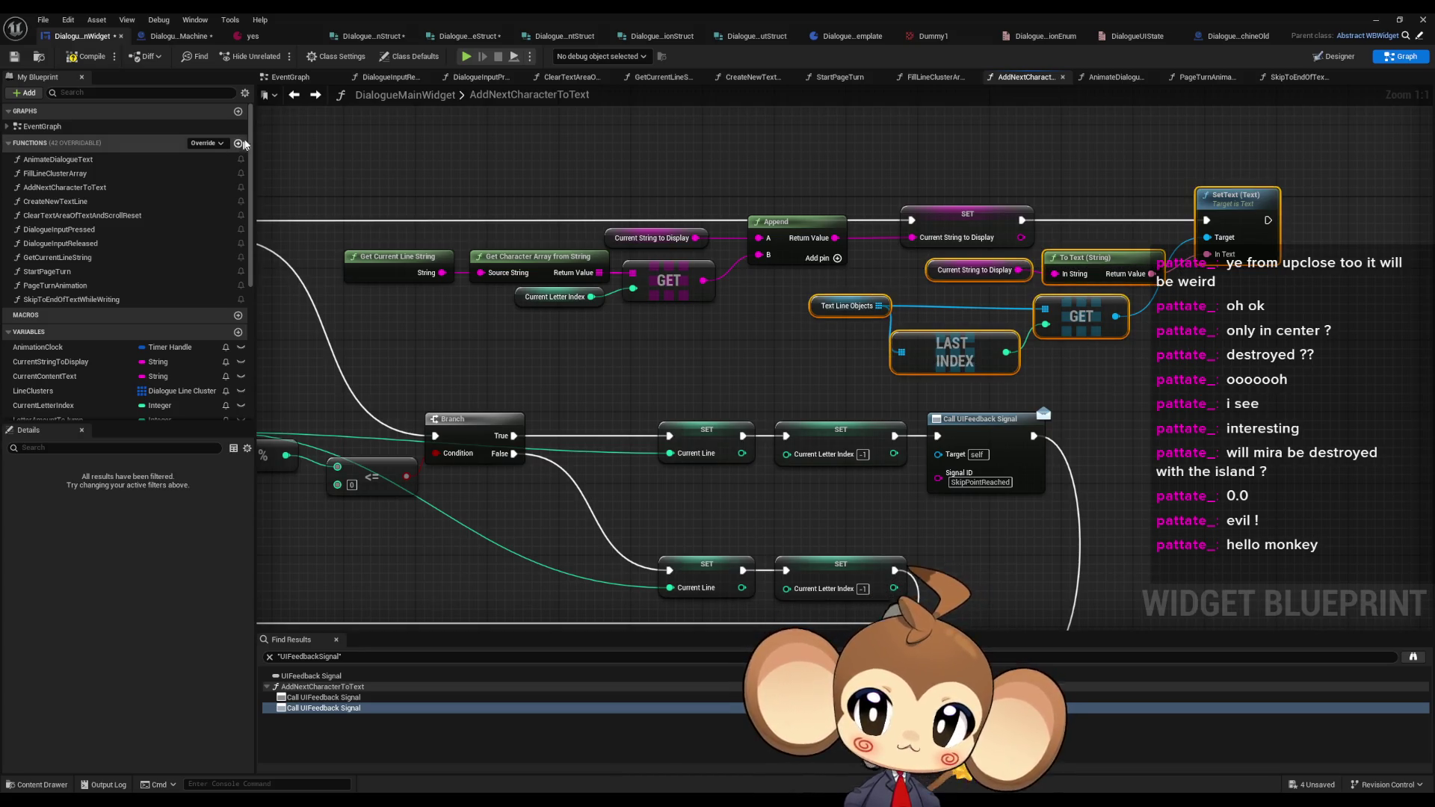
- Paste the text-display nodes into SkipToEndOfTextWhileWriting and position them
{"action": "left_click", "coordinate": [316, 94]}
{"action": "key", "text": "ctrl+v"}
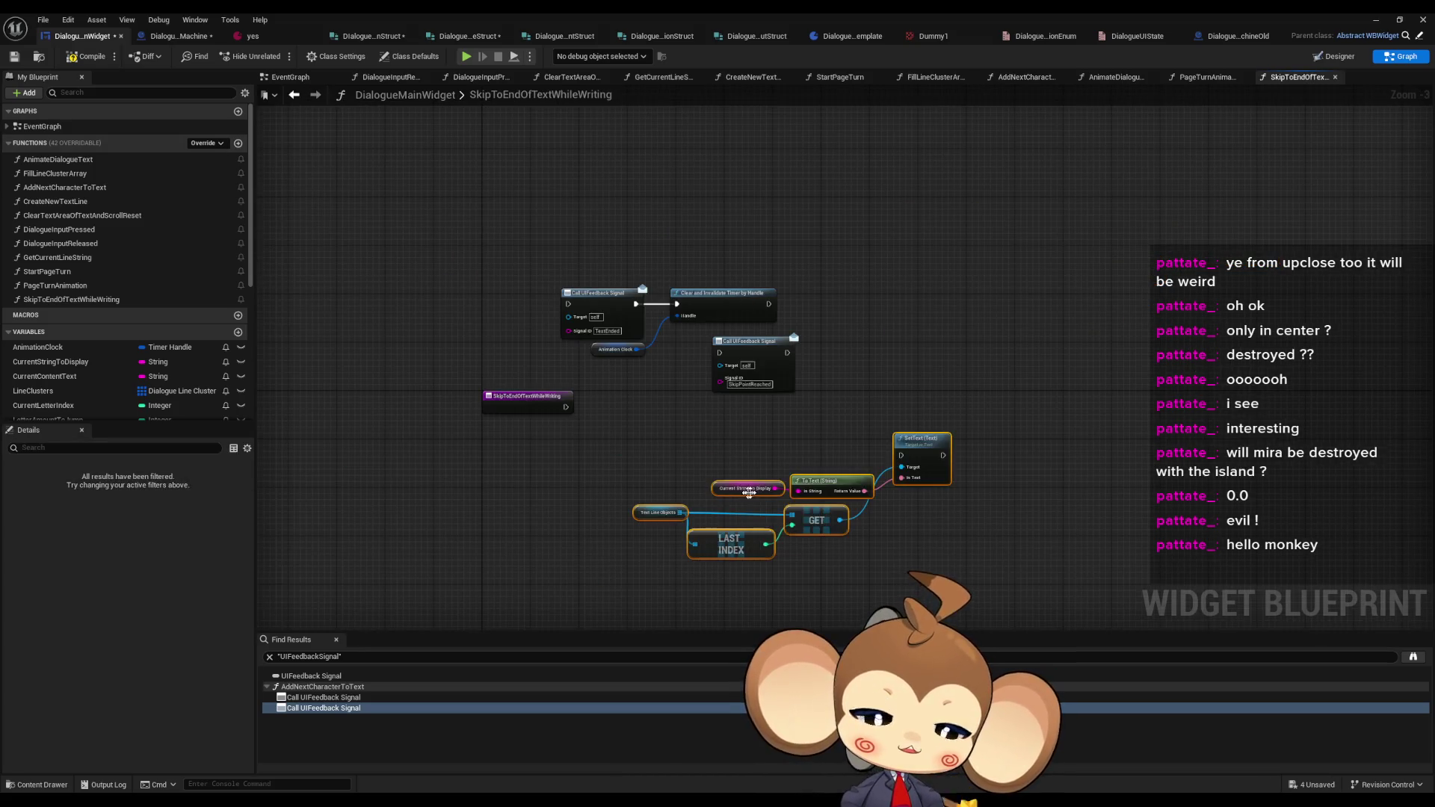
{"action": "left_click_drag", "start_coordinate": [936, 449], "coordinate": [785, 473]}
{"action": "left_click", "coordinate": [817, 437]}
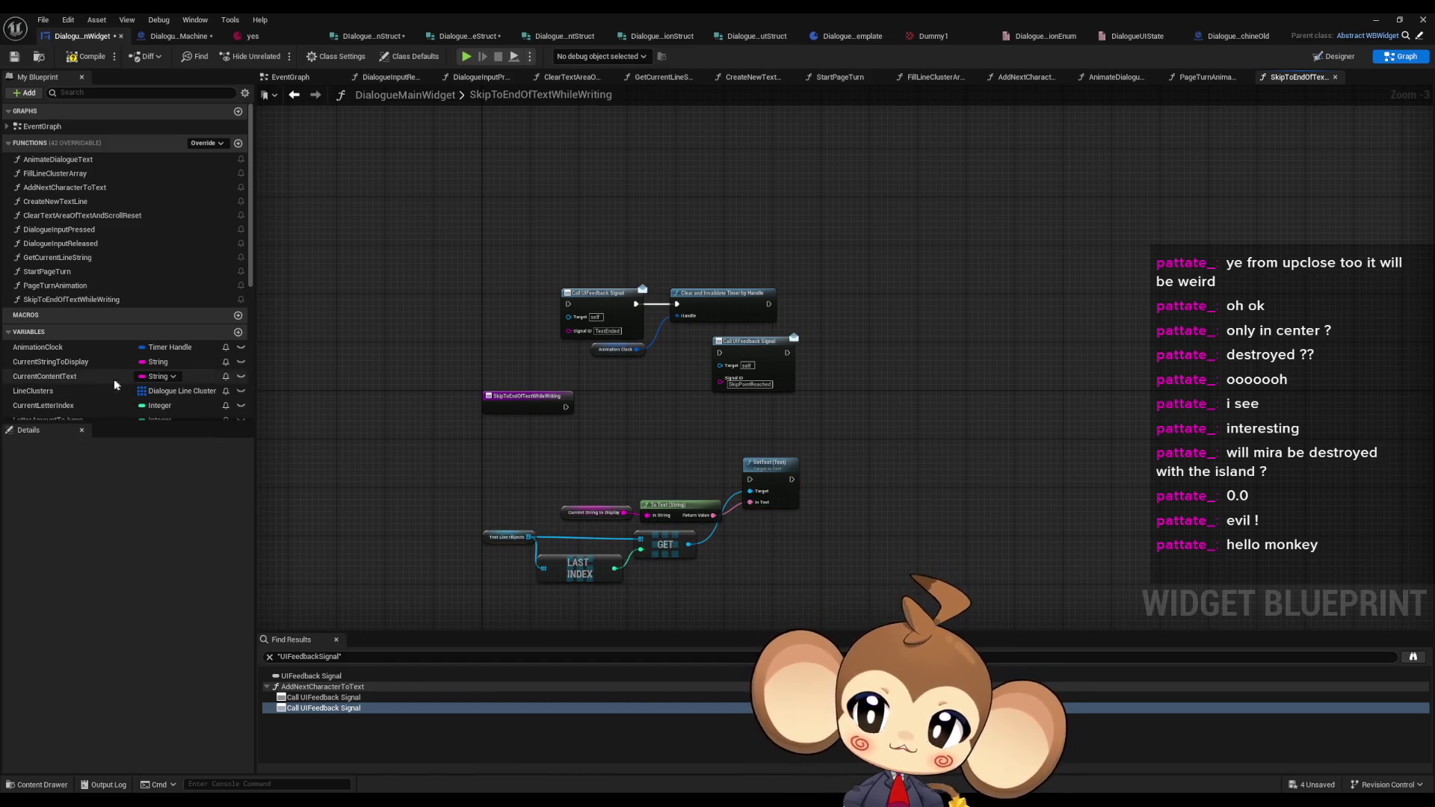
{"action": "left_click", "coordinate": [293, 94]}
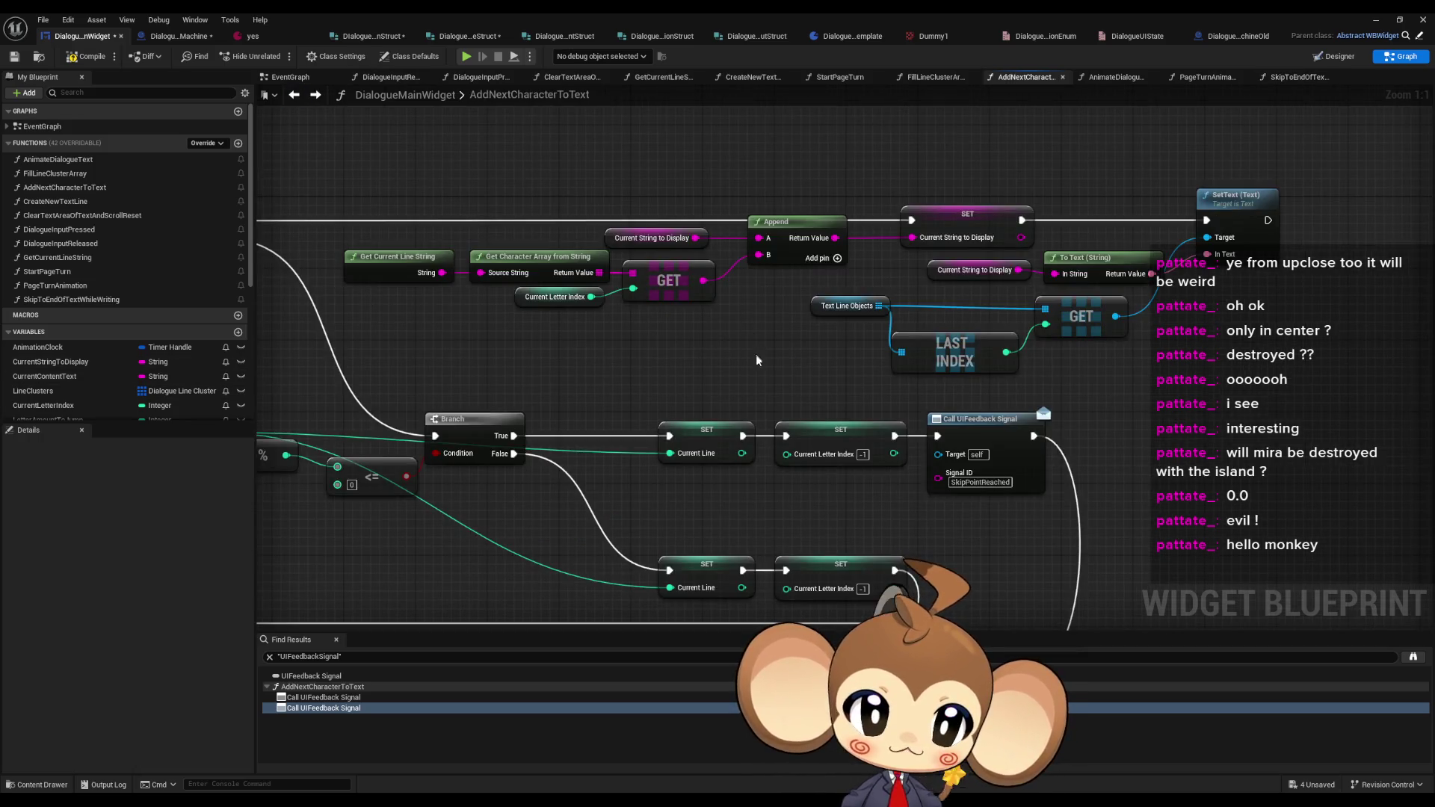
{"action": "left_click_drag", "start_coordinate": [703, 317], "coordinate": [793, 322]}
- Look over AddNextCharacterToText's loop and Branch nodes, then open the Create New Text Line function
{"action": "left_click_drag", "start_coordinate": [1006, 180], "coordinate": [1082, 237]}
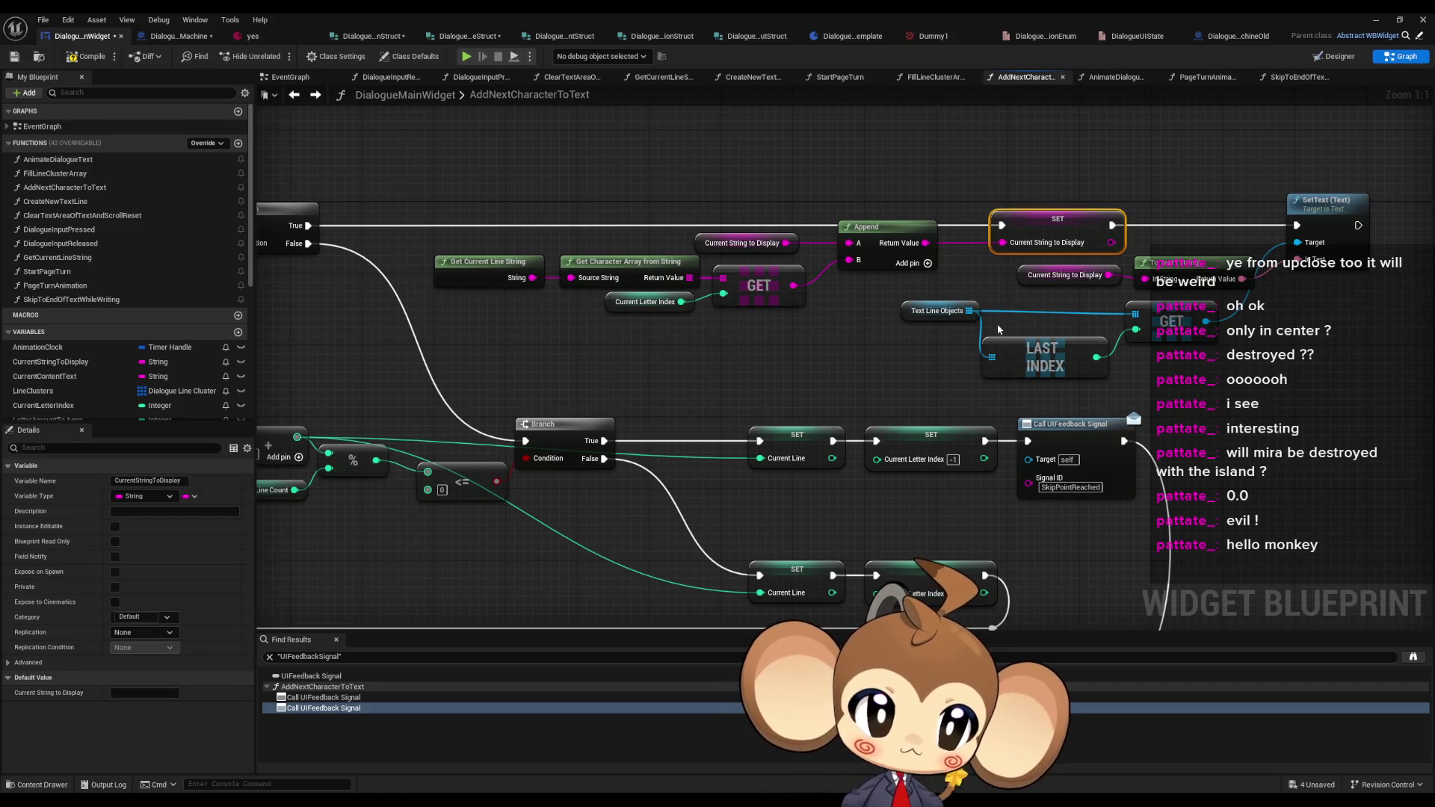
{"action": "scroll", "coordinate": [999, 329], "scroll_direction": "down", "scroll_amount": 5}
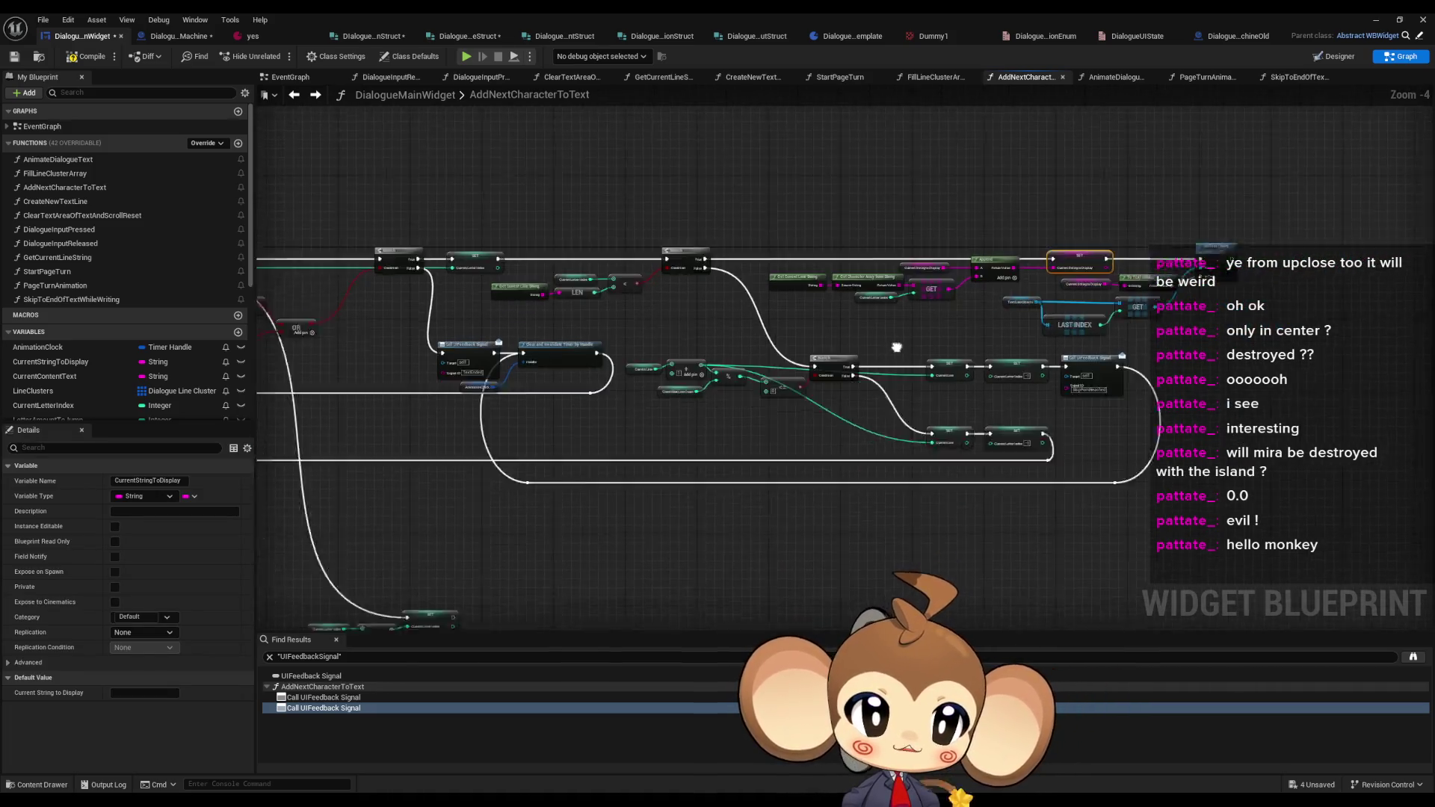
{"action": "left_click_drag", "start_coordinate": [896, 347], "coordinate": [999, 275]}
{"action": "scroll", "coordinate": [810, 305], "scroll_direction": "up", "scroll_amount": 3}
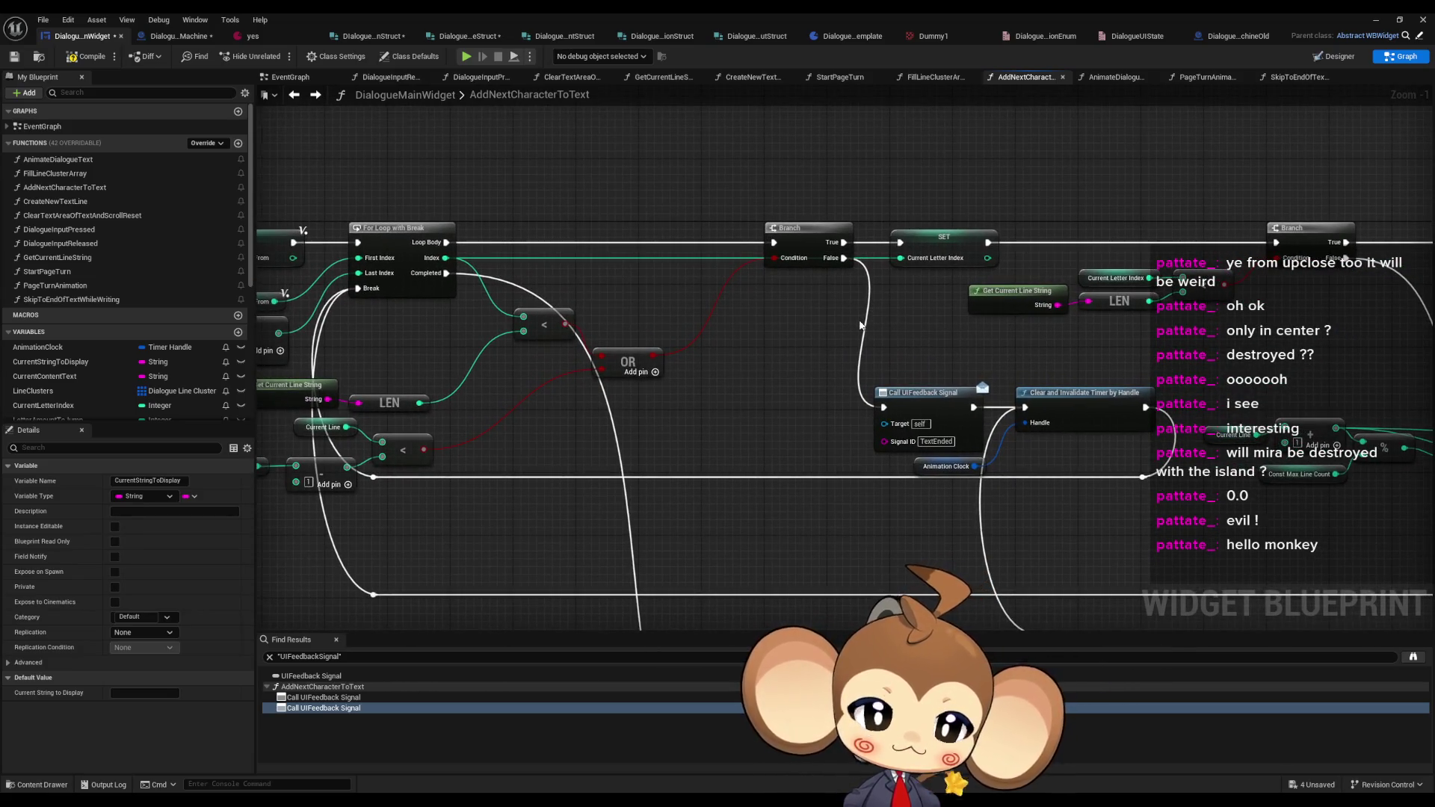
{"action": "left_click_drag", "start_coordinate": [860, 324], "coordinate": [1159, 298]}
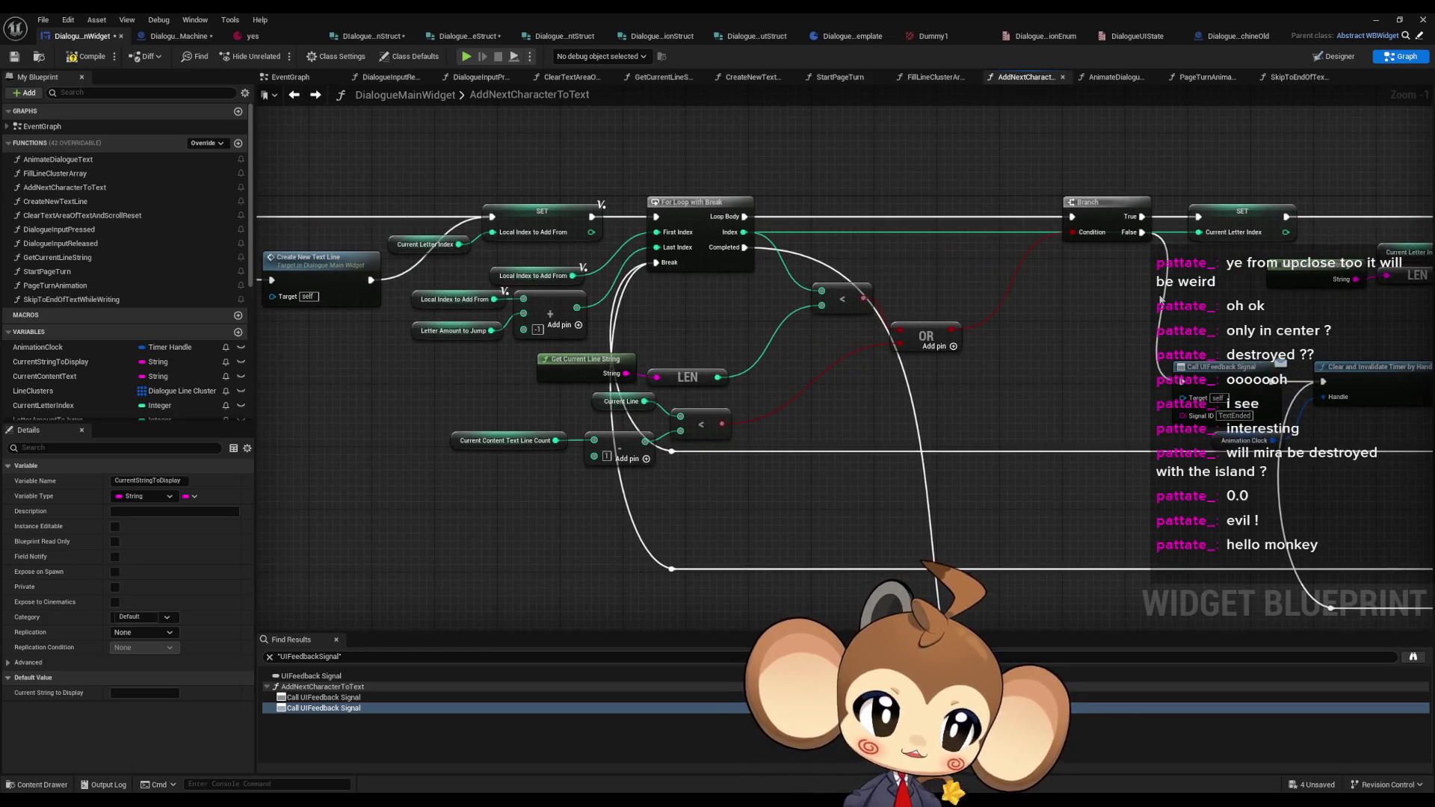
{"action": "left_click", "coordinate": [1240, 213]}
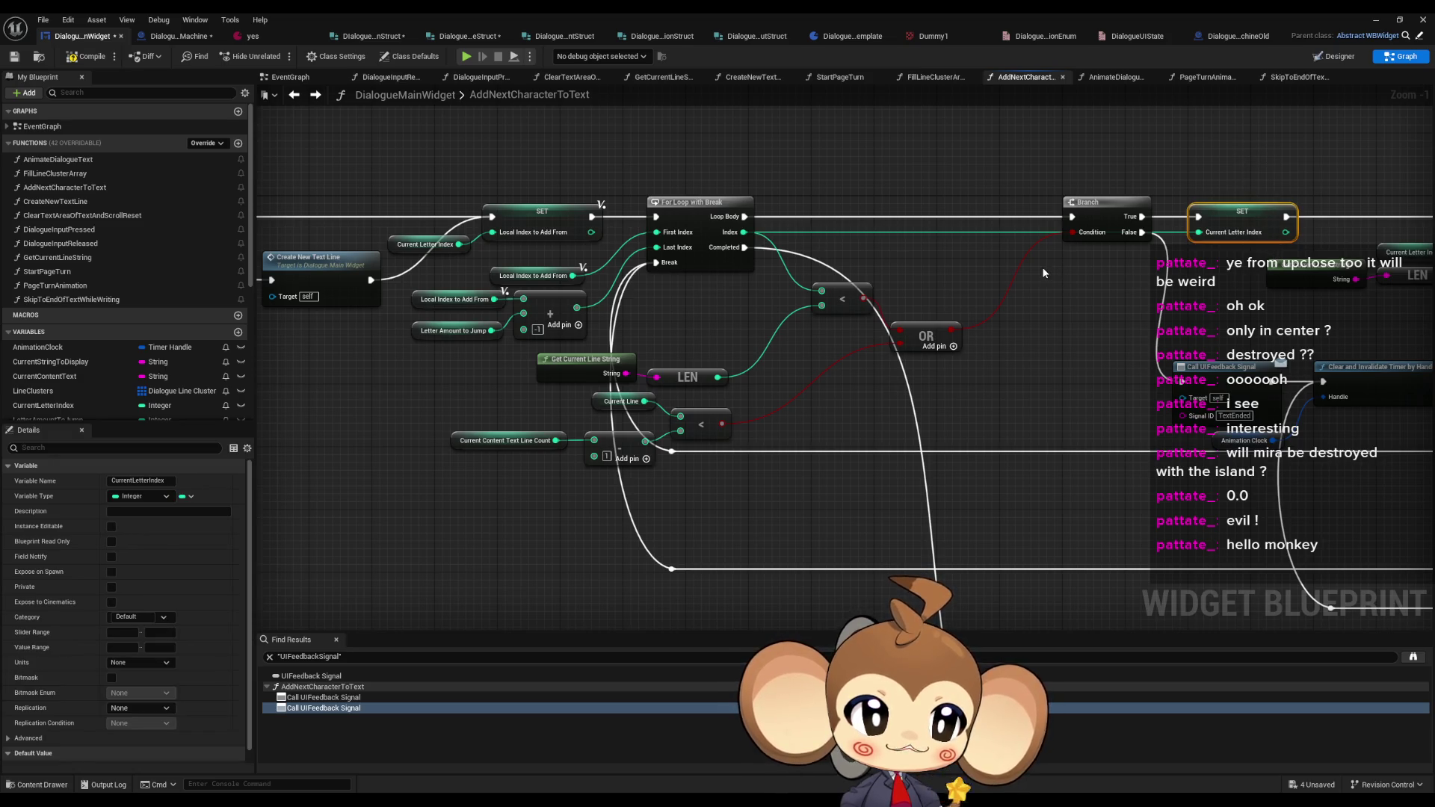
{"action": "left_click_drag", "start_coordinate": [611, 260], "coordinate": [1181, 300]}
{"action": "left_click", "coordinate": [904, 312]}
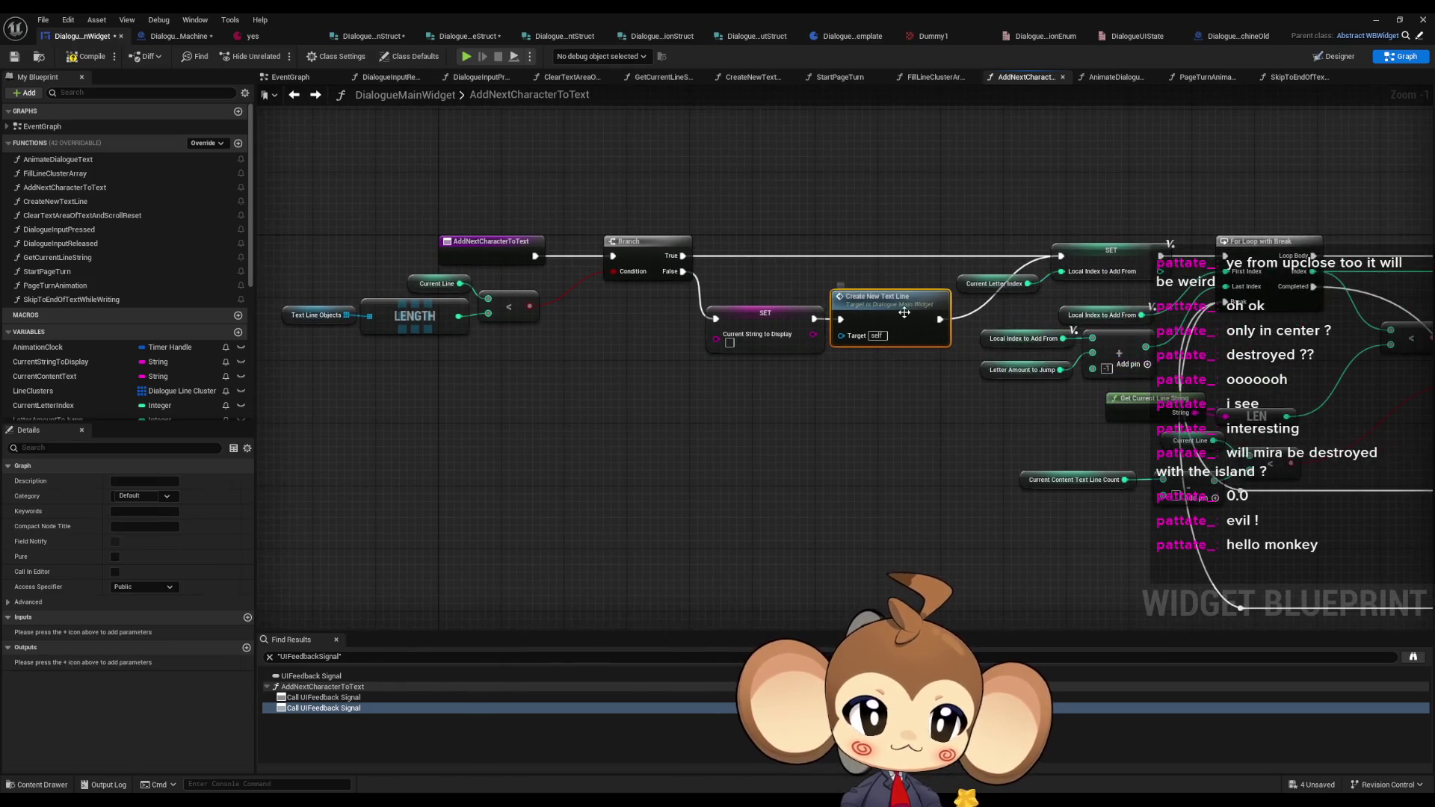
{"action": "double_click", "coordinate": [894, 309]}
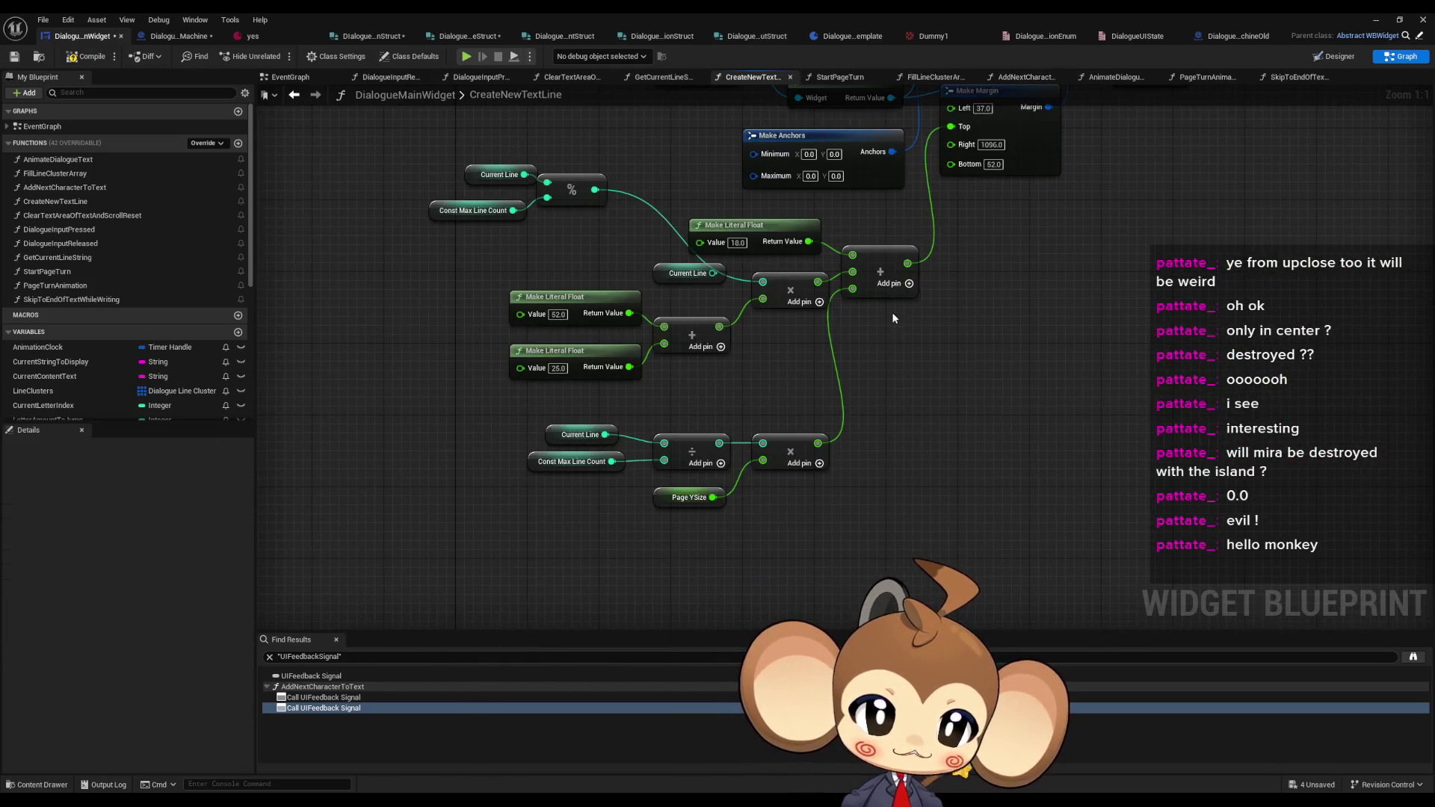
- Delete the unconnected Current Line getter in CreateNewTextLine and go back to AddNextCharacterToText
{"action": "mouse_move", "coordinate": [891, 312]}
{"action": "left_mouse_down"}
{"action": "mouse_move", "coordinate": [922, 494]}
{"action": "mouse_move", "coordinate": [914, 403]}
{"action": "left_mouse_up"}
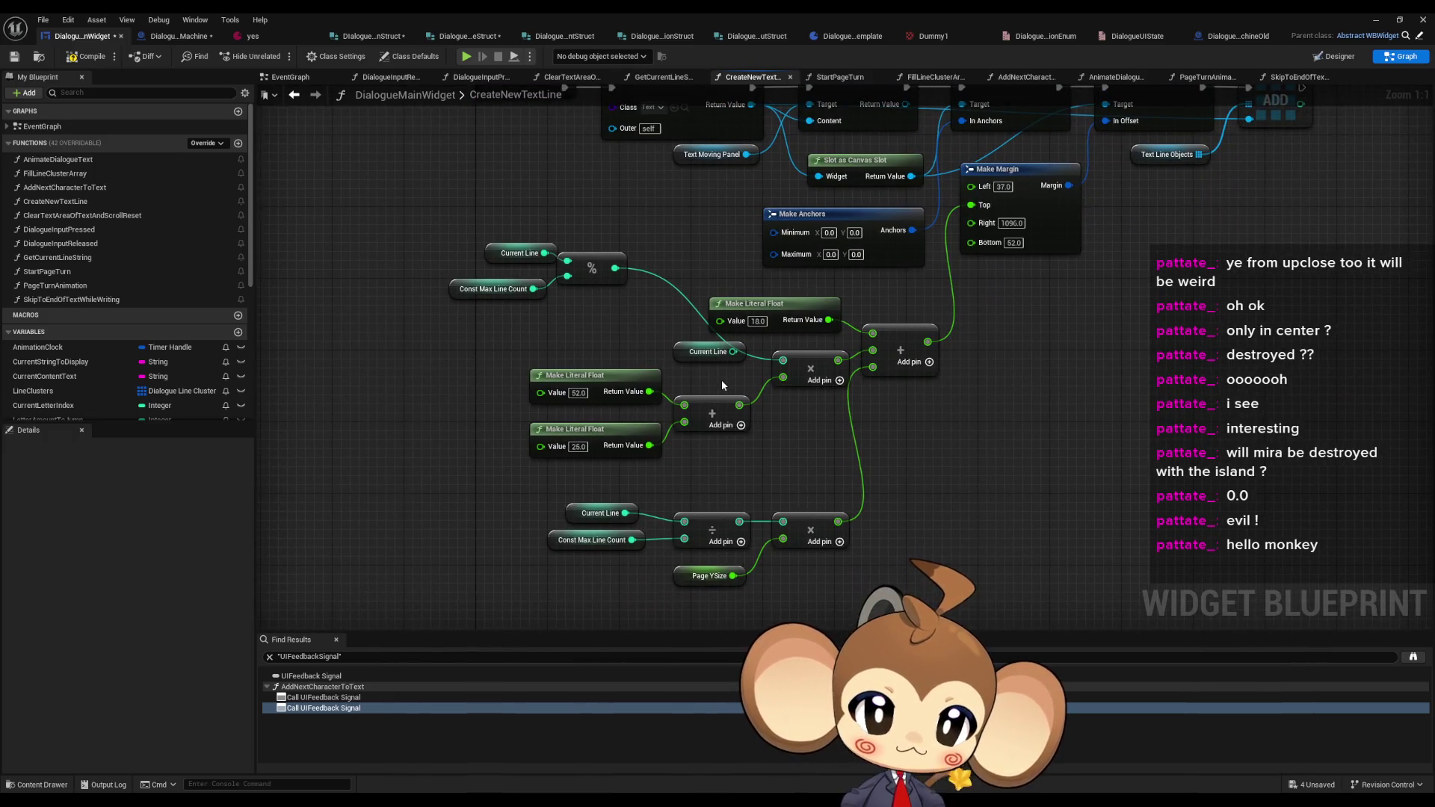
{"action": "left_click", "coordinate": [510, 254]}
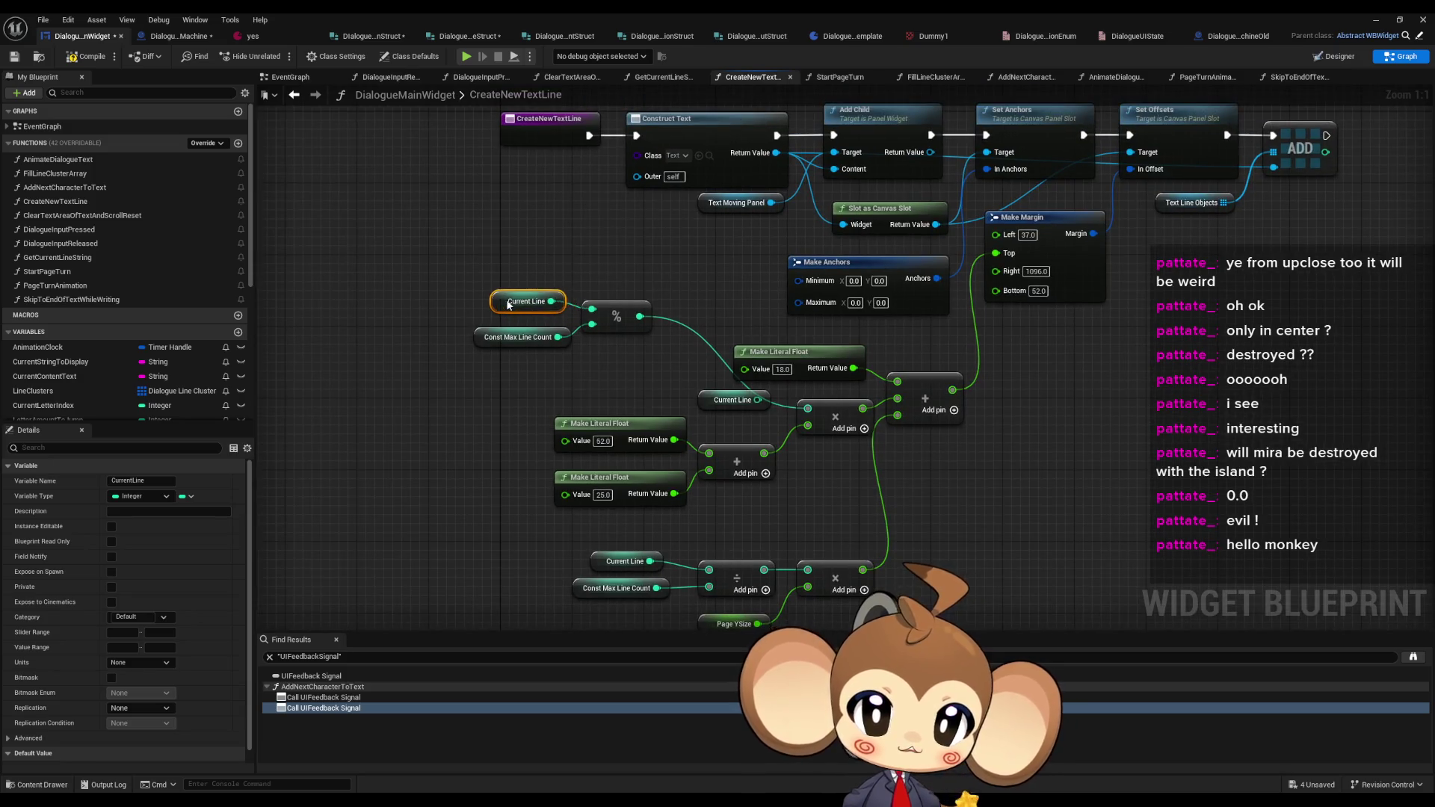
{"action": "left_click_drag", "start_coordinate": [507, 315], "coordinate": [517, 315]}
{"action": "left_click", "coordinate": [526, 267]}
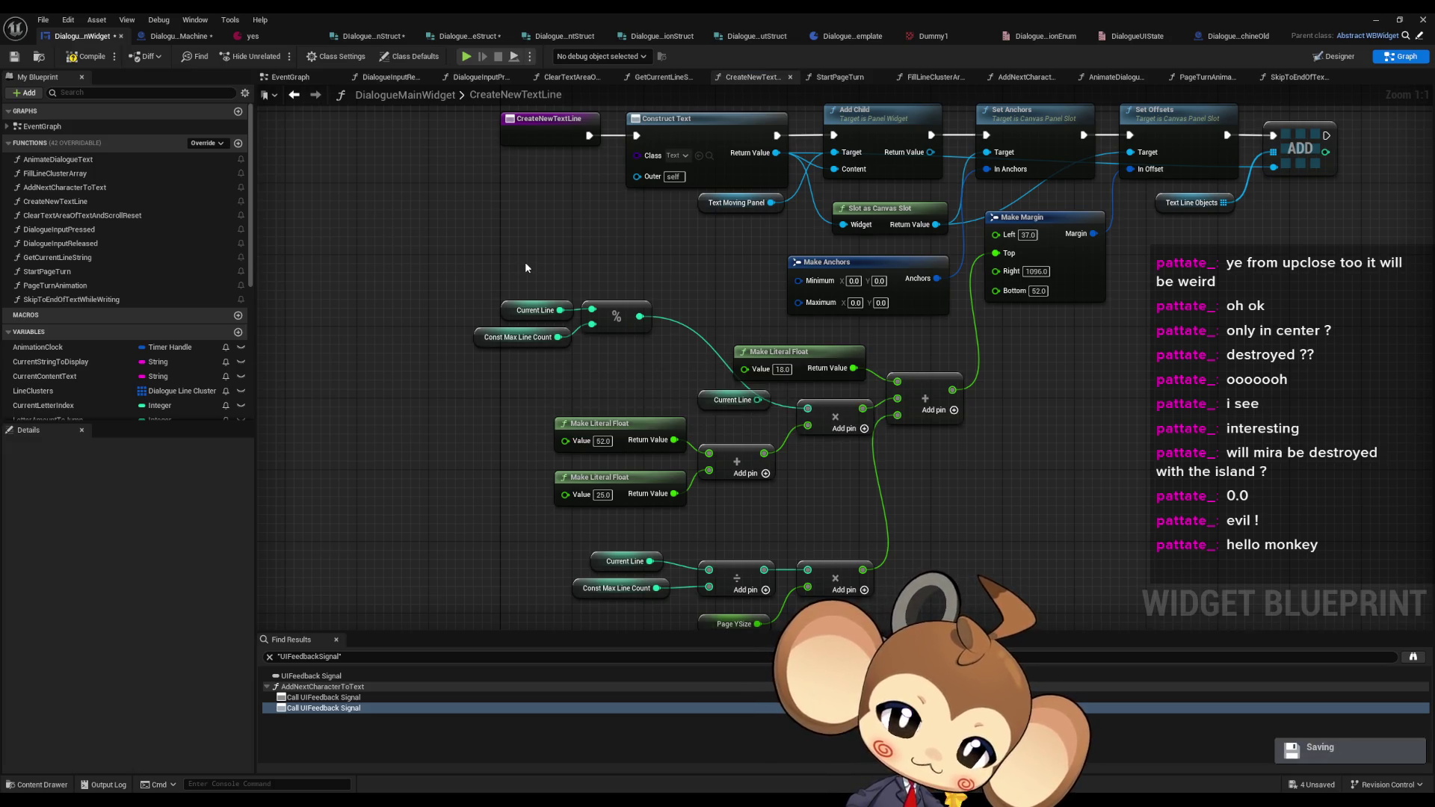
{"action": "key", "text": "Delete"}
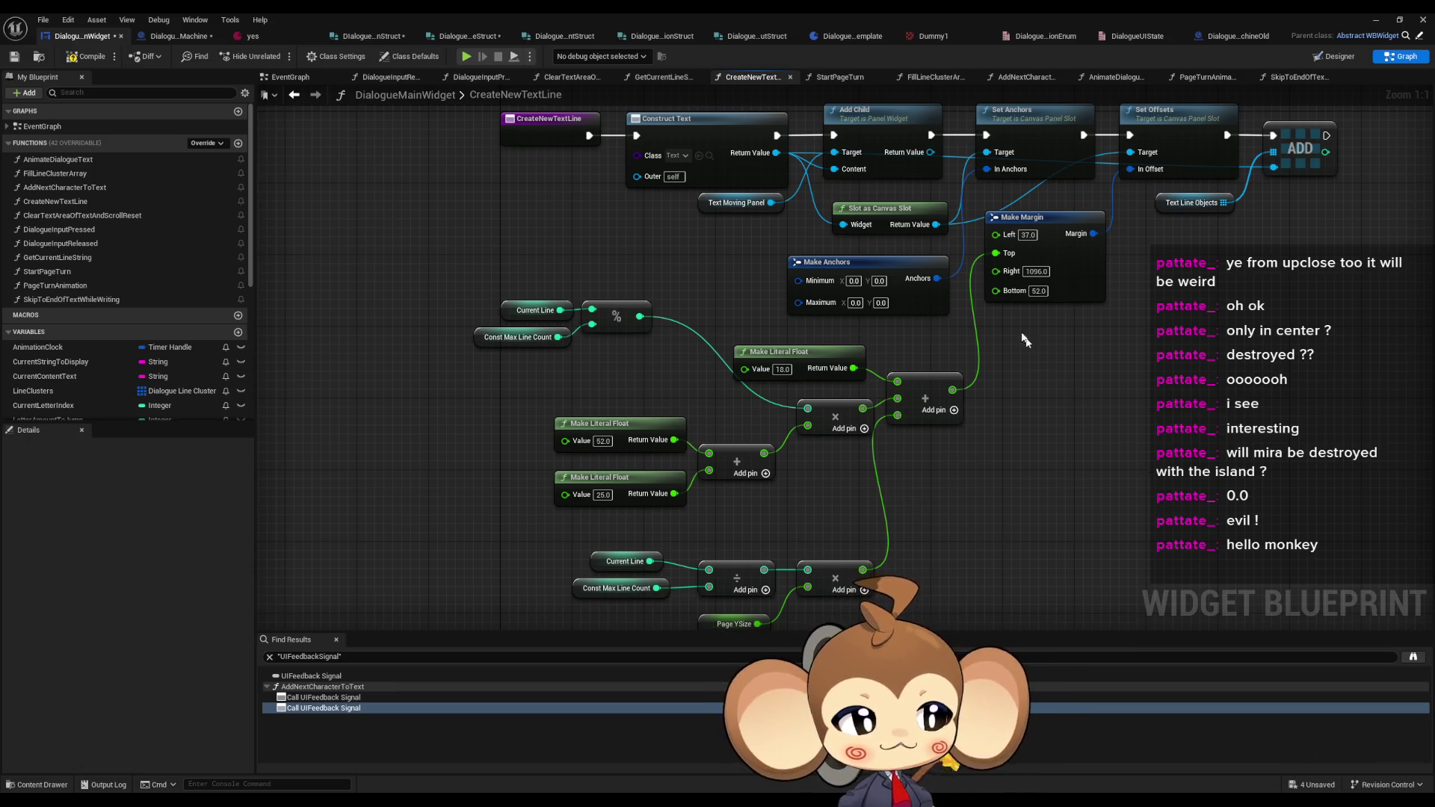
{"action": "left_click", "coordinate": [293, 94]}
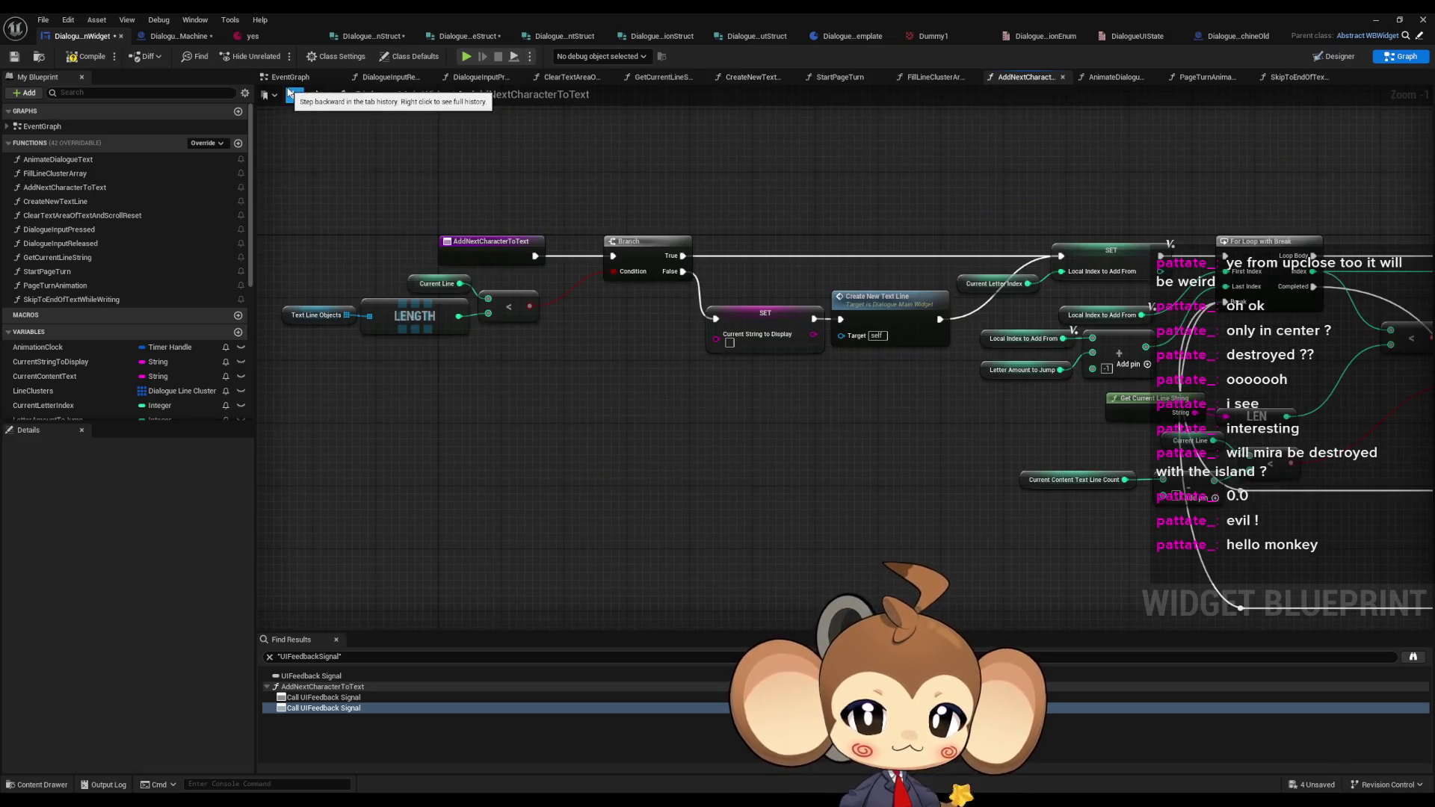
- Survey AddNextCharacterToText, trying selections of Current Letter Index, Get Current Line String and Create New Text Line nodes
{"action": "scroll", "coordinate": [769, 499], "scroll_direction": "down", "scroll_amount": 5}
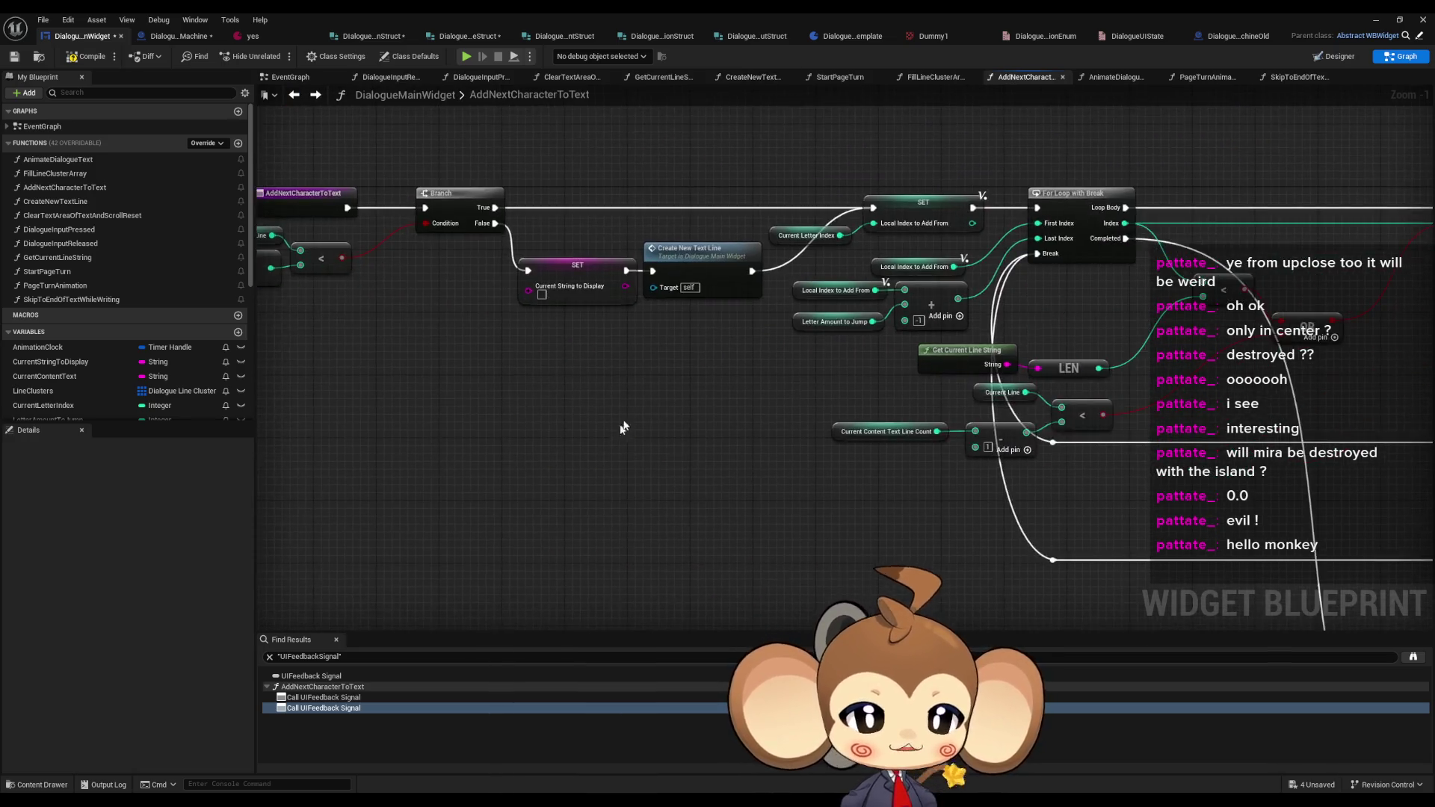
{"action": "scroll", "coordinate": [889, 523], "scroll_direction": "up", "scroll_amount": 5}
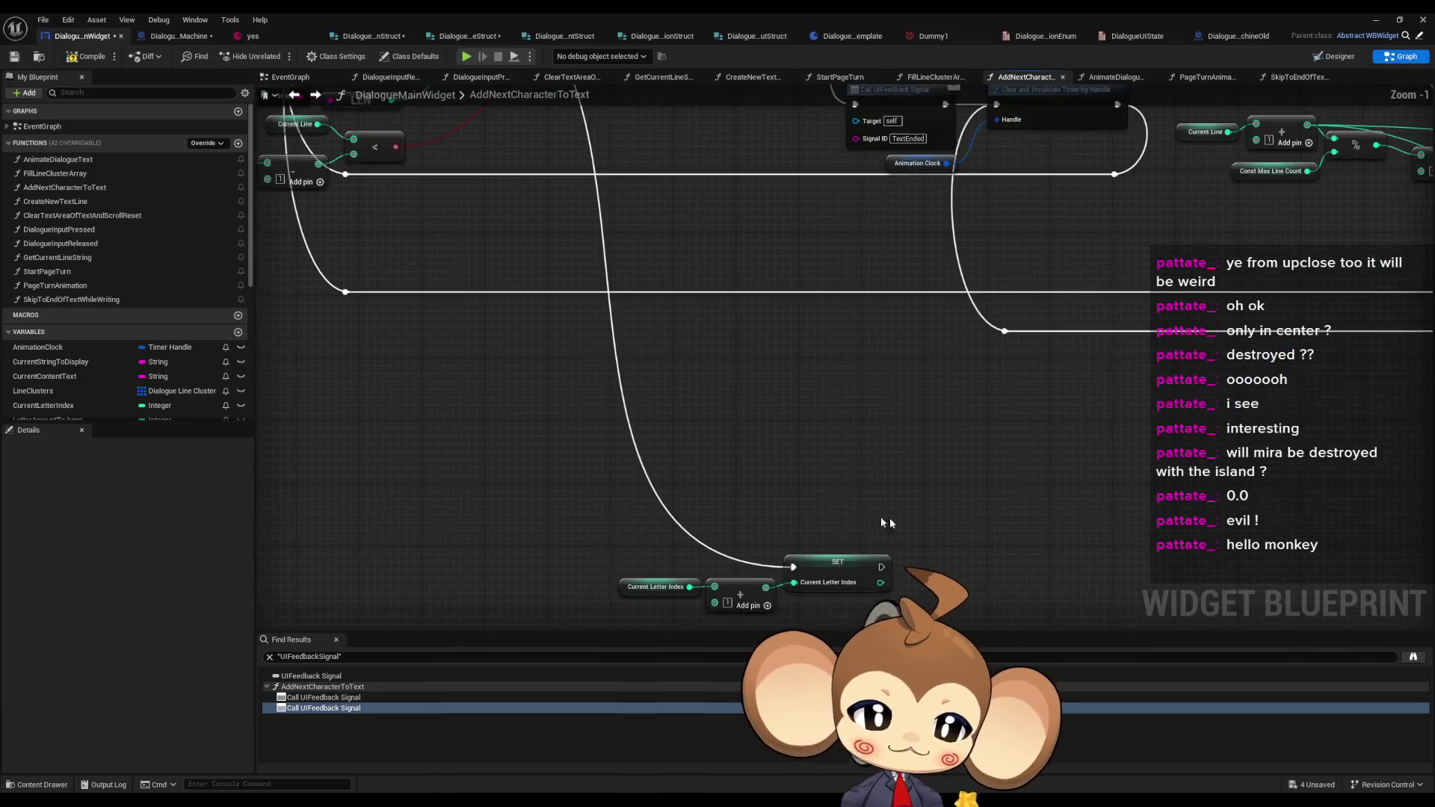
{"action": "left_click_drag", "start_coordinate": [640, 430], "coordinate": [957, 553]}
{"action": "scroll", "coordinate": [777, 516], "scroll_direction": "down", "scroll_amount": 5}
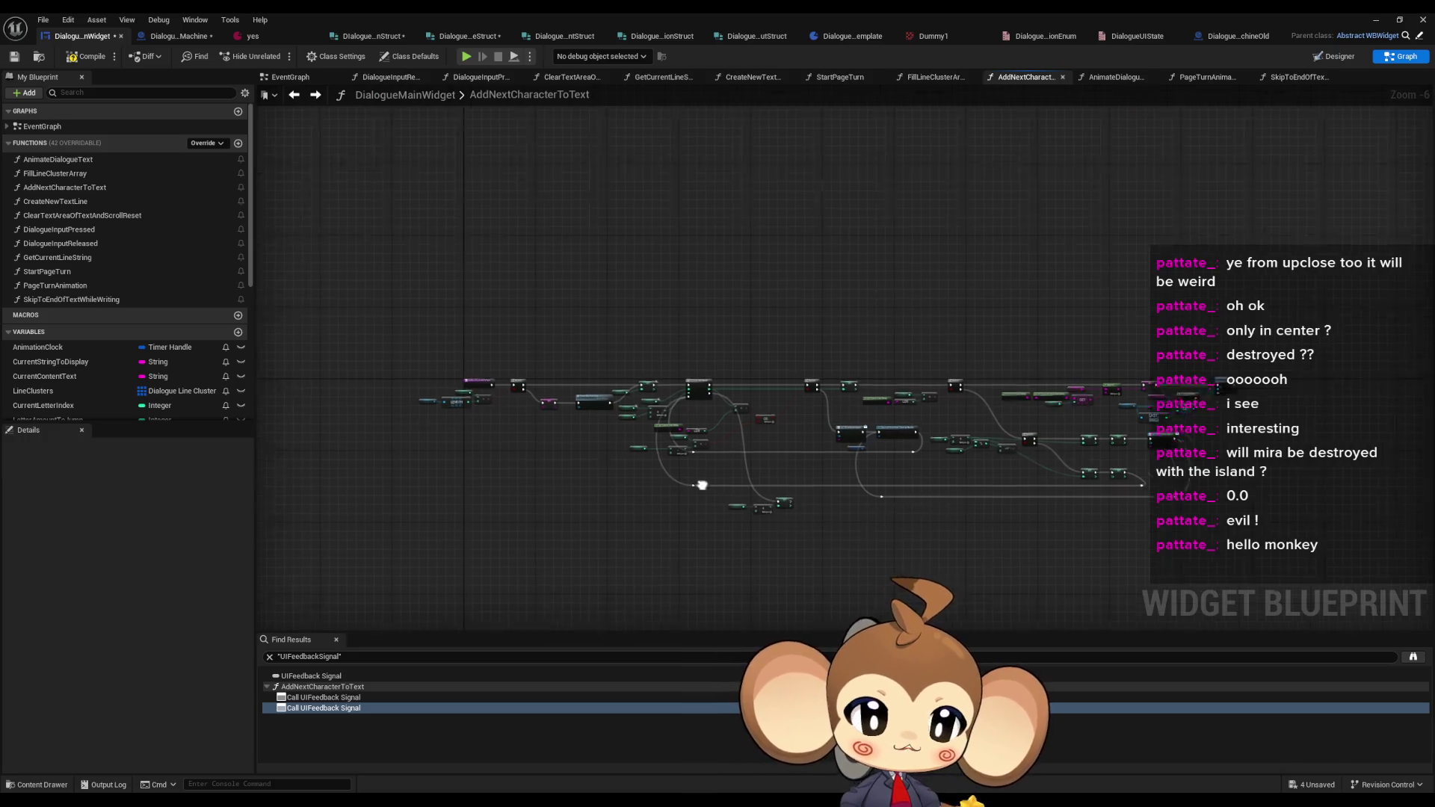
{"action": "scroll", "coordinate": [810, 380], "scroll_direction": "up", "scroll_amount": 5}
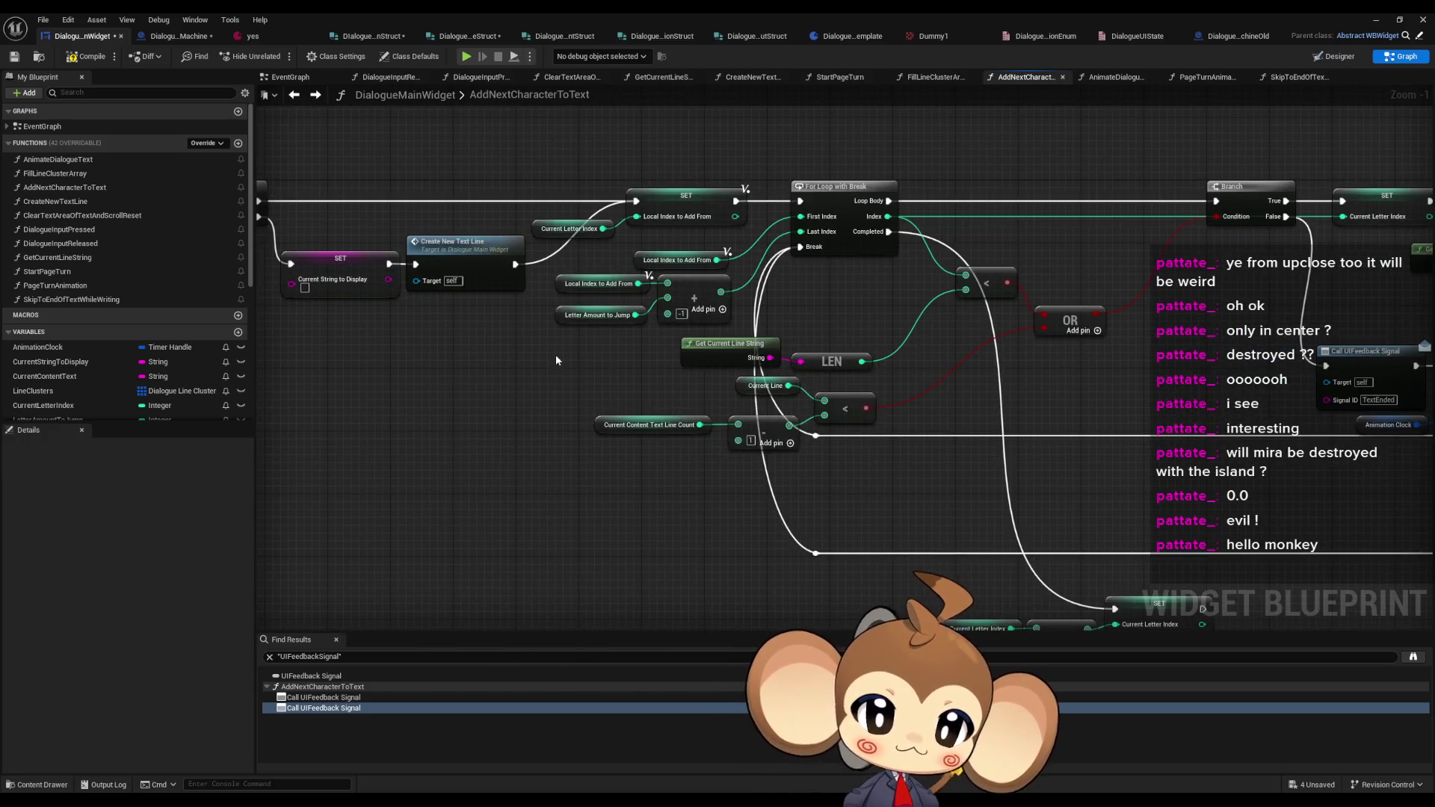
{"action": "left_click_drag", "start_coordinate": [555, 354], "coordinate": [844, 371]}
{"action": "scroll", "coordinate": [989, 372], "scroll_direction": "down", "scroll_amount": 3}
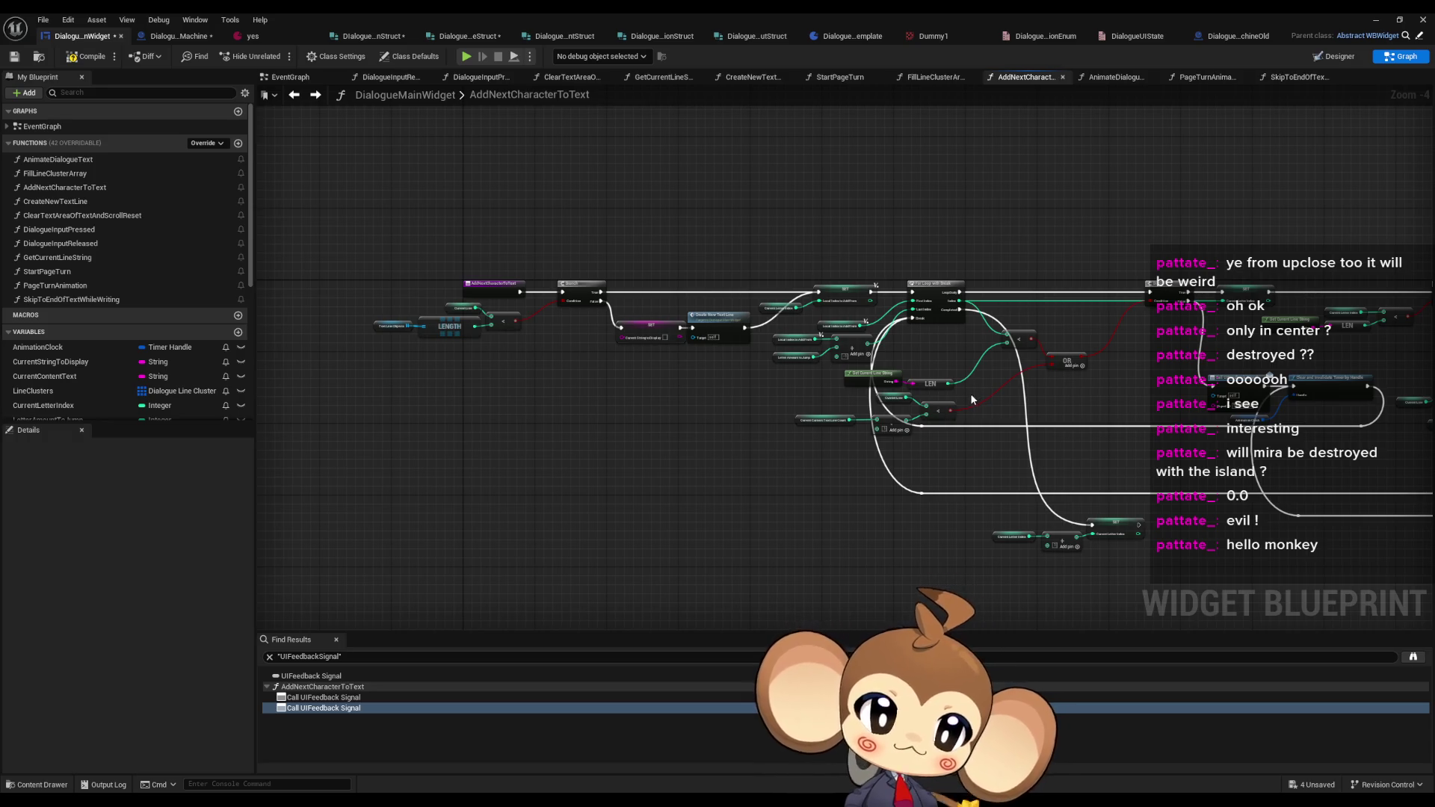
{"action": "scroll", "coordinate": [925, 361], "scroll_direction": "up", "scroll_amount": 2}
{"action": "scroll", "coordinate": [925, 361], "scroll_direction": "up", "scroll_amount": 2}
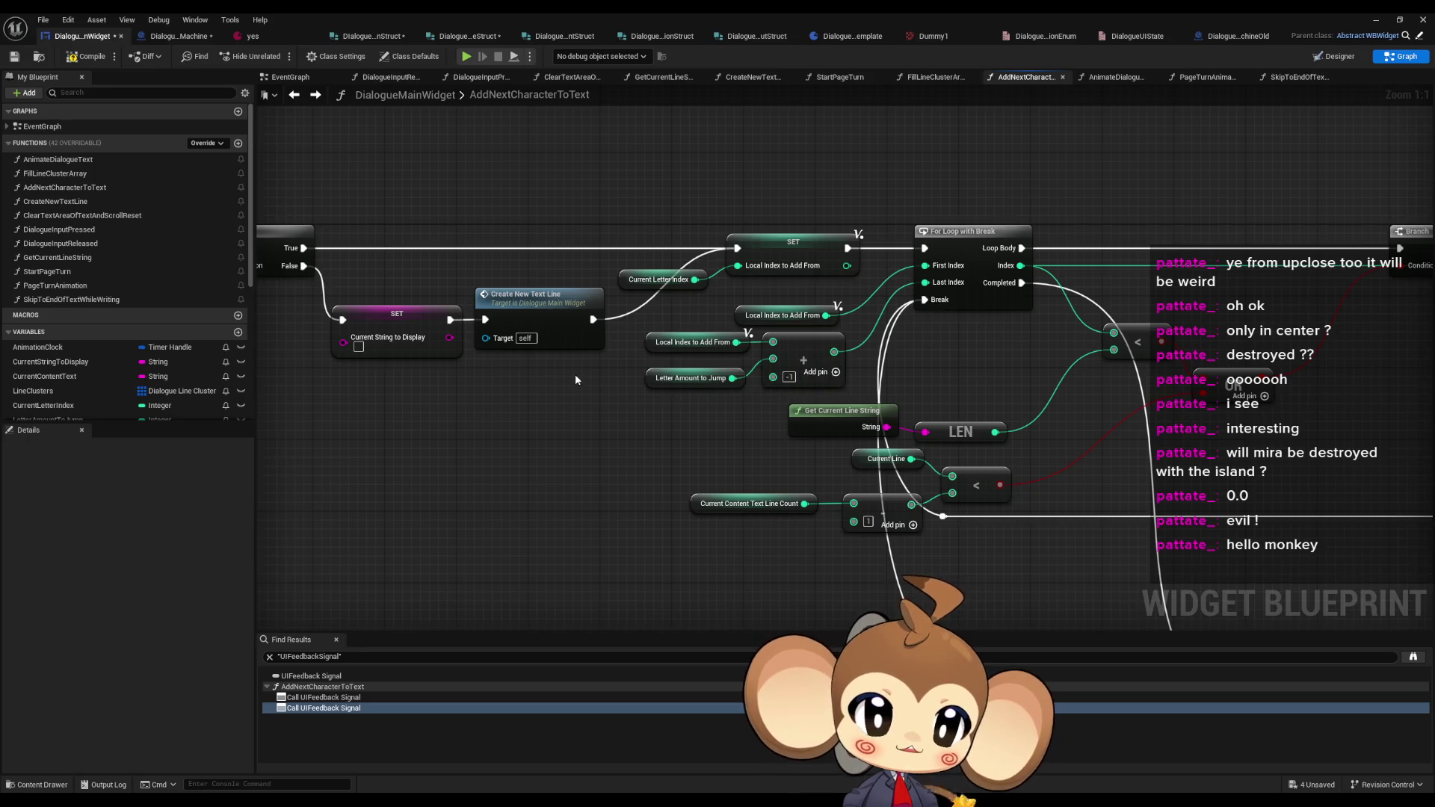
{"action": "left_click", "coordinate": [719, 402]}
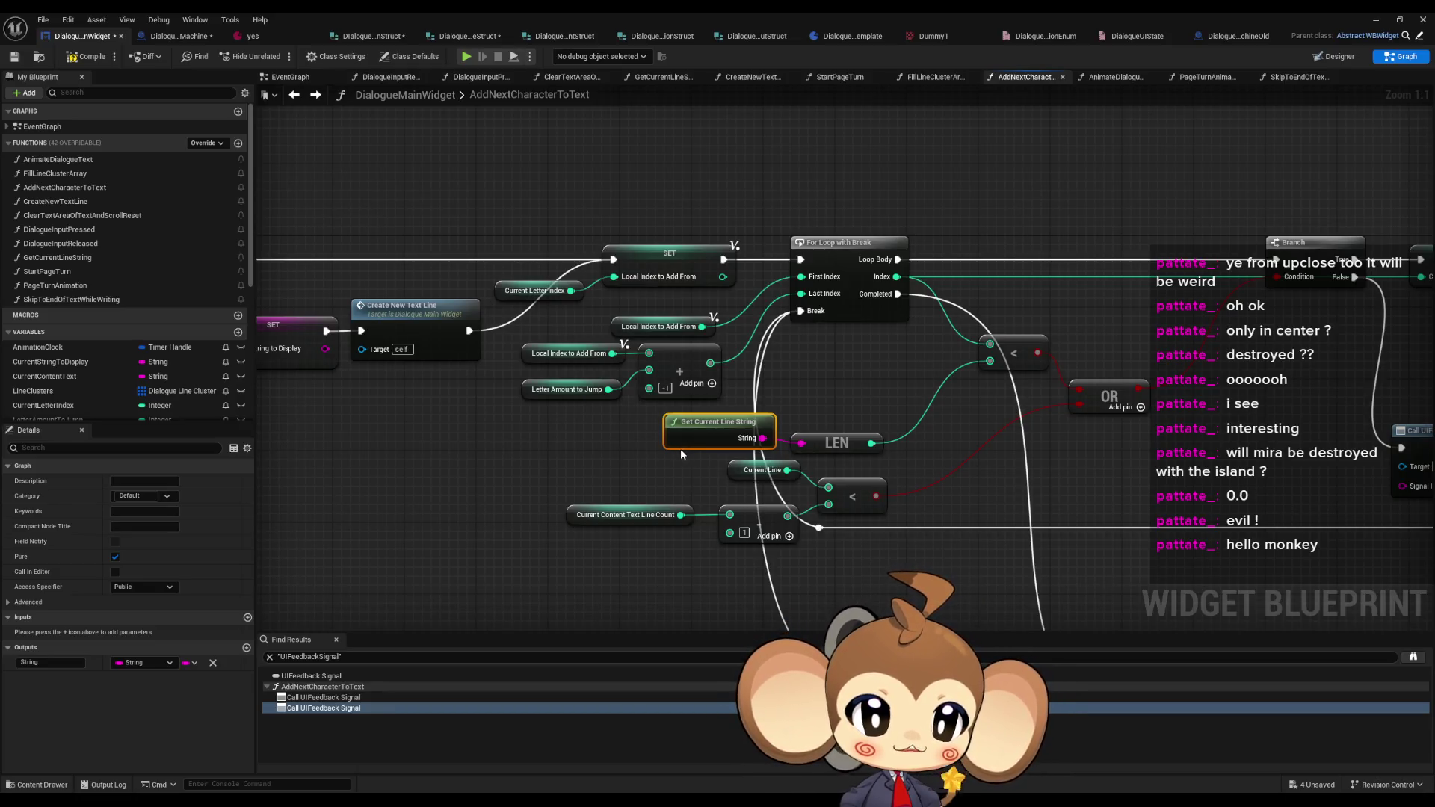
{"action": "scroll", "coordinate": [715, 497], "scroll_direction": "down", "scroll_amount": 4}
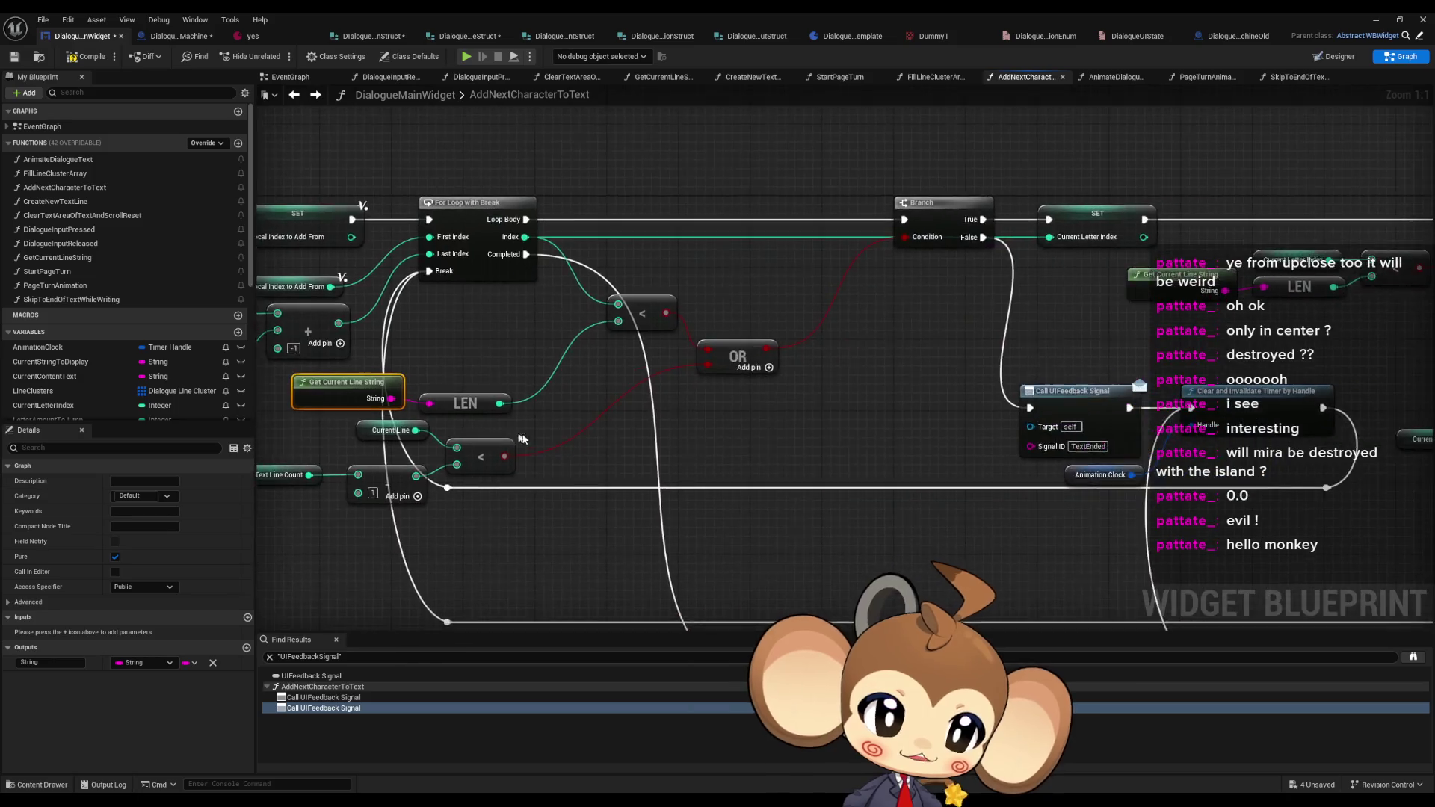
{"action": "scroll", "coordinate": [1148, 327], "scroll_direction": "up", "scroll_amount": 3}
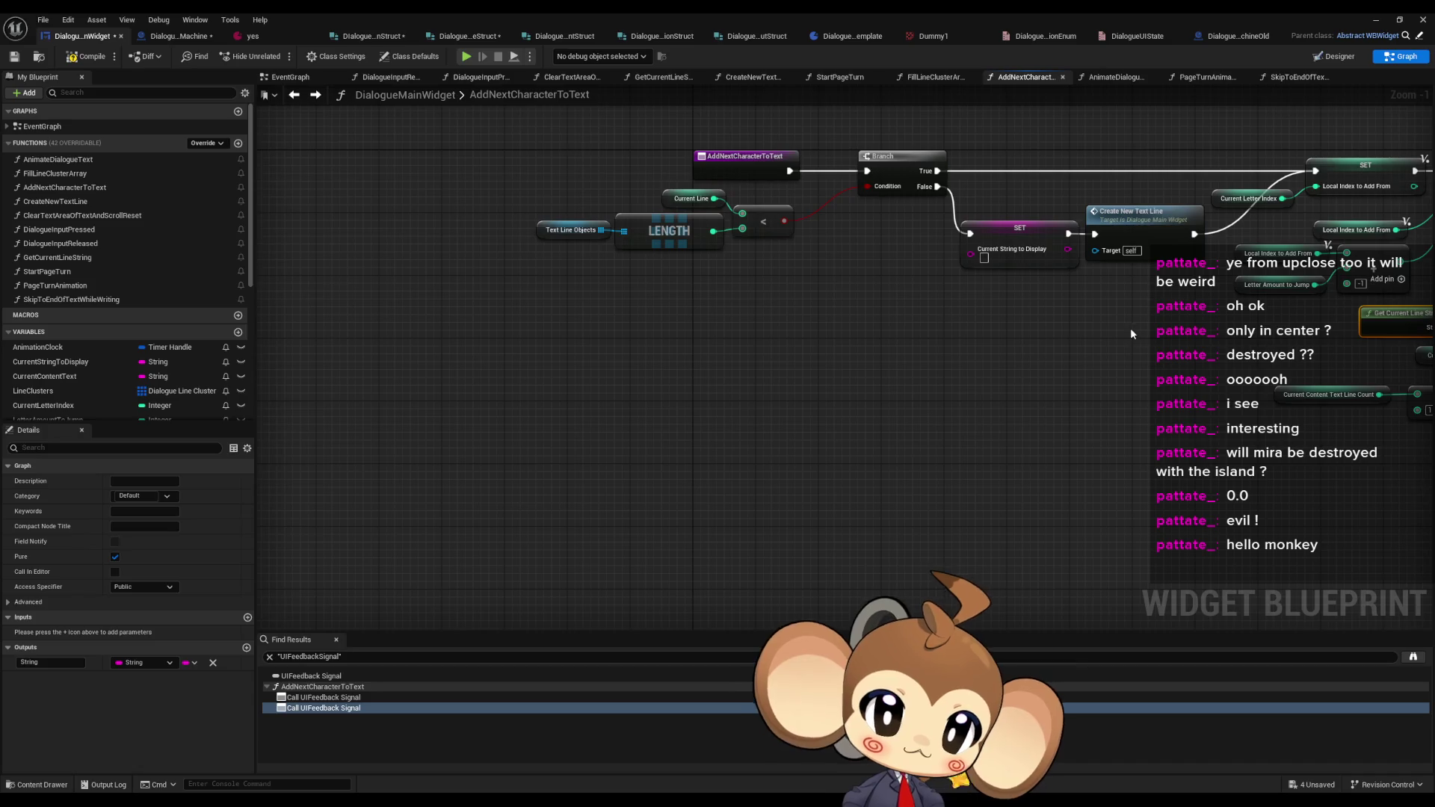
{"action": "left_click_drag", "start_coordinate": [988, 324], "coordinate": [943, 396]}
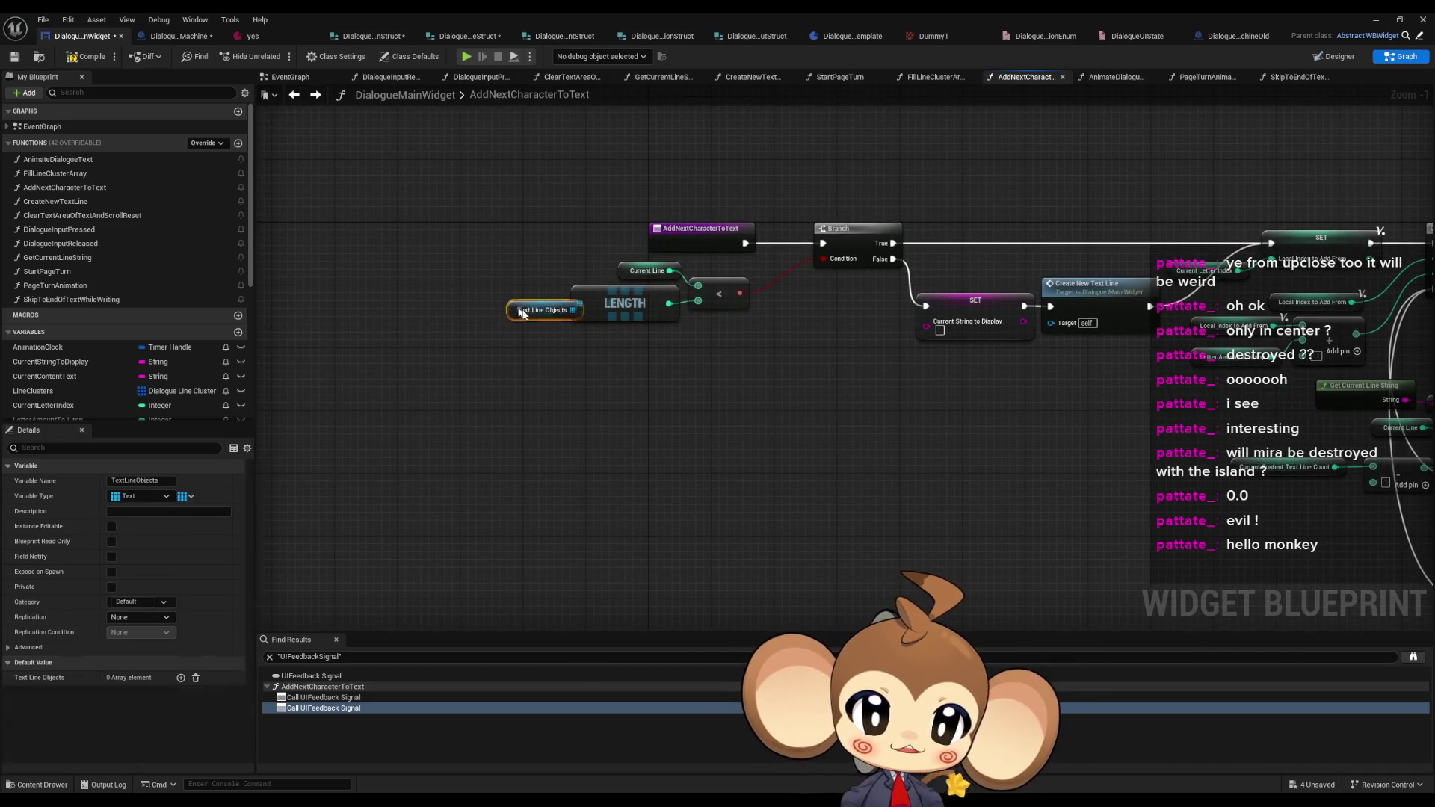
{"action": "left_click_drag", "start_coordinate": [496, 303], "coordinate": [487, 305]}
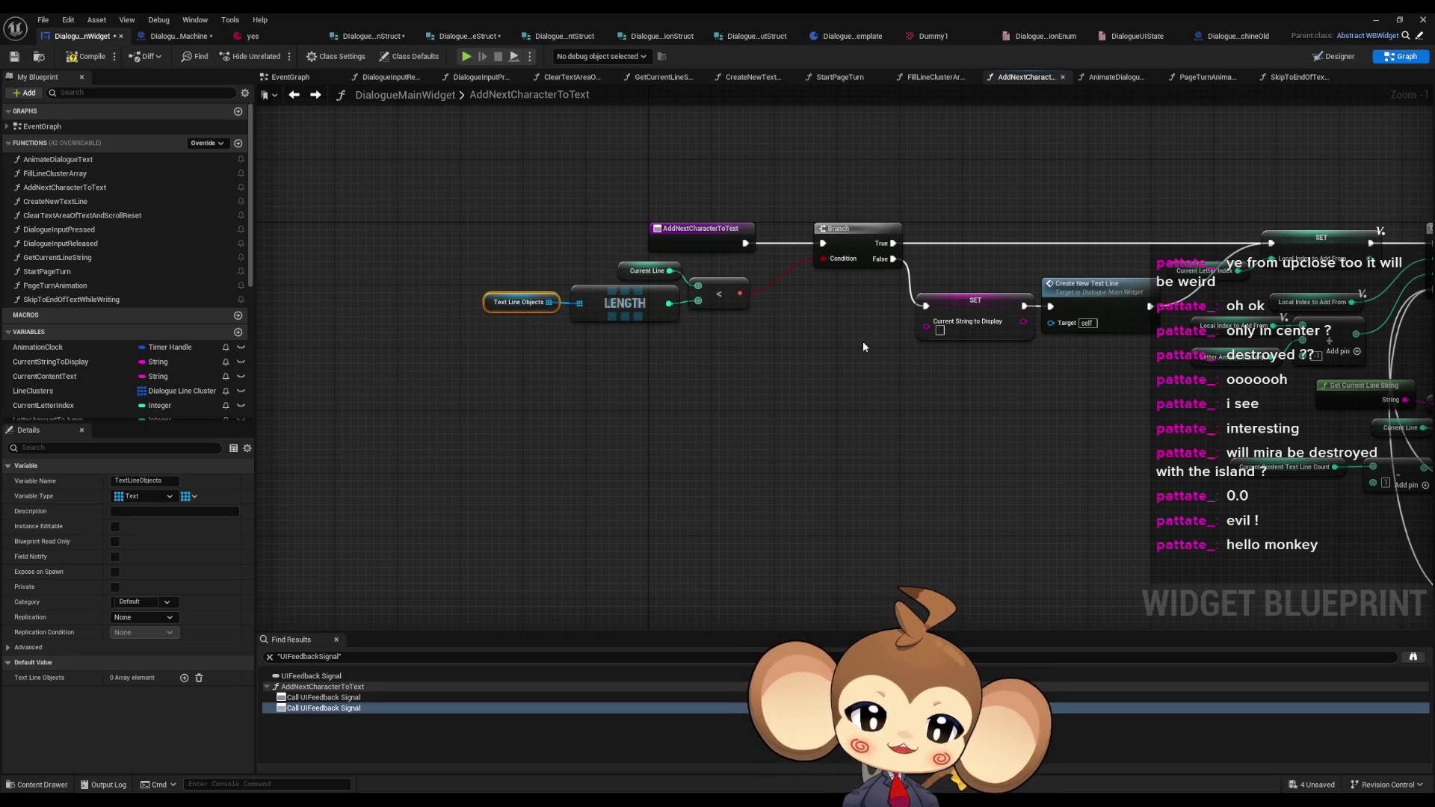
{"action": "left_click_drag", "start_coordinate": [858, 352], "coordinate": [664, 369]}
{"action": "mouse_move", "coordinate": [842, 294]}
{"action": "left_mouse_down"}
{"action": "mouse_move", "coordinate": [922, 390]}
{"action": "mouse_move", "coordinate": [703, 373]}
{"action": "mouse_move", "coordinate": [701, 393]}
{"action": "left_mouse_up"}
{"action": "left_click", "coordinate": [501, 250]}
- Select the line-count comparison nodes (< and Current Line) in AddNextCharacterToText for copying
{"action": "scroll", "coordinate": [994, 415], "scroll_direction": "down", "scroll_amount": 2}
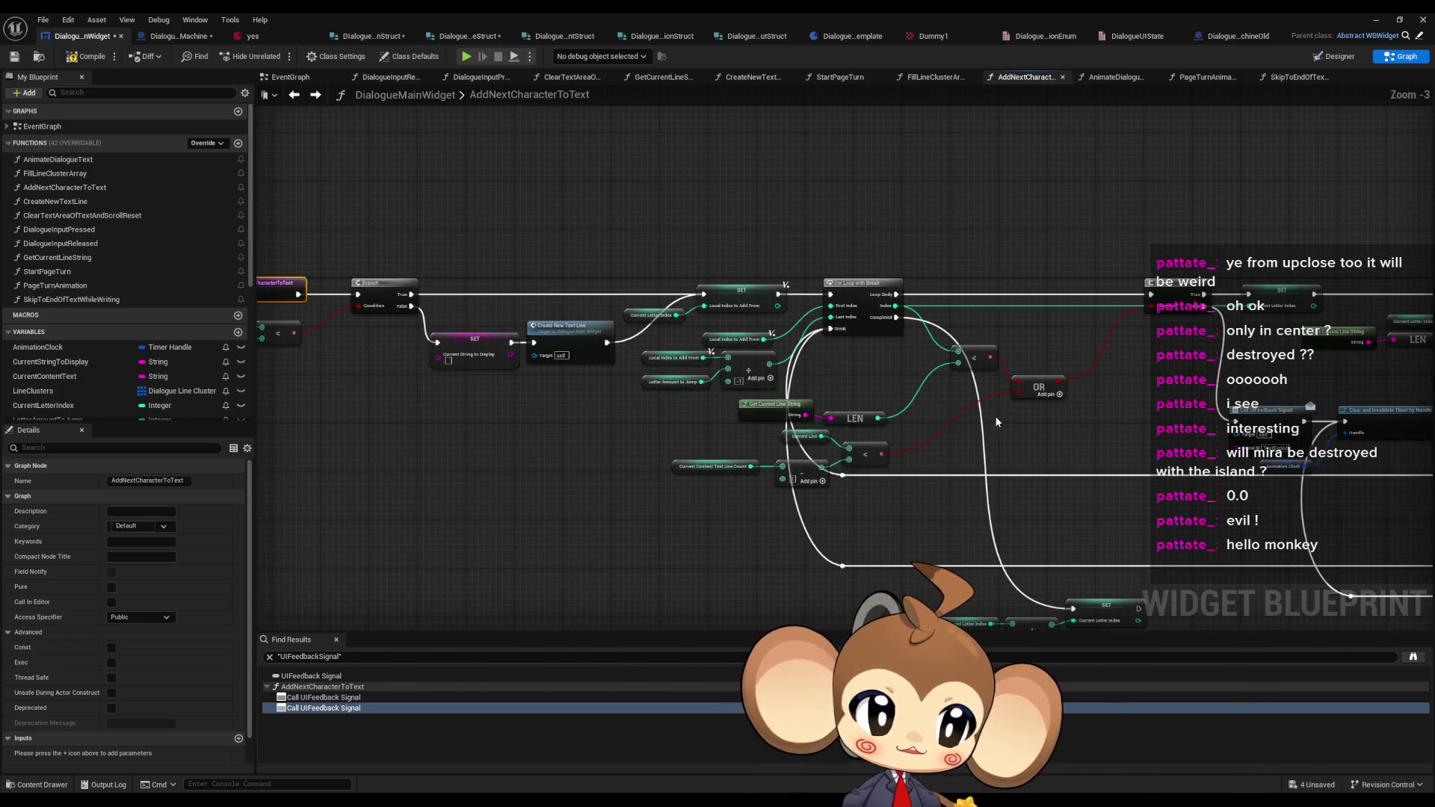
{"action": "left_click_drag", "start_coordinate": [994, 416], "coordinate": [291, 375]}
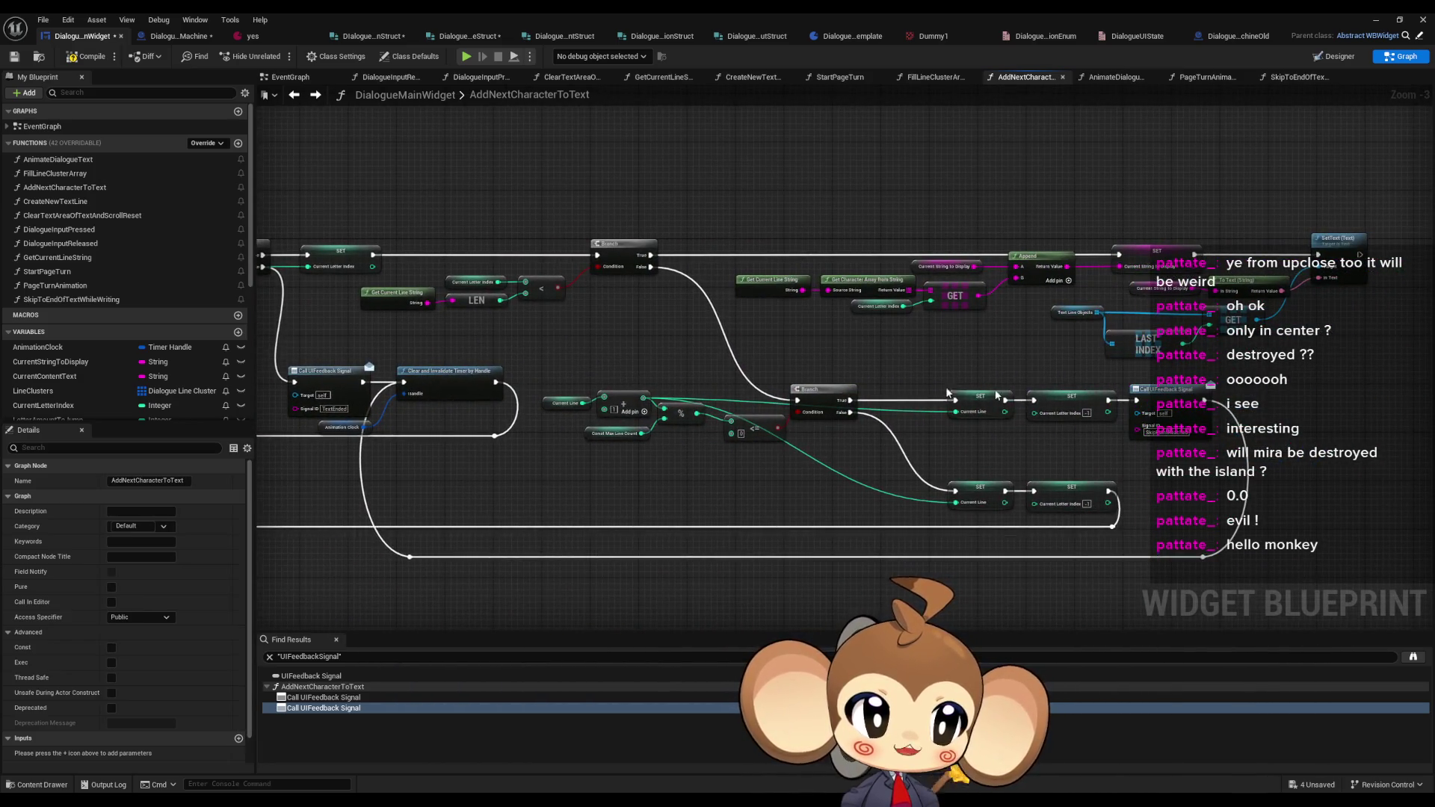
{"action": "left_click_drag", "start_coordinate": [996, 395], "coordinate": [818, 398]}
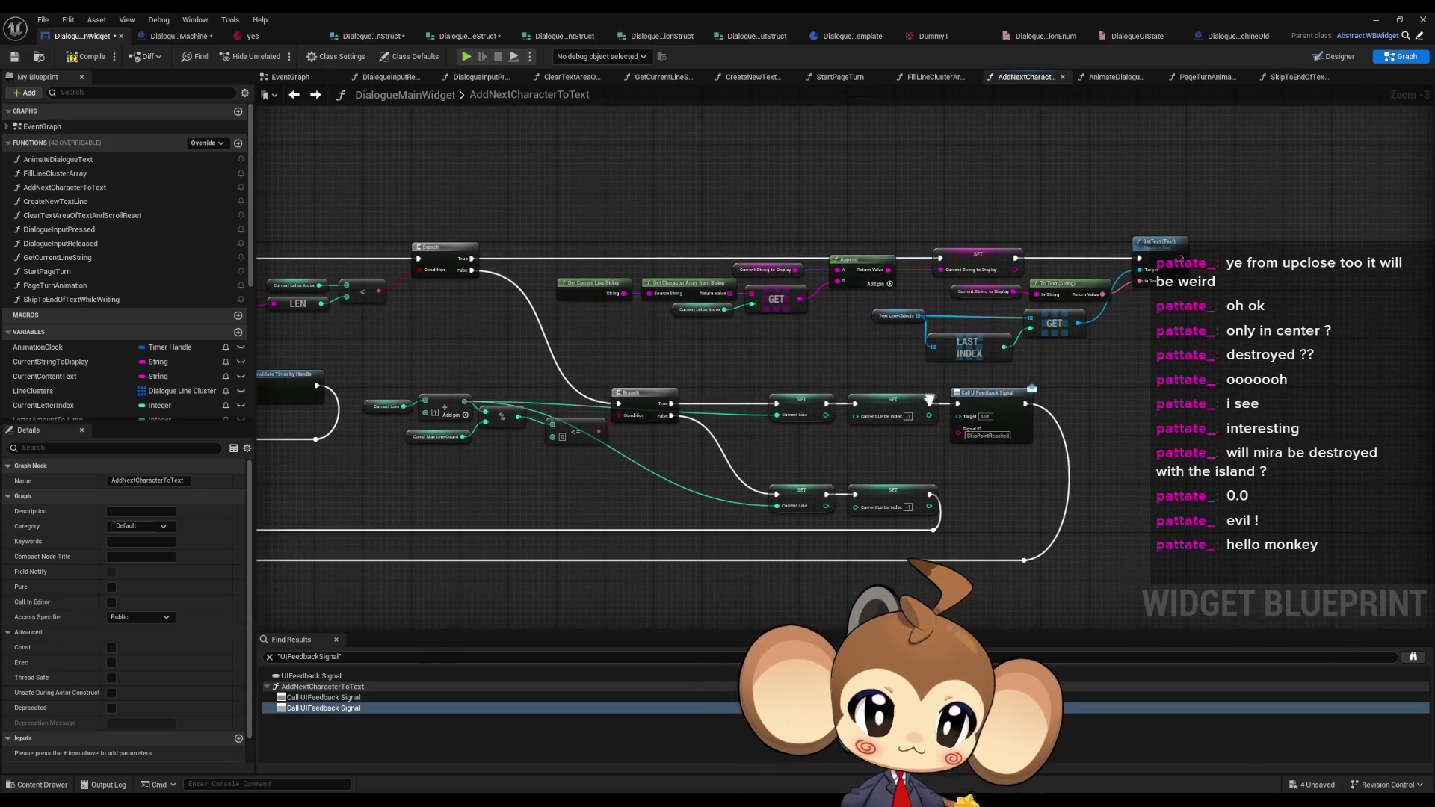
{"action": "scroll", "coordinate": [788, 474], "scroll_direction": "up", "scroll_amount": 3}
{"action": "left_click_drag", "start_coordinate": [743, 330], "coordinate": [859, 554]}
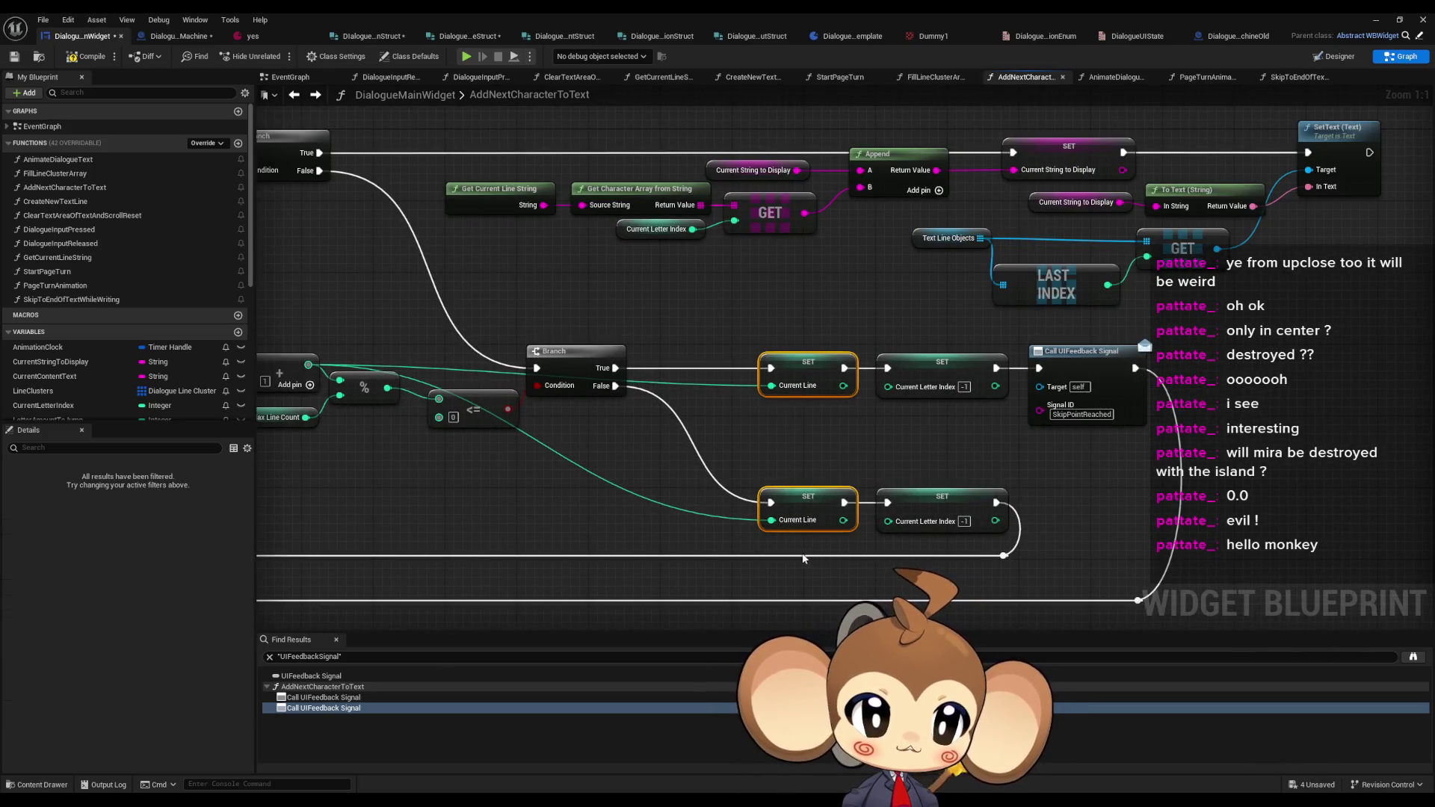
{"action": "mouse_move", "coordinate": [299, 448]}
{"action": "left_mouse_down"}
{"action": "mouse_move", "coordinate": [823, 452]}
{"action": "mouse_move", "coordinate": [931, 580]}
{"action": "left_mouse_up"}
{"action": "mouse_move", "coordinate": [579, 225]}
{"action": "left_mouse_down"}
{"action": "mouse_move", "coordinate": [966, 417]}
{"action": "mouse_move", "coordinate": [944, 377]}
{"action": "mouse_move", "coordinate": [1252, 376]}
{"action": "left_mouse_up"}
{"action": "left_click", "coordinate": [607, 228]}
{"action": "left_click", "coordinate": [627, 266]}
{"action": "mouse_move", "coordinate": [657, 384]}
{"action": "left_mouse_down"}
{"action": "mouse_move", "coordinate": [784, 384]}
{"action": "mouse_move", "coordinate": [1124, 310]}
{"action": "left_mouse_up"}
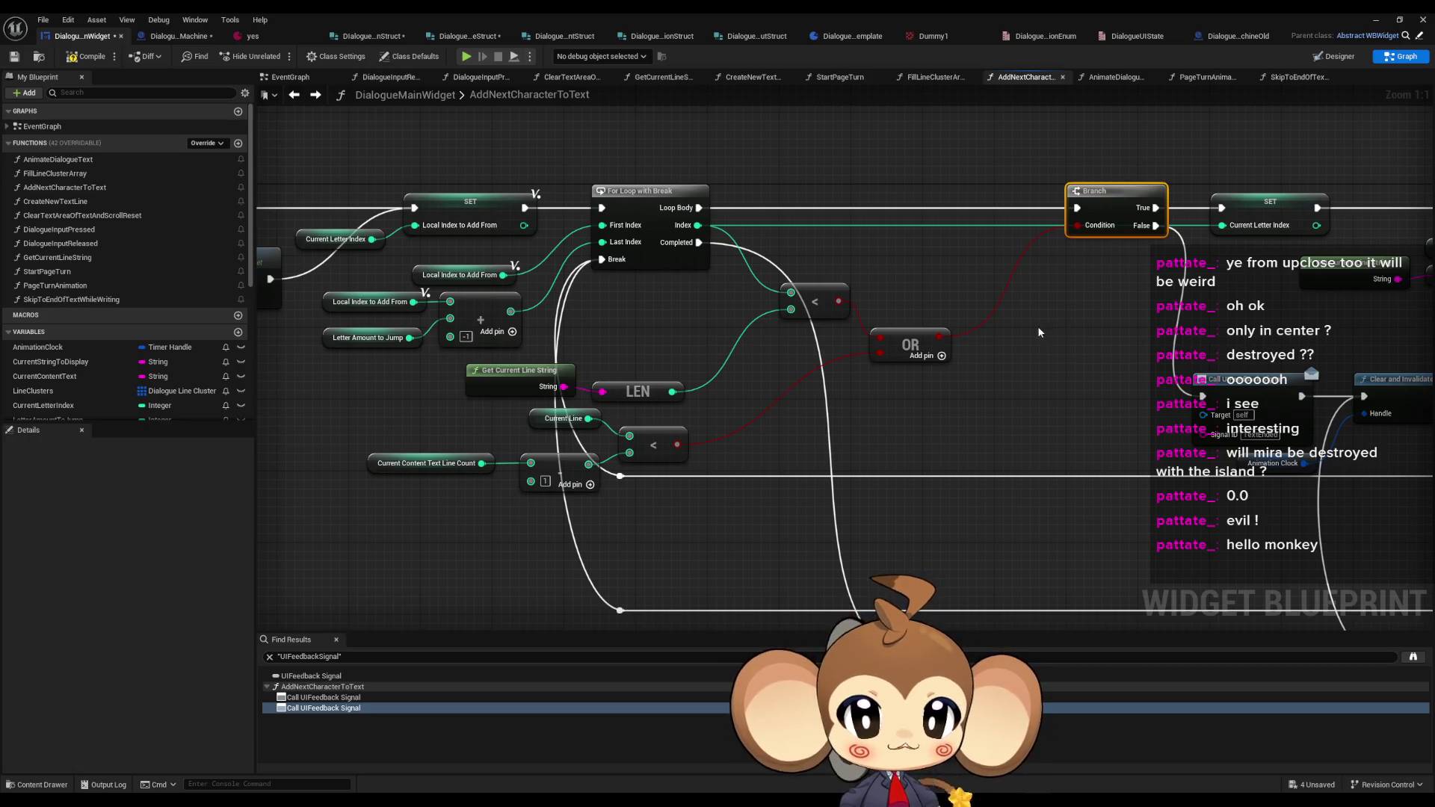
{"action": "left_click_drag", "start_coordinate": [416, 426], "coordinate": [673, 490]}
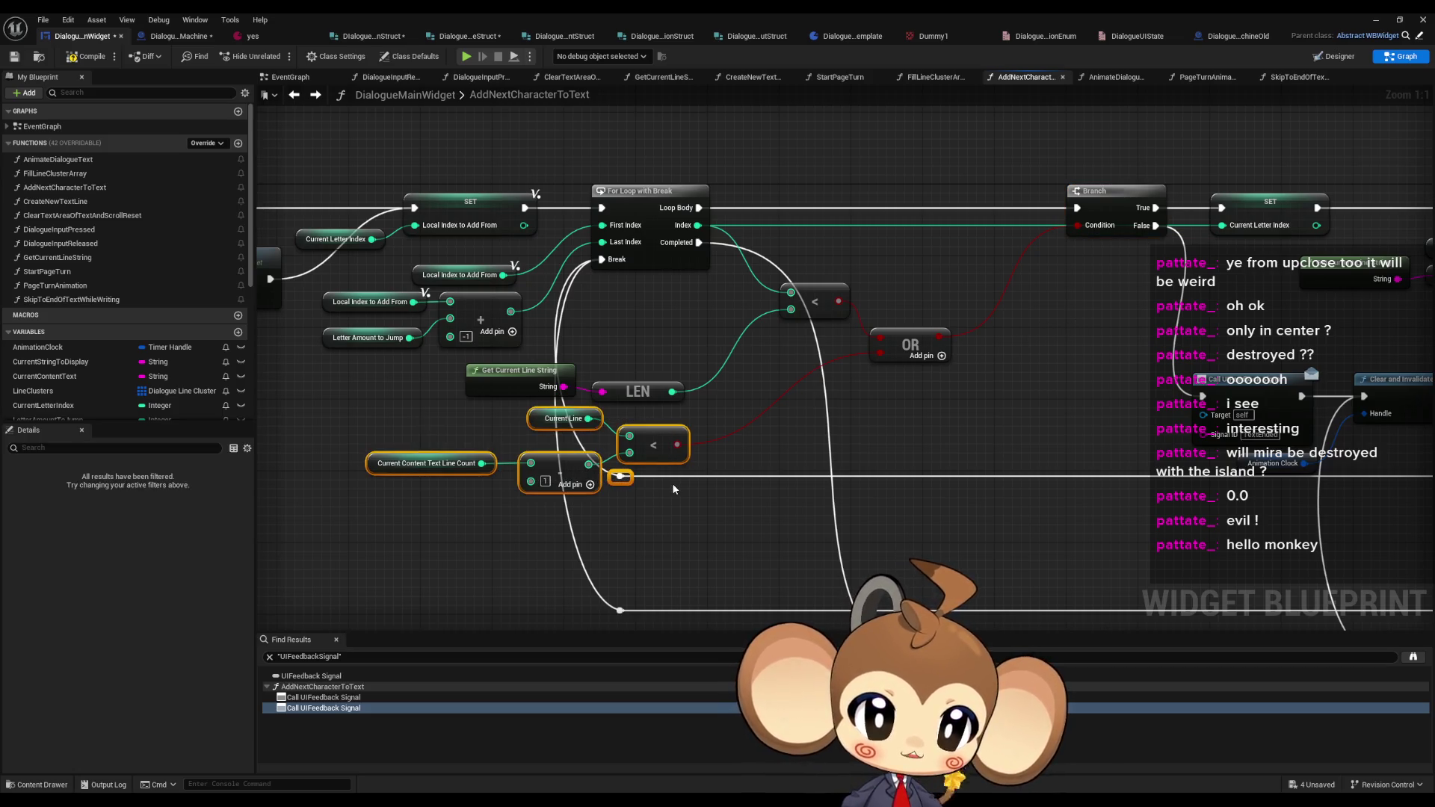
{"action": "left_click", "coordinate": [656, 526]}
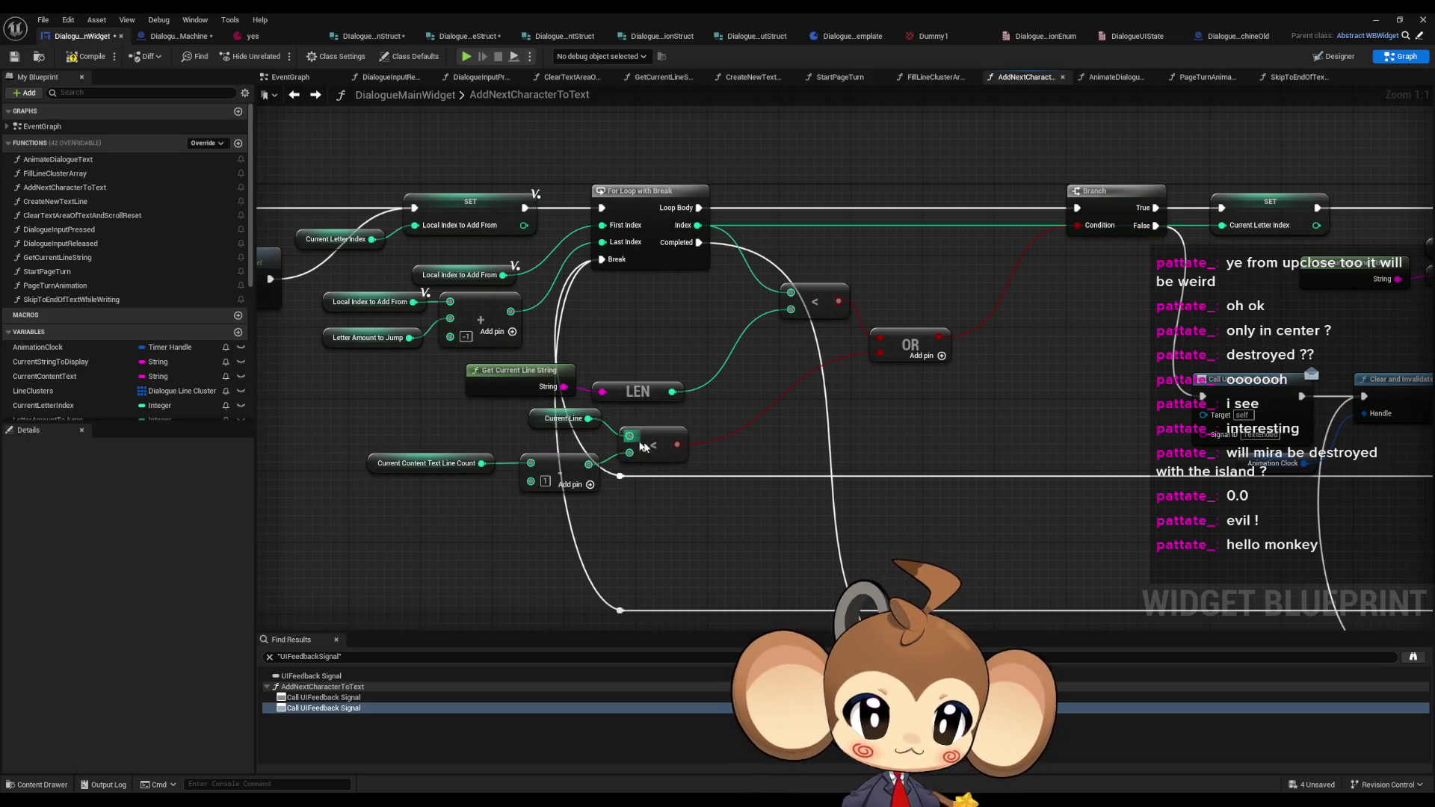
{"action": "left_click", "coordinate": [535, 419], "text": "shift"}
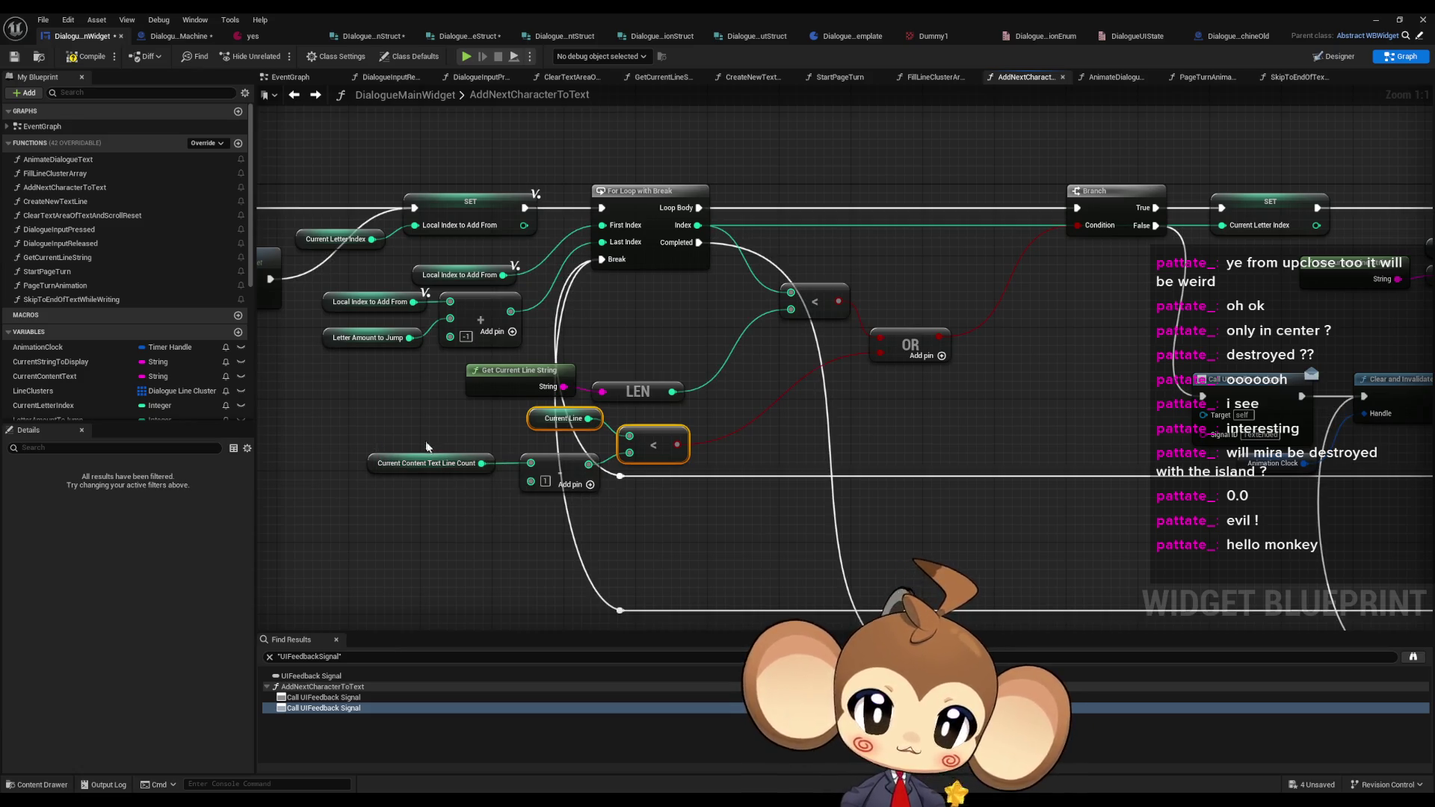
{"action": "left_click_drag", "start_coordinate": [427, 443], "coordinate": [533, 508]}
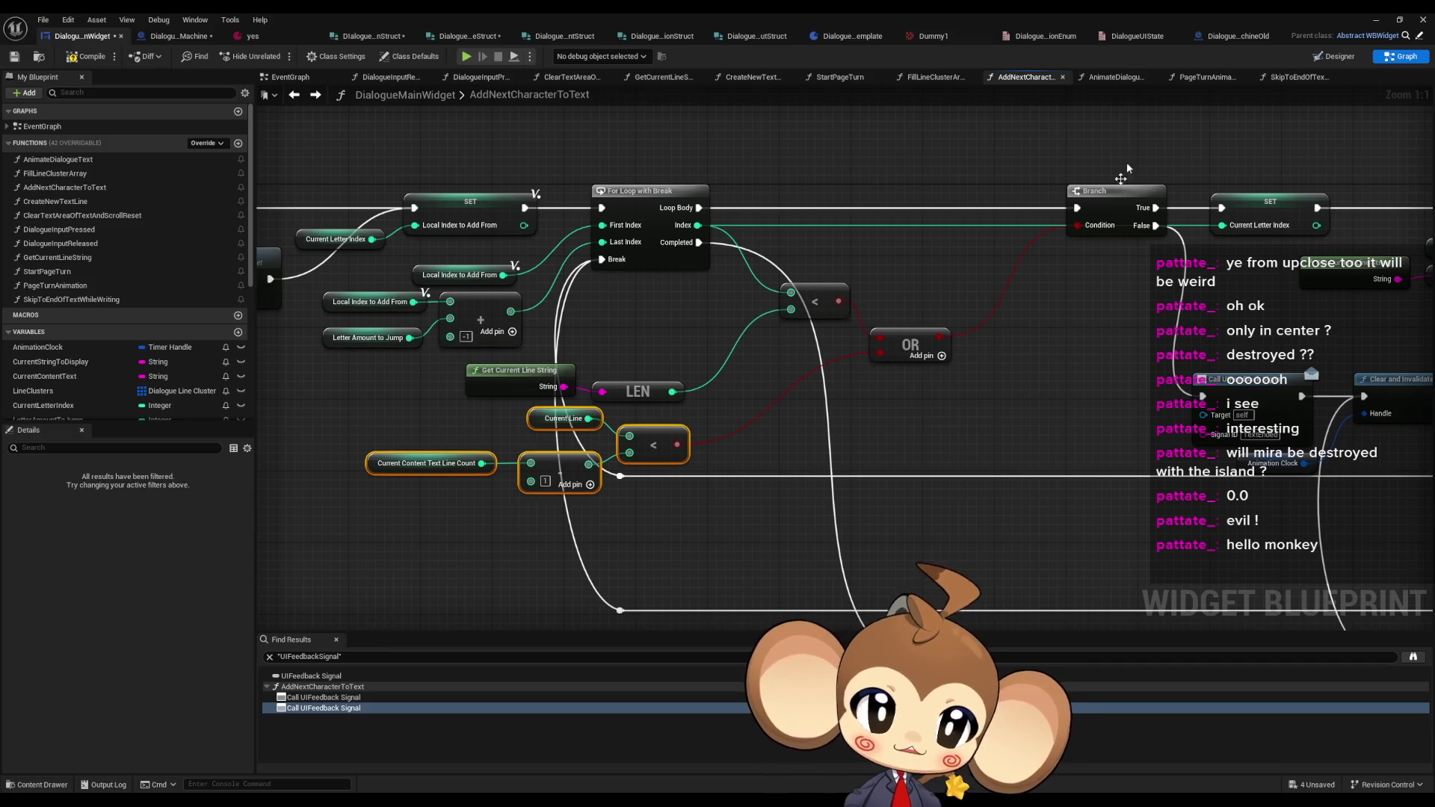
- Paste the line-count comparison nodes into SkipToEndOfTextWhileWriting
{"action": "left_click", "coordinate": [320, 95]}
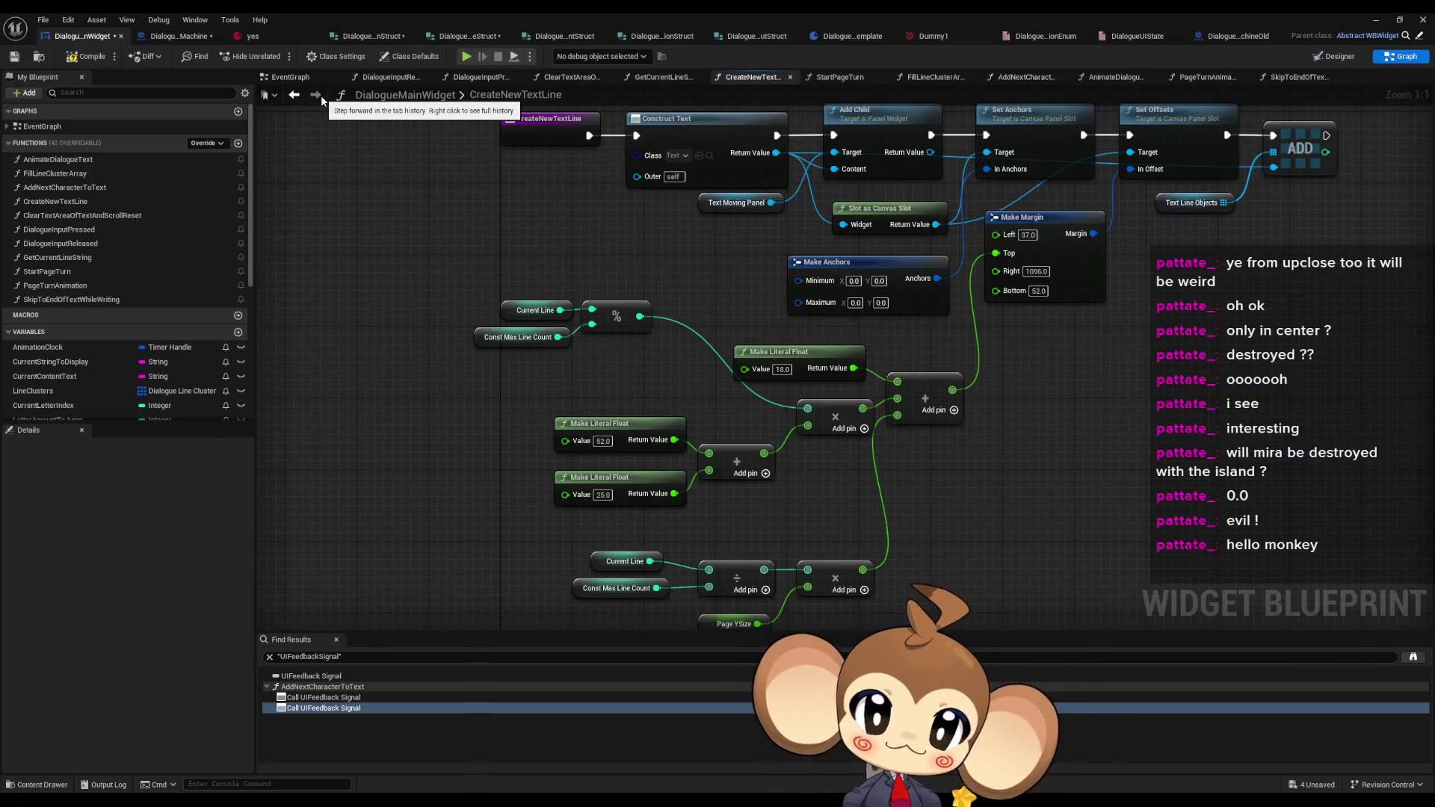
{"action": "left_click", "coordinate": [294, 95]}
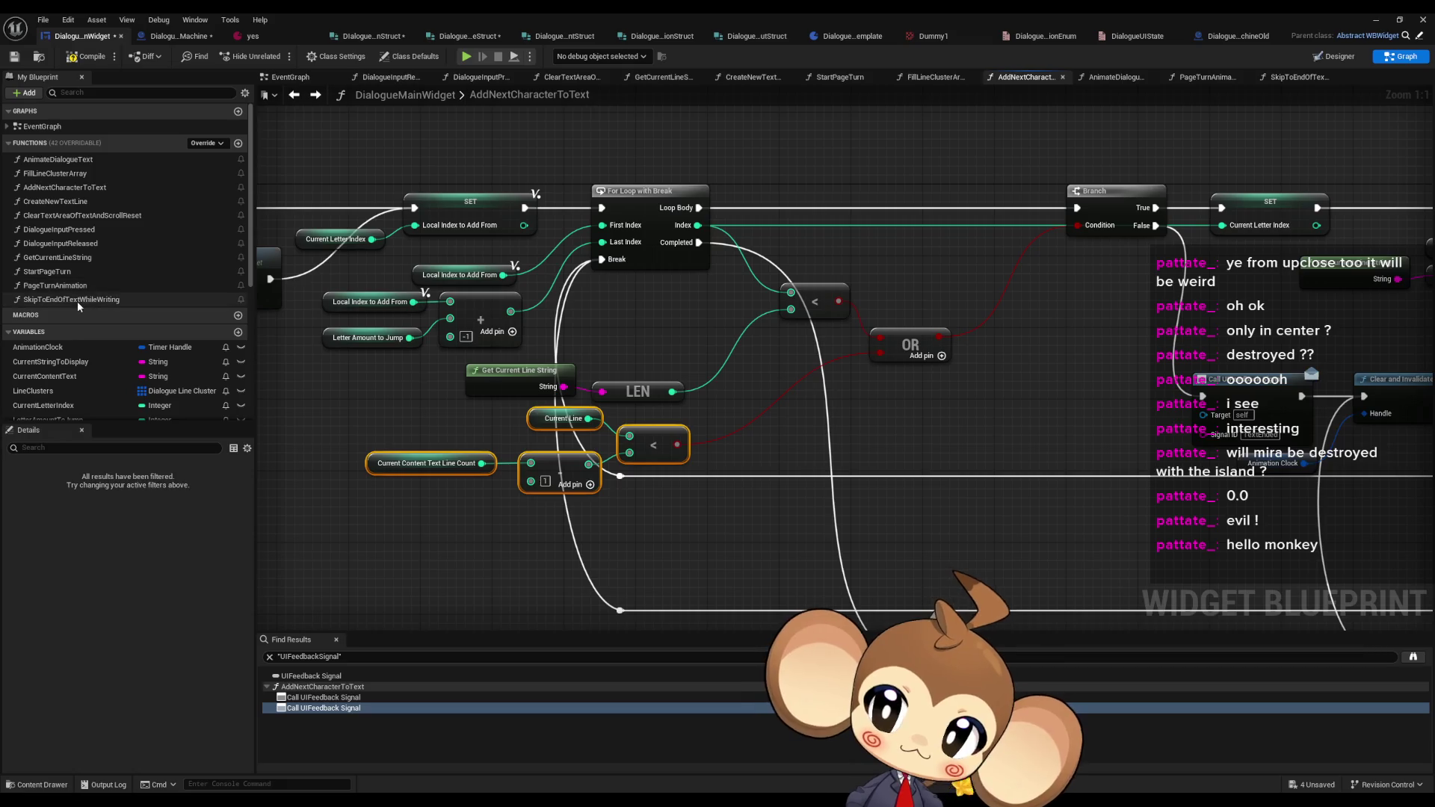
{"action": "double_click", "coordinate": [78, 298]}
{"action": "key", "text": "ctrl+v"}
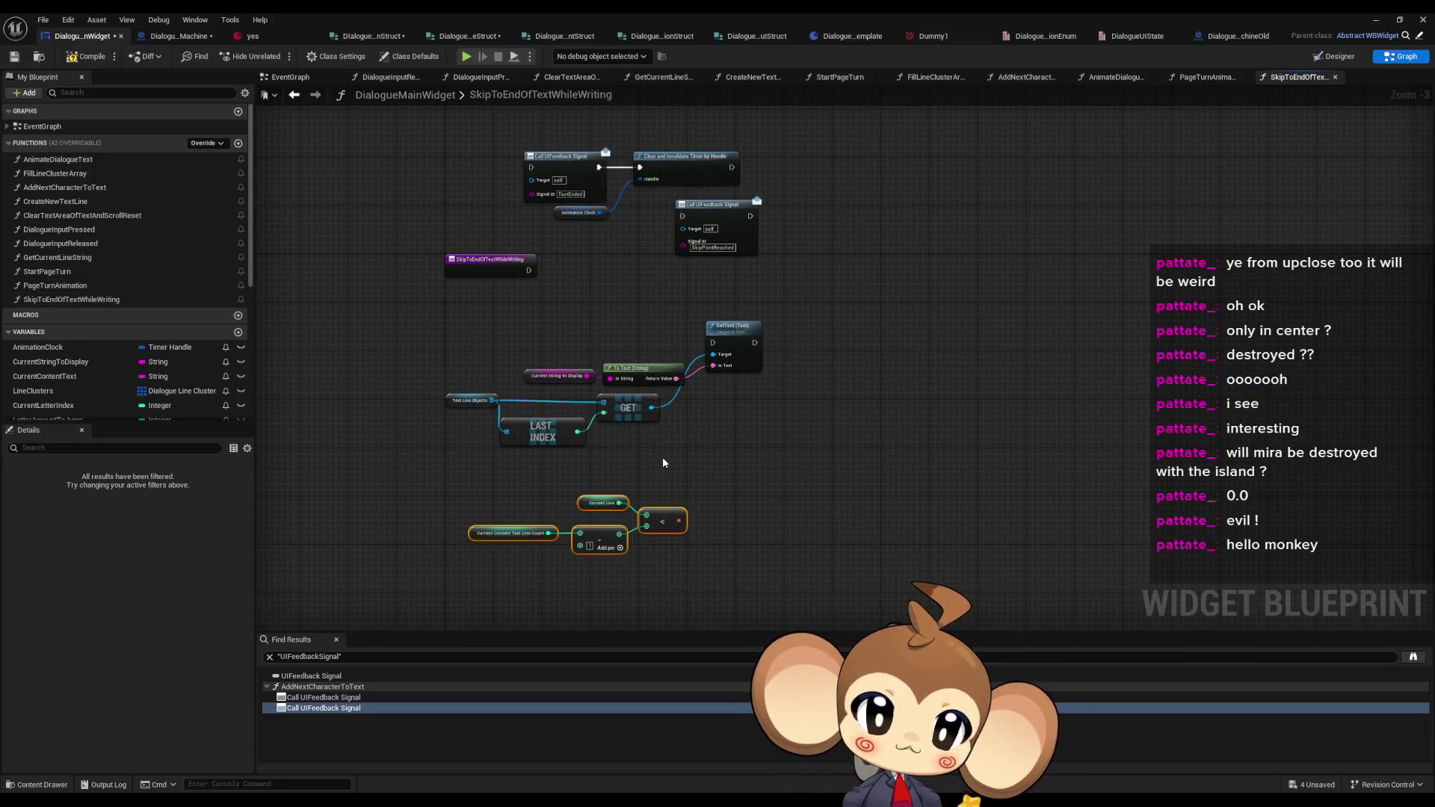
{"action": "left_click", "coordinate": [662, 455]}
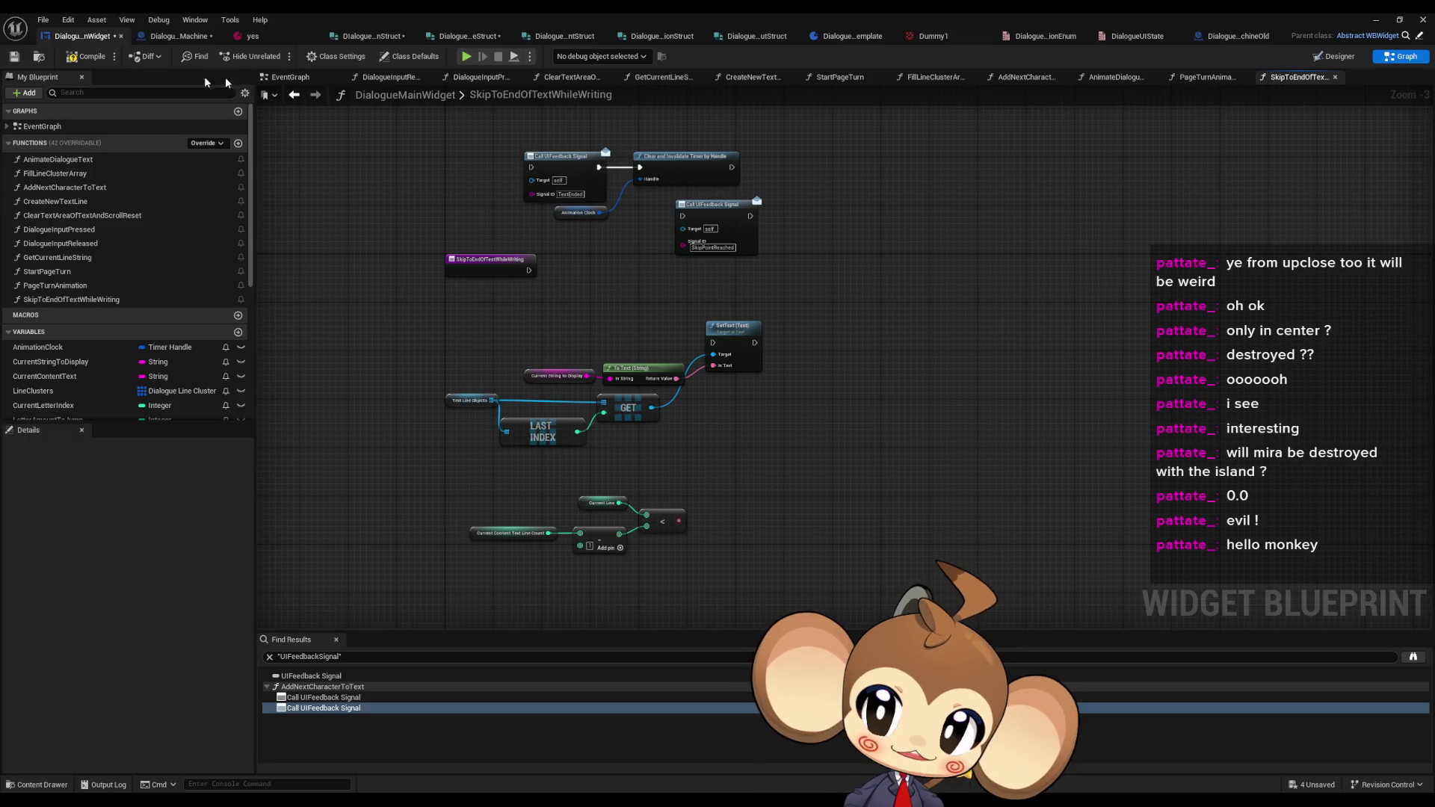
- Copy Create New Text Line and Get Current Line String into SkipToEndOfTextWhileWriting, placed below the others
{"action": "left_click", "coordinate": [301, 94]}
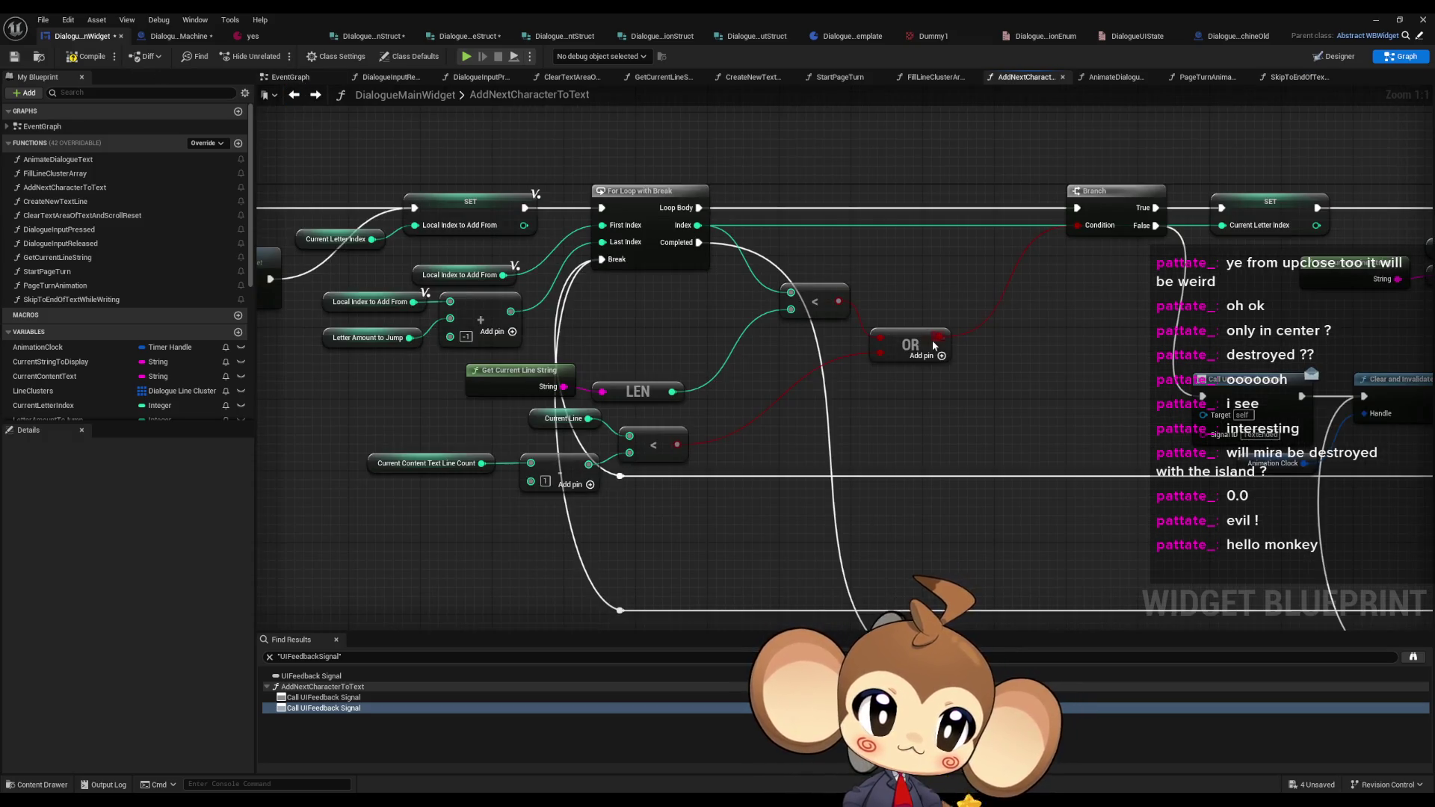
{"action": "scroll", "coordinate": [1021, 361], "scroll_direction": "down", "scroll_amount": 3}
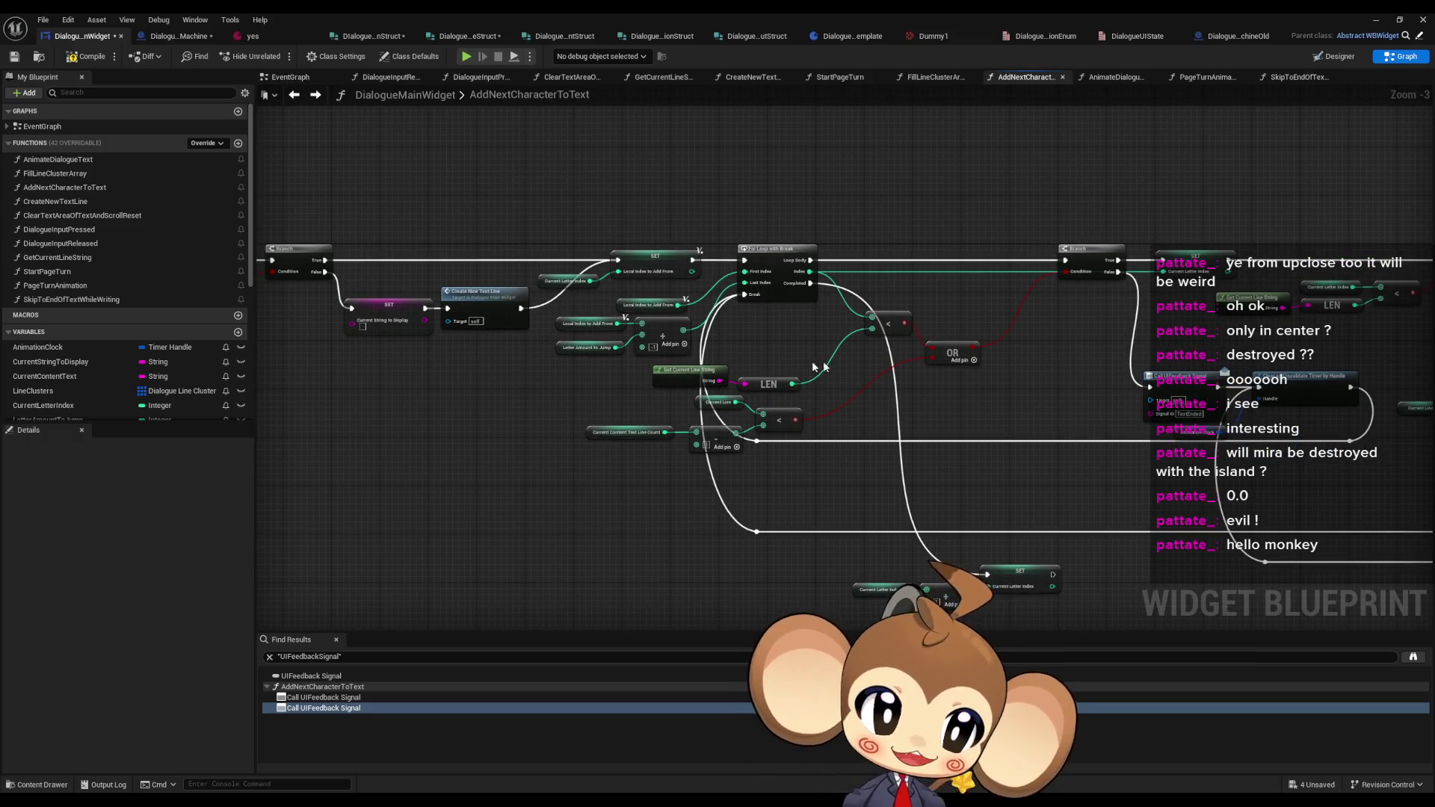
{"action": "left_click_drag", "start_coordinate": [819, 366], "coordinate": [1002, 357]}
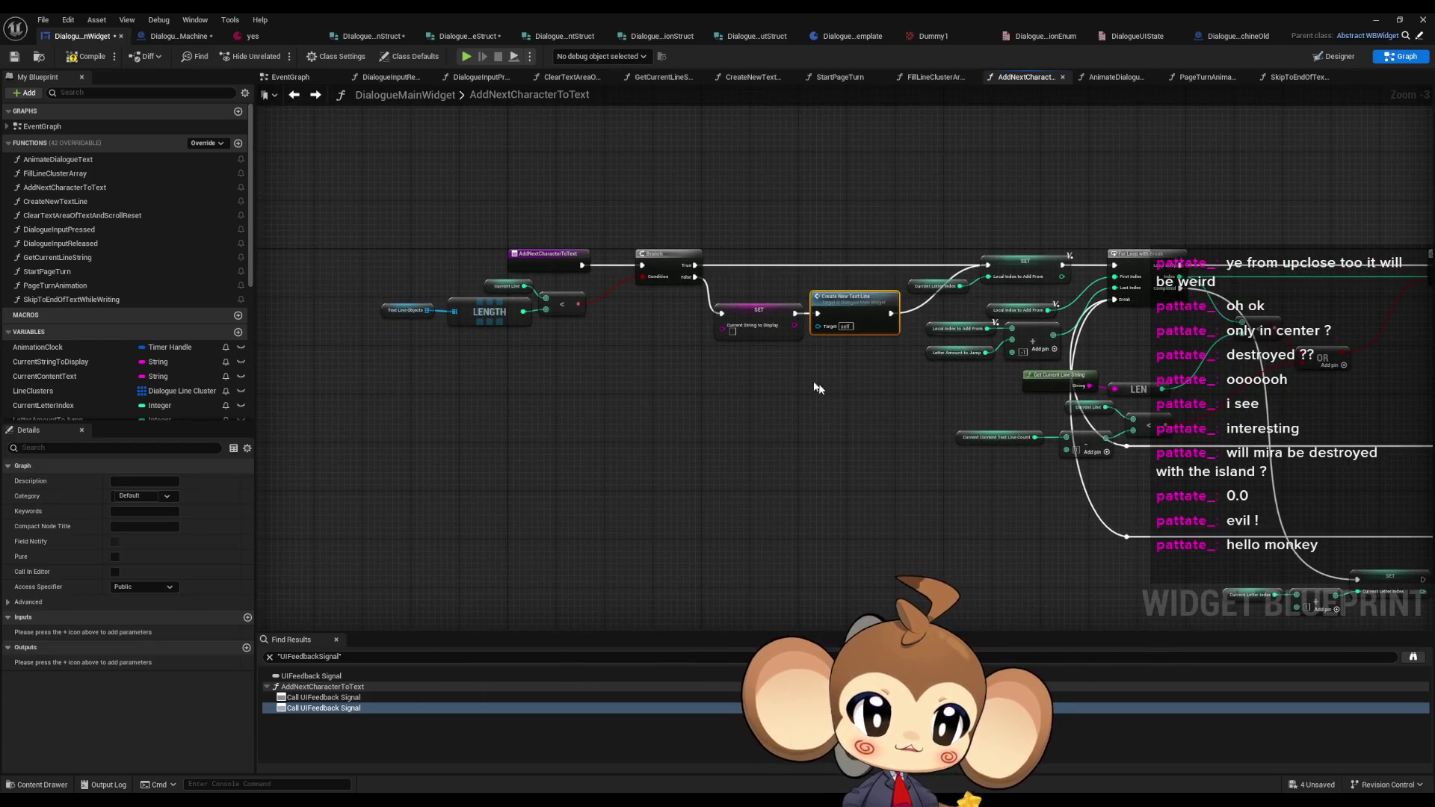
{"action": "scroll", "coordinate": [756, 345], "scroll_direction": "up", "scroll_amount": 3}
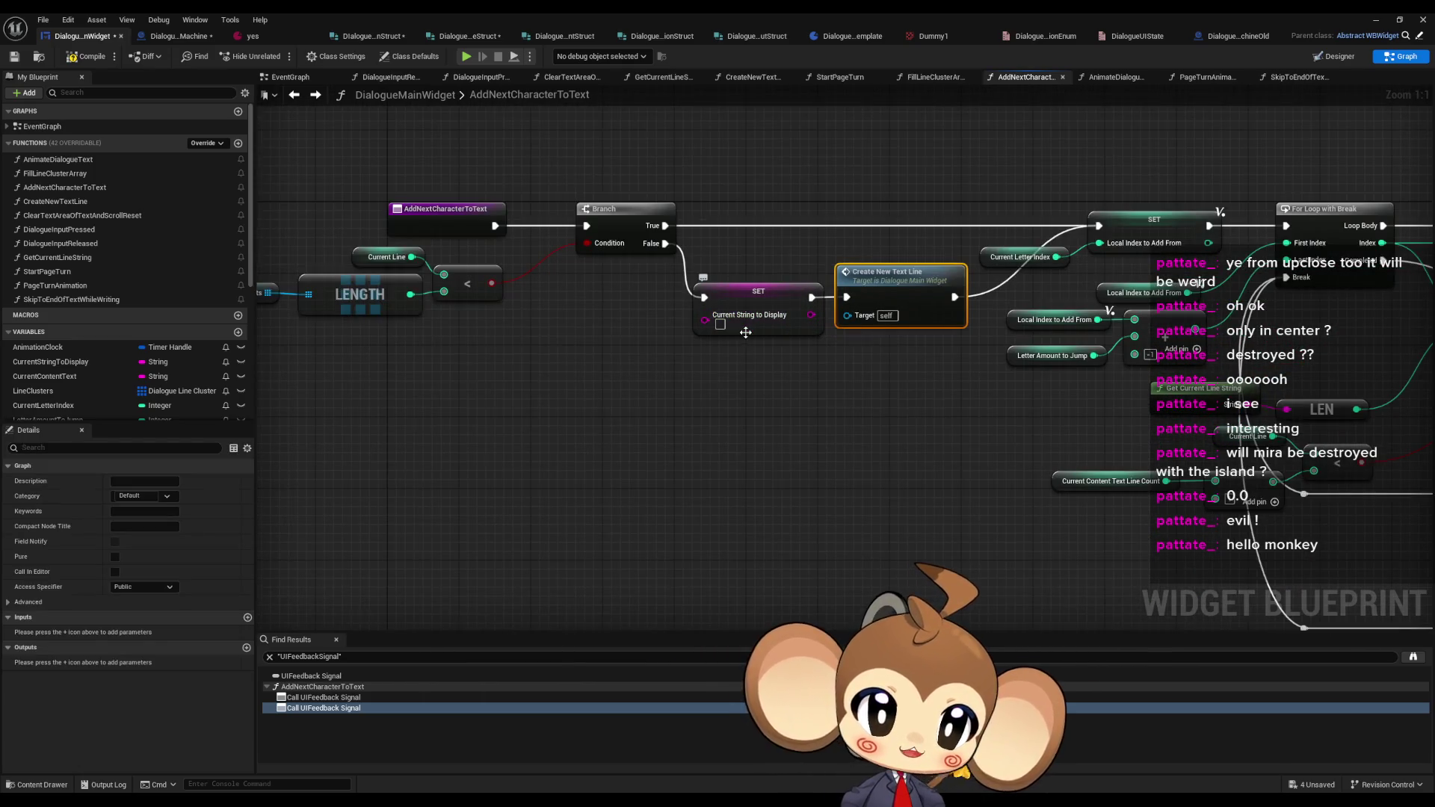
{"action": "left_click_drag", "start_coordinate": [747, 337], "coordinate": [293, 265]}
{"action": "left_click", "coordinate": [712, 329]}
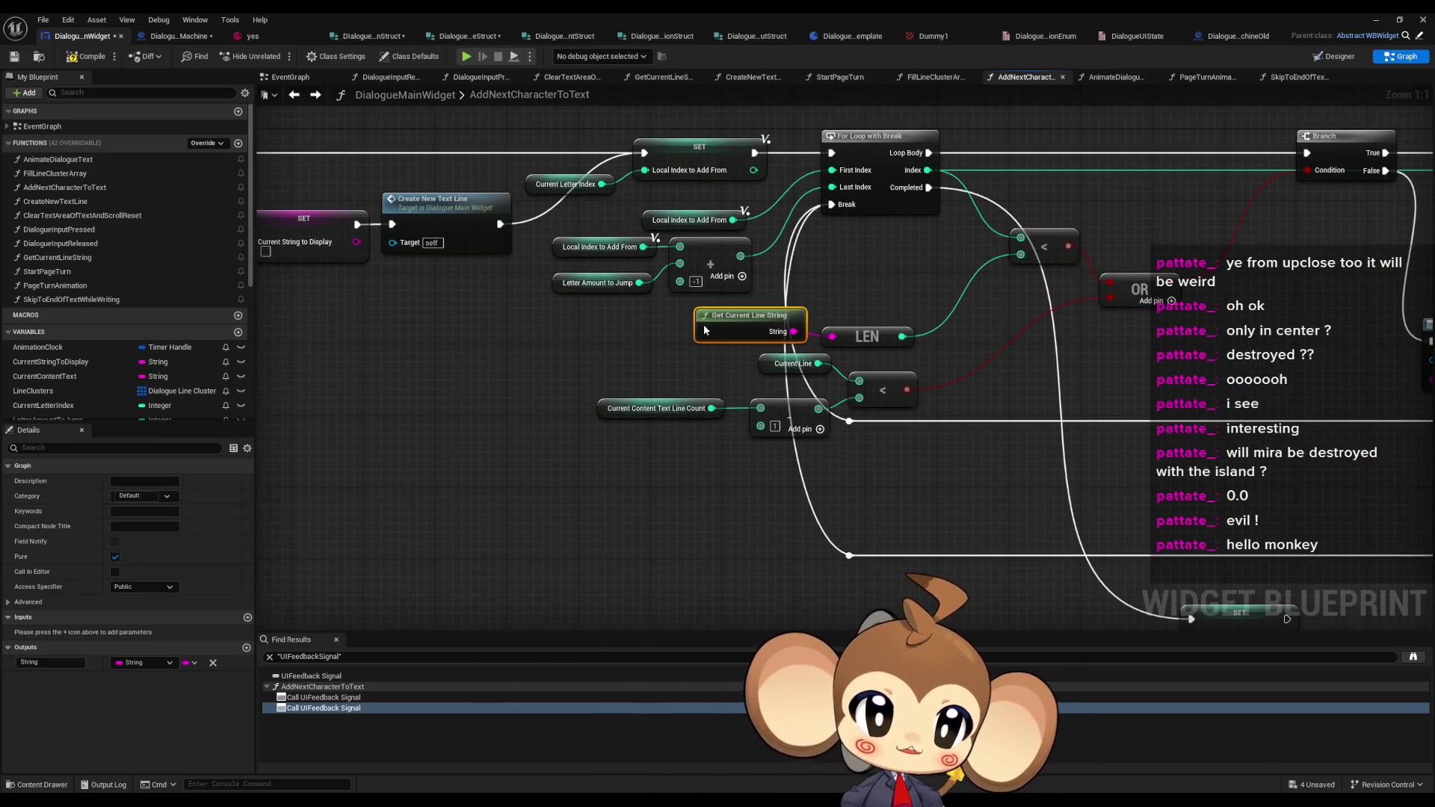
{"action": "left_click_drag", "start_coordinate": [612, 342], "coordinate": [482, 236]}
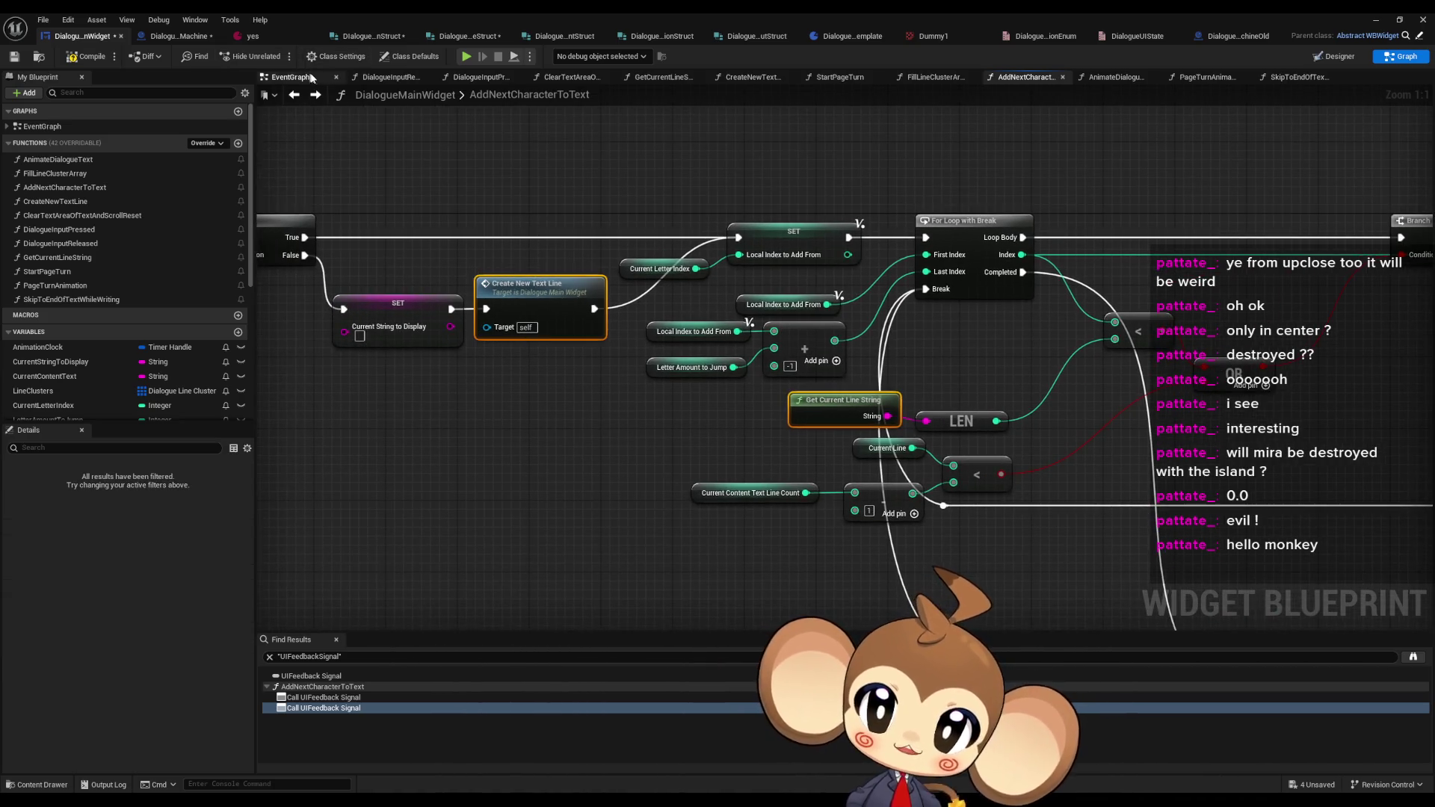
{"action": "left_click", "coordinate": [303, 78]}
{"action": "left_click", "coordinate": [294, 94]}
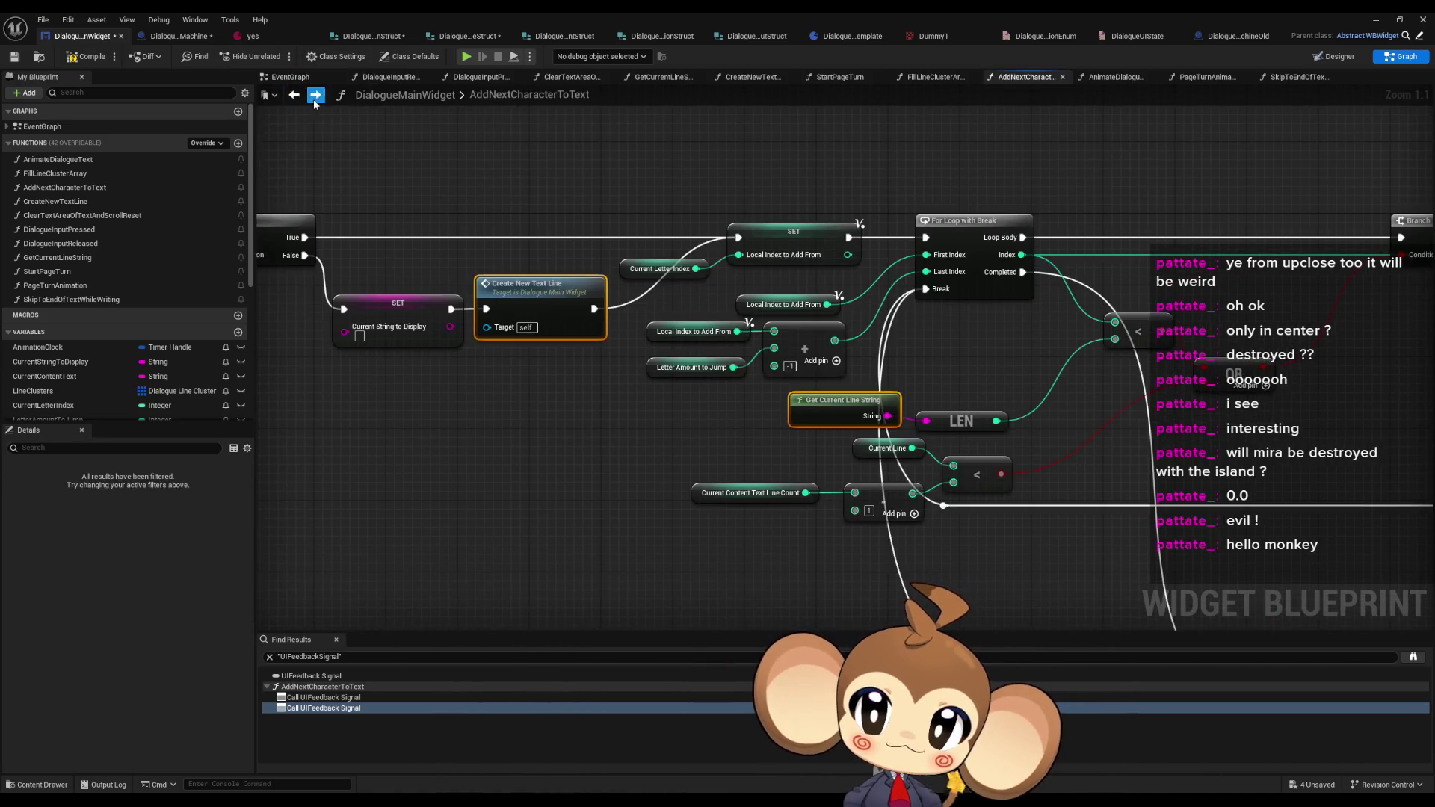
{"action": "double_click", "coordinate": [53, 299]}
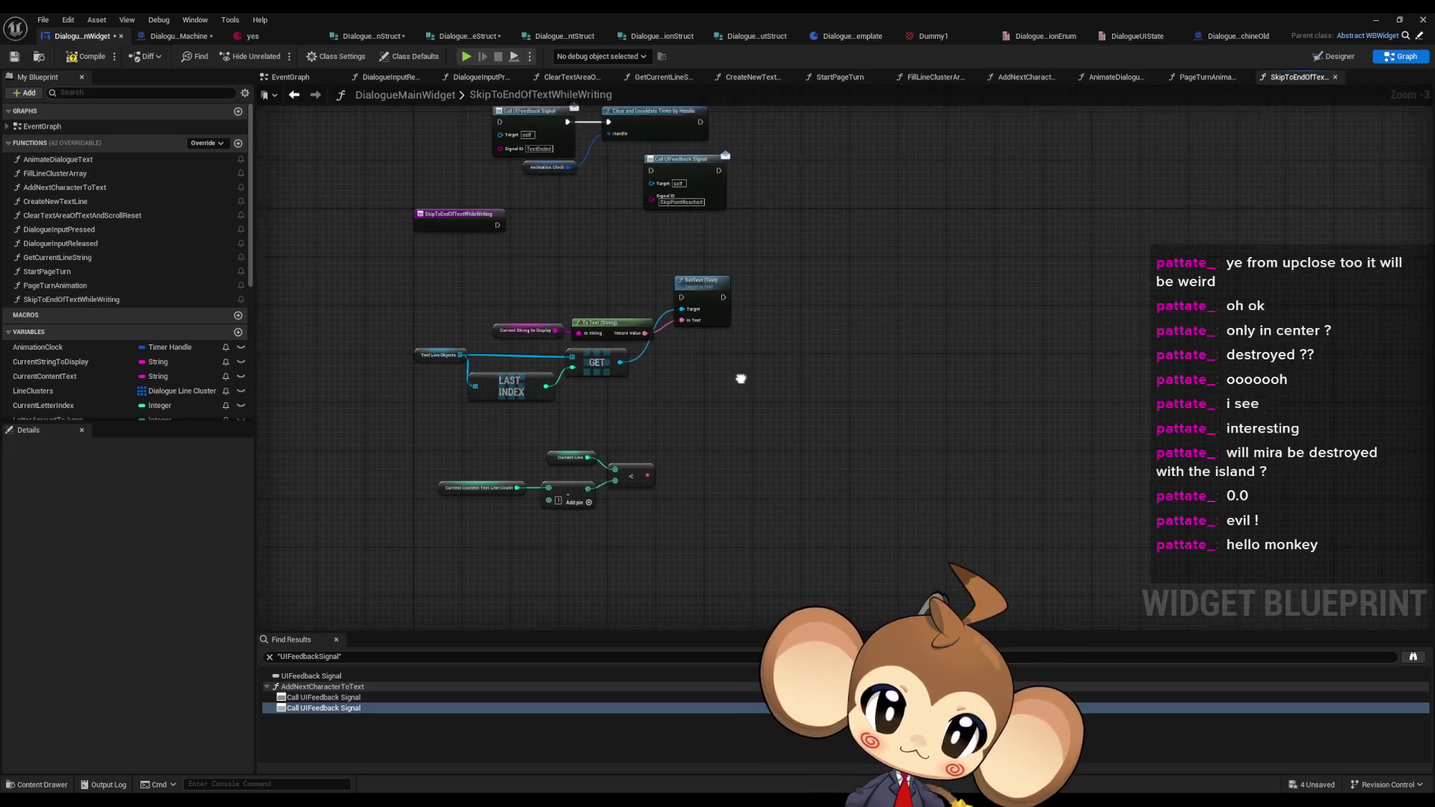
{"action": "left_click_drag", "start_coordinate": [656, 351], "coordinate": [741, 430]}
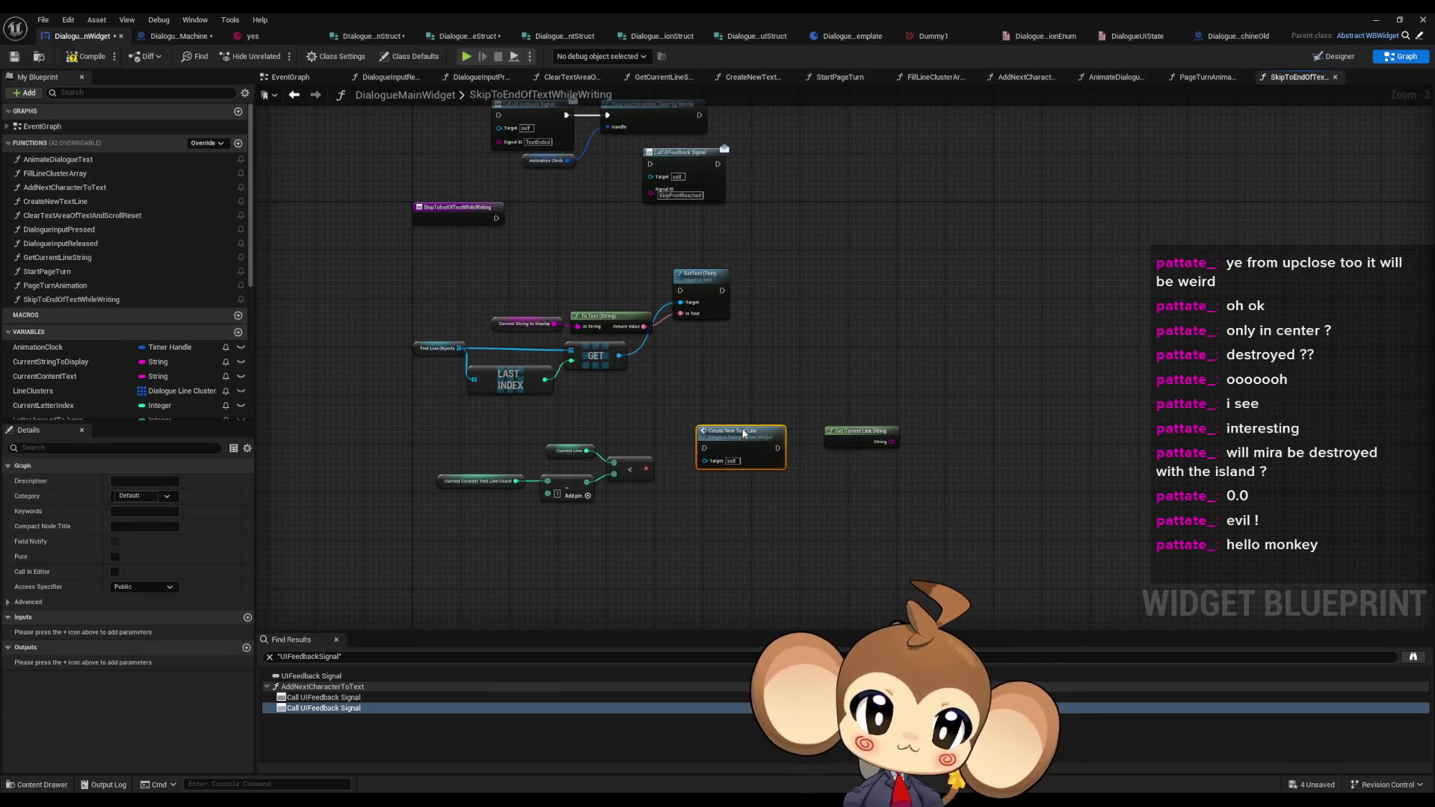
{"action": "left_click", "coordinate": [698, 343]}
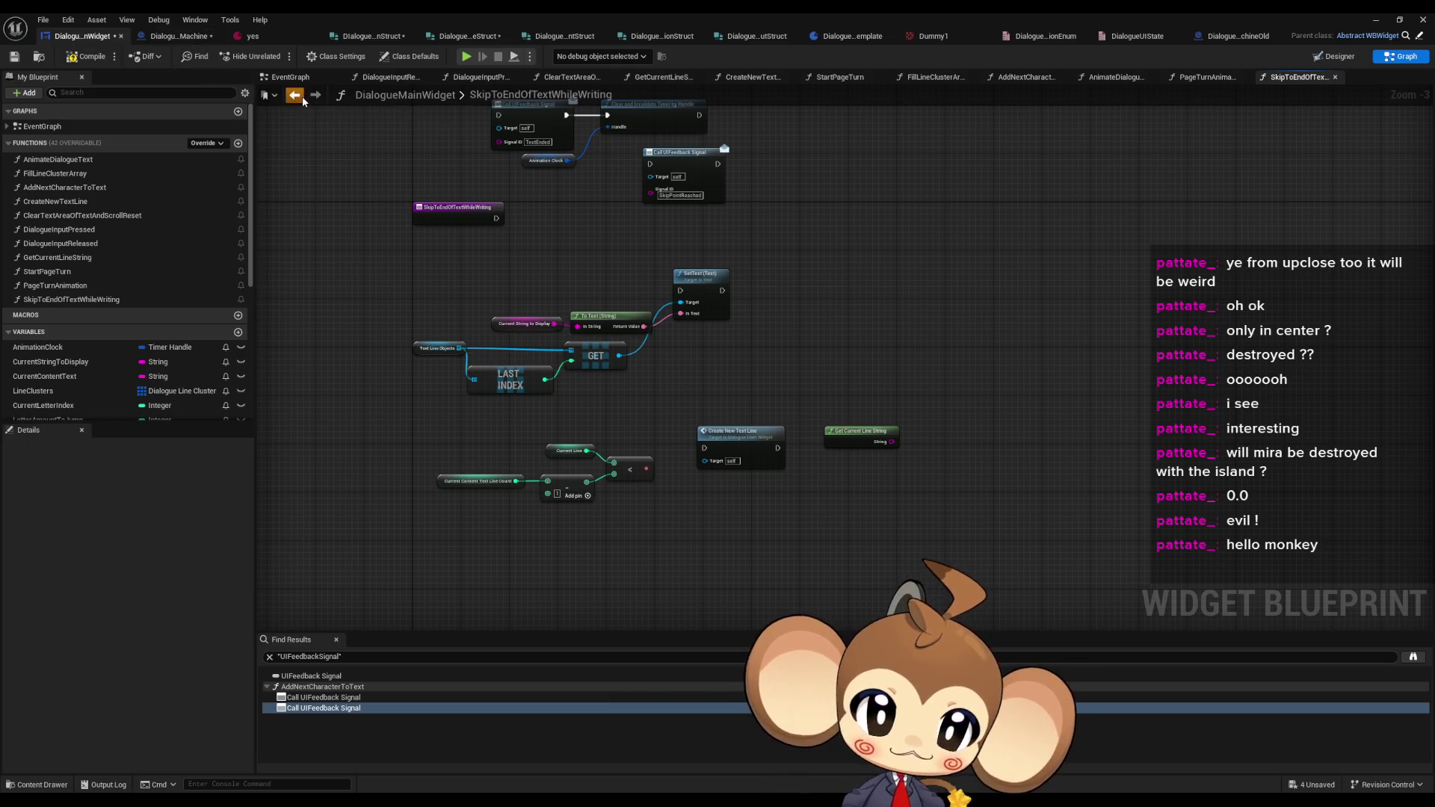
{"action": "left_click", "coordinate": [294, 94]}
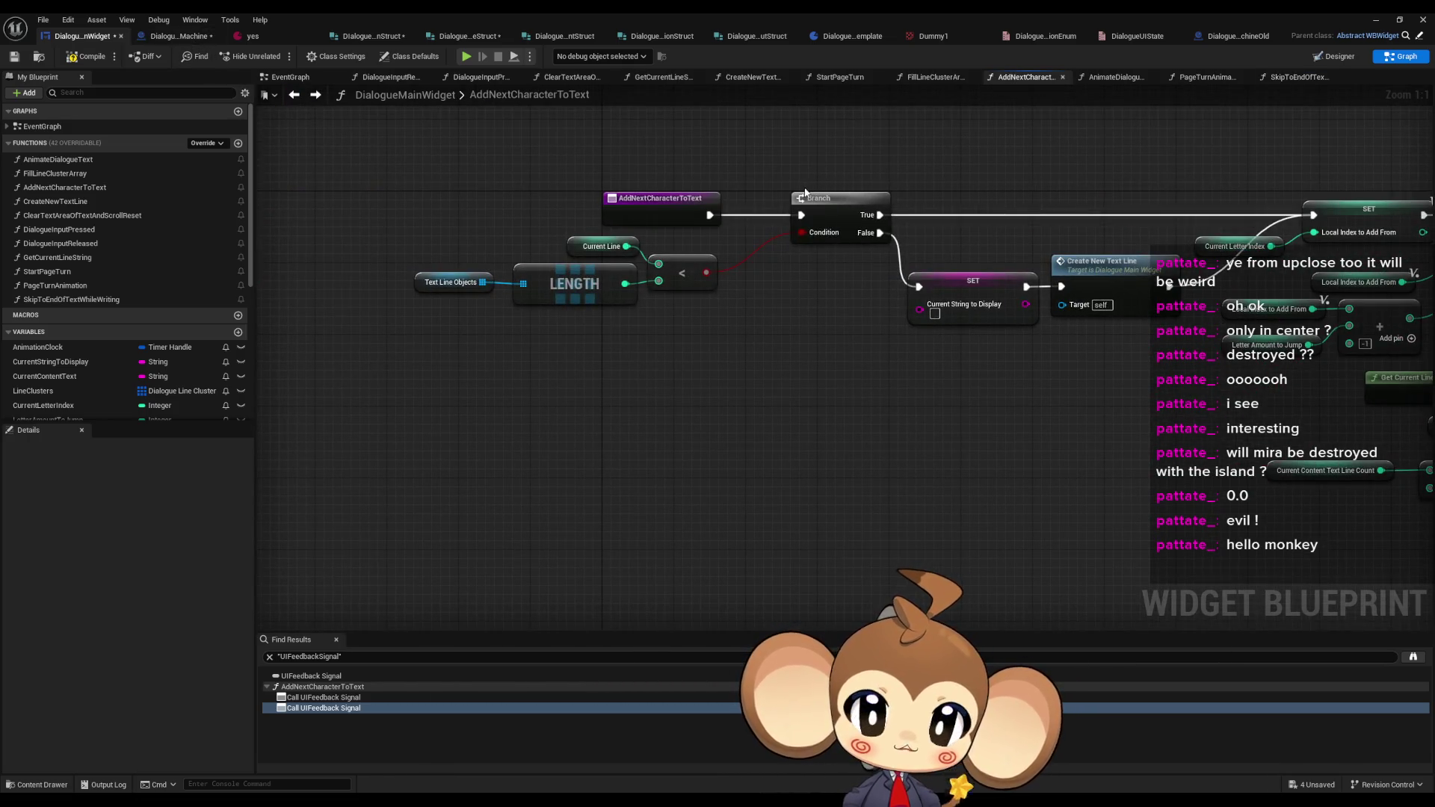
- Inspect the length check, LAST INDEX, GET, SetText and To Text nodes in AddNextCharacterToText
{"action": "mouse_move", "coordinate": [446, 239]}
{"action": "left_mouse_down"}
{"action": "mouse_move", "coordinate": [715, 302]}
{"action": "mouse_move", "coordinate": [720, 319]}
{"action": "left_mouse_up"}
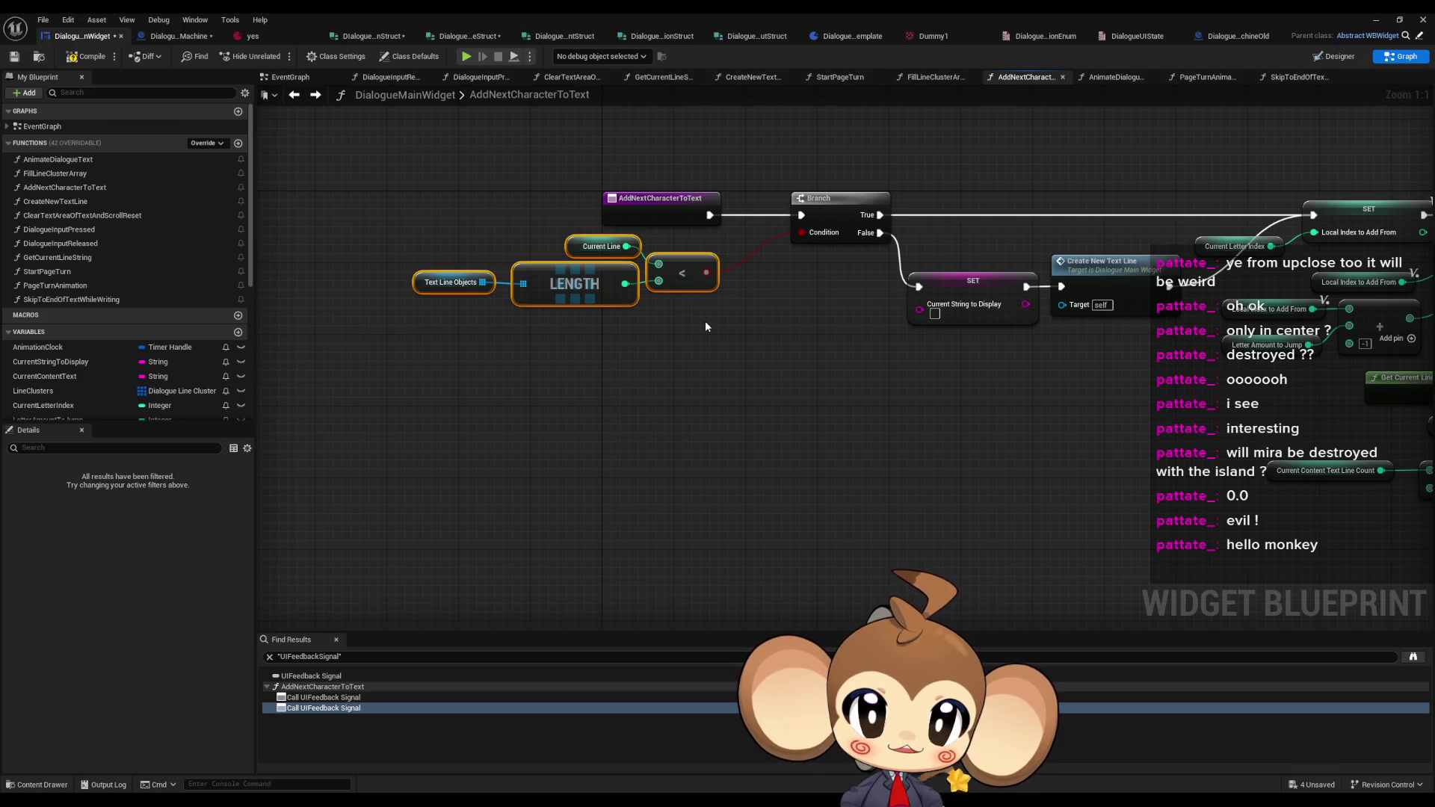
{"action": "left_click_drag", "start_coordinate": [701, 320], "coordinate": [282, 303]}
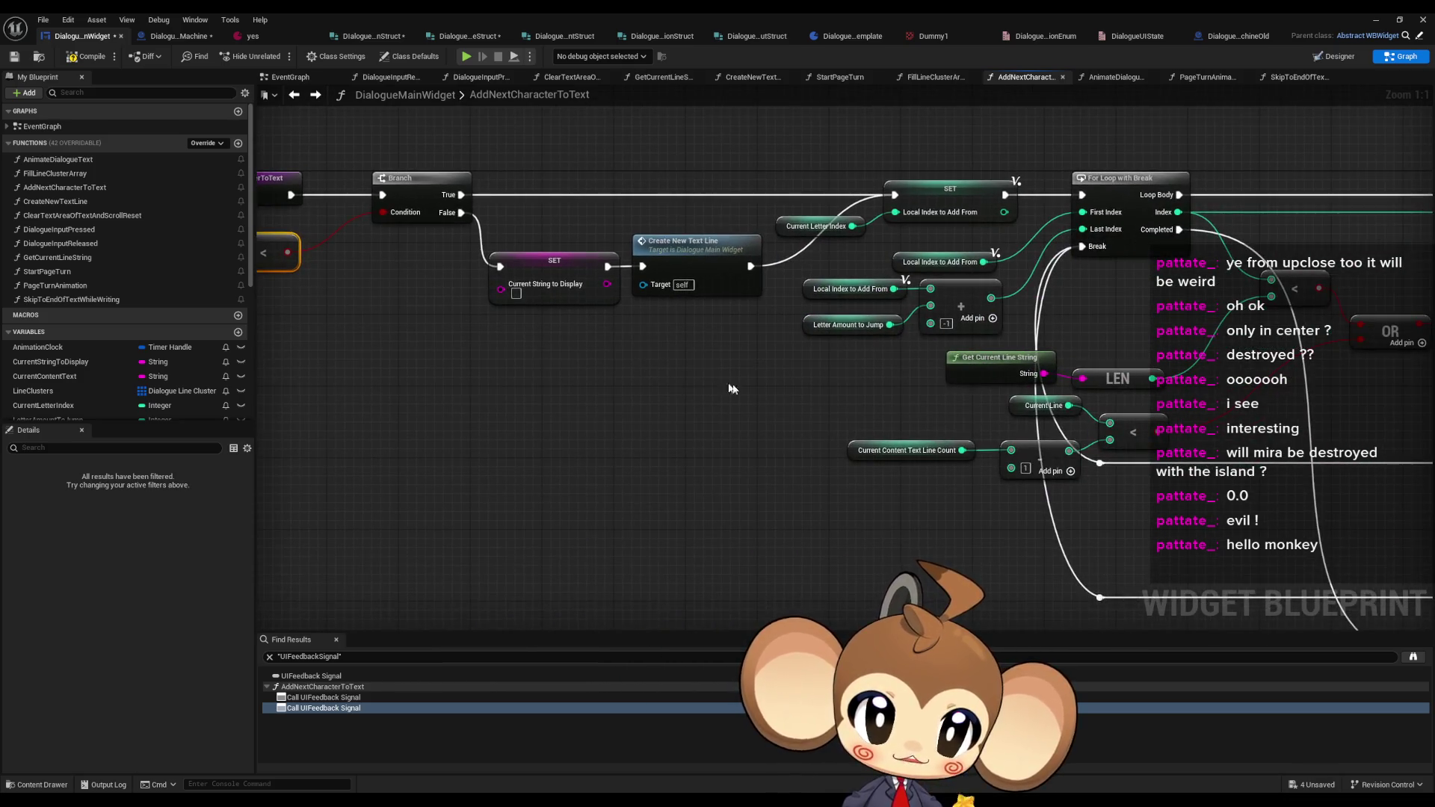
{"action": "scroll", "coordinate": [731, 389], "scroll_direction": "down", "scroll_amount": 2}
{"action": "mouse_move", "coordinate": [1018, 400]}
{"action": "left_mouse_down"}
{"action": "mouse_move", "coordinate": [337, 378]}
{"action": "mouse_move", "coordinate": [1114, 352]}
{"action": "mouse_move", "coordinate": [790, 350]}
{"action": "left_mouse_up"}
{"action": "scroll", "coordinate": [1114, 353], "scroll_direction": "up", "scroll_amount": 1}
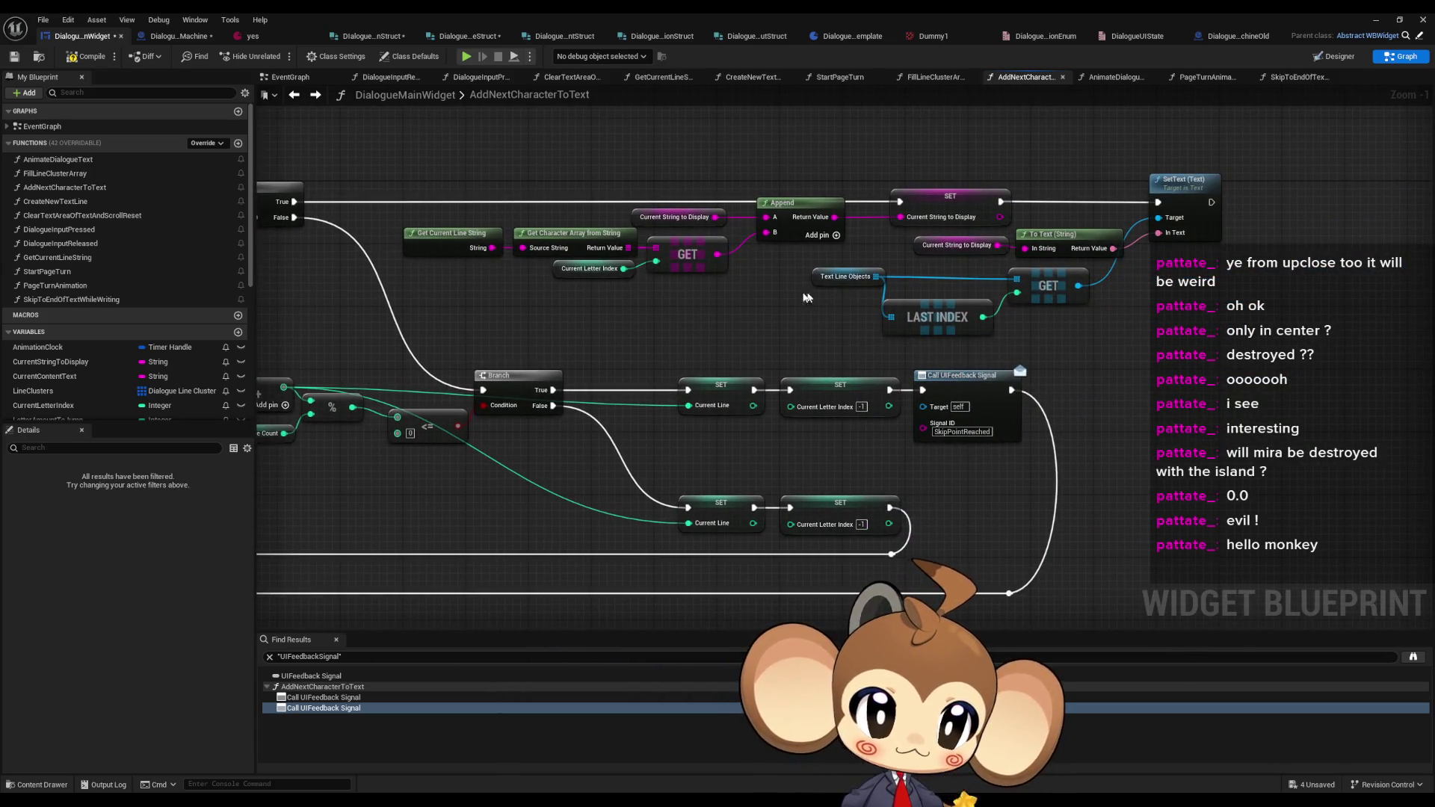
{"action": "left_click_drag", "start_coordinate": [806, 298], "coordinate": [692, 320]}
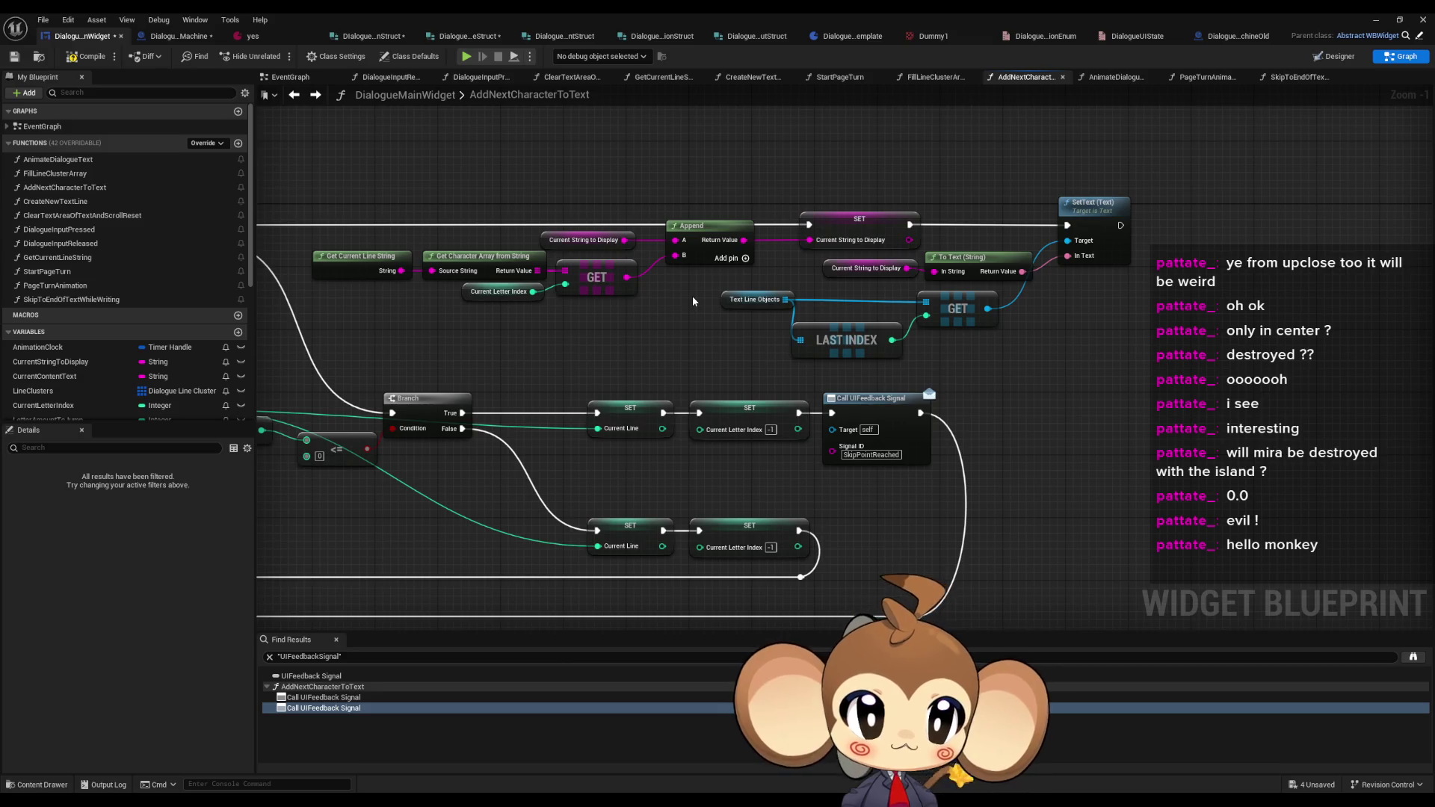
{"action": "mouse_move", "coordinate": [688, 289]}
{"action": "left_mouse_down"}
{"action": "mouse_move", "coordinate": [1000, 351]}
{"action": "mouse_move", "coordinate": [1001, 299]}
{"action": "left_mouse_up"}
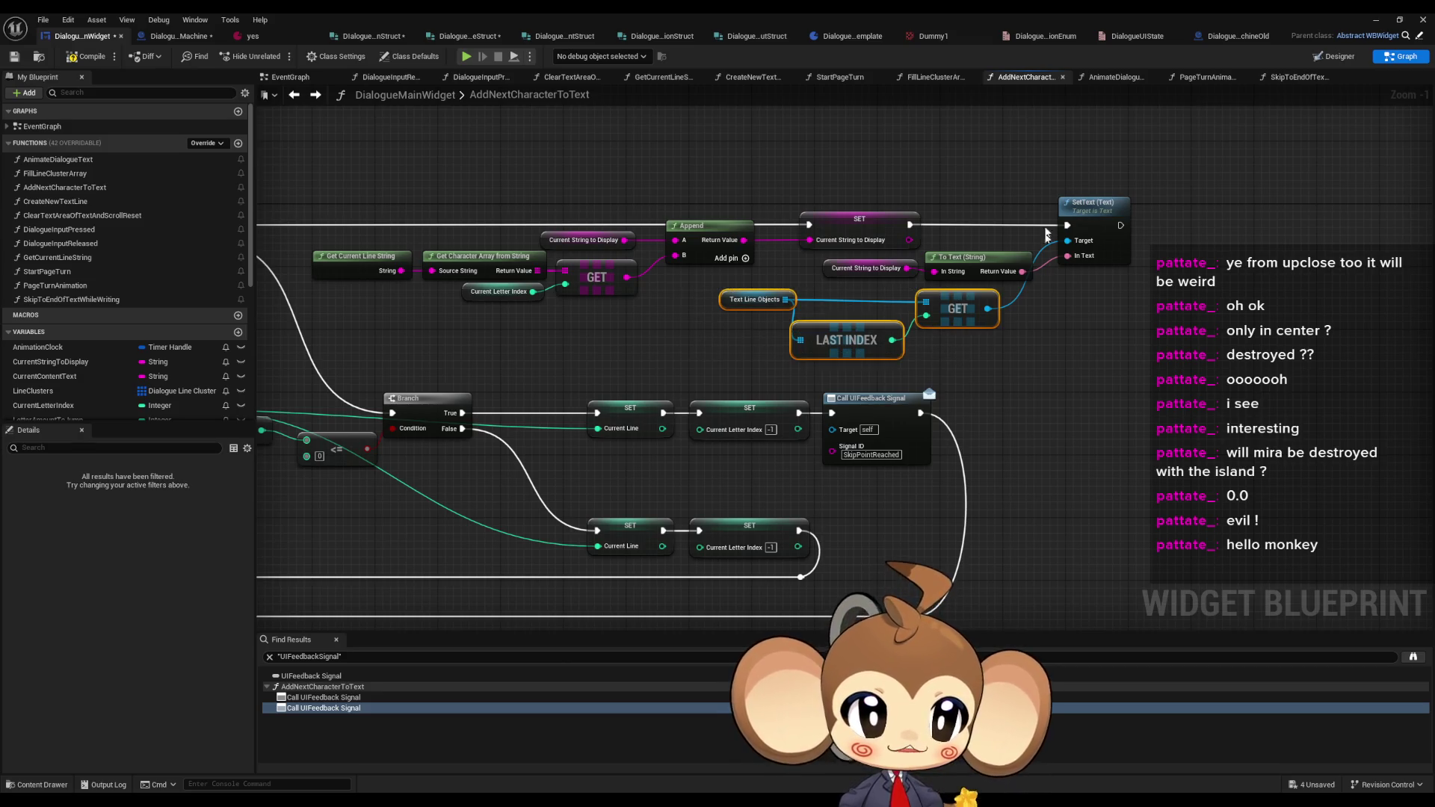
{"action": "left_click", "coordinate": [1113, 254]}
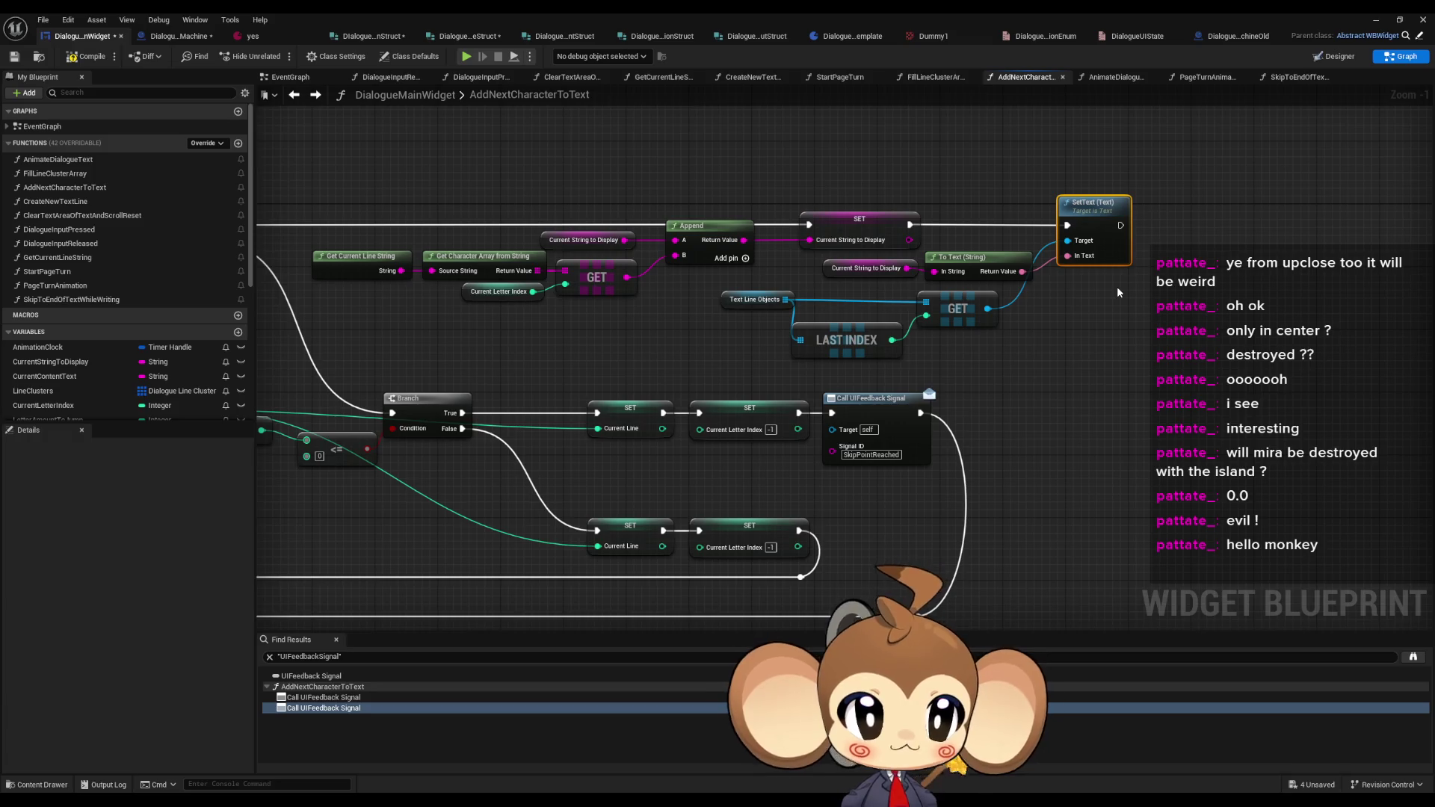
{"action": "left_click_drag", "start_coordinate": [1036, 291], "coordinate": [790, 251]}
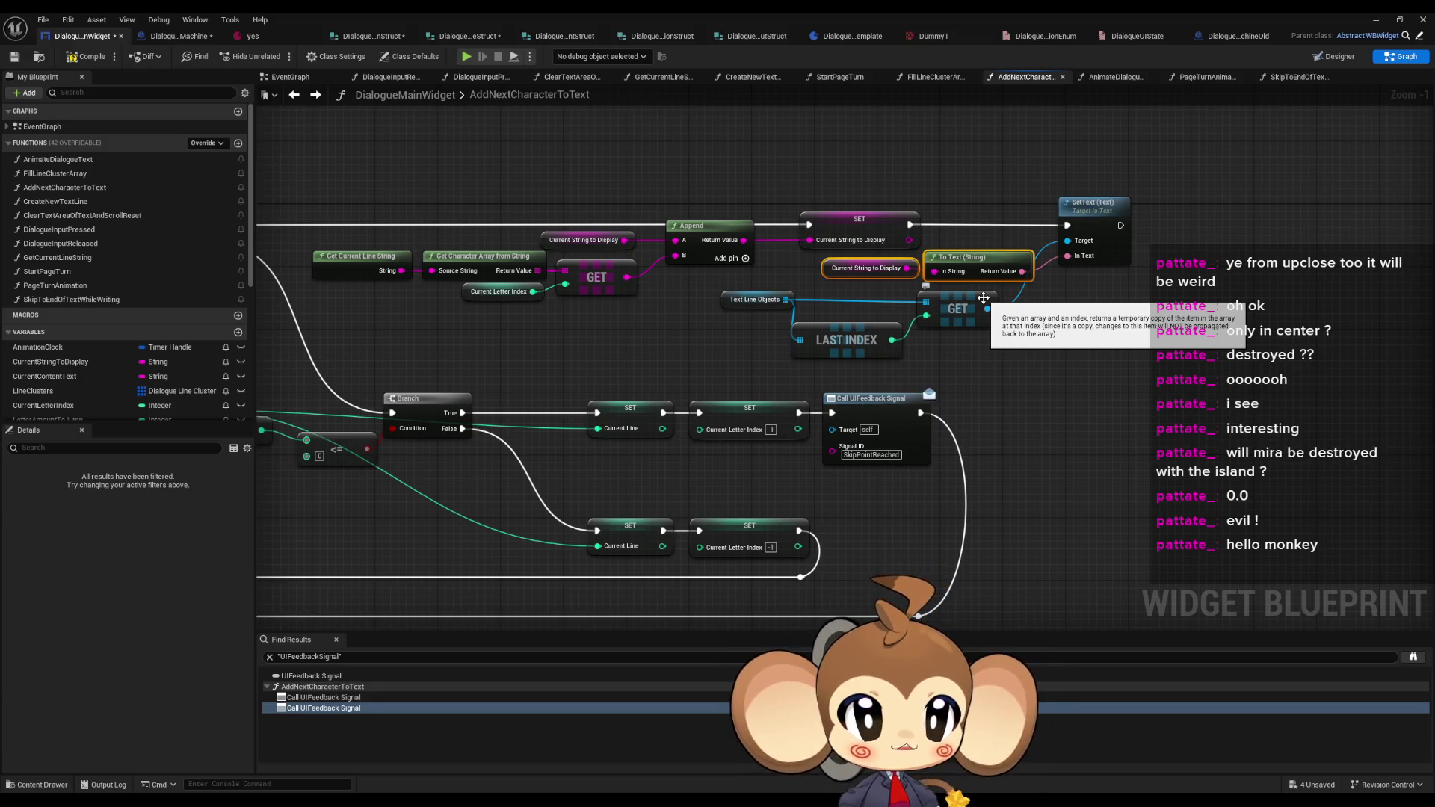
{"action": "left_click", "coordinate": [1045, 151]}
{"action": "left_click_drag", "start_coordinate": [1044, 151], "coordinate": [1225, 164]}
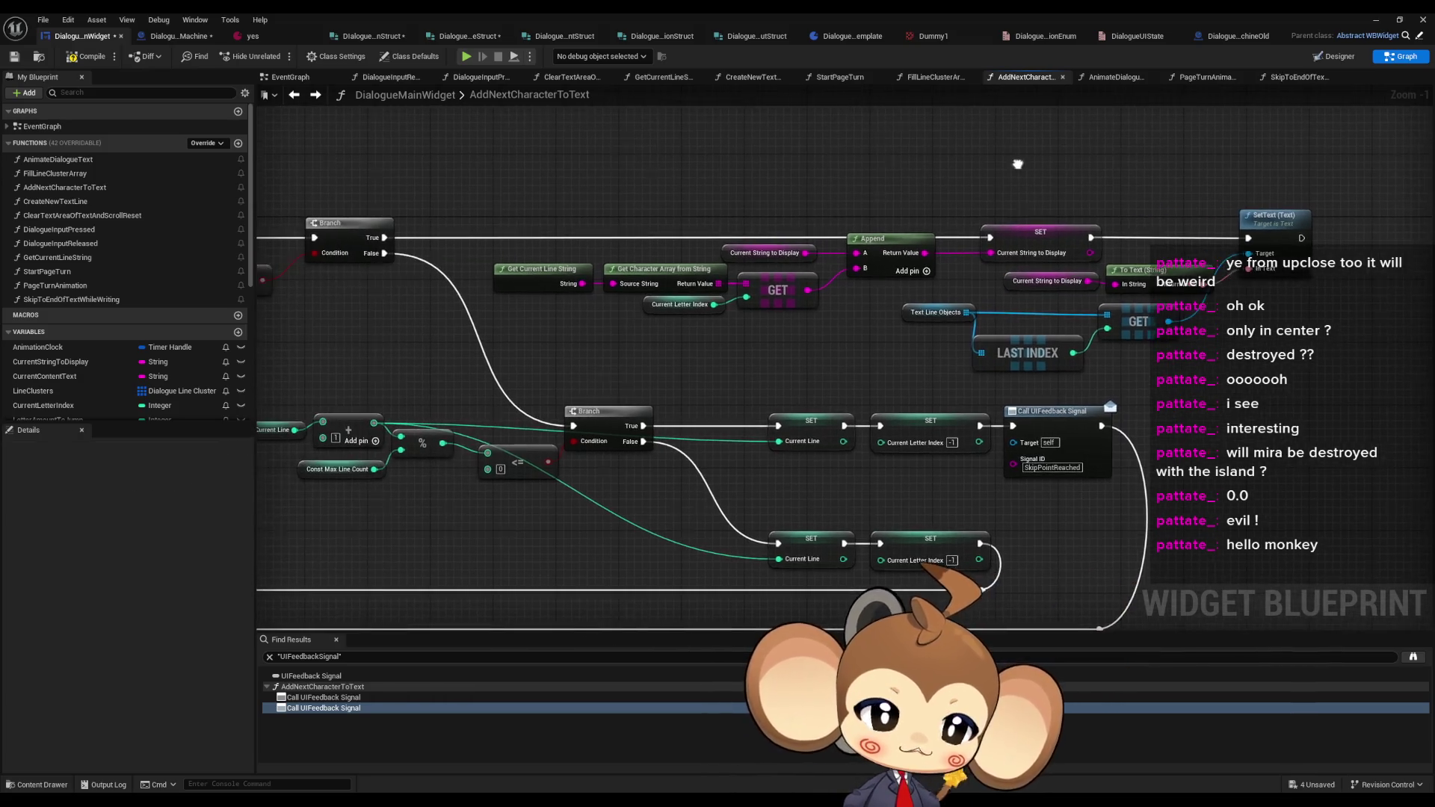
- Step back through the graph history to the SkipToEndOfTextWhileWriting graph
{"action": "left_click", "coordinate": [294, 94]}
{"action": "left_click", "coordinate": [294, 95]}
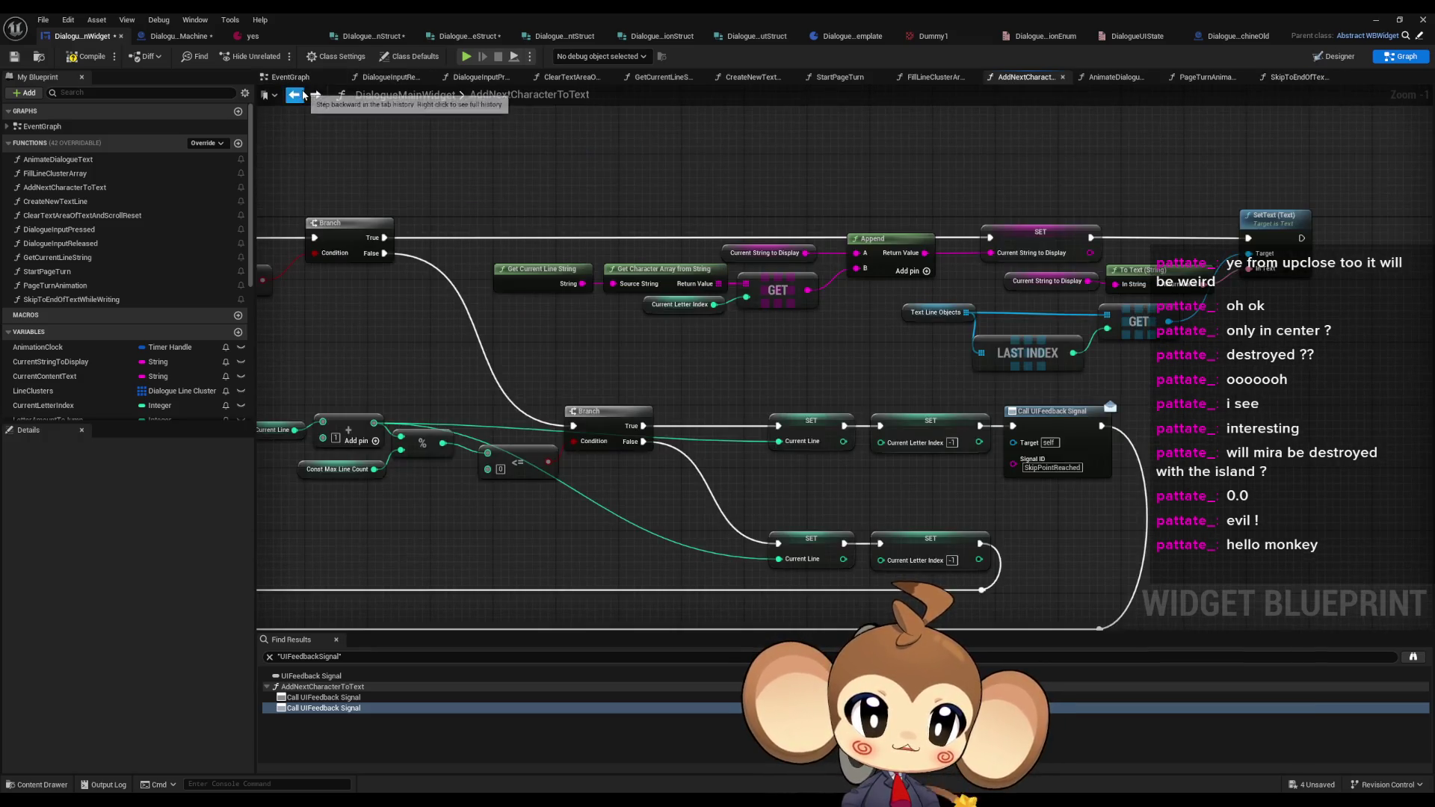
{"action": "left_click", "coordinate": [296, 94]}
{"action": "left_click_drag", "start_coordinate": [719, 365], "coordinate": [693, 316]}
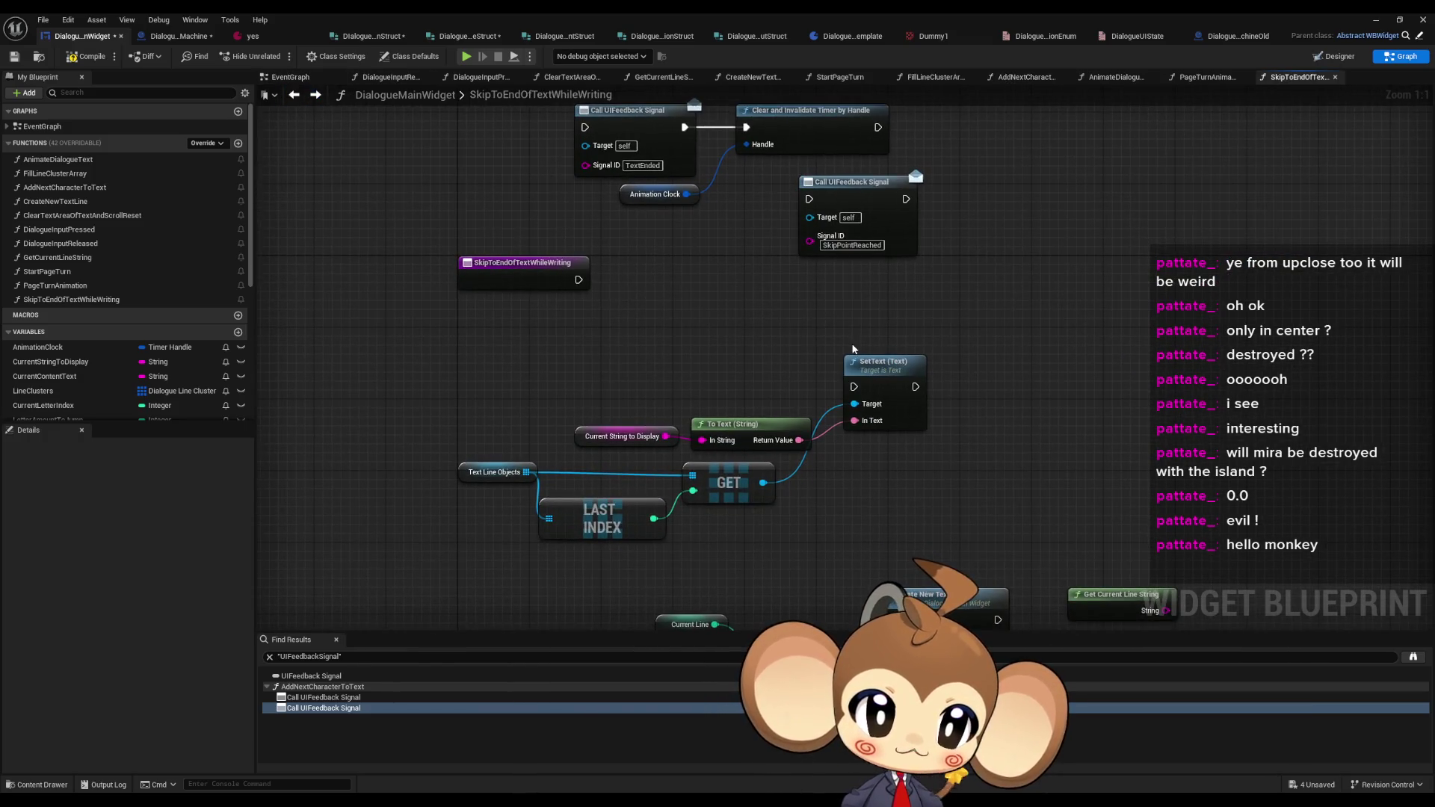
- Replace Current String to Display with Get Current Line String feeding the To Text node
{"action": "left_click_drag", "start_coordinate": [853, 348], "coordinate": [849, 369]}
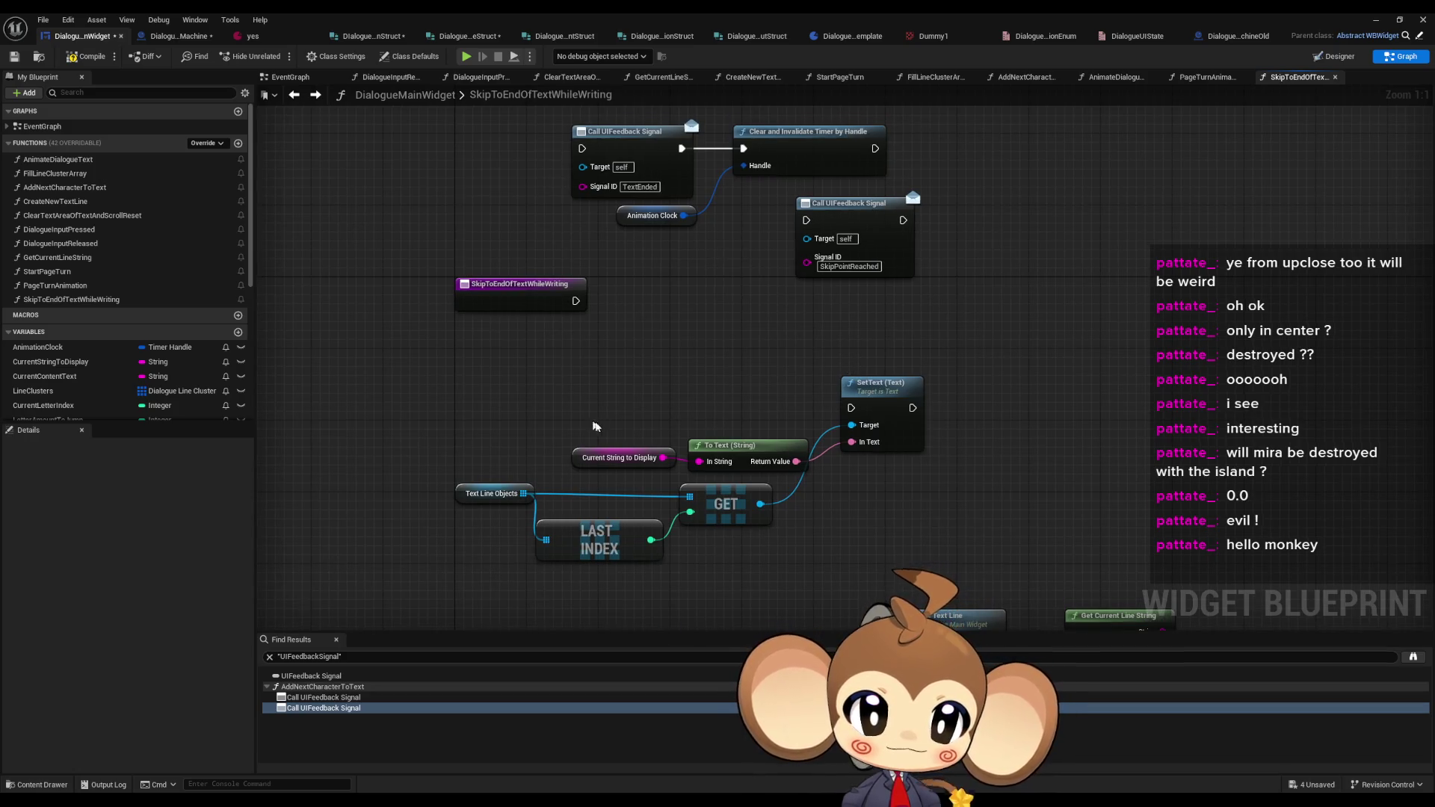
{"action": "mouse_move", "coordinate": [596, 426]}
{"action": "left_mouse_down"}
{"action": "mouse_move", "coordinate": [717, 471]}
{"action": "mouse_move", "coordinate": [659, 391]}
{"action": "left_mouse_up"}
{"action": "left_click_drag", "start_coordinate": [805, 459], "coordinate": [766, 334]}
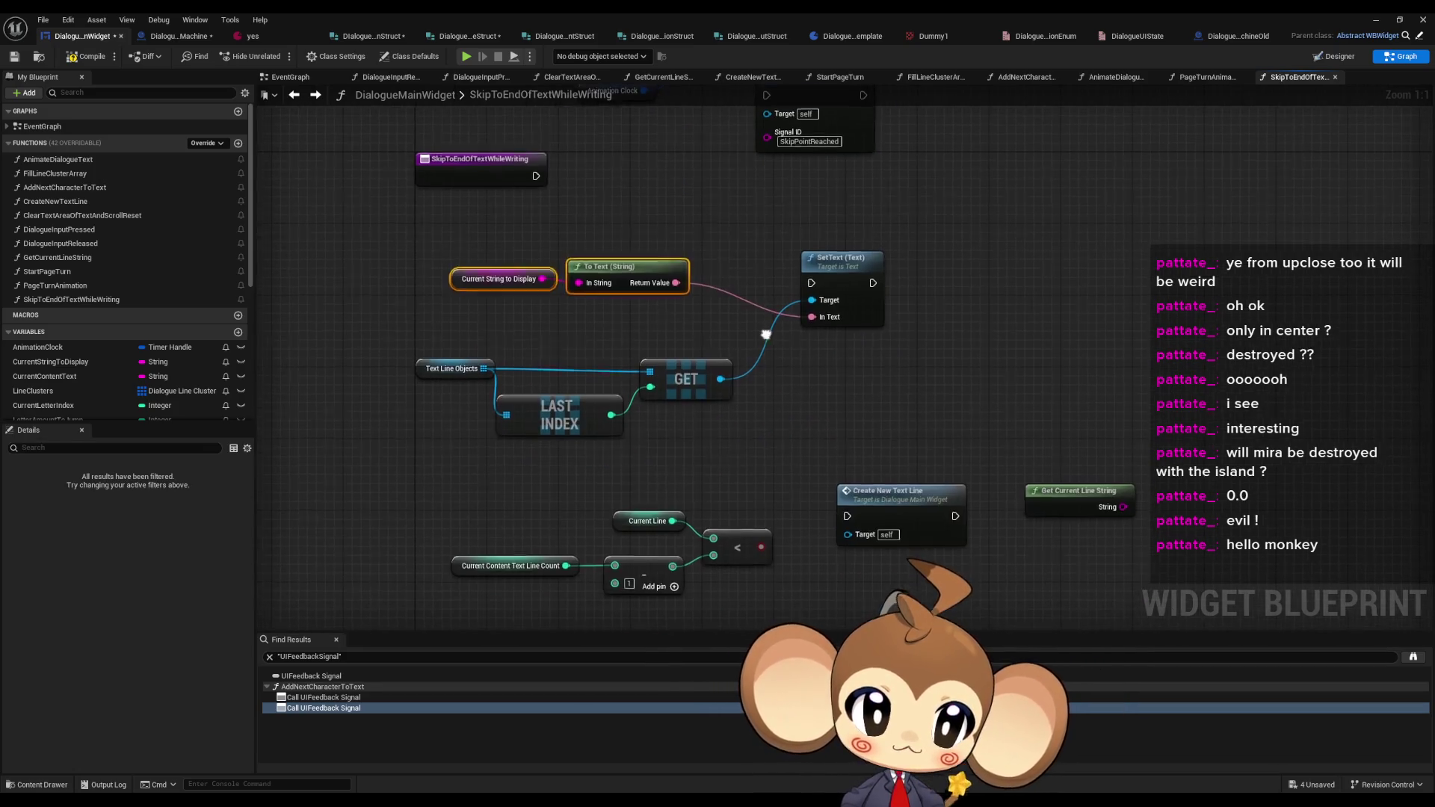
{"action": "key", "text": "Delete"}
{"action": "mouse_move", "coordinate": [1081, 492]}
{"action": "left_mouse_down"}
{"action": "mouse_move", "coordinate": [631, 278]}
{"action": "mouse_move", "coordinate": [612, 285]}
{"action": "mouse_move", "coordinate": [814, 324]}
{"action": "left_mouse_up"}
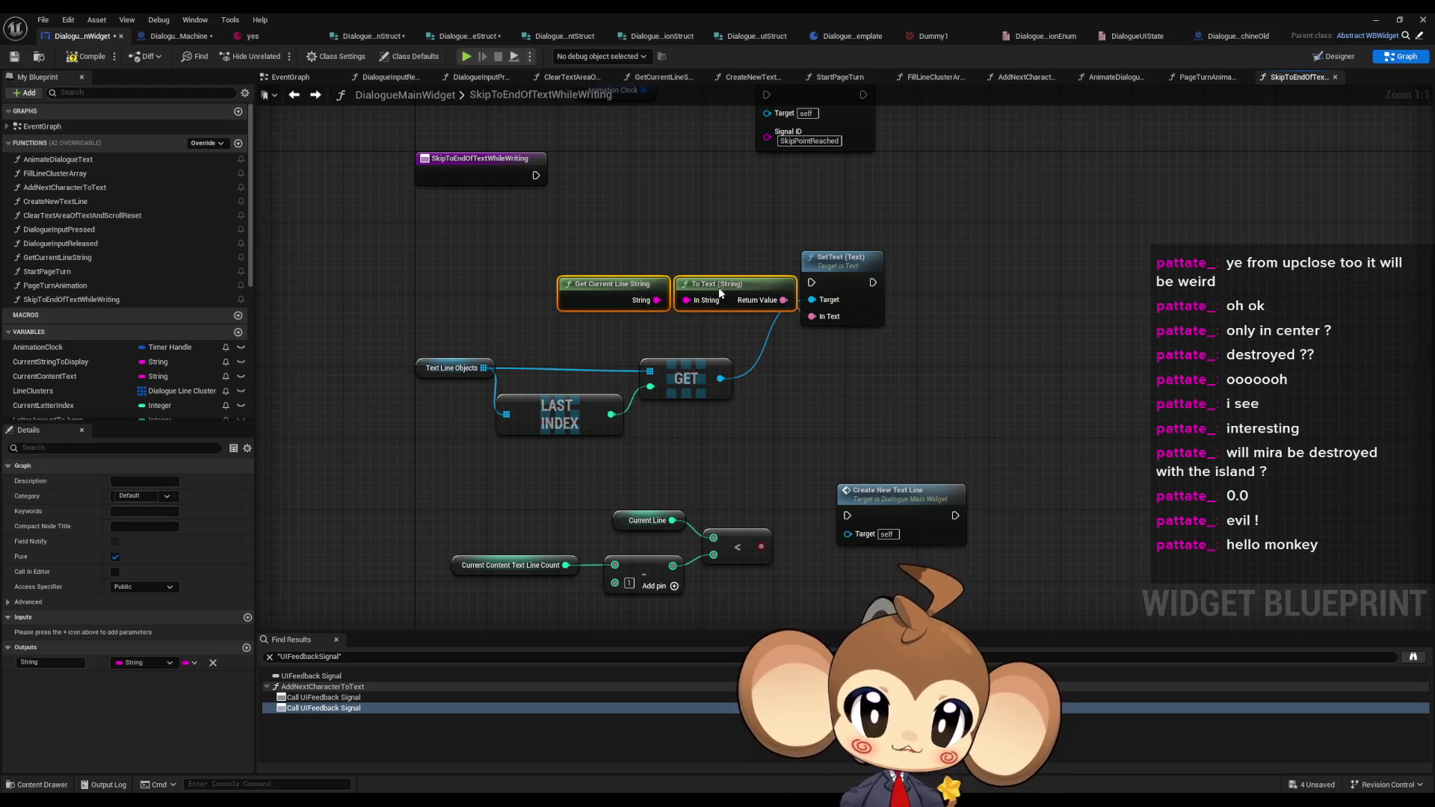
{"action": "mouse_move", "coordinate": [719, 287]}
{"action": "left_mouse_down"}
{"action": "mouse_move", "coordinate": [649, 307]}
{"action": "mouse_move", "coordinate": [610, 287]}
{"action": "mouse_move", "coordinate": [620, 375]}
{"action": "left_mouse_up"}
{"action": "left_click", "coordinate": [611, 265]}
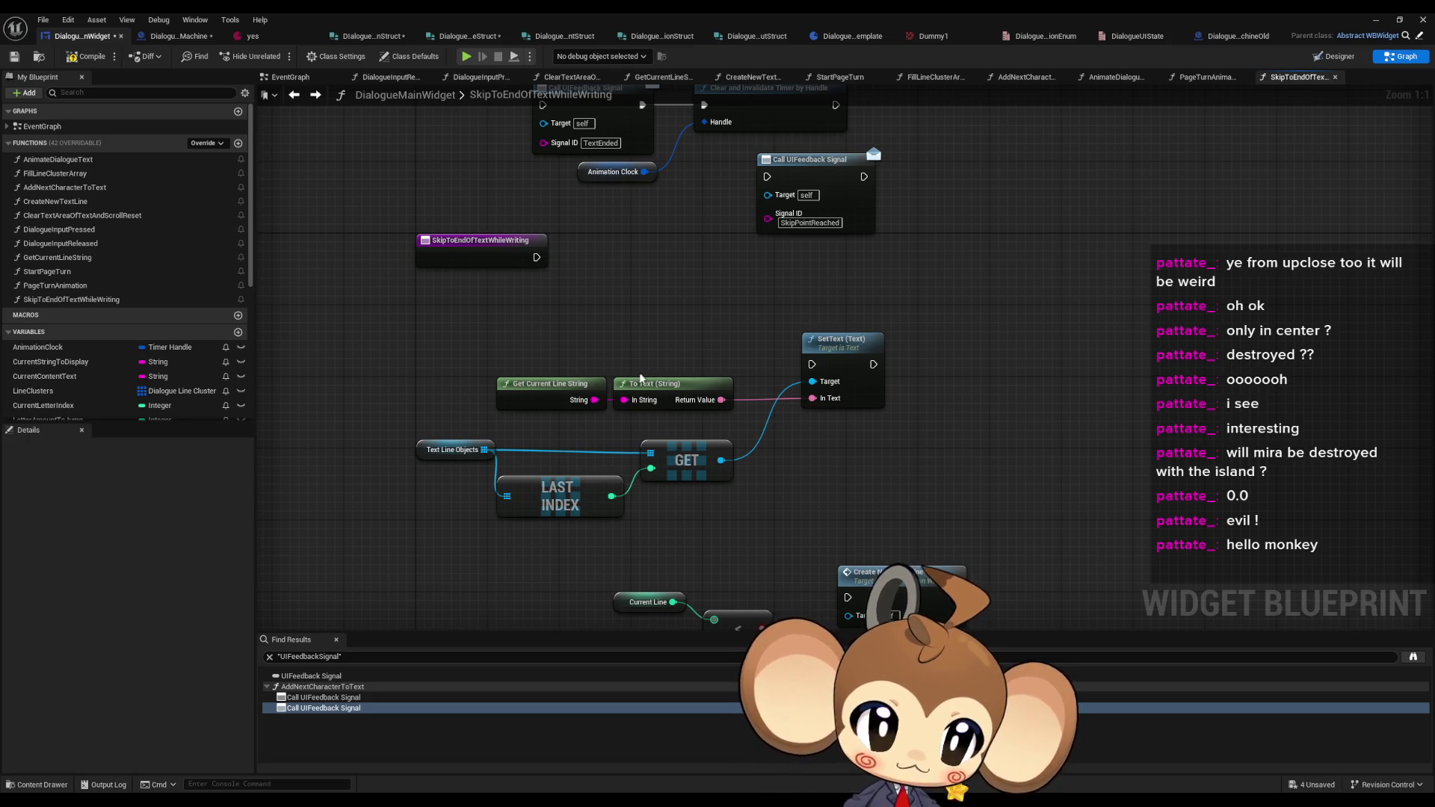
- Connect the function entry directly to SetText, moving the feedback and timer nodes aside
{"action": "scroll", "coordinate": [641, 379], "scroll_direction": "down", "scroll_amount": 2}
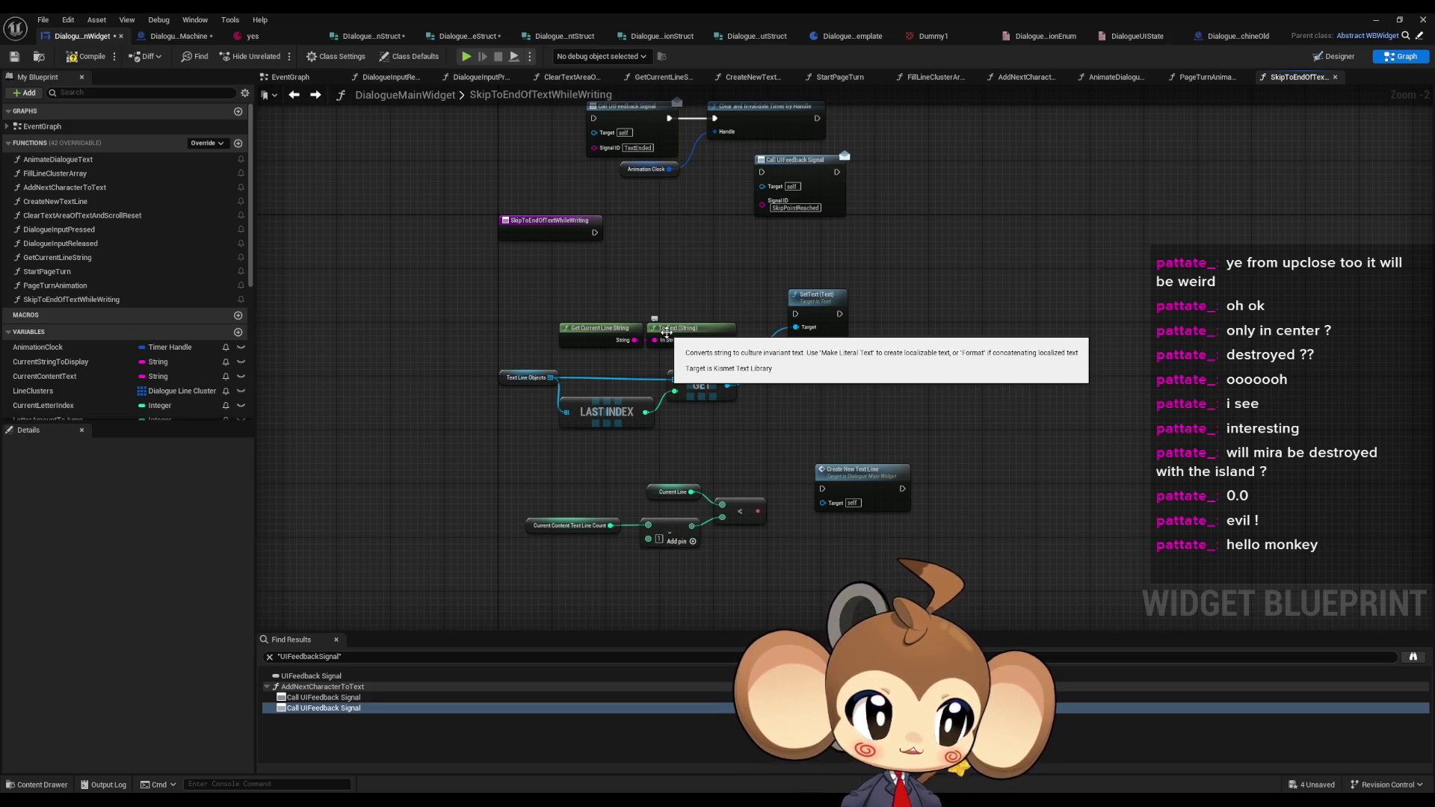
{"action": "left_click_drag", "start_coordinate": [666, 331], "coordinate": [629, 420]}
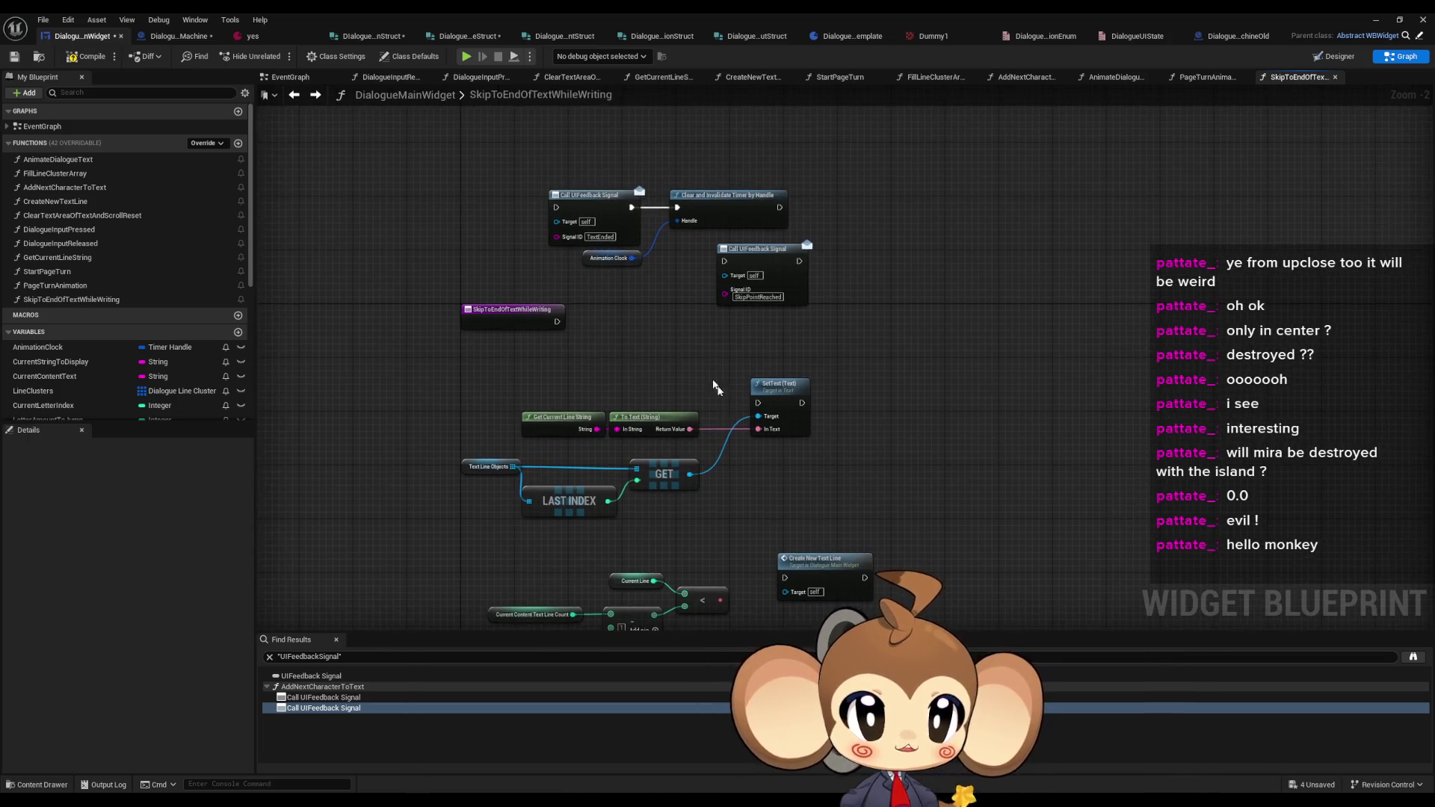
{"action": "mouse_move", "coordinate": [545, 183]}
{"action": "left_mouse_down"}
{"action": "mouse_move", "coordinate": [748, 261]}
{"action": "mouse_move", "coordinate": [1187, 487]}
{"action": "mouse_move", "coordinate": [1179, 541]}
{"action": "left_mouse_up"}
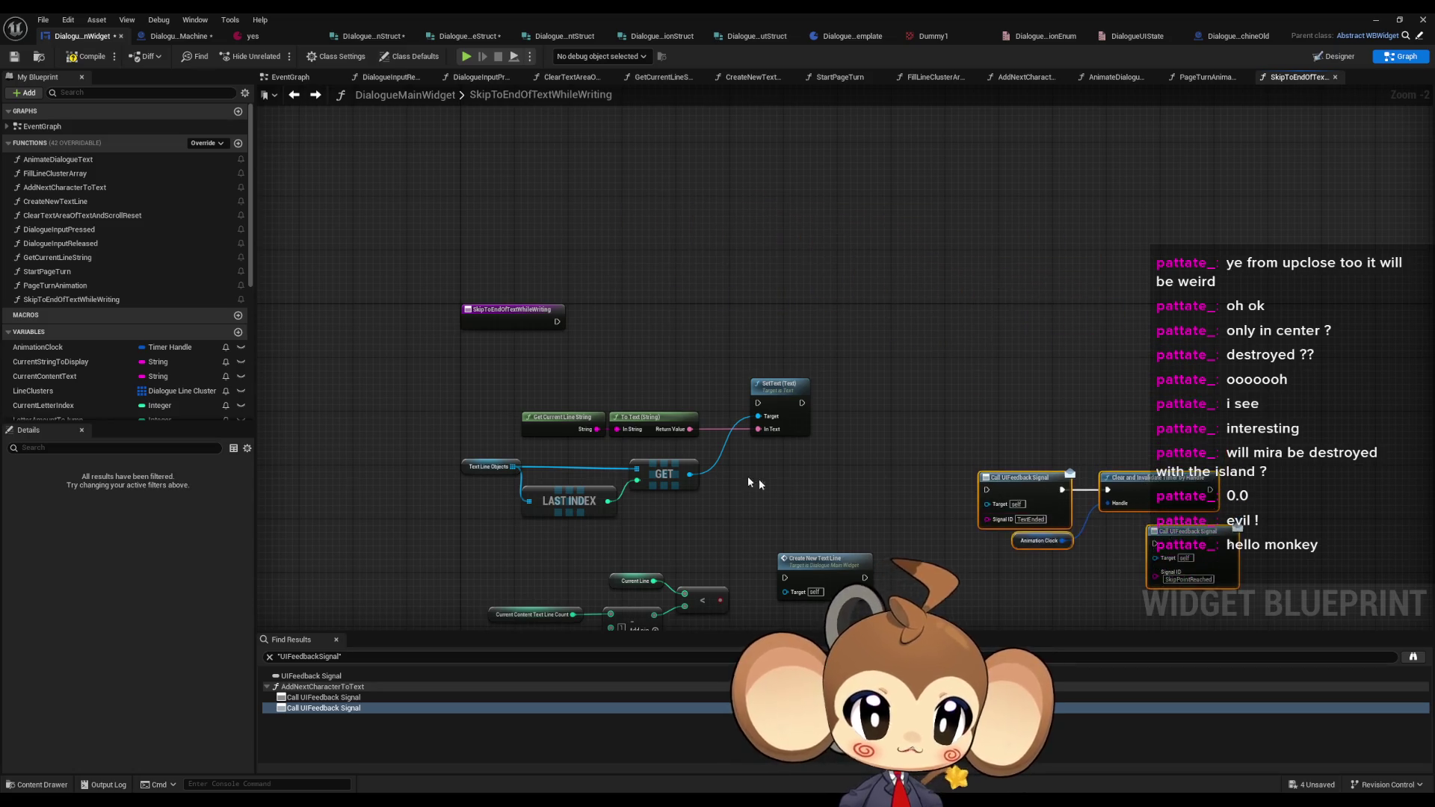
{"action": "left_click_drag", "start_coordinate": [644, 458], "coordinate": [659, 483]}
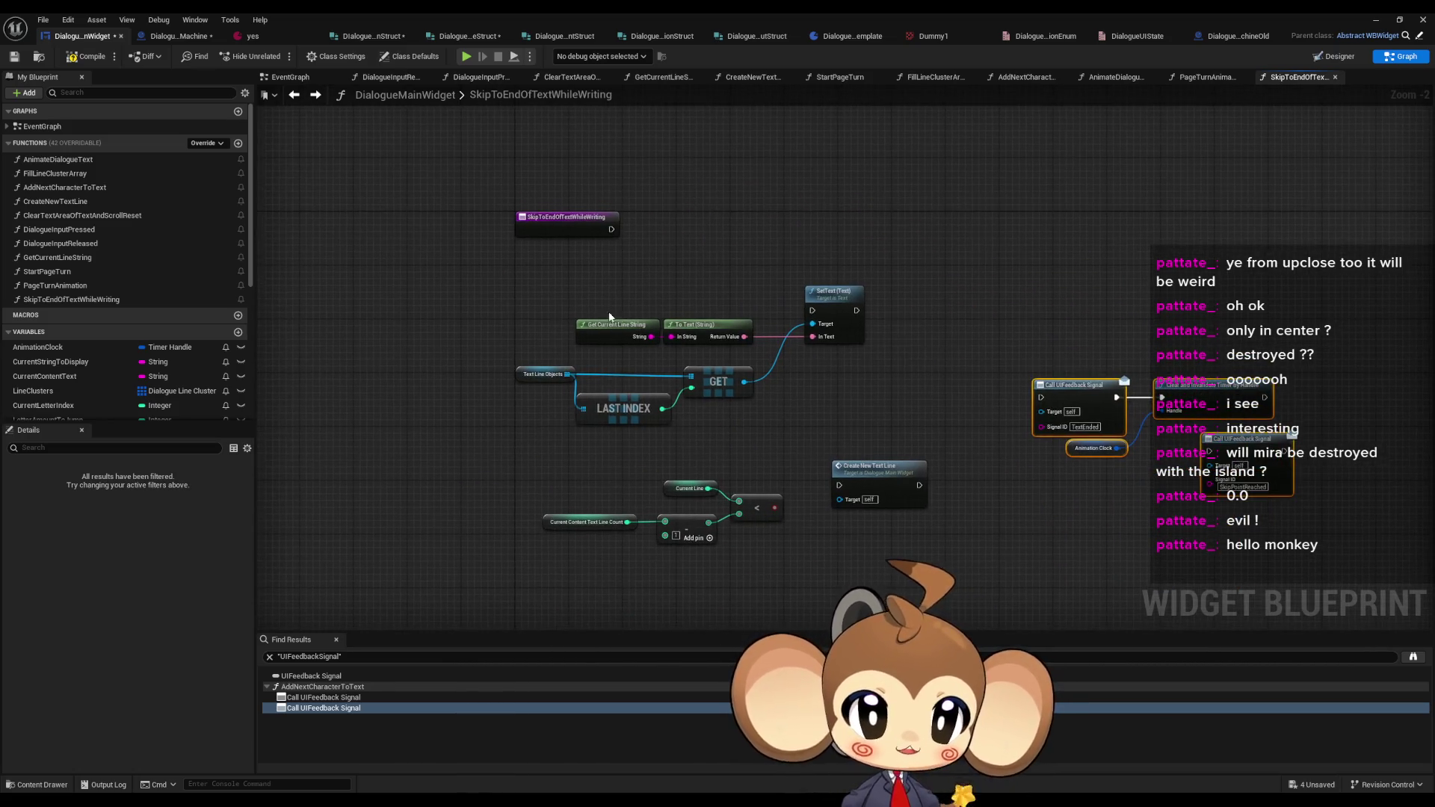
{"action": "left_click_drag", "start_coordinate": [516, 362], "coordinate": [758, 422]}
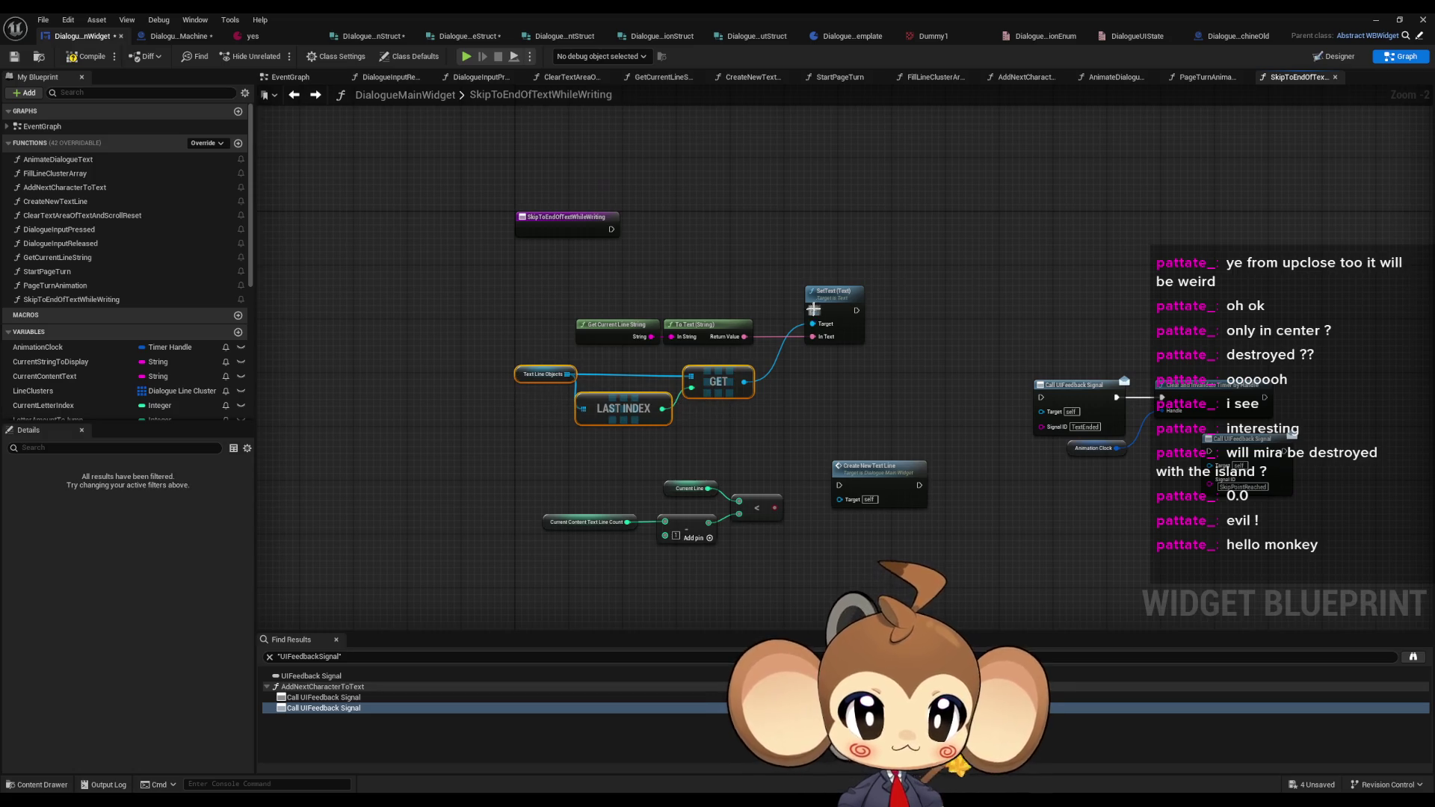
{"action": "left_click_drag", "start_coordinate": [812, 310], "coordinate": [610, 229]}
{"action": "mouse_move", "coordinate": [502, 287]}
{"action": "left_mouse_down"}
{"action": "mouse_move", "coordinate": [553, 313]}
{"action": "mouse_move", "coordinate": [755, 345]}
{"action": "mouse_move", "coordinate": [588, 305]}
{"action": "left_mouse_up"}
{"action": "left_click_drag", "start_coordinate": [839, 299], "coordinate": [679, 221]}
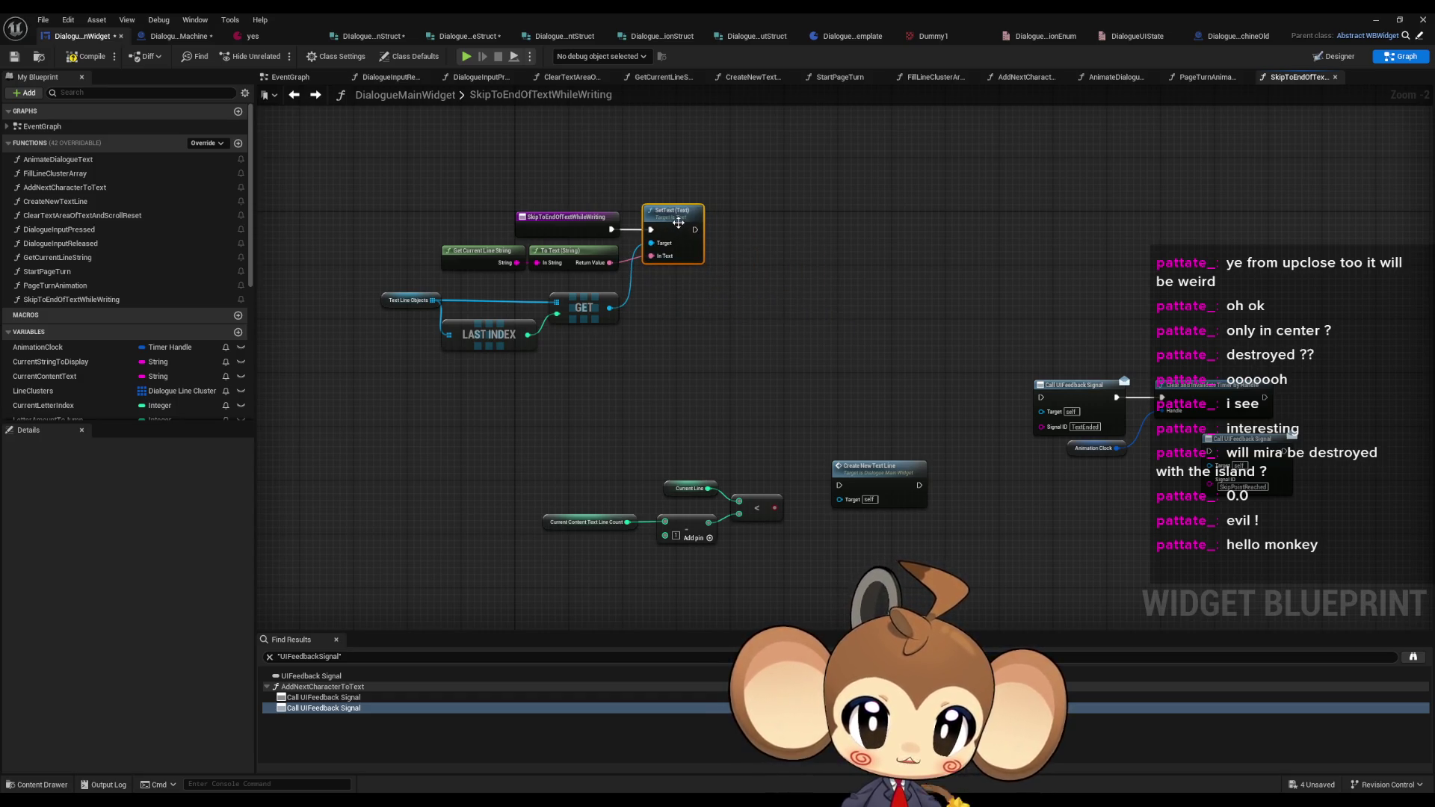
{"action": "left_click", "coordinate": [665, 300]}
- Move the Current Line, line-count and comparison nodes down-right below the SetText chain
{"action": "left_click", "coordinate": [478, 245]}
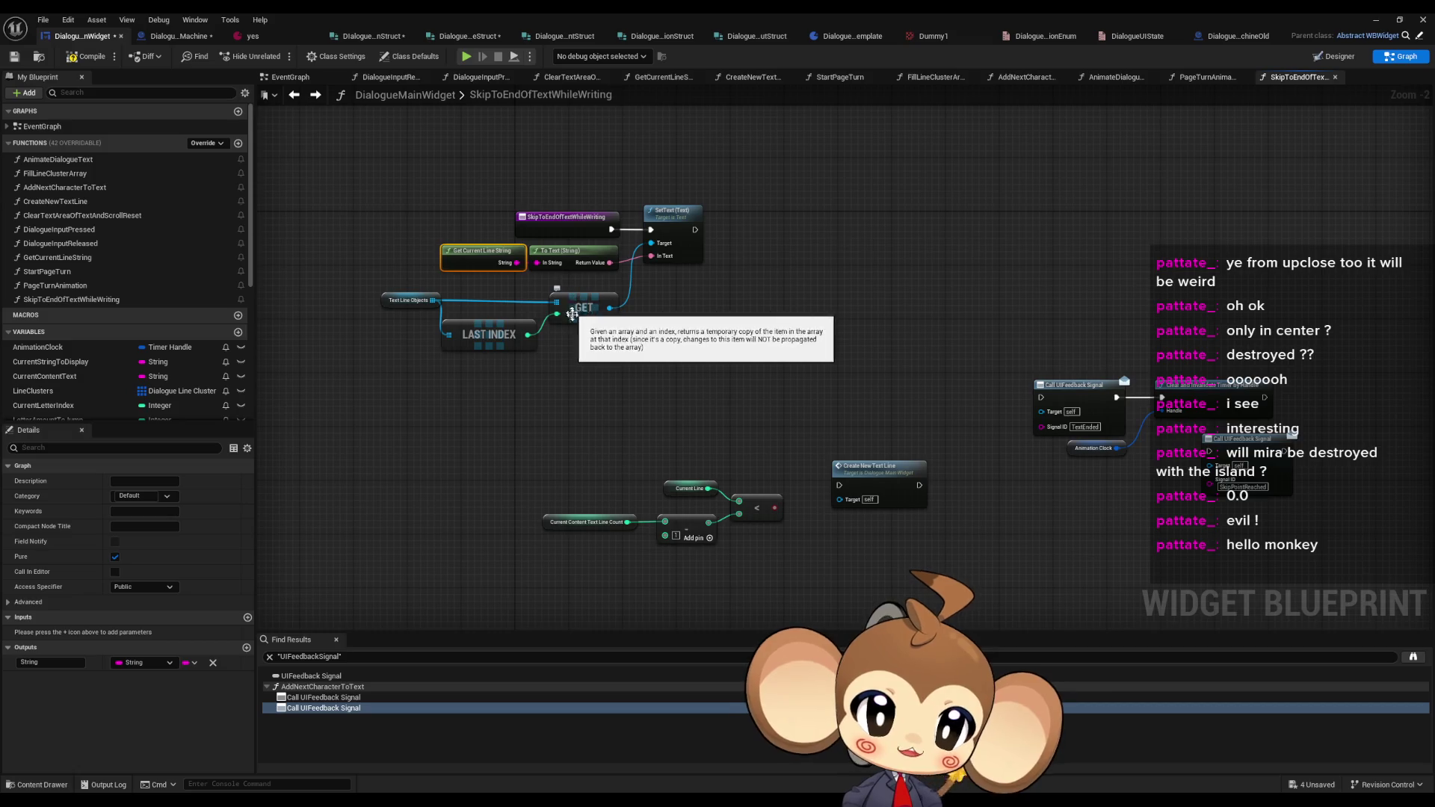
{"action": "mouse_move", "coordinate": [474, 411]}
{"action": "left_mouse_down"}
{"action": "mouse_move", "coordinate": [571, 473]}
{"action": "mouse_move", "coordinate": [762, 541]}
{"action": "mouse_move", "coordinate": [759, 339]}
{"action": "left_mouse_up"}
{"action": "scroll", "coordinate": [713, 322], "scroll_direction": "up", "scroll_amount": 2}
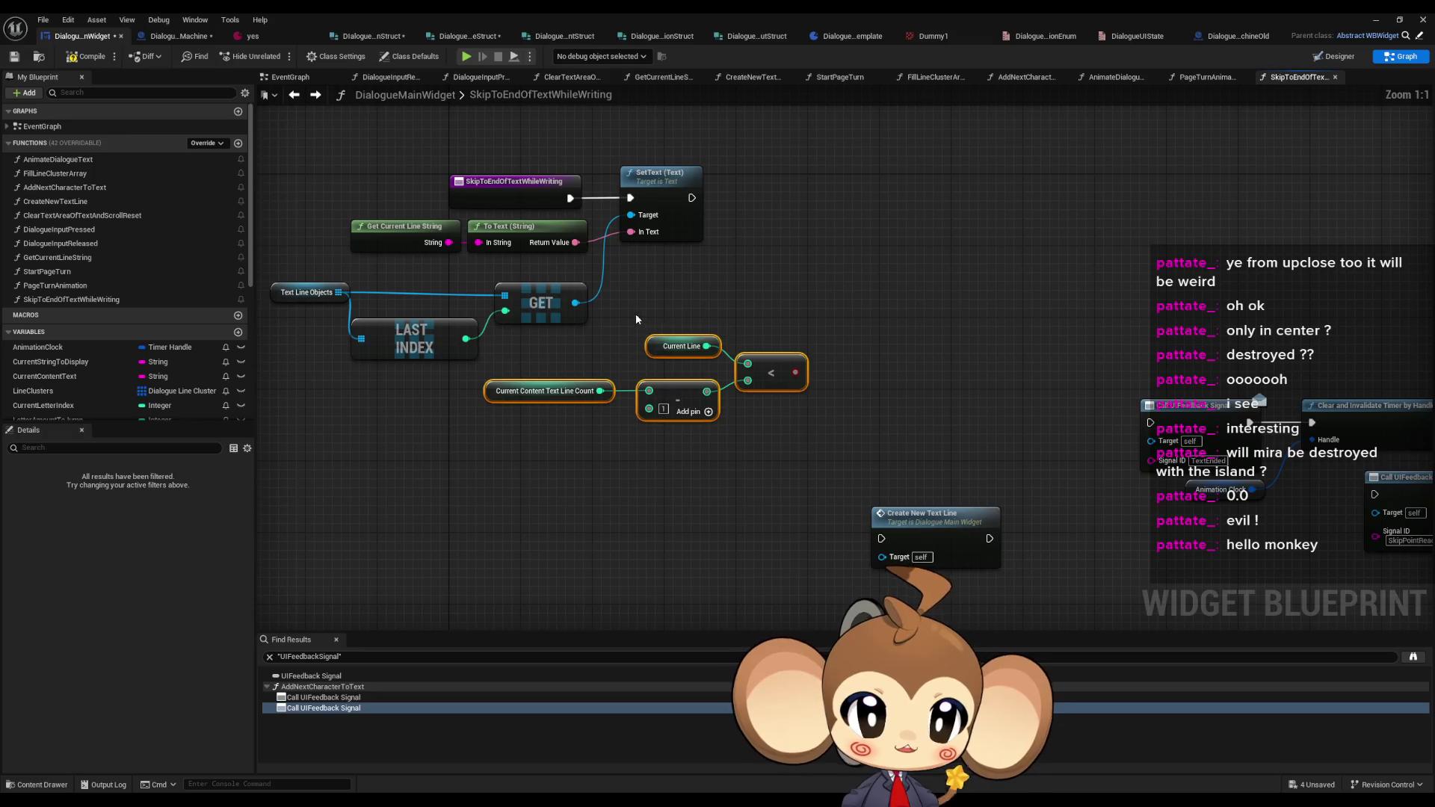
{"action": "left_click_drag", "start_coordinate": [636, 315], "coordinate": [710, 351]}
{"action": "left_click_drag", "start_coordinate": [502, 364], "coordinate": [576, 416]}
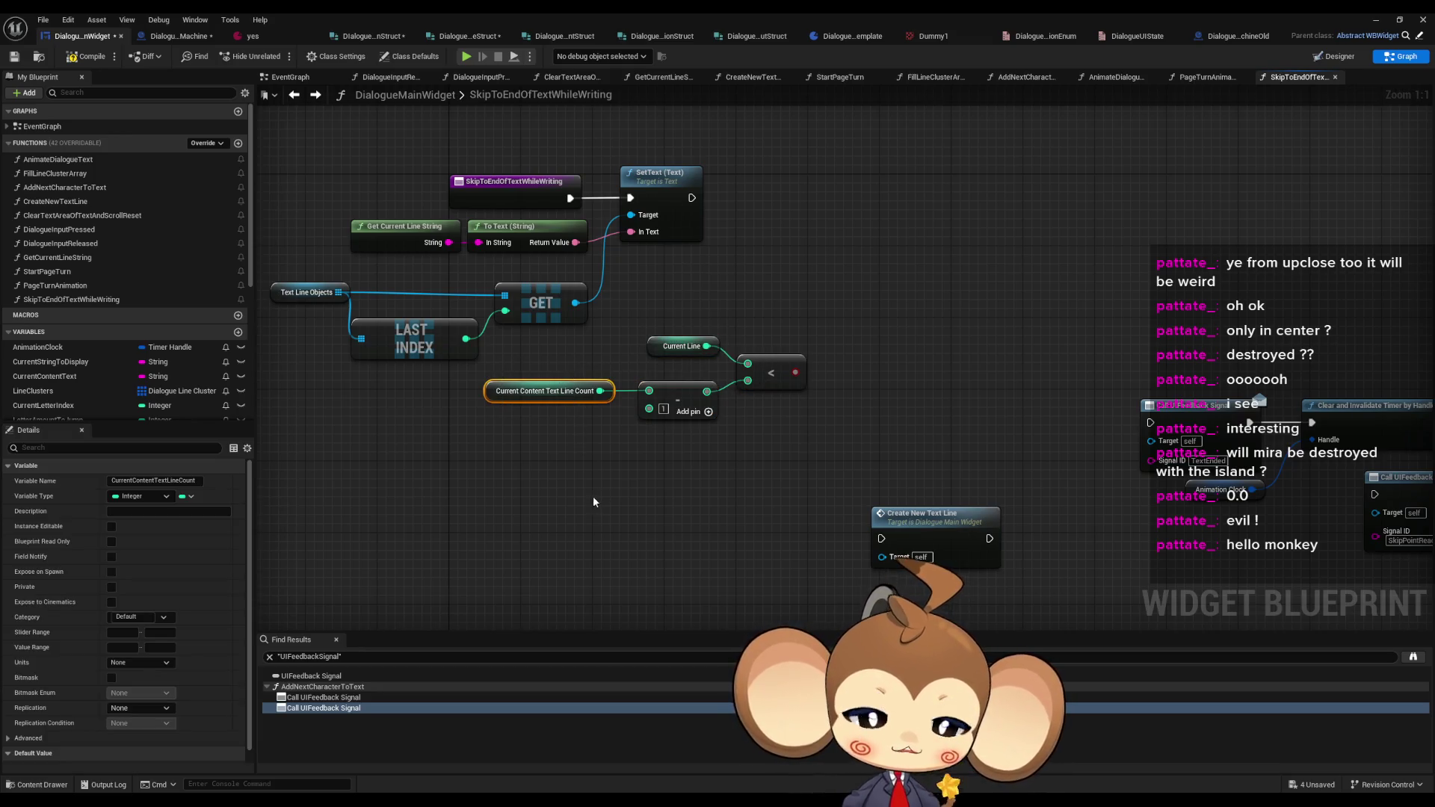
{"action": "mouse_move", "coordinate": [575, 465]}
{"action": "left_mouse_down"}
{"action": "mouse_move", "coordinate": [710, 374]}
{"action": "mouse_move", "coordinate": [814, 332]}
{"action": "mouse_move", "coordinate": [791, 536]}
{"action": "left_mouse_up"}
{"action": "left_click", "coordinate": [752, 419]}
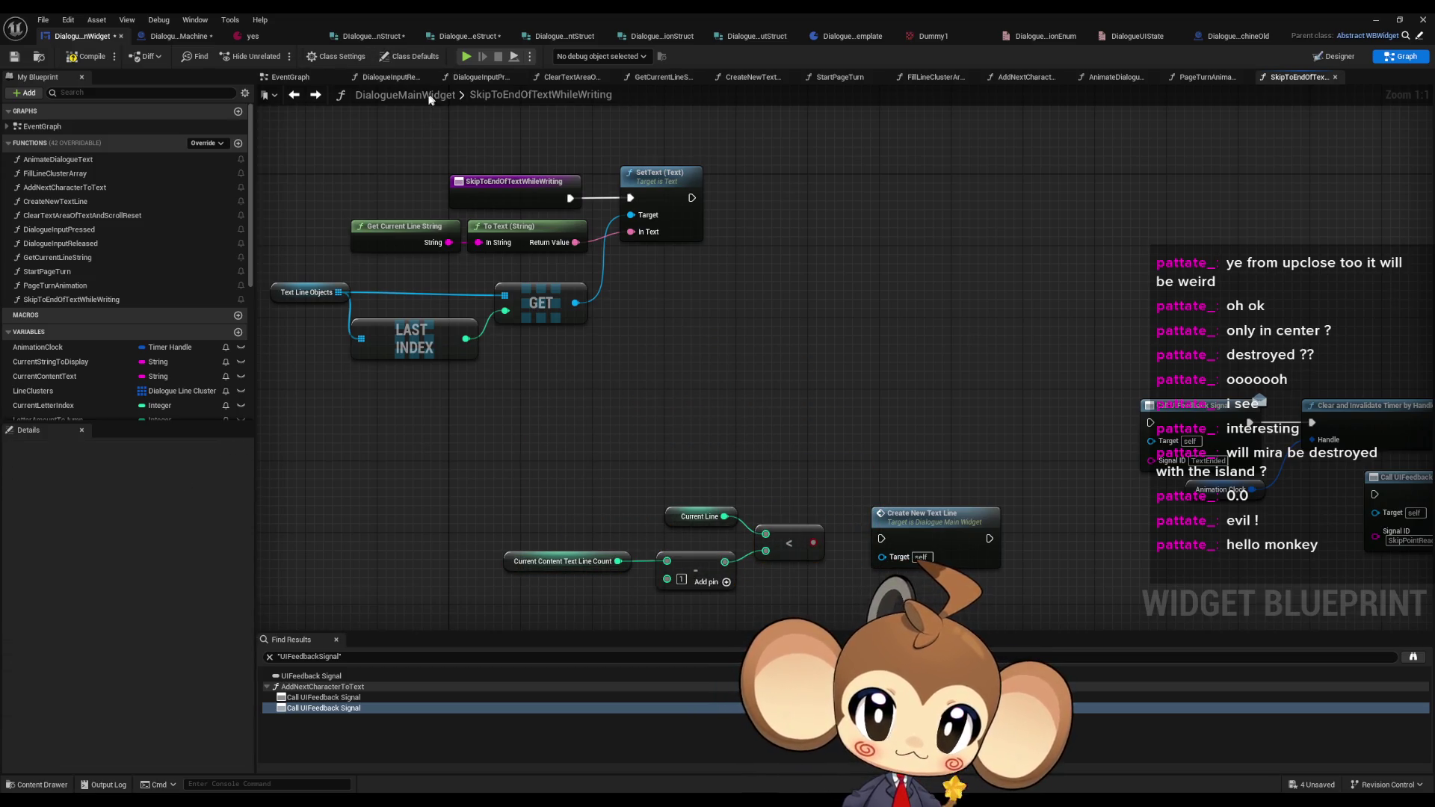
- Switch to AddNextCharacterToText and select the line-count logic with Const Max Line Count
{"action": "left_click", "coordinate": [315, 94]}
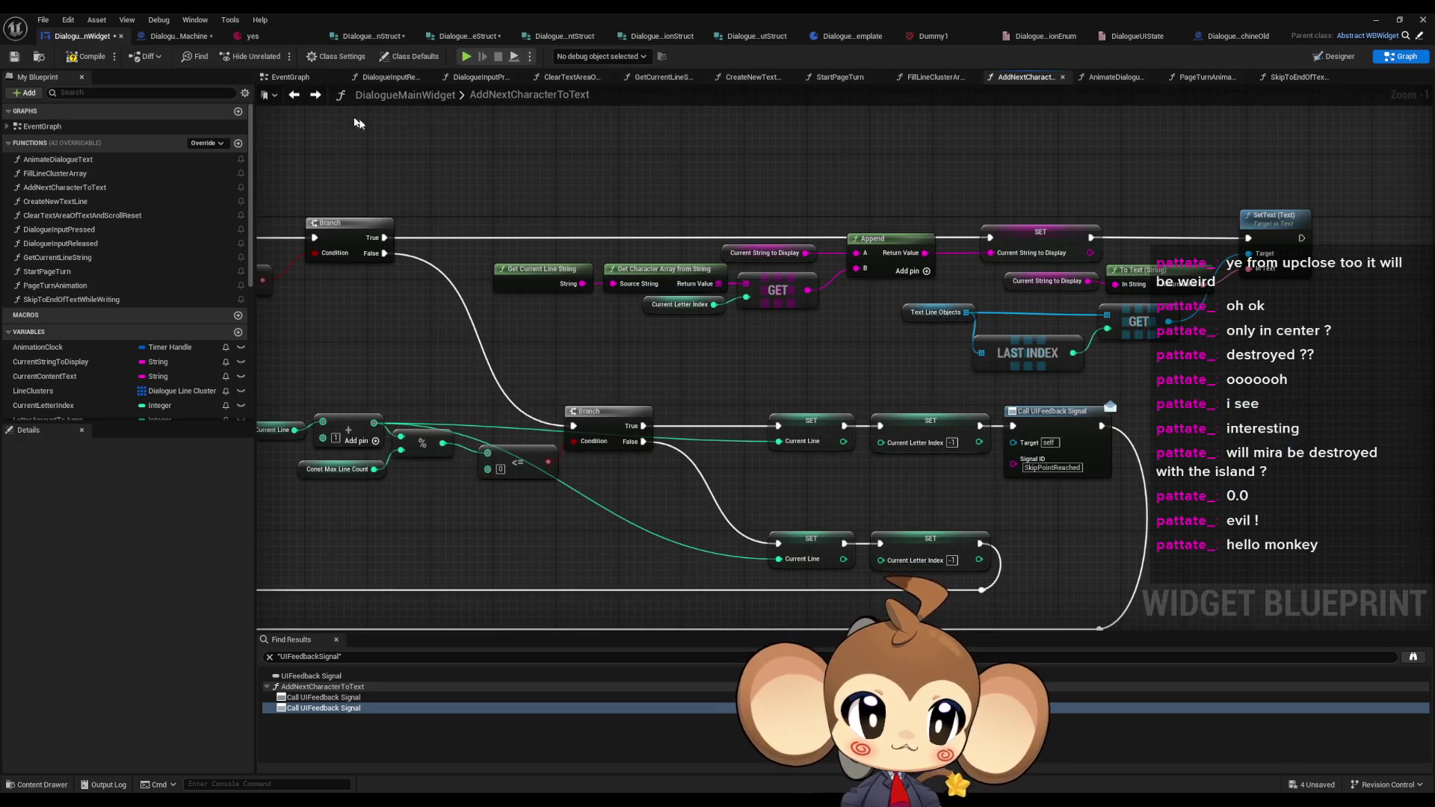
{"action": "left_click_drag", "start_coordinate": [501, 311], "coordinate": [605, 376]}
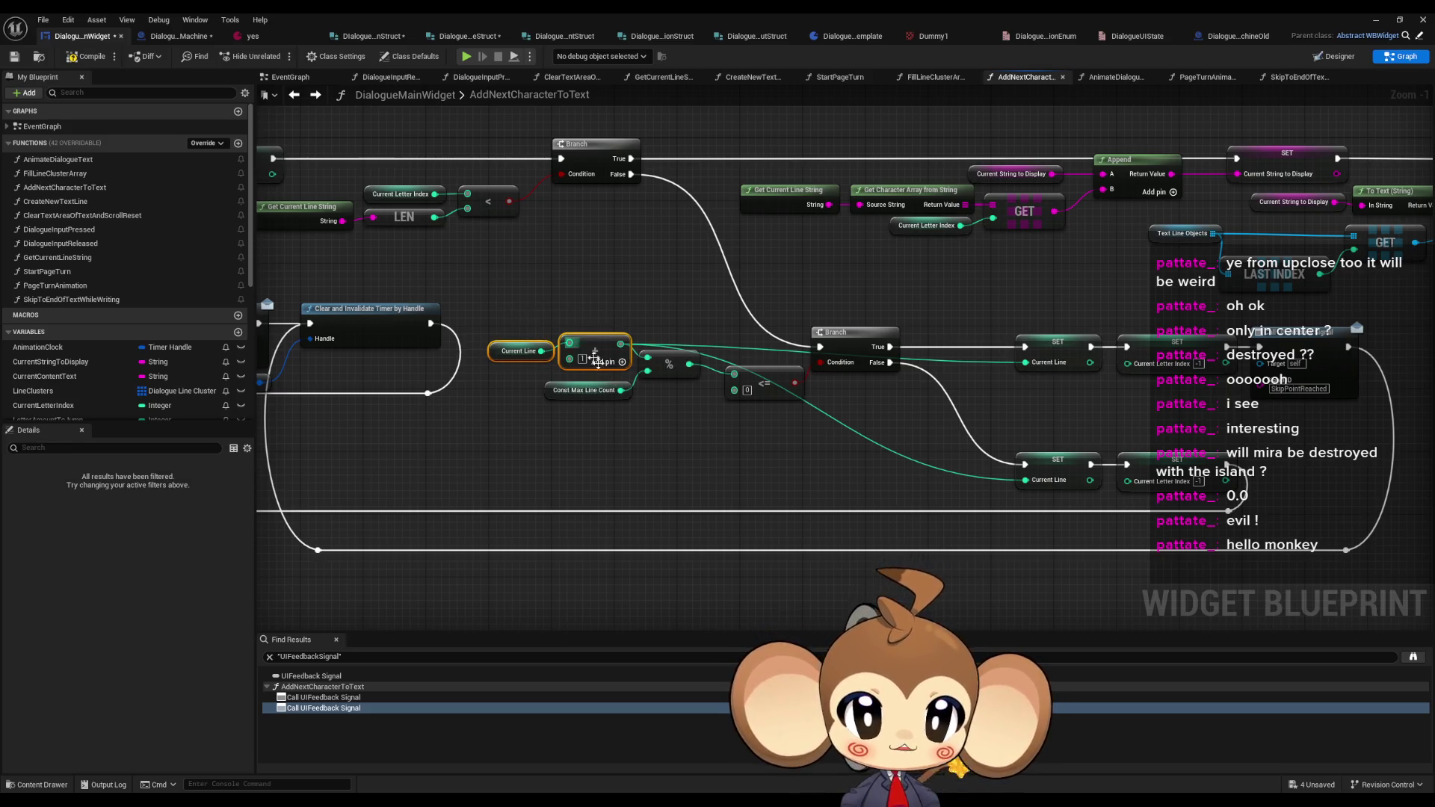
{"action": "left_click", "coordinate": [589, 390]}
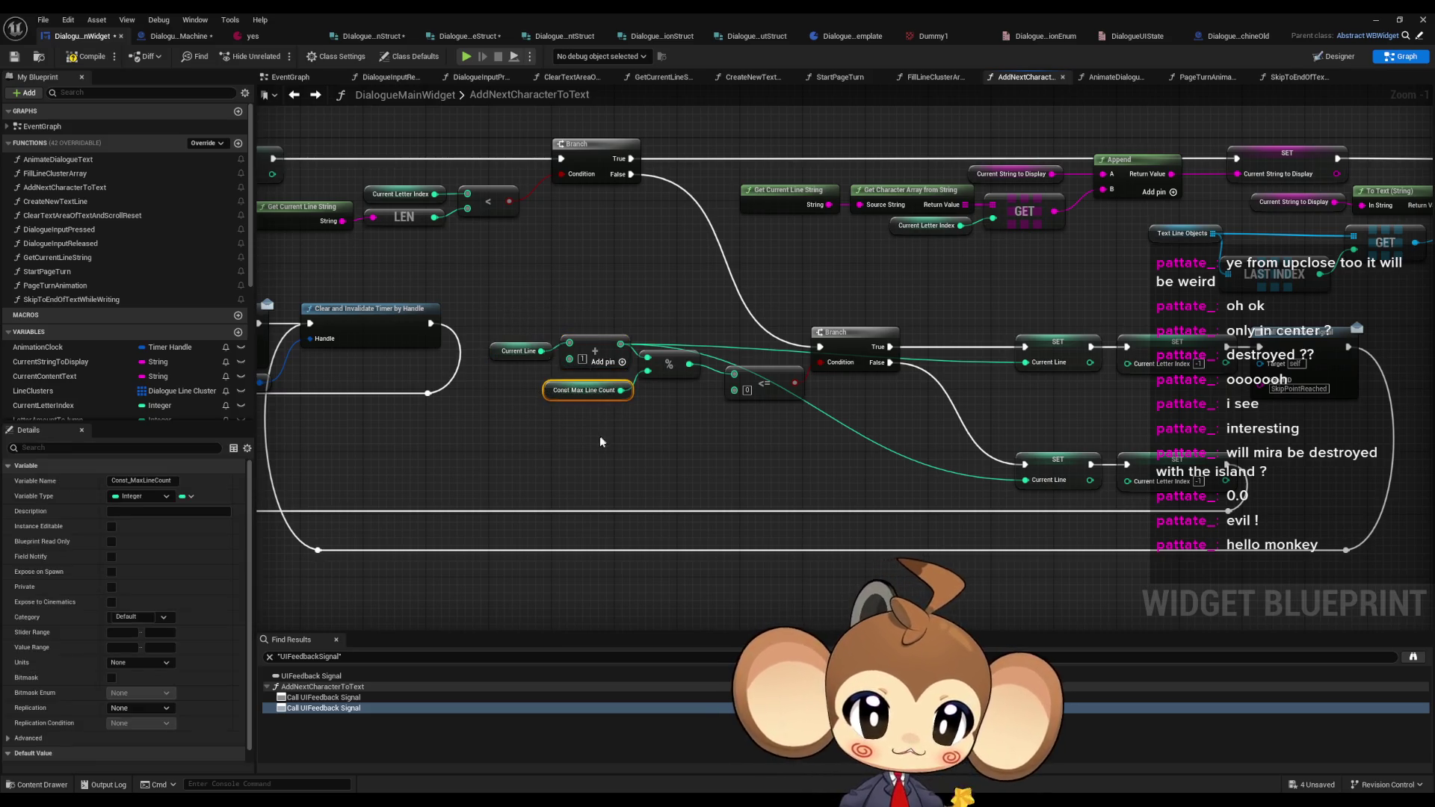
- Bring the Current Line, add, modulo, <= and Branch nodes into SkipToEndOfTextWhileWriting, shifted right
{"action": "left_click_drag", "start_coordinate": [762, 319], "coordinate": [858, 457]}
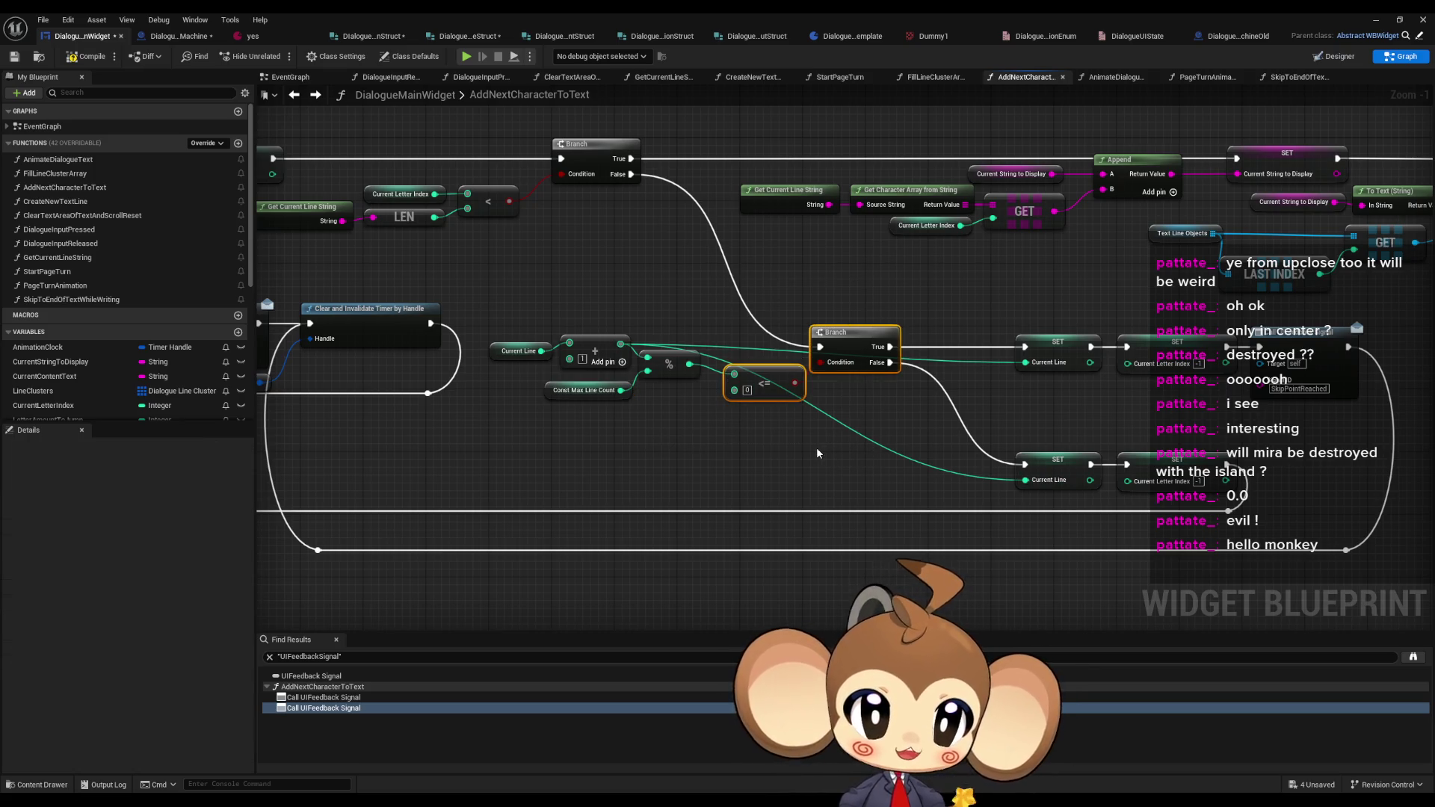
{"action": "left_click_drag", "start_coordinate": [519, 297], "coordinate": [895, 441]}
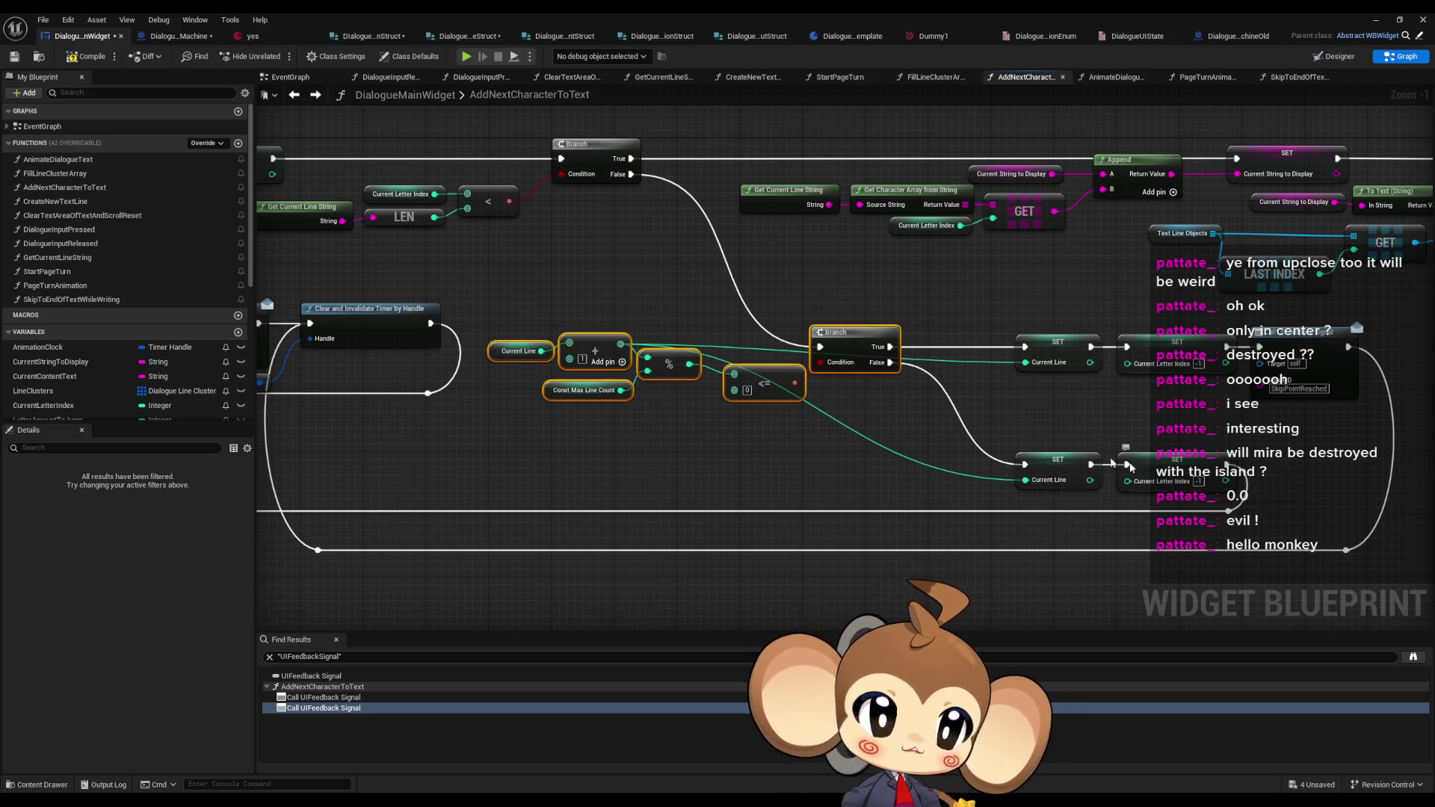
{"action": "left_click", "coordinate": [315, 94]}
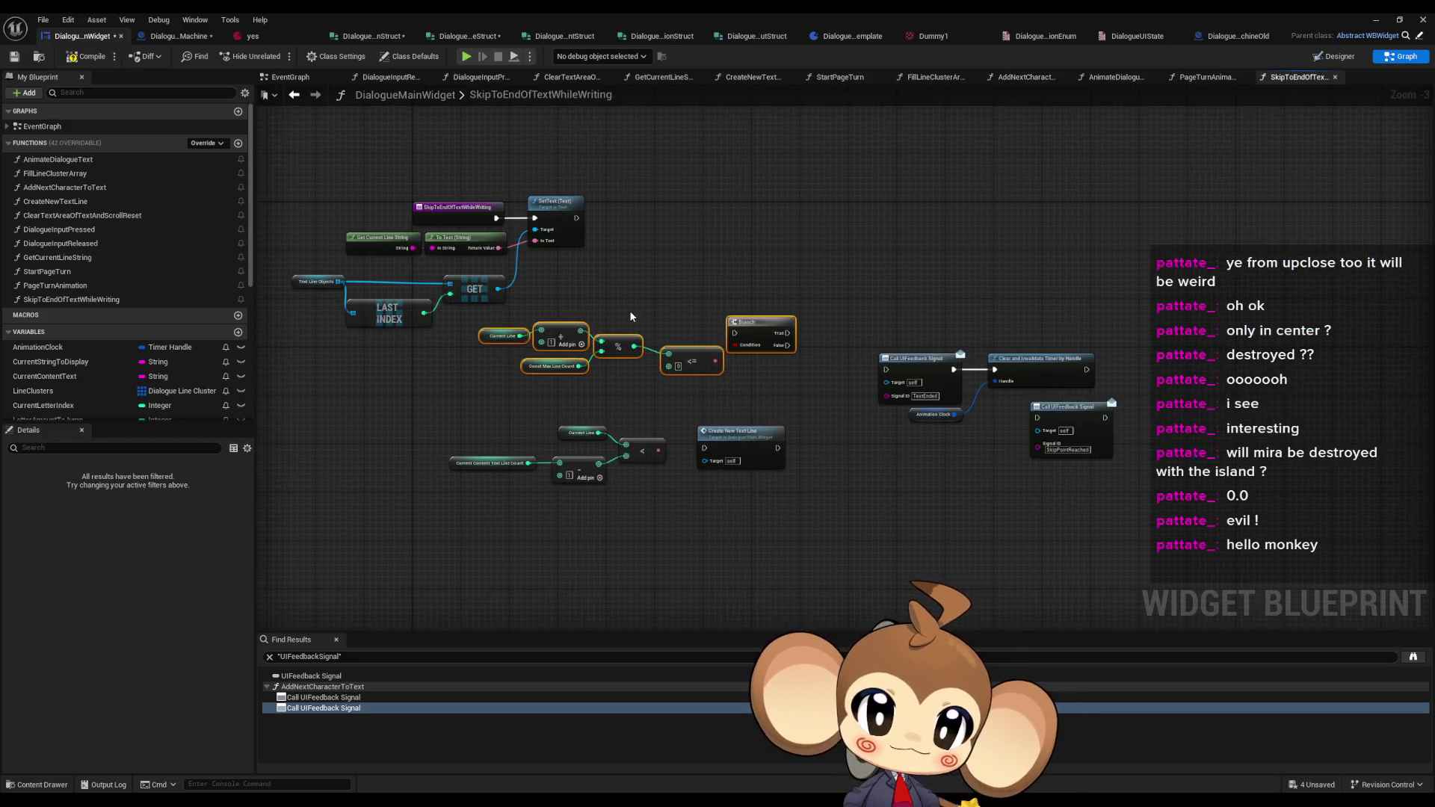
{"action": "left_click_drag", "start_coordinate": [771, 352], "coordinate": [948, 303]}
{"action": "left_click", "coordinate": [947, 303]}
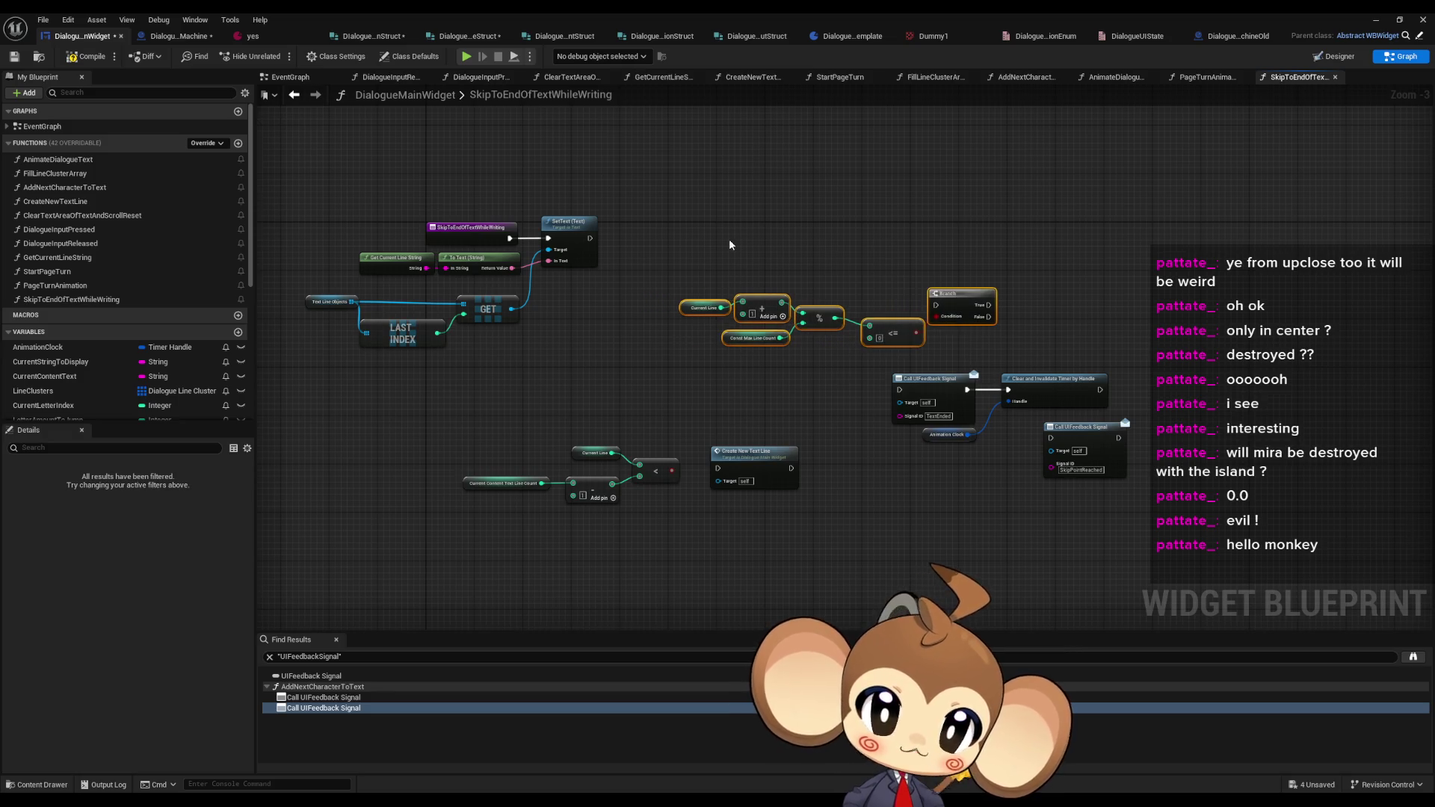
{"action": "left_click_drag", "start_coordinate": [688, 245], "coordinate": [984, 355]}
{"action": "left_click_drag", "start_coordinate": [947, 302], "coordinate": [1025, 303]}
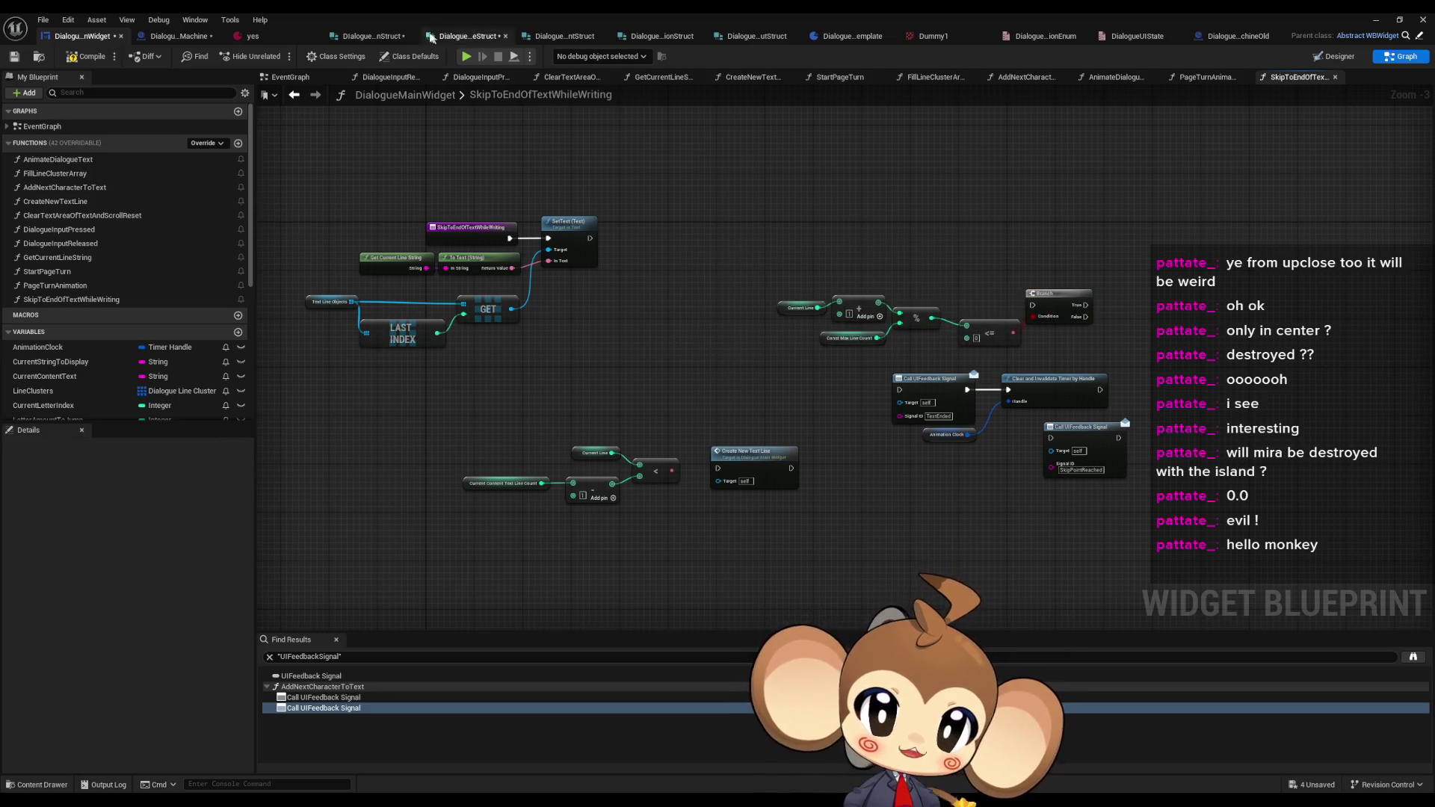
- Check the For Loop and OR nodes, then arrange the four comparison nodes up-left in the skip function
{"action": "left_click", "coordinate": [294, 95]}
{"action": "left_click_drag", "start_coordinate": [861, 372], "coordinate": [1203, 381]}
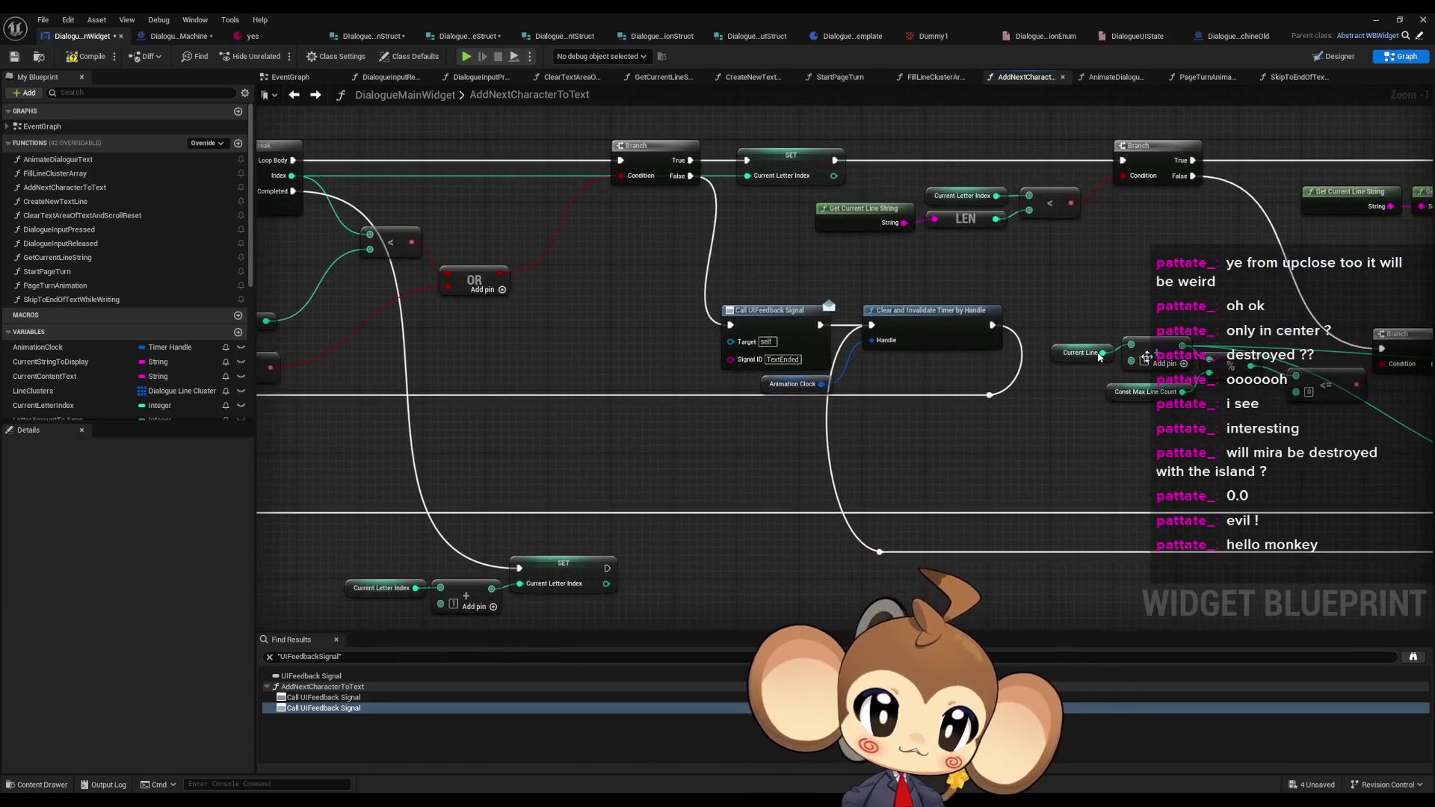
{"action": "left_click_drag", "start_coordinate": [544, 224], "coordinate": [964, 271]}
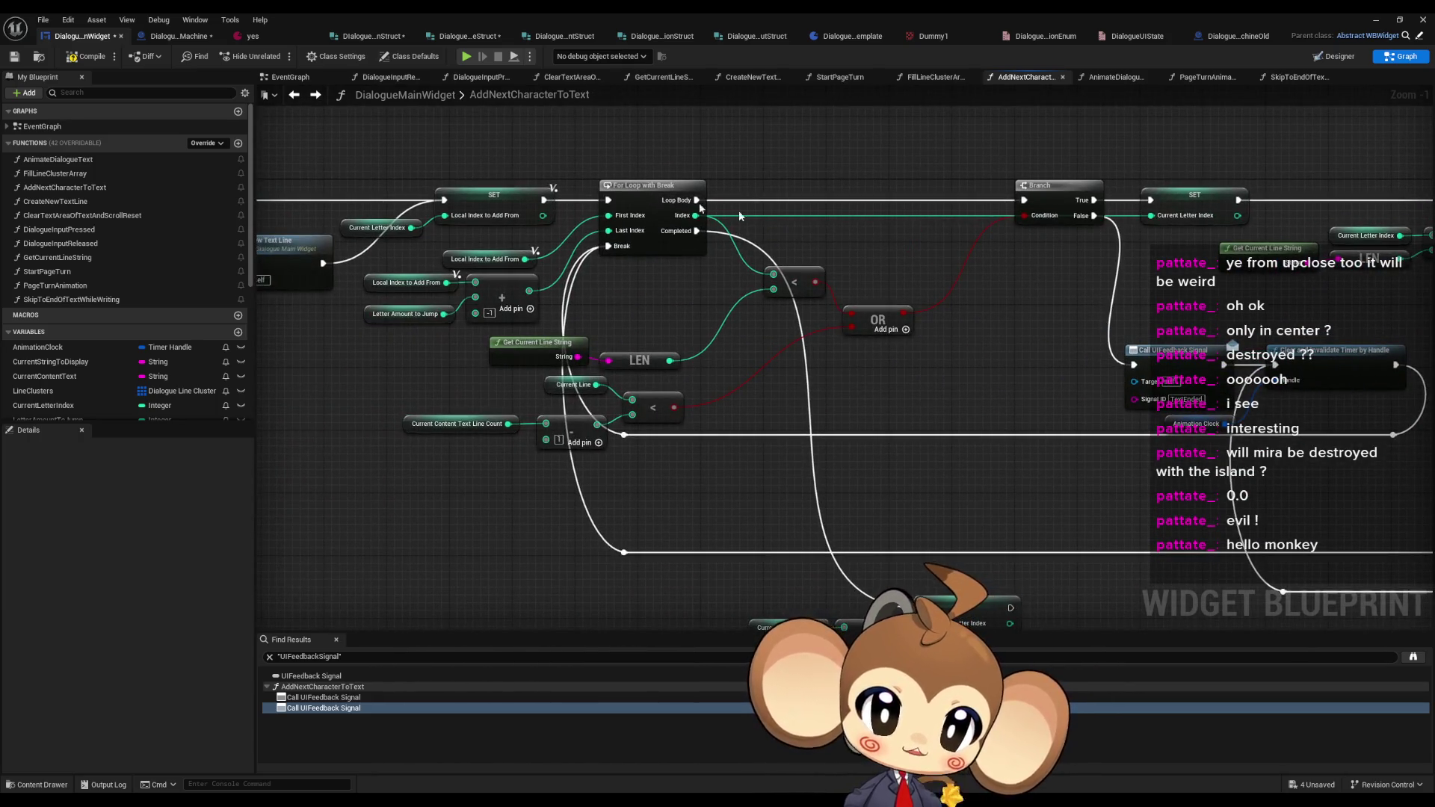
{"action": "double_click", "coordinate": [479, 96]}
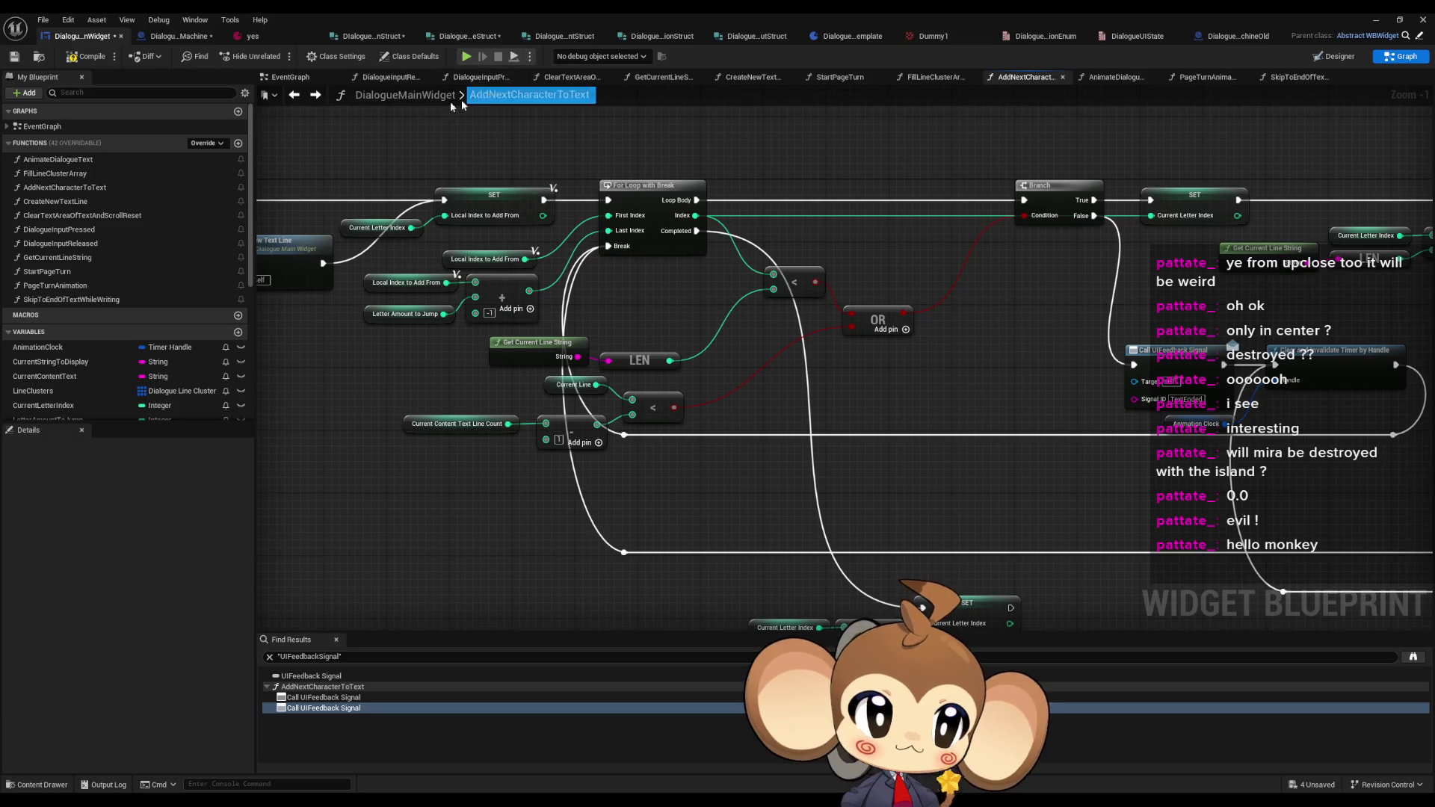
{"action": "left_click", "coordinate": [315, 94]}
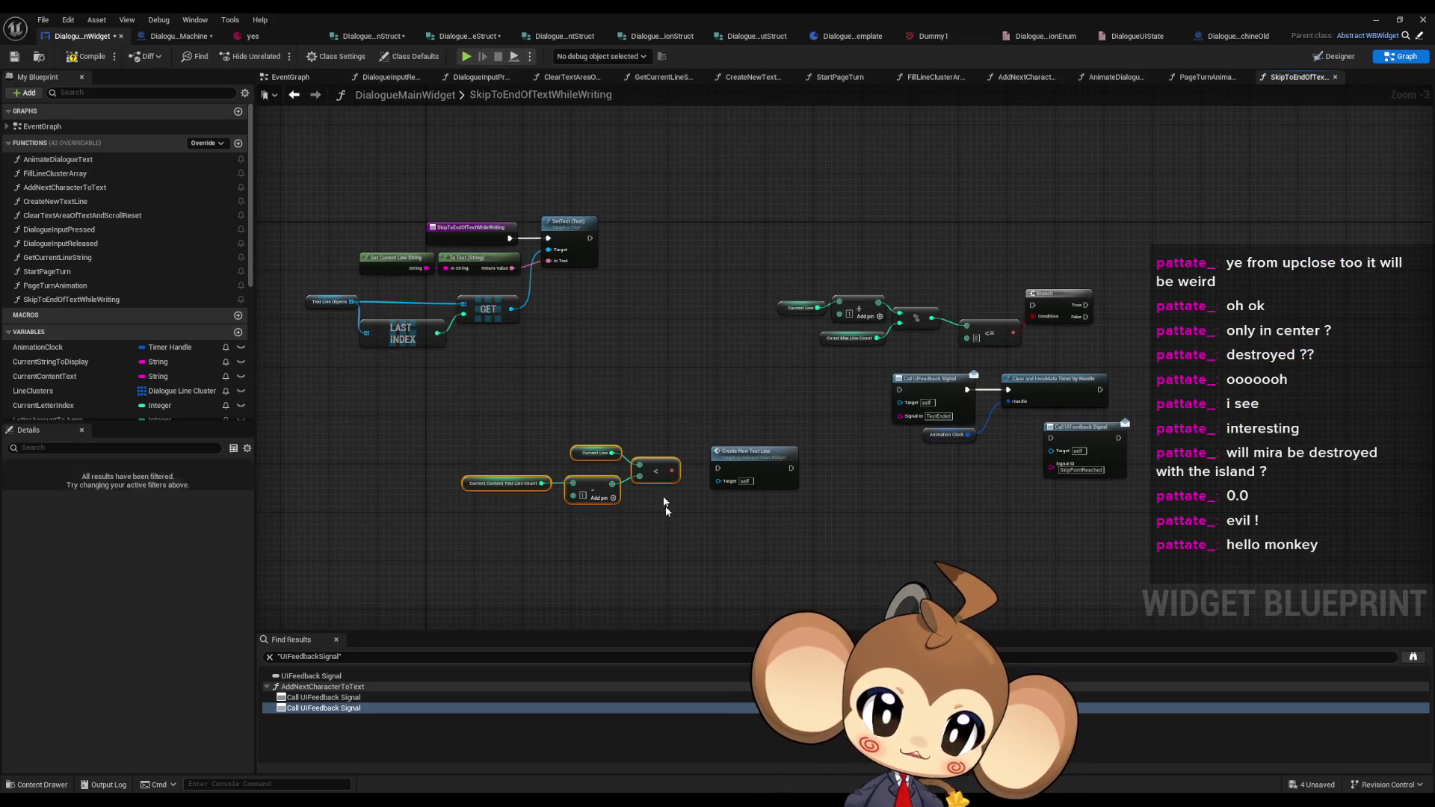
{"action": "left_click_drag", "start_coordinate": [672, 471], "coordinate": [551, 399]}
{"action": "left_click", "coordinate": [552, 399]}
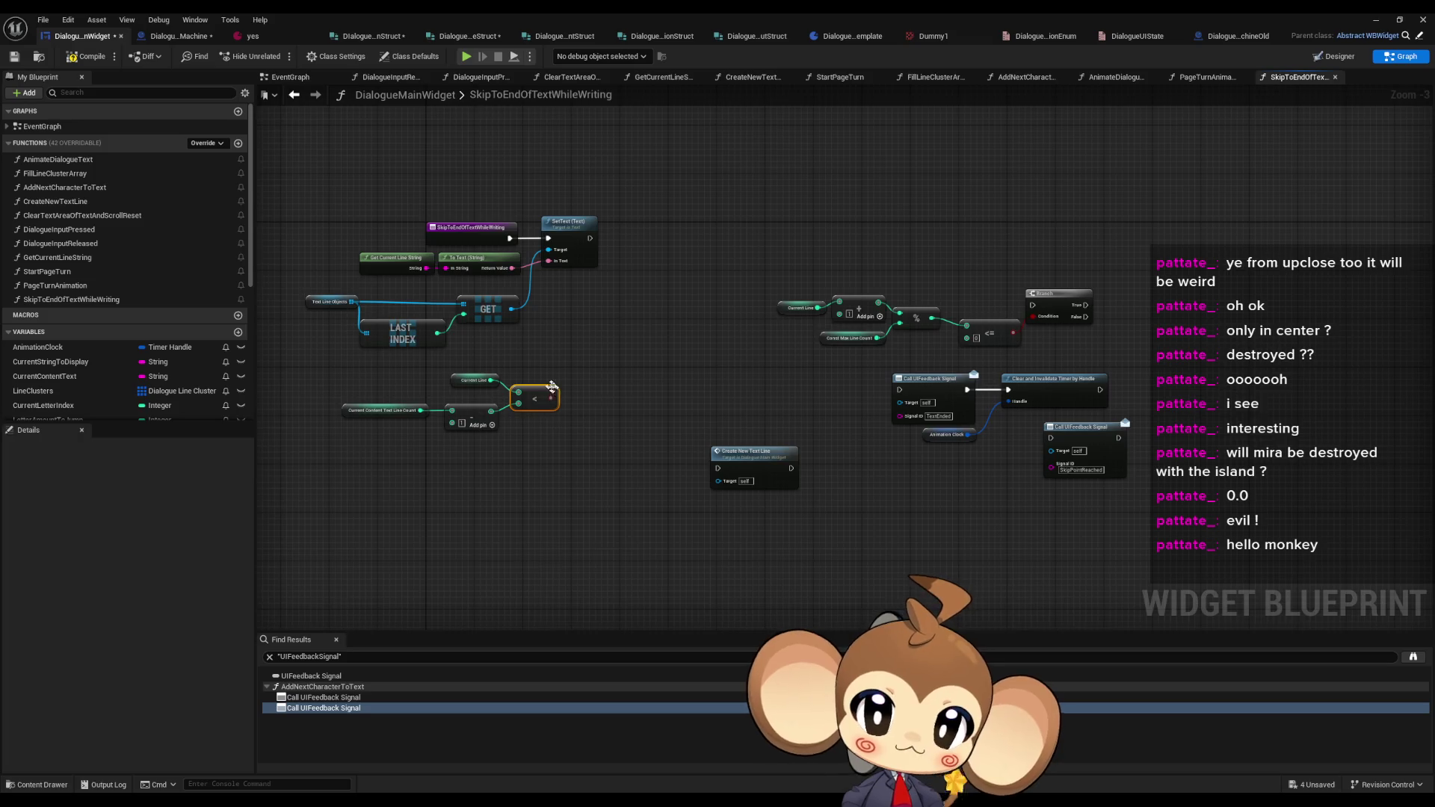
{"action": "scroll", "coordinate": [552, 386], "scroll_direction": "up", "scroll_amount": 3}
{"action": "left_click", "coordinate": [602, 381]}
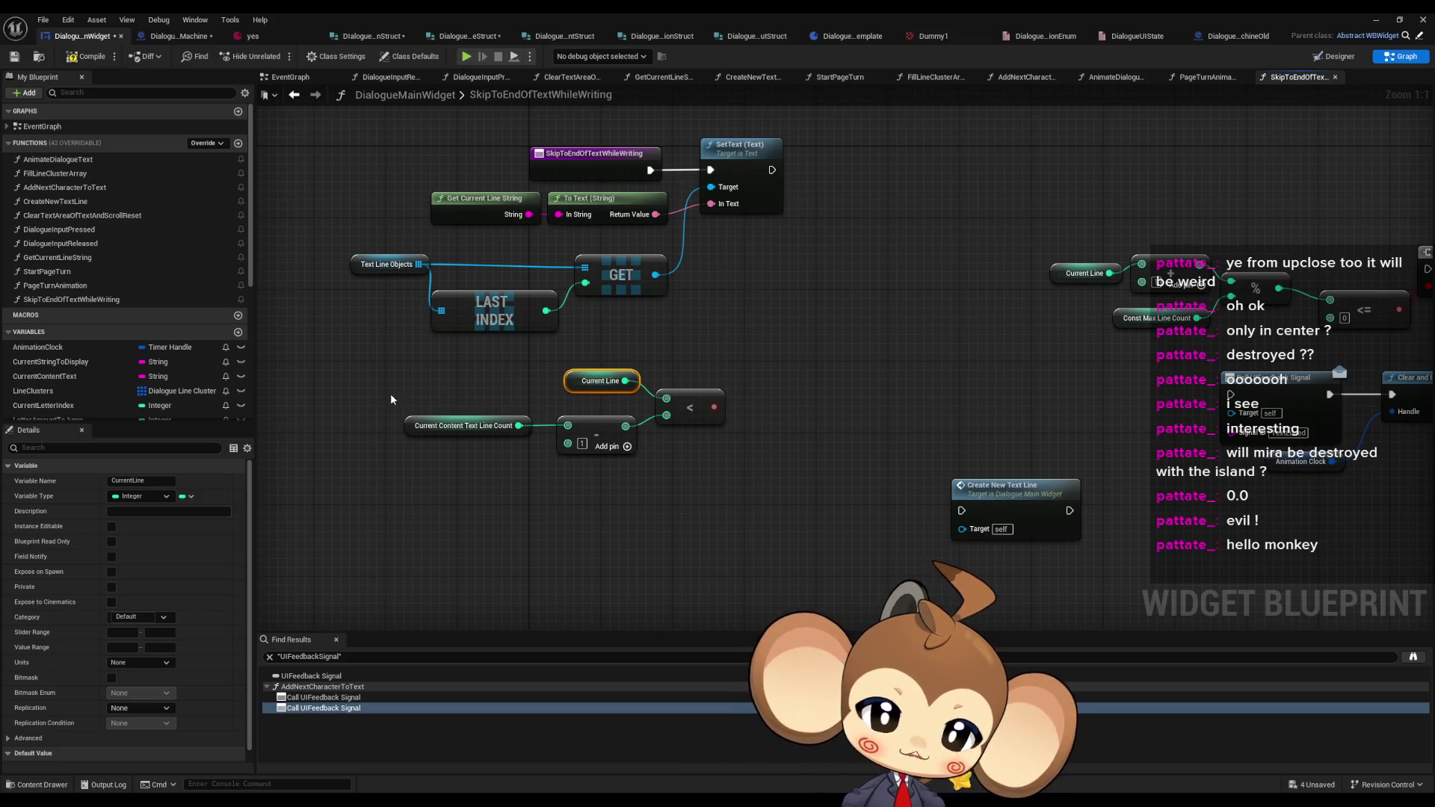
- Add a Branch on the < comparison result and run it after SetText
{"action": "left_click", "coordinate": [430, 425]}
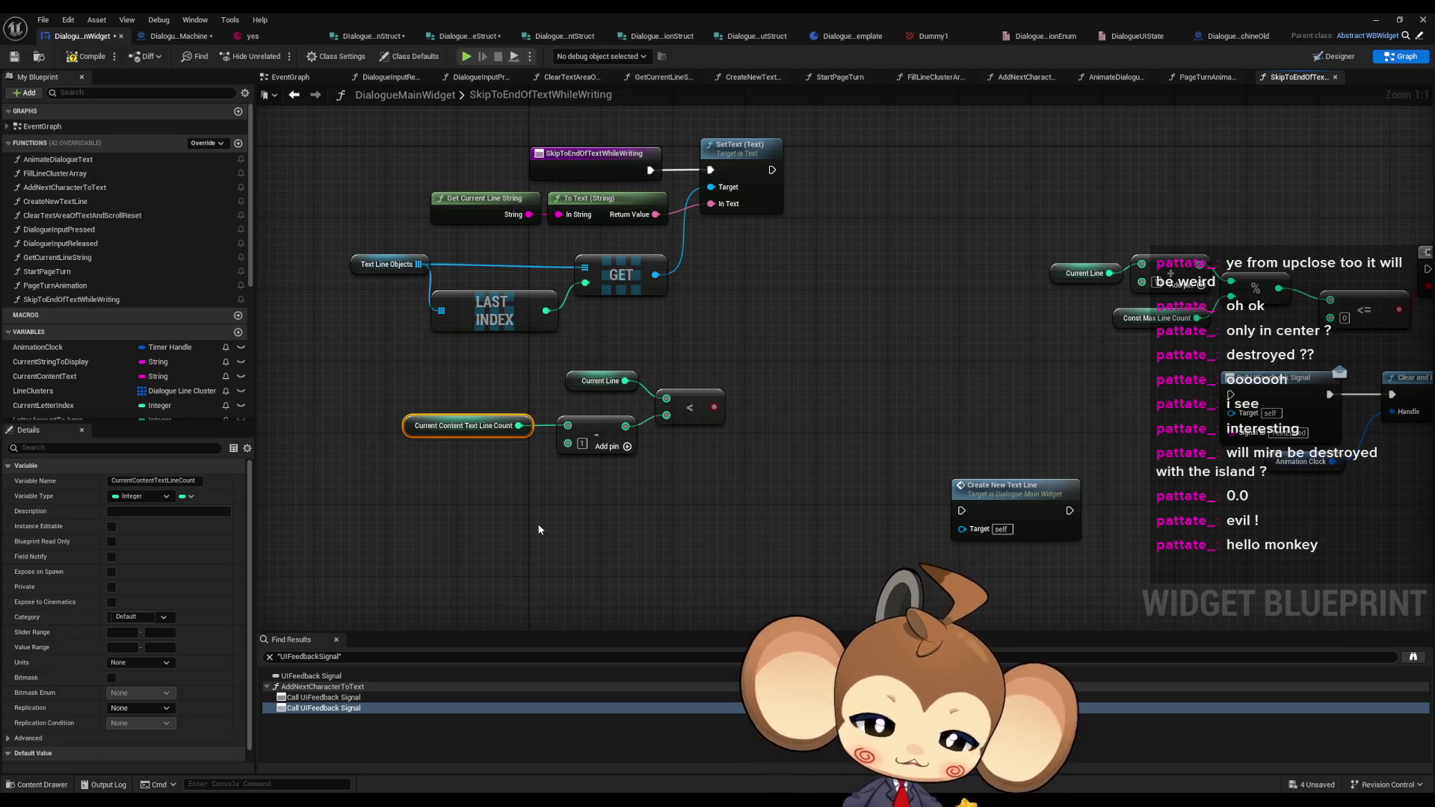
{"action": "left_click_drag", "start_coordinate": [714, 407], "coordinate": [863, 379]}
{"action": "type", "text": "branch"}
{"action": "key", "text": "Return"}
{"action": "left_click", "coordinate": [843, 189]}
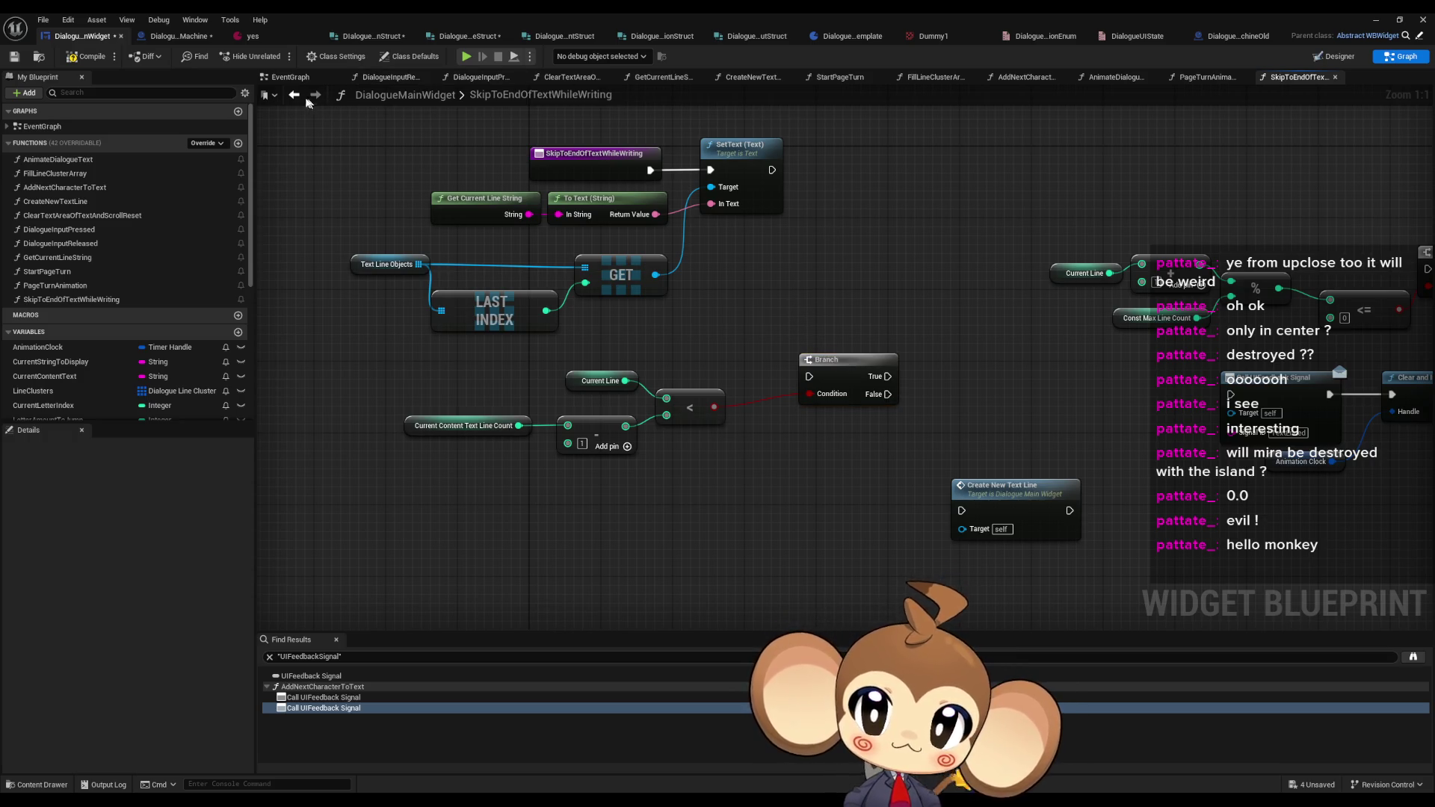
{"action": "right_click", "coordinate": [409, 432]}
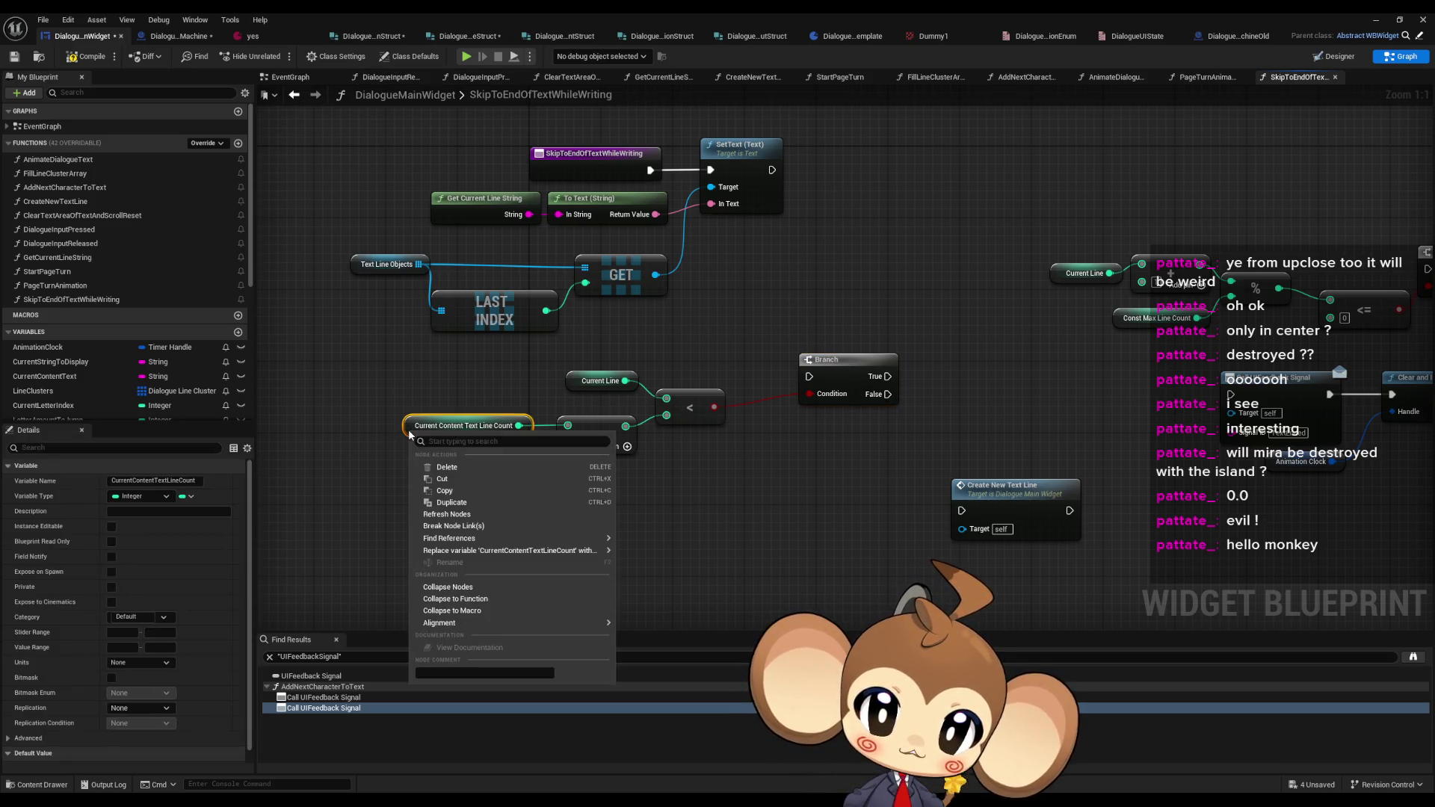
{"action": "left_click", "coordinate": [323, 422]}
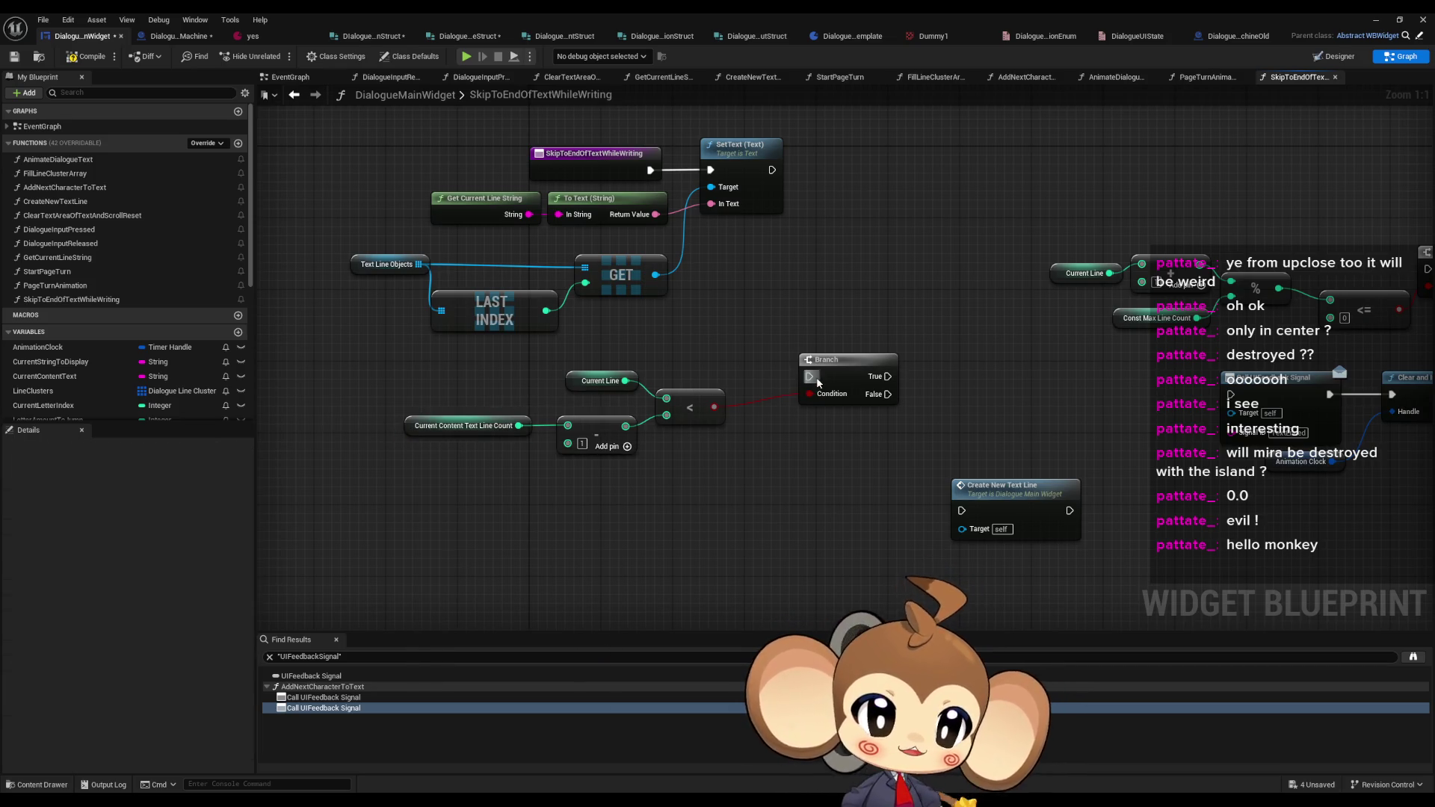
{"action": "left_click_drag", "start_coordinate": [808, 376], "coordinate": [773, 170]}
{"action": "left_click_drag", "start_coordinate": [862, 381], "coordinate": [872, 175]}
- Wire the Branch's False output to the TextEnded UIFeedback signal call
{"action": "left_click_drag", "start_coordinate": [970, 303], "coordinate": [617, 341]}
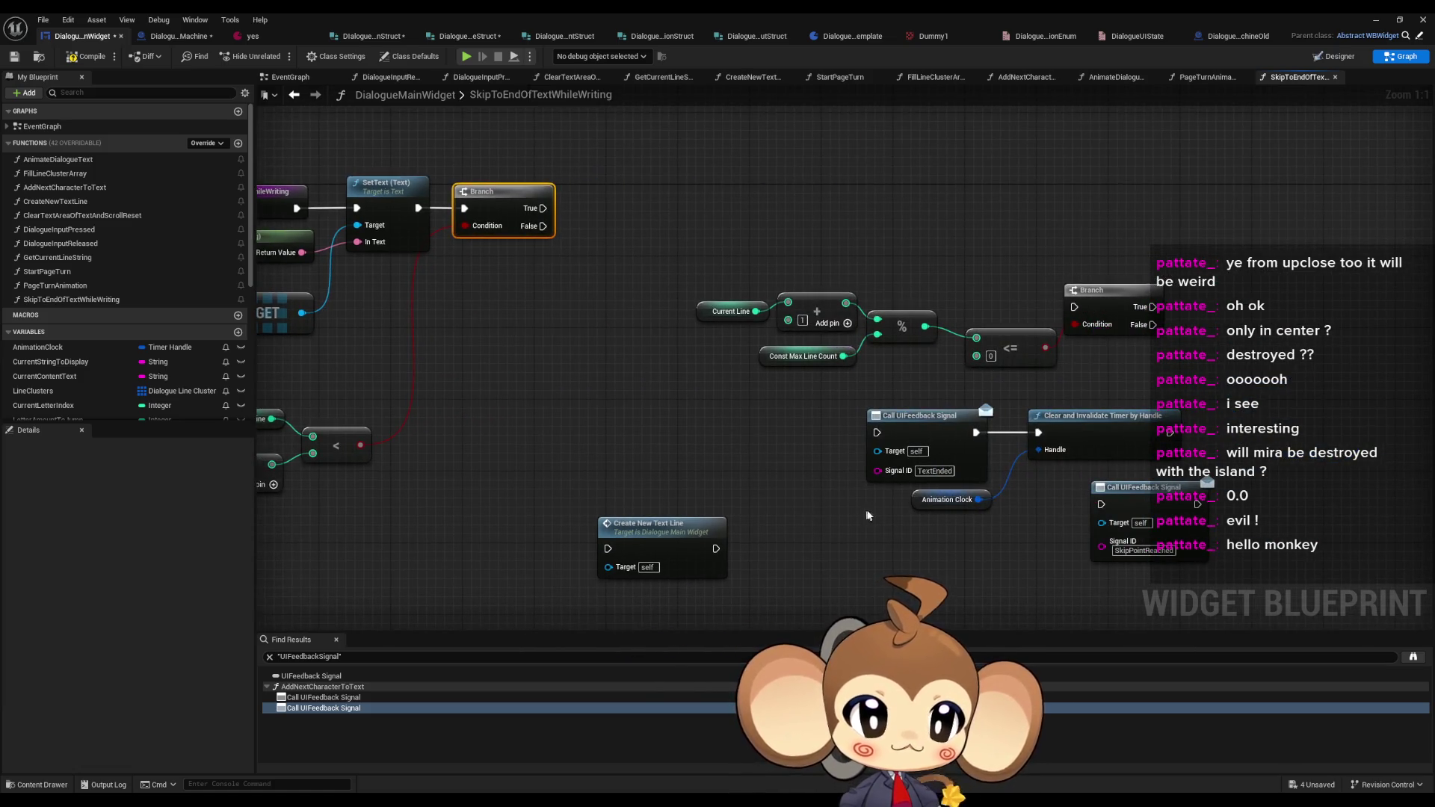
{"action": "left_click_drag", "start_coordinate": [923, 429], "coordinate": [589, 408]}
{"action": "left_click_drag", "start_coordinate": [543, 226], "coordinate": [545, 414]}
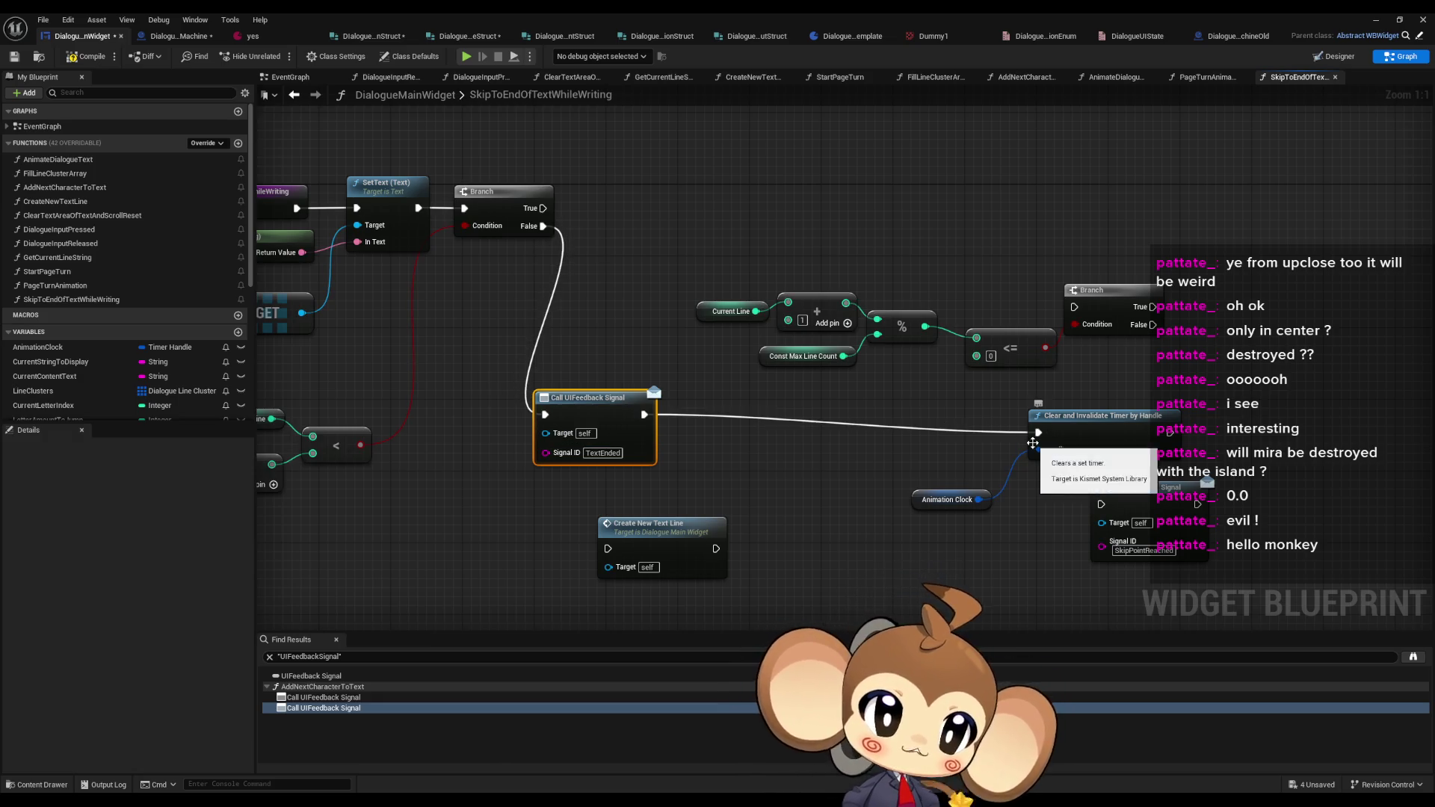
- Route the function entry through Clear and Invalidate Timer by Handle into SetText
{"action": "left_click", "coordinate": [1038, 432], "text": "alt"}
{"action": "mouse_move", "coordinate": [897, 515]}
{"action": "left_mouse_down"}
{"action": "mouse_move", "coordinate": [1046, 419]}
{"action": "mouse_move", "coordinate": [696, 181]}
{"action": "mouse_move", "coordinate": [449, 330]}
{"action": "mouse_move", "coordinate": [665, 129]}
{"action": "mouse_move", "coordinate": [692, 424]}
{"action": "mouse_move", "coordinate": [609, 270]}
{"action": "left_mouse_up"}
{"action": "mouse_move", "coordinate": [596, 413]}
{"action": "left_mouse_down"}
{"action": "mouse_move", "coordinate": [463, 302]}
{"action": "mouse_move", "coordinate": [476, 272]}
{"action": "left_mouse_up"}
{"action": "left_click", "coordinate": [964, 396]}
{"action": "left_click_drag", "start_coordinate": [969, 399], "coordinate": [761, 190]}
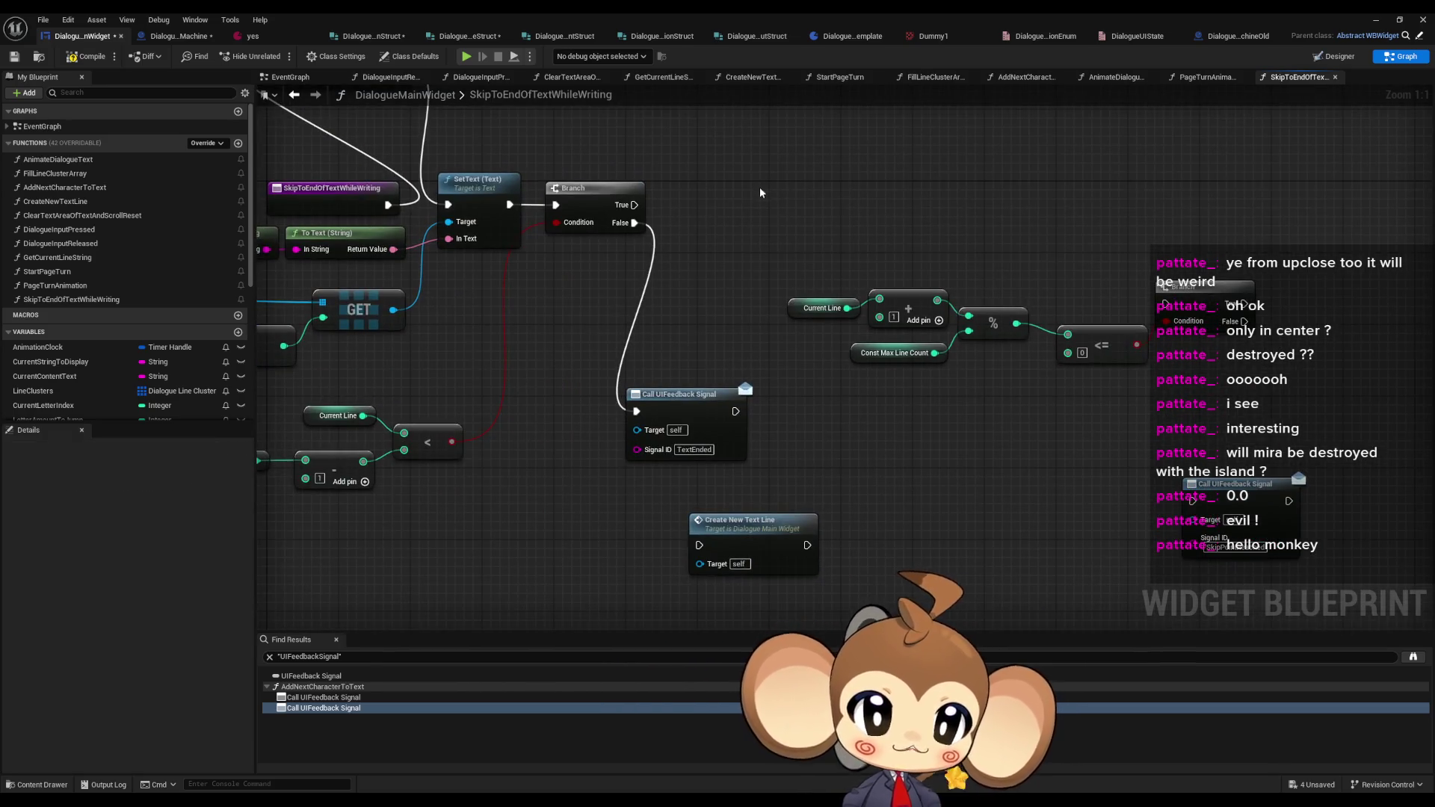
- Move the line-count check nodes, including Add and Const Max Line Count, closer to the Branch
{"action": "mouse_move", "coordinate": [579, 348]}
{"action": "left_mouse_down"}
{"action": "mouse_move", "coordinate": [748, 468]}
{"action": "mouse_move", "coordinate": [711, 468]}
{"action": "left_mouse_up"}
{"action": "mouse_move", "coordinate": [651, 447]}
{"action": "left_mouse_down"}
{"action": "mouse_move", "coordinate": [780, 407]}
{"action": "mouse_move", "coordinate": [914, 390]}
{"action": "left_mouse_up"}
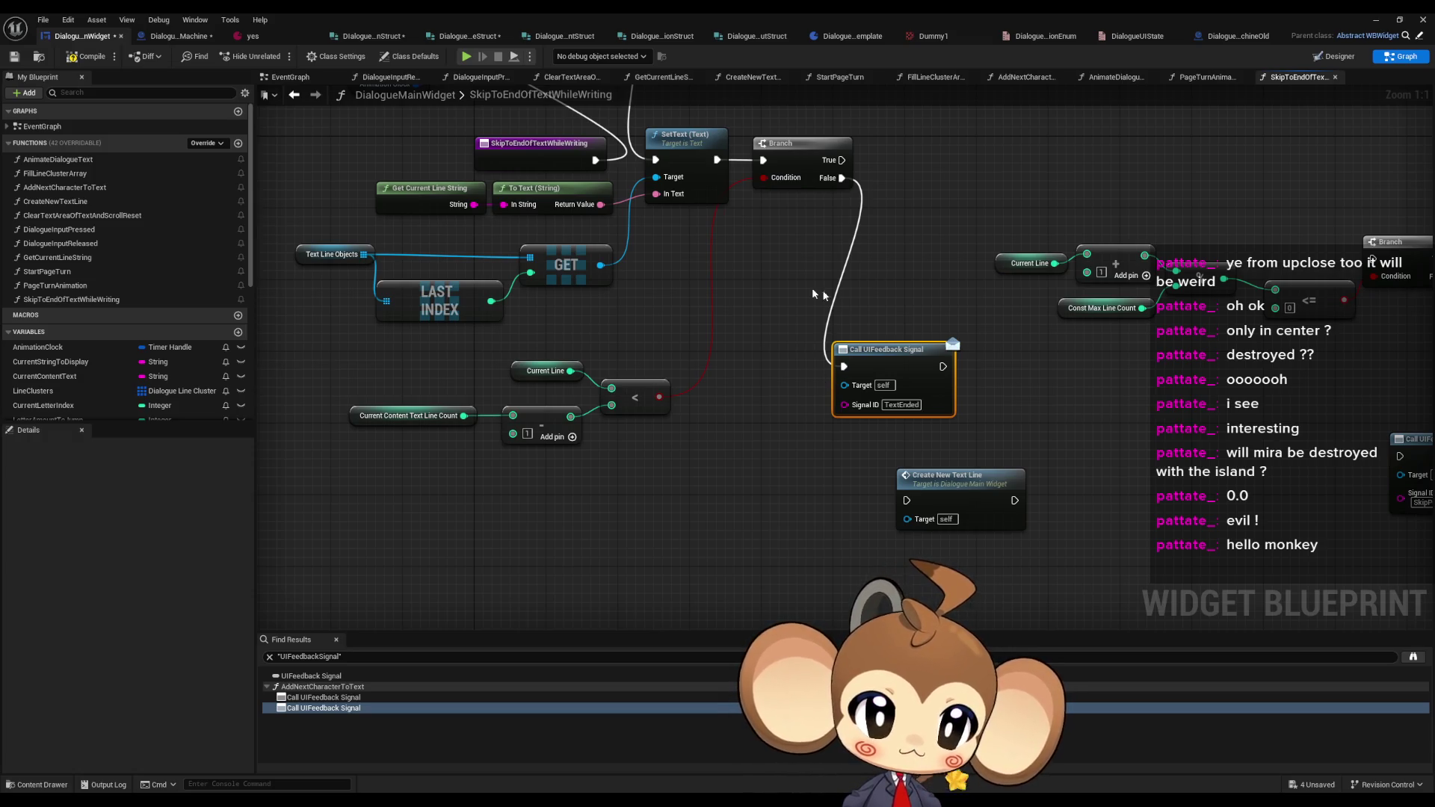
{"action": "left_click_drag", "start_coordinate": [783, 185], "coordinate": [597, 275]}
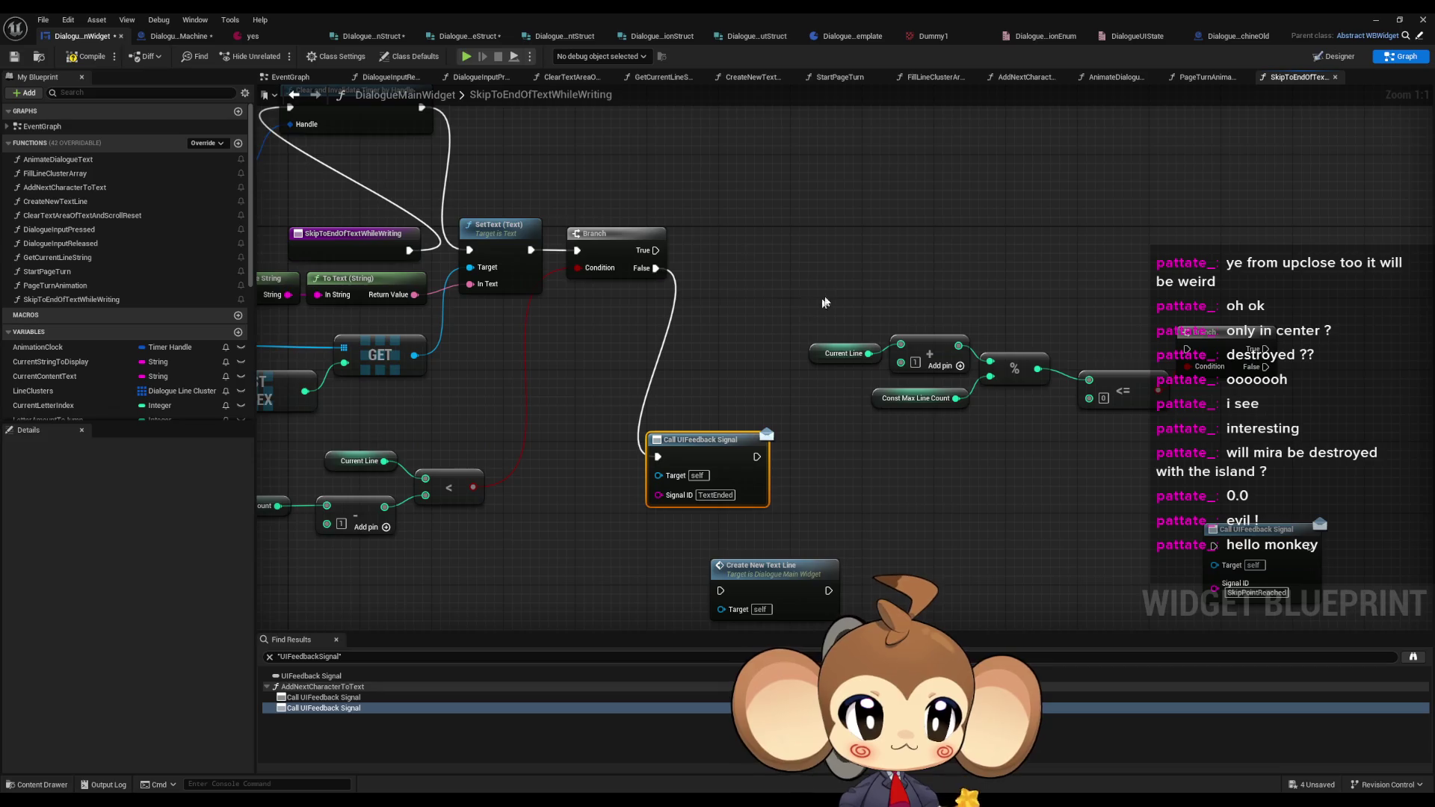
{"action": "mouse_move", "coordinate": [828, 323]}
{"action": "left_mouse_down"}
{"action": "mouse_move", "coordinate": [1057, 400]}
{"action": "mouse_move", "coordinate": [1210, 377]}
{"action": "mouse_move", "coordinate": [1063, 341]}
{"action": "mouse_move", "coordinate": [1143, 377]}
{"action": "left_mouse_up"}
{"action": "left_click", "coordinate": [728, 342]}
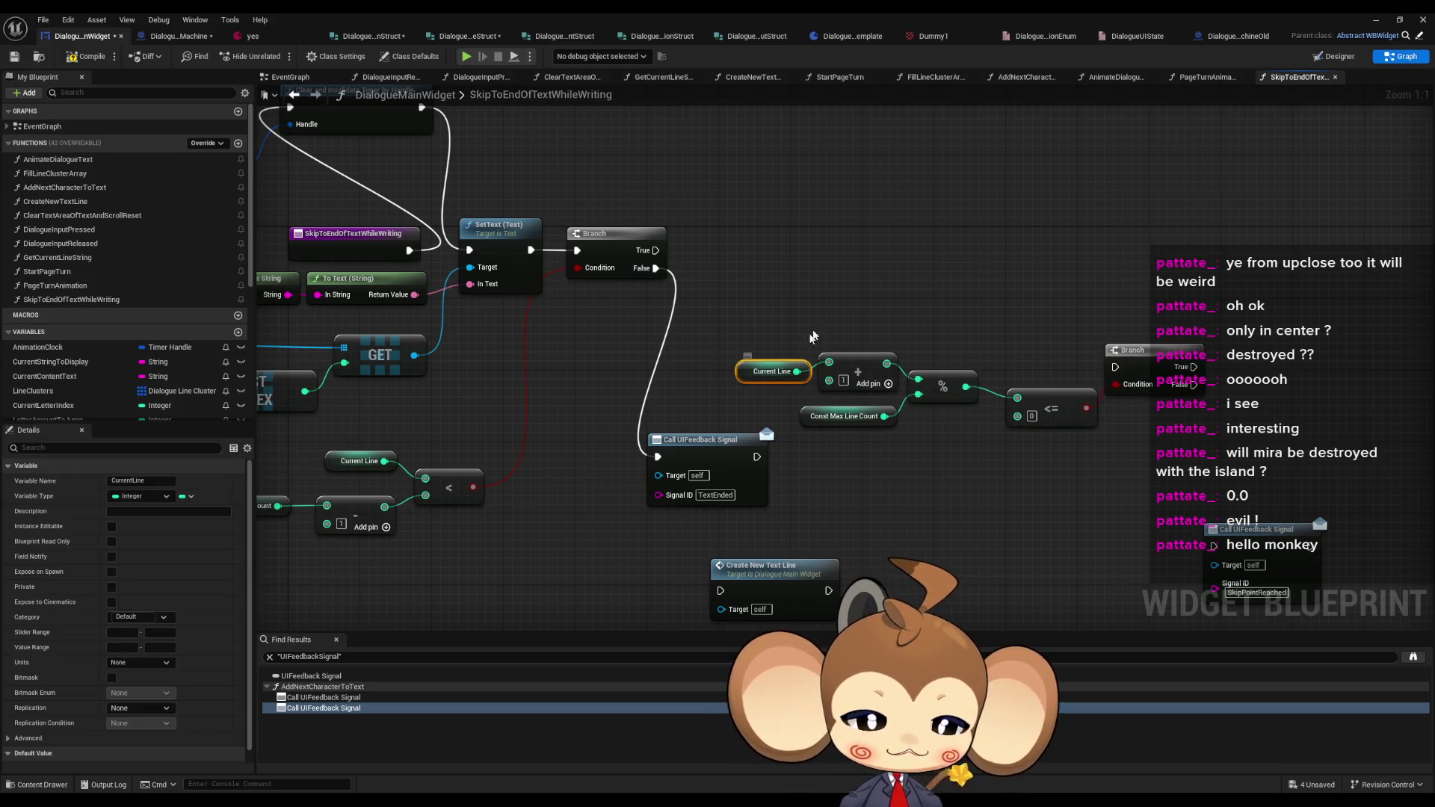
{"action": "left_click_drag", "start_coordinate": [838, 320], "coordinate": [884, 402]}
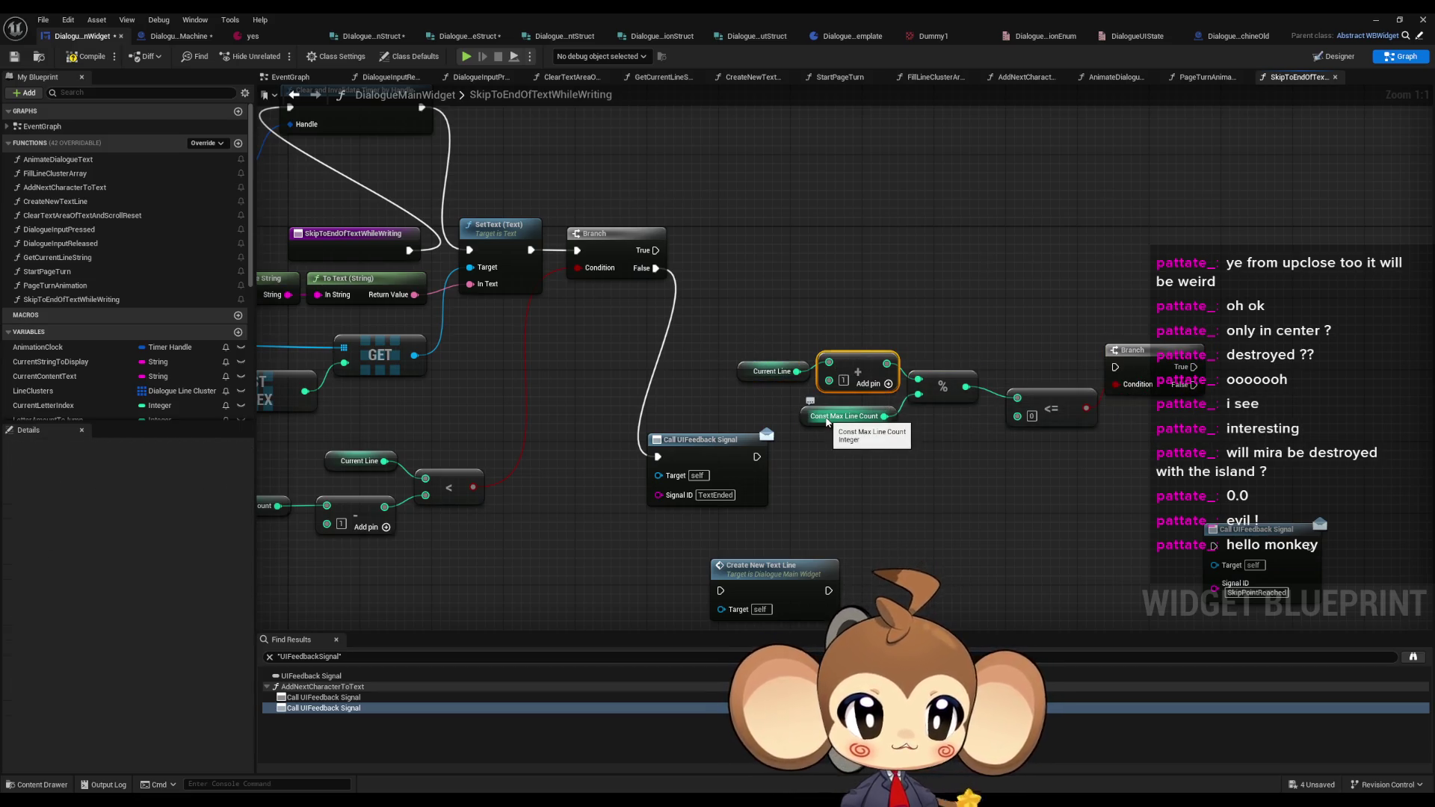
{"action": "mouse_move", "coordinate": [775, 399]}
{"action": "left_mouse_down"}
{"action": "mouse_move", "coordinate": [858, 440]}
{"action": "mouse_move", "coordinate": [1006, 430]}
{"action": "left_mouse_up"}
{"action": "left_click", "coordinate": [859, 442]}
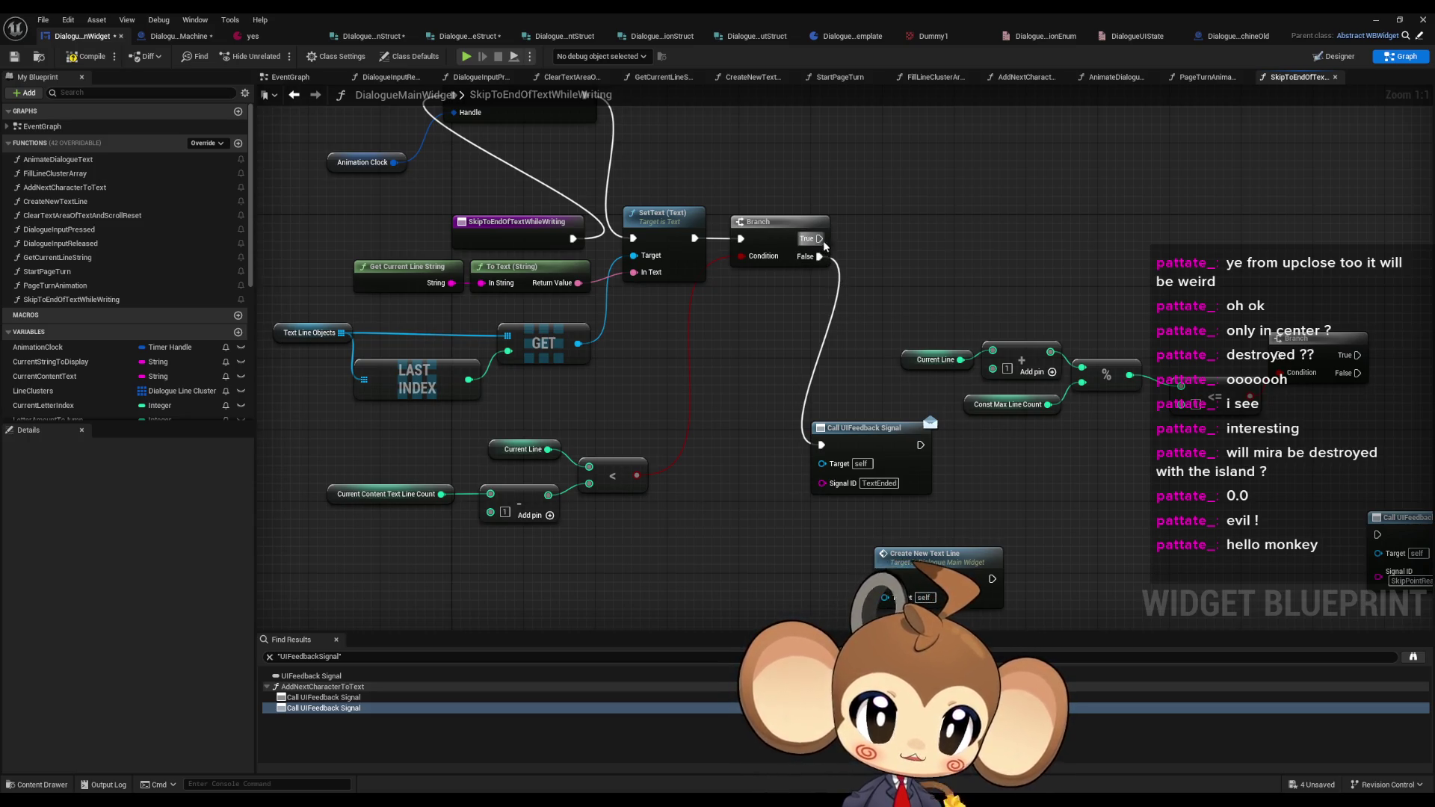
- Connect the first Branch's True output to the second Branch and shift Create New Text Line right
{"action": "mouse_move", "coordinate": [819, 238]}
{"action": "left_mouse_down"}
{"action": "mouse_move", "coordinate": [1287, 361]}
{"action": "mouse_move", "coordinate": [1210, 298]}
{"action": "mouse_move", "coordinate": [1218, 240]}
{"action": "left_mouse_up"}
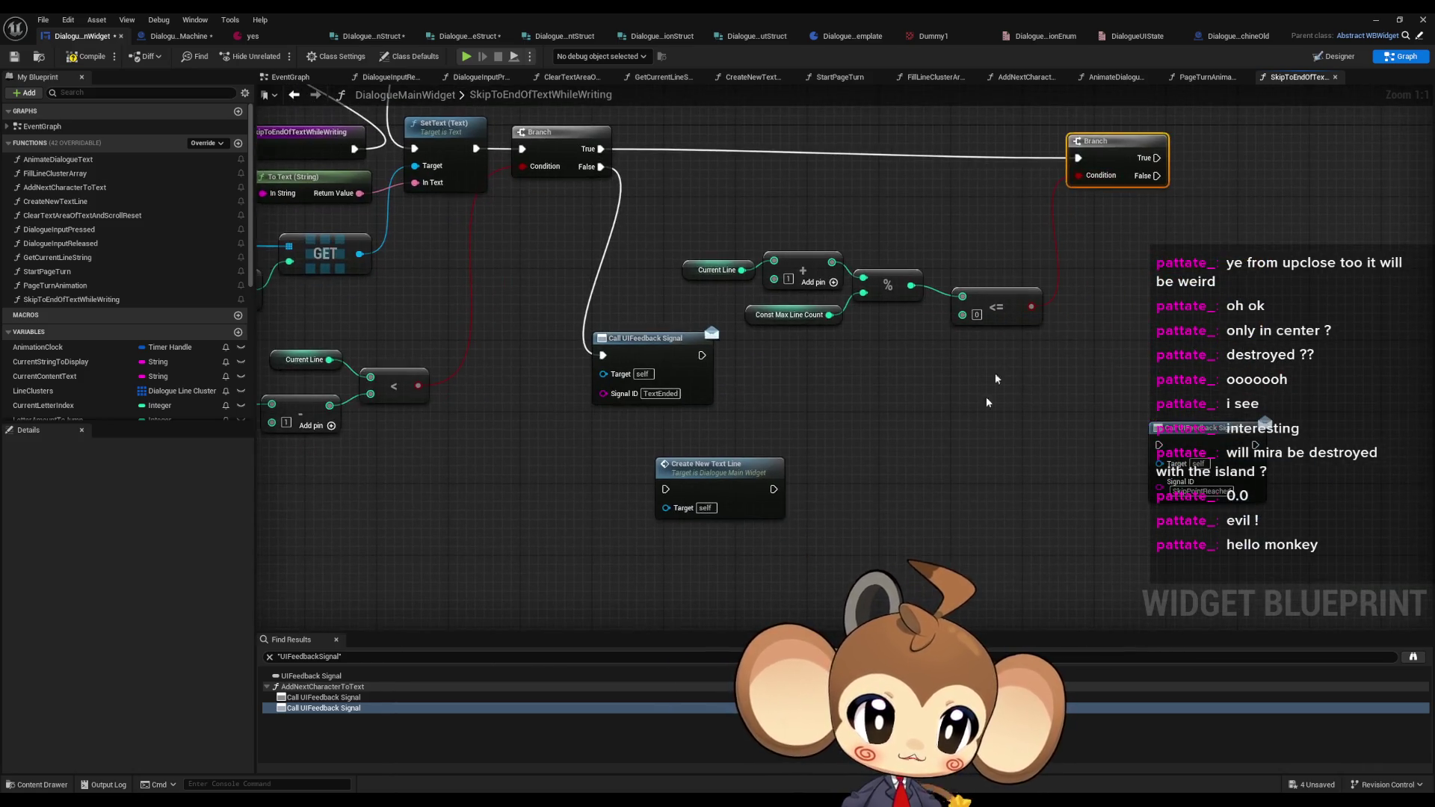
{"action": "left_click_drag", "start_coordinate": [717, 465], "coordinate": [878, 474]}
{"action": "left_click", "coordinate": [1105, 156]}
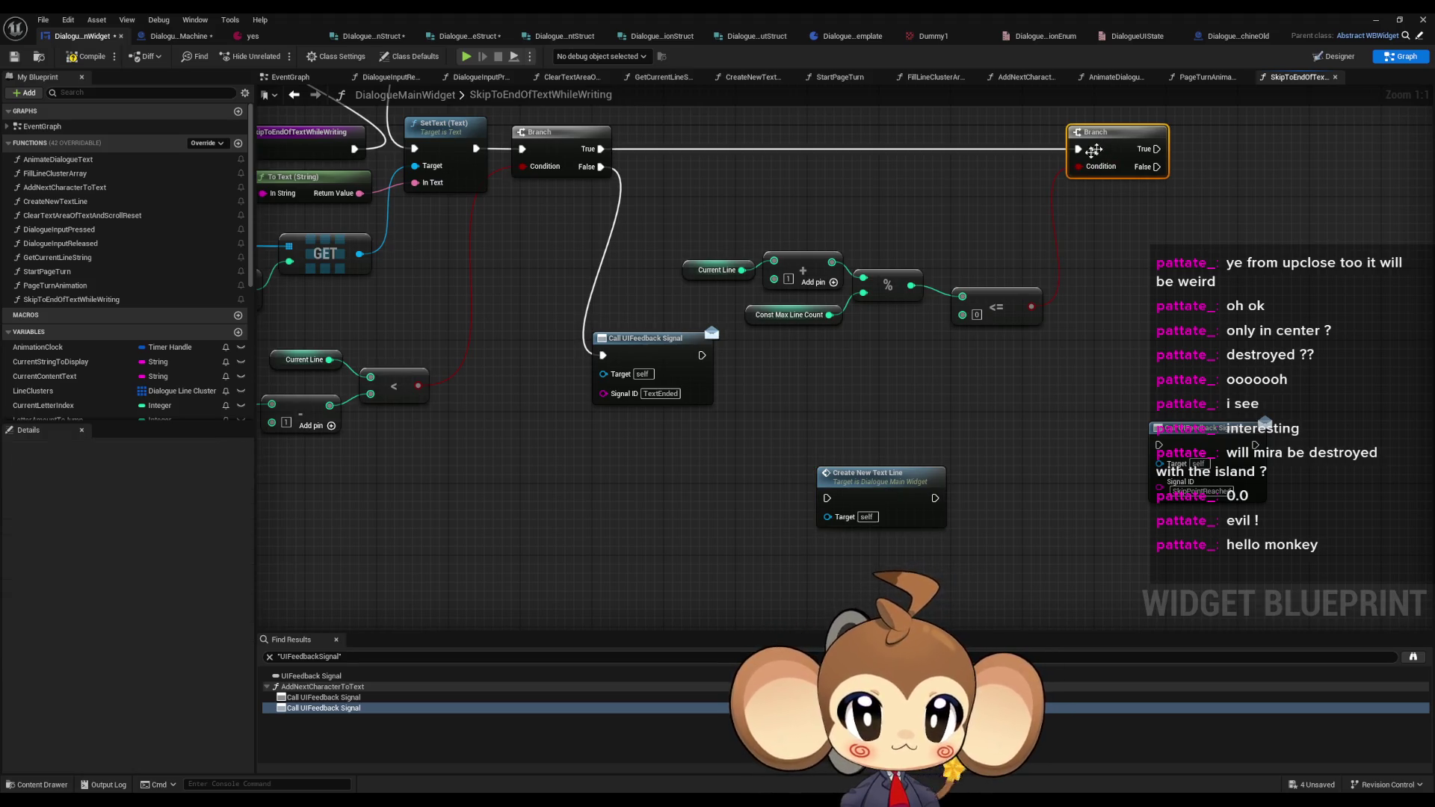
{"action": "left_click_drag", "start_coordinate": [971, 314], "coordinate": [925, 326]}
{"action": "left_click_drag", "start_coordinate": [837, 485], "coordinate": [925, 477]}
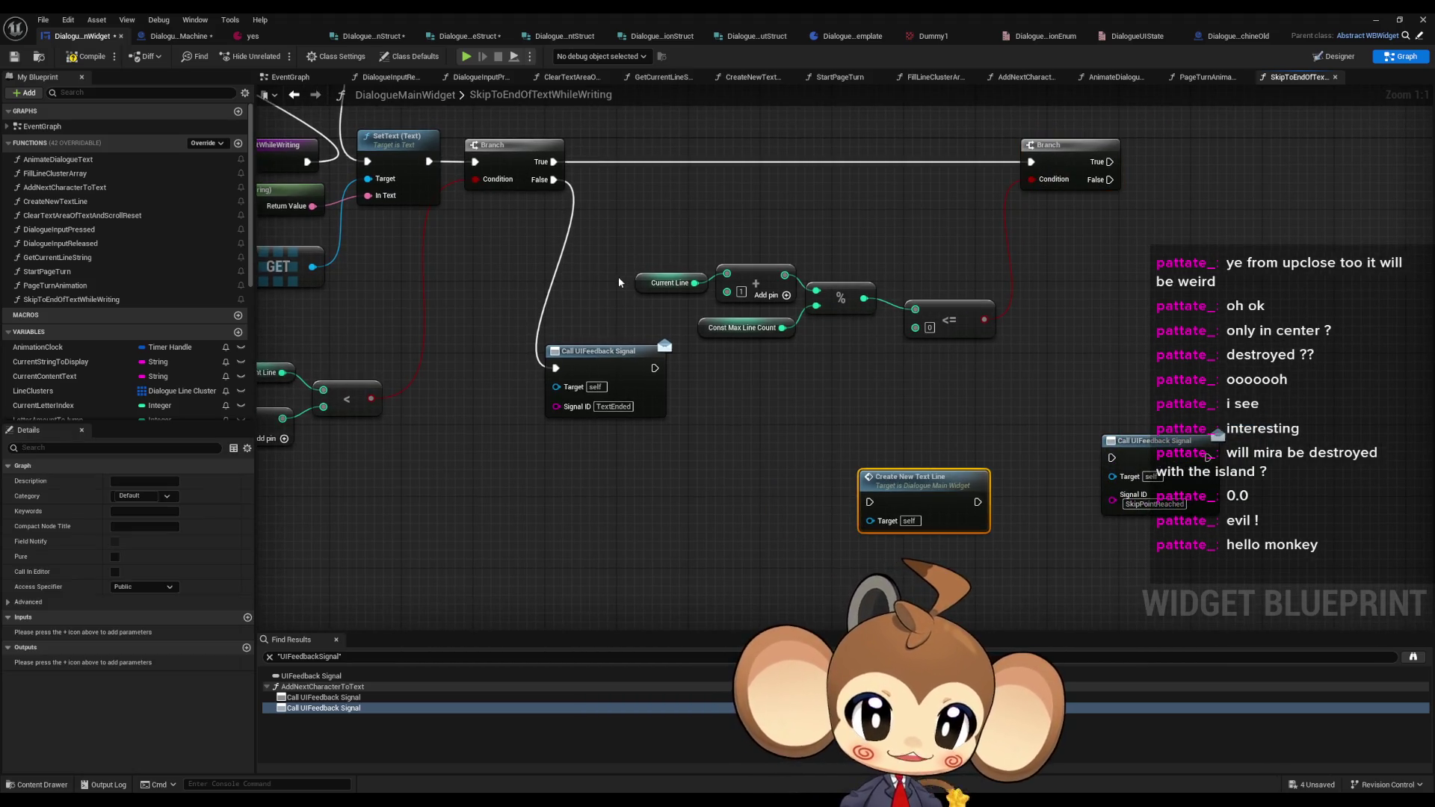
{"action": "left_click_drag", "start_coordinate": [595, 163], "coordinate": [630, 203]}
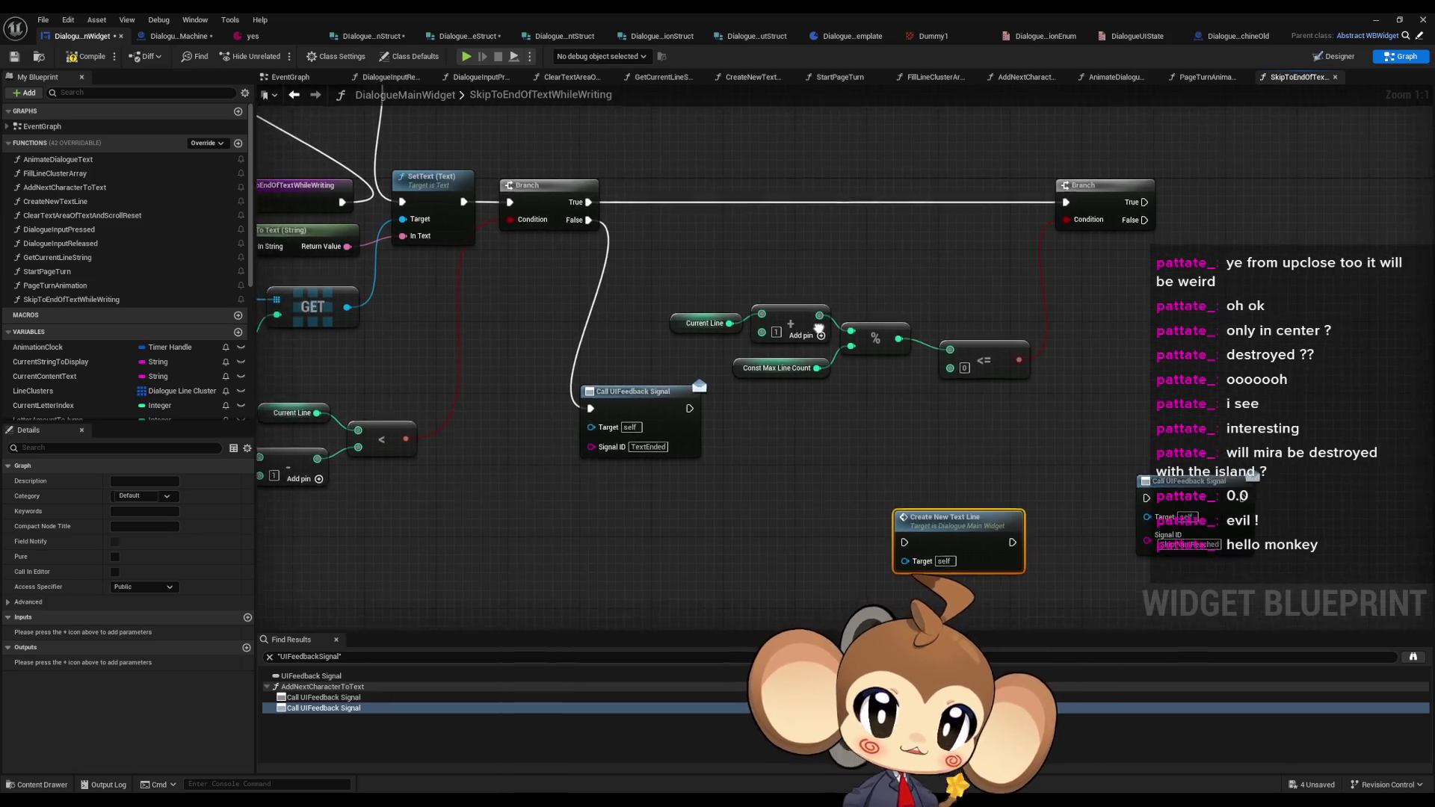
{"action": "left_click_drag", "start_coordinate": [818, 329], "coordinate": [821, 329]}
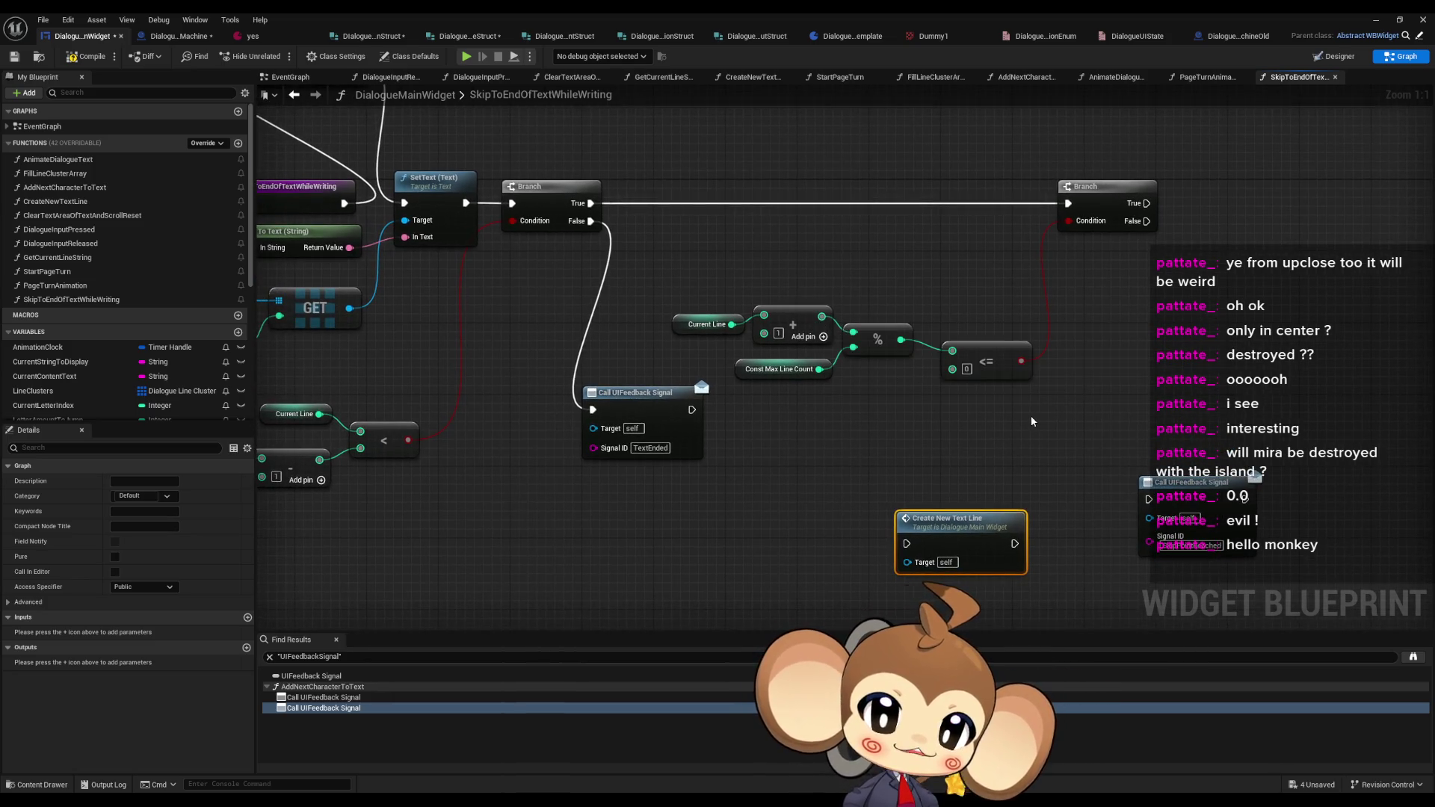
{"action": "left_click_drag", "start_coordinate": [739, 297], "coordinate": [795, 317]}
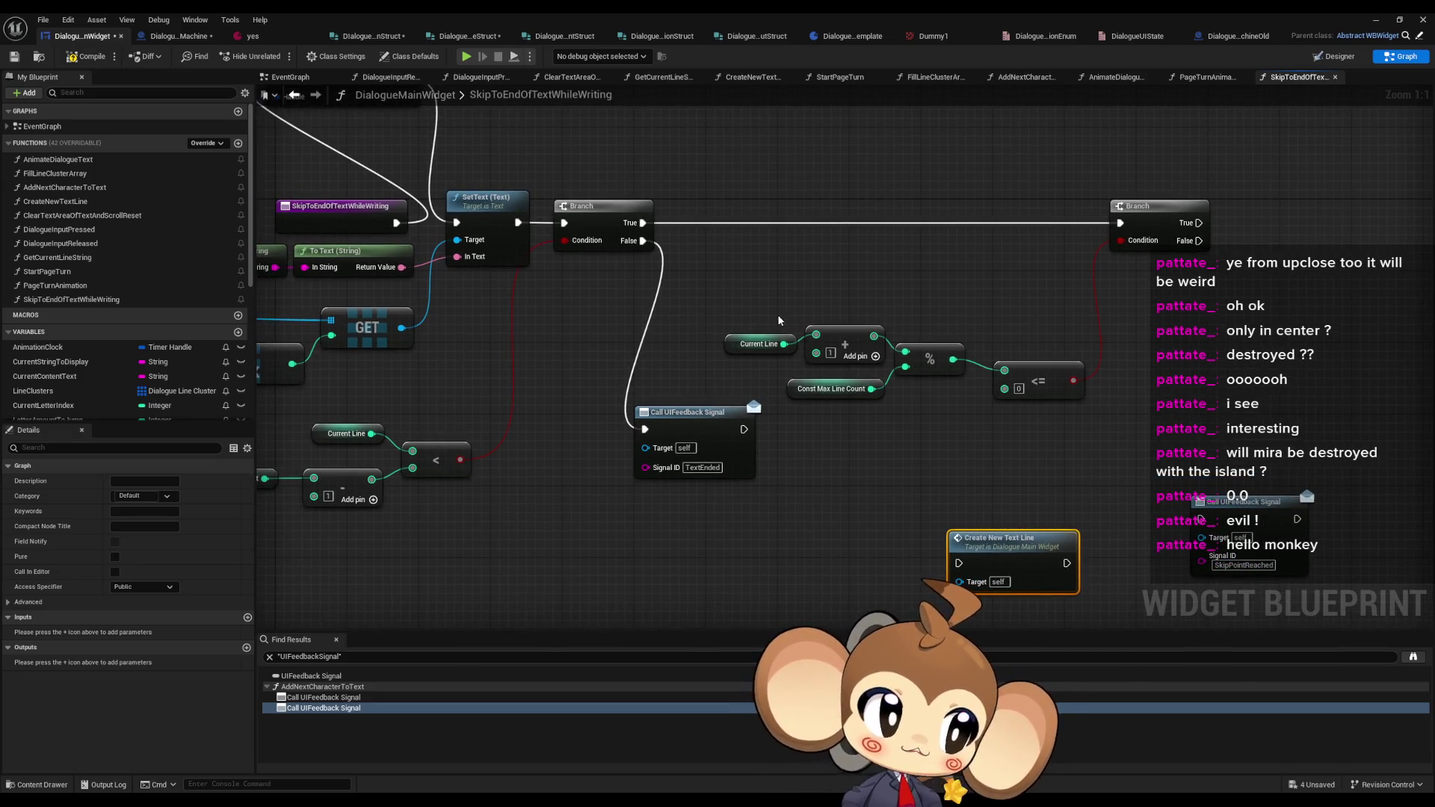
{"action": "left_click_drag", "start_coordinate": [740, 303], "coordinate": [736, 271]}
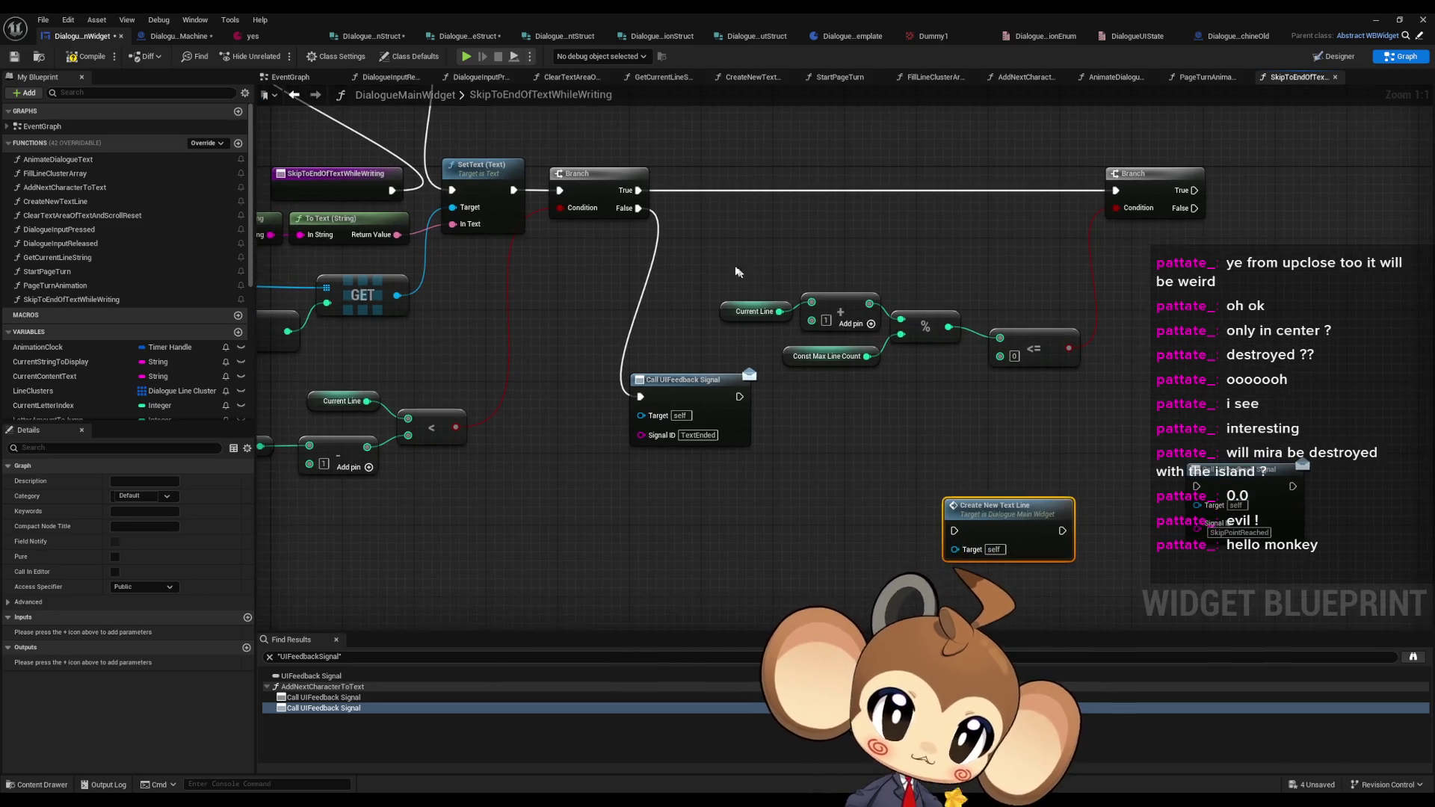
- Move the Current Line <= Const Max Line Count check up beside the branches
{"action": "left_click_drag", "start_coordinate": [1003, 329], "coordinate": [984, 319]}
{"action": "mouse_move", "coordinate": [751, 253]}
{"action": "left_mouse_down"}
{"action": "mouse_move", "coordinate": [890, 334]}
{"action": "mouse_move", "coordinate": [1031, 351]}
{"action": "mouse_move", "coordinate": [1031, 248]}
{"action": "left_mouse_up"}
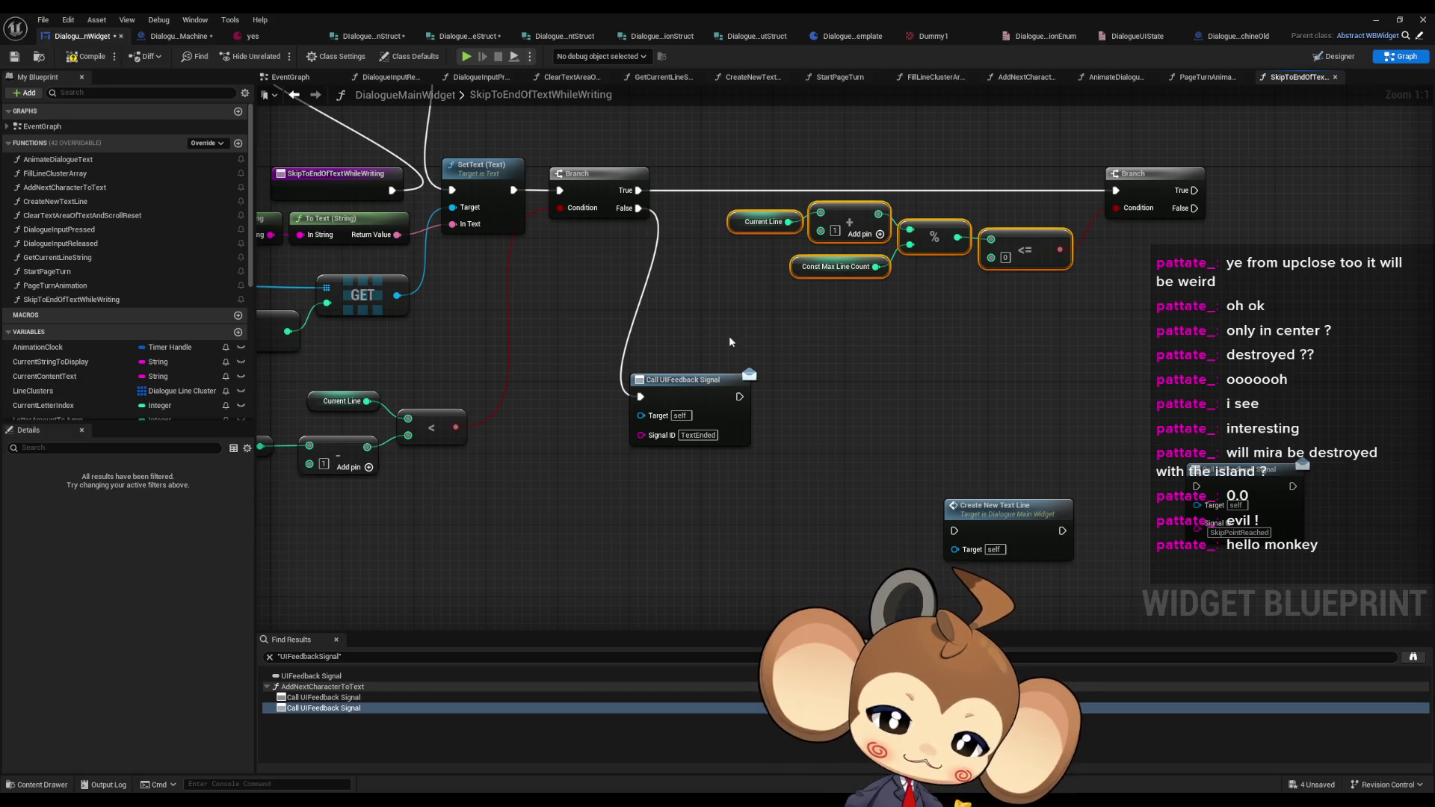
{"action": "left_click", "coordinate": [751, 223]}
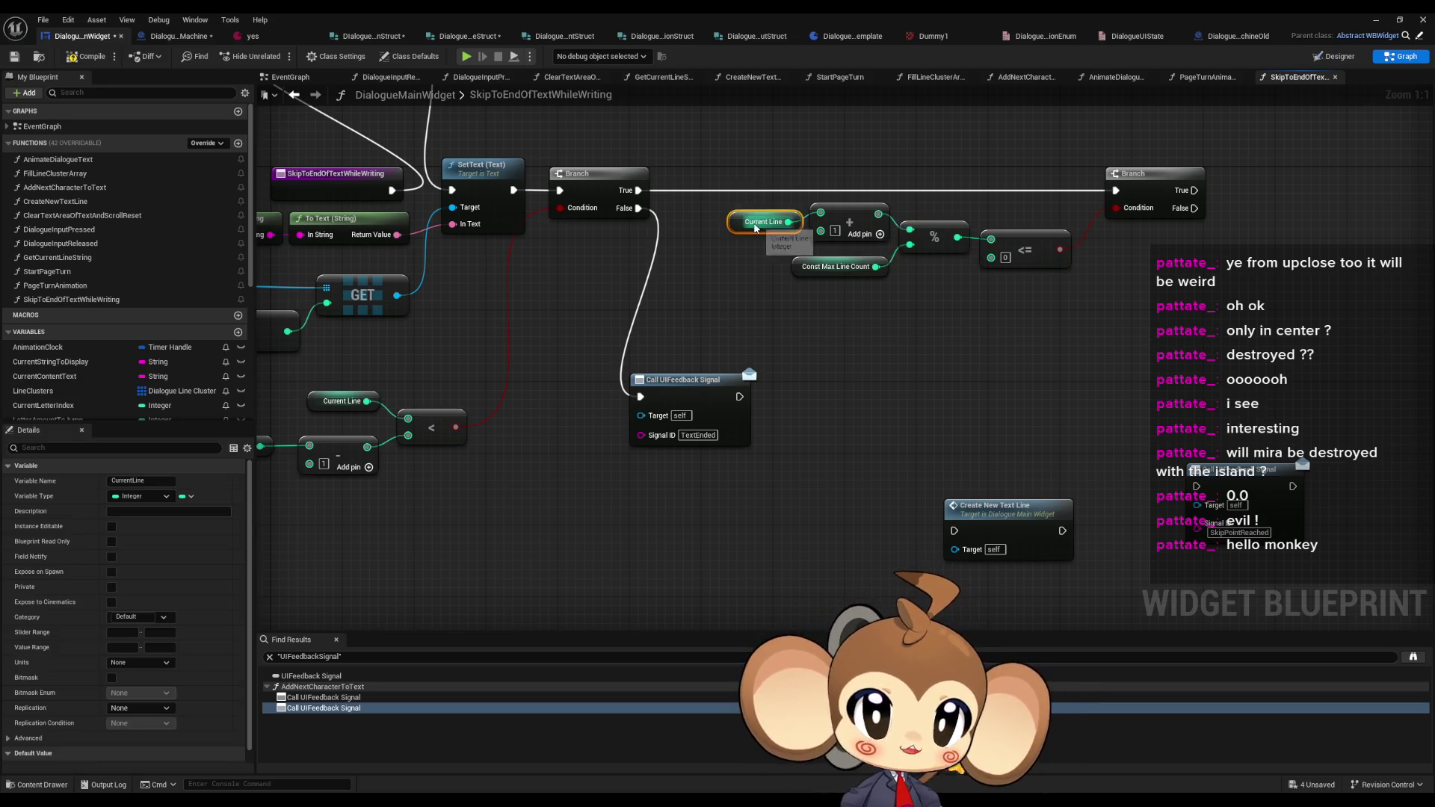
{"action": "left_click_drag", "start_coordinate": [749, 212], "coordinate": [690, 222]}
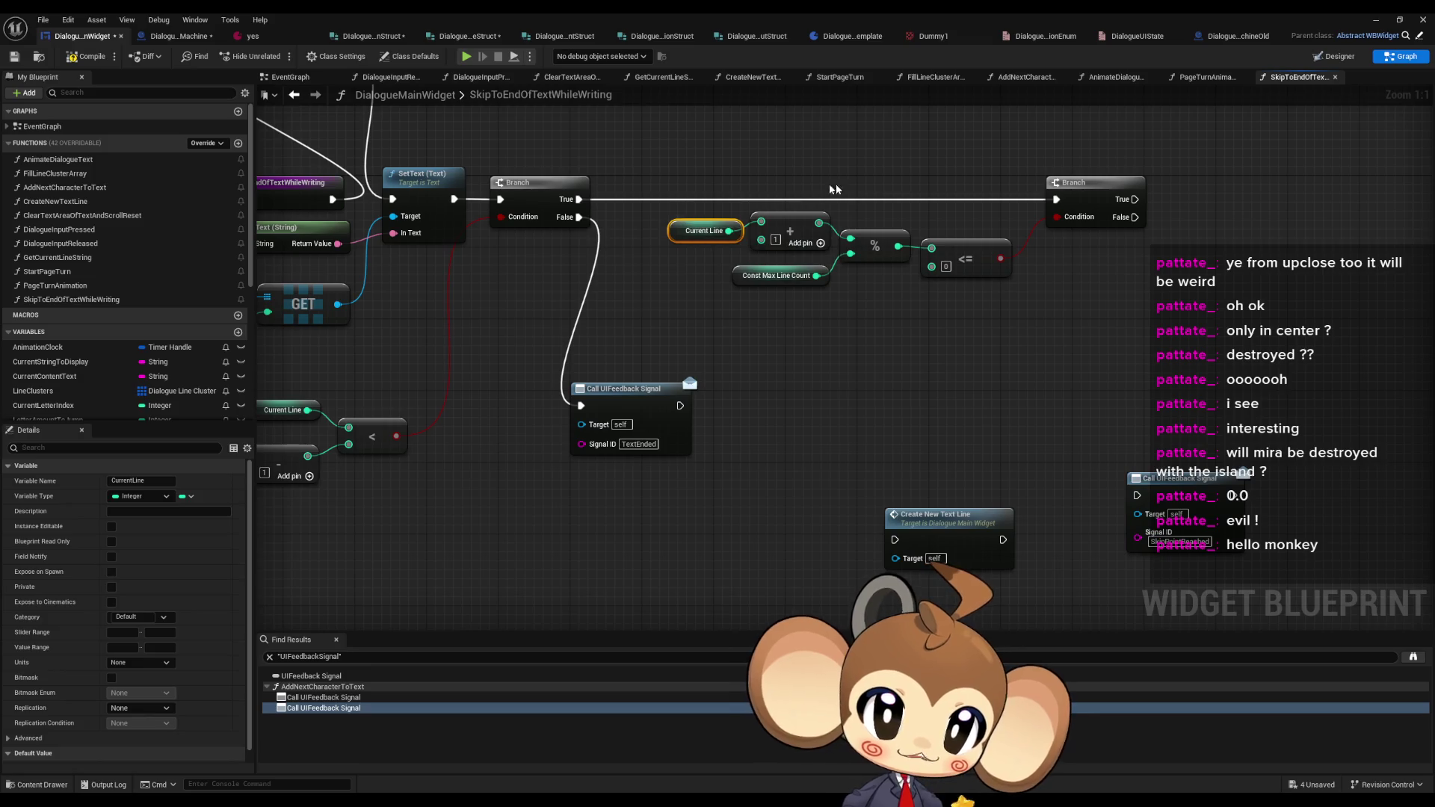
{"action": "left_click", "coordinate": [777, 275]}
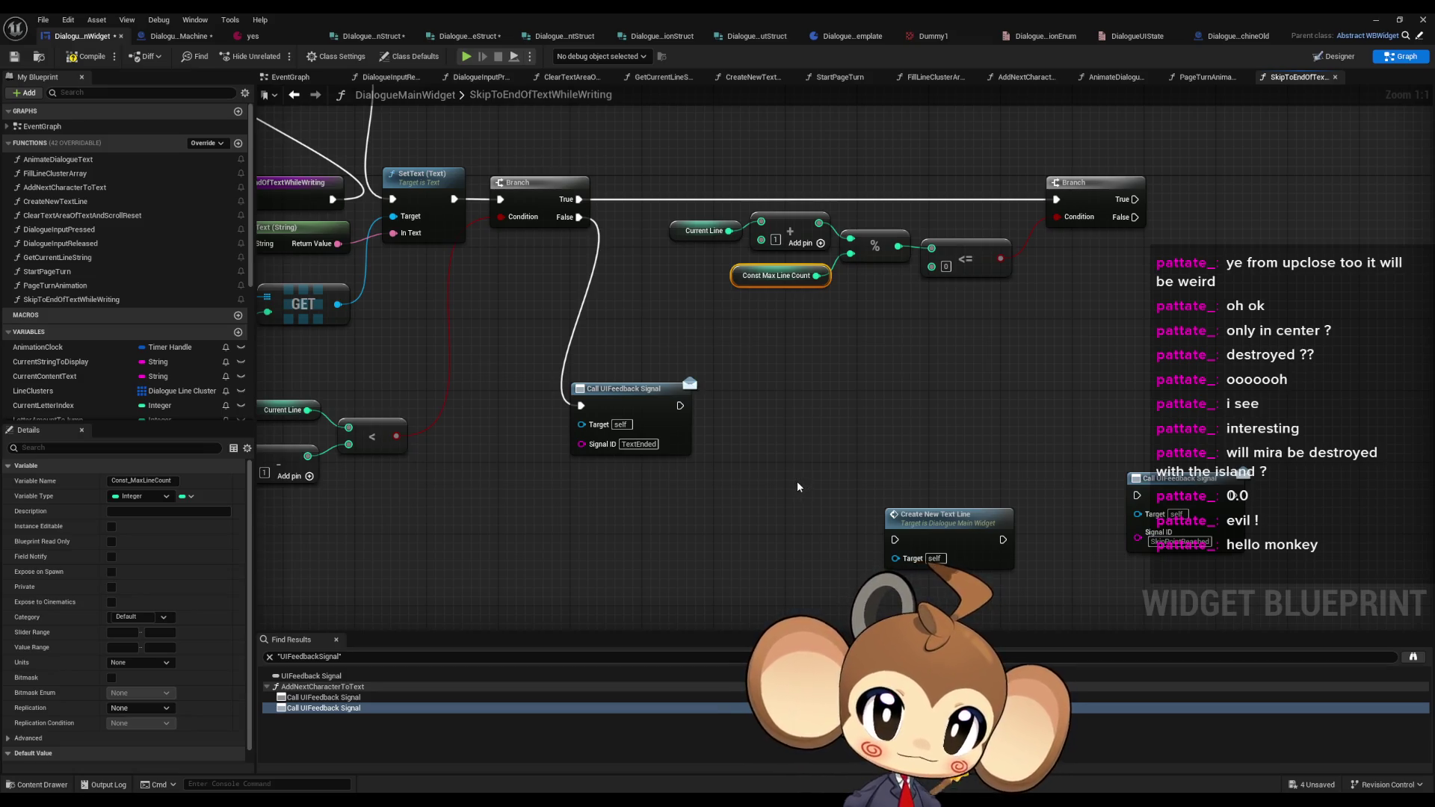
{"action": "left_click", "coordinate": [964, 240]}
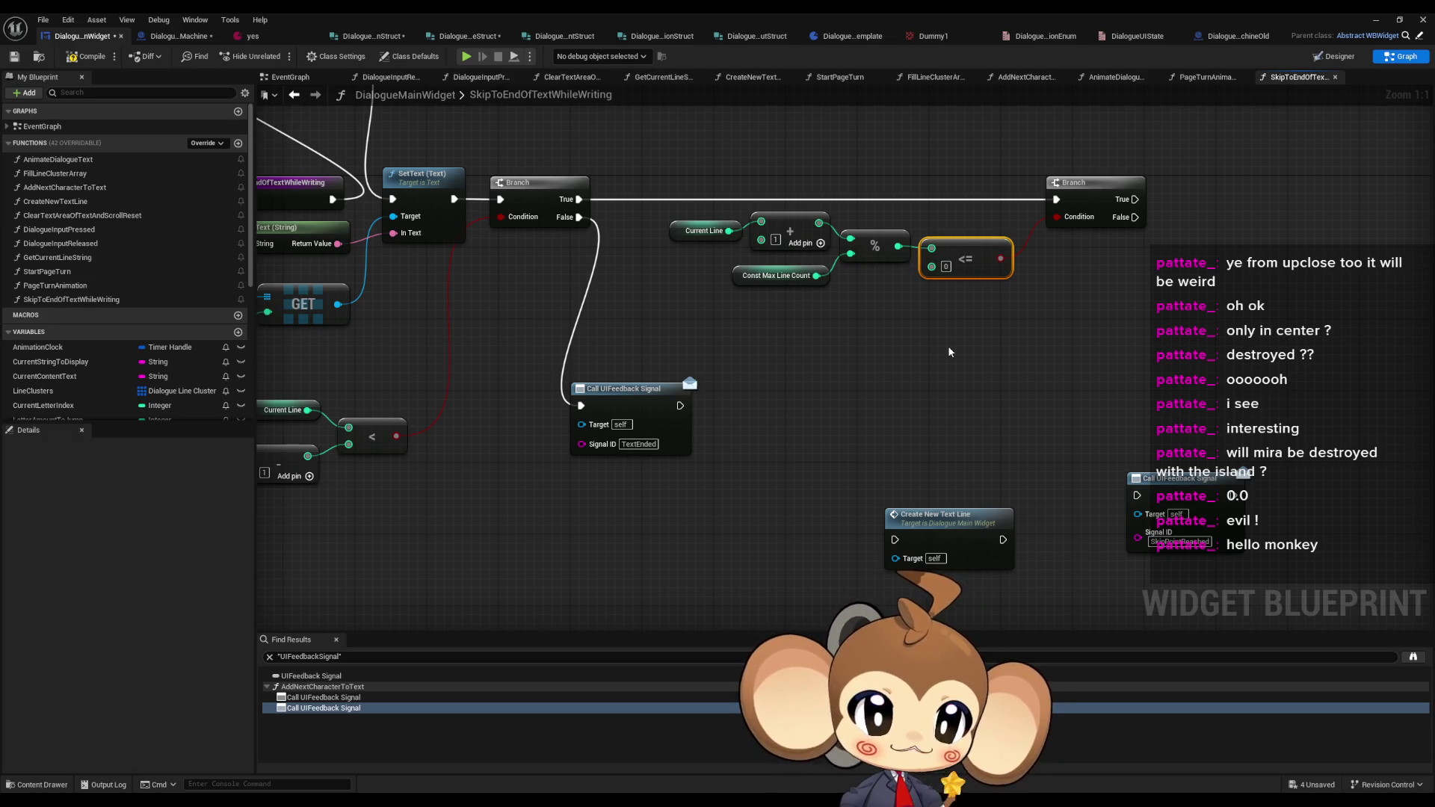
- Wire the second Branch's True to Create New Text Line and False to the SkipPointReached signal
{"action": "mouse_move", "coordinate": [941, 540]}
{"action": "left_mouse_down"}
{"action": "mouse_move", "coordinate": [1200, 331]}
{"action": "mouse_move", "coordinate": [1253, 199]}
{"action": "left_mouse_up"}
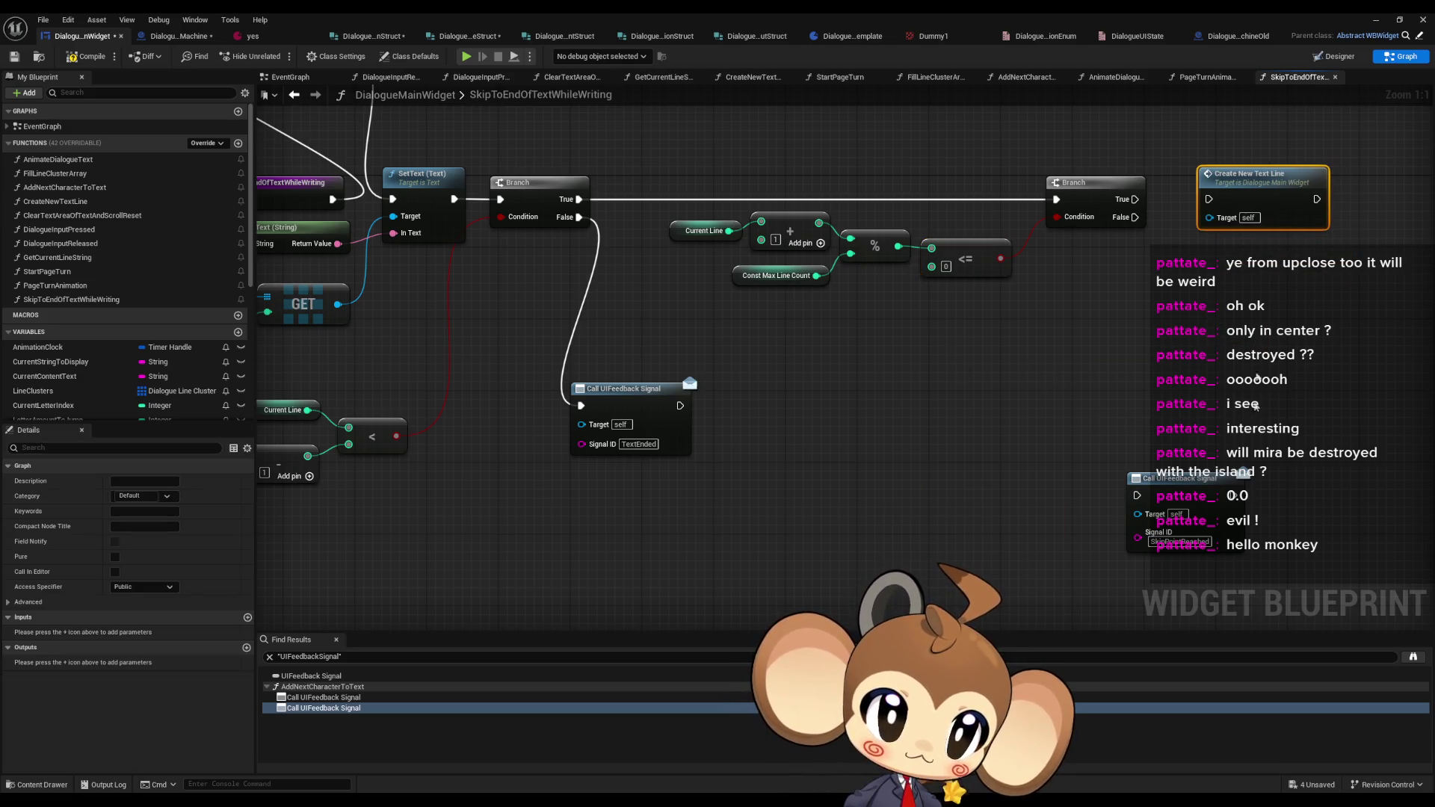
{"action": "mouse_move", "coordinate": [1193, 488]}
{"action": "left_mouse_down"}
{"action": "mouse_move", "coordinate": [1265, 290]}
{"action": "mouse_move", "coordinate": [1274, 342]}
{"action": "mouse_move", "coordinate": [1132, 237]}
{"action": "mouse_move", "coordinate": [1135, 218]}
{"action": "left_mouse_up"}
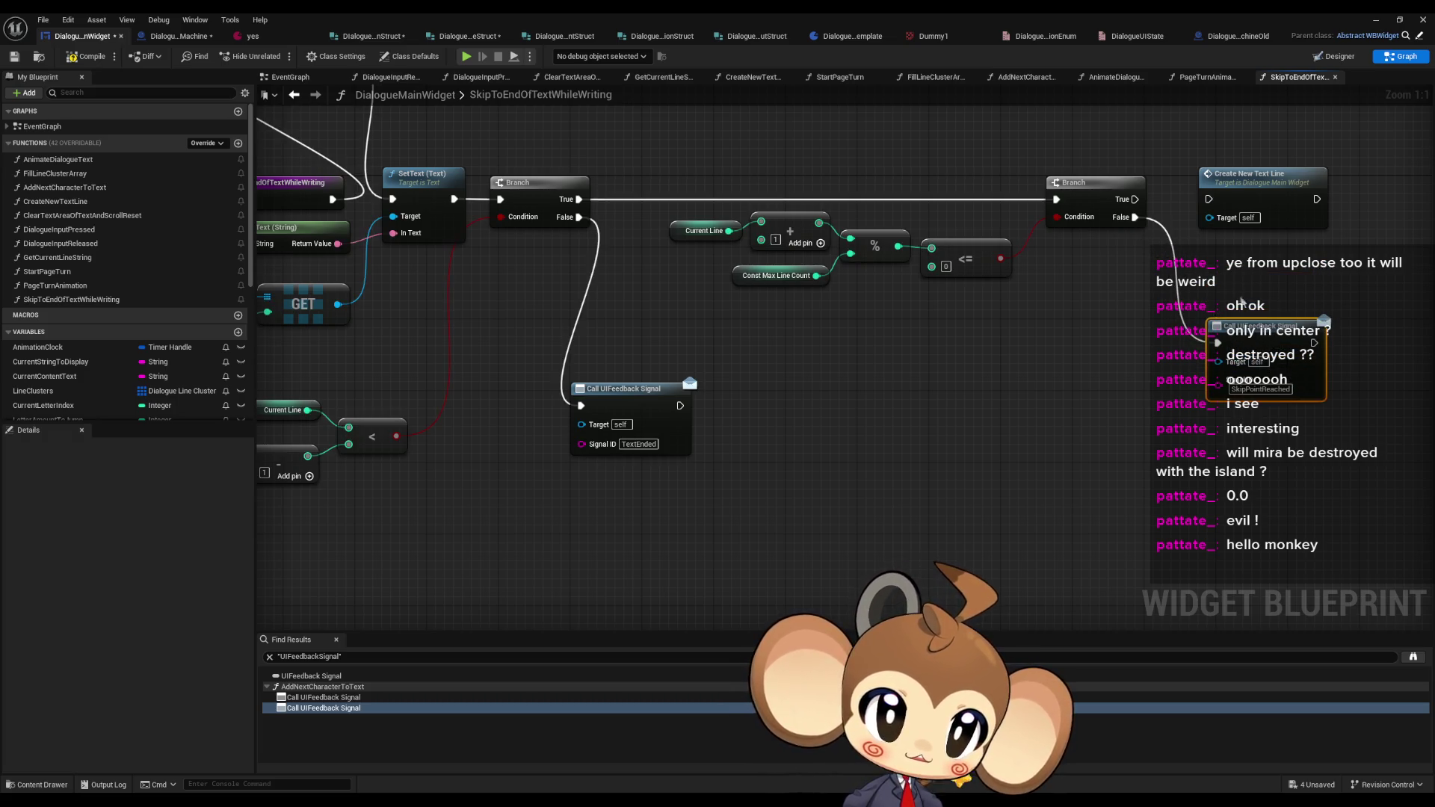
{"action": "left_click_drag", "start_coordinate": [1258, 331], "coordinate": [1249, 331]}
{"action": "left_click_drag", "start_coordinate": [933, 378], "coordinate": [742, 475]}
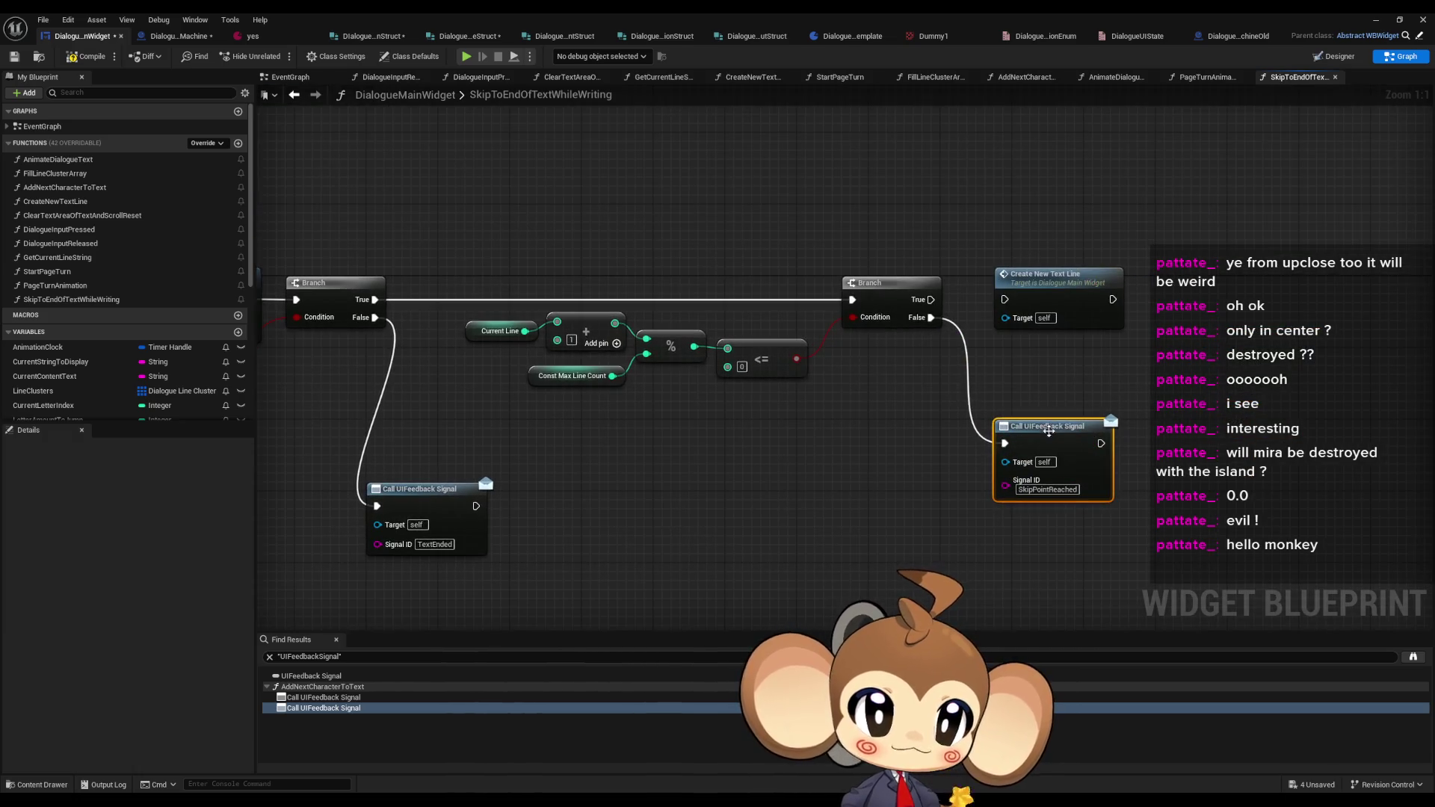
{"action": "left_click_drag", "start_coordinate": [1046, 432], "coordinate": [1048, 484]}
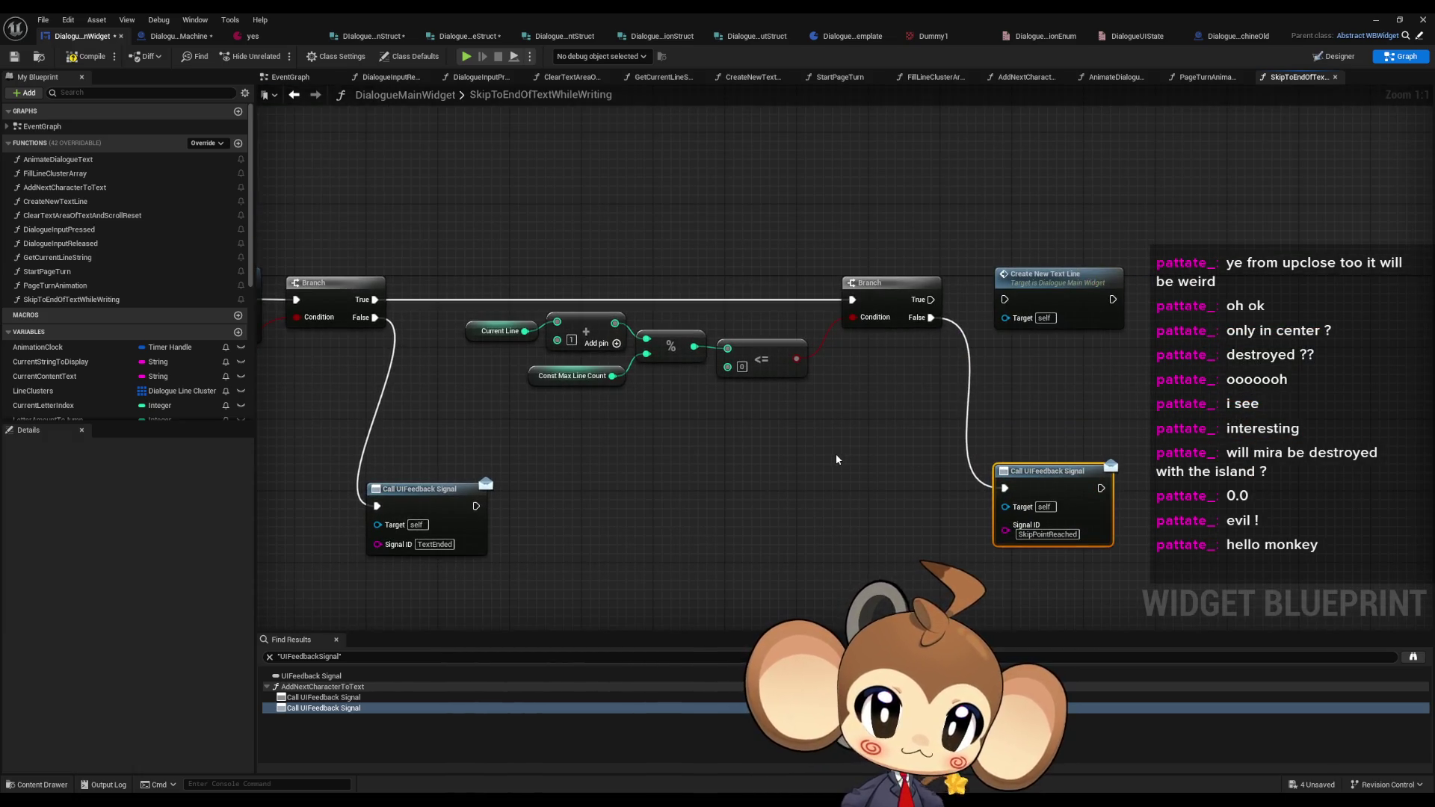
{"action": "left_click_drag", "start_coordinate": [930, 299], "coordinate": [1305, 307]}
{"action": "scroll", "coordinate": [1305, 307], "scroll_direction": "down", "scroll_amount": 2}
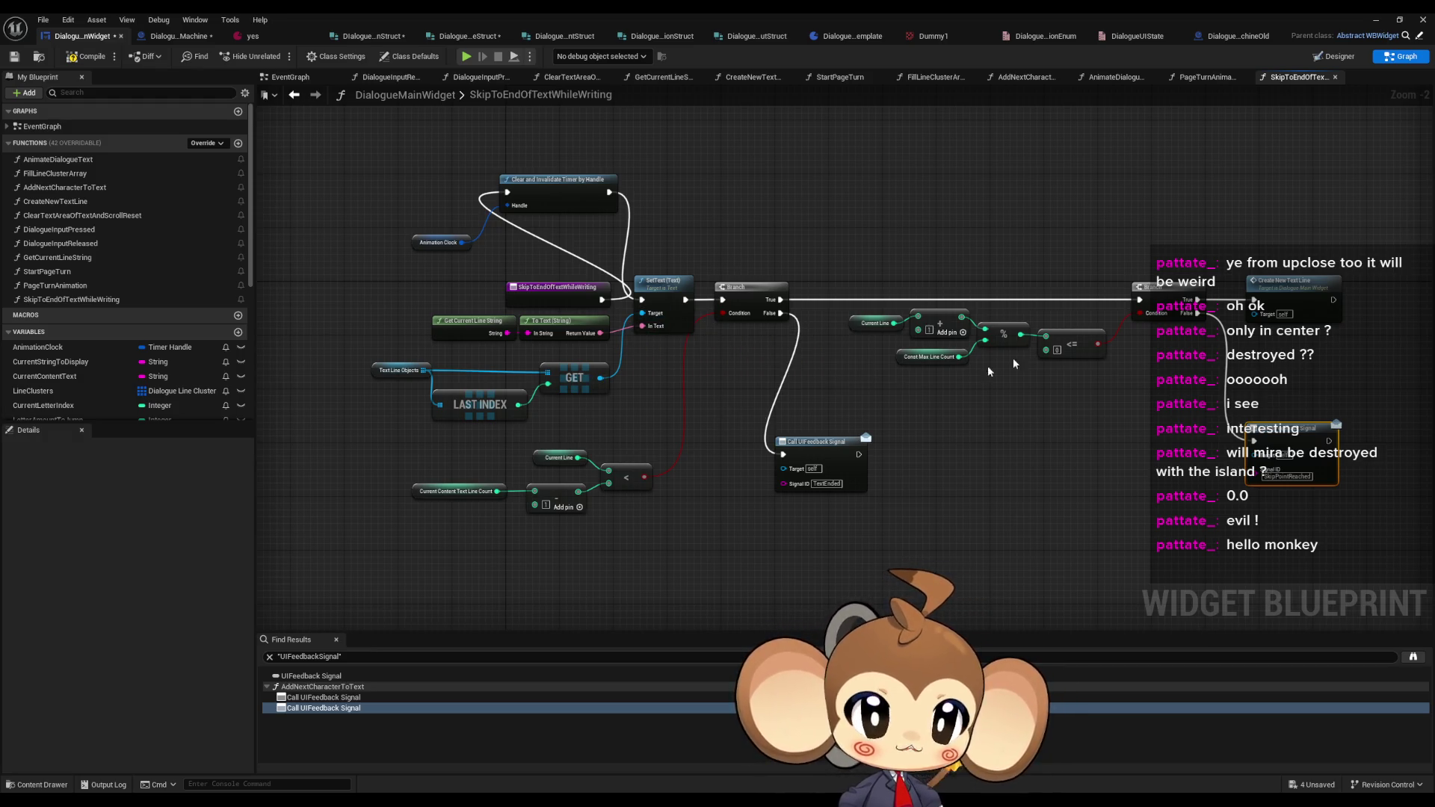
{"action": "left_click_drag", "start_coordinate": [1291, 292], "coordinate": [1175, 290]}
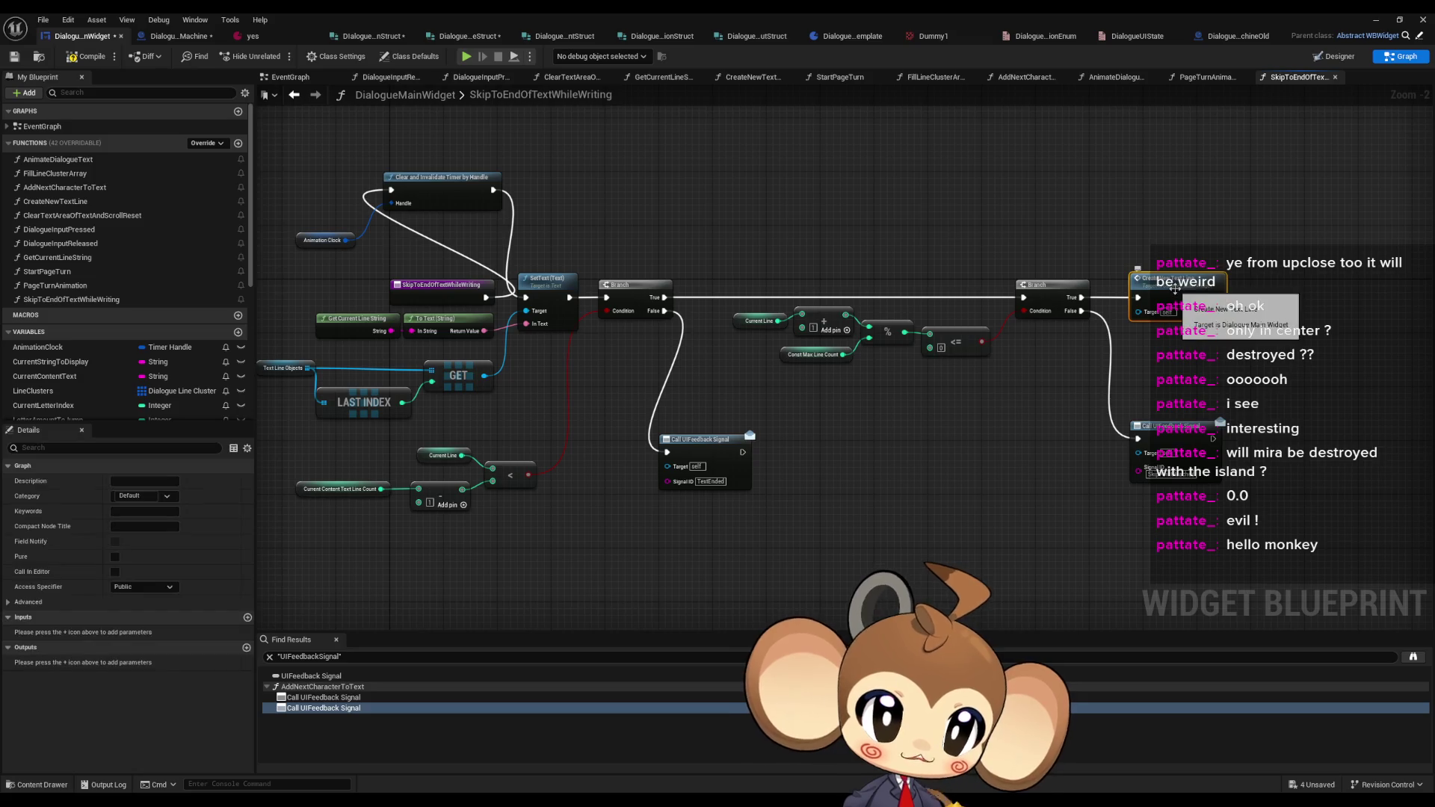
- Open CreateNewTextLine and look through its graph
{"action": "double_click", "coordinate": [1176, 290]}
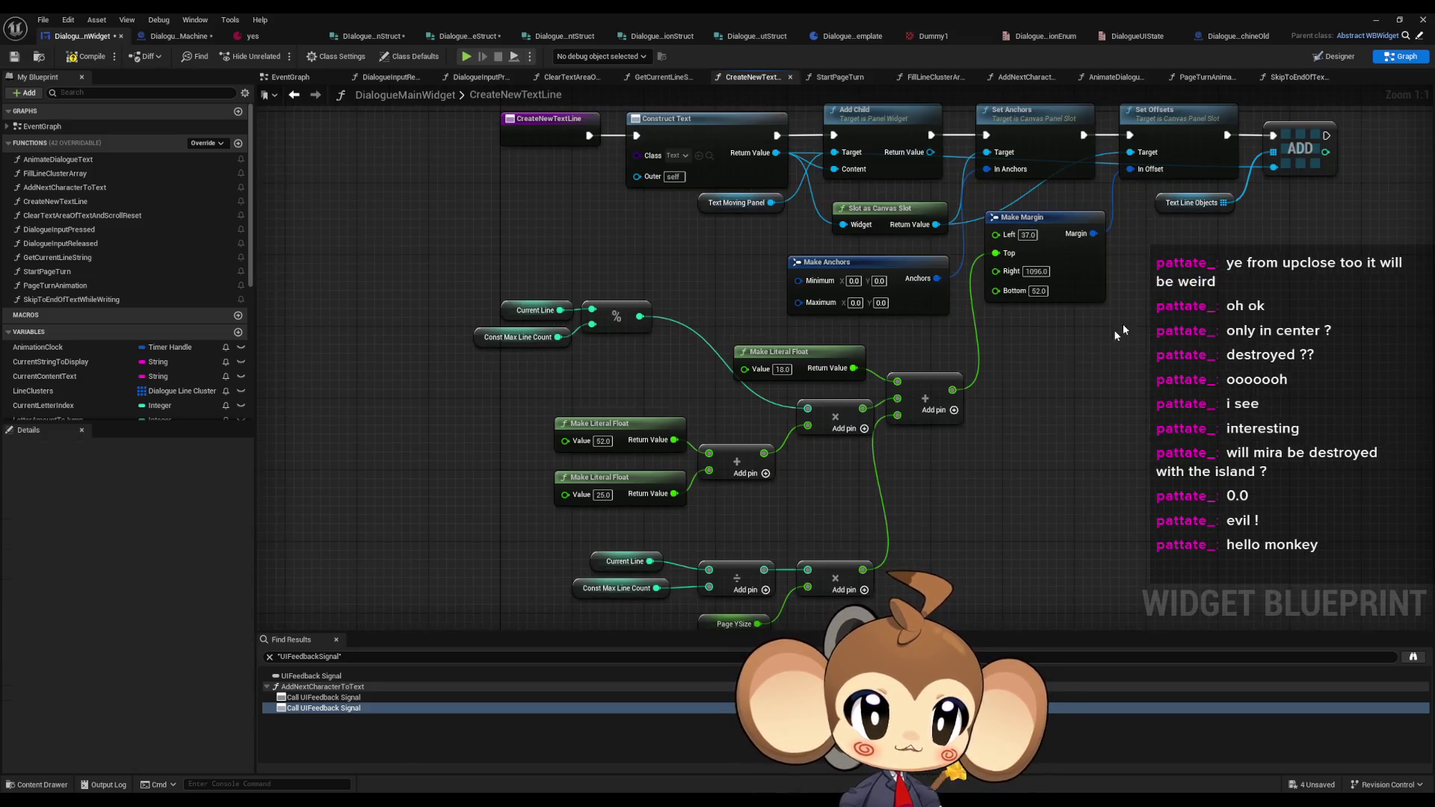
{"action": "mouse_move", "coordinate": [926, 406]}
{"action": "left_mouse_down"}
{"action": "mouse_move", "coordinate": [929, 501]}
{"action": "mouse_move", "coordinate": [938, 284]}
{"action": "left_mouse_up"}
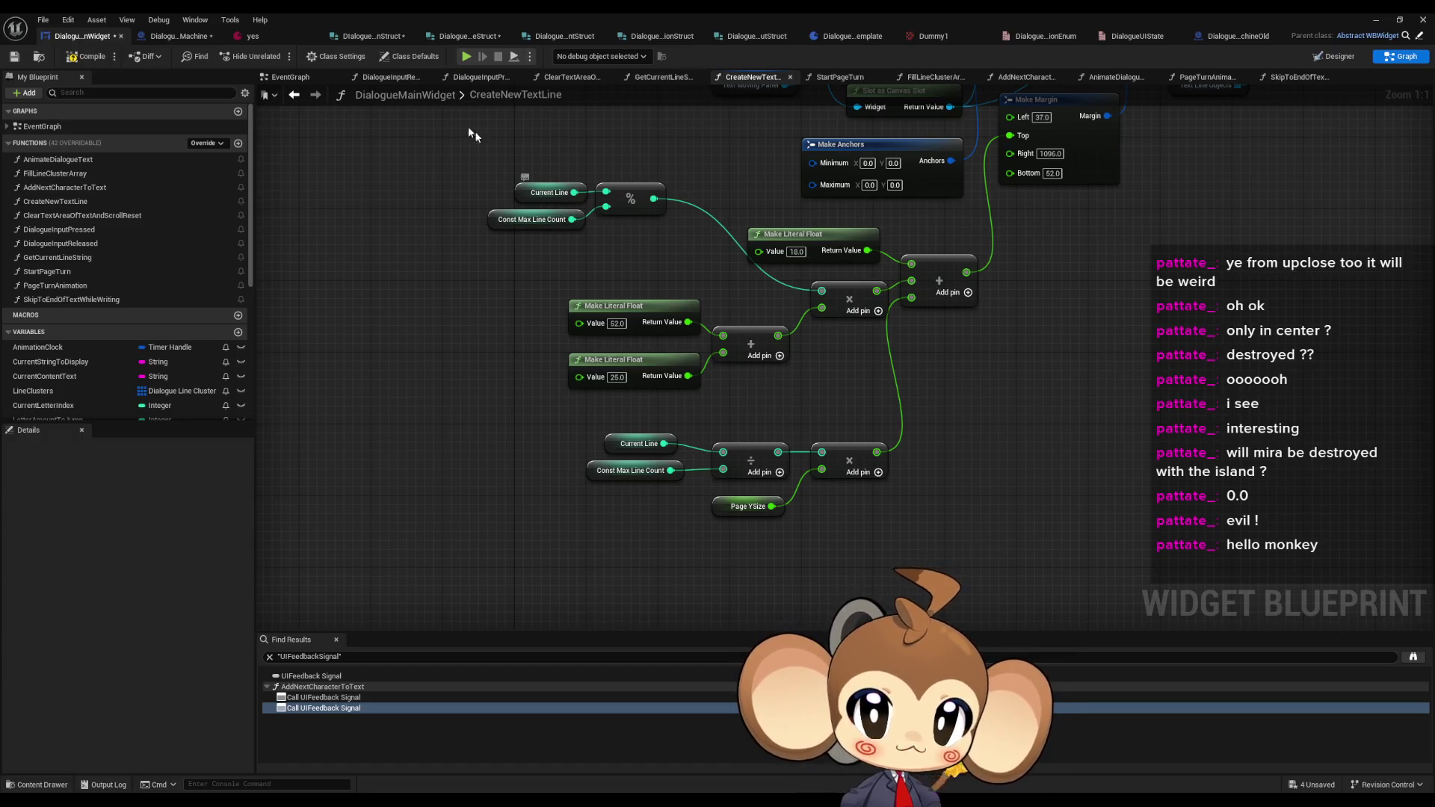
{"action": "left_click", "coordinate": [296, 97]}
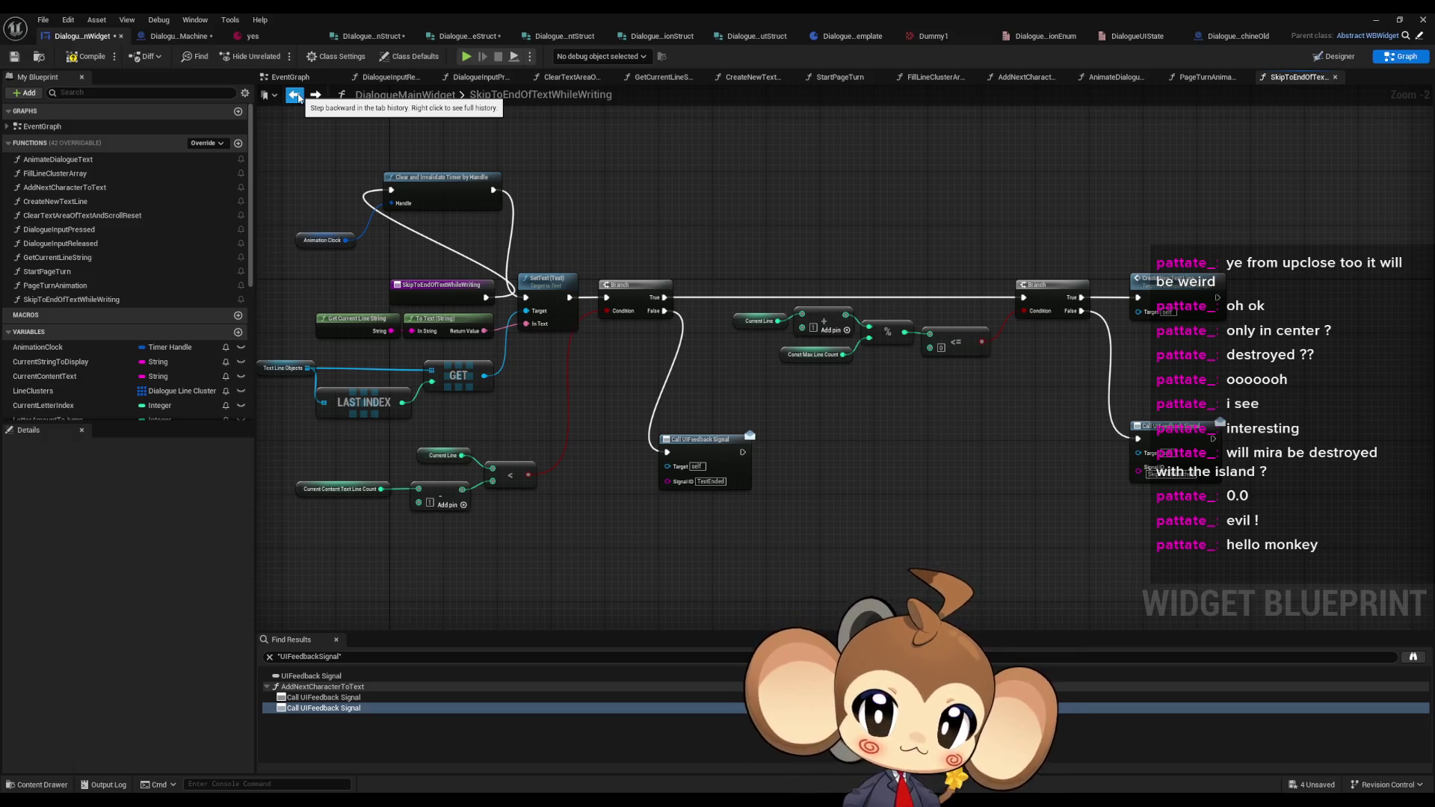
- In AddNextCharacterToText, review the line-wrapping Branch and select both SET nodes after it
{"action": "left_click", "coordinate": [296, 97]}
{"action": "left_click", "coordinate": [295, 97]}
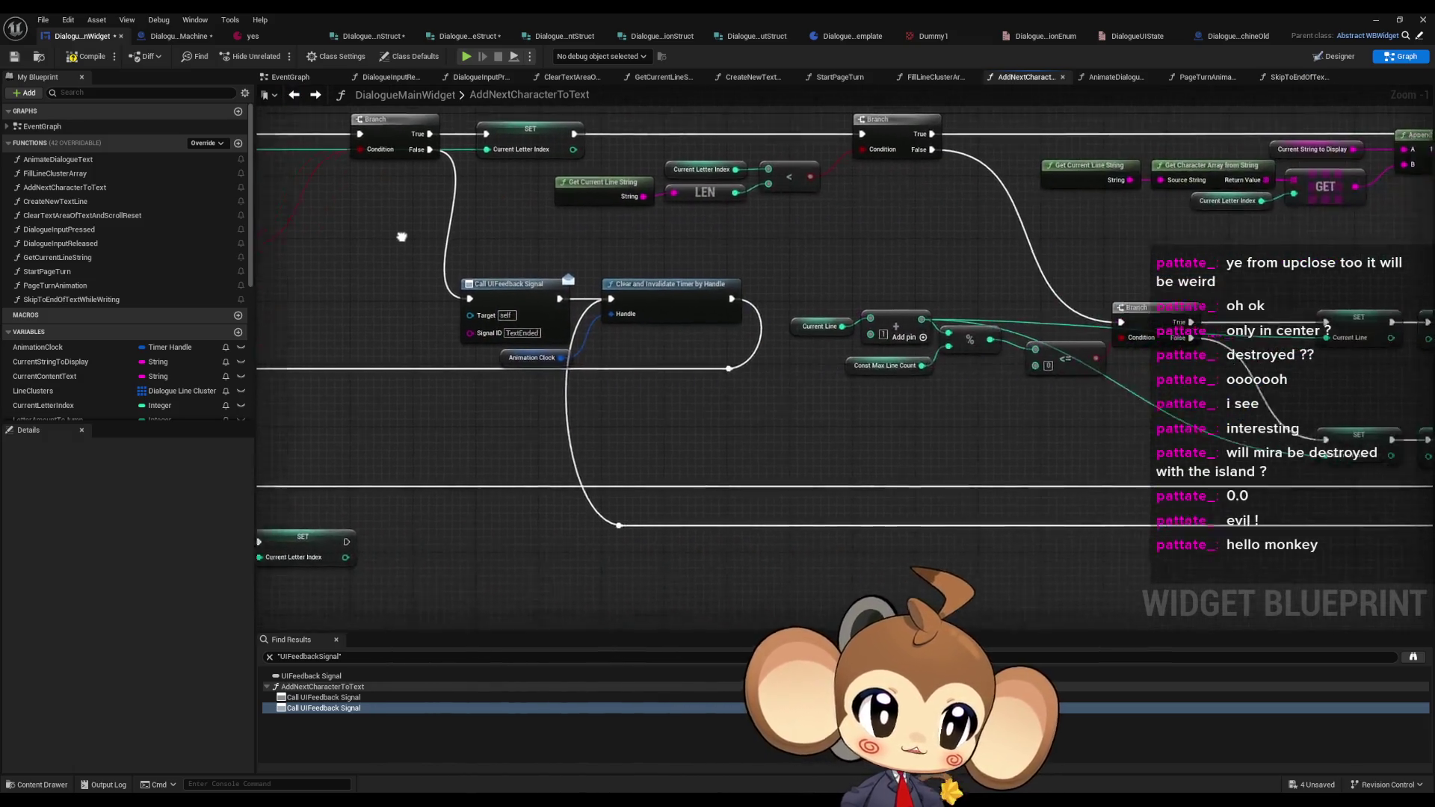
{"action": "left_click_drag", "start_coordinate": [401, 237], "coordinate": [148, 221]}
{"action": "left_click", "coordinate": [925, 325]}
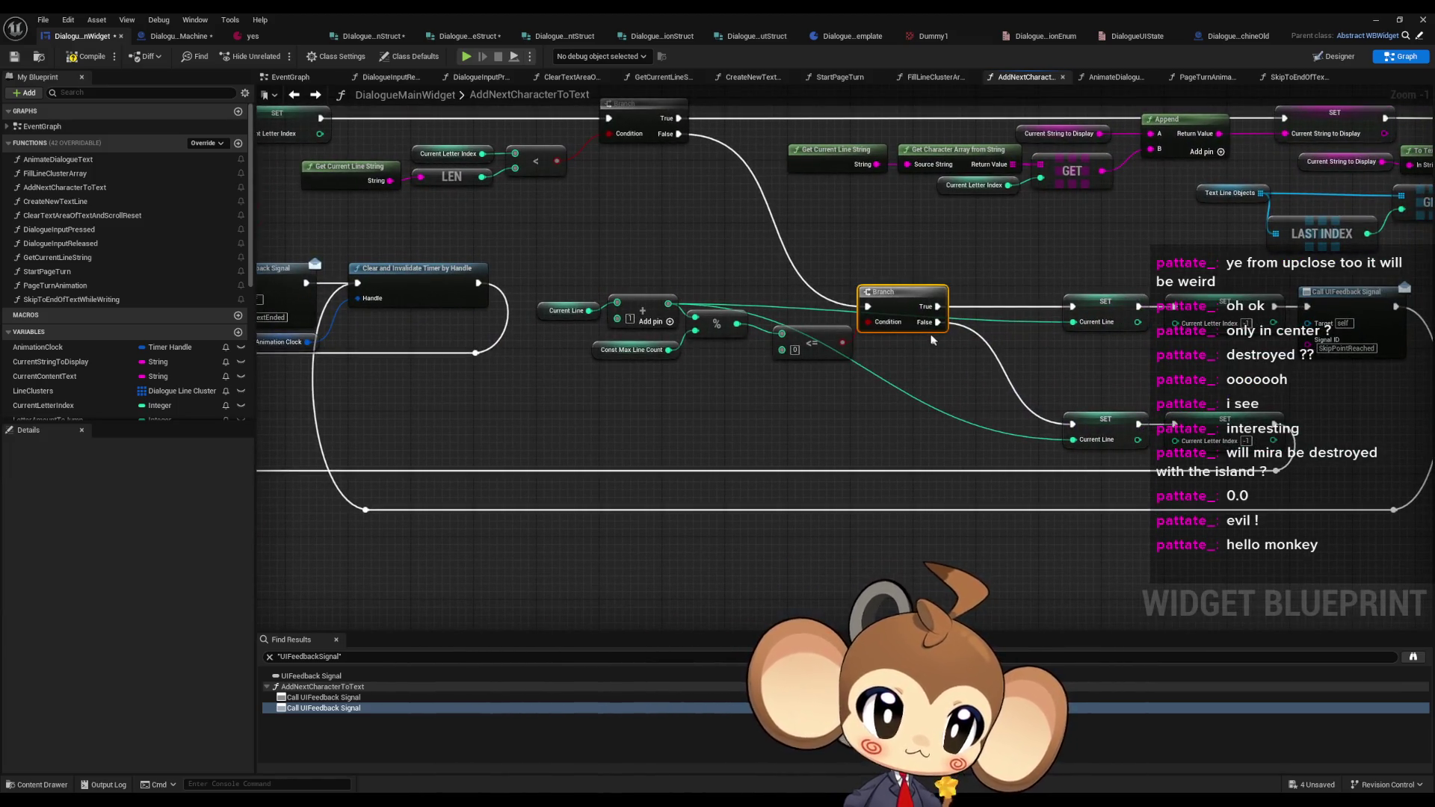
{"action": "left_click", "coordinate": [1107, 327]}
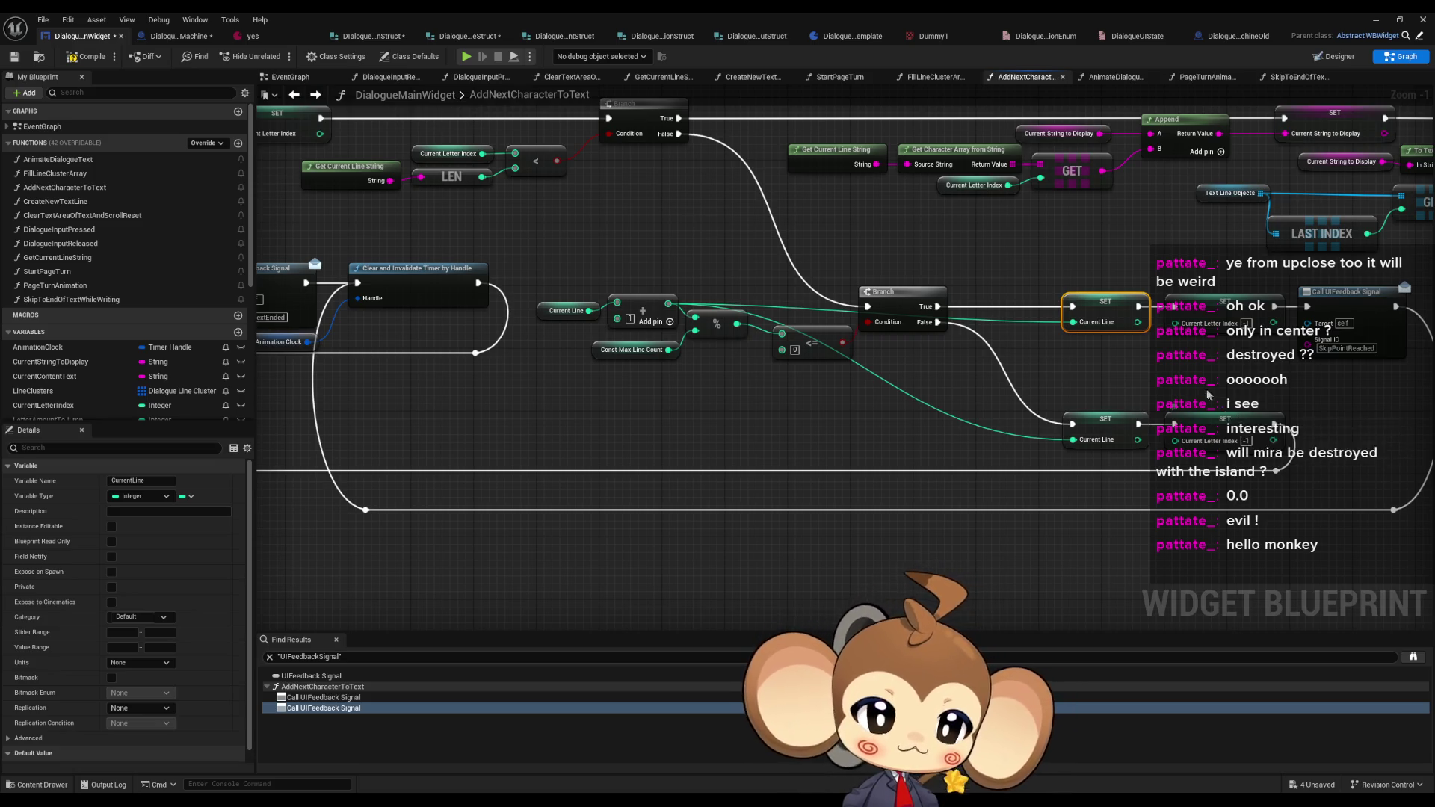
{"action": "mouse_move", "coordinate": [1061, 321]}
{"action": "left_mouse_down"}
{"action": "mouse_move", "coordinate": [893, 369]}
{"action": "mouse_move", "coordinate": [1113, 388]}
{"action": "left_mouse_up"}
{"action": "left_click_drag", "start_coordinate": [970, 406], "coordinate": [1067, 390]}
- Paste SET Current Line/Current Letter Index pairs before Create New Text Line and Call UIFeedback Signal
{"action": "left_click", "coordinate": [315, 96]}
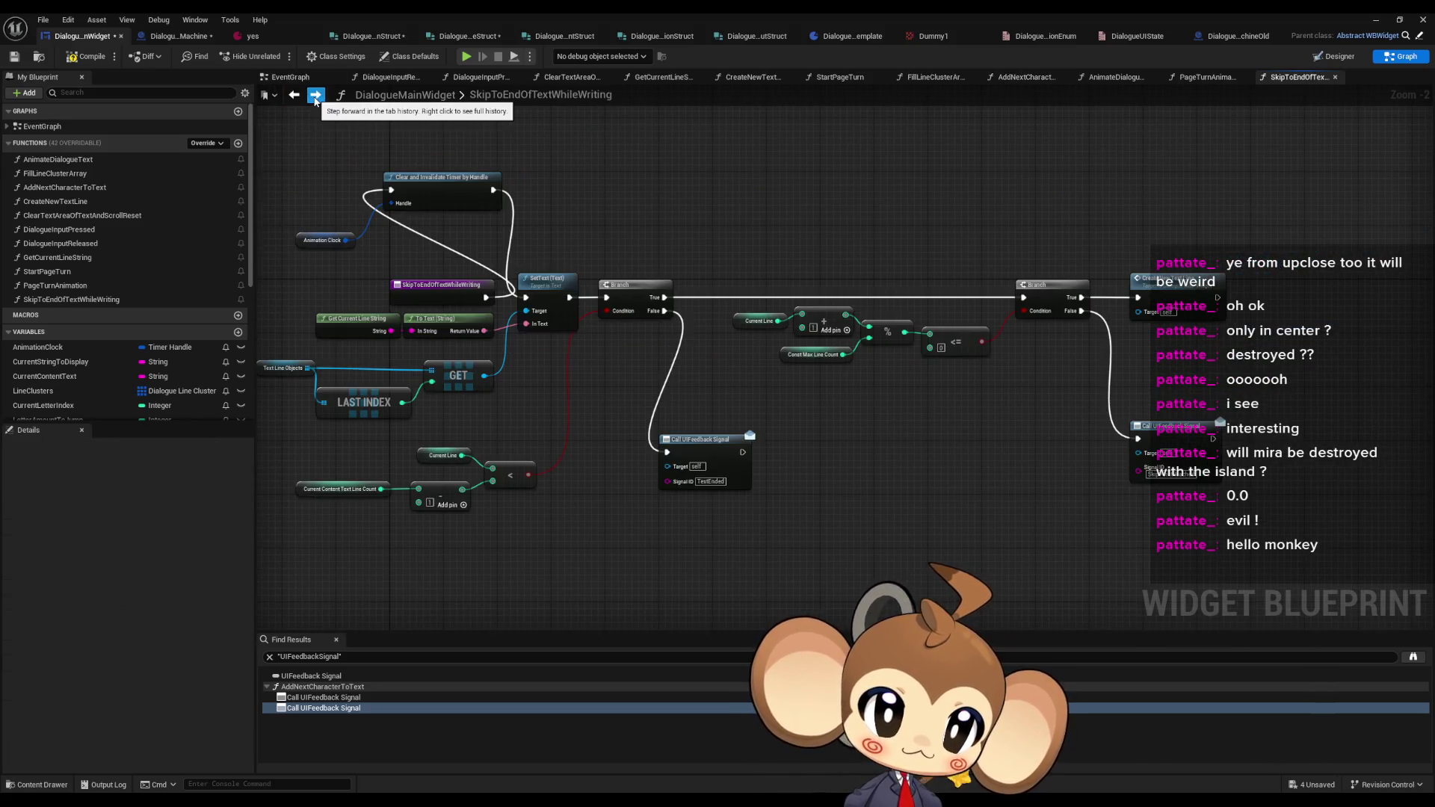
{"action": "scroll", "coordinate": [962, 192], "scroll_direction": "up", "scroll_amount": 1}
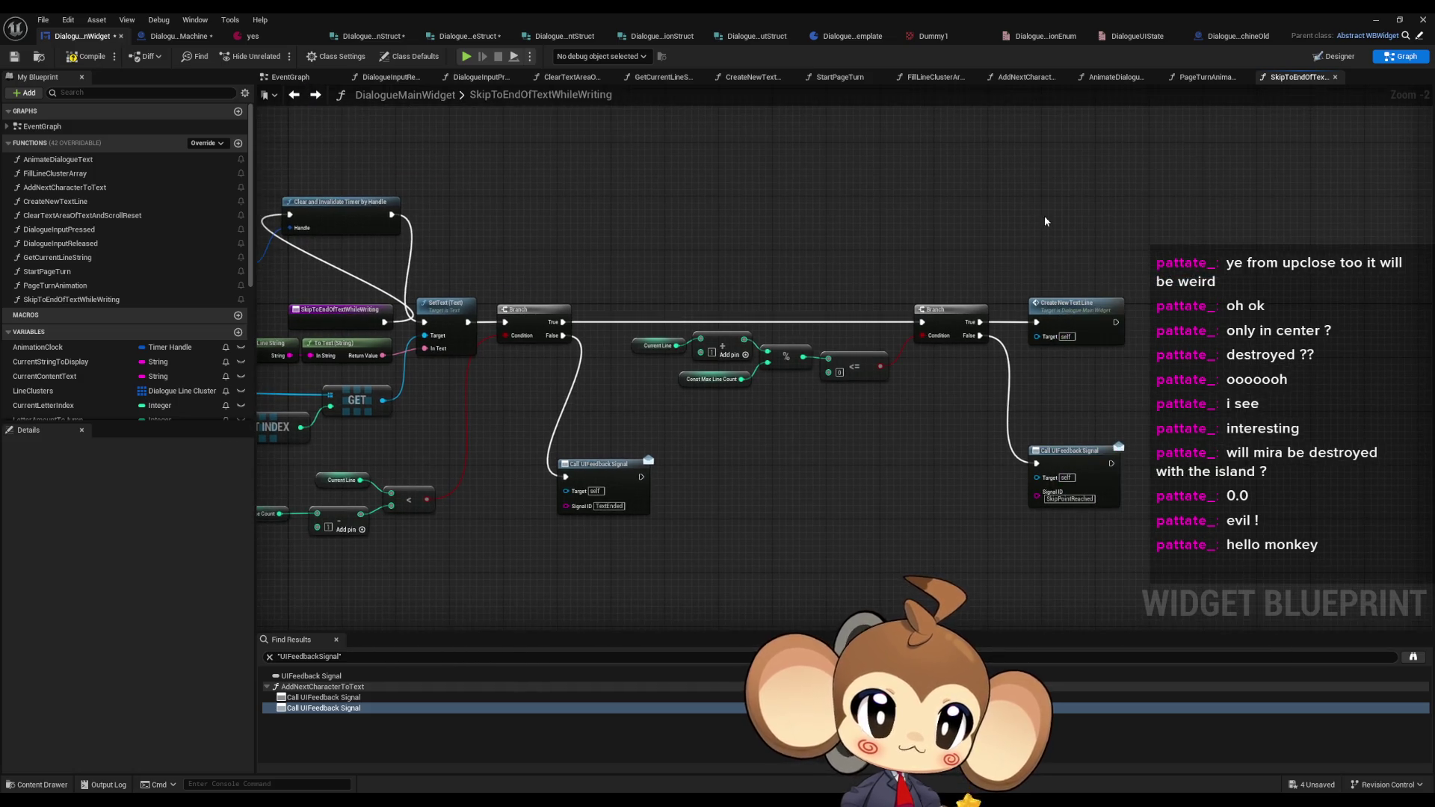
{"action": "key", "text": "ctrl+v"}
{"action": "scroll", "coordinate": [1050, 293], "scroll_direction": "up", "scroll_amount": 1}
{"action": "mouse_move", "coordinate": [1037, 297]}
{"action": "left_mouse_down"}
{"action": "mouse_move", "coordinate": [992, 344]}
{"action": "mouse_move", "coordinate": [926, 351]}
{"action": "mouse_move", "coordinate": [948, 219]}
{"action": "left_mouse_up"}
{"action": "left_click_drag", "start_coordinate": [943, 437], "coordinate": [1149, 429]}
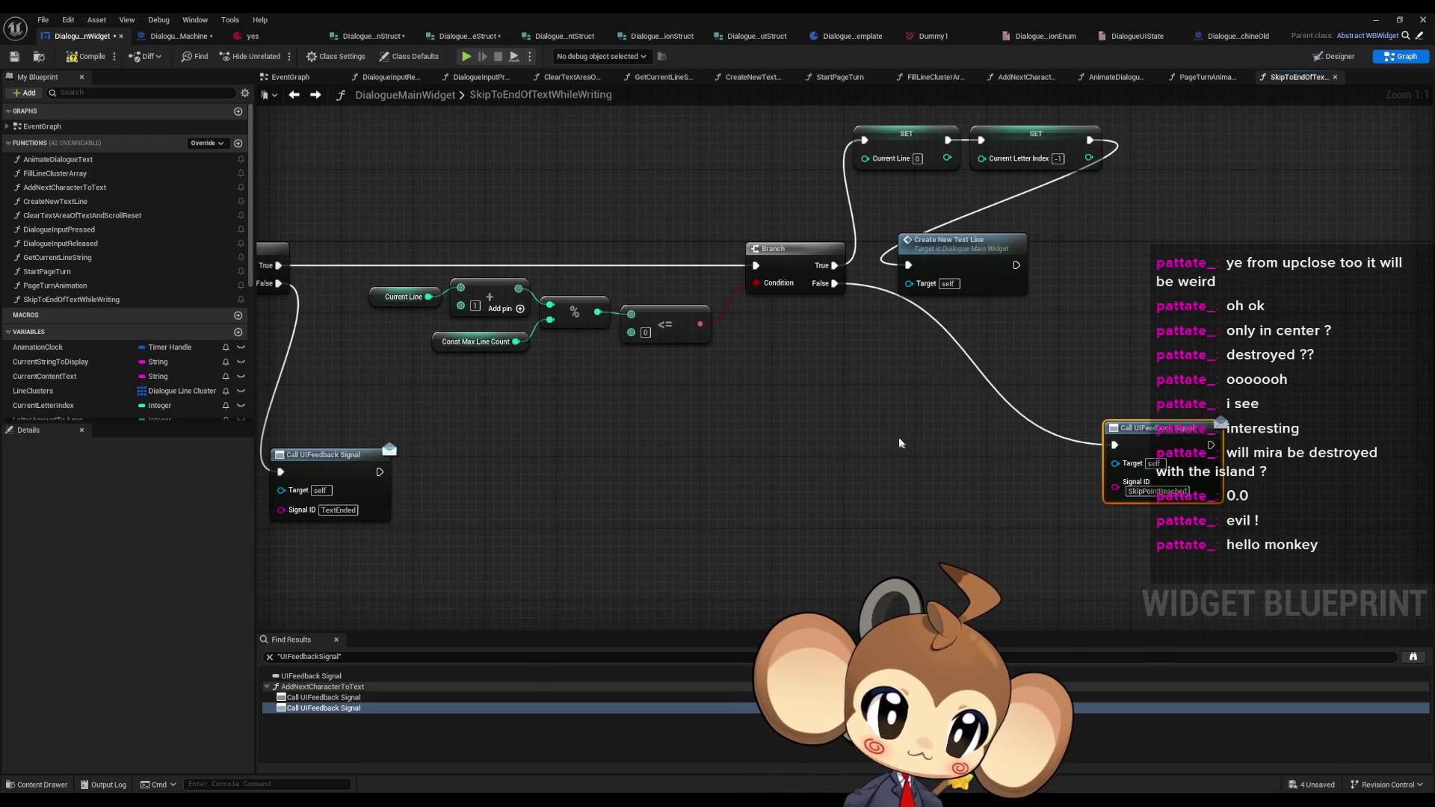
{"action": "key", "text": "ctrl+v"}
{"action": "left_click_drag", "start_coordinate": [1044, 446], "coordinate": [1114, 444]}
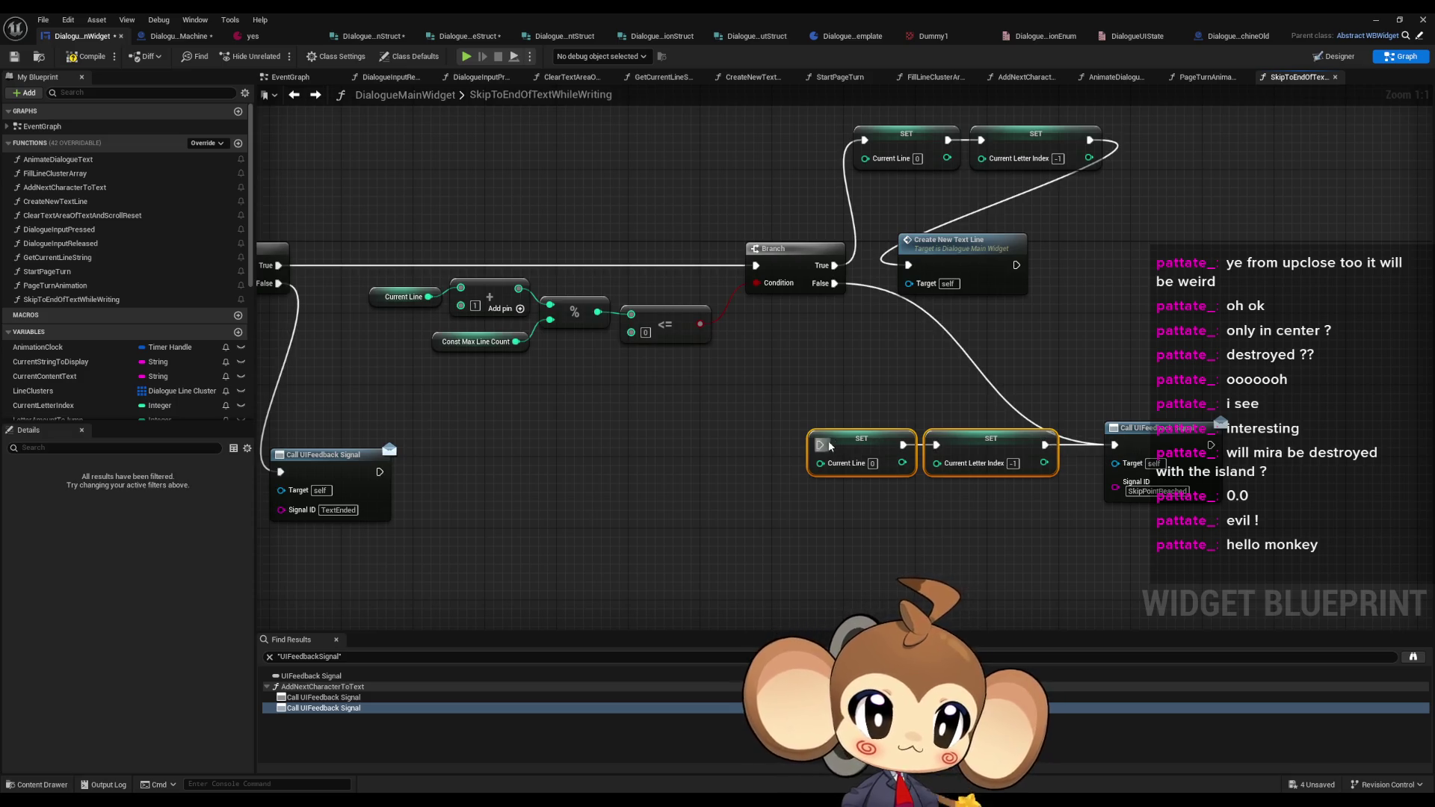
{"action": "left_click_drag", "start_coordinate": [820, 445], "coordinate": [831, 284]}
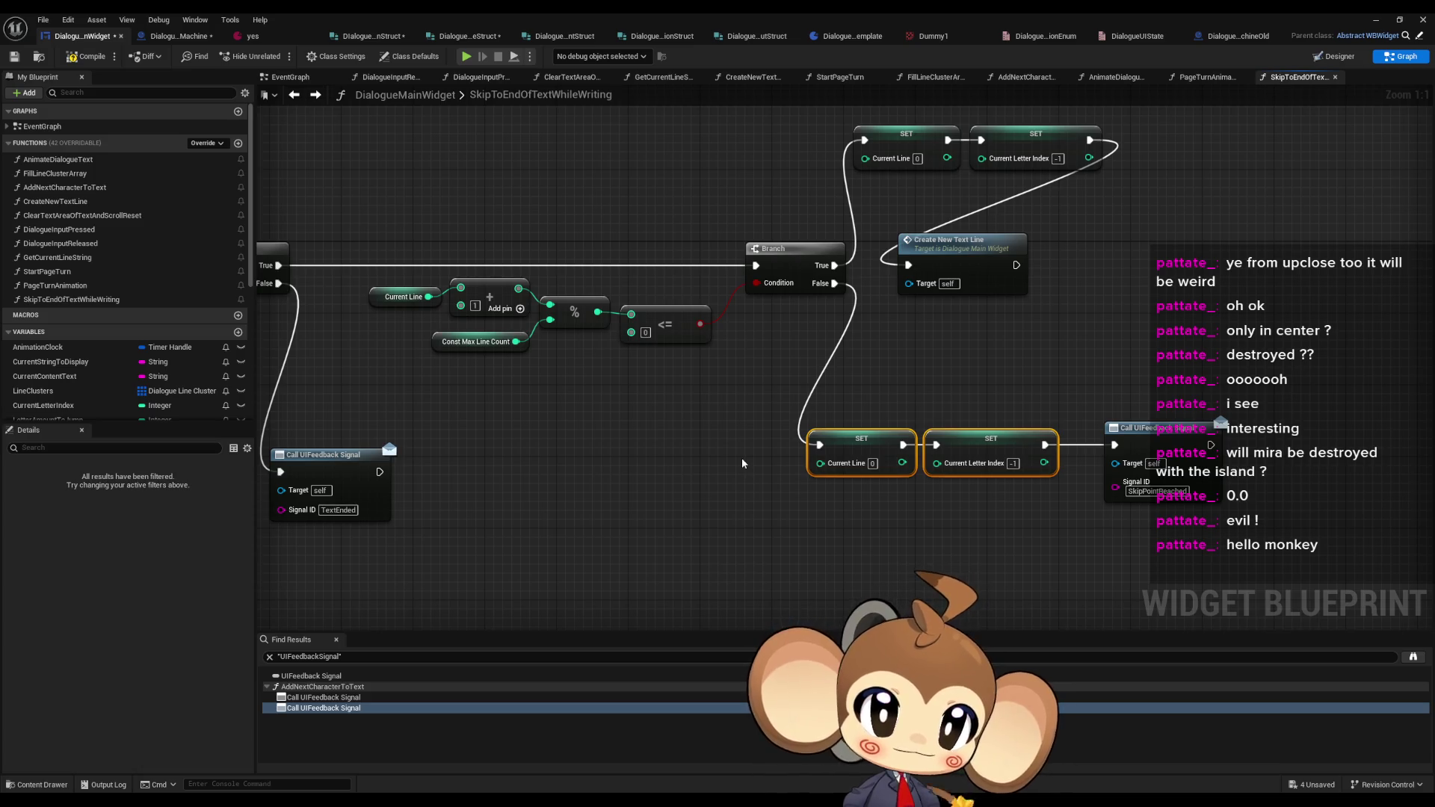
- Paste Current Line + 1 nodes and feed them into both Current Line setters
{"action": "left_click", "coordinate": [900, 138]}
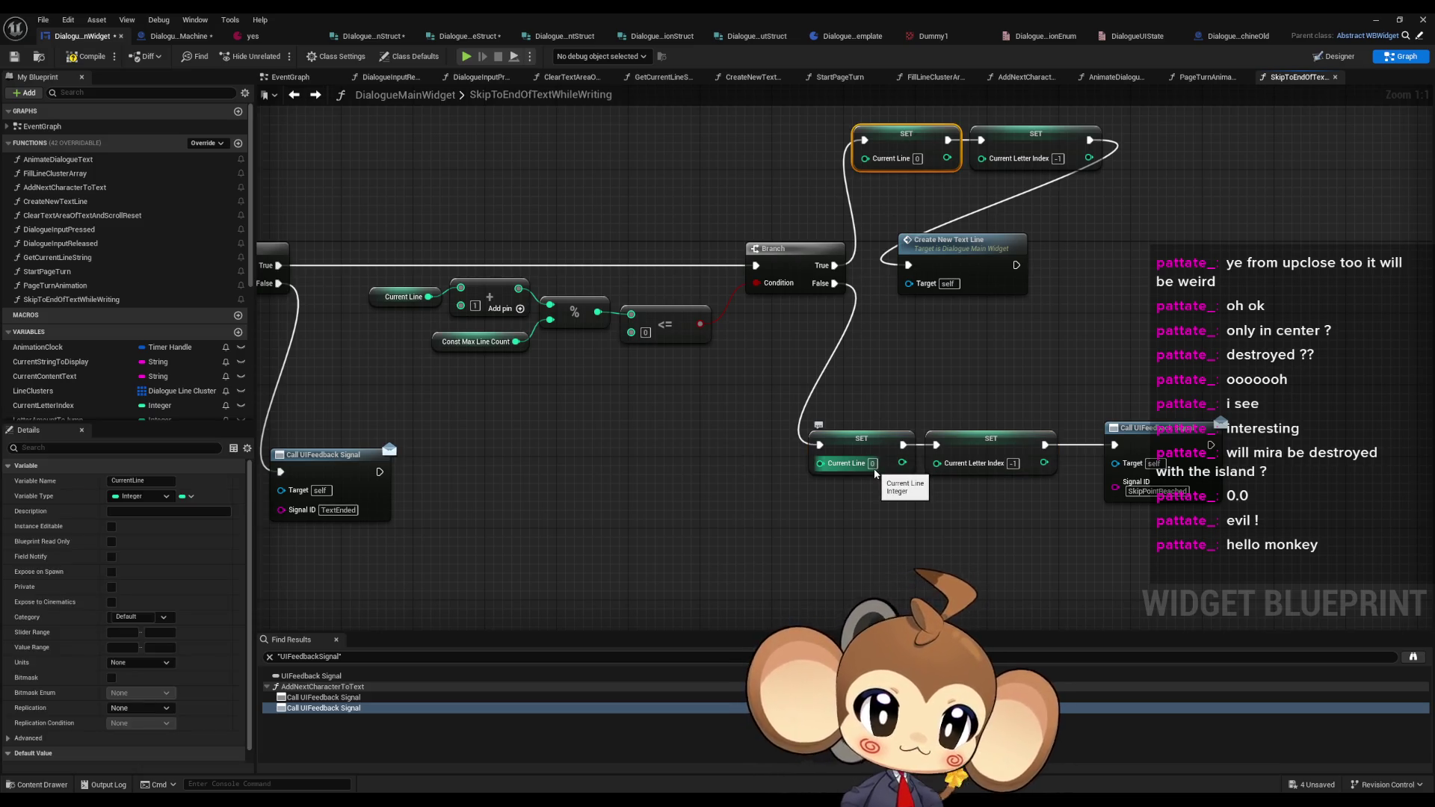
{"action": "left_click", "coordinate": [682, 423]}
{"action": "left_click", "coordinate": [297, 95]}
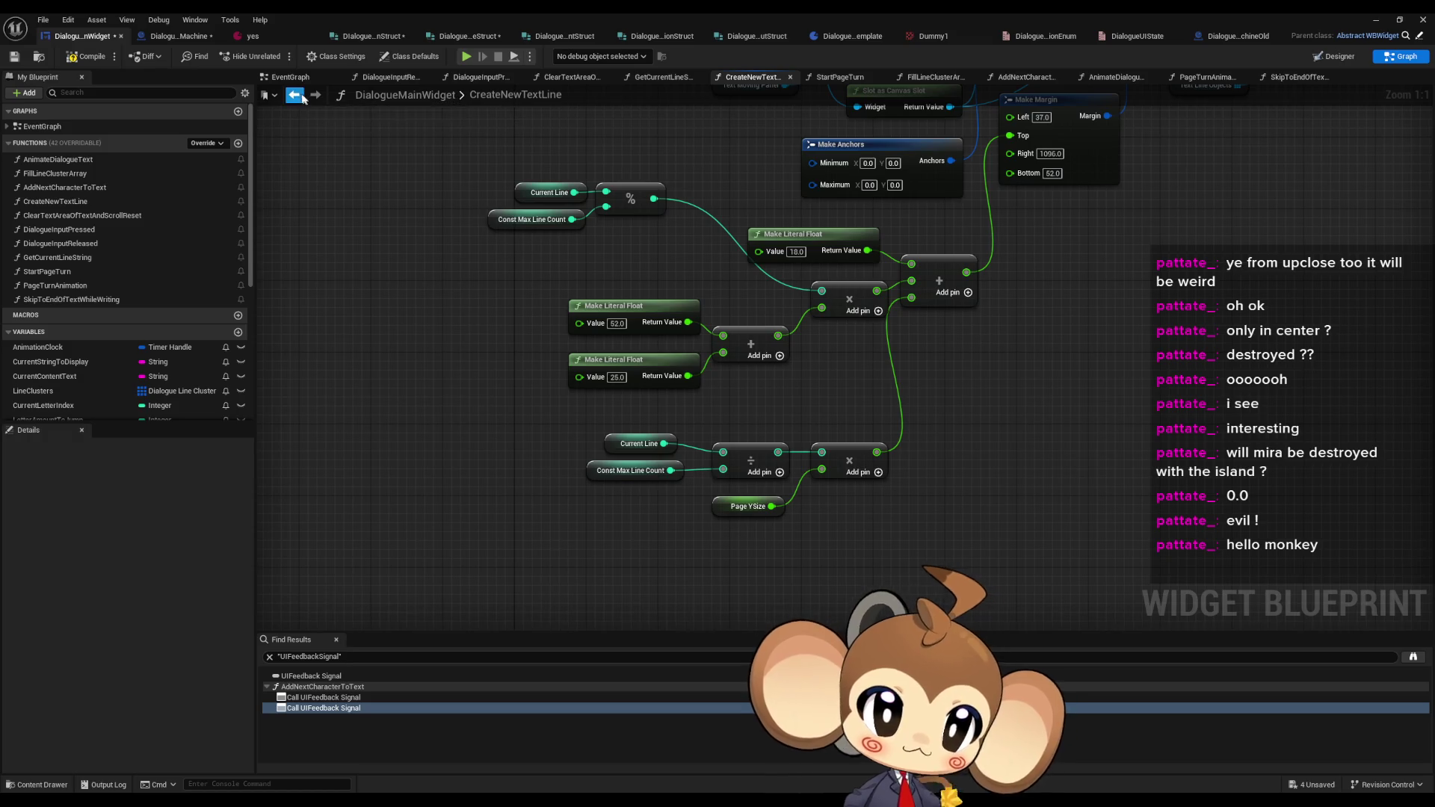
{"action": "left_click", "coordinate": [297, 96]}
{"action": "left_click", "coordinate": [297, 95]}
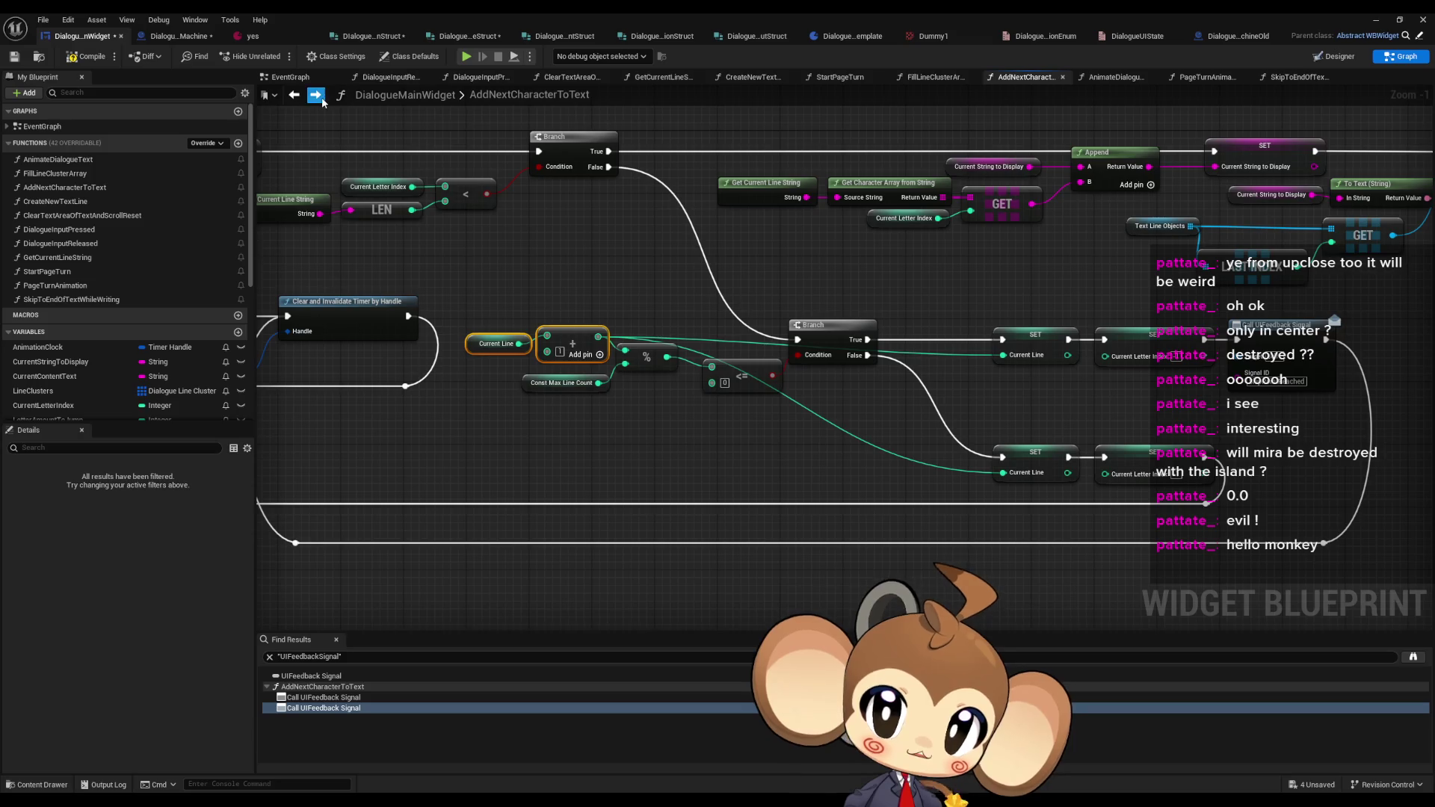
{"action": "left_click", "coordinate": [315, 95]}
{"action": "key", "text": "ctrl+v"}
{"action": "key", "text": "ctrl+v"}
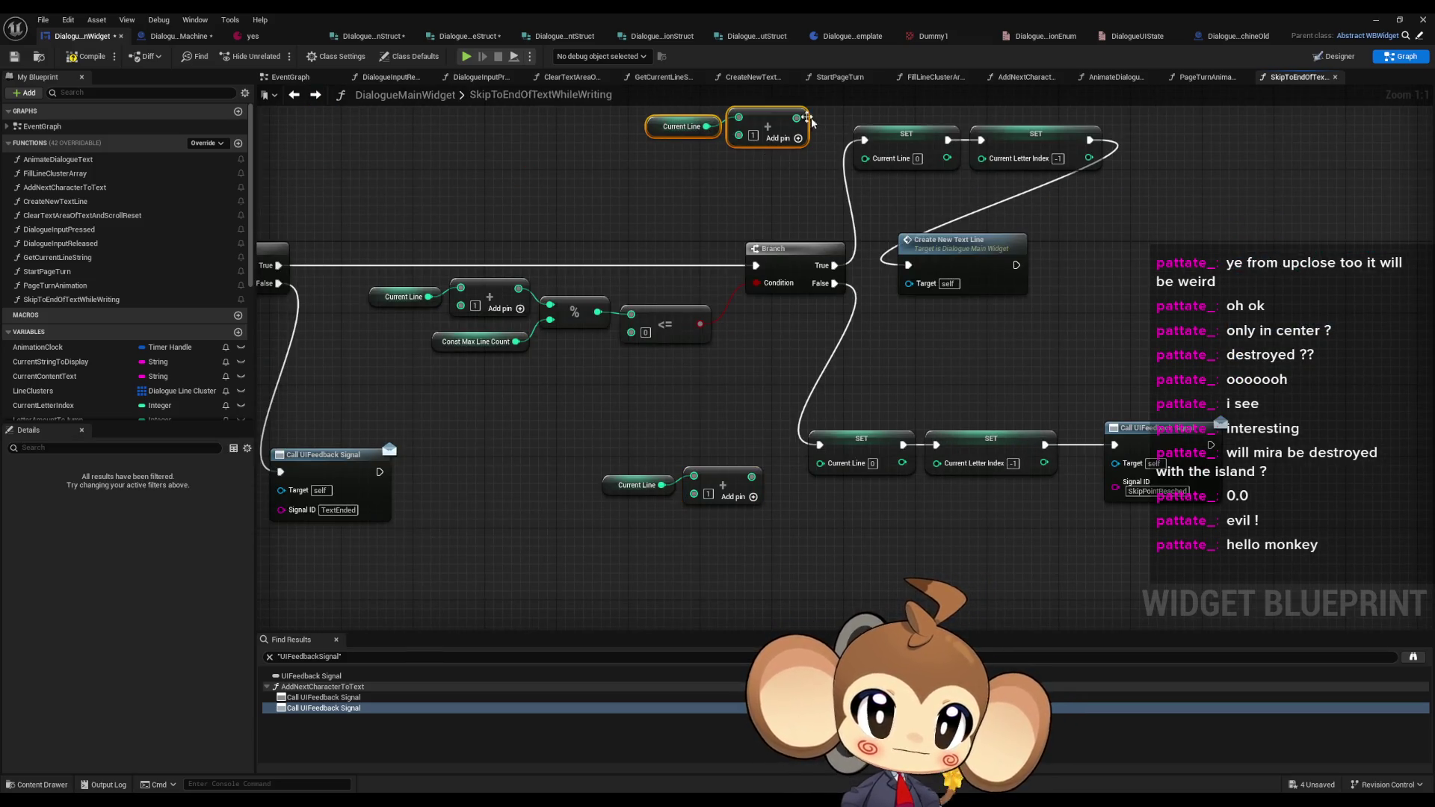
{"action": "left_click_drag", "start_coordinate": [797, 118], "coordinate": [865, 158]}
{"action": "left_click_drag", "start_coordinate": [752, 476], "coordinate": [819, 463]}
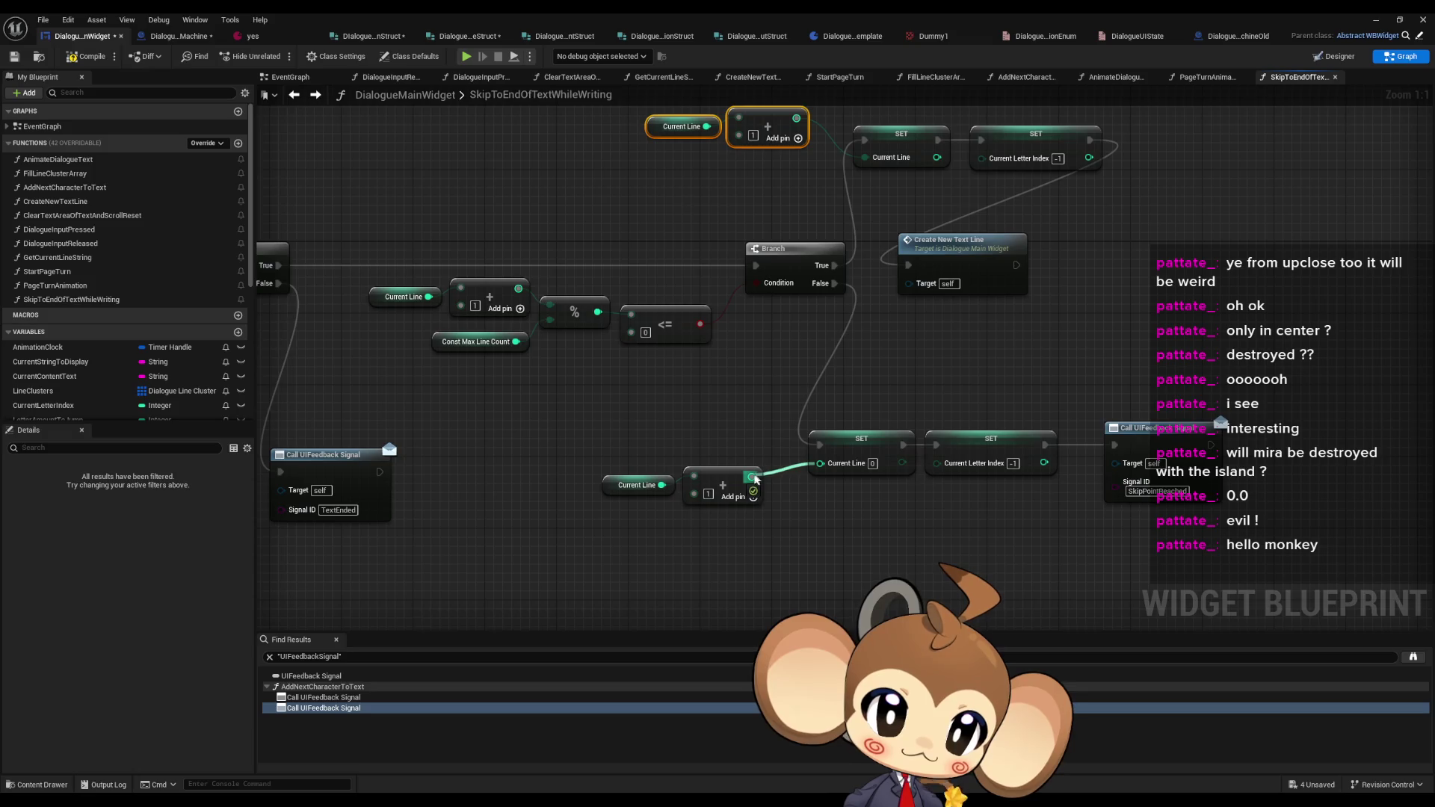
- Shift Call UIFeedback Signal right, check the Current Letter Index setter, and reopen AddNextCharacterToText
{"action": "left_click_drag", "start_coordinate": [813, 540], "coordinate": [937, 523]}
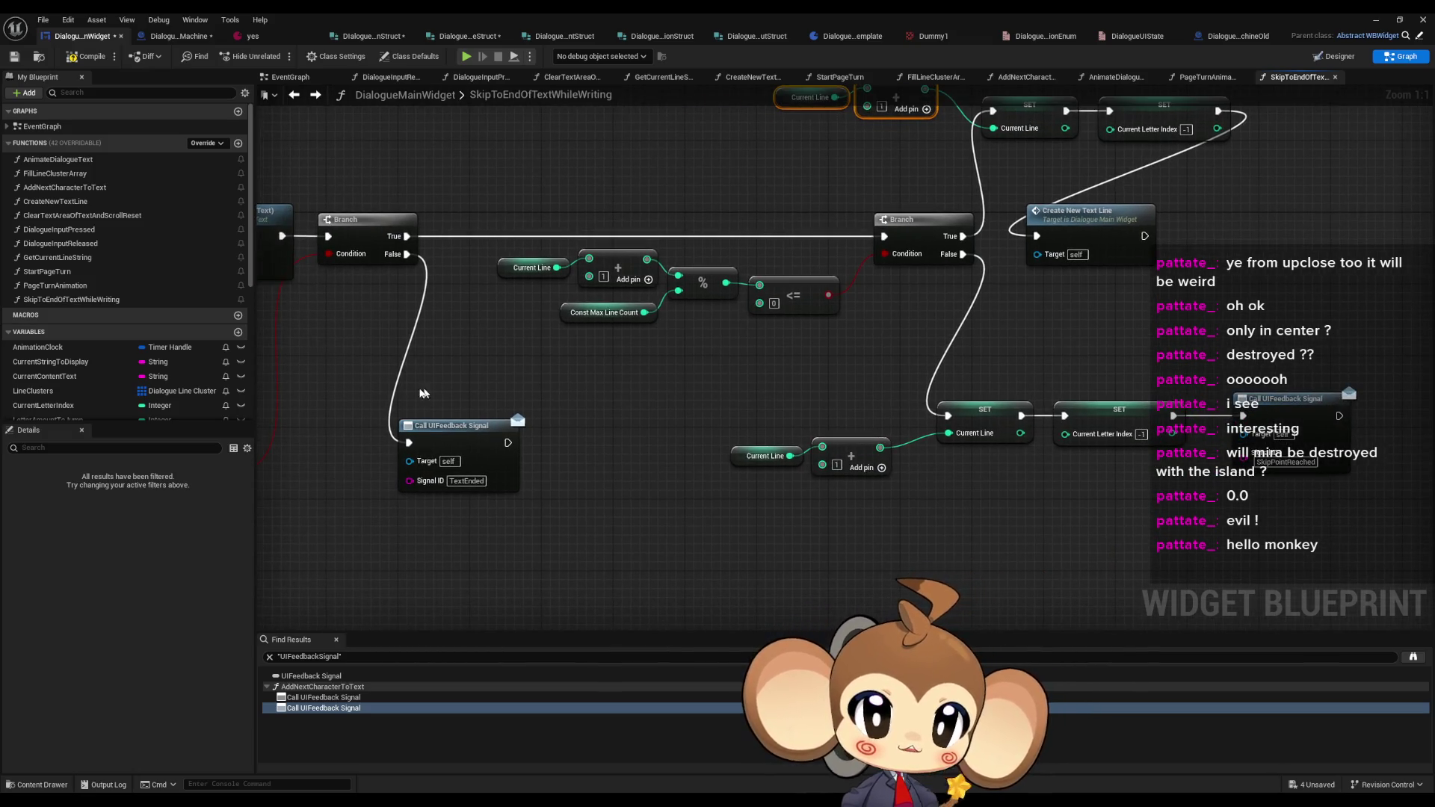
{"action": "mouse_move", "coordinate": [550, 430]}
{"action": "left_mouse_down"}
{"action": "mouse_move", "coordinate": [733, 407]}
{"action": "mouse_move", "coordinate": [983, 328]}
{"action": "mouse_move", "coordinate": [955, 384]}
{"action": "mouse_move", "coordinate": [616, 376]}
{"action": "left_mouse_up"}
{"action": "left_click_drag", "start_coordinate": [762, 433], "coordinate": [807, 433]}
{"action": "left_click", "coordinate": [844, 539]}
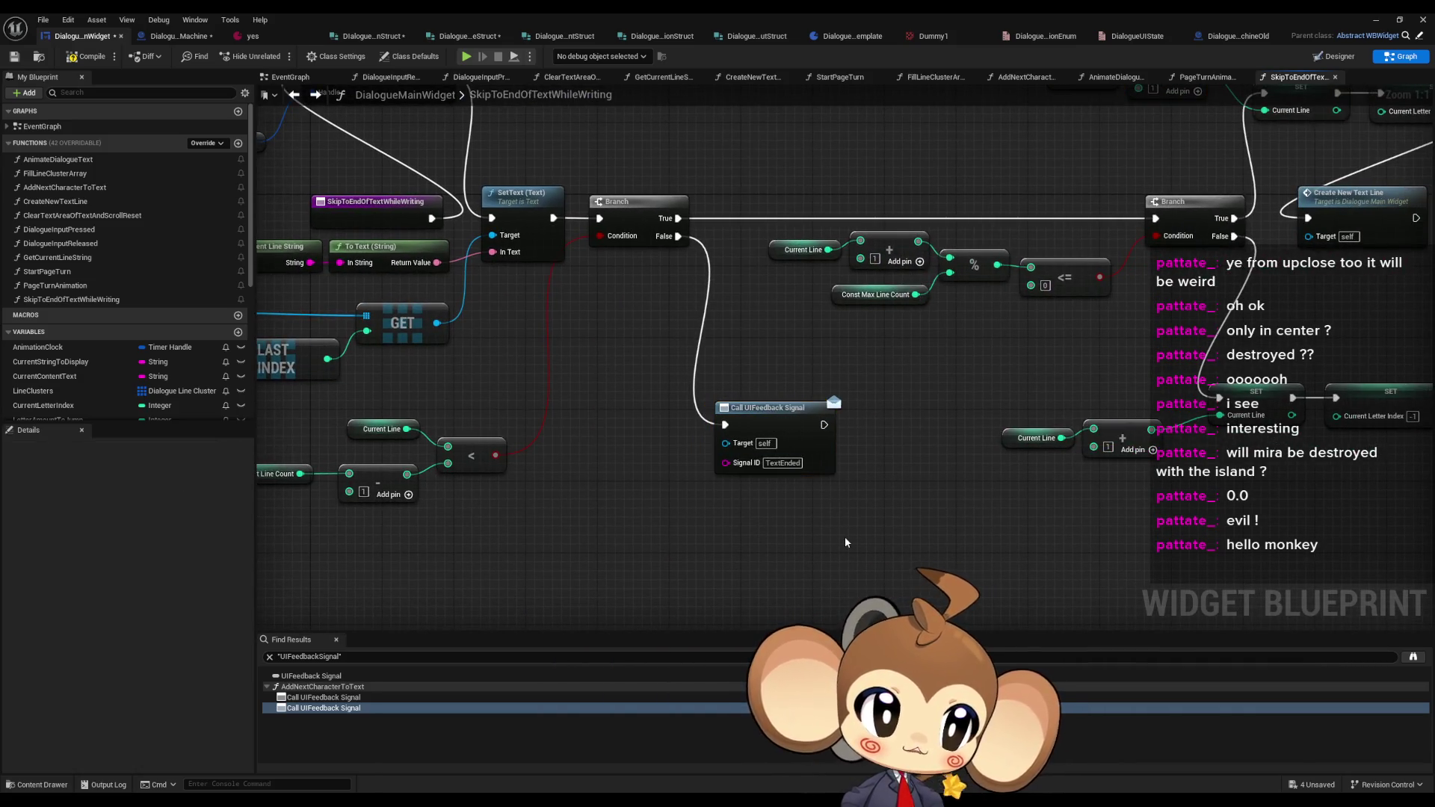
{"action": "left_click_drag", "start_coordinate": [844, 538], "coordinate": [749, 588]}
{"action": "left_click", "coordinate": [1315, 467]}
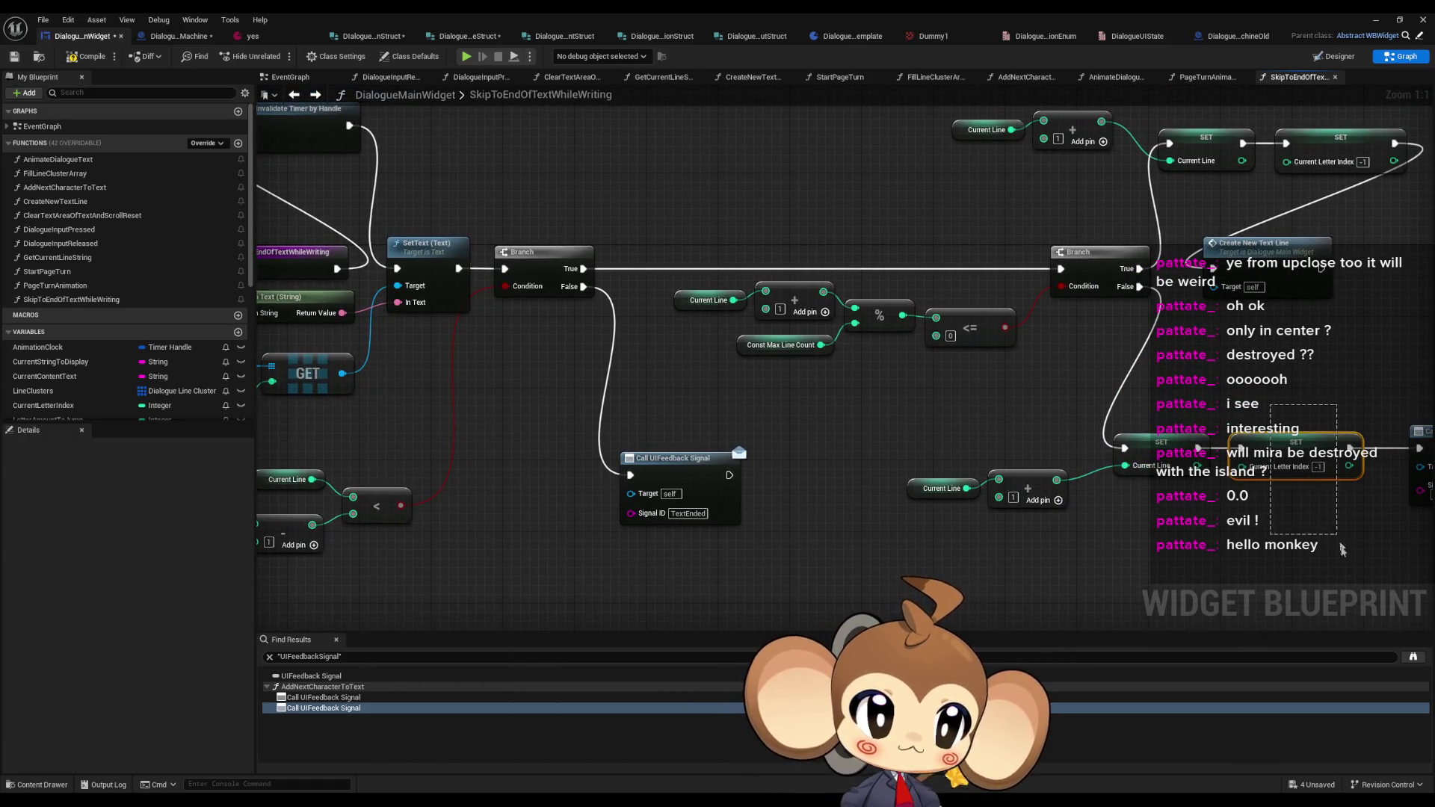
{"action": "left_click_drag", "start_coordinate": [1339, 560], "coordinate": [1088, 549]}
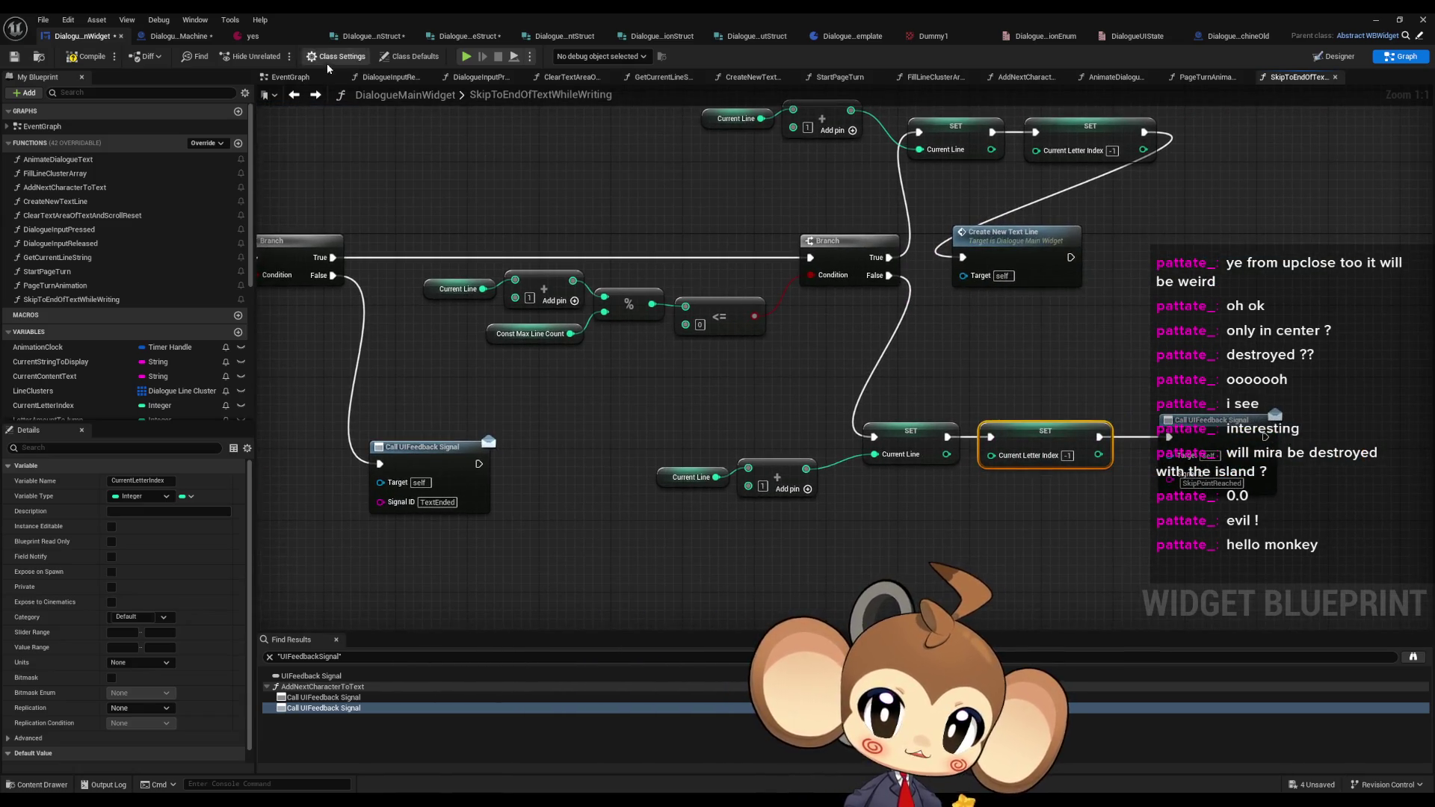
{"action": "left_click", "coordinate": [301, 94]}
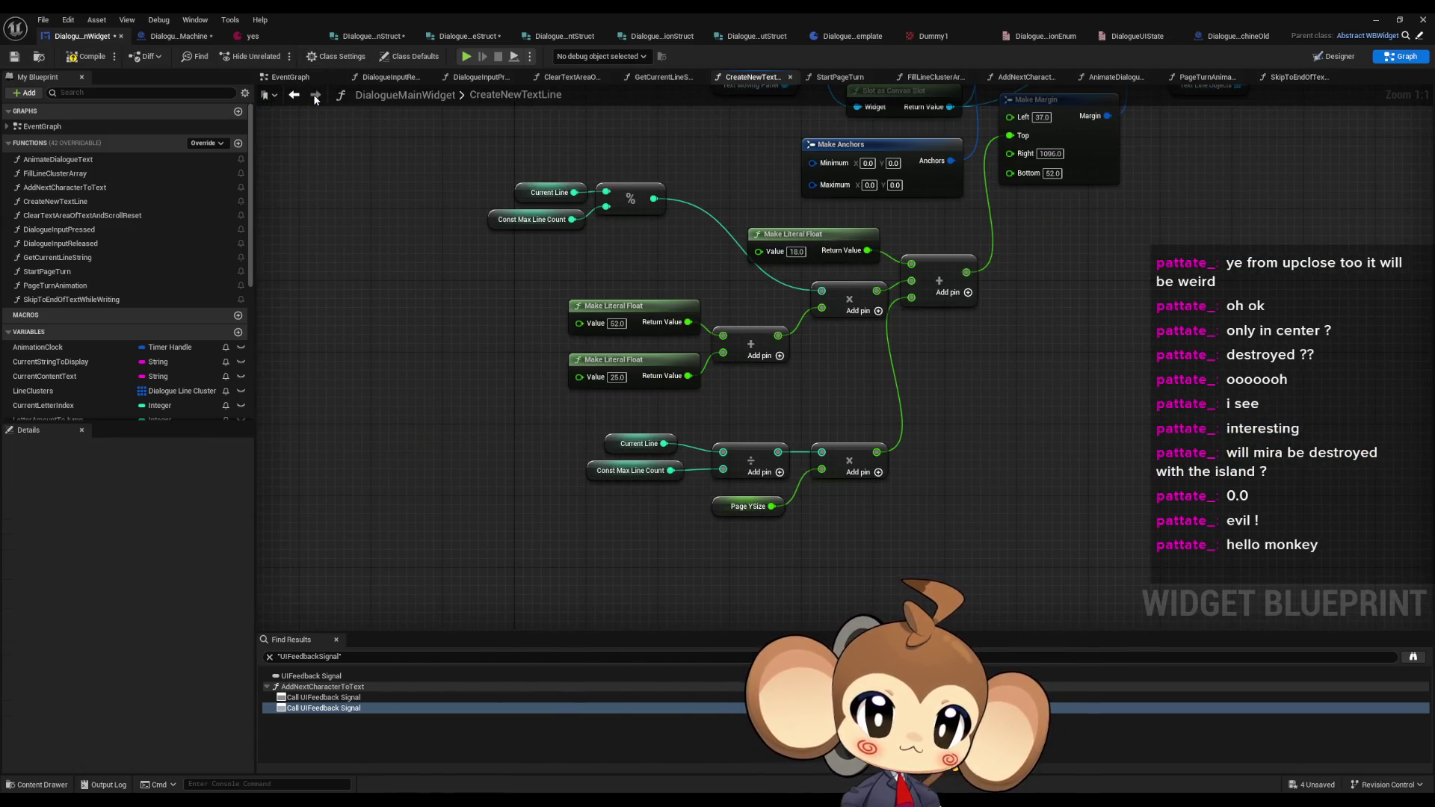
{"action": "left_click", "coordinate": [315, 97]}
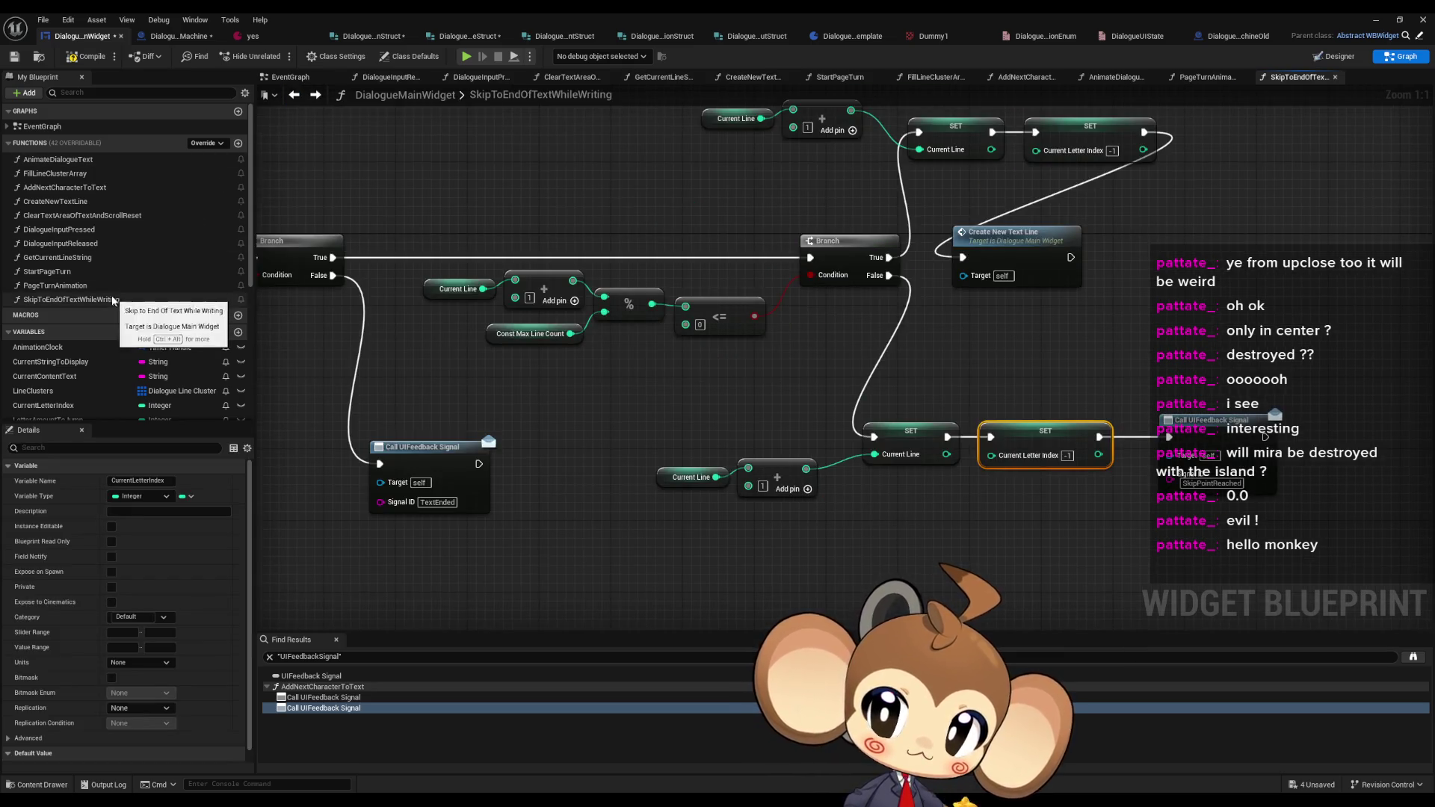
{"action": "double_click", "coordinate": [67, 187]}
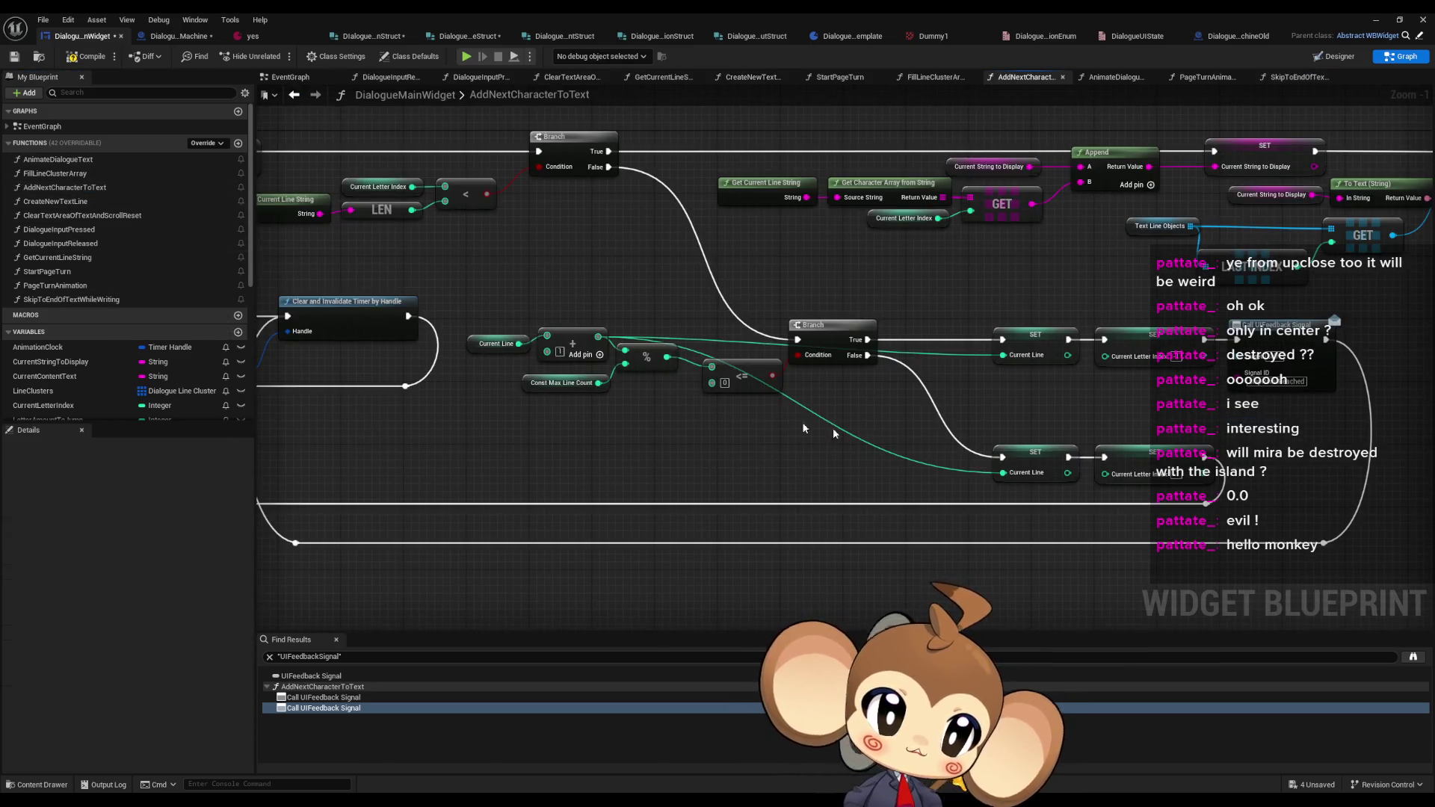
- Find all CurrentLetterIndex references and jump to those in AnimateDialogueText, AddNextCharacterToText and SkipToEndOfTextWhileWriting
{"action": "right_click", "coordinate": [1152, 455]}
{"action": "mouse_move", "coordinate": [1270, 561]}
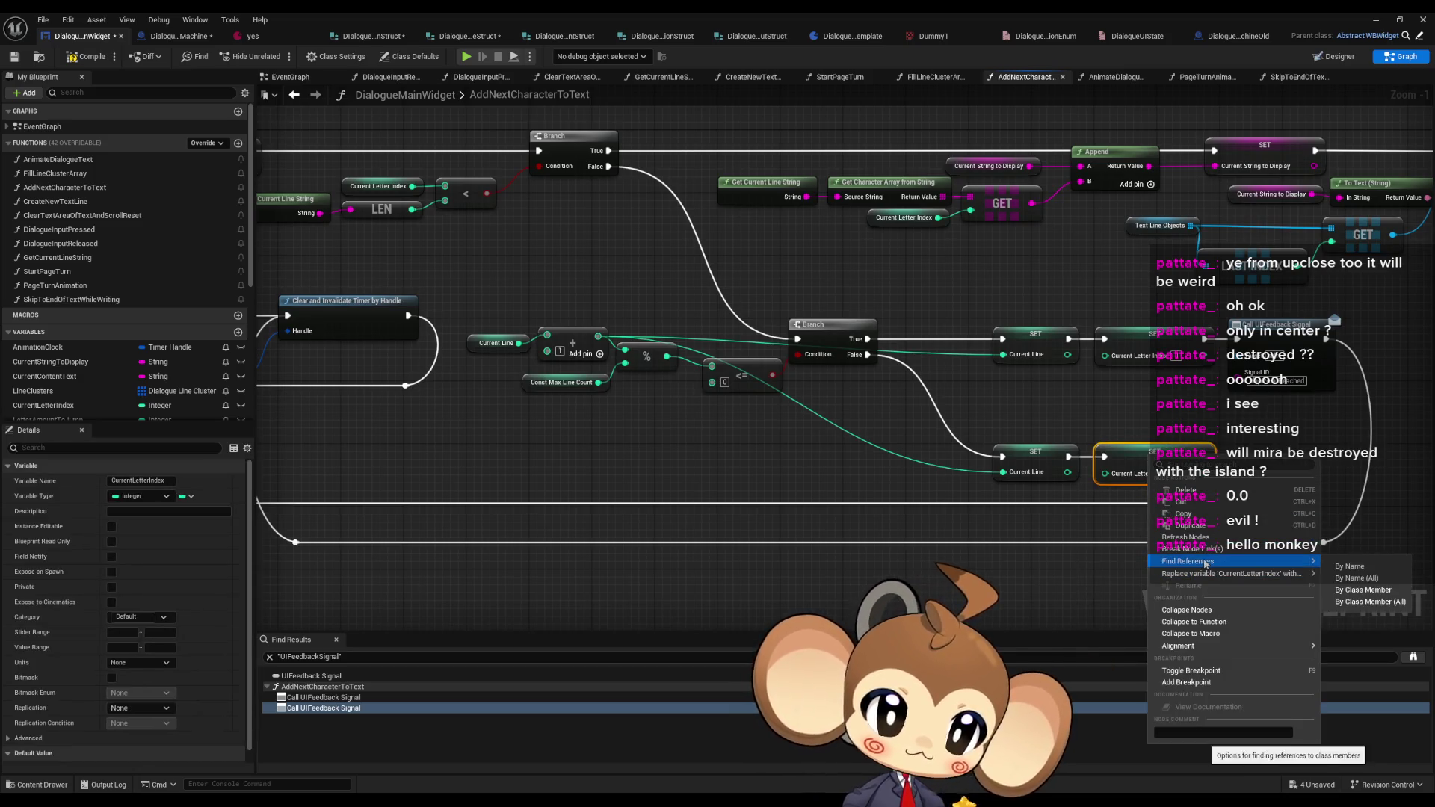
{"action": "left_click", "coordinate": [1342, 580]}
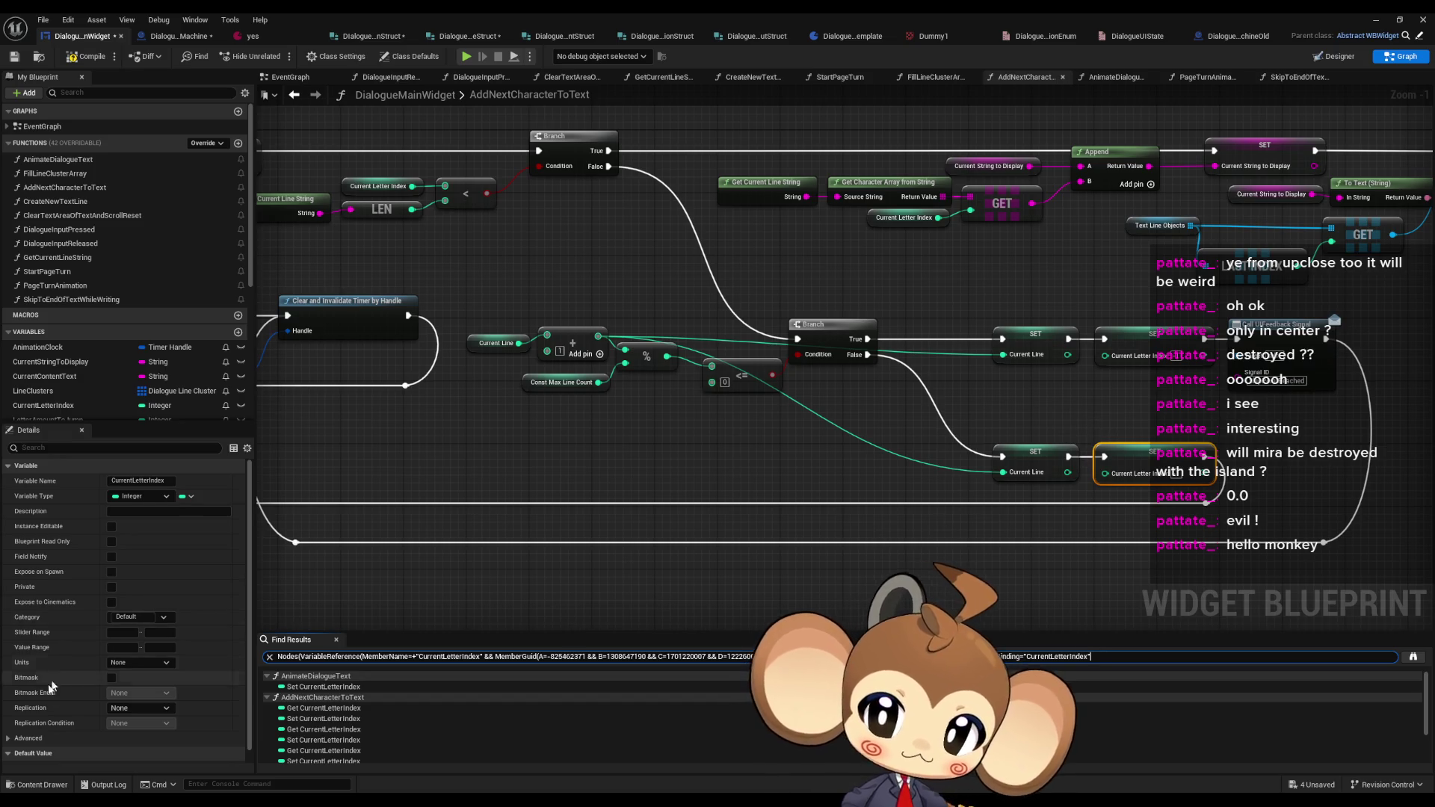
{"action": "scroll", "coordinate": [82, 695], "scroll_direction": "down", "scroll_amount": 1}
{"action": "left_click", "coordinate": [300, 688]}
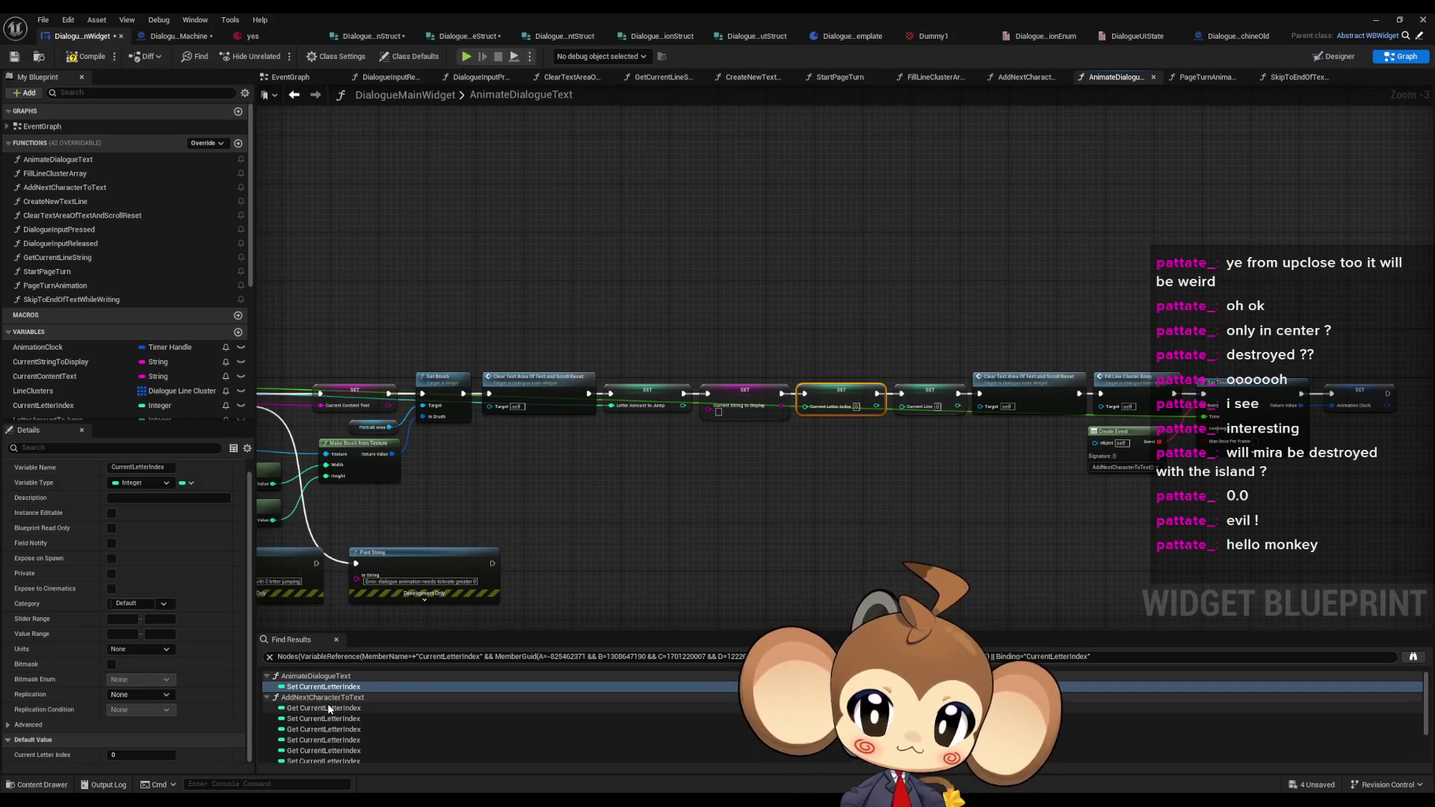
{"action": "left_click", "coordinate": [323, 708]}
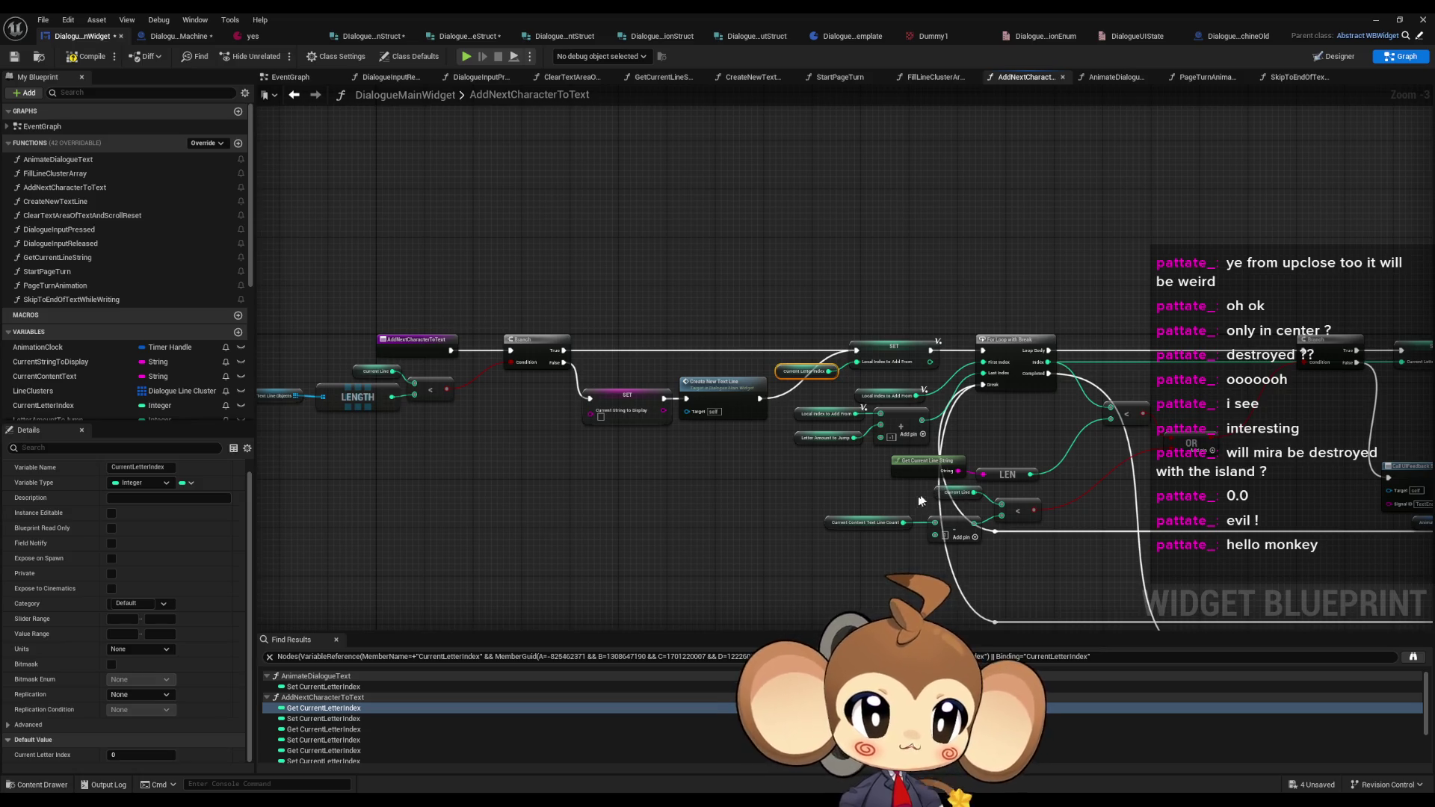
{"action": "left_click_drag", "start_coordinate": [910, 498], "coordinate": [81, 388]}
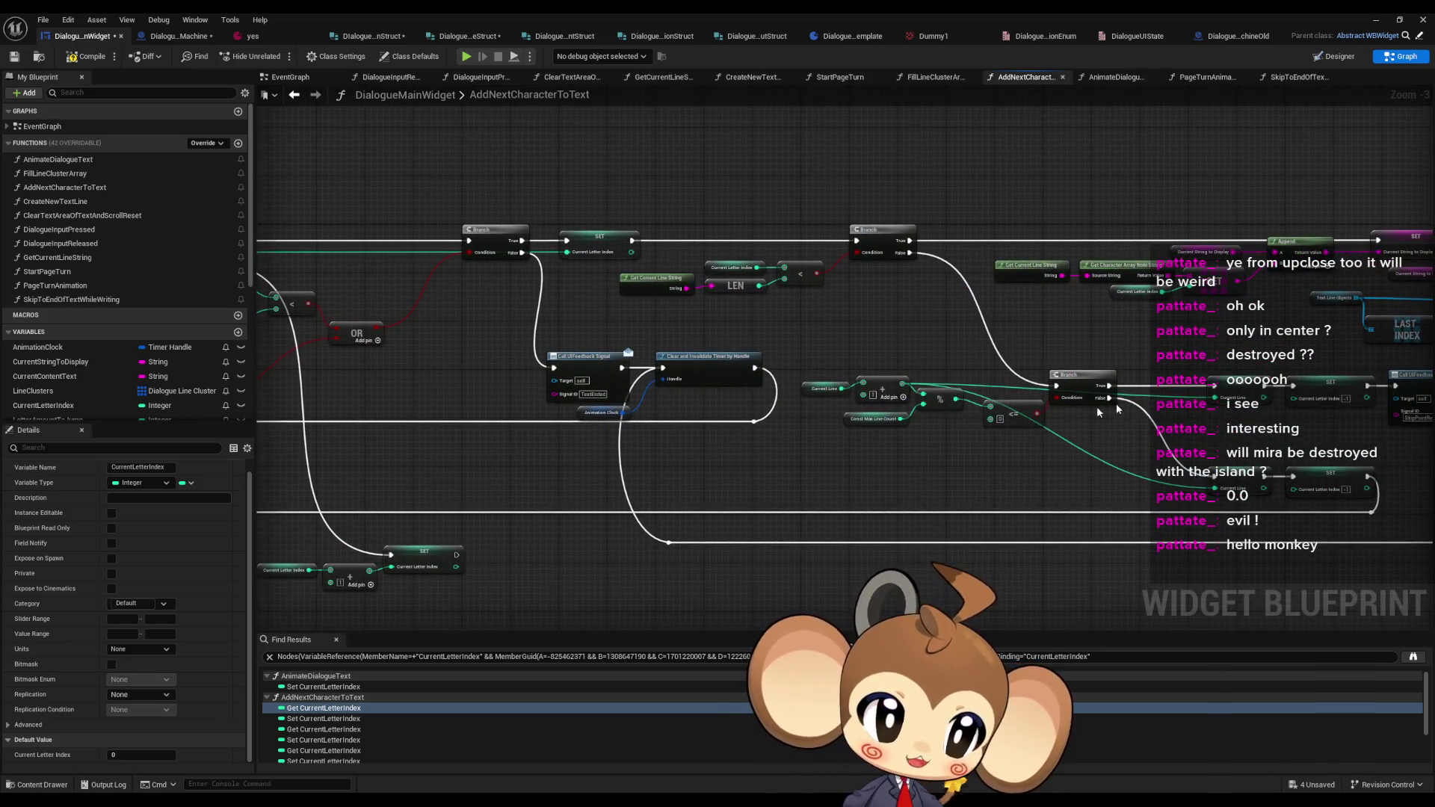
{"action": "scroll", "coordinate": [366, 710], "scroll_direction": "down", "scroll_amount": 5}
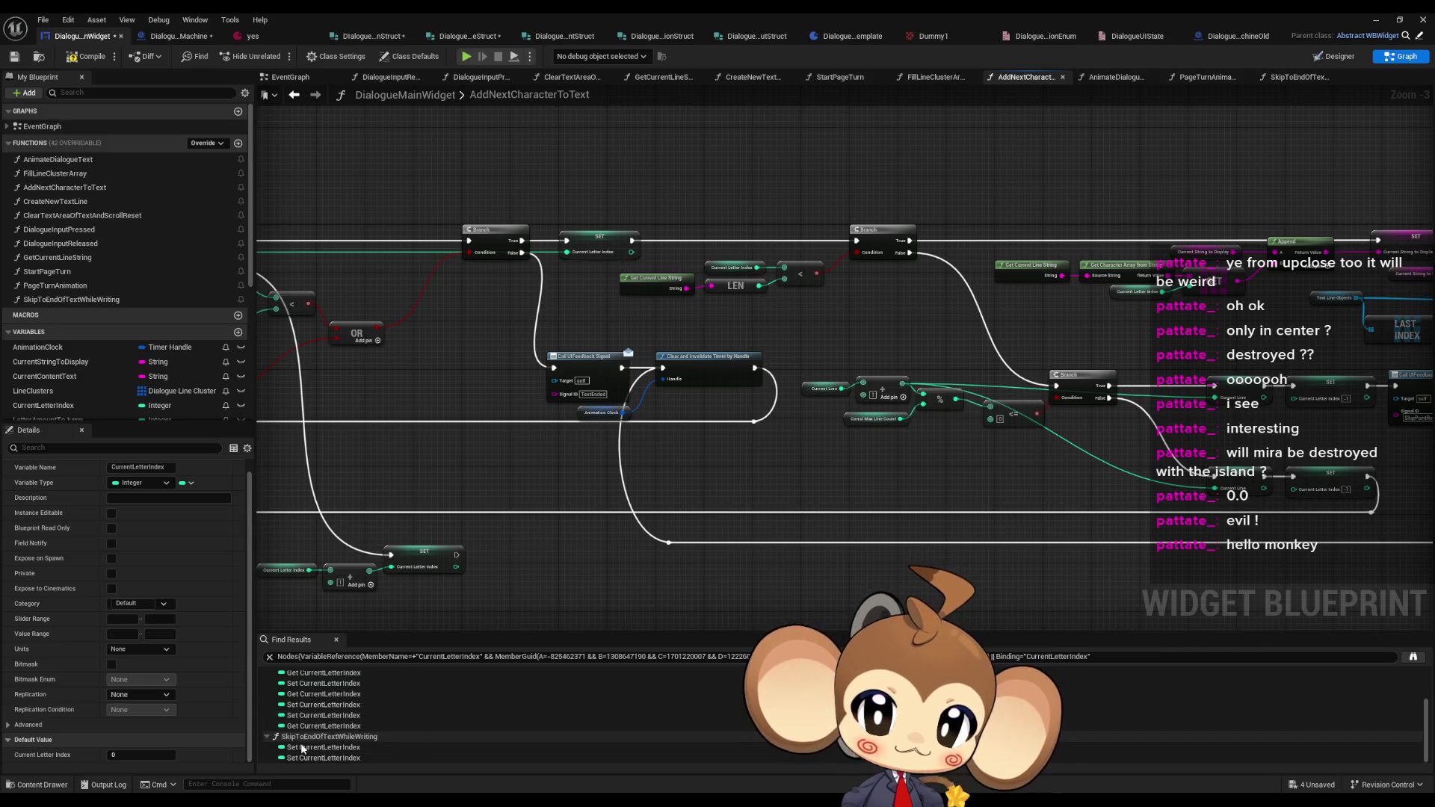
{"action": "left_click", "coordinate": [299, 747]}
{"action": "left_click", "coordinate": [302, 758]}
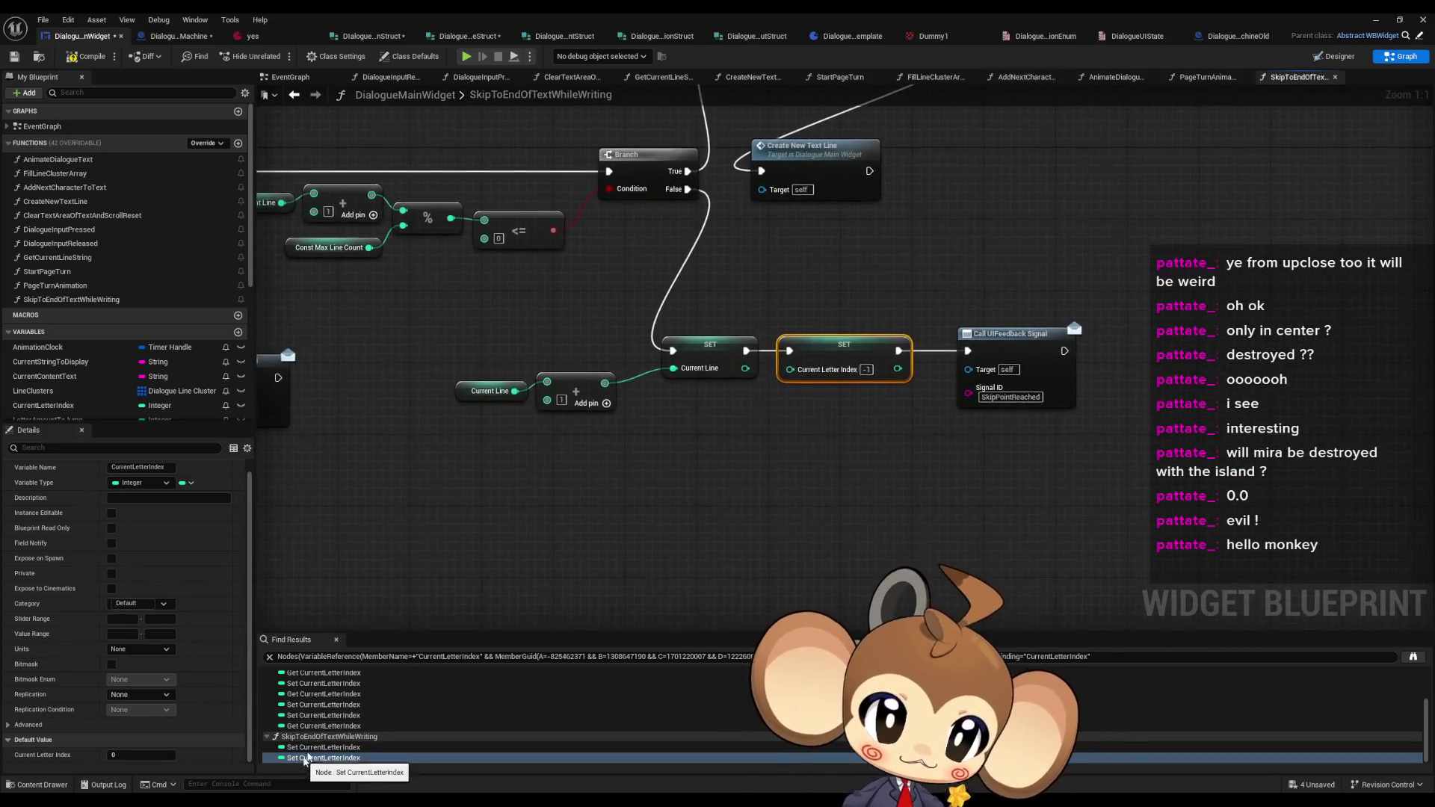
{"action": "left_click", "coordinate": [322, 725]}
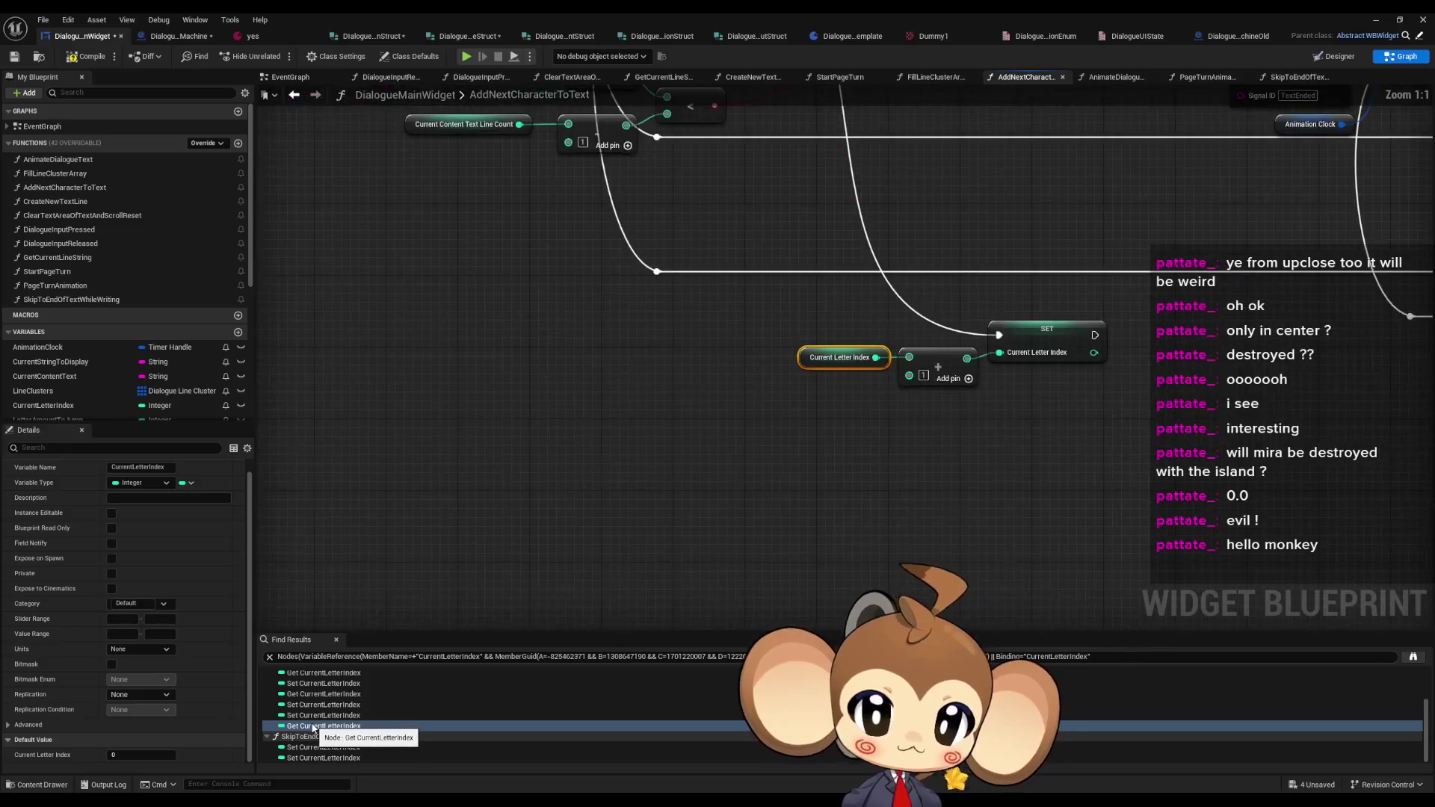
- Check the remaining CurrentLetterIndex setter and read references, then return to SkipToEndOfTextWhileWriting
{"action": "scroll", "coordinate": [828, 485], "scroll_direction": "down", "scroll_amount": 3}
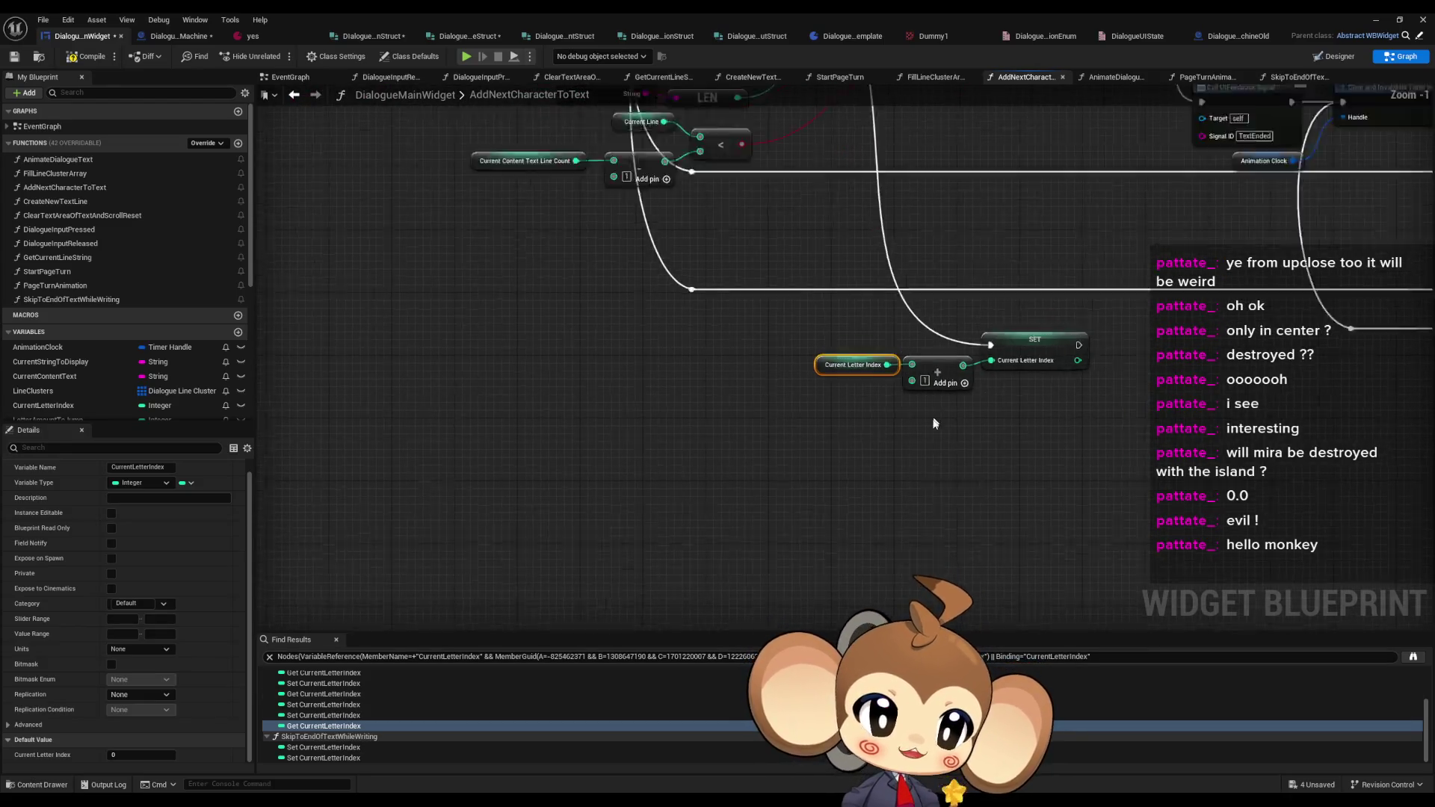
{"action": "left_click_drag", "start_coordinate": [828, 485], "coordinate": [762, 513]}
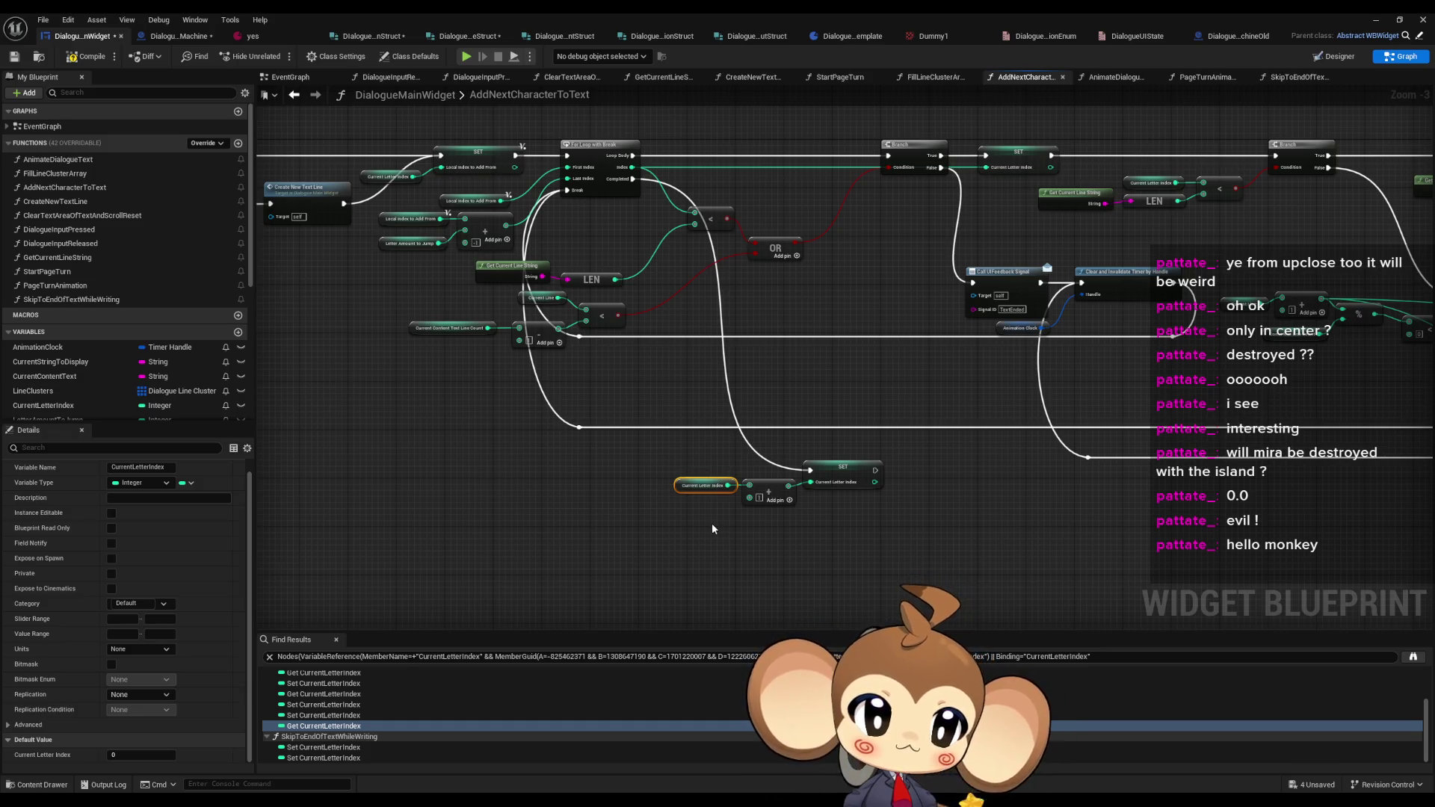
{"action": "left_click", "coordinate": [298, 725]}
{"action": "scroll", "coordinate": [281, 739], "scroll_direction": "up", "scroll_amount": 1}
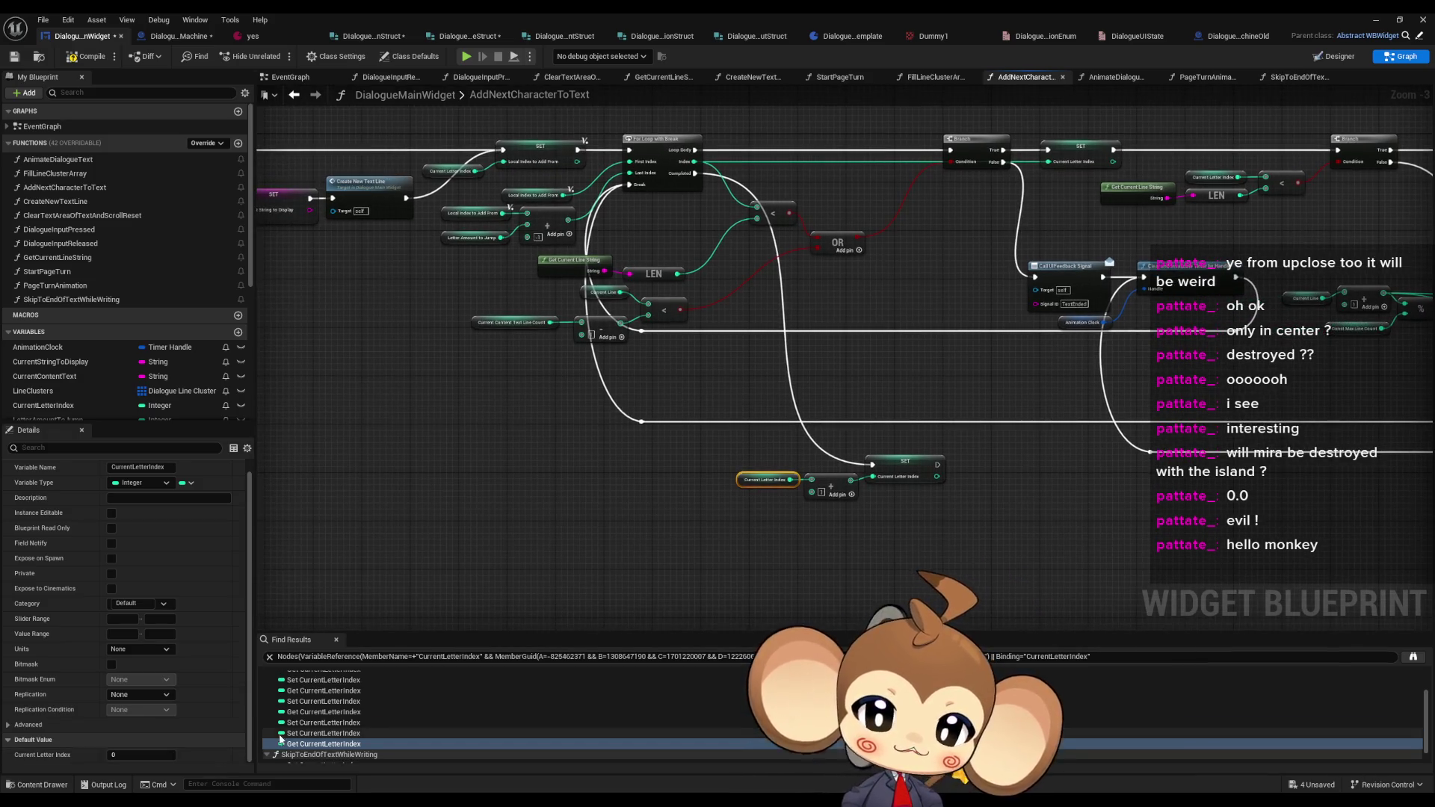
{"action": "left_click", "coordinate": [314, 742]}
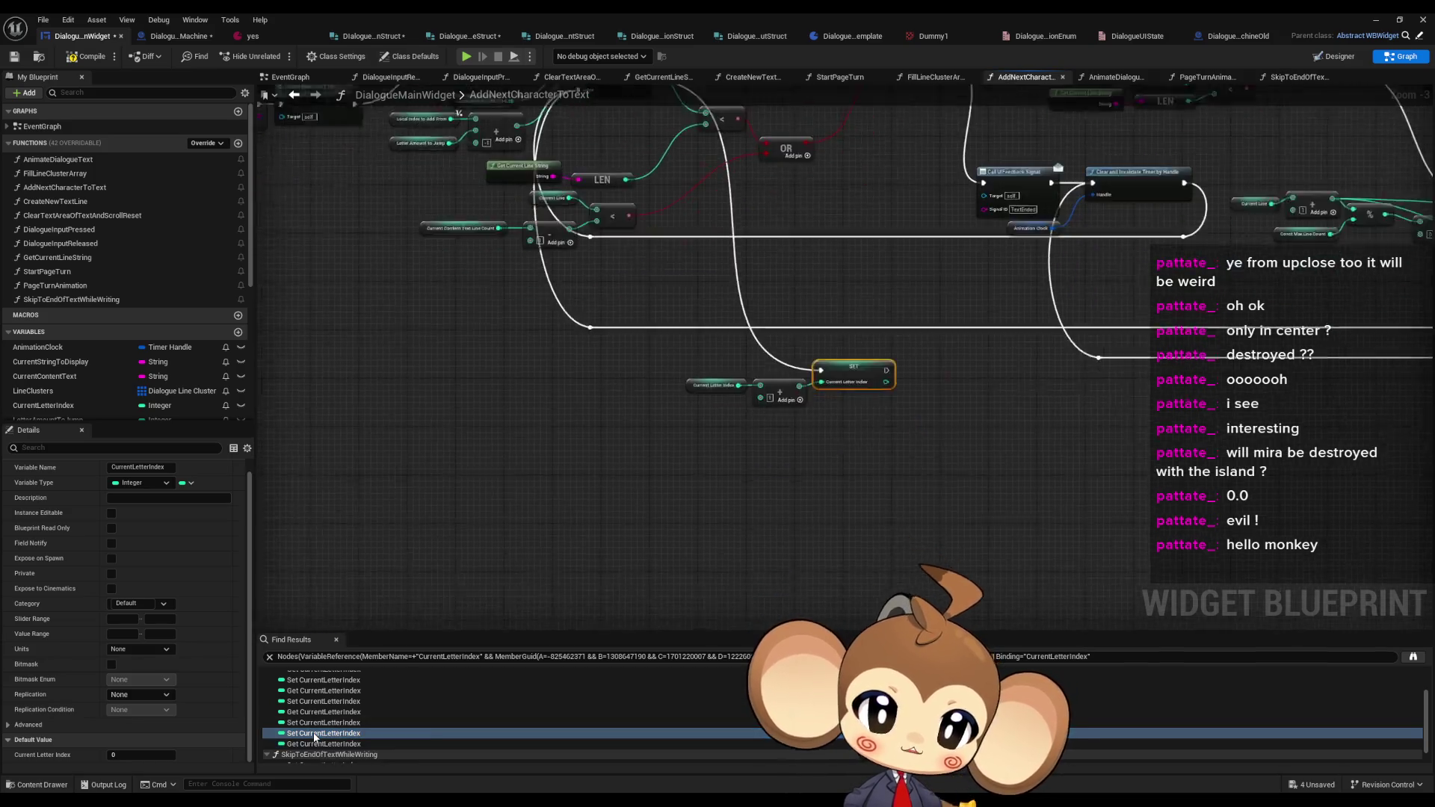
{"action": "left_click", "coordinate": [314, 722]}
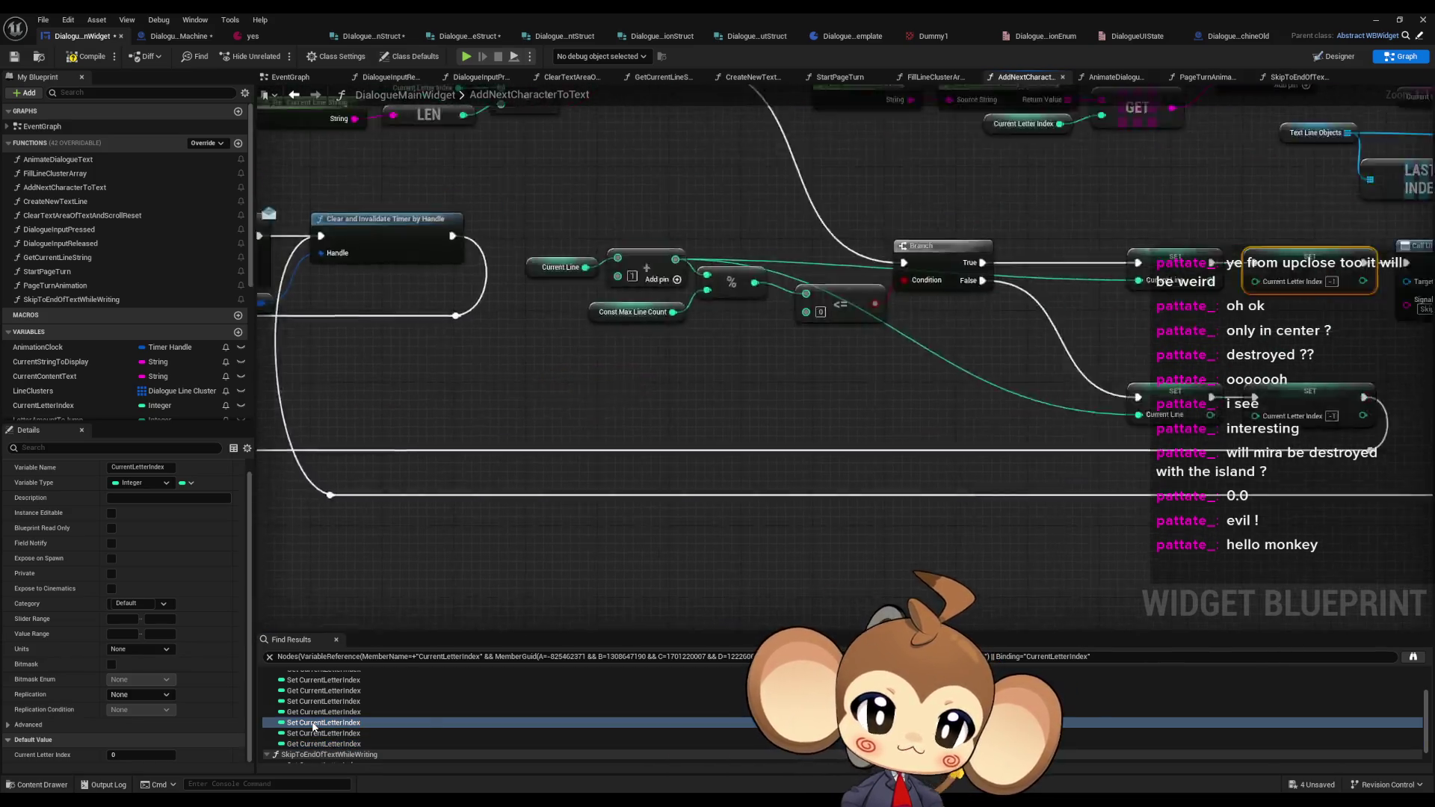
{"action": "scroll", "coordinate": [649, 535], "scroll_direction": "down", "scroll_amount": 2}
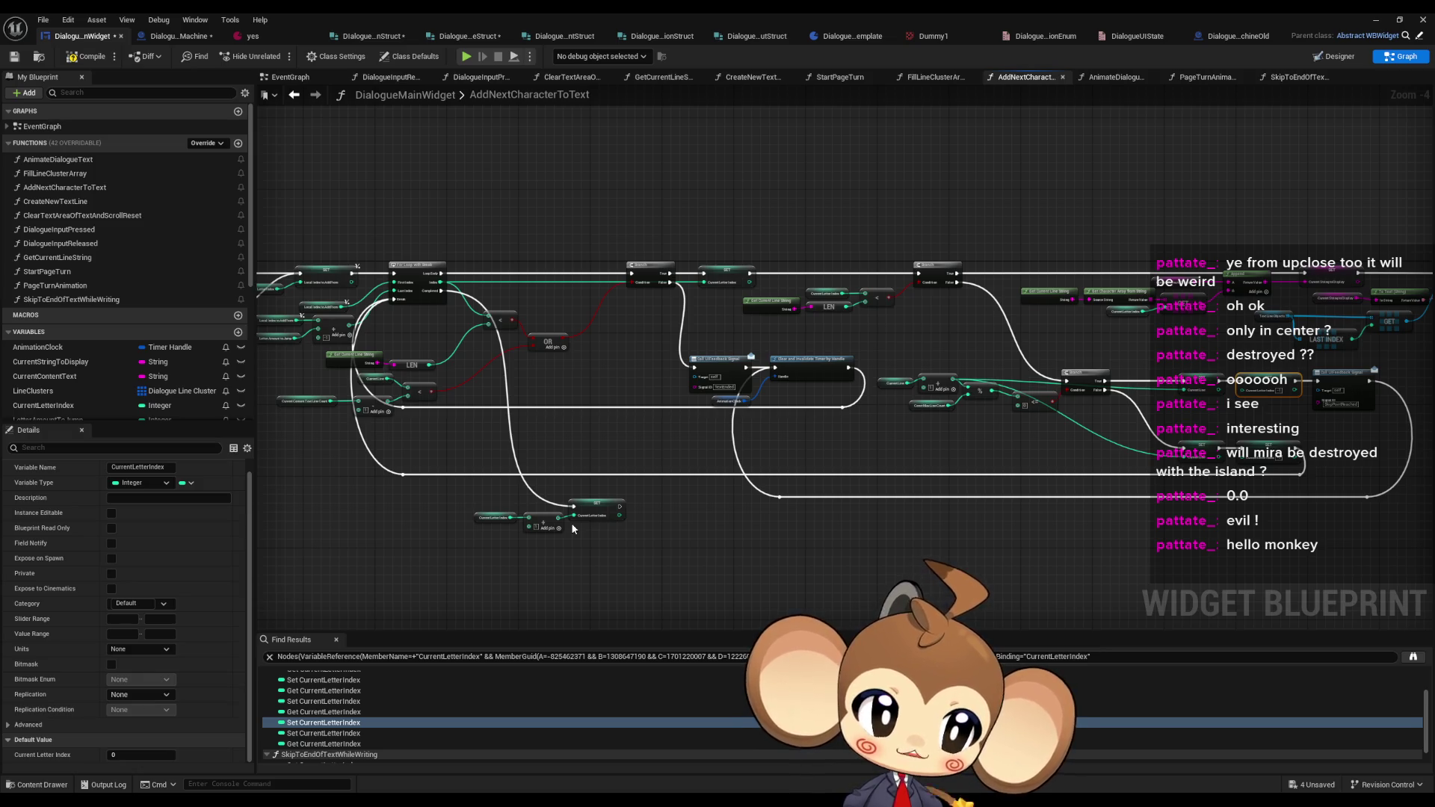
{"action": "scroll", "coordinate": [1350, 446], "scroll_direction": "up", "scroll_amount": 4}
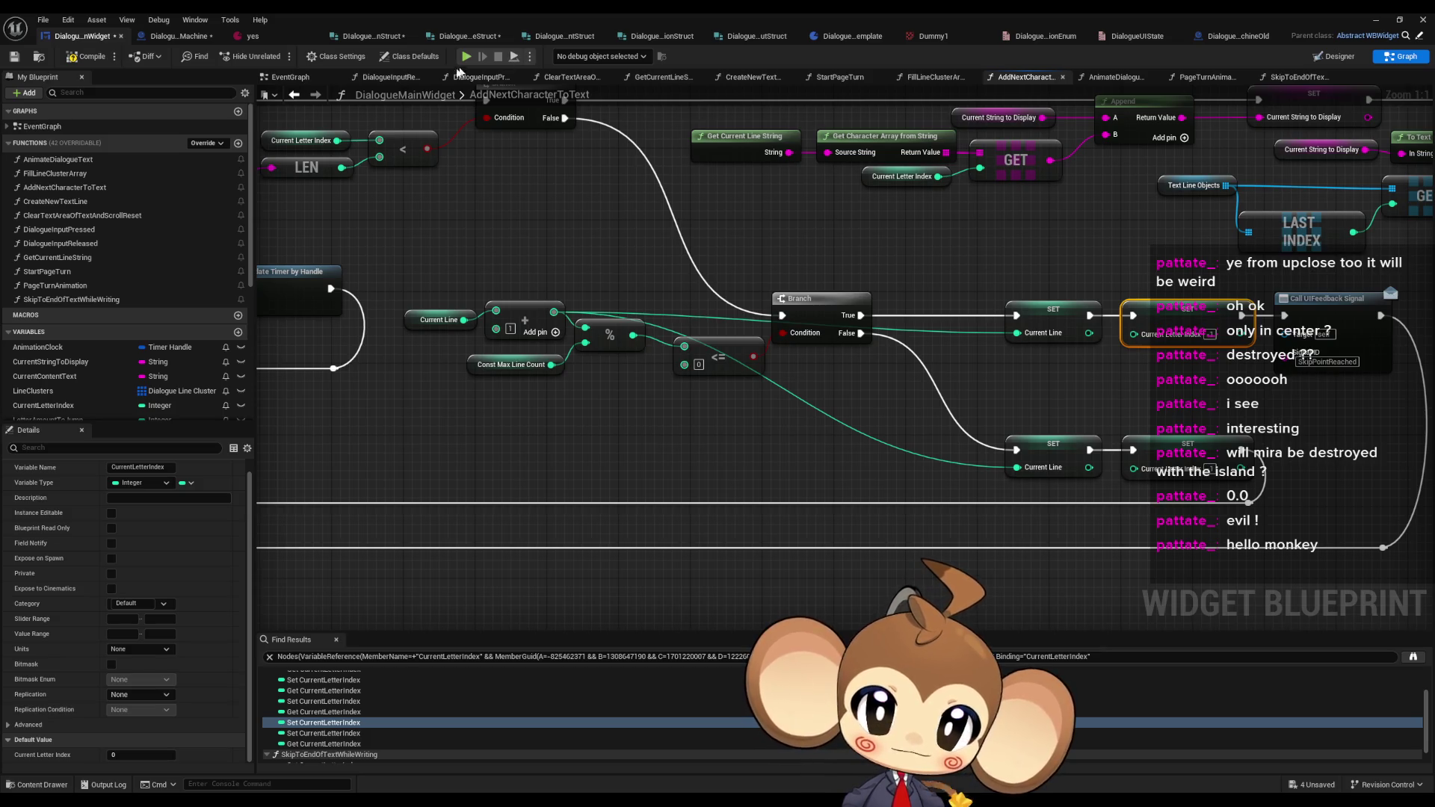
{"action": "left_click_drag", "start_coordinate": [401, 284], "coordinate": [719, 305]}
{"action": "scroll", "coordinate": [542, 301], "scroll_direction": "down", "scroll_amount": 2}
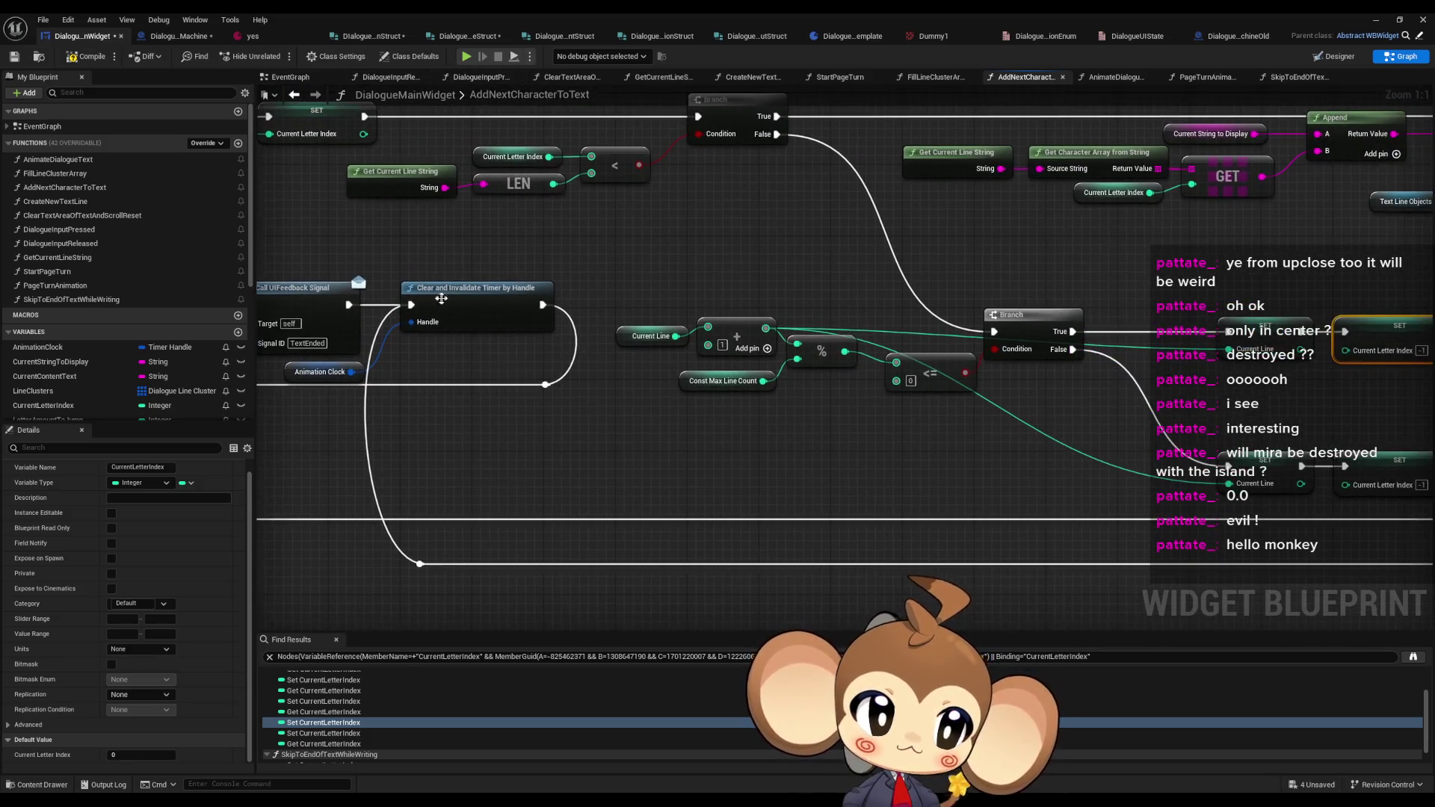
{"action": "scroll", "coordinate": [523, 313], "scroll_direction": "down", "scroll_amount": 1}
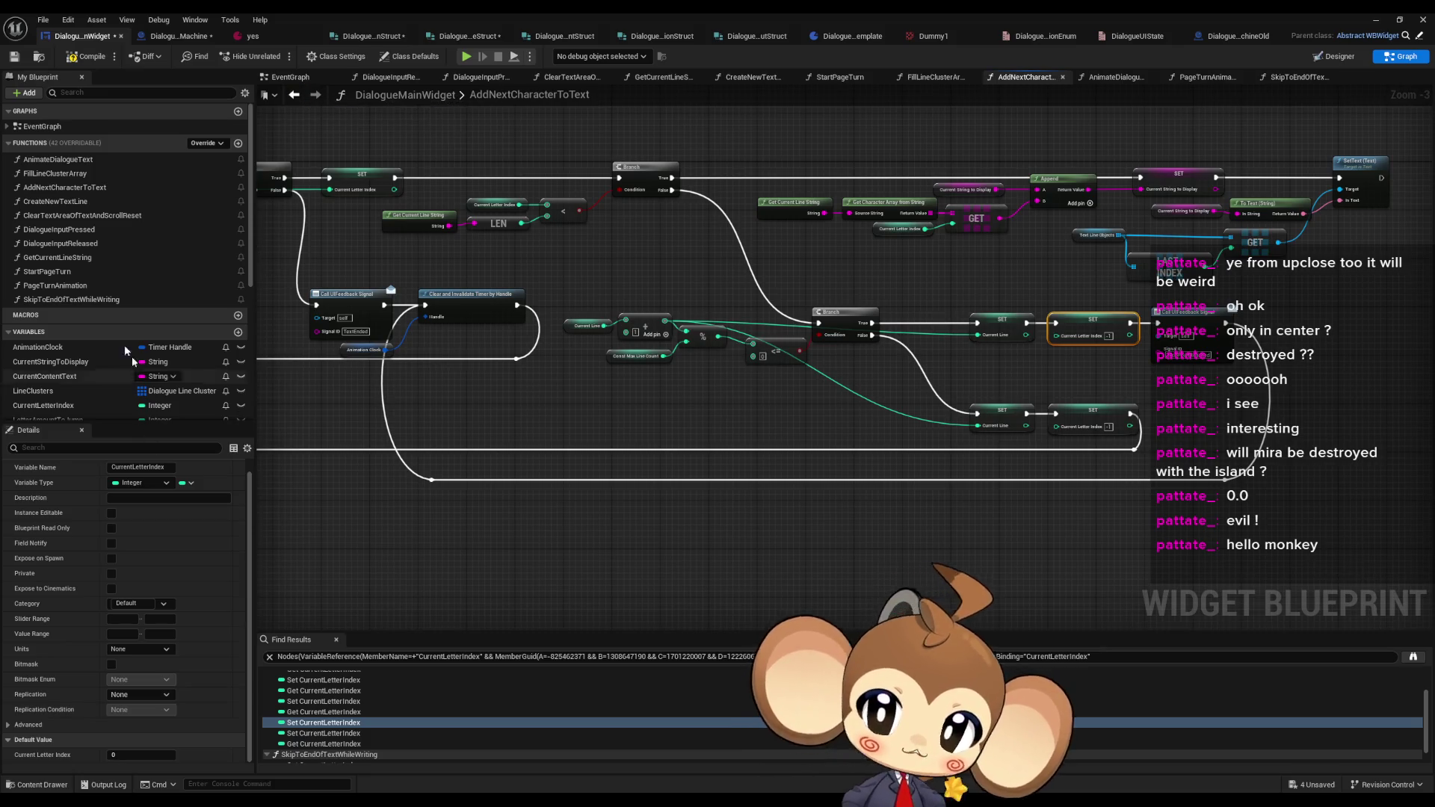
{"action": "scroll", "coordinate": [124, 329], "scroll_direction": "down", "scroll_amount": 1}
{"action": "double_click", "coordinate": [69, 281]}
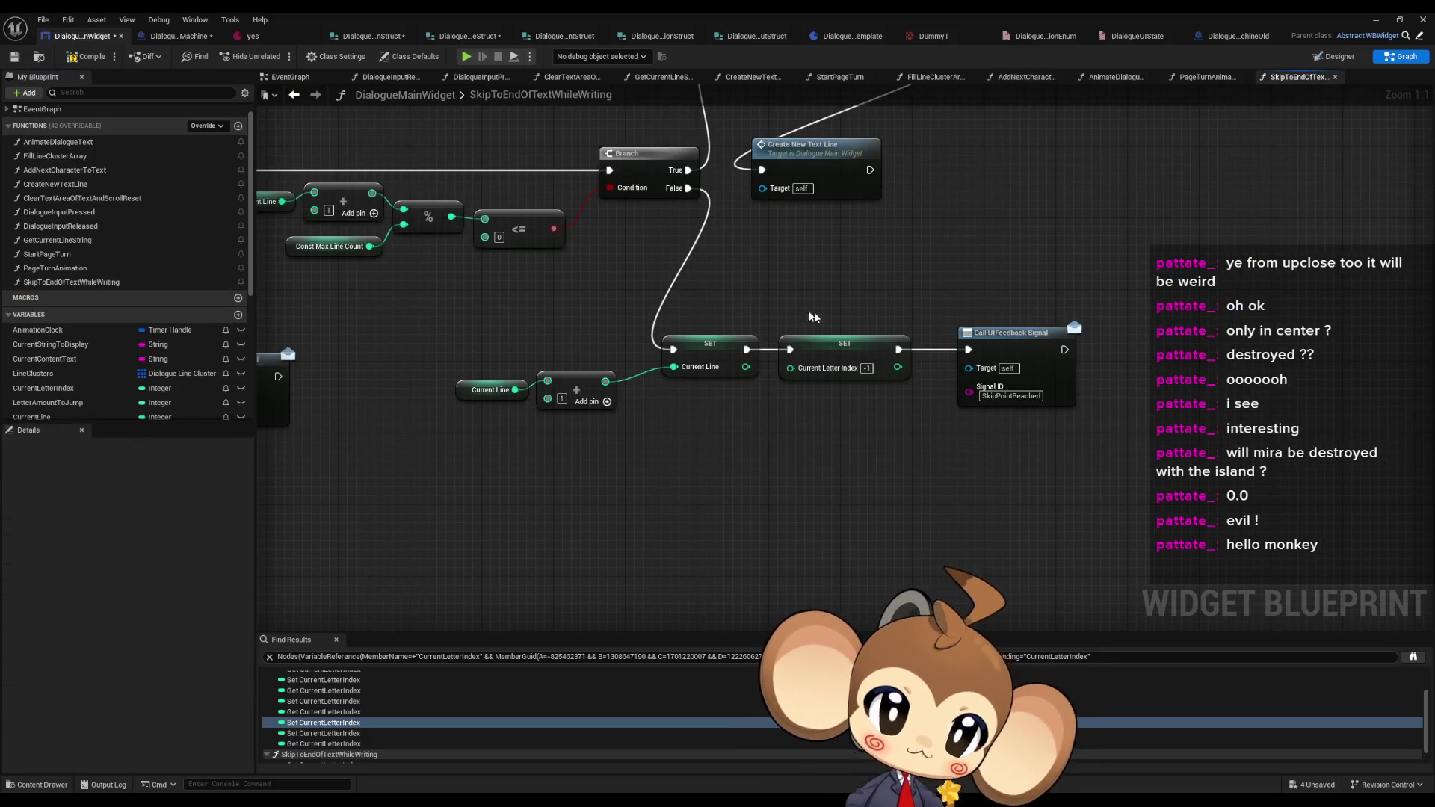
- Insert SET Current Letter Index = 0 between Clear and Invalidate Timer and SetText
{"action": "scroll", "coordinate": [728, 413], "scroll_direction": "down", "scroll_amount": 1}
{"action": "left_click", "coordinate": [860, 426]}
{"action": "scroll", "coordinate": [620, 495], "scroll_direction": "down", "scroll_amount": 5}
{"action": "scroll", "coordinate": [620, 495], "scroll_direction": "up", "scroll_amount": 6}
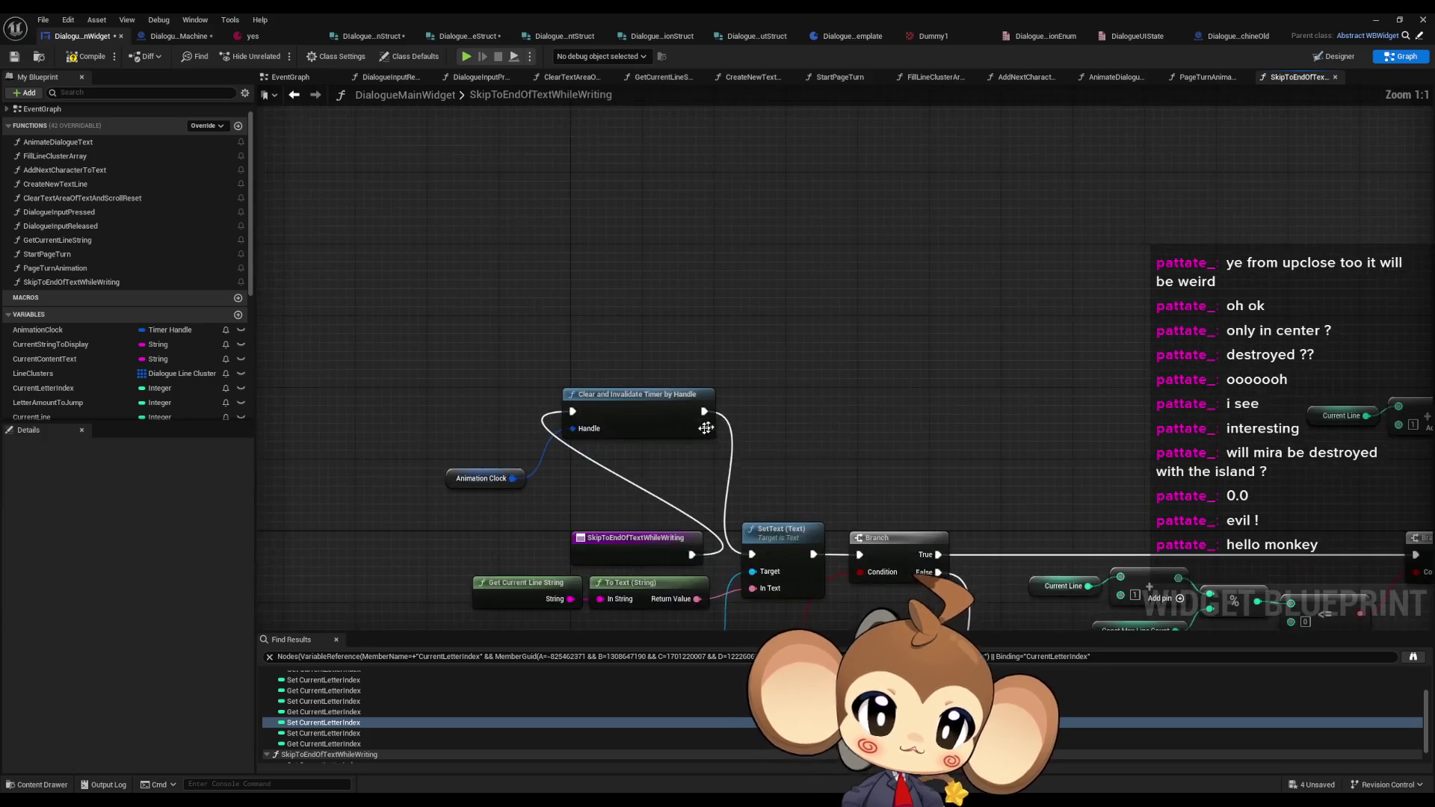
{"action": "left_click", "coordinate": [842, 294]}
{"action": "mouse_move", "coordinate": [842, 294]}
{"action": "left_mouse_down"}
{"action": "mouse_move", "coordinate": [784, 358]}
{"action": "mouse_move", "coordinate": [676, 426]}
{"action": "mouse_move", "coordinate": [683, 440]}
{"action": "left_mouse_up"}
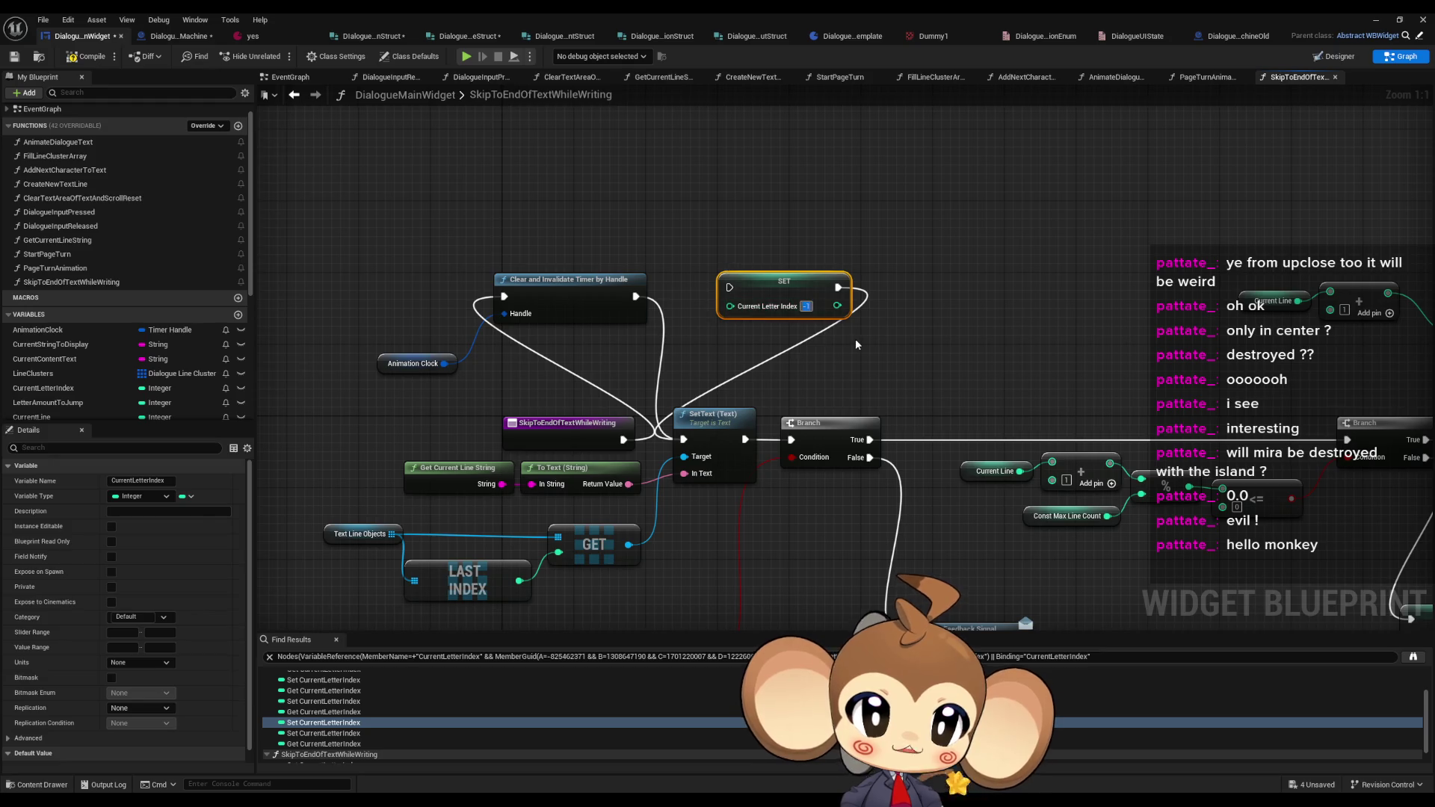
{"action": "type", "text": "0"}
{"action": "left_click_drag", "start_coordinate": [730, 287], "coordinate": [636, 295]}
{"action": "left_click_drag", "start_coordinate": [763, 287], "coordinate": [710, 299]}
{"action": "left_click", "coordinate": [858, 317]}
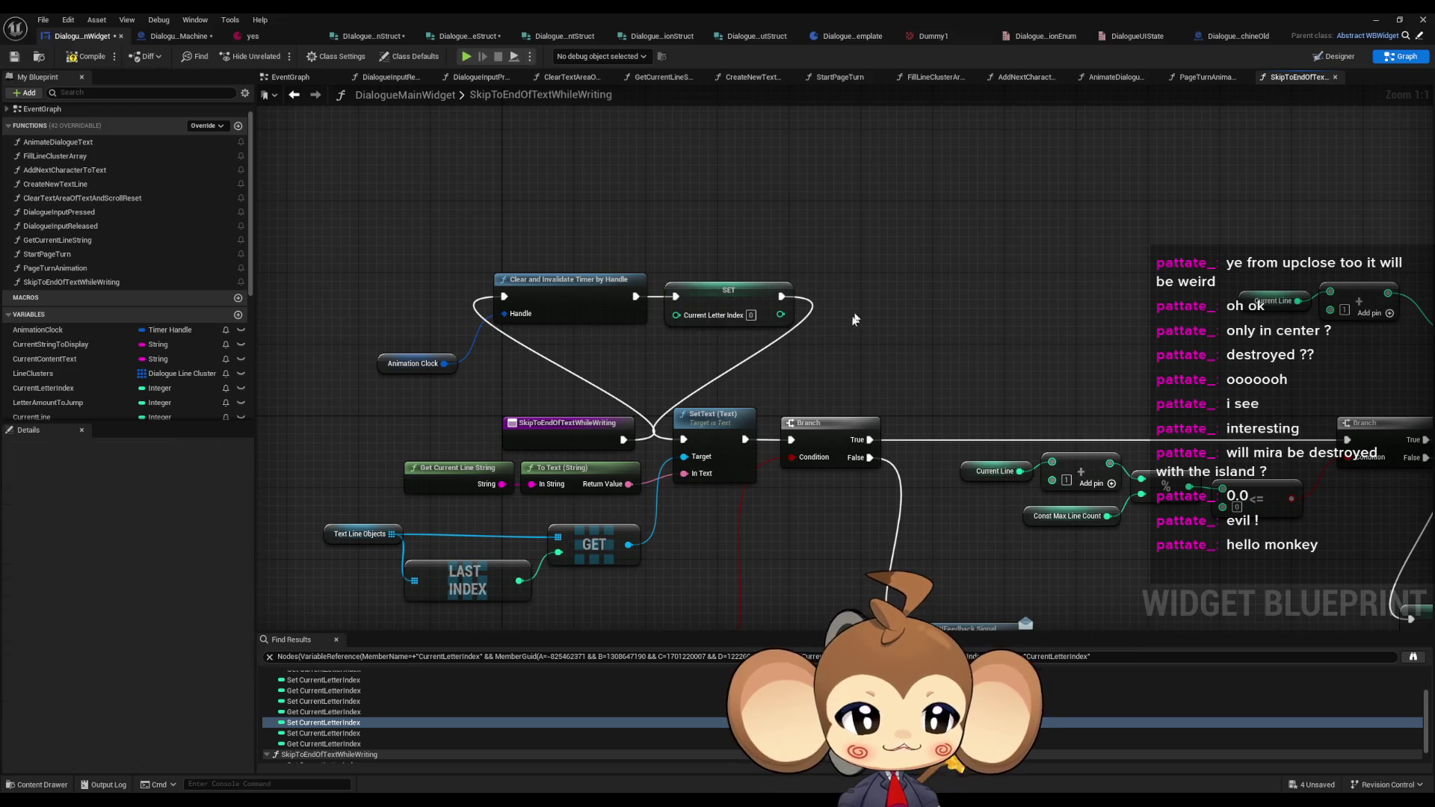
- Rearrange the Current Line, Add, Create New Text Line and line-count check nodes
{"action": "scroll", "coordinate": [747, 318], "scroll_direction": "down", "scroll_amount": 3}
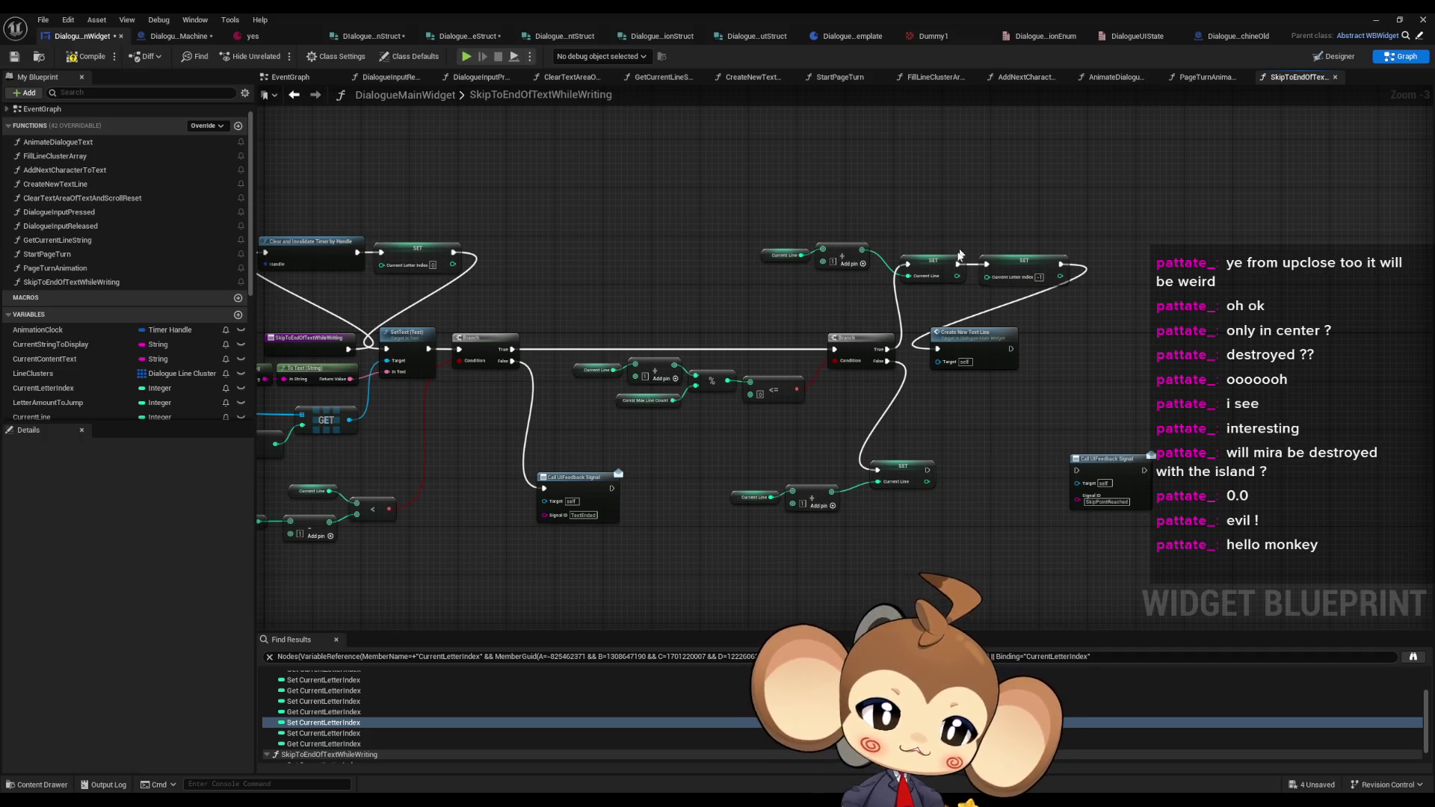
{"action": "scroll", "coordinate": [959, 254], "scroll_direction": "up", "scroll_amount": 3}
{"action": "mouse_move", "coordinate": [668, 216]}
{"action": "left_mouse_down"}
{"action": "mouse_move", "coordinate": [833, 274]}
{"action": "mouse_move", "coordinate": [803, 260]}
{"action": "mouse_move", "coordinate": [807, 271]}
{"action": "left_mouse_up"}
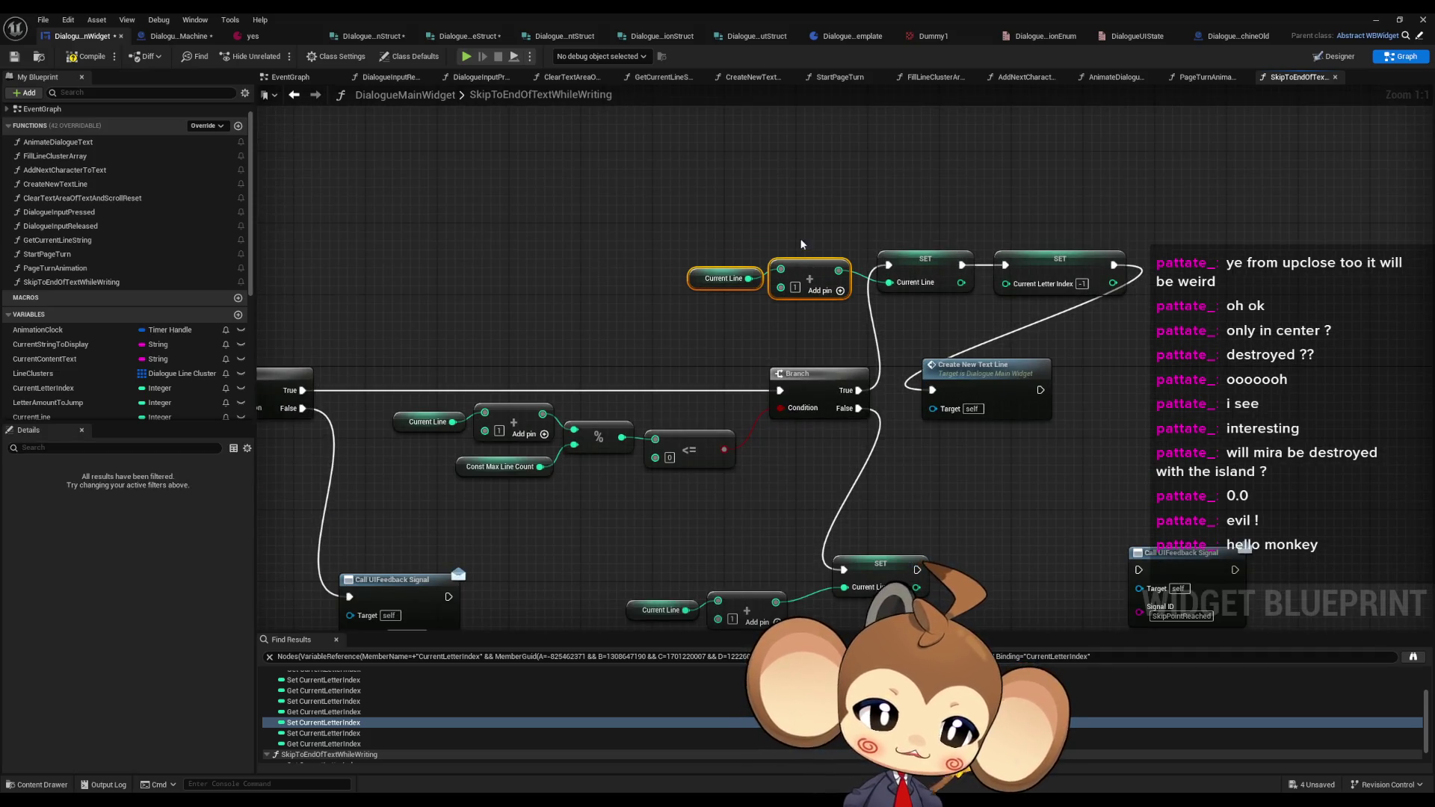
{"action": "left_click", "coordinate": [801, 244]}
{"action": "left_click_drag", "start_coordinate": [971, 365], "coordinate": [1097, 366]}
{"action": "left_click_drag", "start_coordinate": [753, 486], "coordinate": [859, 479]}
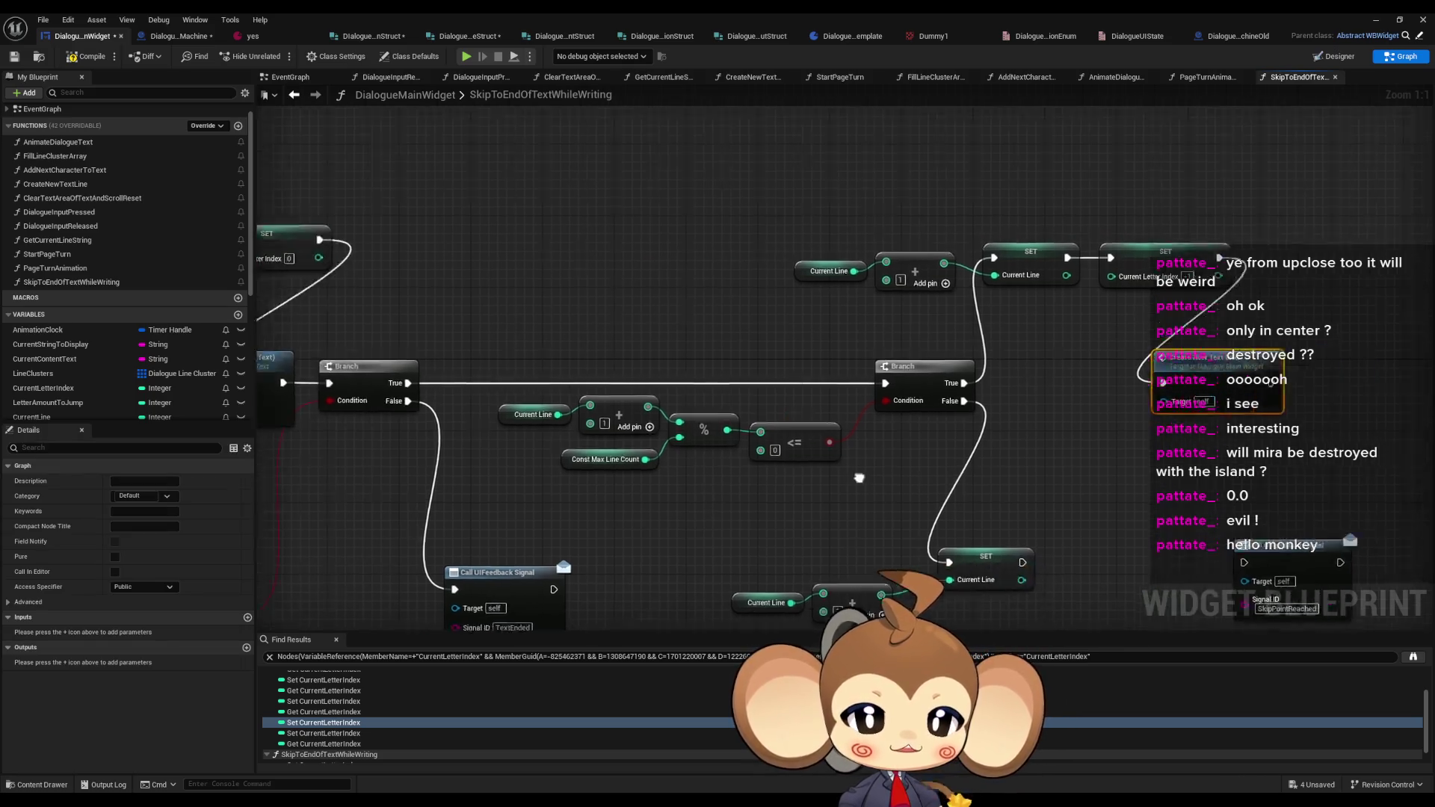
{"action": "scroll", "coordinate": [859, 478], "scroll_direction": "down", "scroll_amount": 2}
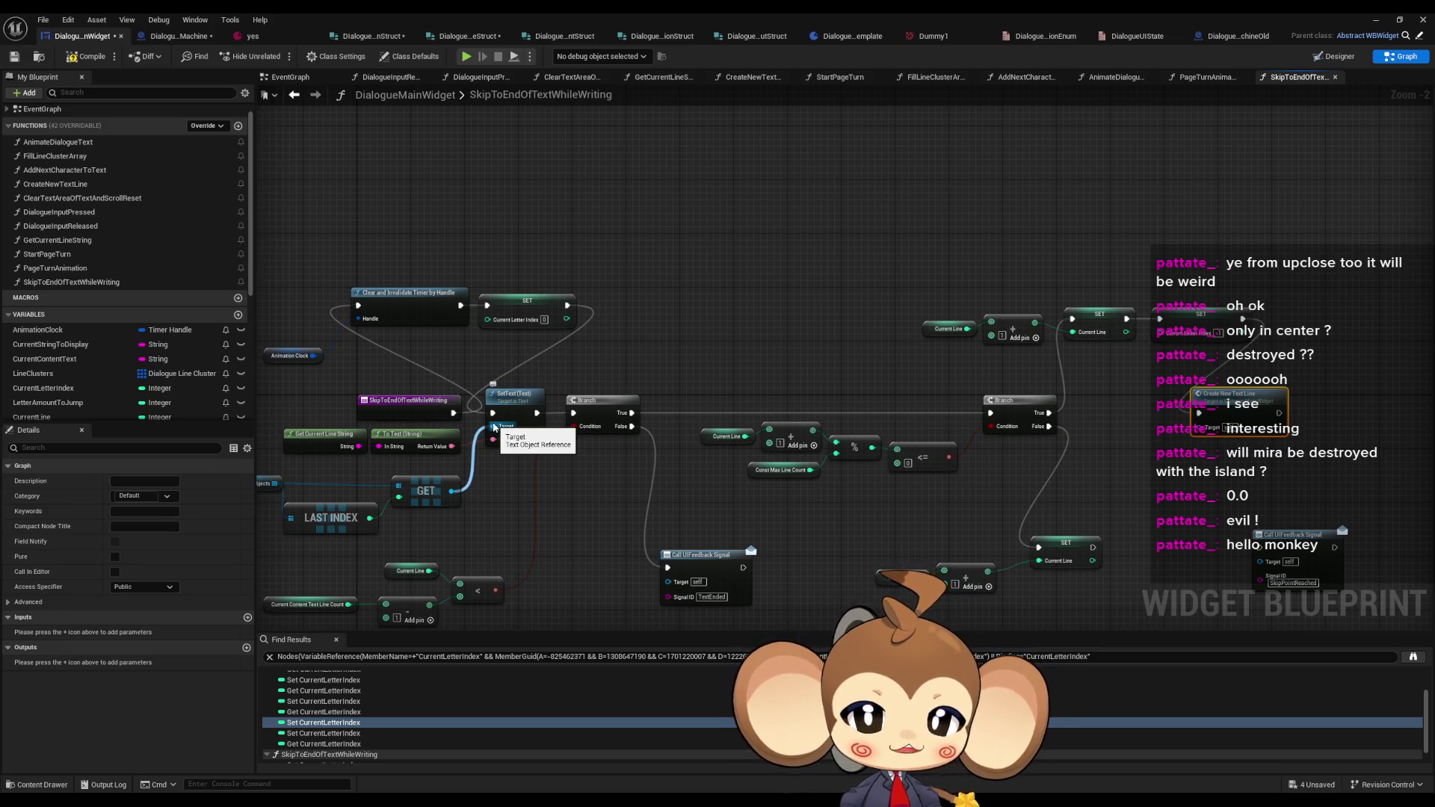
{"action": "left_click_drag", "start_coordinate": [477, 576], "coordinate": [500, 494]}
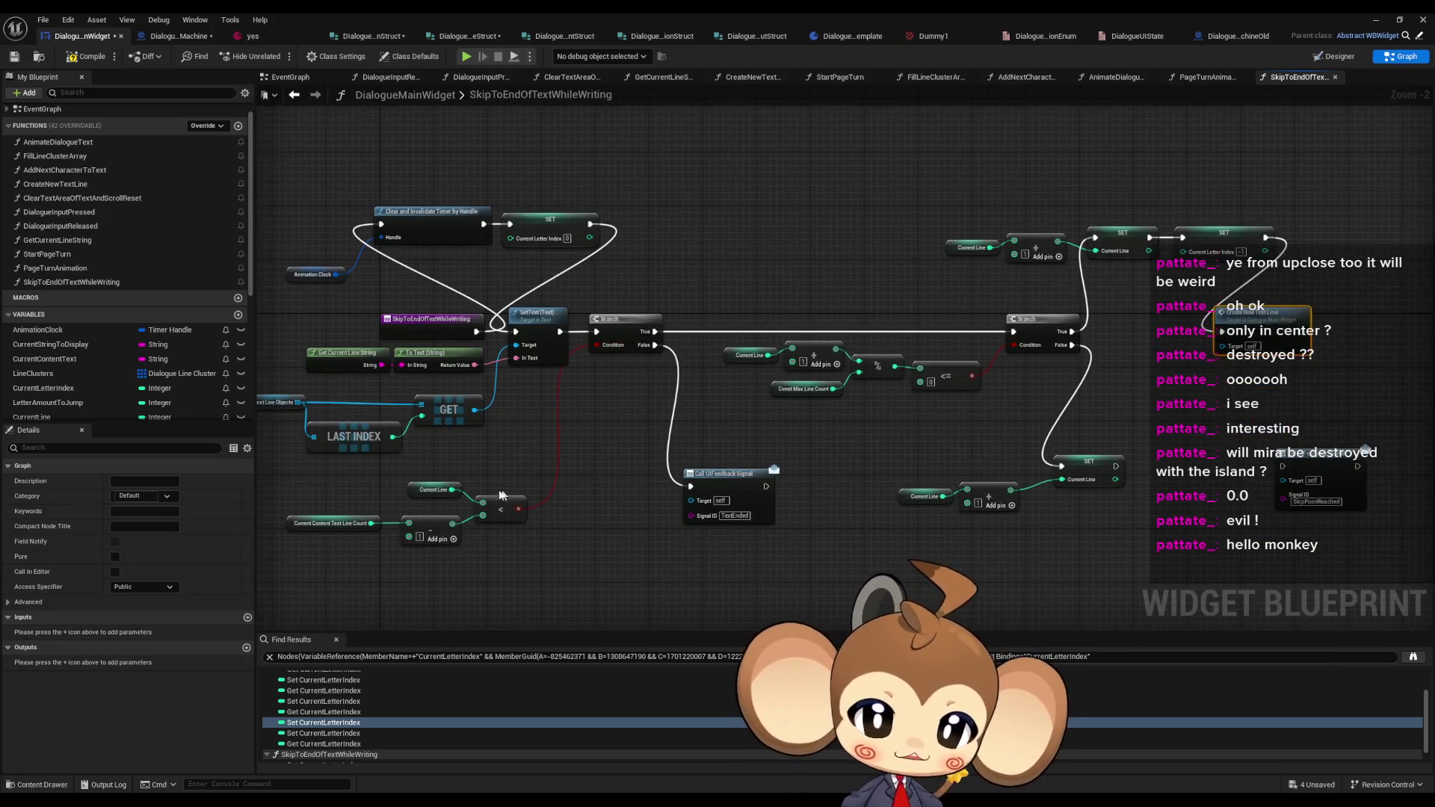
{"action": "left_click_drag", "start_coordinate": [323, 487], "coordinate": [540, 570]}
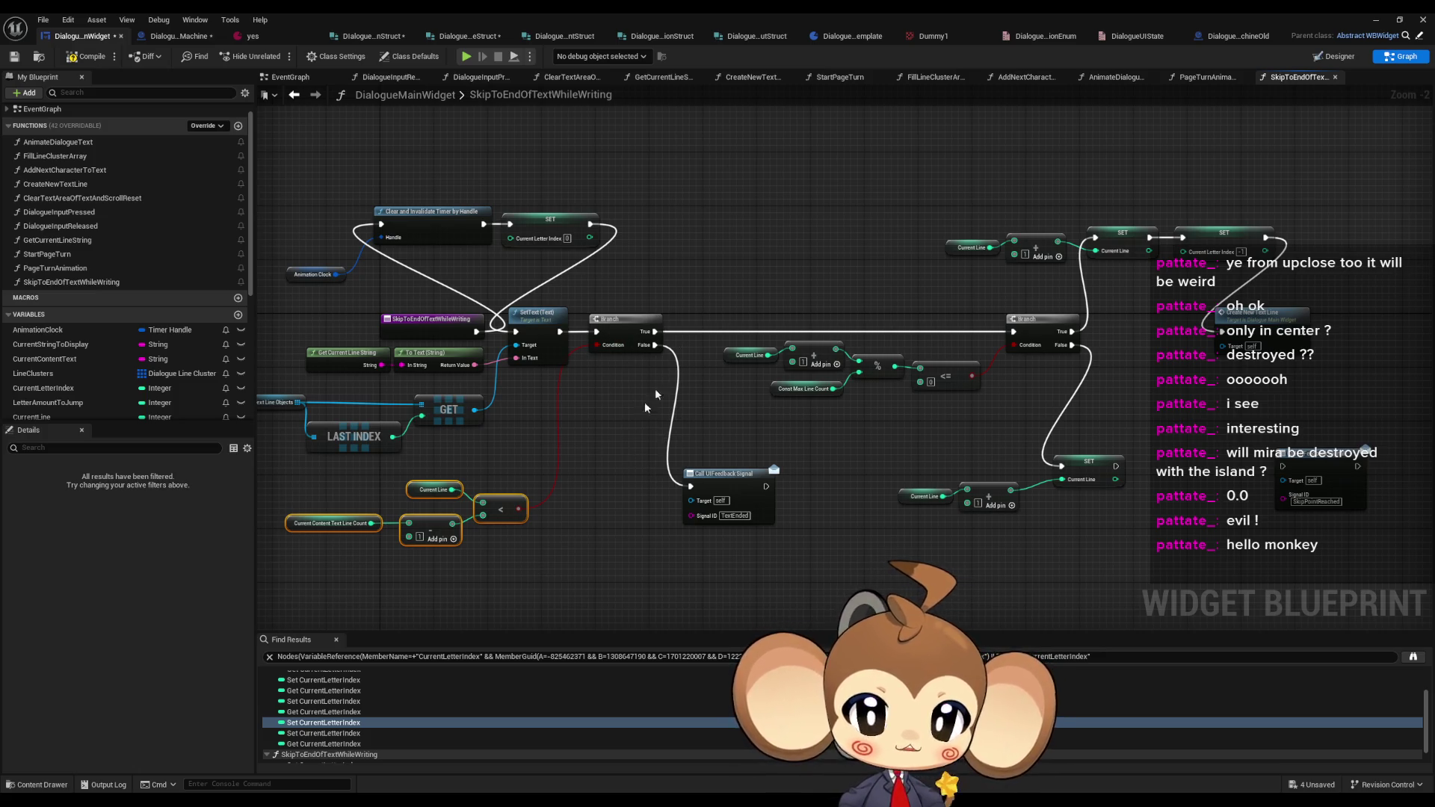
{"action": "left_click", "coordinate": [725, 489]}
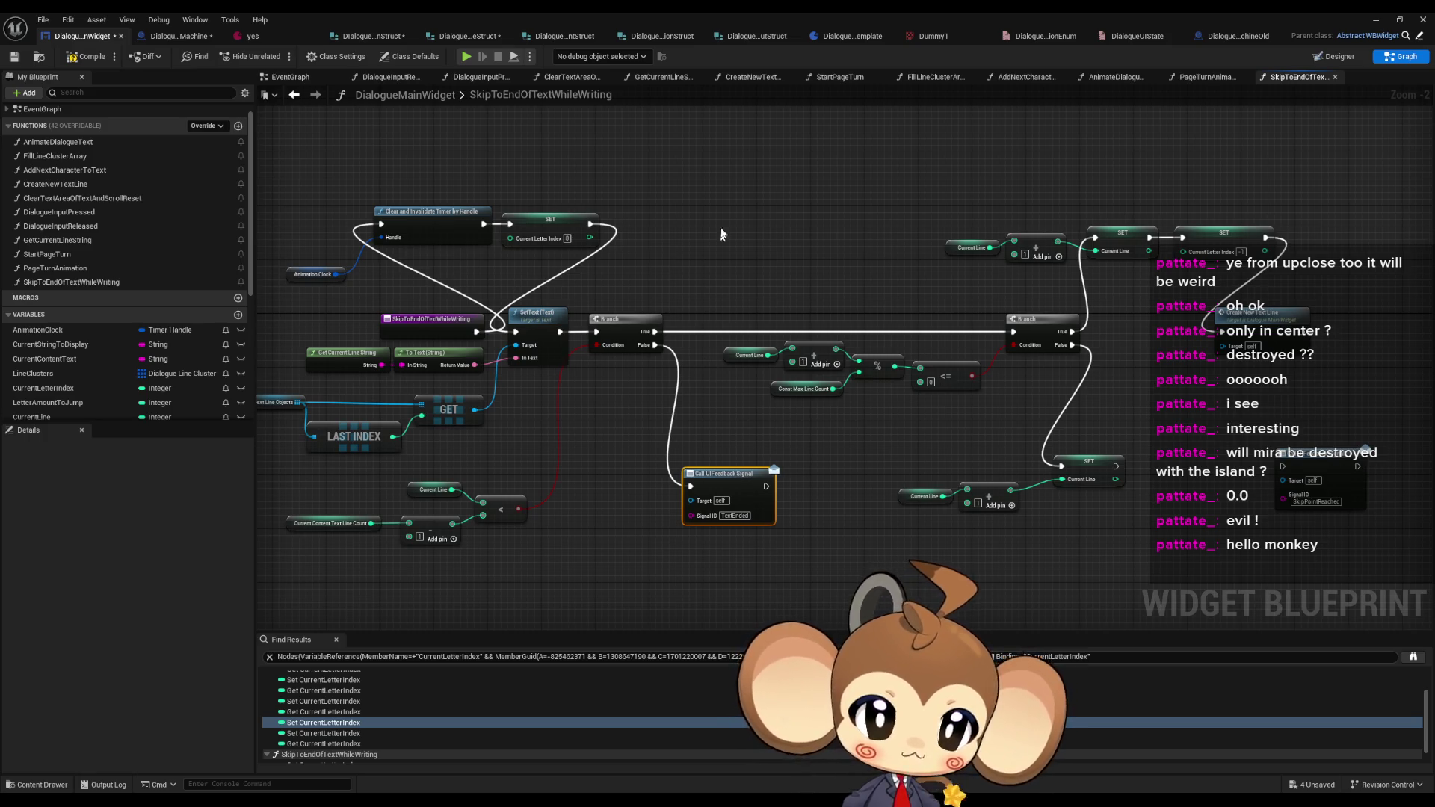
{"action": "mouse_move", "coordinate": [743, 307]}
{"action": "left_mouse_down"}
{"action": "mouse_move", "coordinate": [961, 400]}
{"action": "mouse_move", "coordinate": [1047, 409]}
{"action": "left_mouse_up"}
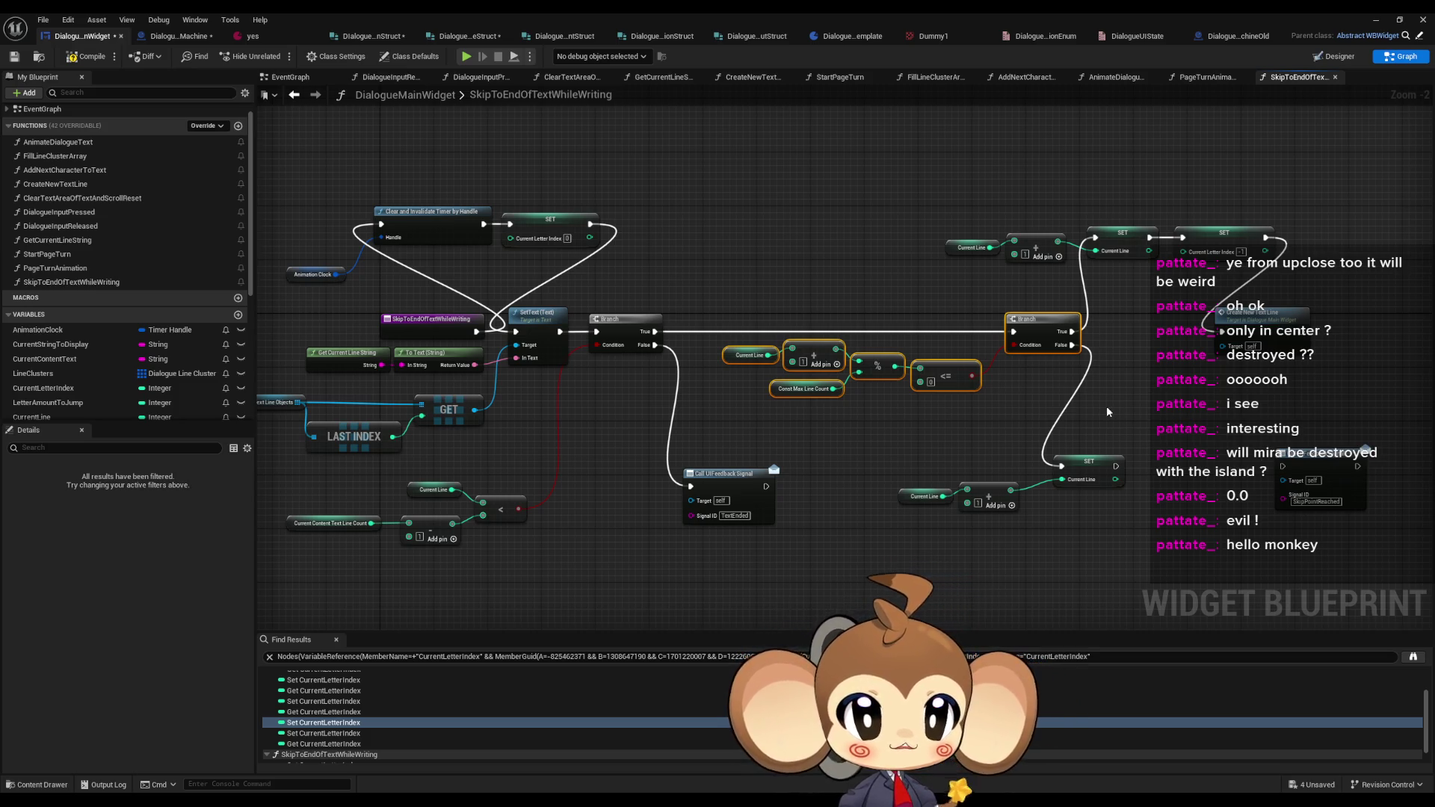
{"action": "left_click", "coordinate": [1262, 463]}
- Move Call UIFeedback Signal left and wire Create New Text Line's exec back into SetText
{"action": "left_click_drag", "start_coordinate": [1320, 462], "coordinate": [1184, 470]}
{"action": "scroll", "coordinate": [1121, 499], "scroll_direction": "up", "scroll_amount": 2}
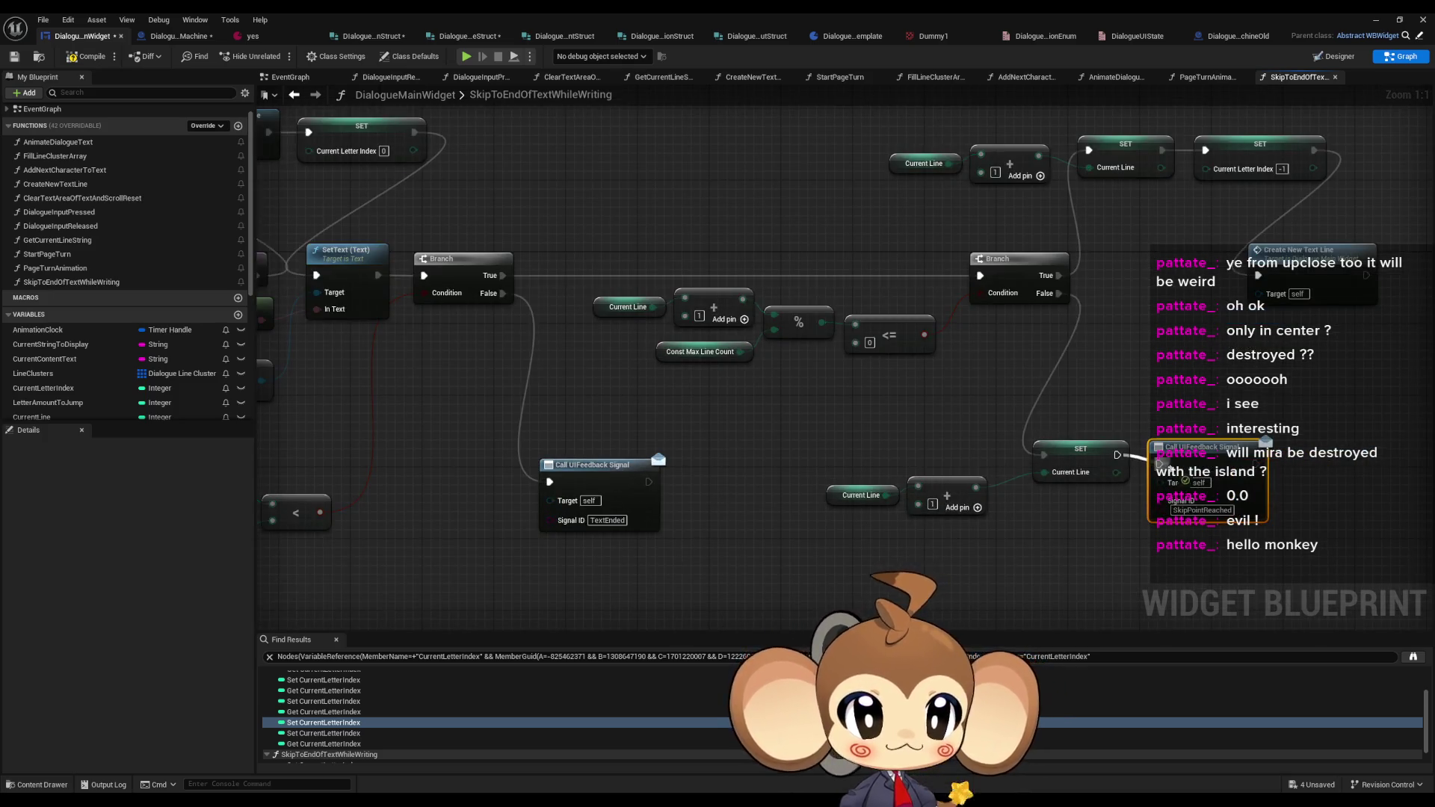
{"action": "scroll", "coordinate": [1117, 454], "scroll_direction": "down", "scroll_amount": 2}
{"action": "mouse_move", "coordinate": [1286, 323]}
{"action": "left_mouse_down"}
{"action": "mouse_move", "coordinate": [1304, 336]}
{"action": "mouse_move", "coordinate": [1076, 457]}
{"action": "mouse_move", "coordinate": [561, 317]}
{"action": "mouse_move", "coordinate": [523, 325]}
{"action": "left_mouse_up"}
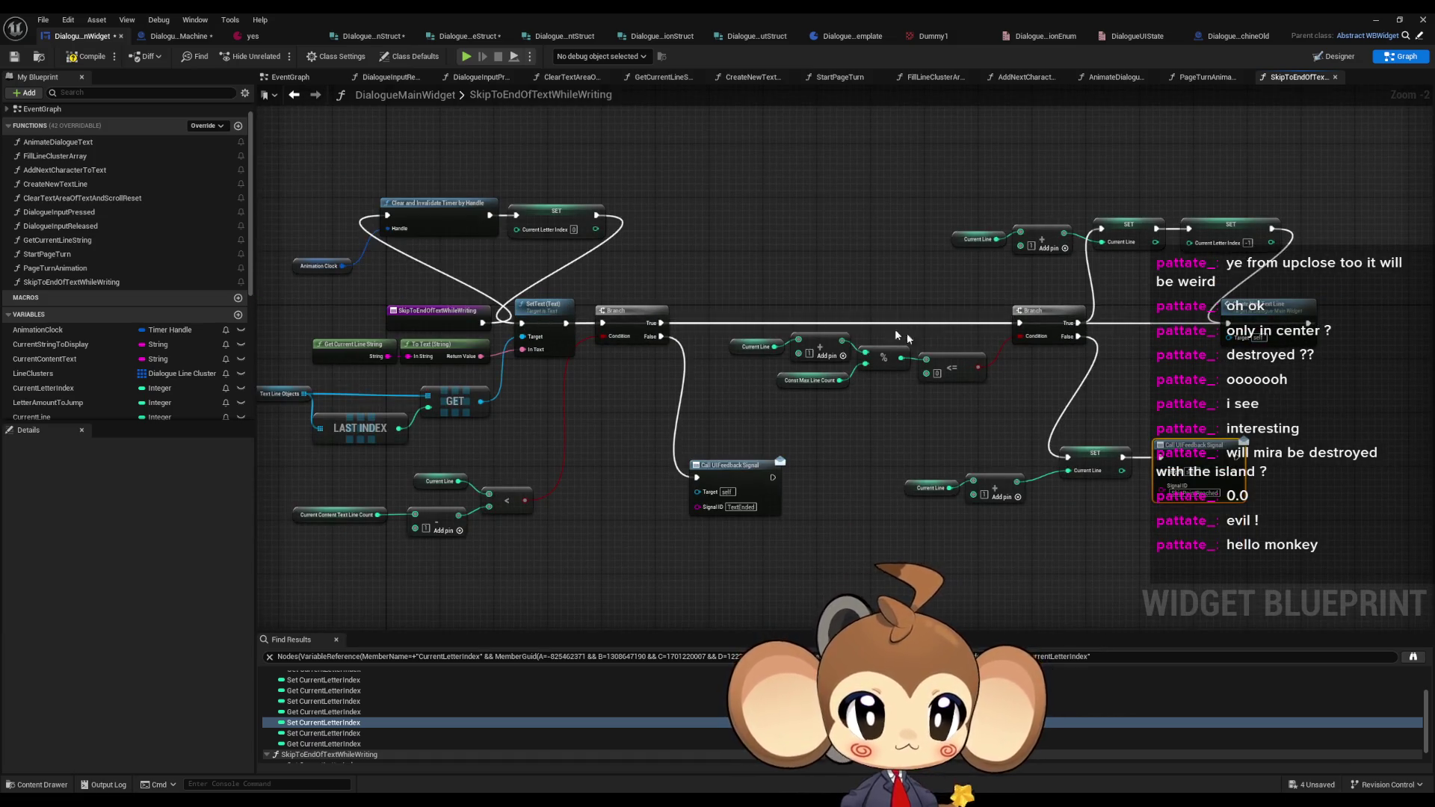
{"action": "key", "text": "alt+Left"}
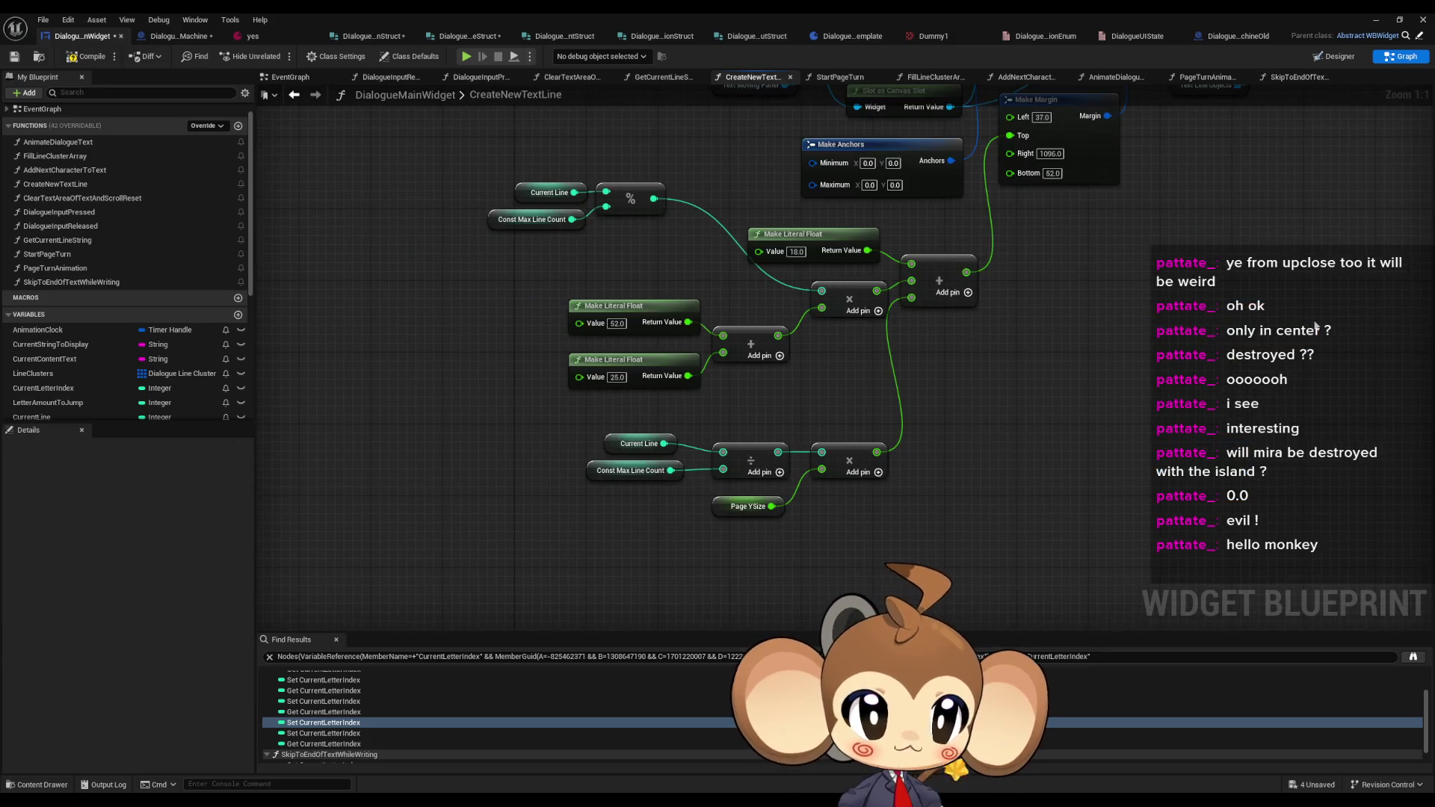
- Add a raised reroute point on the Create New Text Line loop-back wire, then compile and save
{"action": "left_click", "coordinate": [292, 94]}
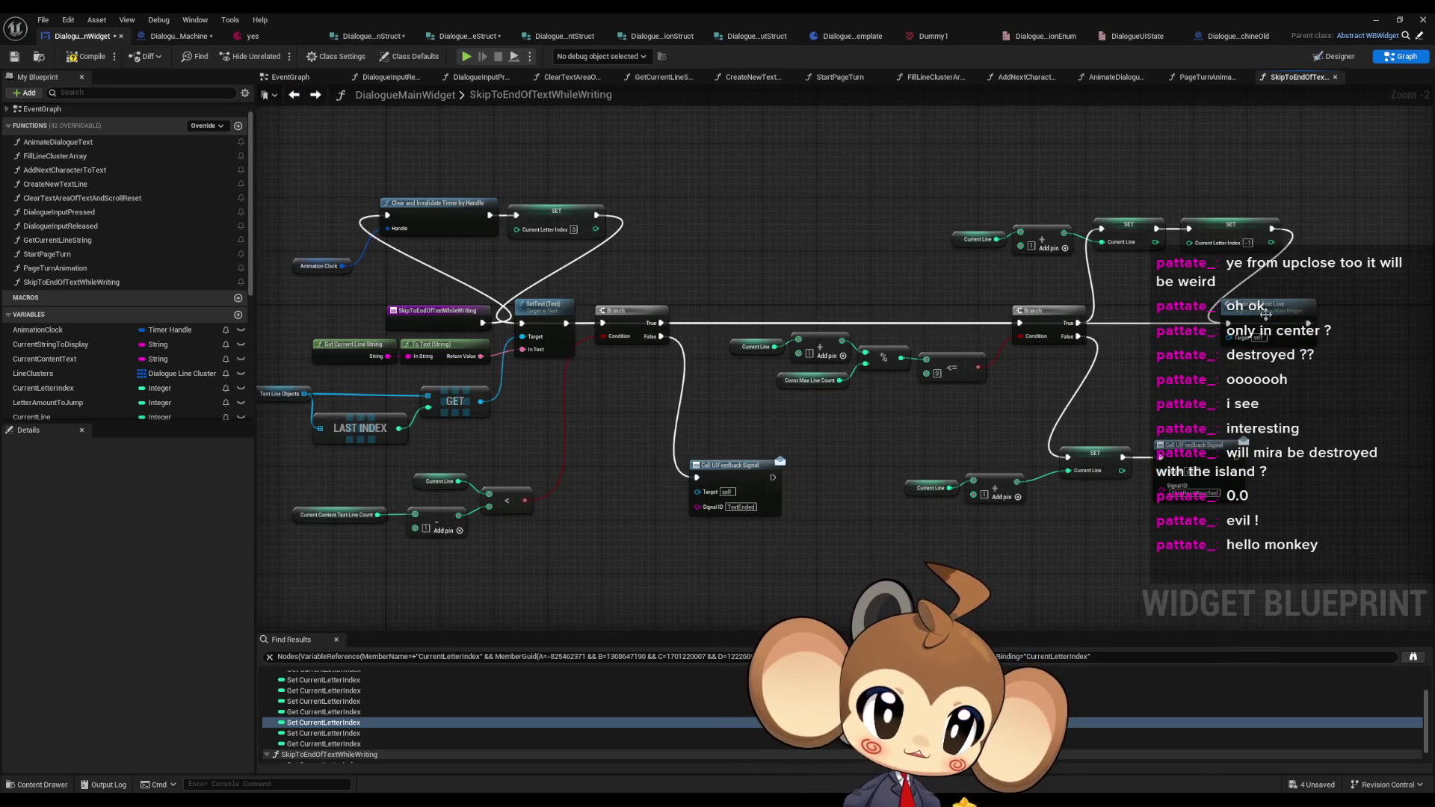
{"action": "mouse_move", "coordinate": [1265, 314]}
{"action": "left_mouse_down"}
{"action": "mouse_move", "coordinate": [1283, 381]}
{"action": "mouse_move", "coordinate": [1286, 324]}
{"action": "left_mouse_up"}
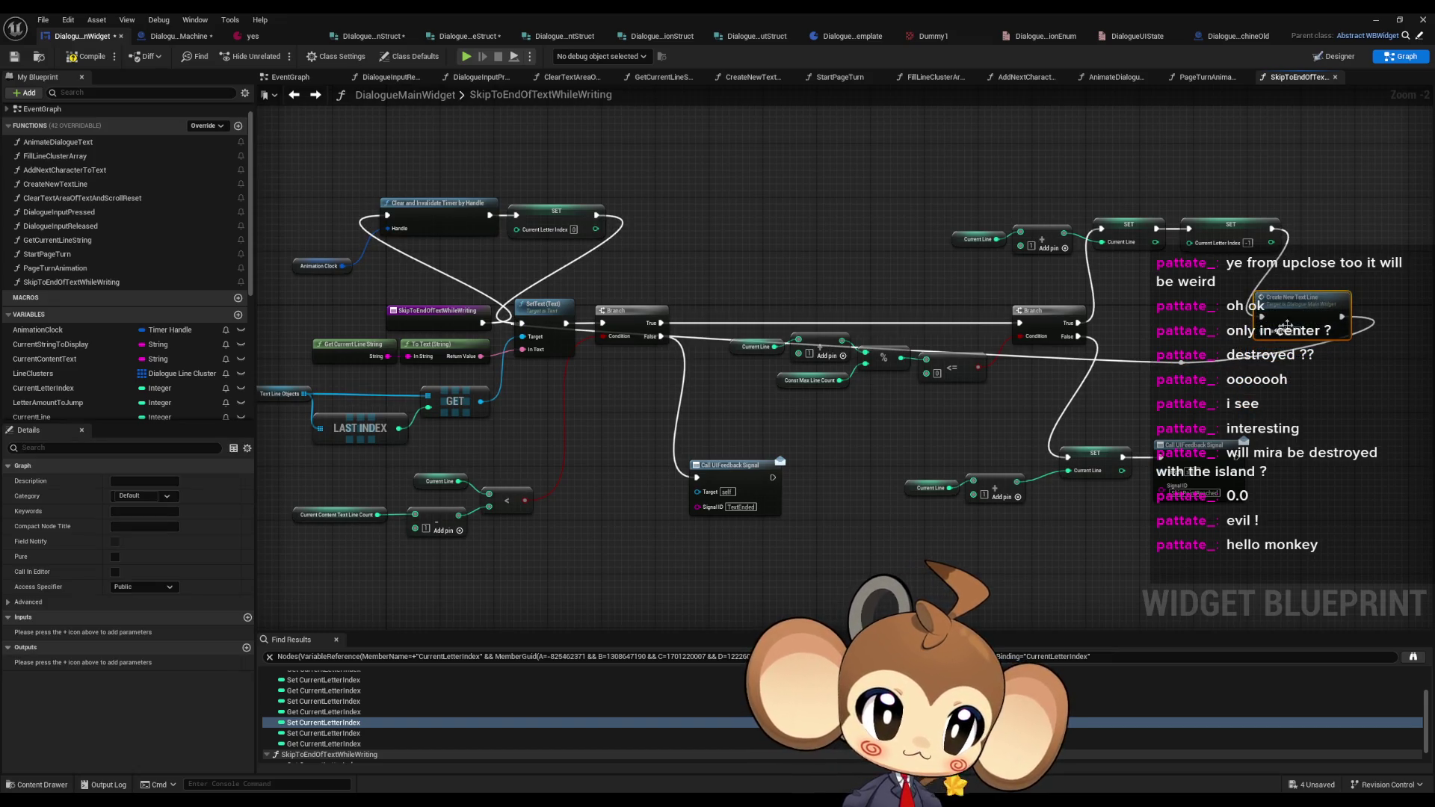
{"action": "double_click", "coordinate": [1184, 370]}
{"action": "left_click_drag", "start_coordinate": [1184, 370], "coordinate": [1088, 145]}
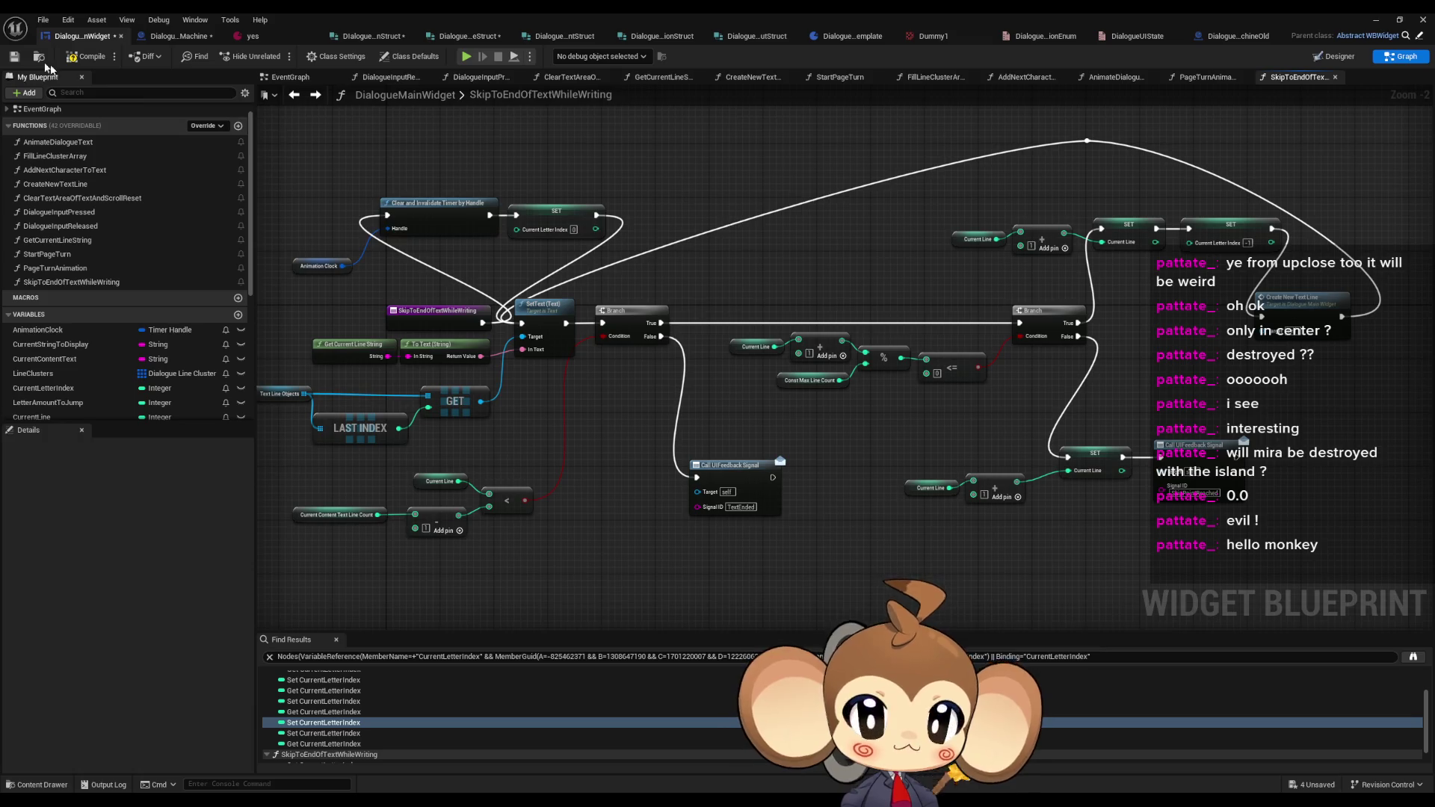
{"action": "left_click", "coordinate": [83, 58]}
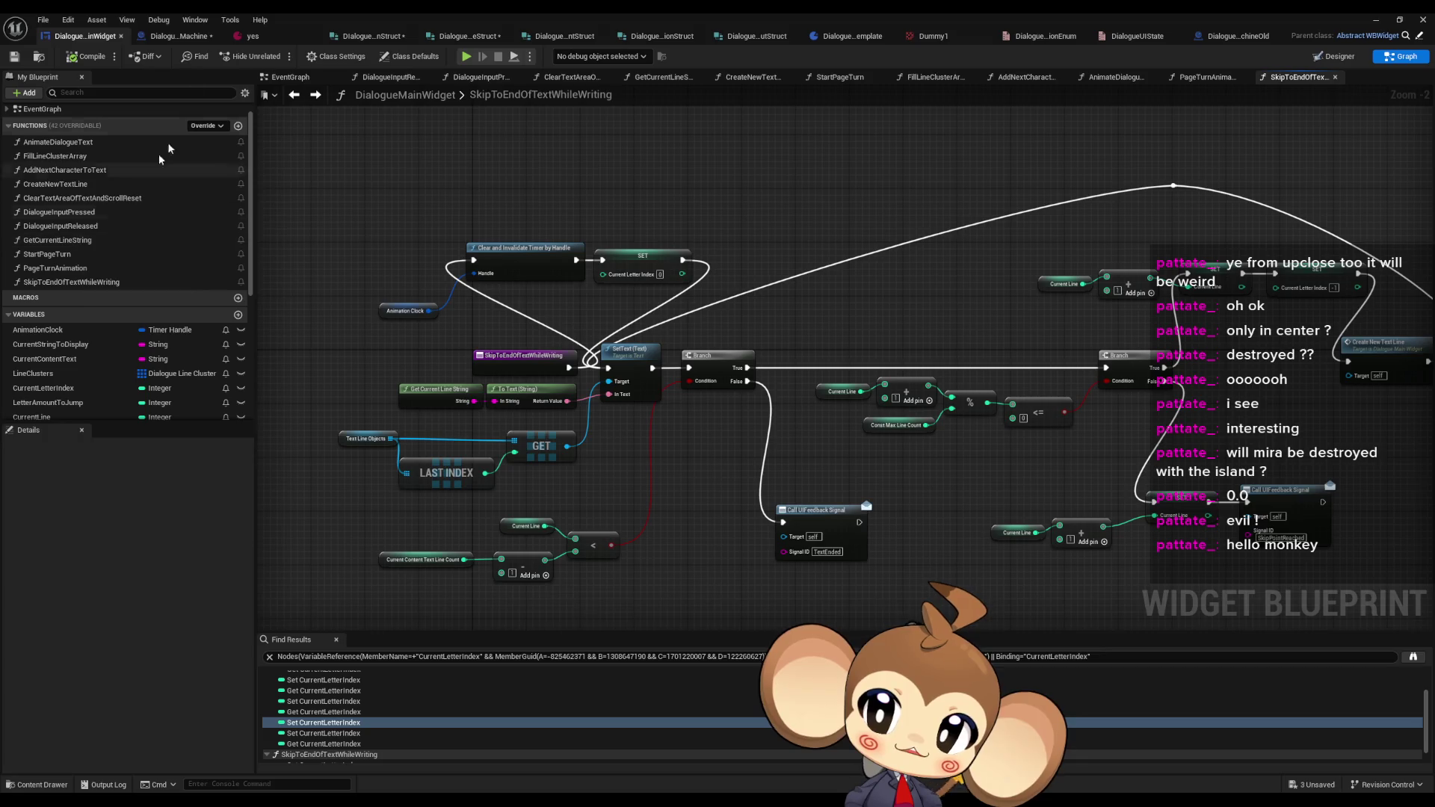
{"action": "left_click", "coordinate": [178, 36]}
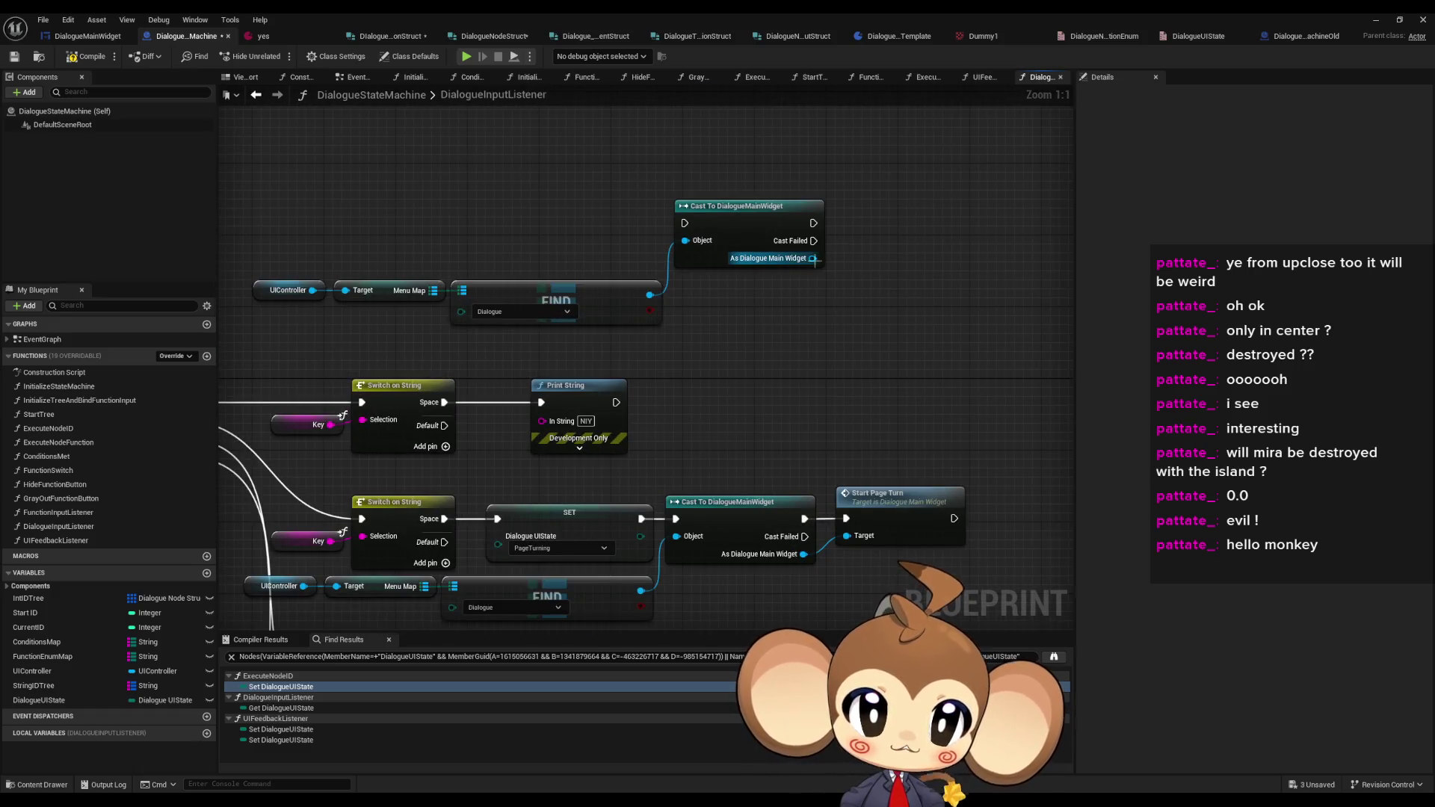
- Add a Skip To End Of Text While Writing call from the As Dialogue Main Widget cast
{"action": "left_click_drag", "start_coordinate": [812, 259], "coordinate": [855, 270]}
{"action": "type", "text": "skip"}
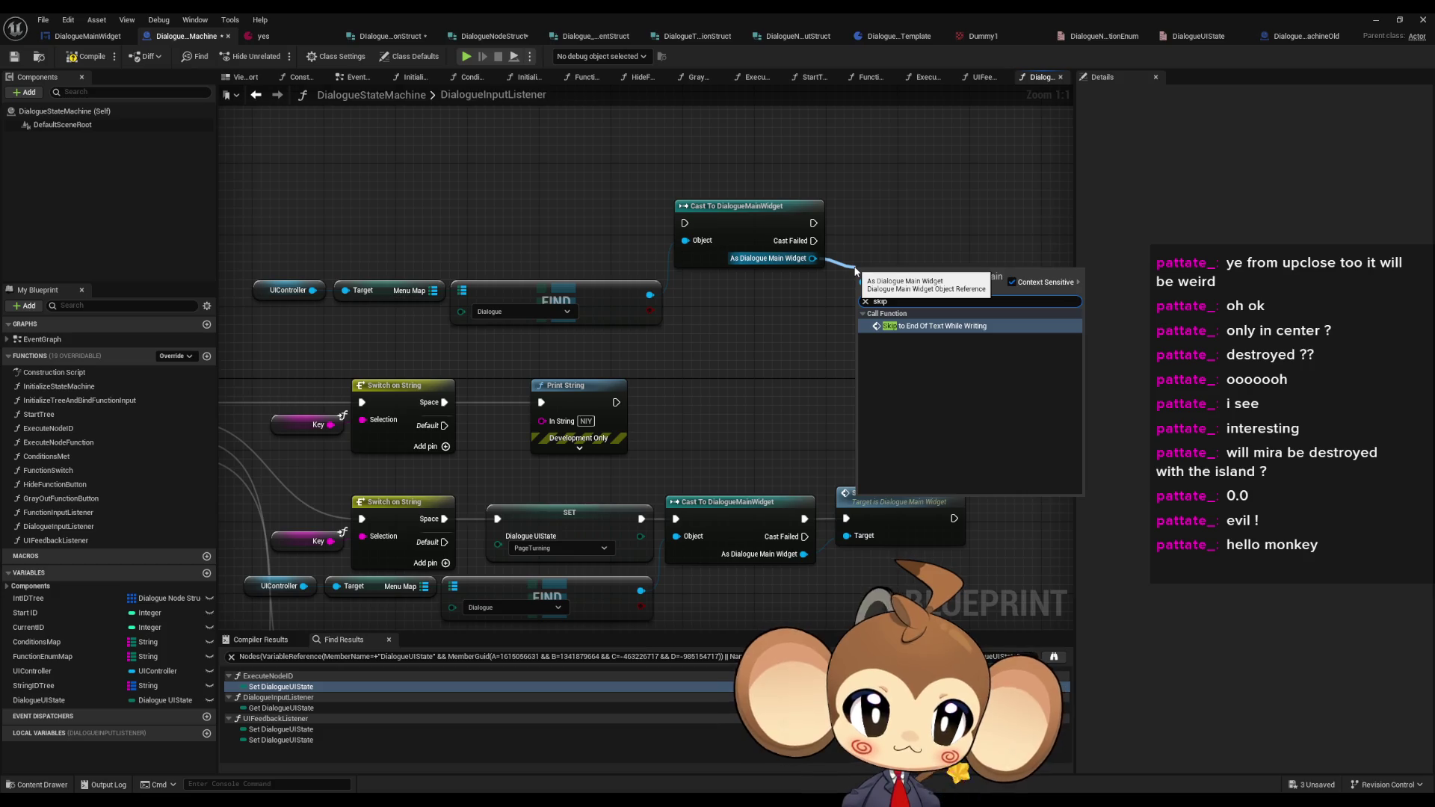
{"action": "key", "text": "Return"}
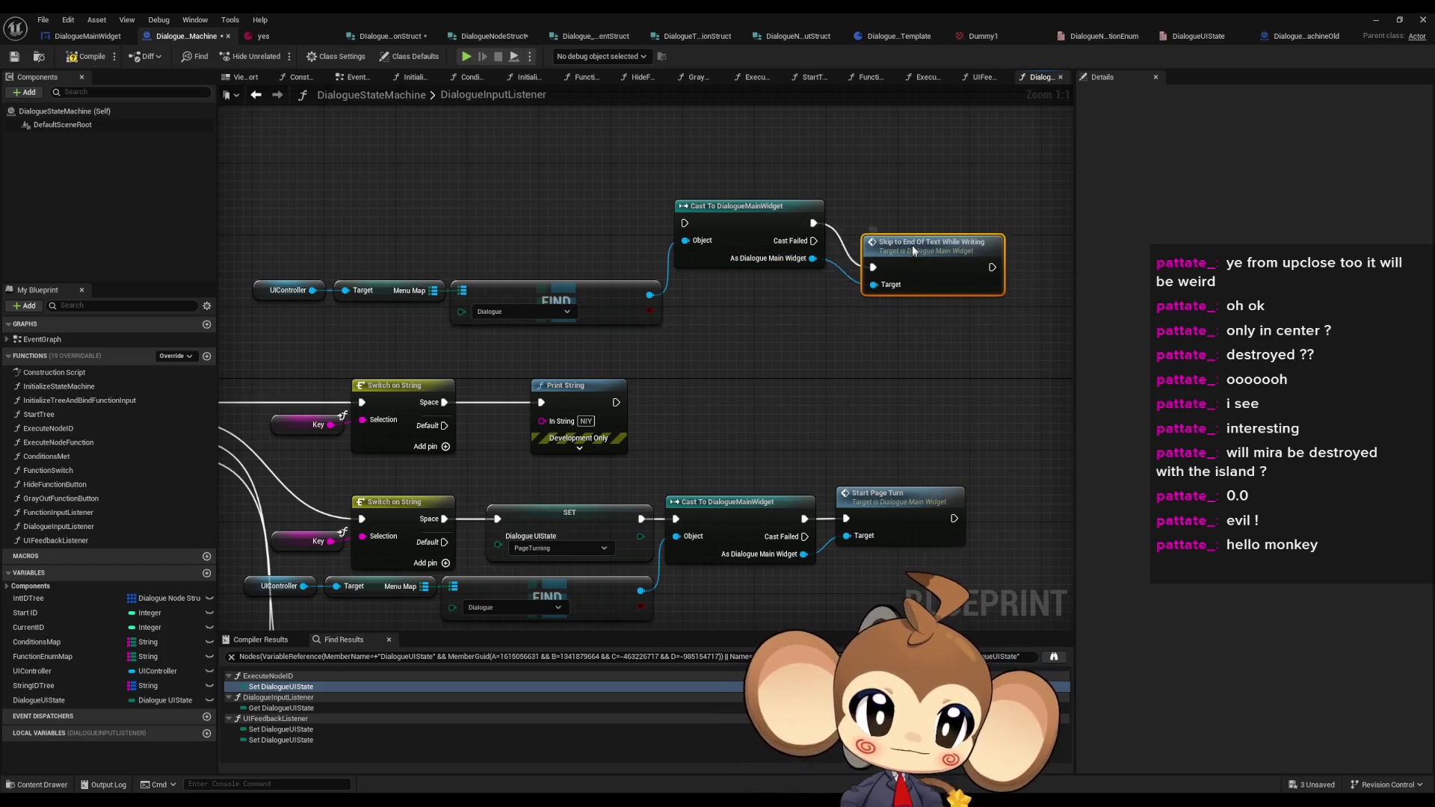
- Connect the Writing Text Space case to the cast, save DialogueStateMachine, and return to the level
{"action": "left_click_drag", "start_coordinate": [418, 448], "coordinate": [694, 454]}
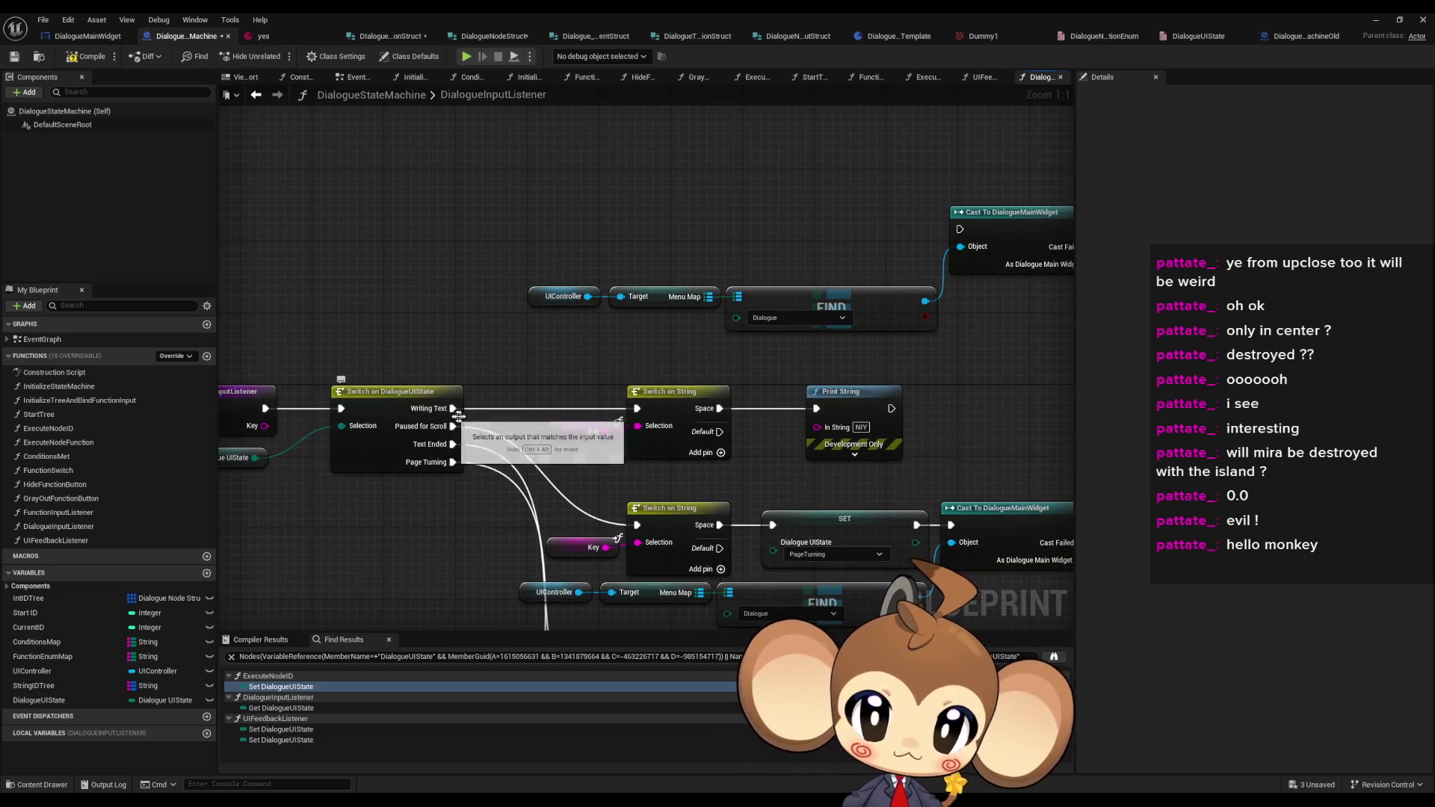
{"action": "left_click_drag", "start_coordinate": [458, 416], "coordinate": [345, 436]}
{"action": "left_click_drag", "start_coordinate": [607, 428], "coordinate": [850, 251]}
{"action": "key", "text": "ctrl+s"}
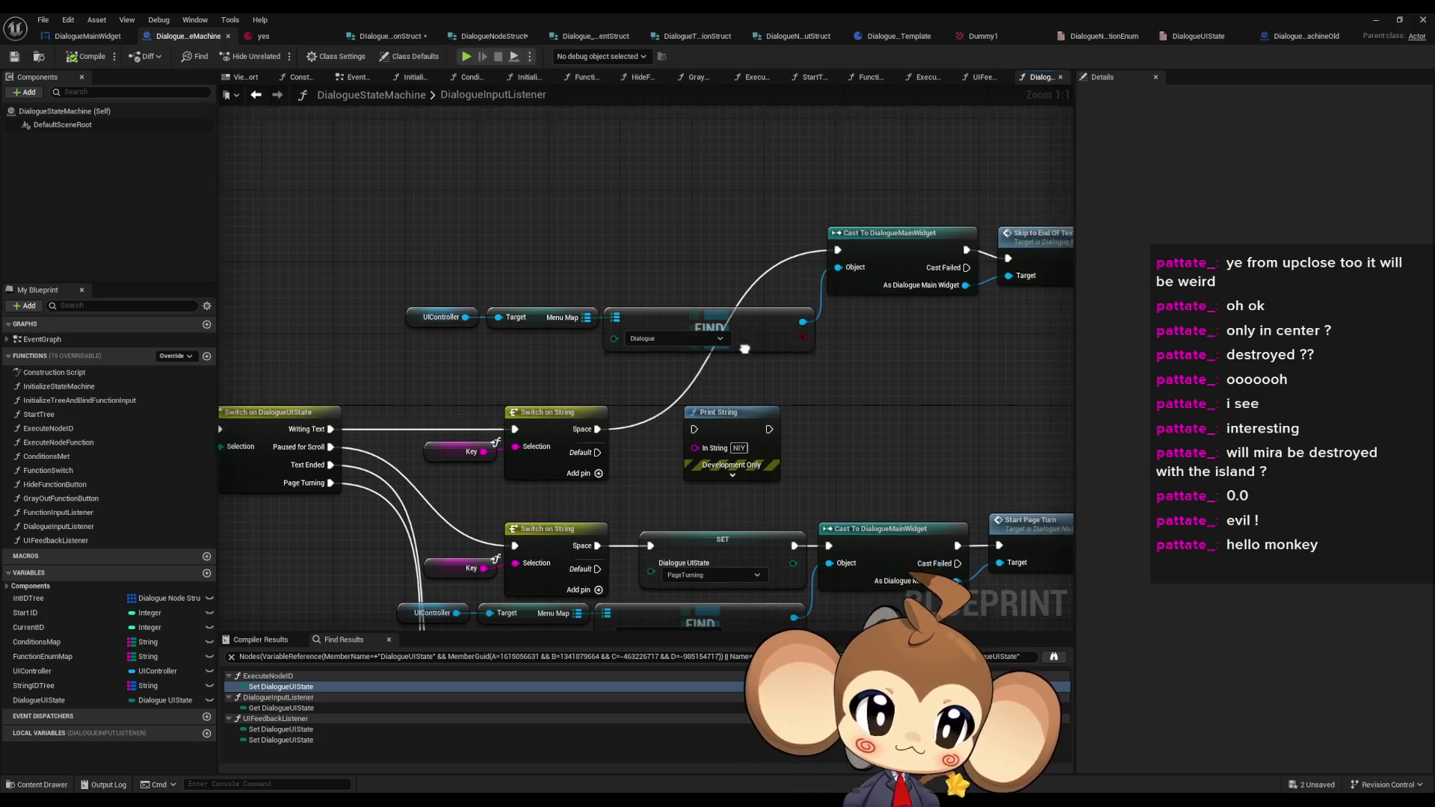
{"action": "scroll", "coordinate": [596, 305], "scroll_direction": "down", "scroll_amount": 1}
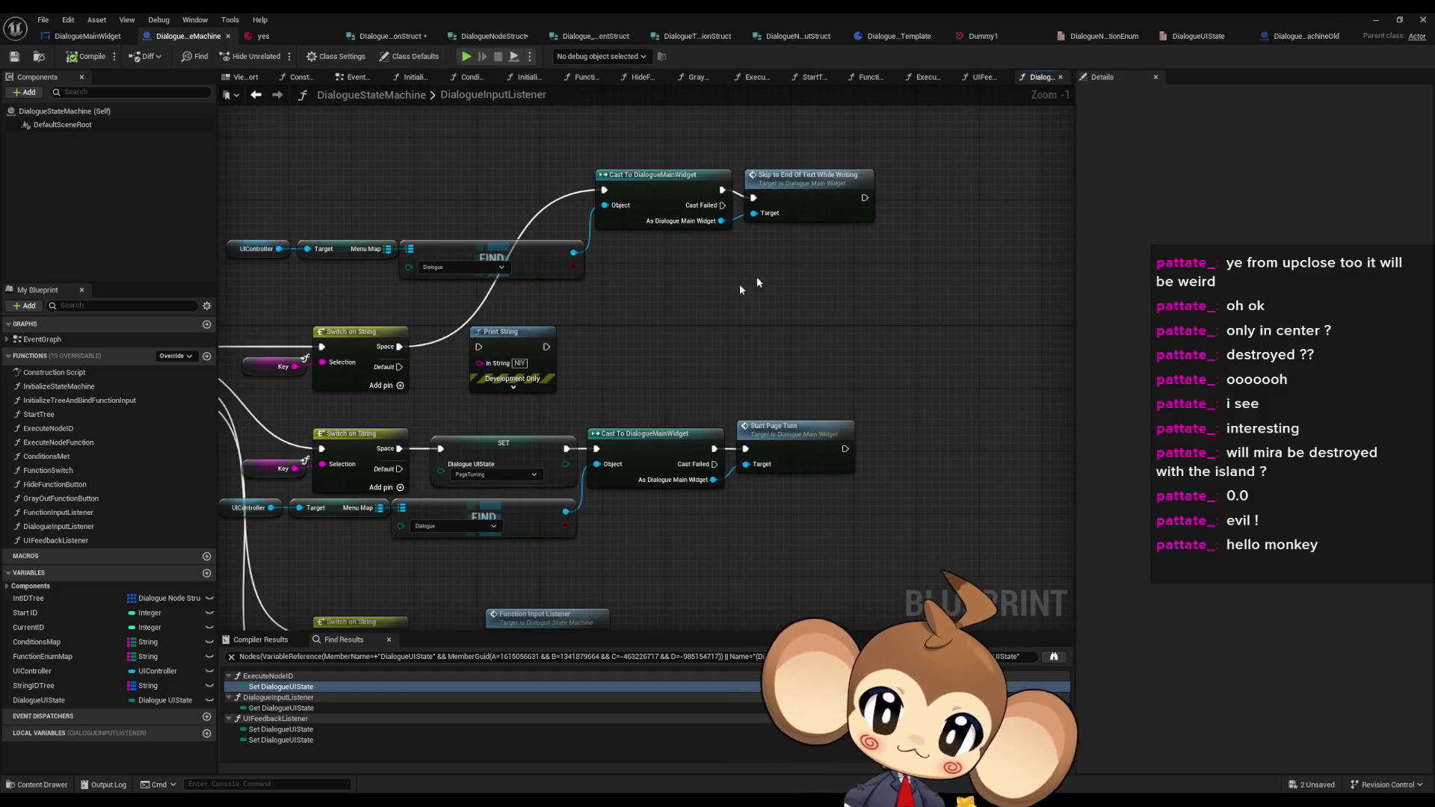
{"action": "left_click", "coordinate": [1376, 20]}
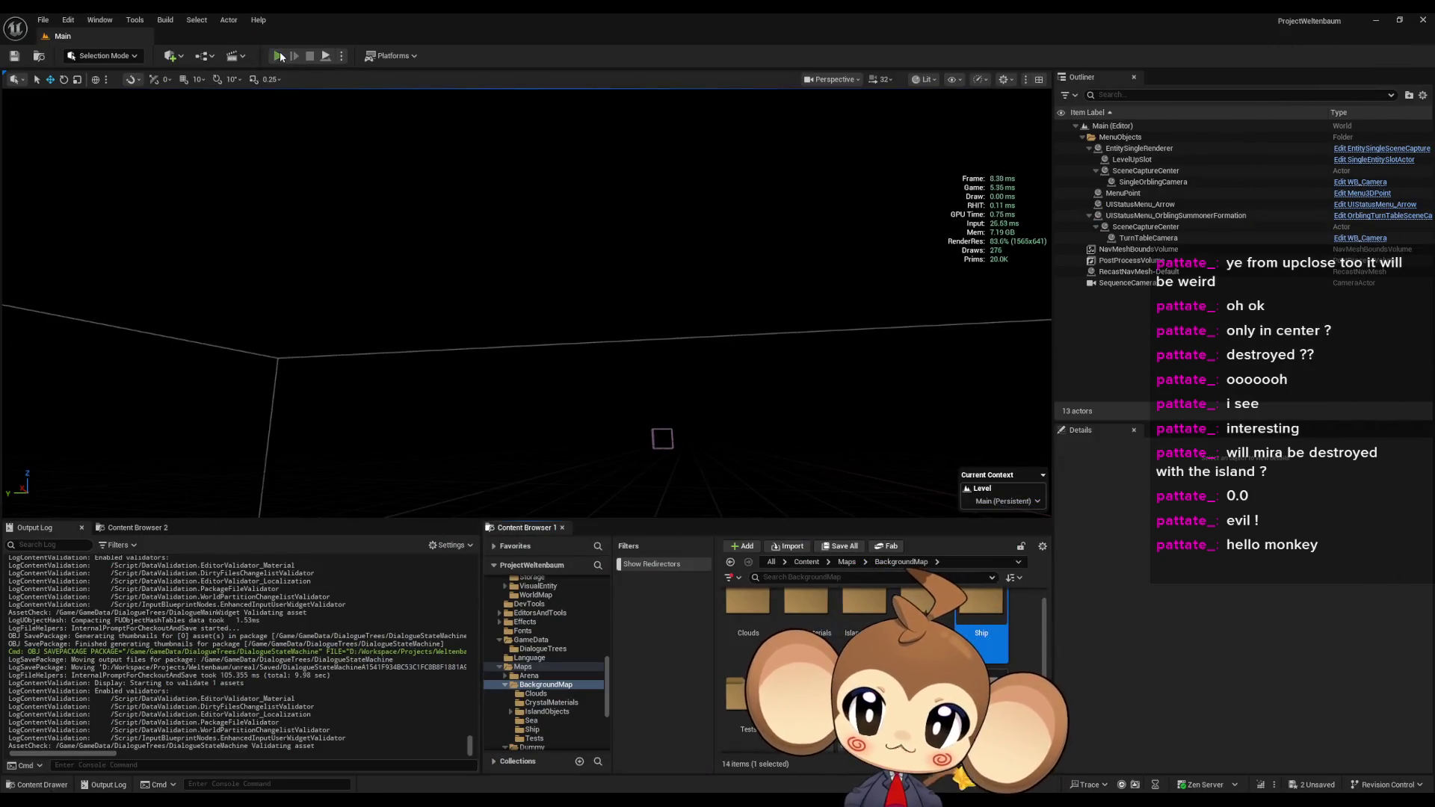
- Play-test the dialogue skip in the editor, then reopen the SkipToEndOfTextWhileWriting function
{"action": "left_click", "coordinate": [278, 56]}
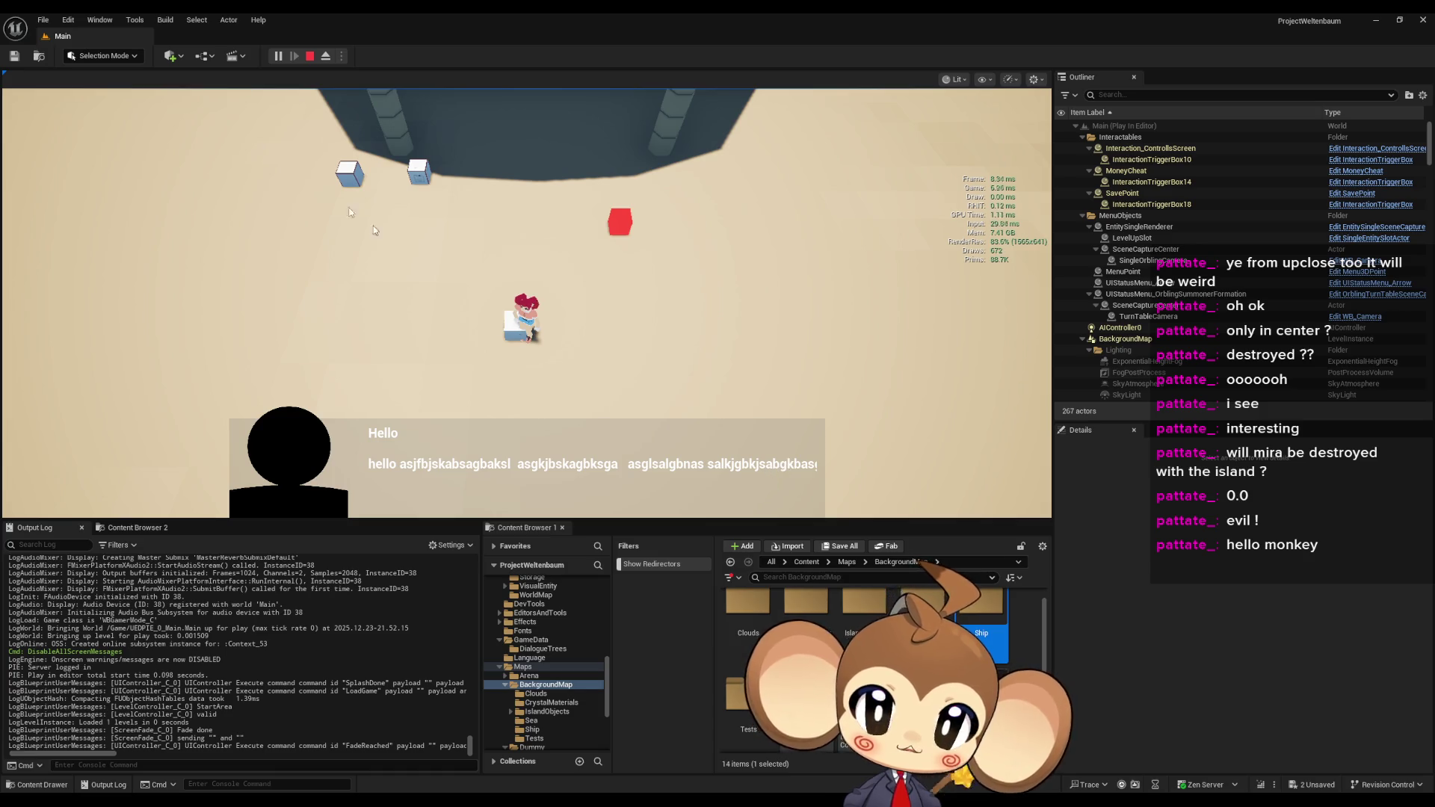
{"action": "left_click", "coordinate": [313, 62]}
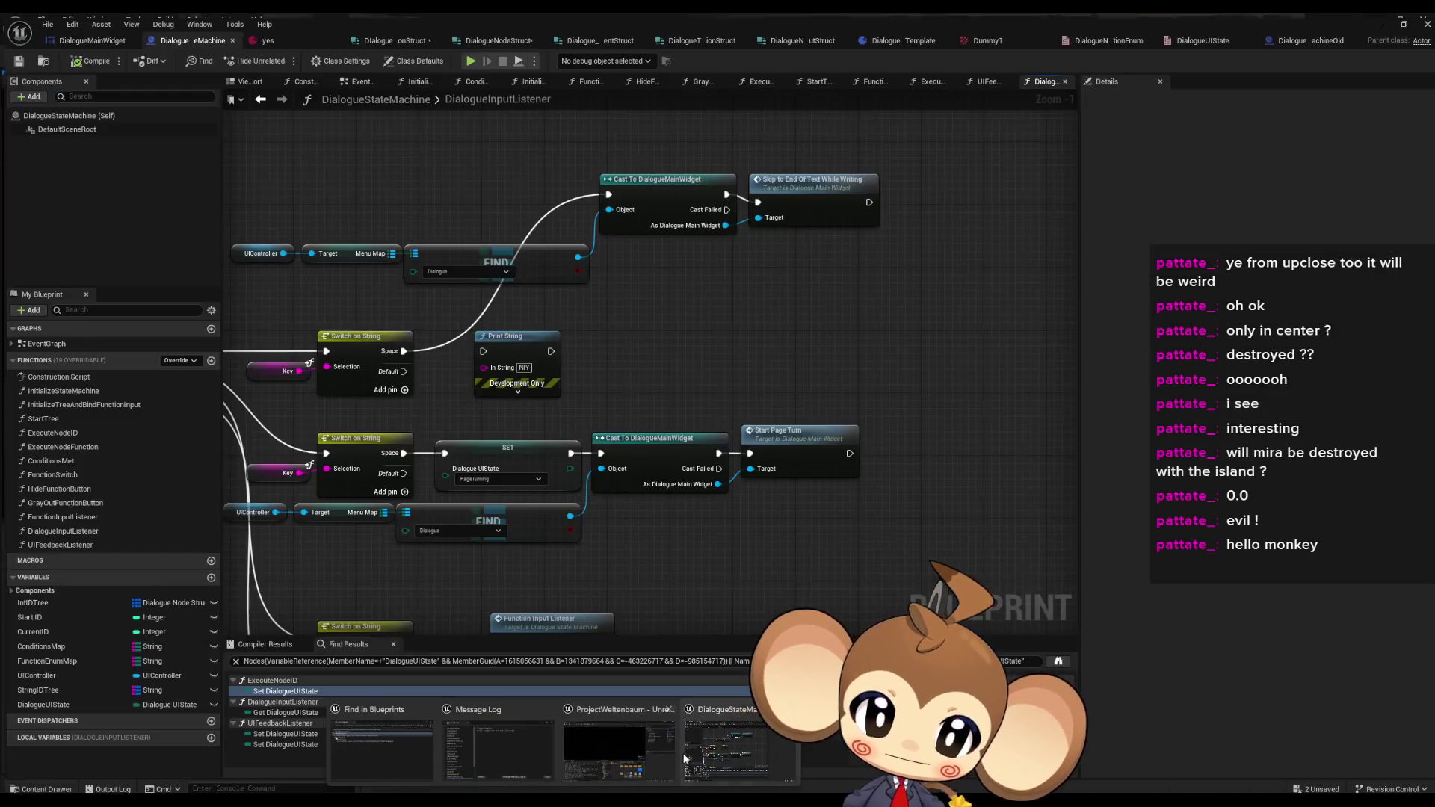
{"action": "left_click", "coordinate": [684, 758]}
{"action": "double_click", "coordinate": [815, 187]}
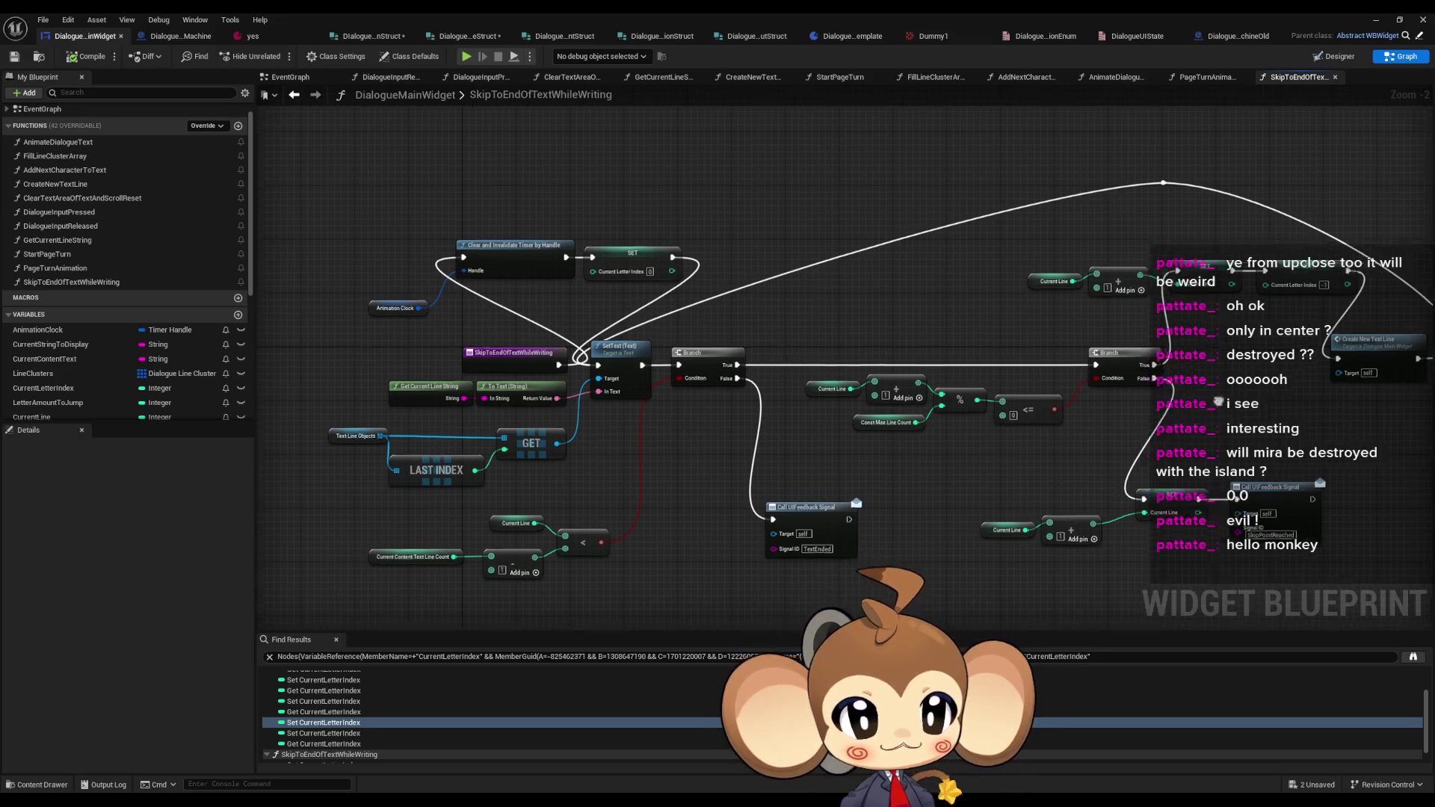
- Review the SkipToEndOfTextWhileWriting nodes: Current Line variable, first Branch and UIFeedback Signal call
{"action": "left_click_drag", "start_coordinate": [848, 385], "coordinate": [731, 371]}
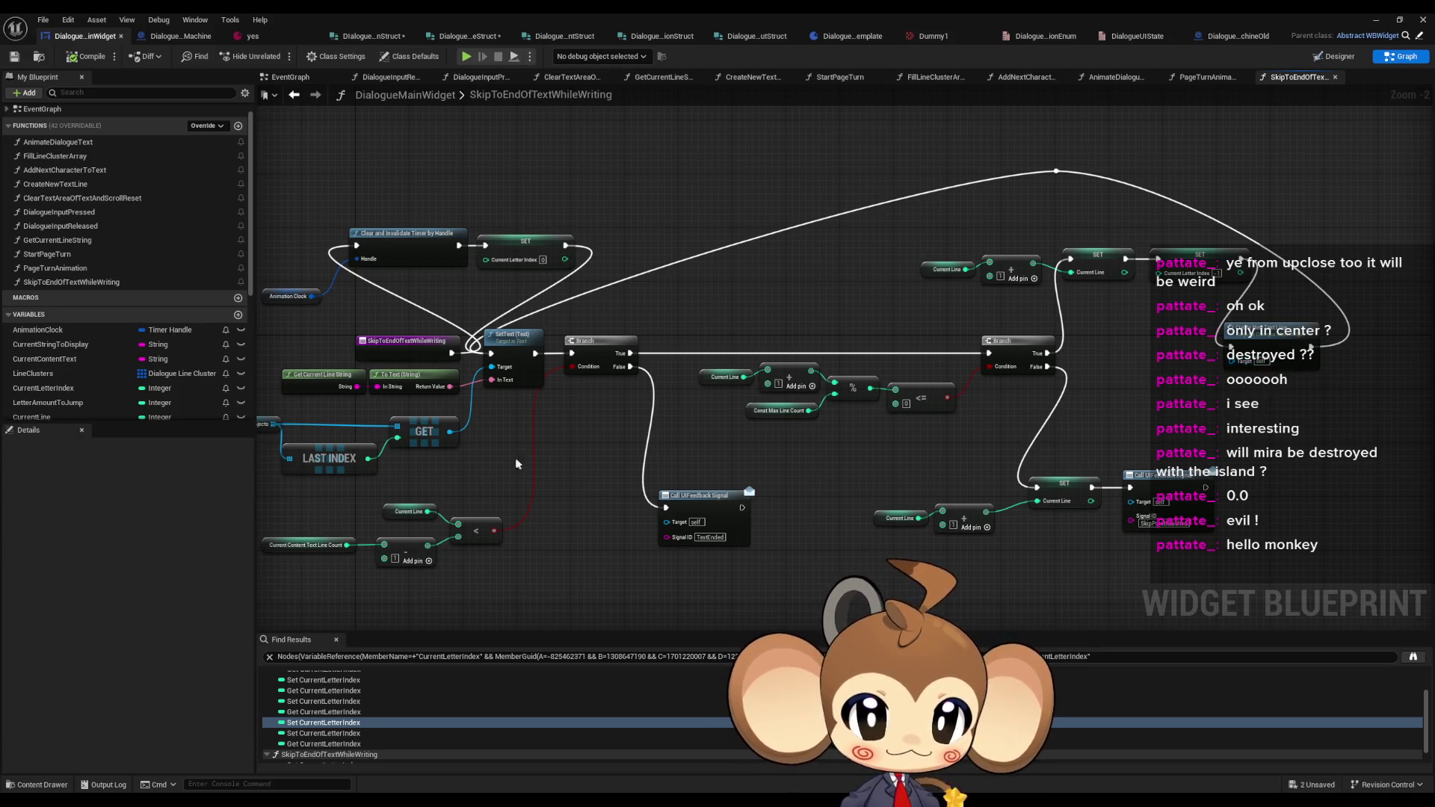
{"action": "left_click_drag", "start_coordinate": [515, 463], "coordinate": [663, 455]}
{"action": "left_click", "coordinate": [556, 503]}
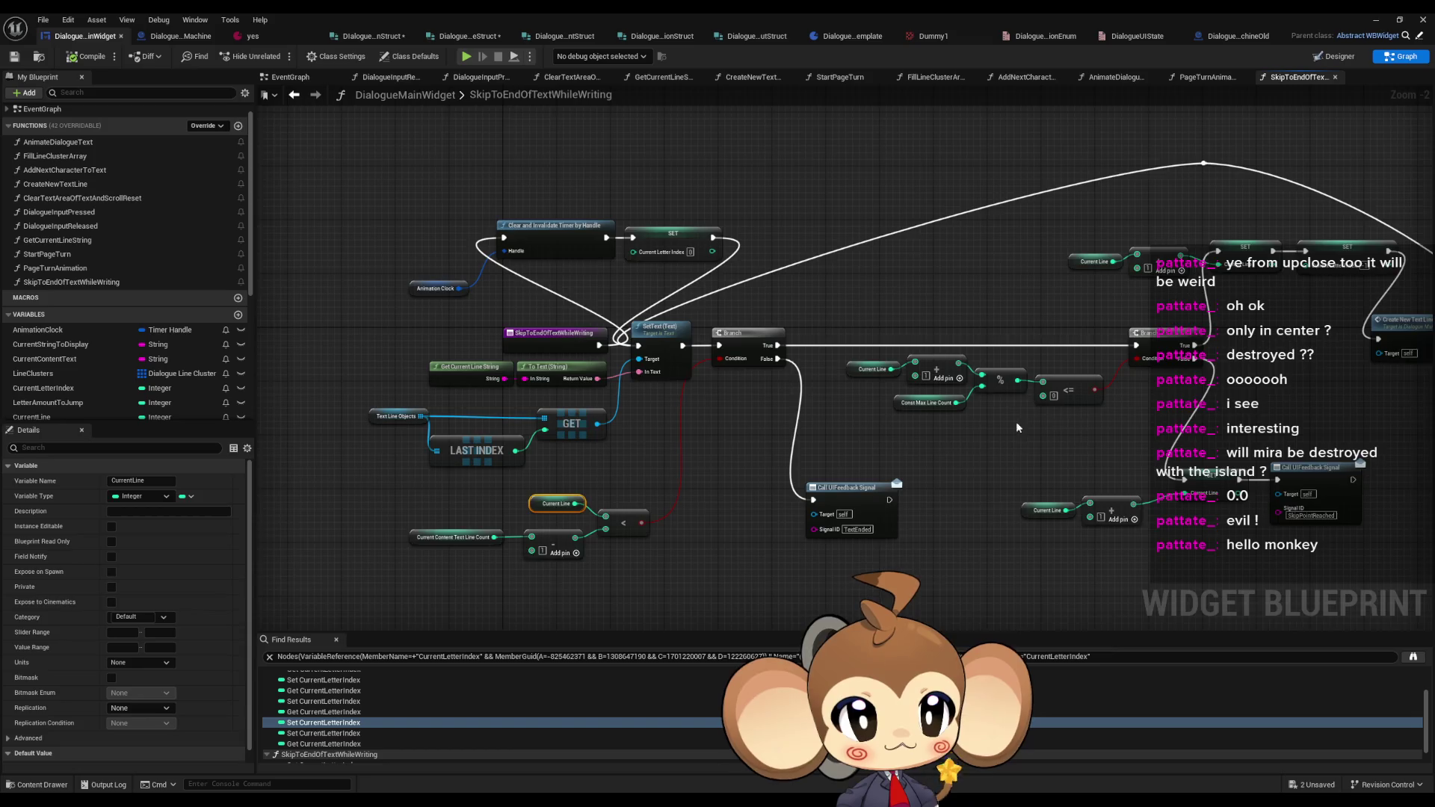
{"action": "left_click_drag", "start_coordinate": [1015, 422], "coordinate": [909, 413]}
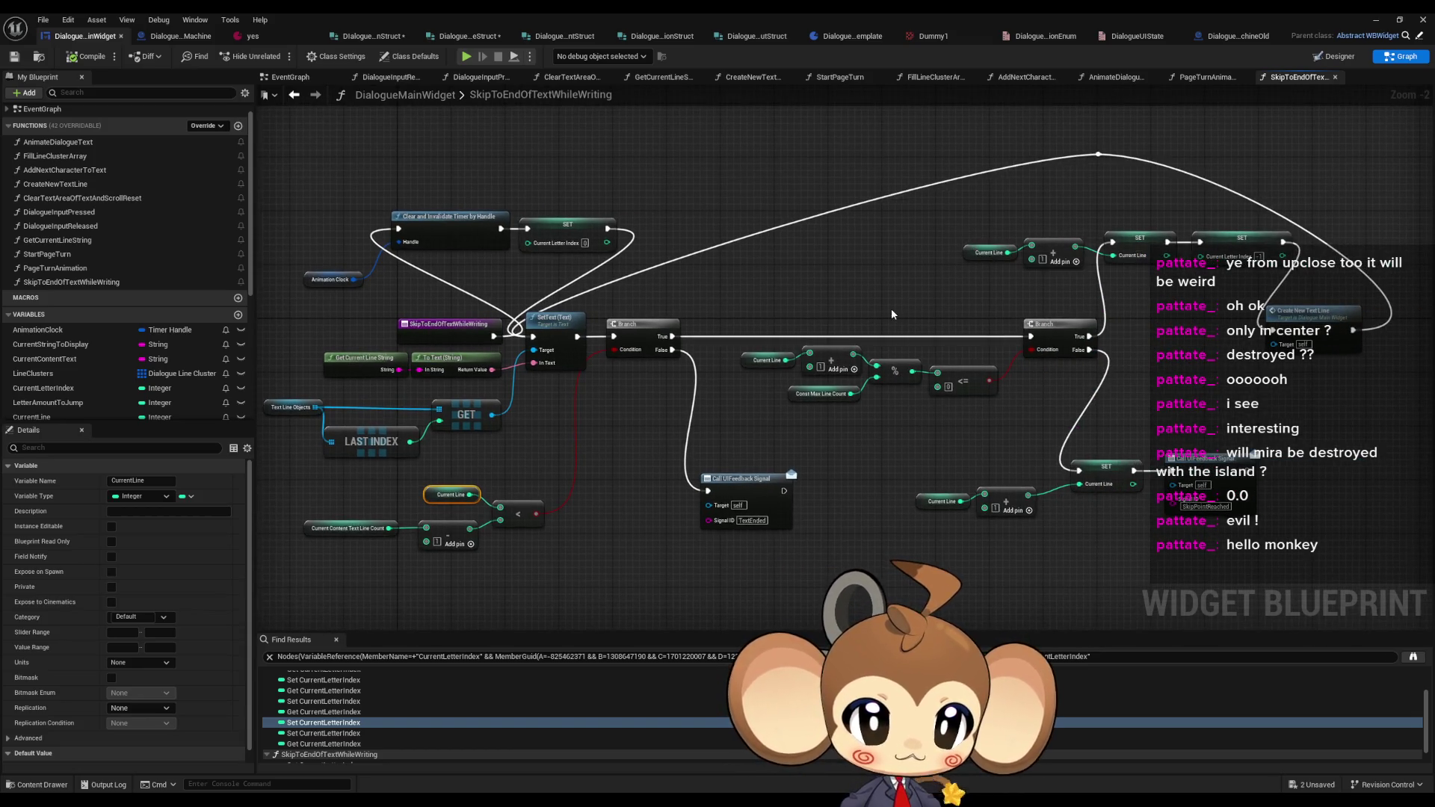
{"action": "left_click", "coordinate": [621, 320]}
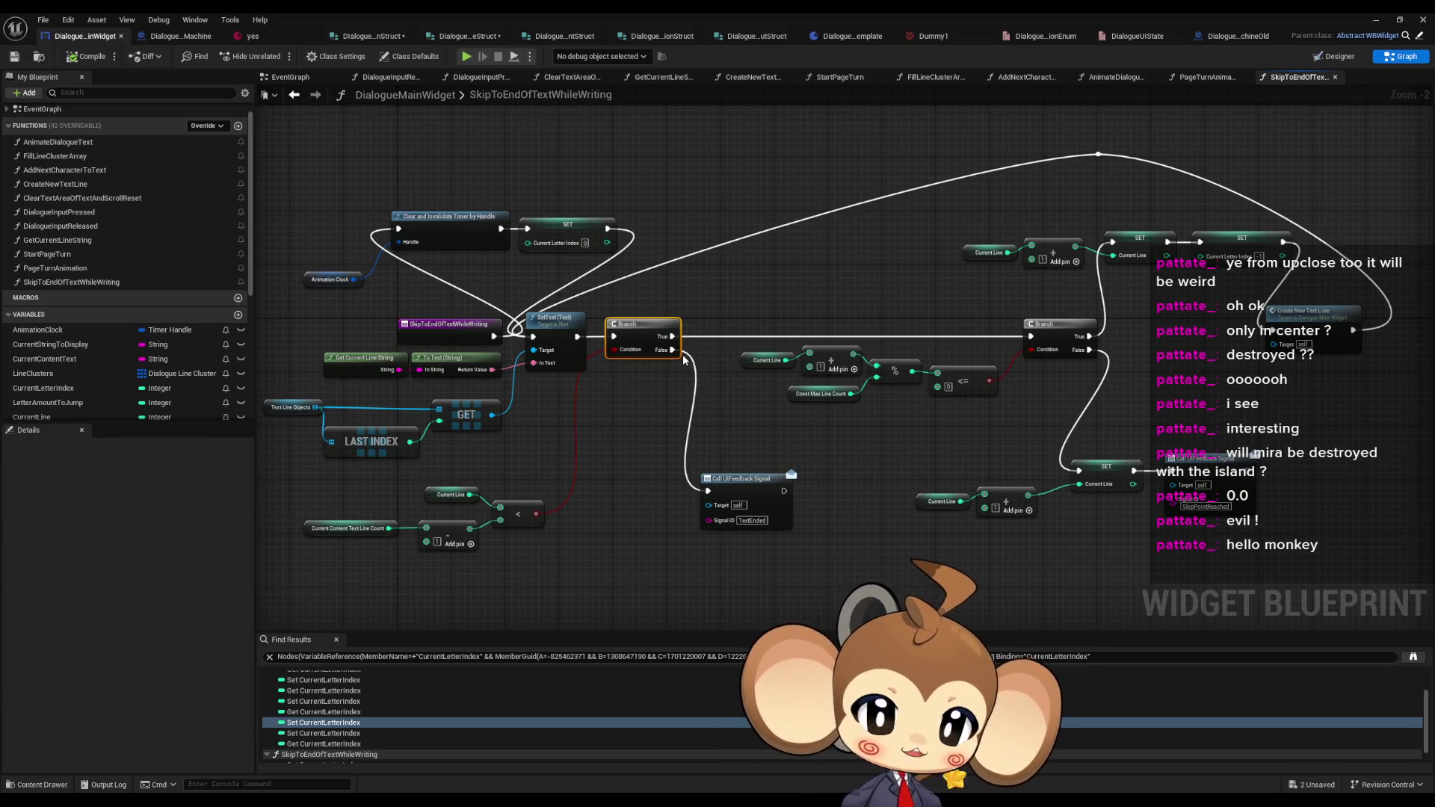
{"action": "left_click", "coordinate": [725, 478]}
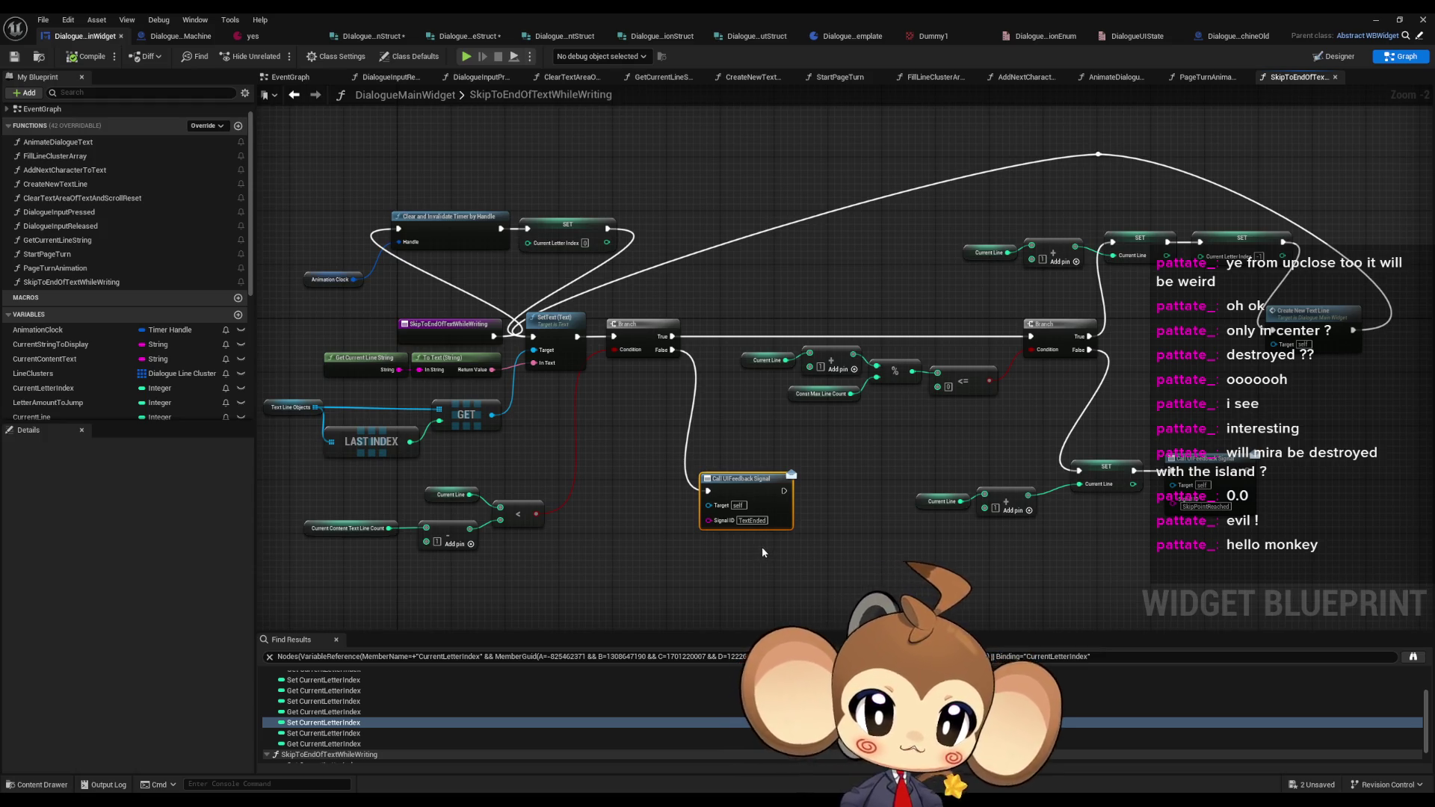
{"action": "left_click", "coordinate": [452, 495]}
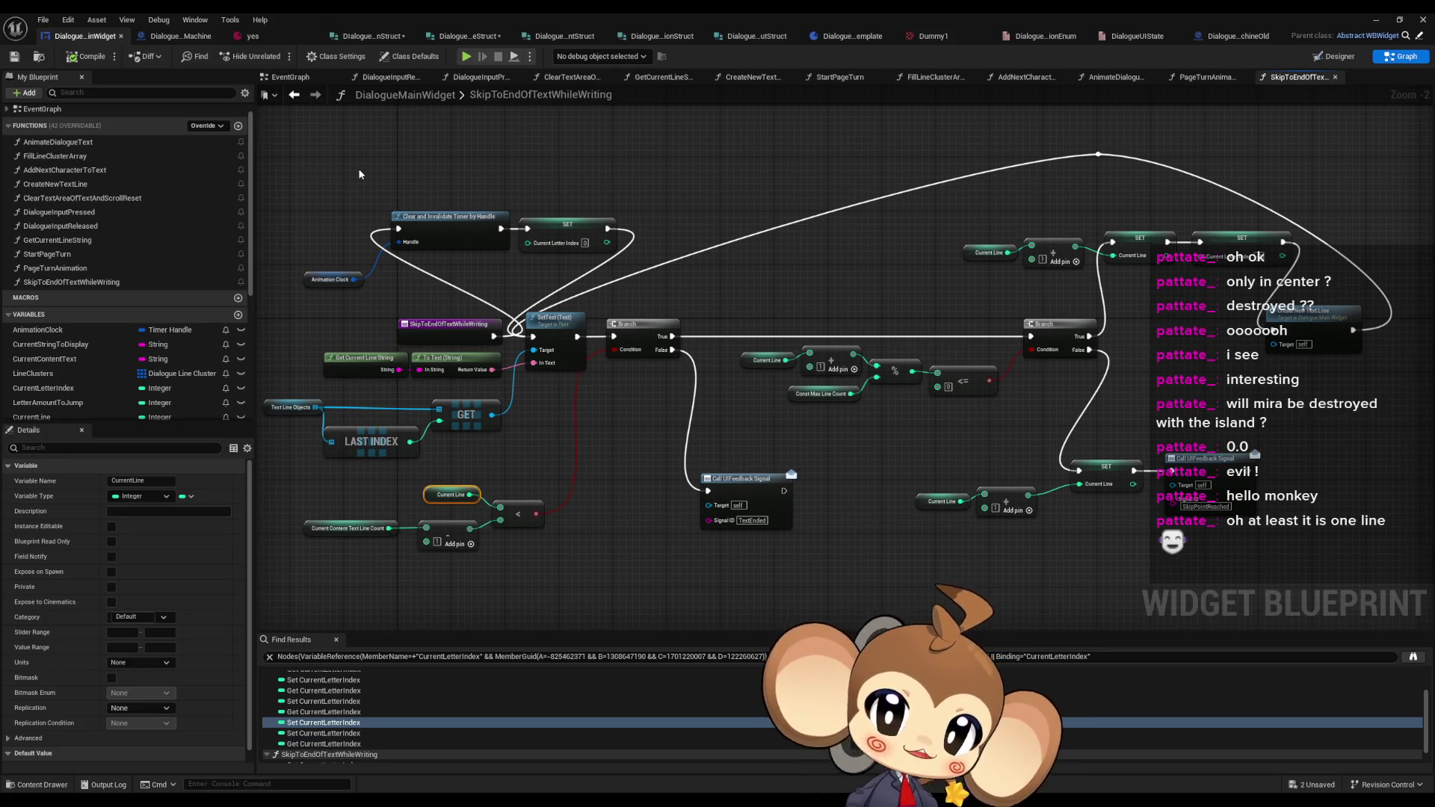
- Check the DialogueStateMachine blueprint, then view the AddNextCharacterToText function graph
{"action": "left_click", "coordinate": [173, 41]}
{"action": "left_click", "coordinate": [87, 35]}
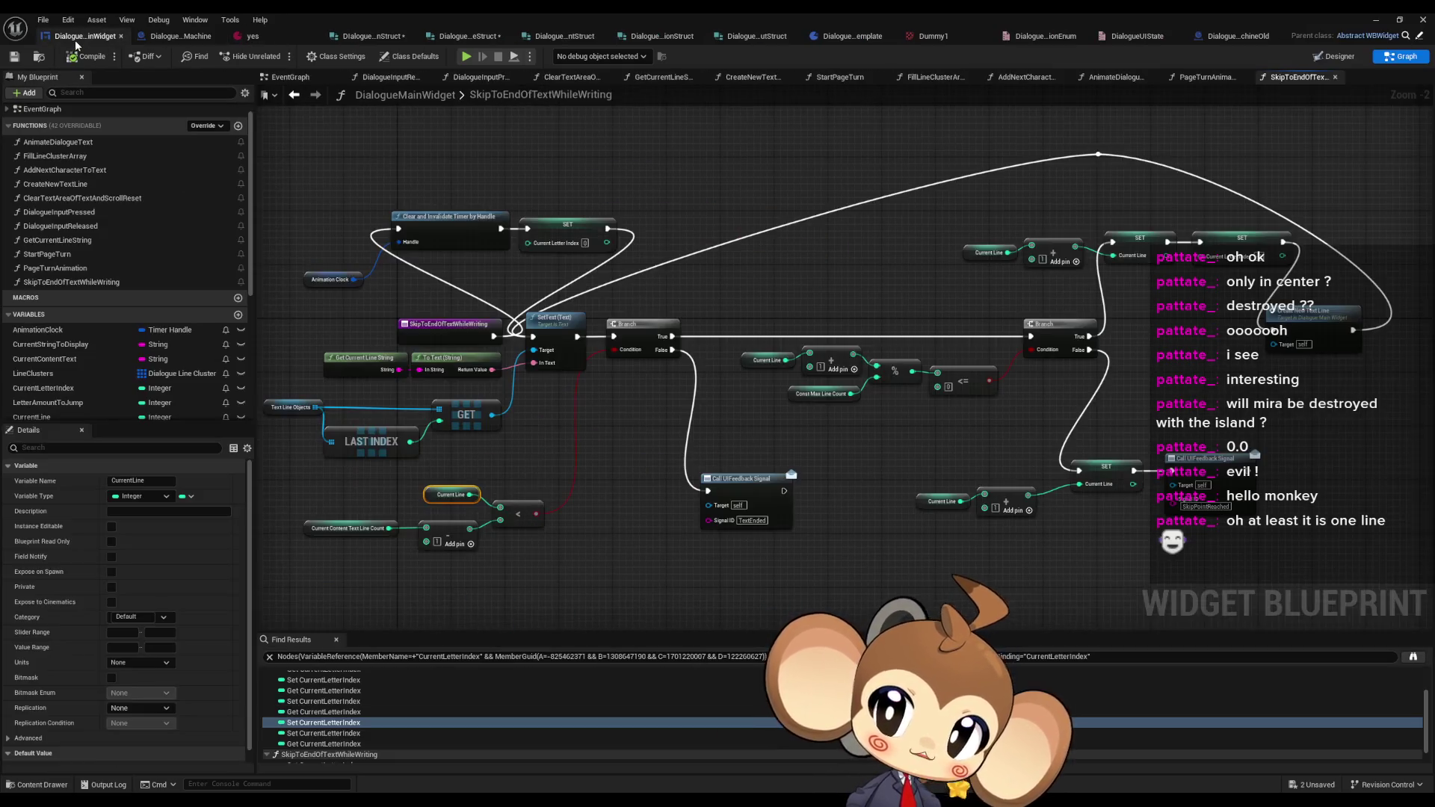
{"action": "double_click", "coordinate": [68, 171]}
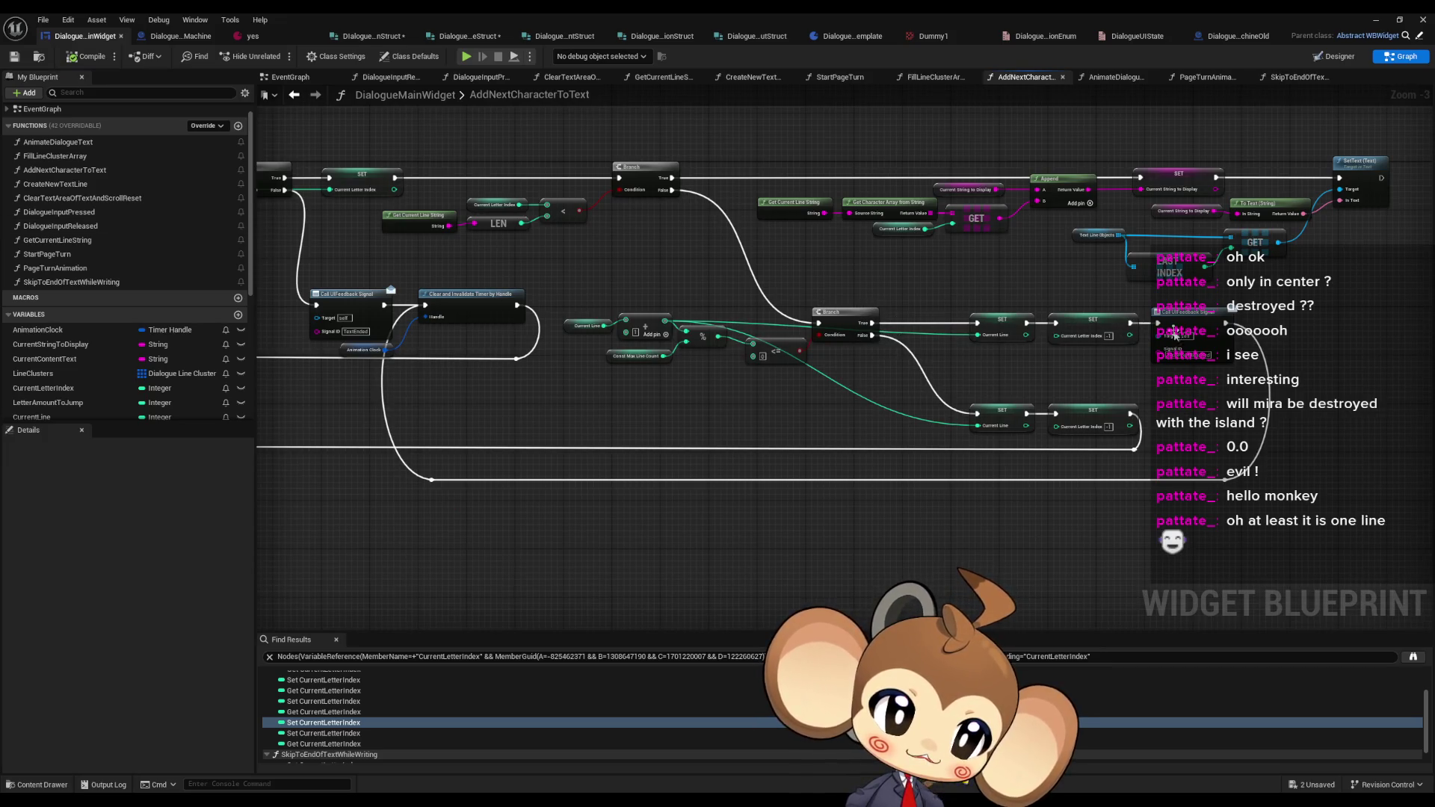
- Back in SkipToEndOfTextWhileWriting, connect the second Branch's False pin to the SET Current Line node
{"action": "left_click", "coordinate": [293, 95]}
{"action": "left_click_drag", "start_coordinate": [936, 316], "coordinate": [757, 278]}
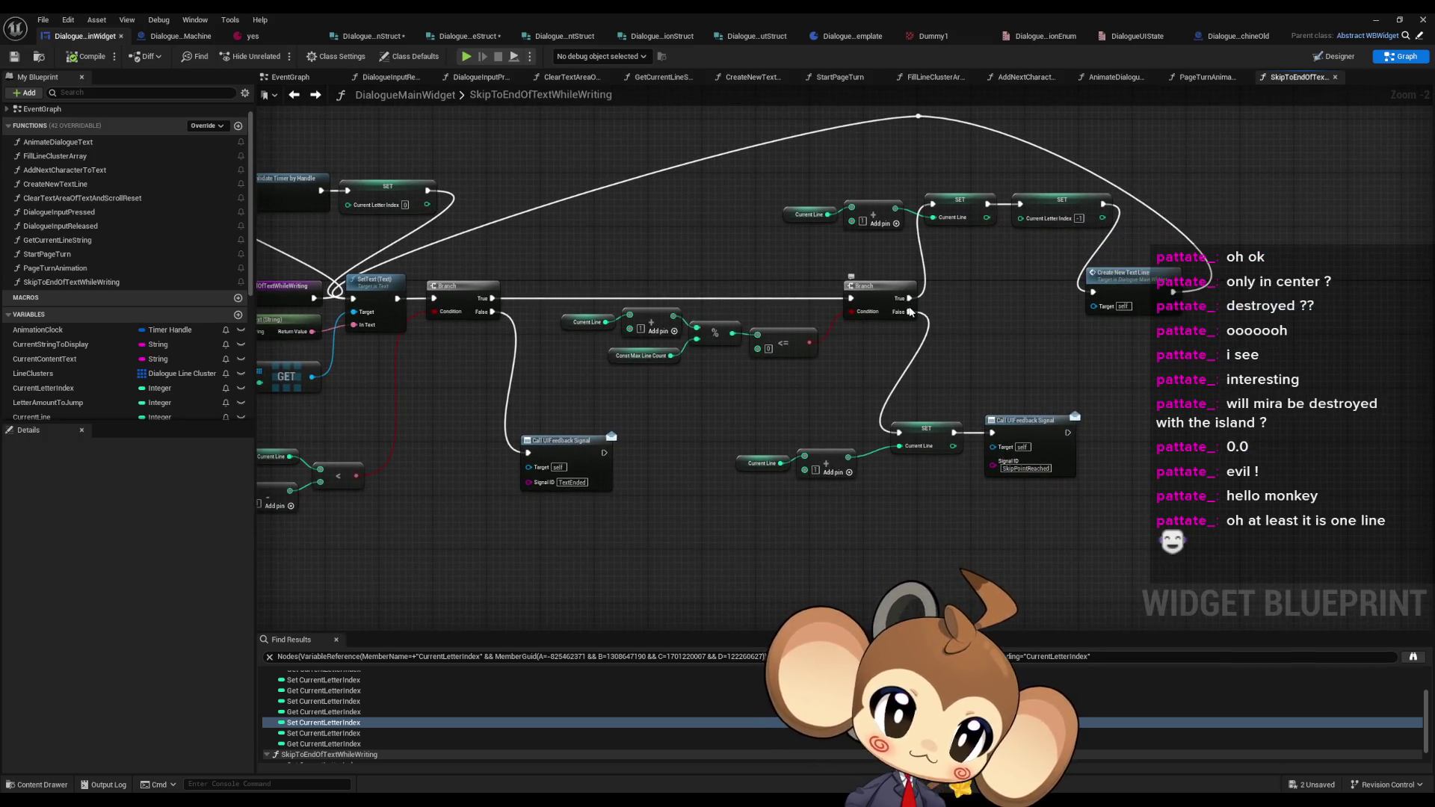
{"action": "left_click_drag", "start_coordinate": [909, 312], "coordinate": [937, 207]}
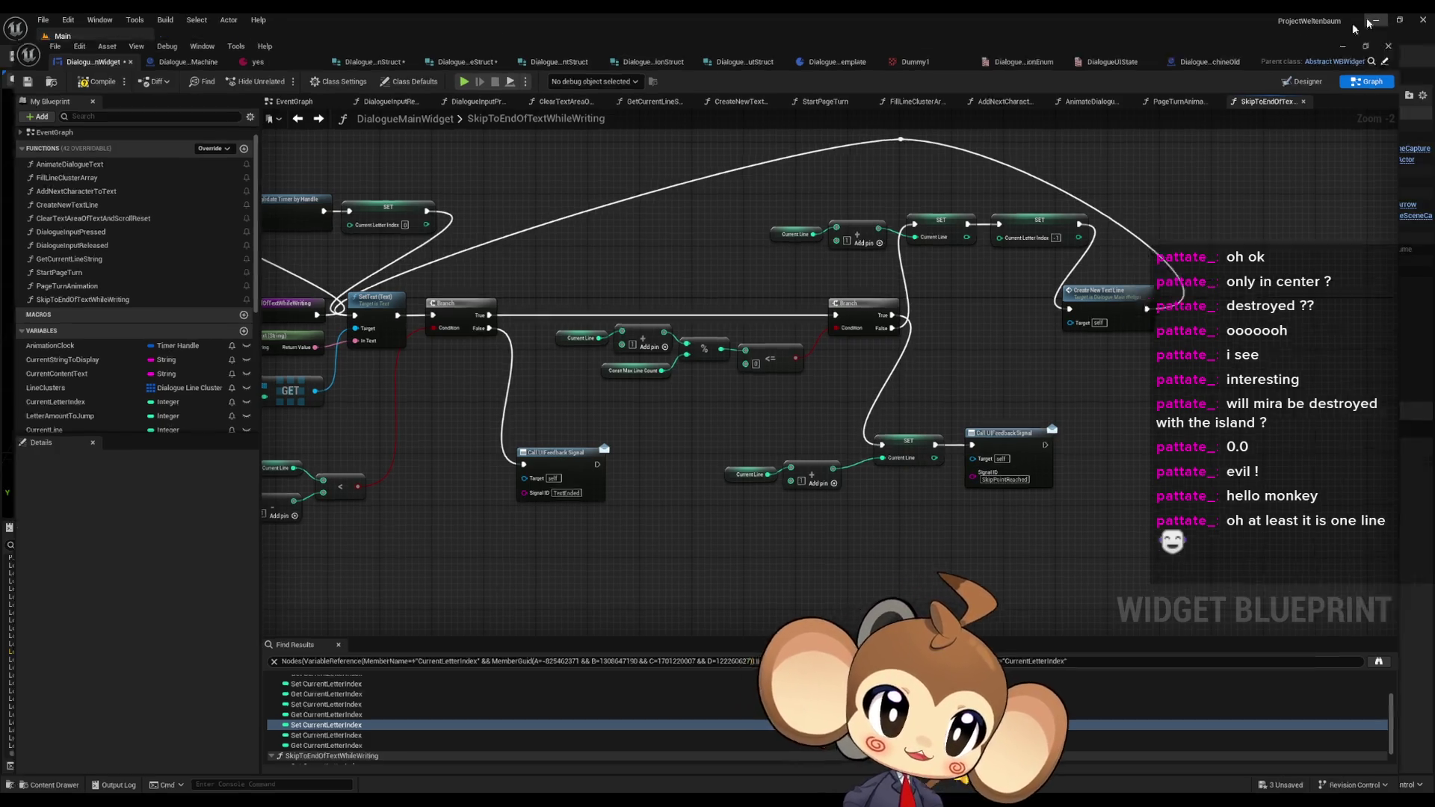
- Start a play-in-editor session from the level editor and load the saved game
{"action": "left_click", "coordinate": [1379, 19]}
{"action": "left_click", "coordinate": [276, 57]}
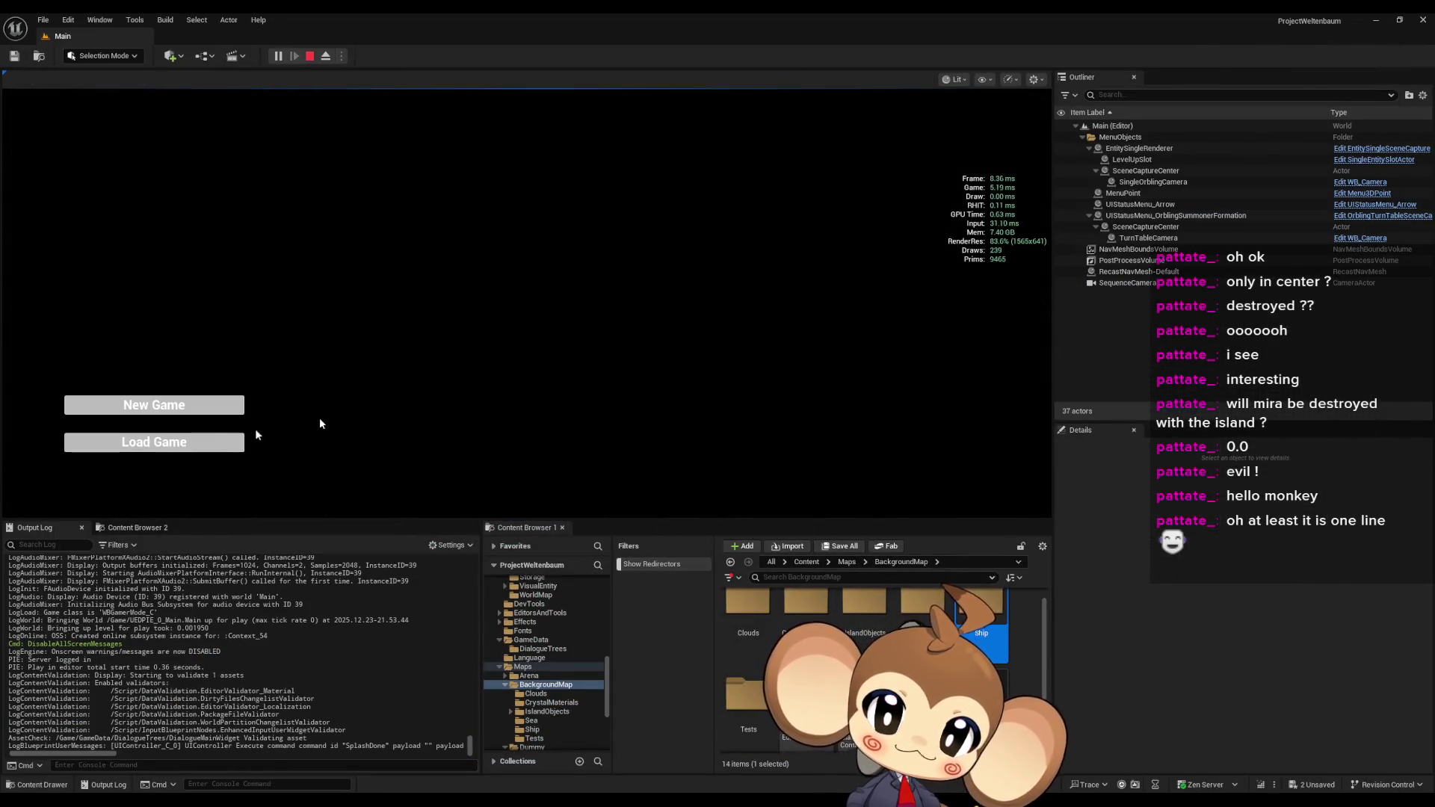
{"action": "left_click", "coordinate": [179, 444]}
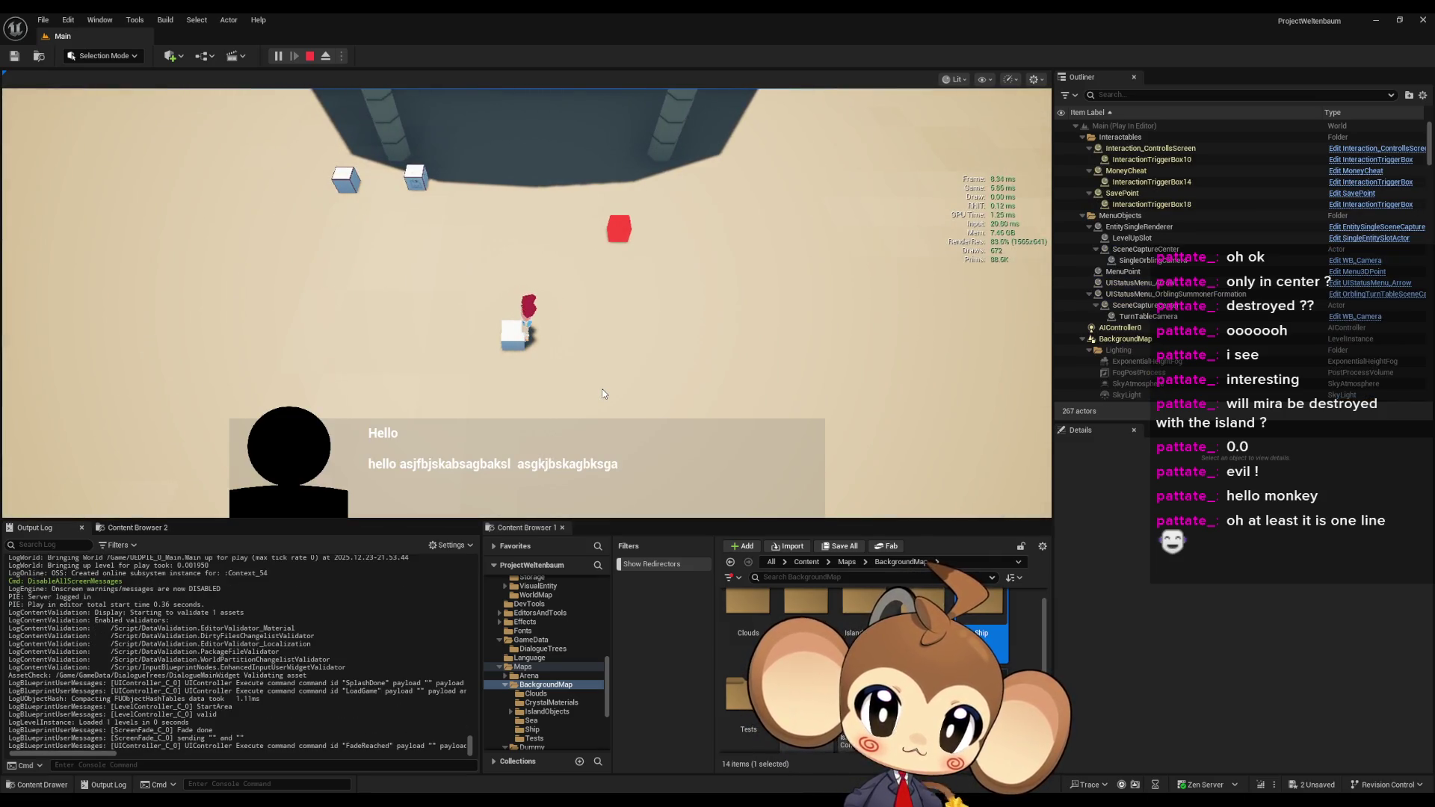
- Click through the dialogue, skipping writing text and advancing pages past Mira until it closes
{"action": "left_click", "coordinate": [604, 394]}
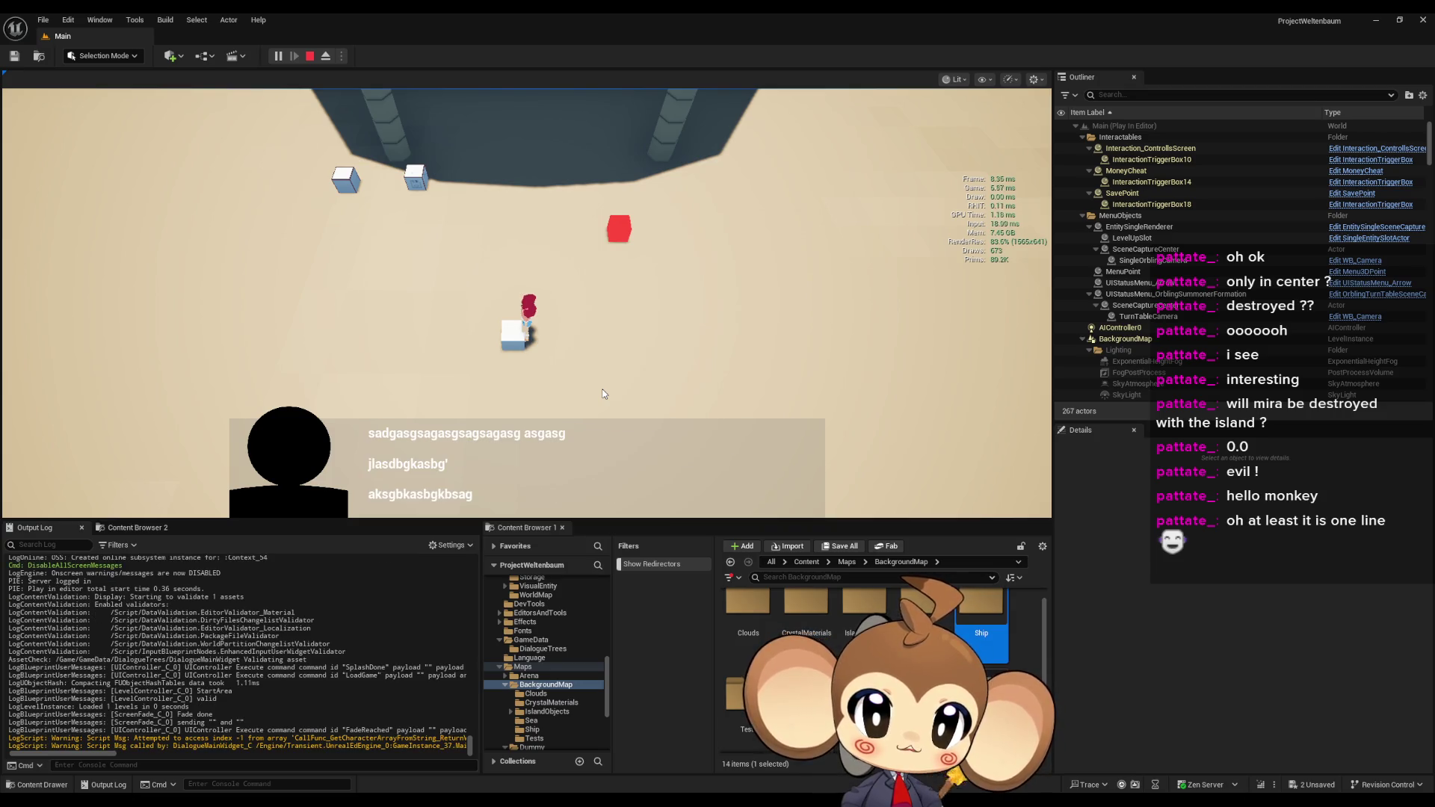
{"action": "left_click", "coordinate": [603, 393]}
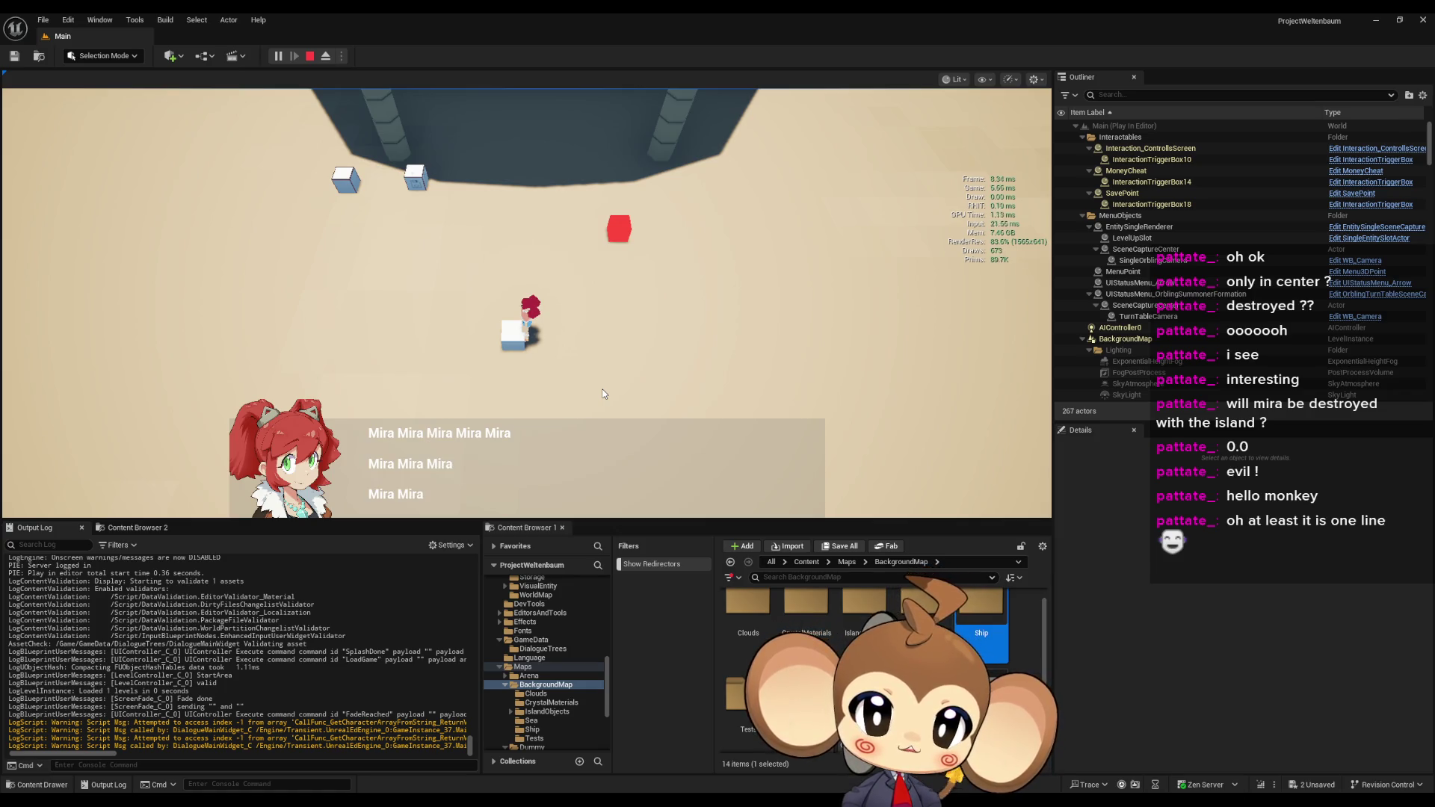
{"action": "left_click", "coordinate": [603, 394]}
{"action": "left_click", "coordinate": [603, 394]}
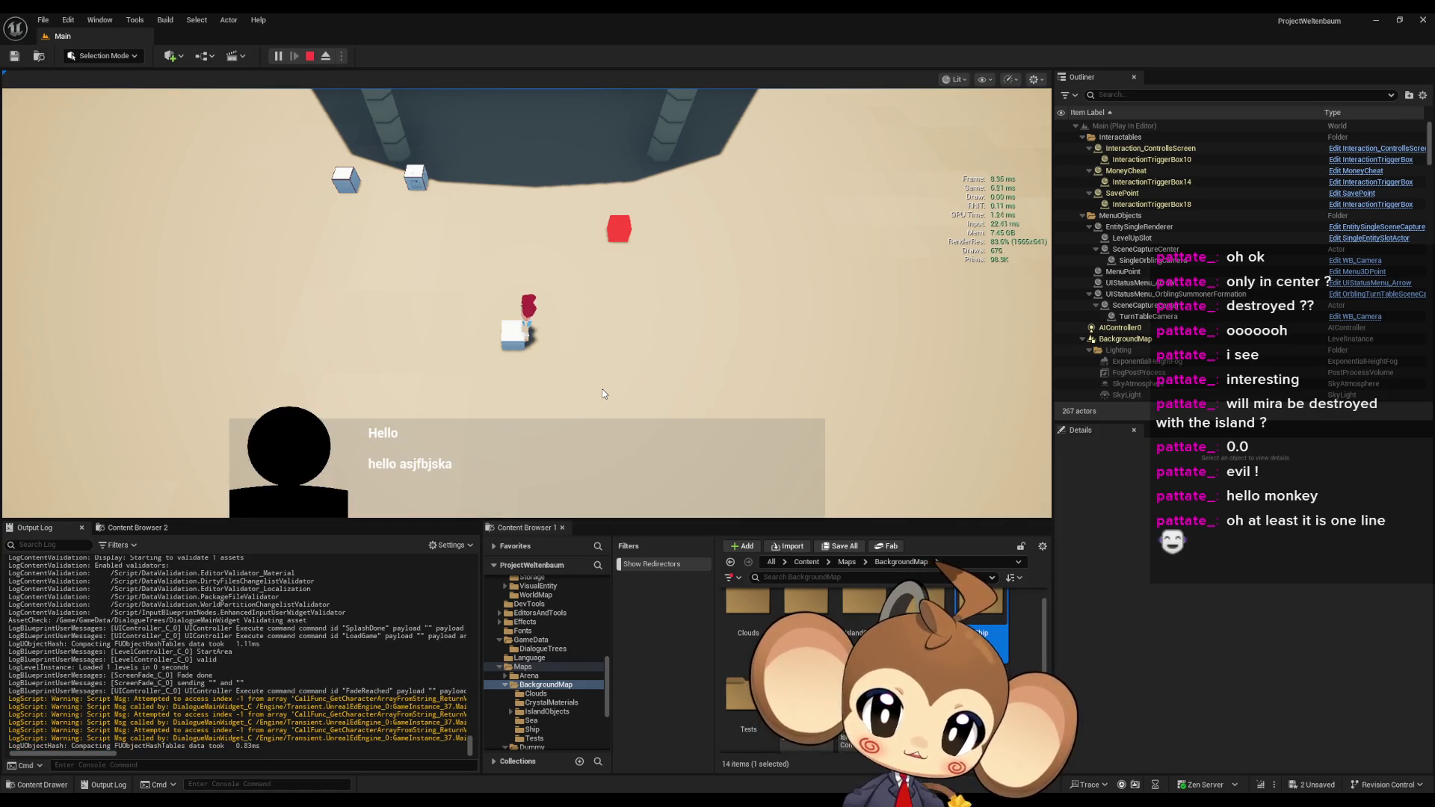
{"action": "left_click", "coordinate": [604, 394]}
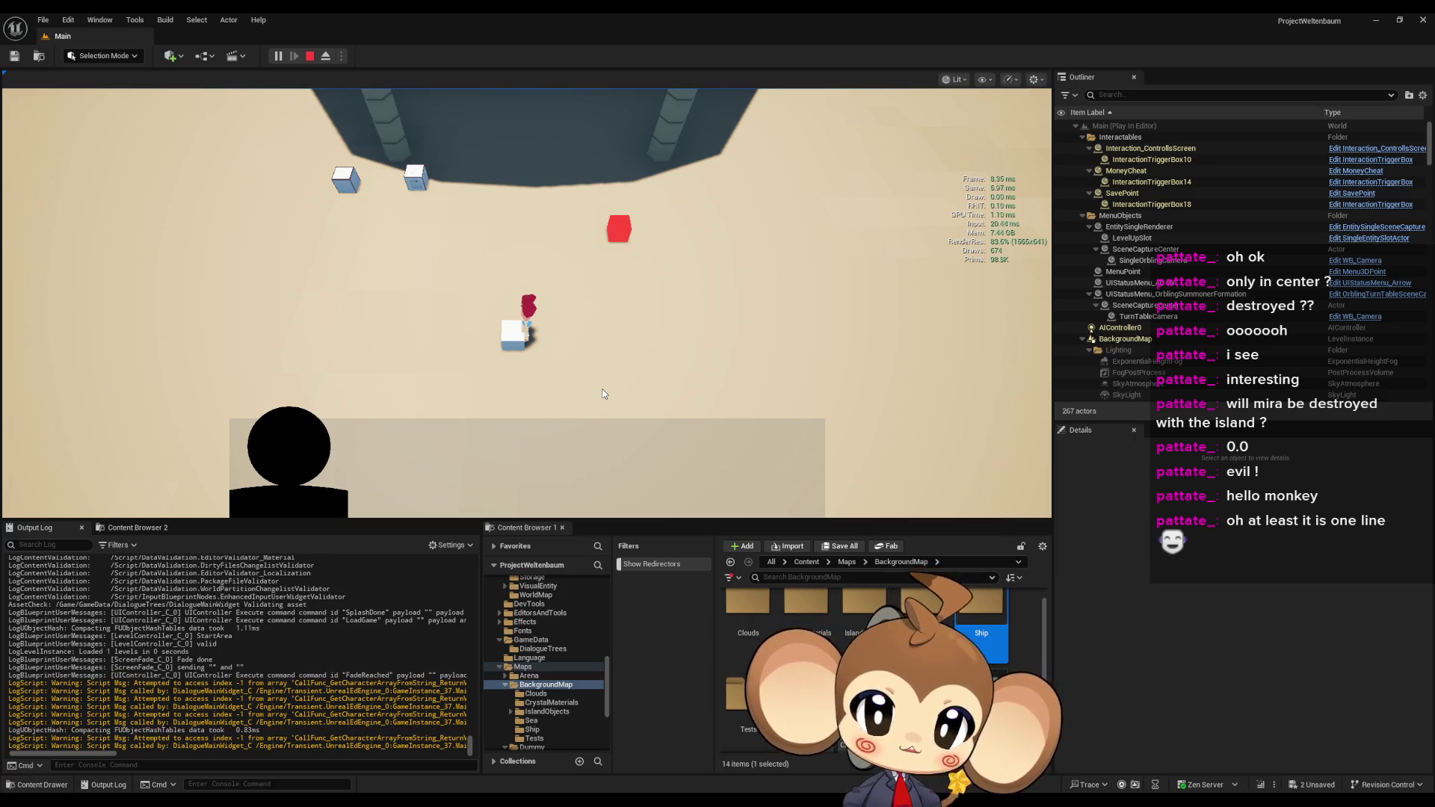
{"action": "left_click", "coordinate": [604, 394]}
{"action": "left_click", "coordinate": [604, 393]}
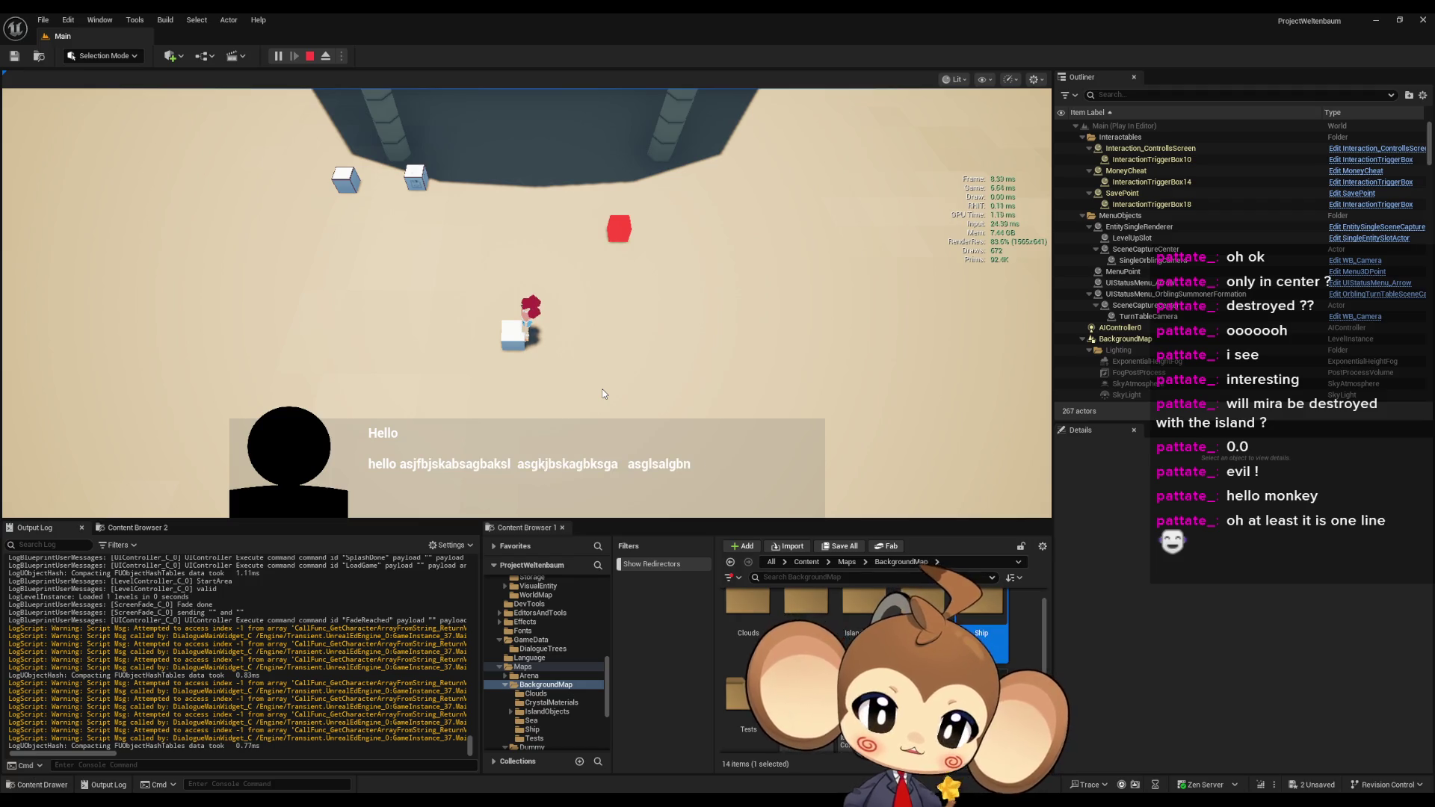
{"action": "left_click", "coordinate": [603, 394]}
{"action": "left_click", "coordinate": [603, 393]}
{"action": "left_click", "coordinate": [604, 394]}
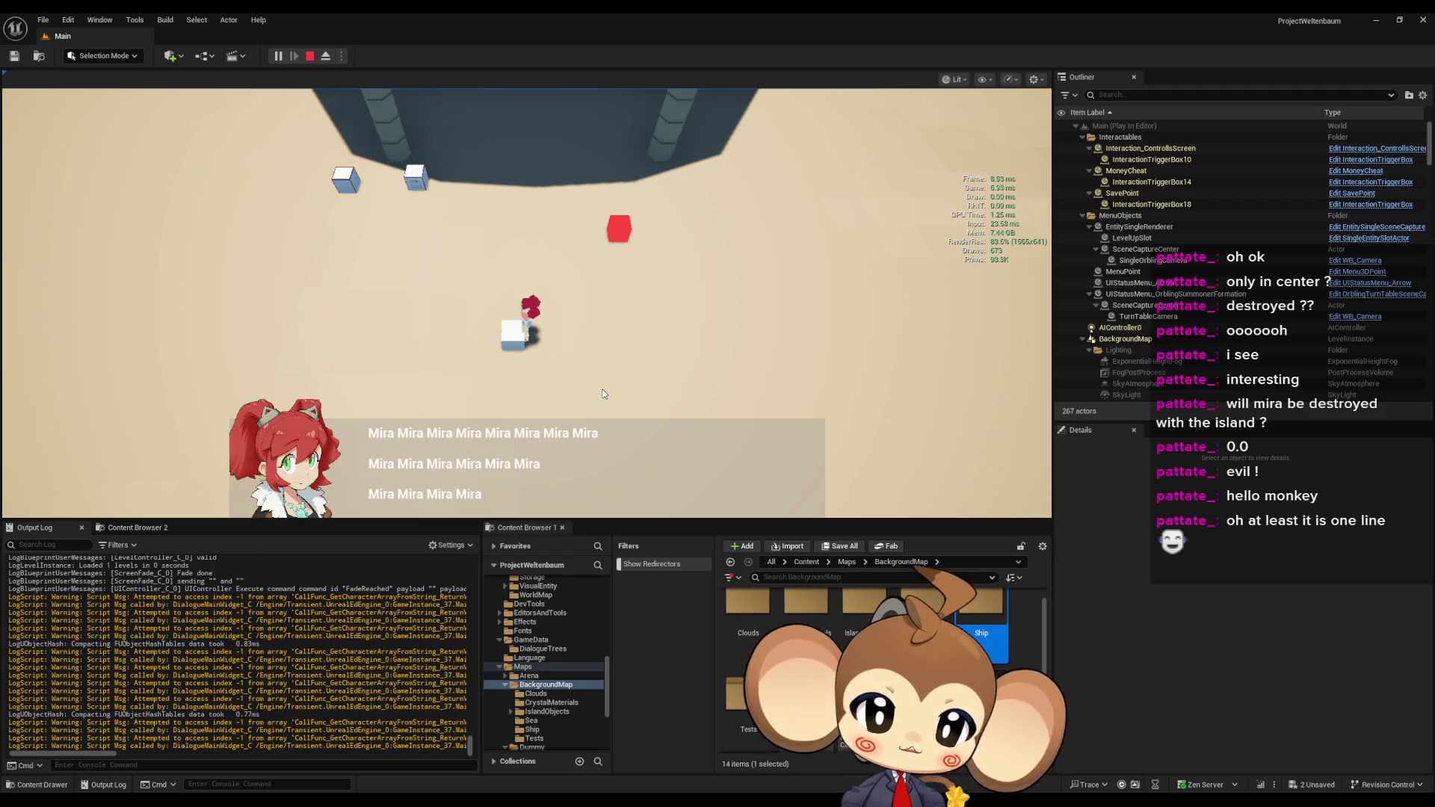
{"action": "left_click", "coordinate": [604, 394]}
{"action": "left_click", "coordinate": [601, 394]}
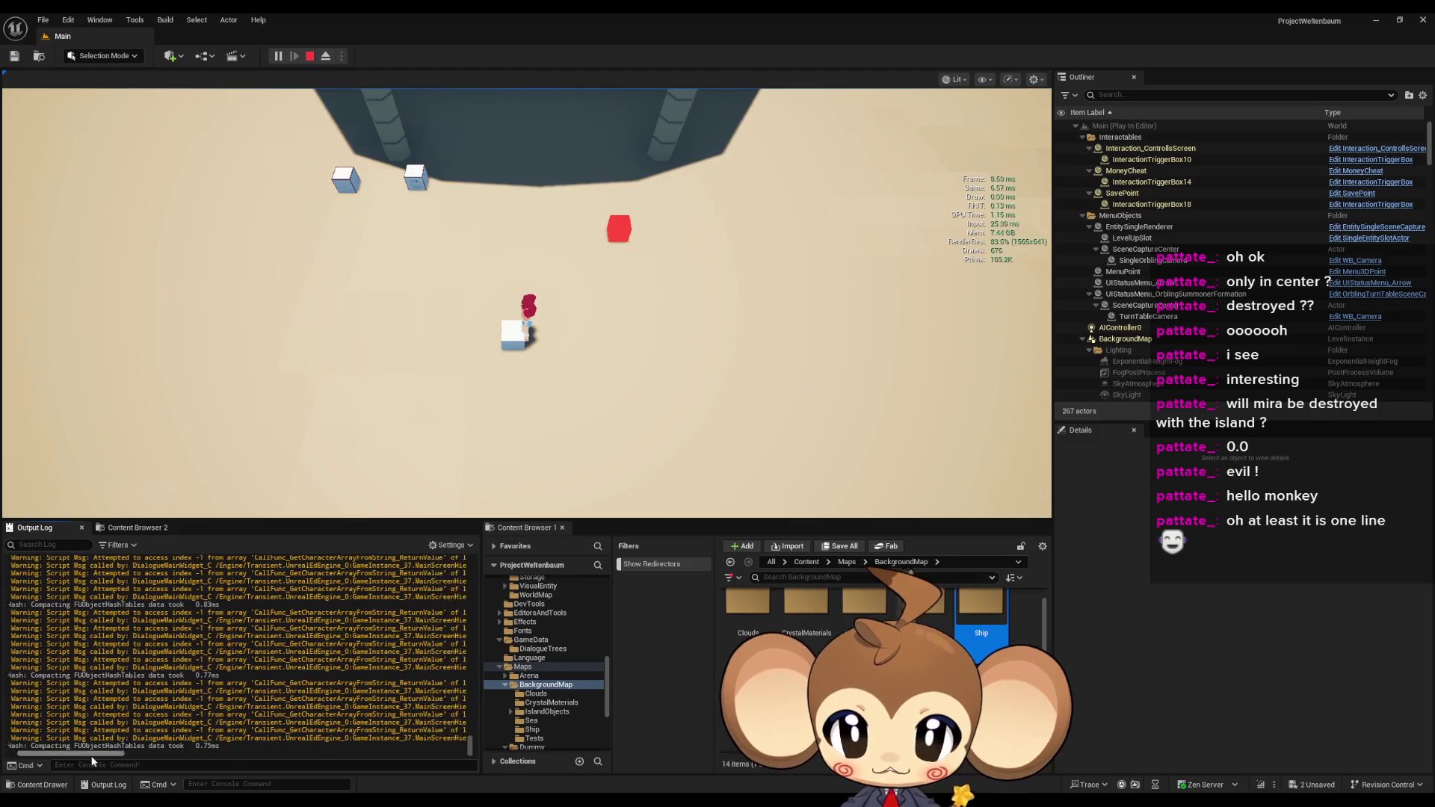
- Check the Output Log warnings, stop the session and return to the widget blueprint
{"action": "mouse_move", "coordinate": [83, 757]}
{"action": "left_mouse_down"}
{"action": "mouse_move", "coordinate": [179, 755]}
{"action": "mouse_move", "coordinate": [86, 755]}
{"action": "left_mouse_up"}
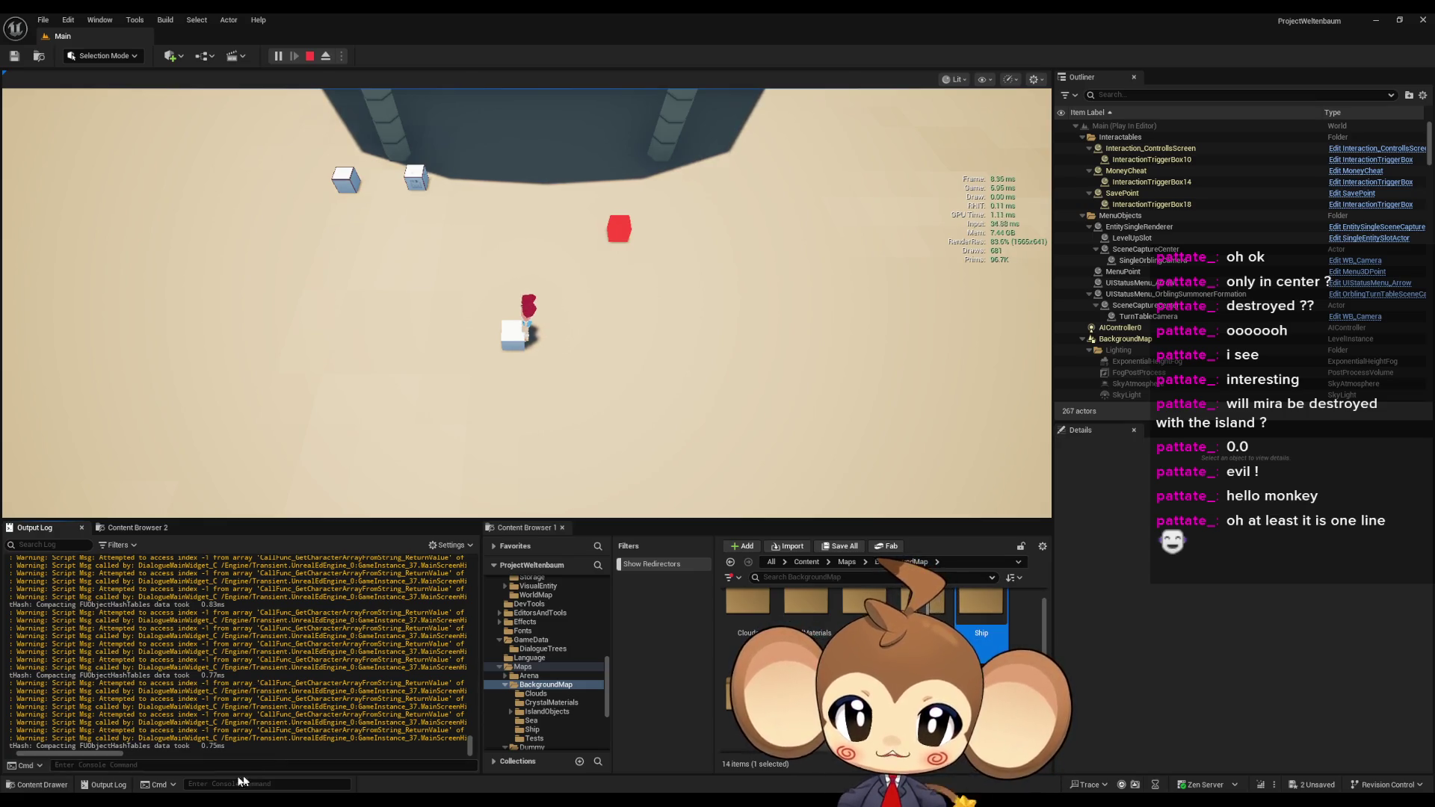
{"action": "left_click_drag", "start_coordinate": [121, 752], "coordinate": [141, 753]}
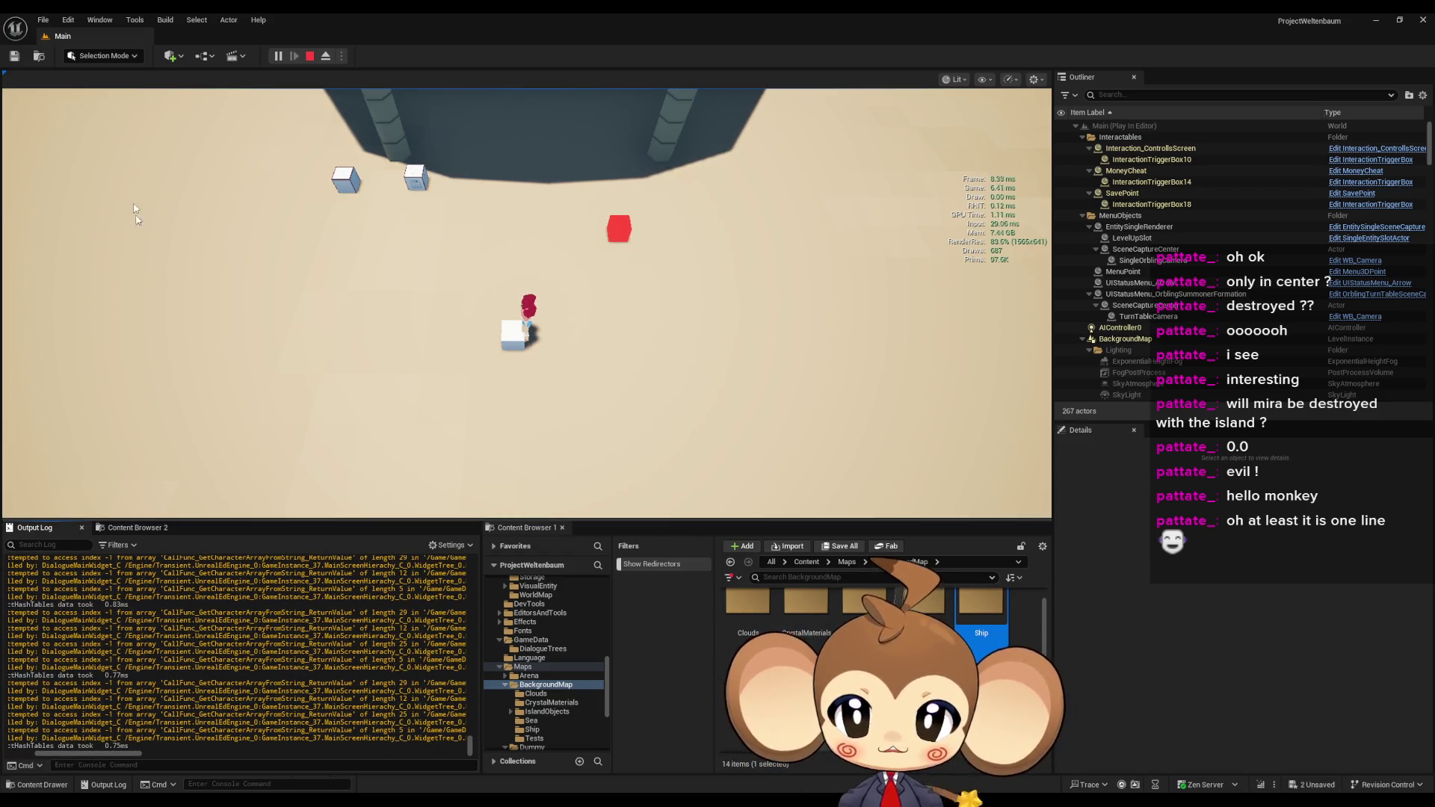
{"action": "left_click", "coordinate": [314, 55]}
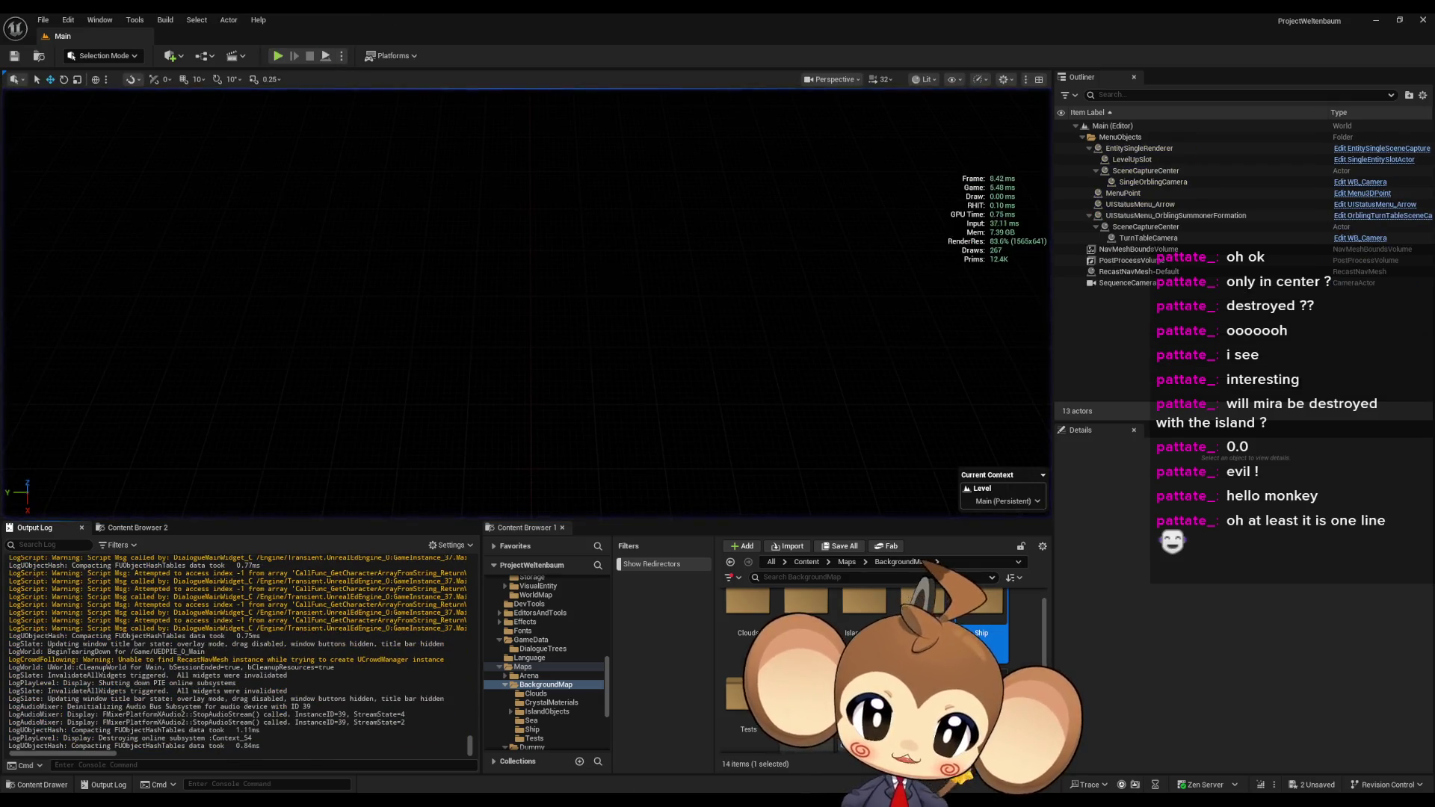
{"action": "left_click", "coordinate": [698, 750]}
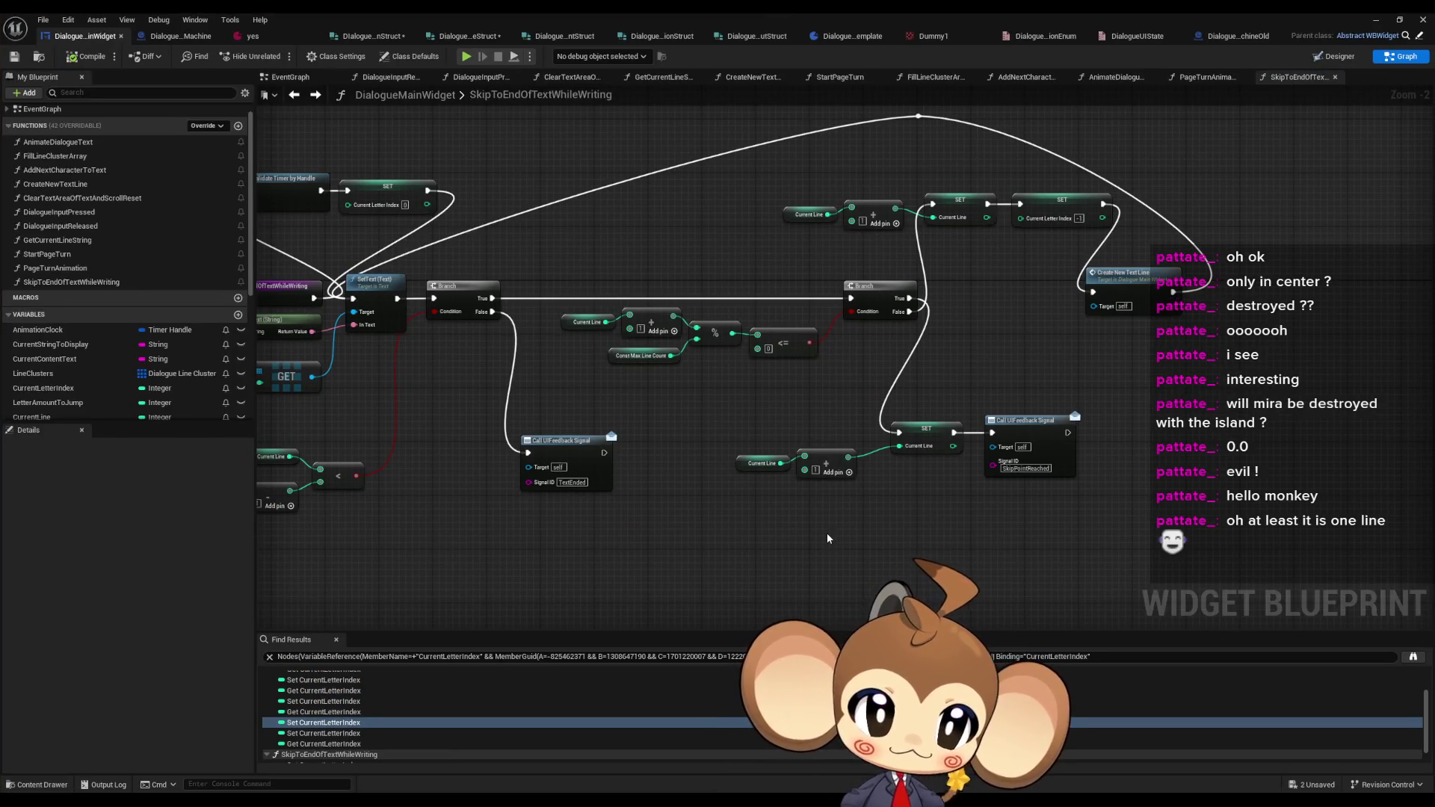
- Wire SET Current Line straight to Create New Text Line, delete the CurrentLetterIndex setter, and replay
{"action": "mouse_move", "coordinate": [865, 393]}
{"action": "left_mouse_down"}
{"action": "mouse_move", "coordinate": [1231, 378]}
{"action": "mouse_move", "coordinate": [996, 390]}
{"action": "left_mouse_up"}
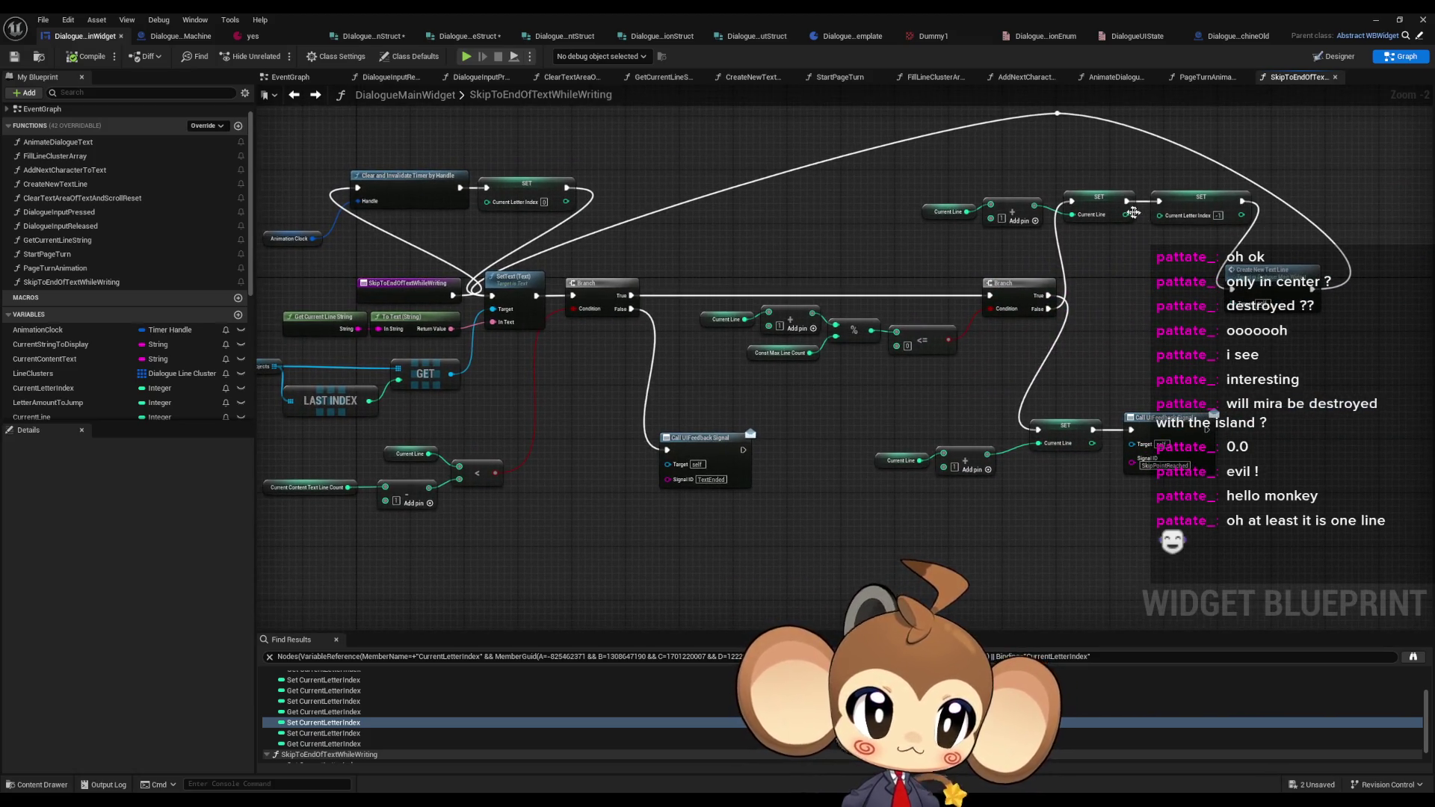
{"action": "left_click_drag", "start_coordinate": [1129, 204], "coordinate": [1229, 278]}
{"action": "left_click", "coordinate": [1188, 213]}
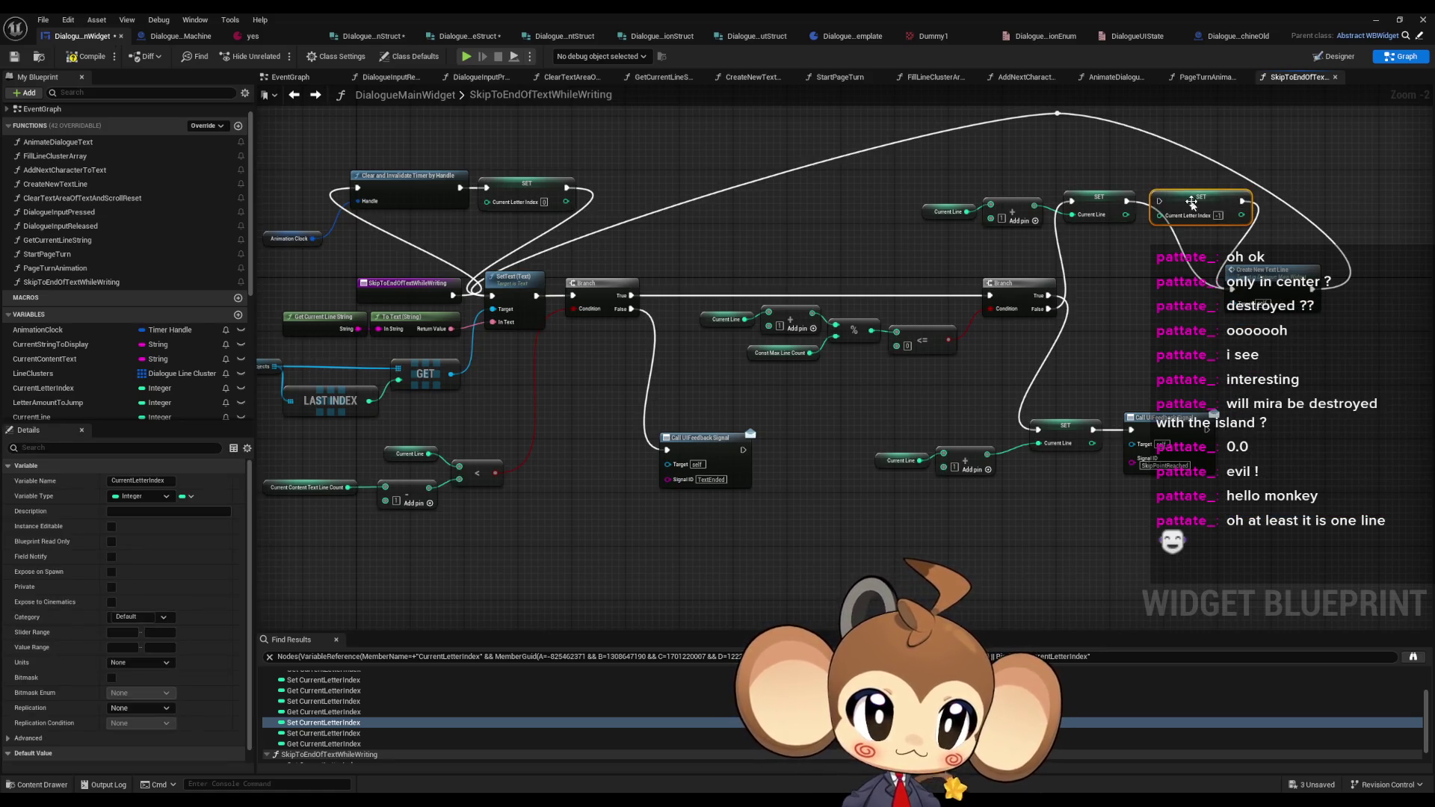
{"action": "key", "text": "Delete"}
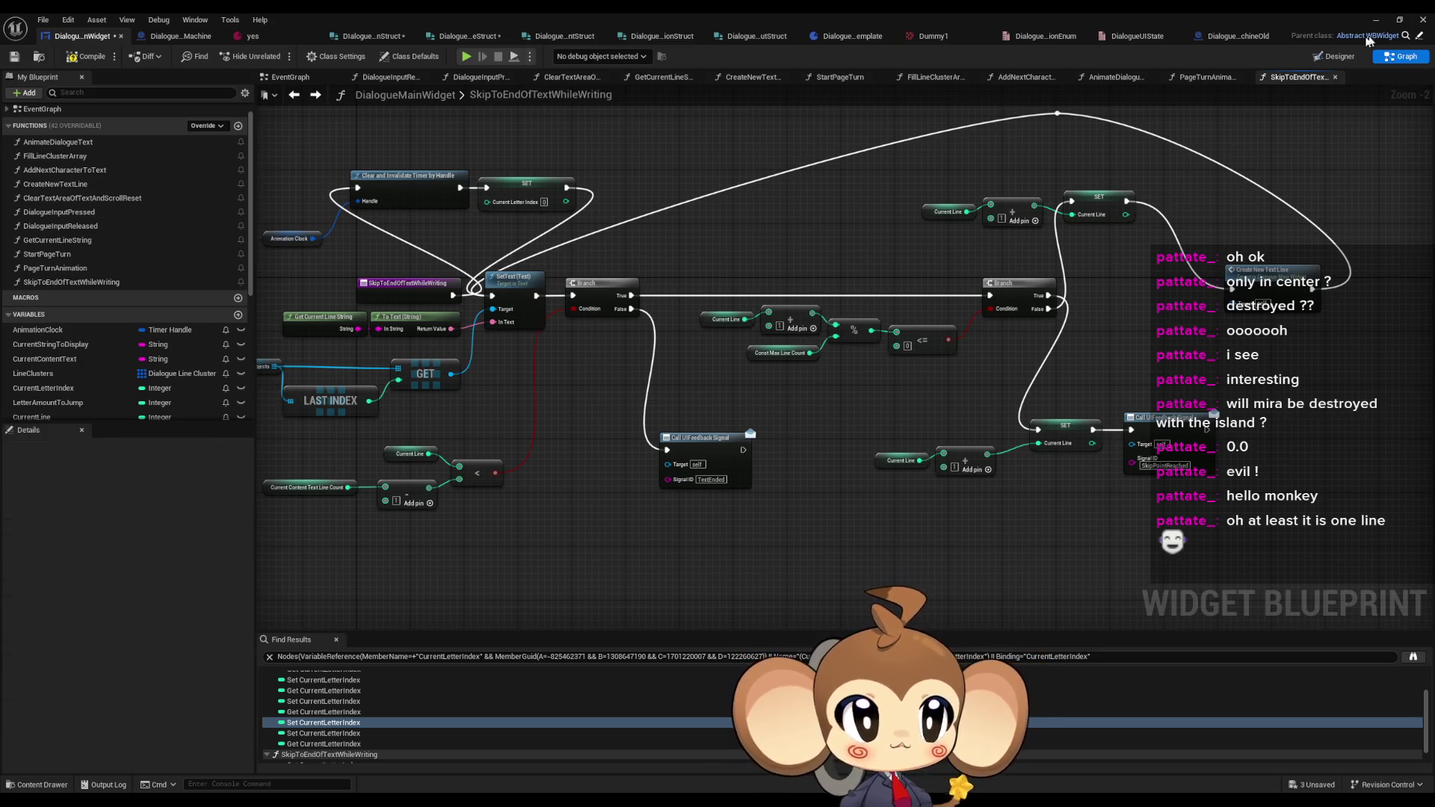
{"action": "left_click", "coordinate": [1423, 19]}
{"action": "left_click", "coordinate": [278, 56]}
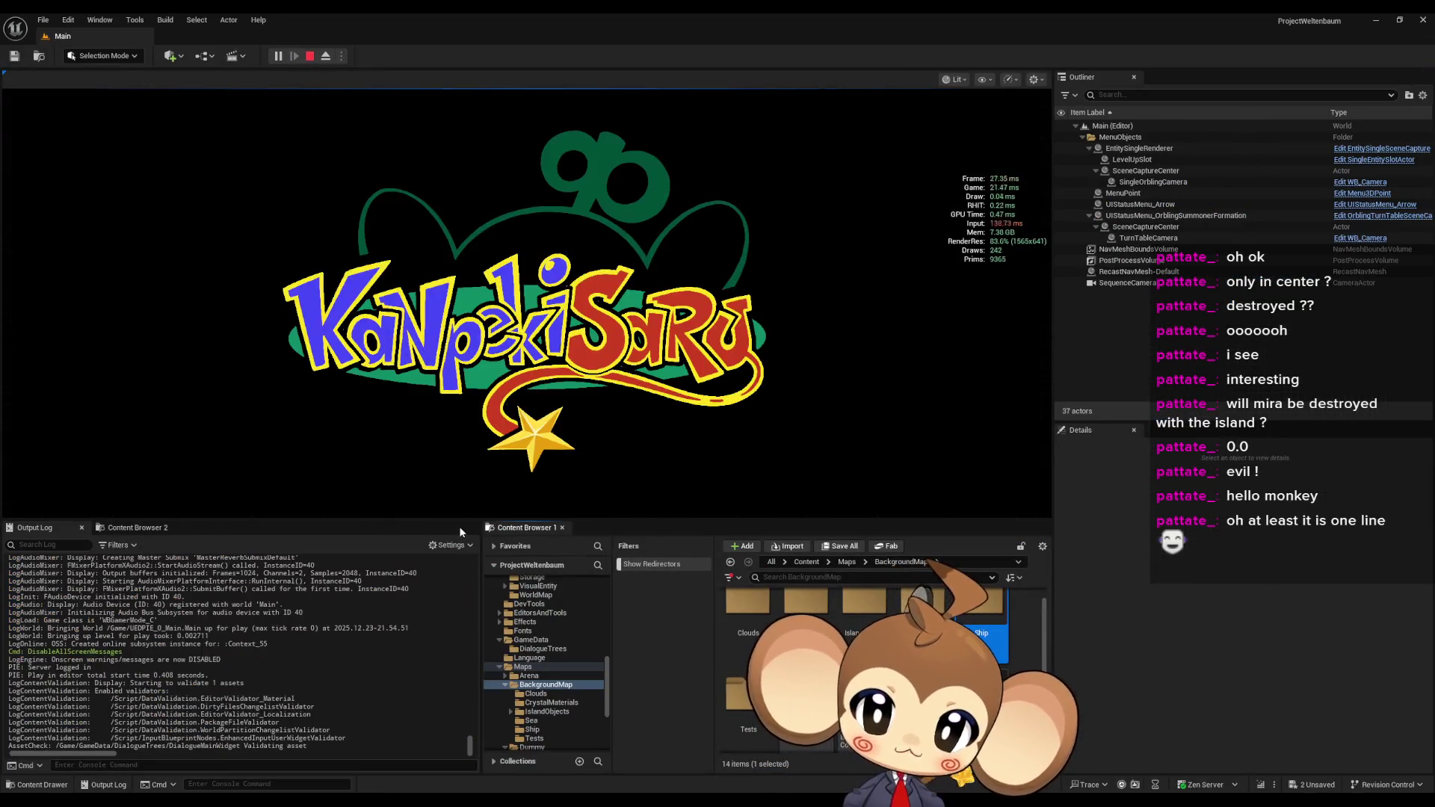
- Clear the Output Log, get past the splash screen and load the saved game
{"action": "right_click", "coordinate": [288, 605]}
{"action": "left_click", "coordinate": [366, 620]}
{"action": "left_click", "coordinate": [559, 349]}
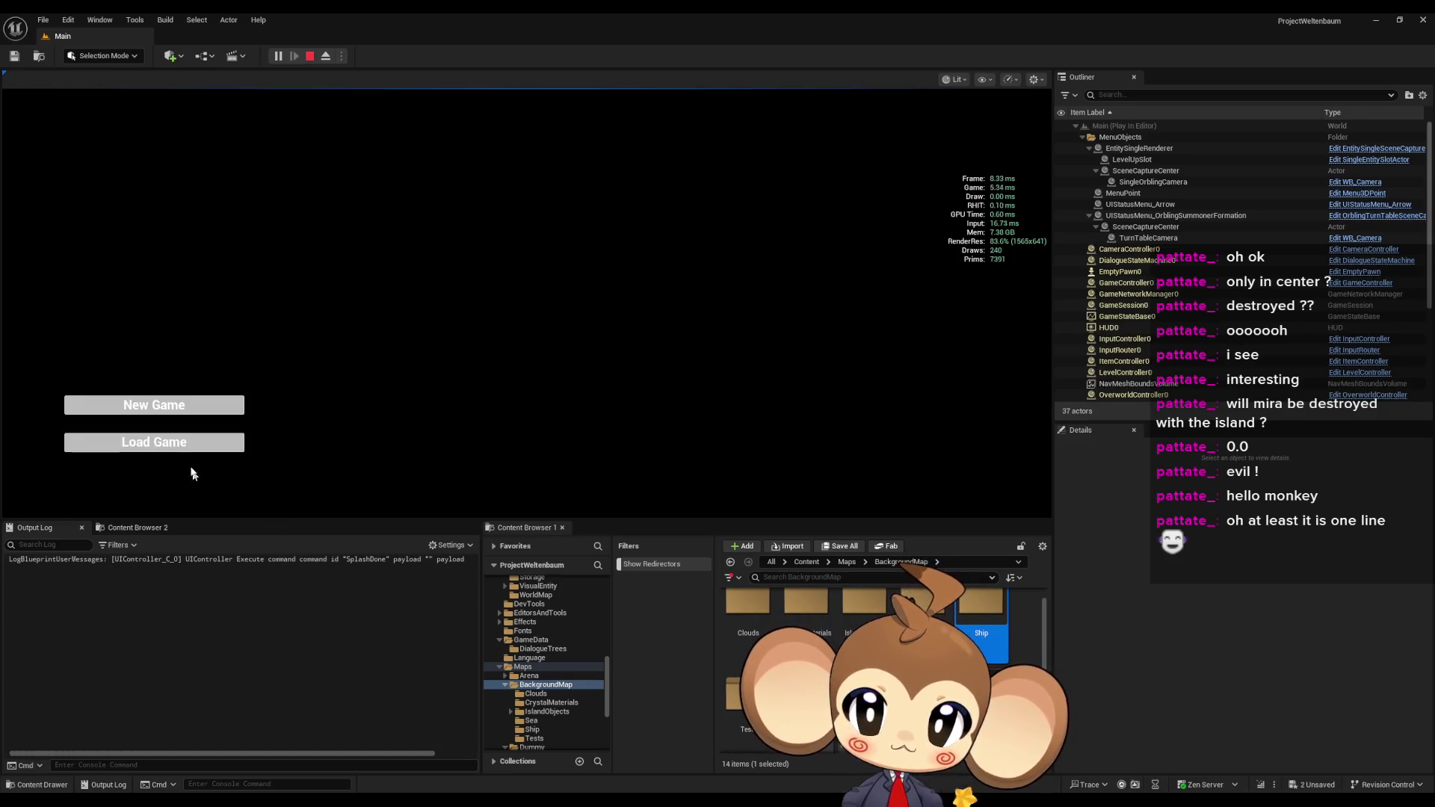
{"action": "left_click", "coordinate": [190, 447]}
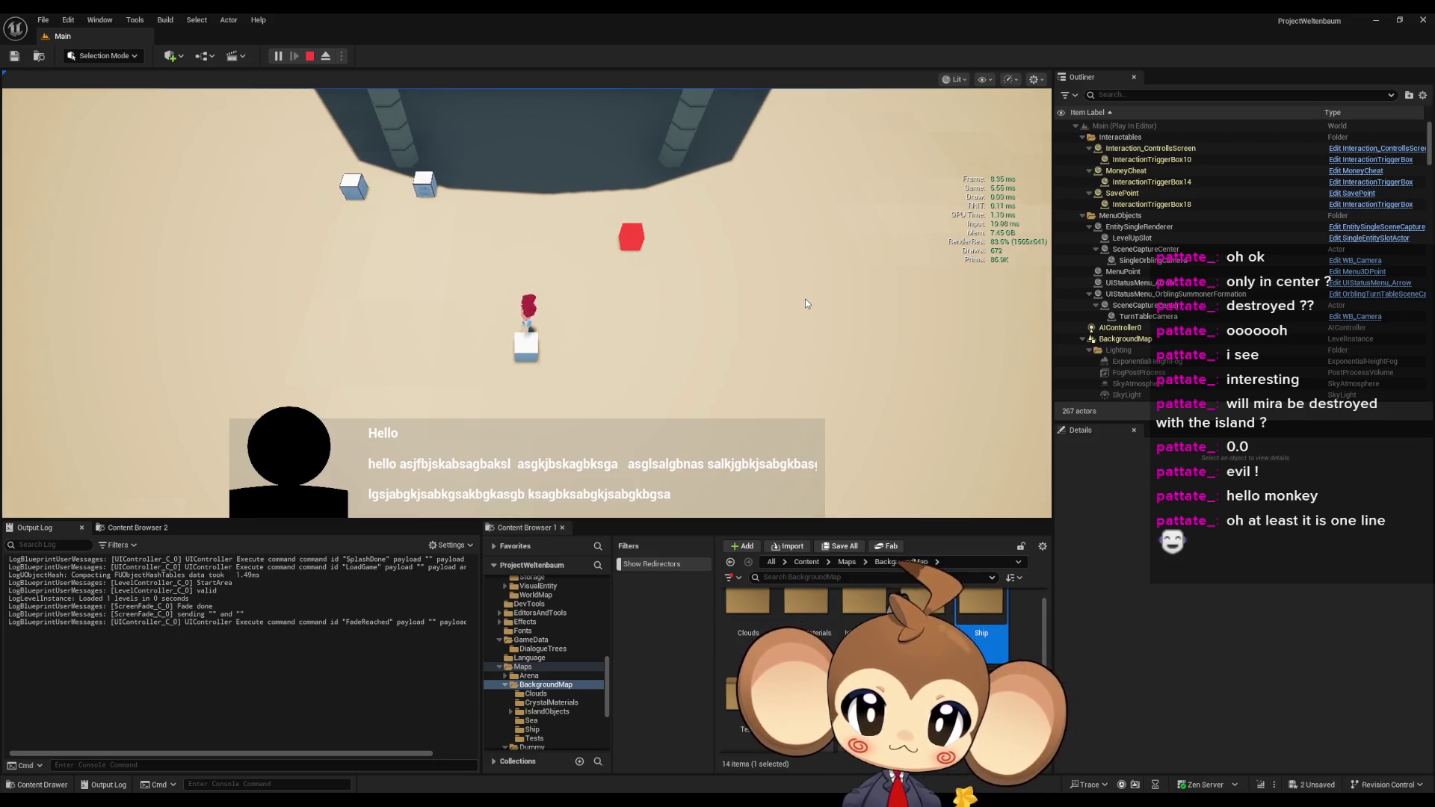
- Skip the writing text past "Hello" and advance to Mira's dialogue page
{"action": "left_click", "coordinate": [805, 304]}
{"action": "left_click", "coordinate": [805, 303]}
{"action": "left_click", "coordinate": [804, 304]}
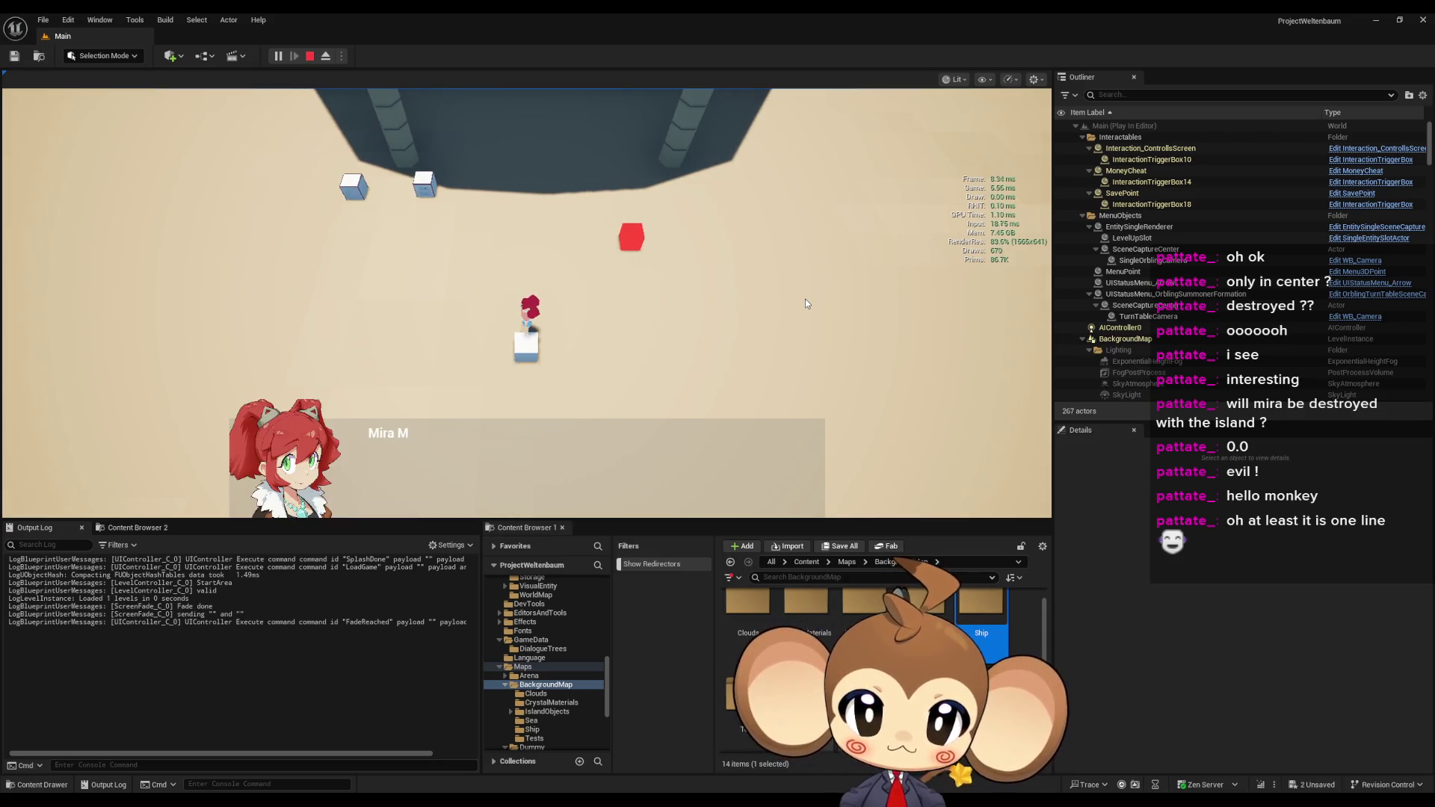